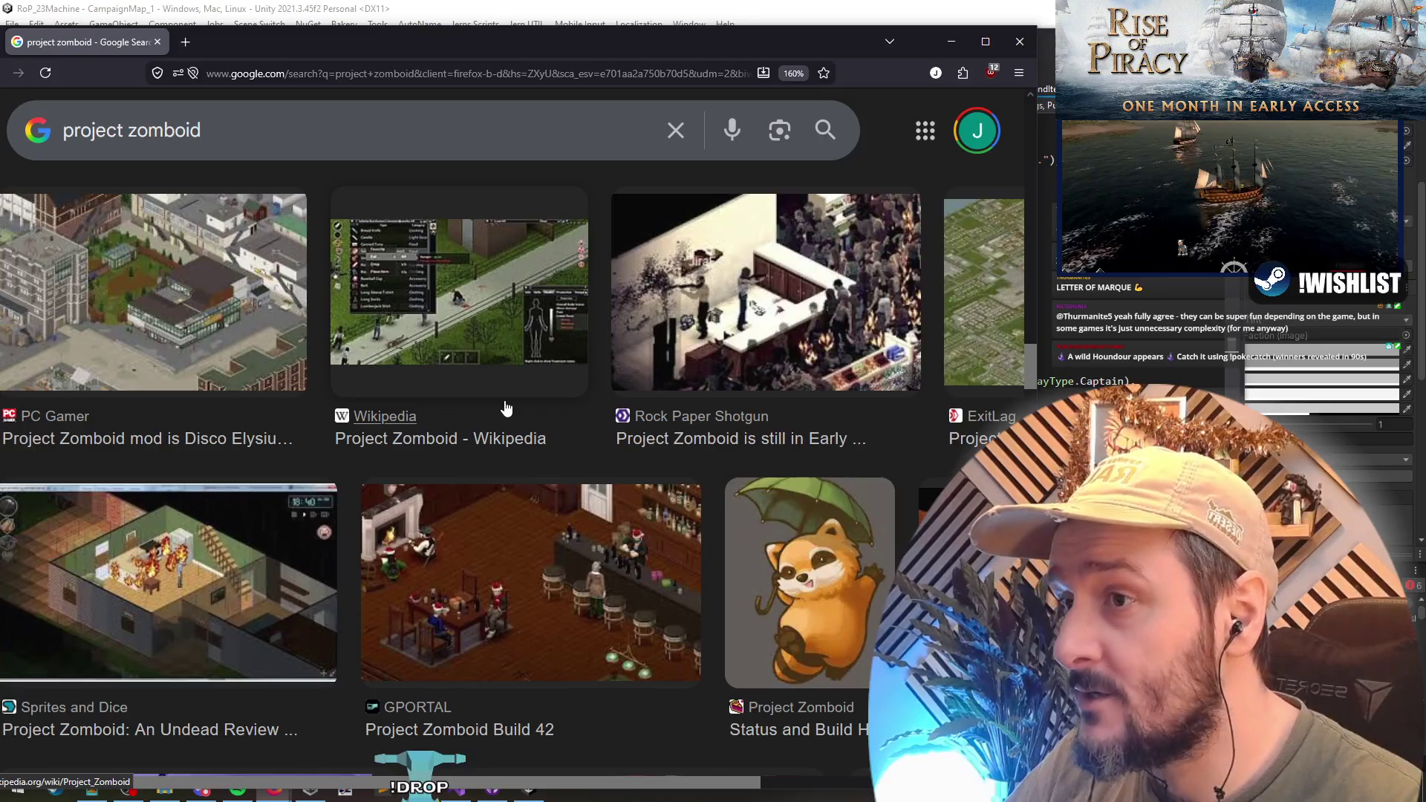
- Scroll the image results and search Google for 'project zomboid perks'
scroll(505, 408, "down", 10)
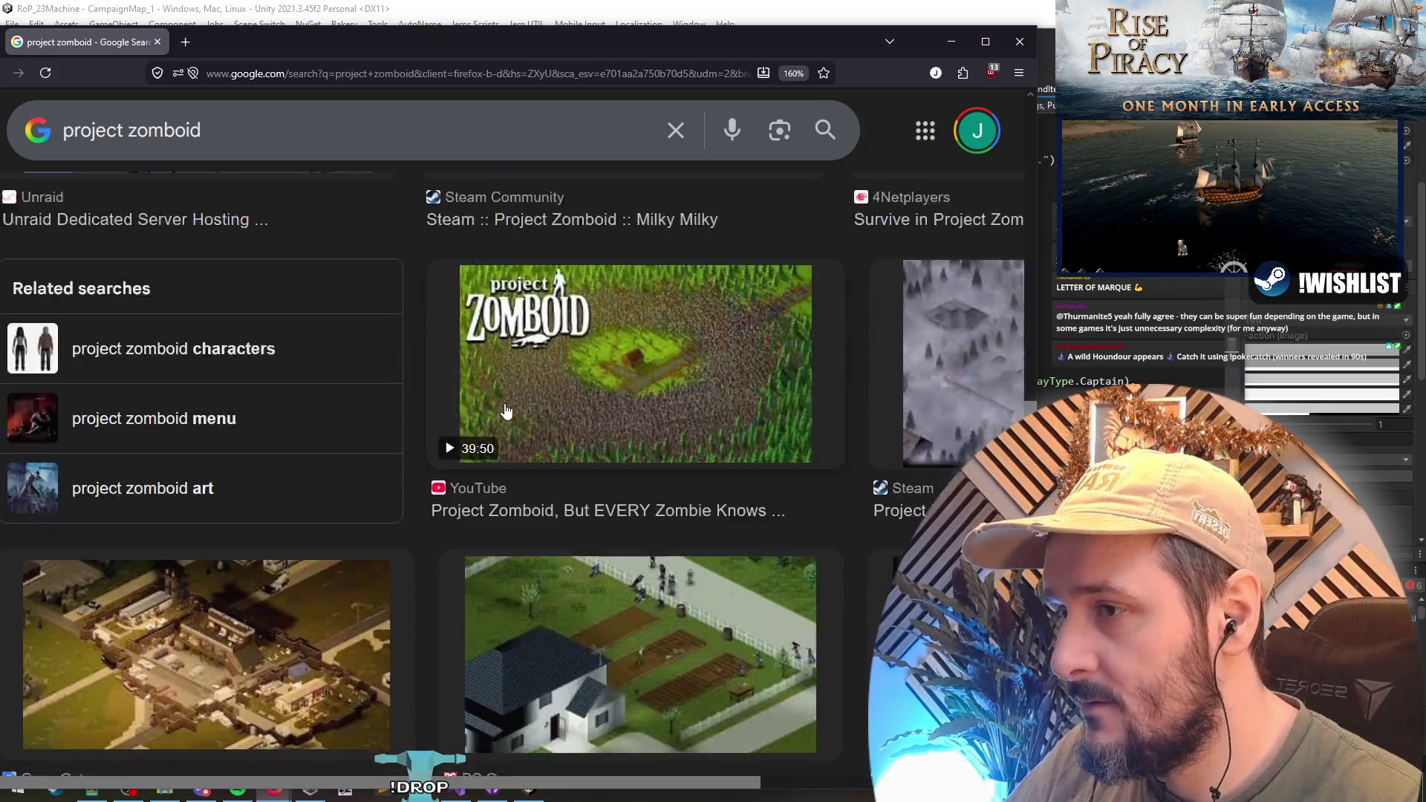
scroll(505, 411, "down", 4)
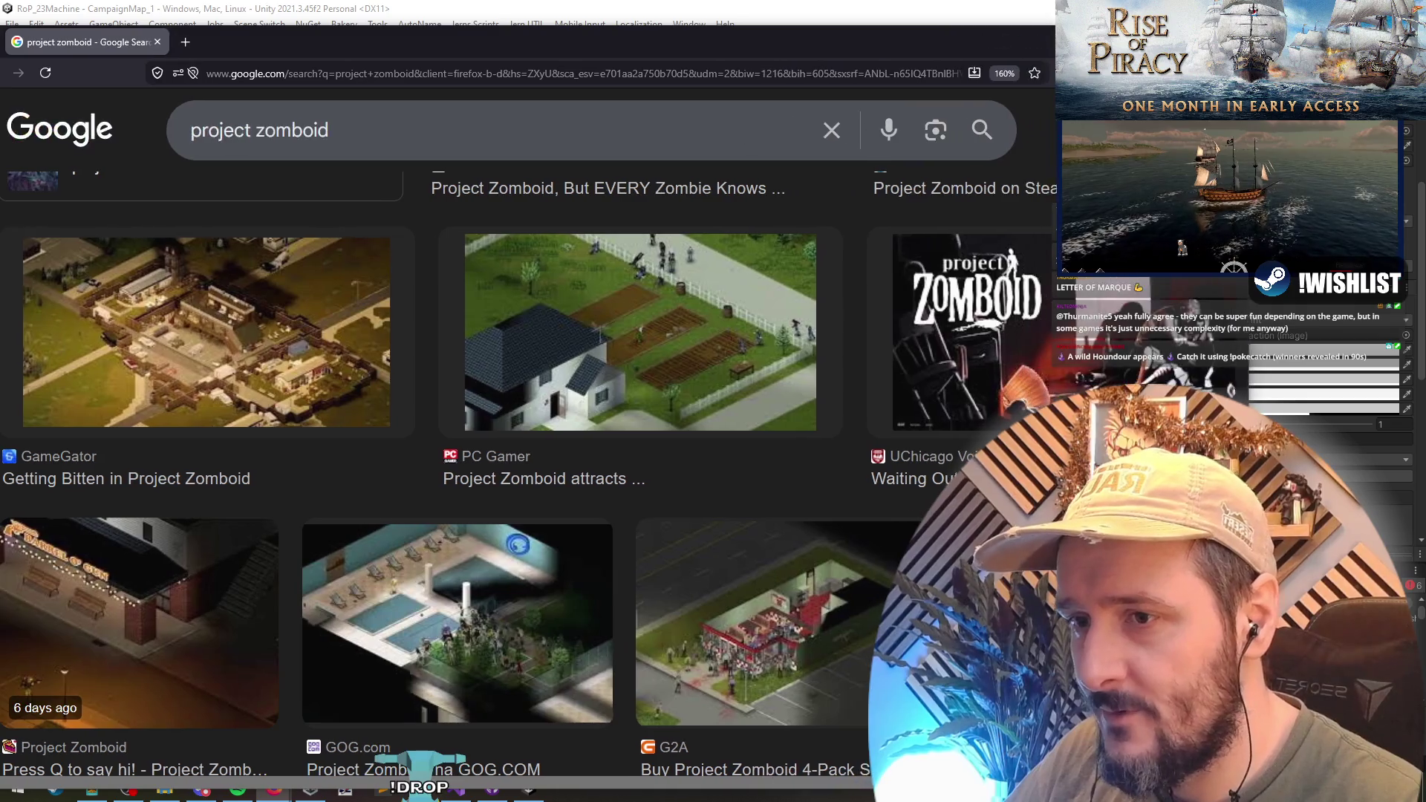
scroll(507, 407, "down", 11)
scroll(507, 406, "down", 11)
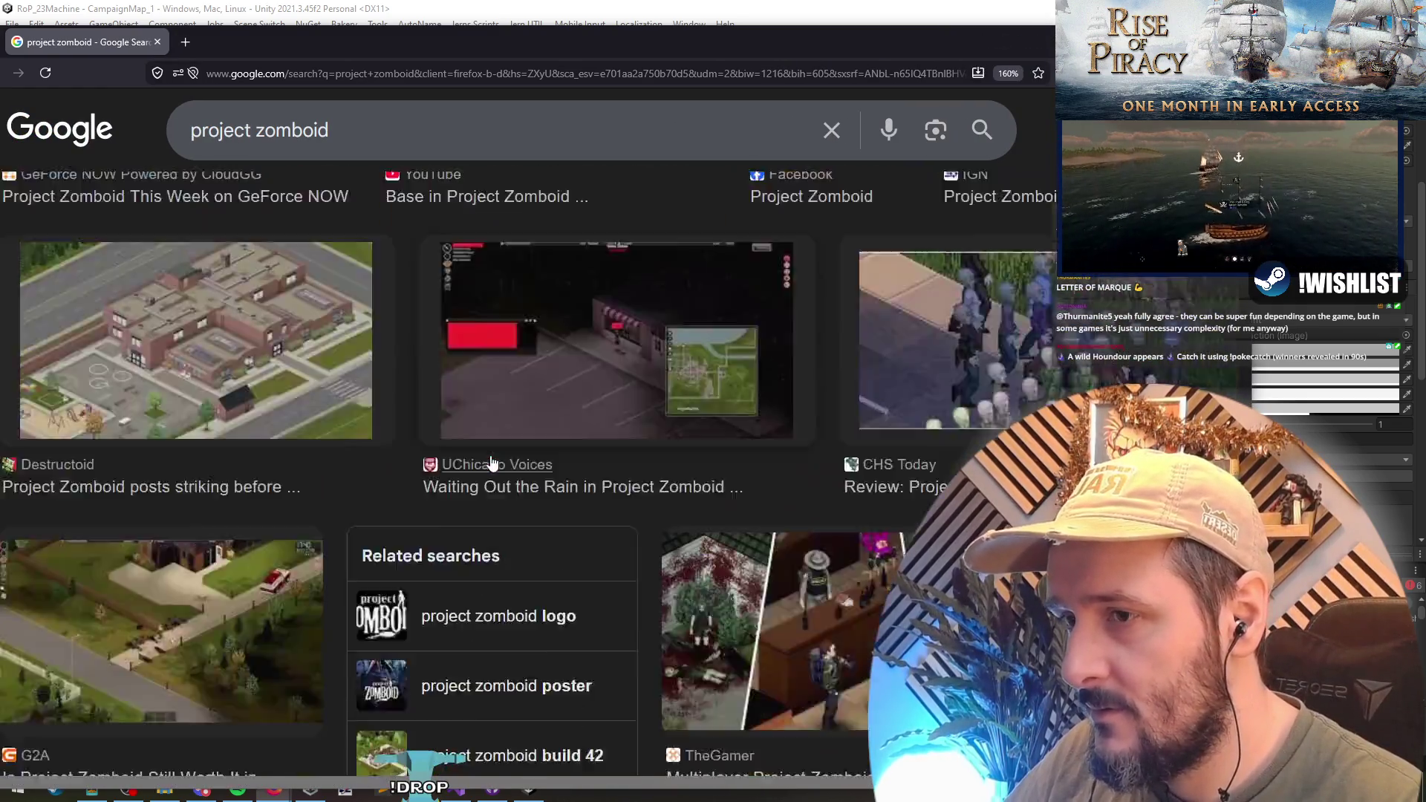
scroll(487, 453, "up", 6)
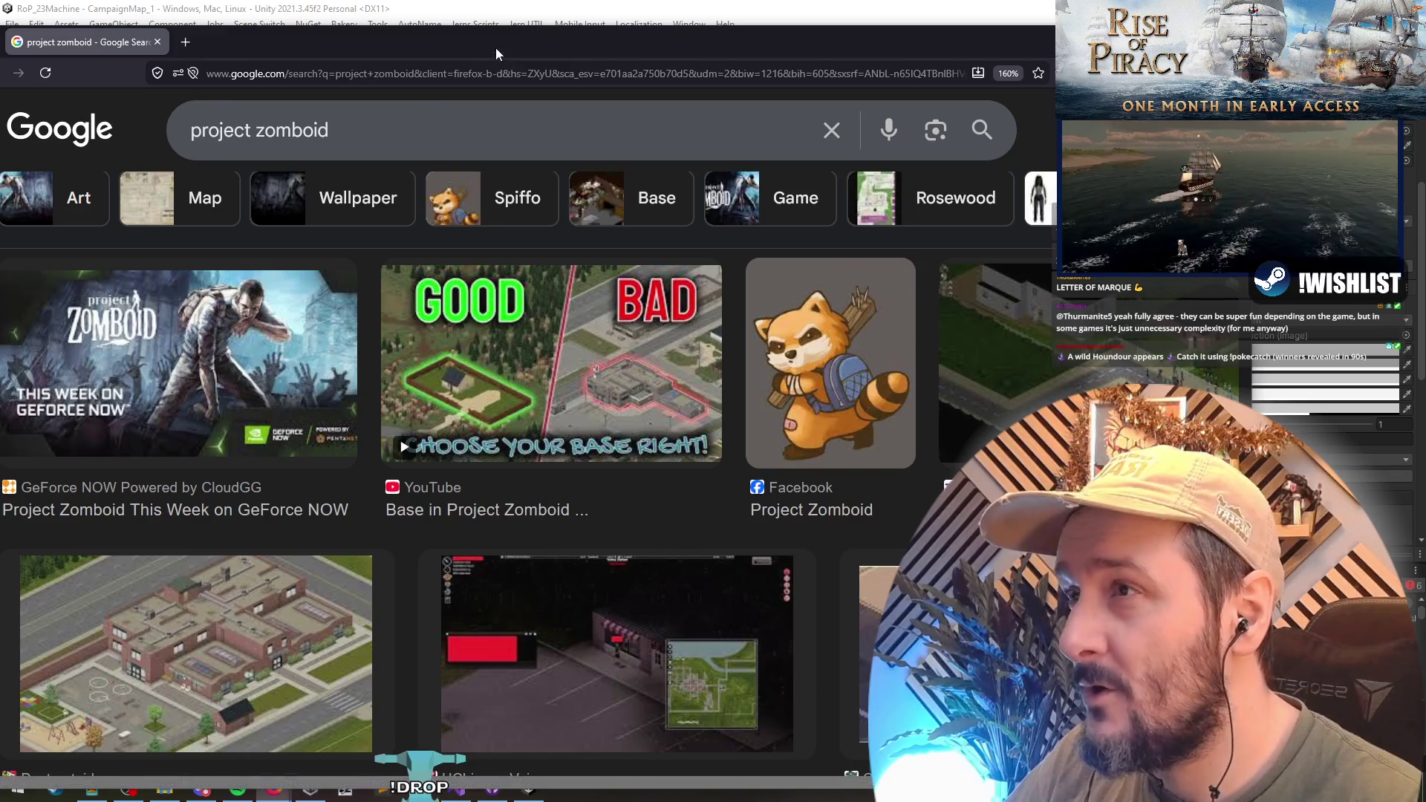
left_click(410, 132)
type("perks")
key("Return")
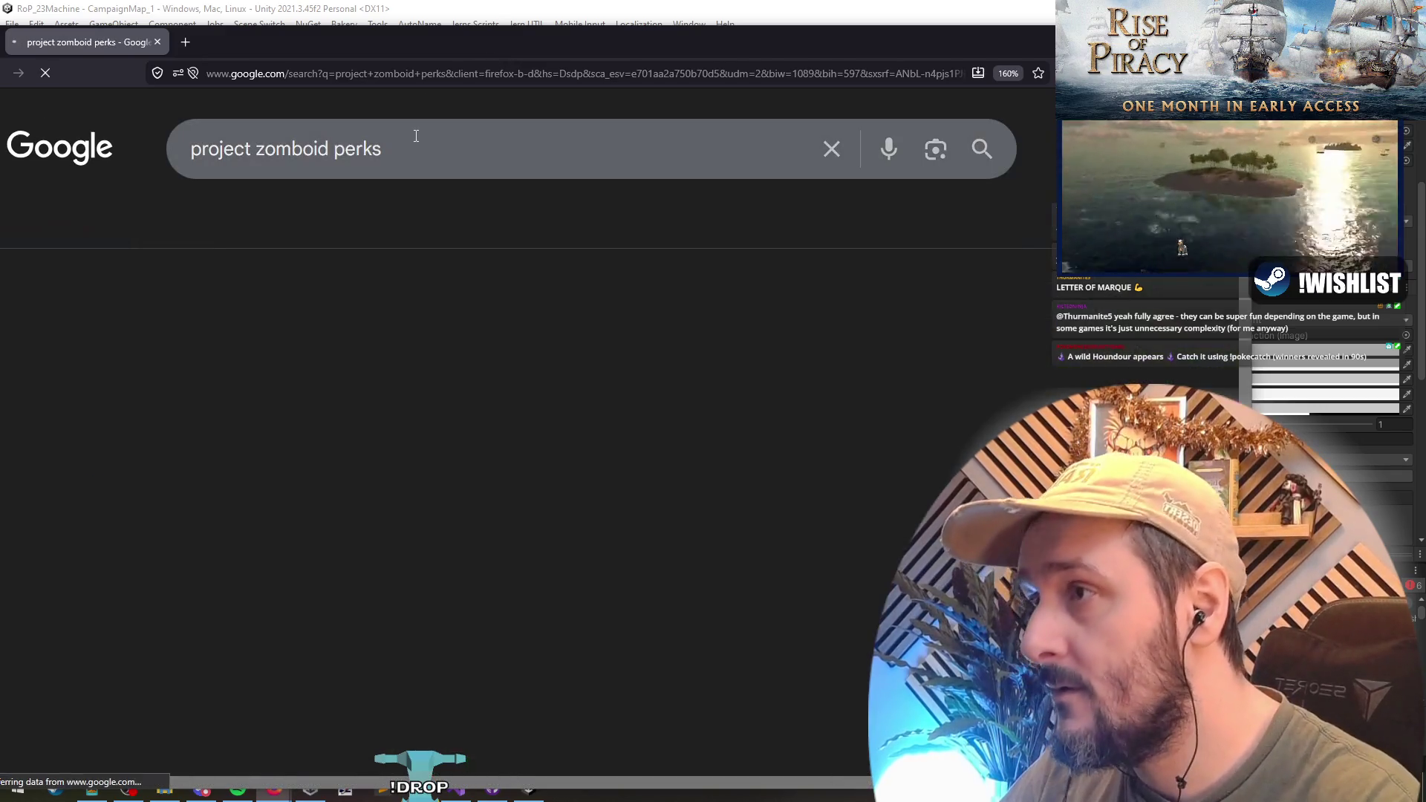
- Preview the PZwiki Trait and Reddit traits overview images, then return to Visual Studio
left_click(457, 441)
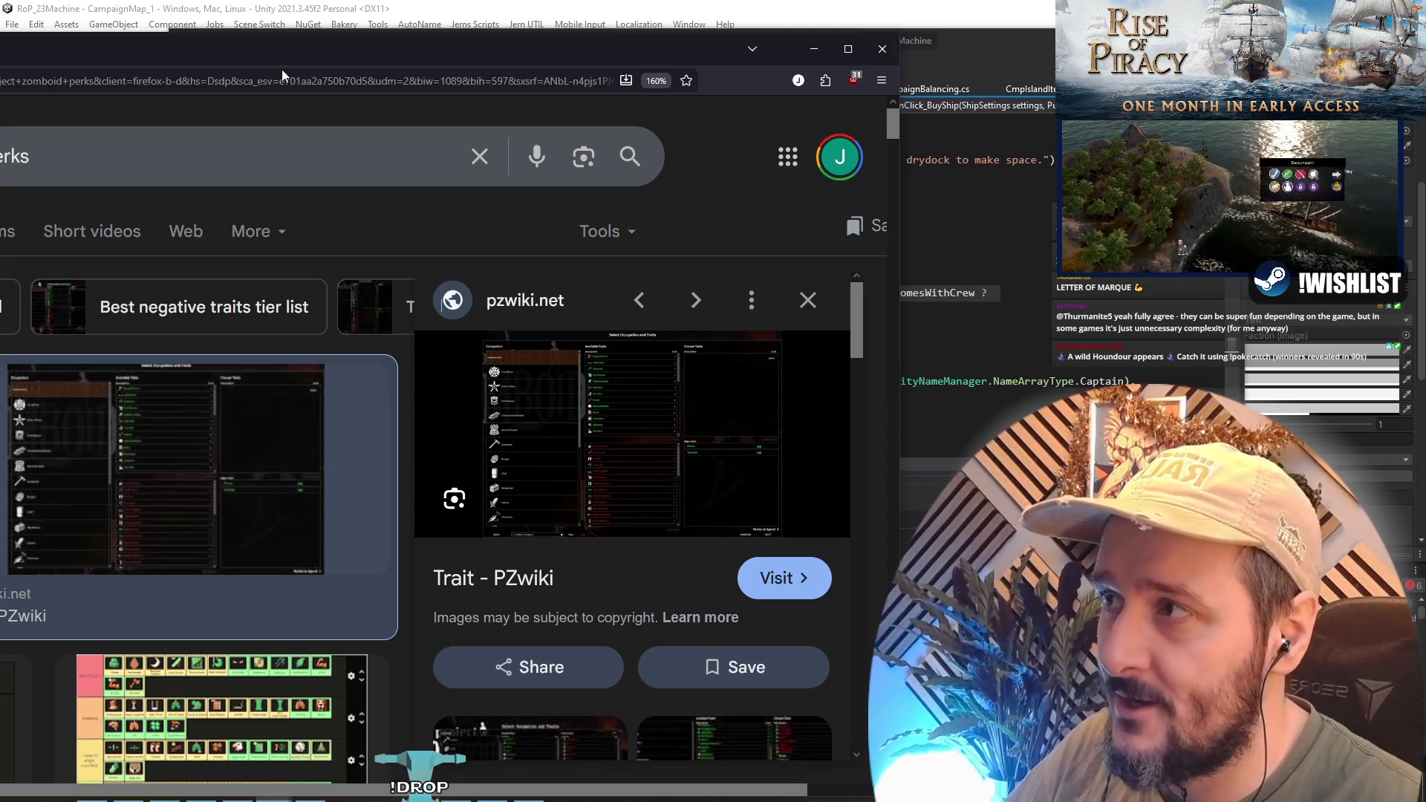
left_click_drag(285, 60, 707, 69)
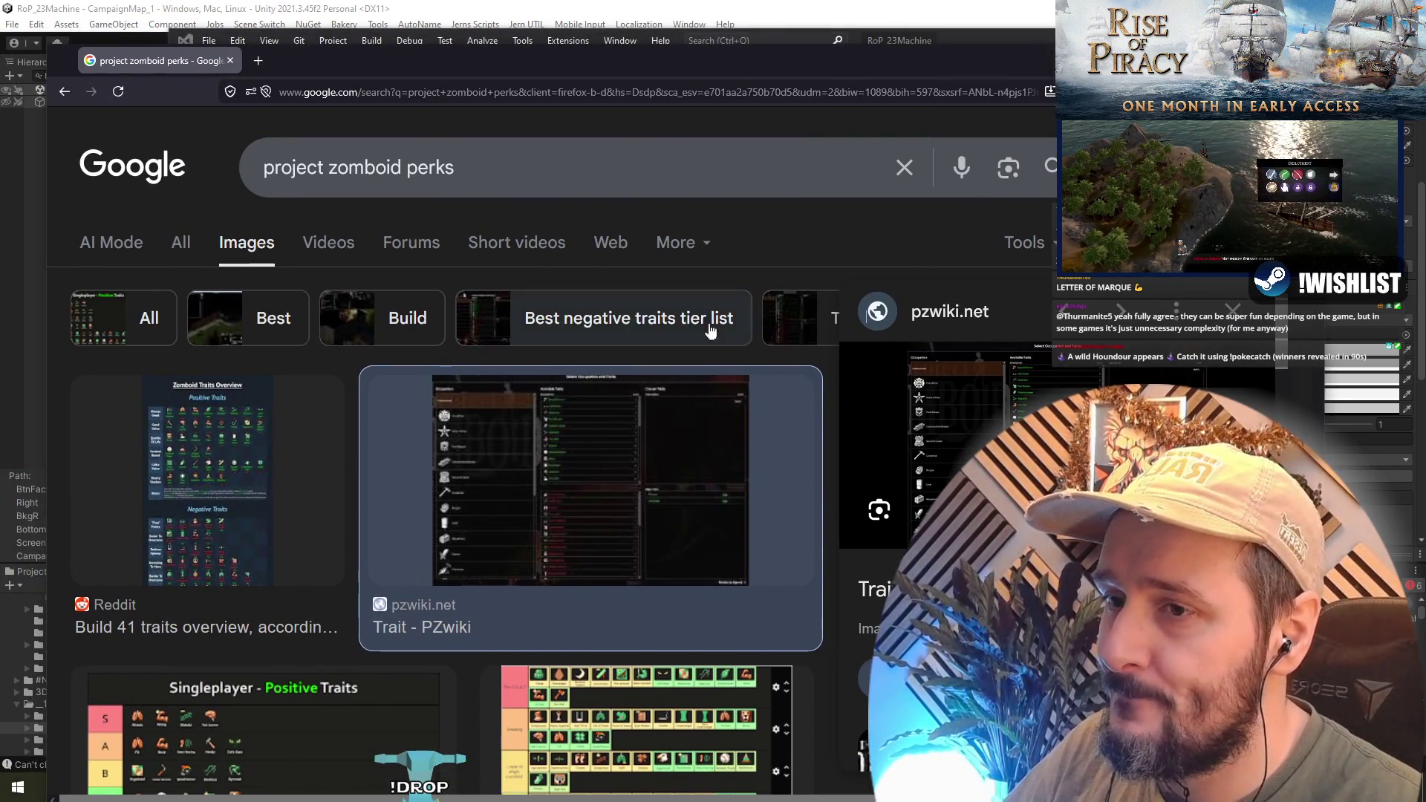
left_click(314, 462)
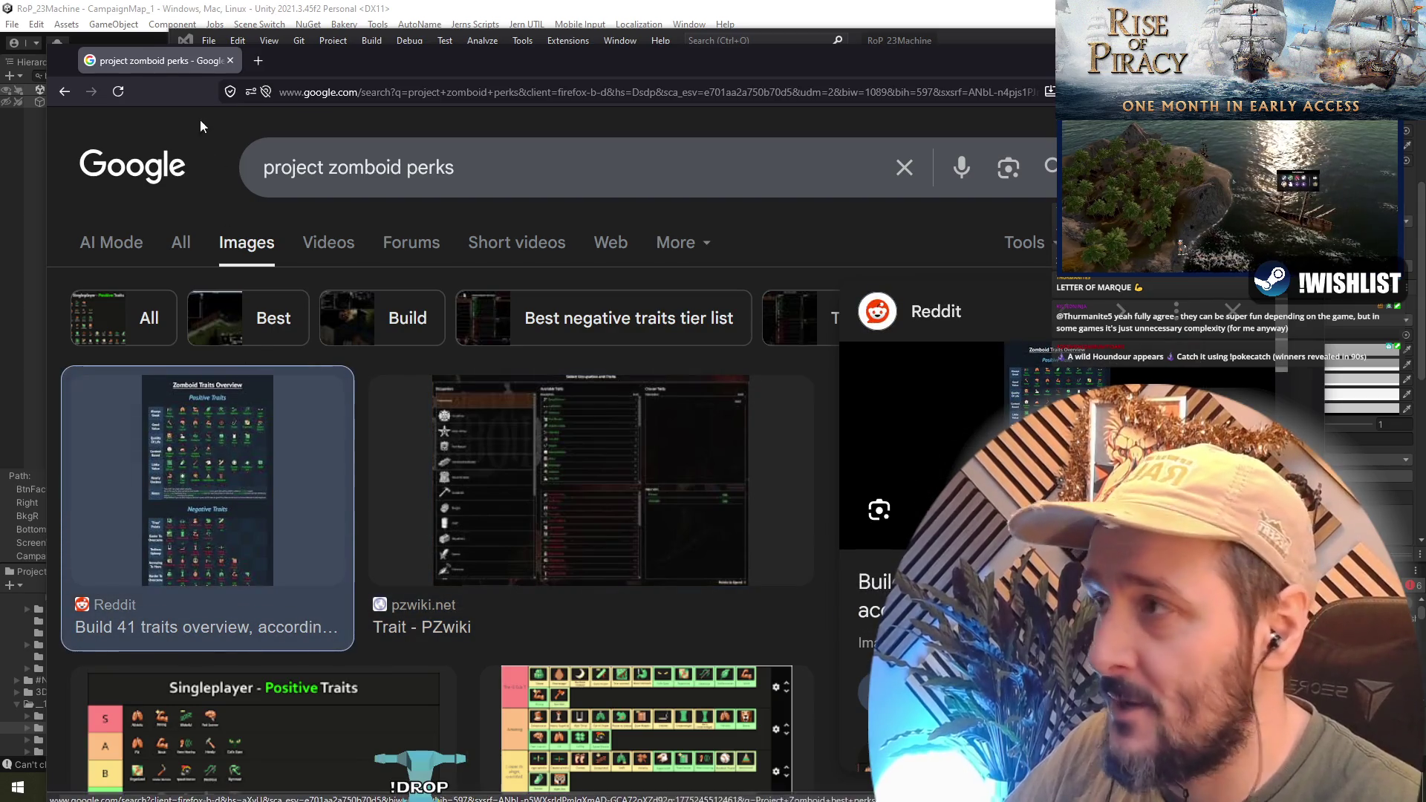
key("alt+Tab")
- Go to the DifficultySettings definition and select the DifficultySettingCollection class block
left_click_drag(712, 318, 923, 312)
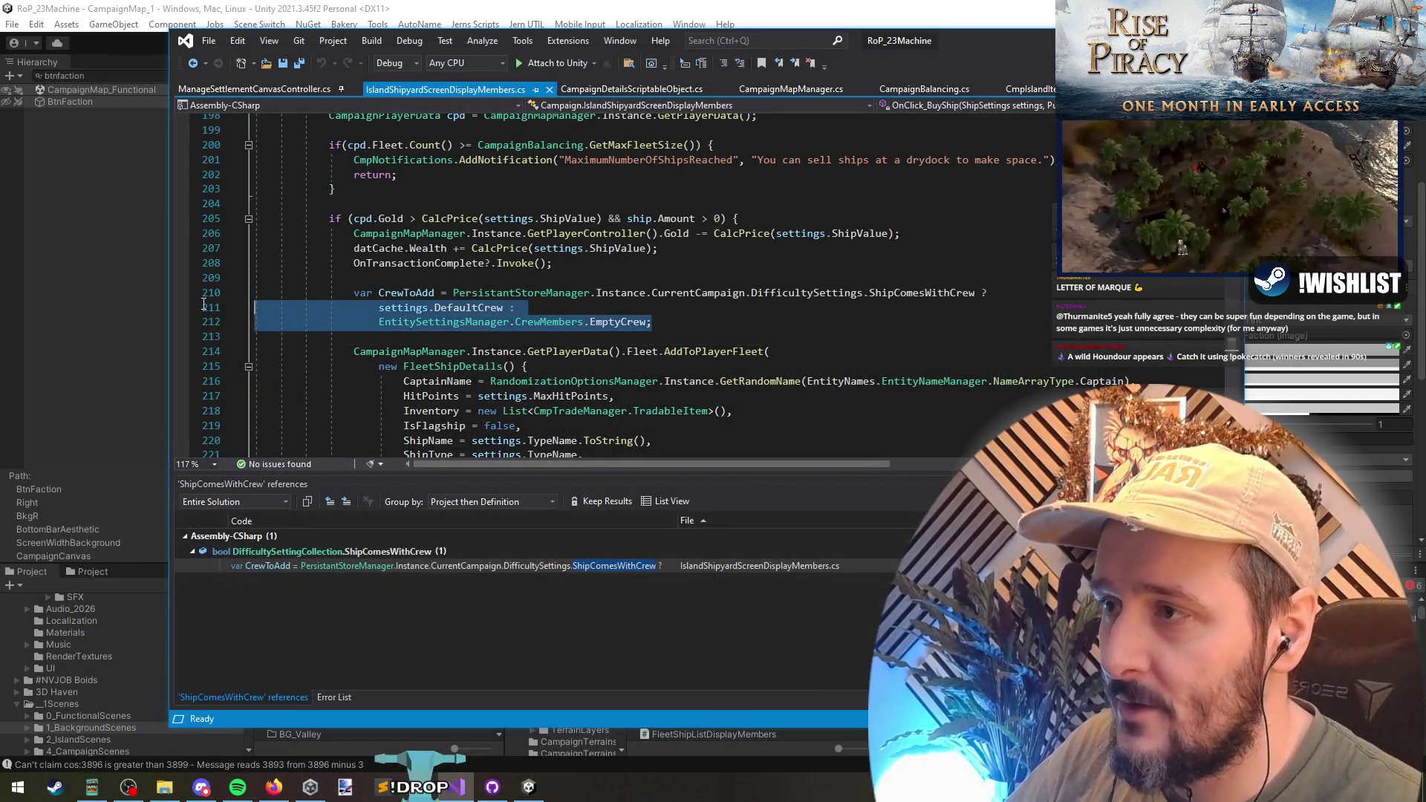
left_click(826, 292)
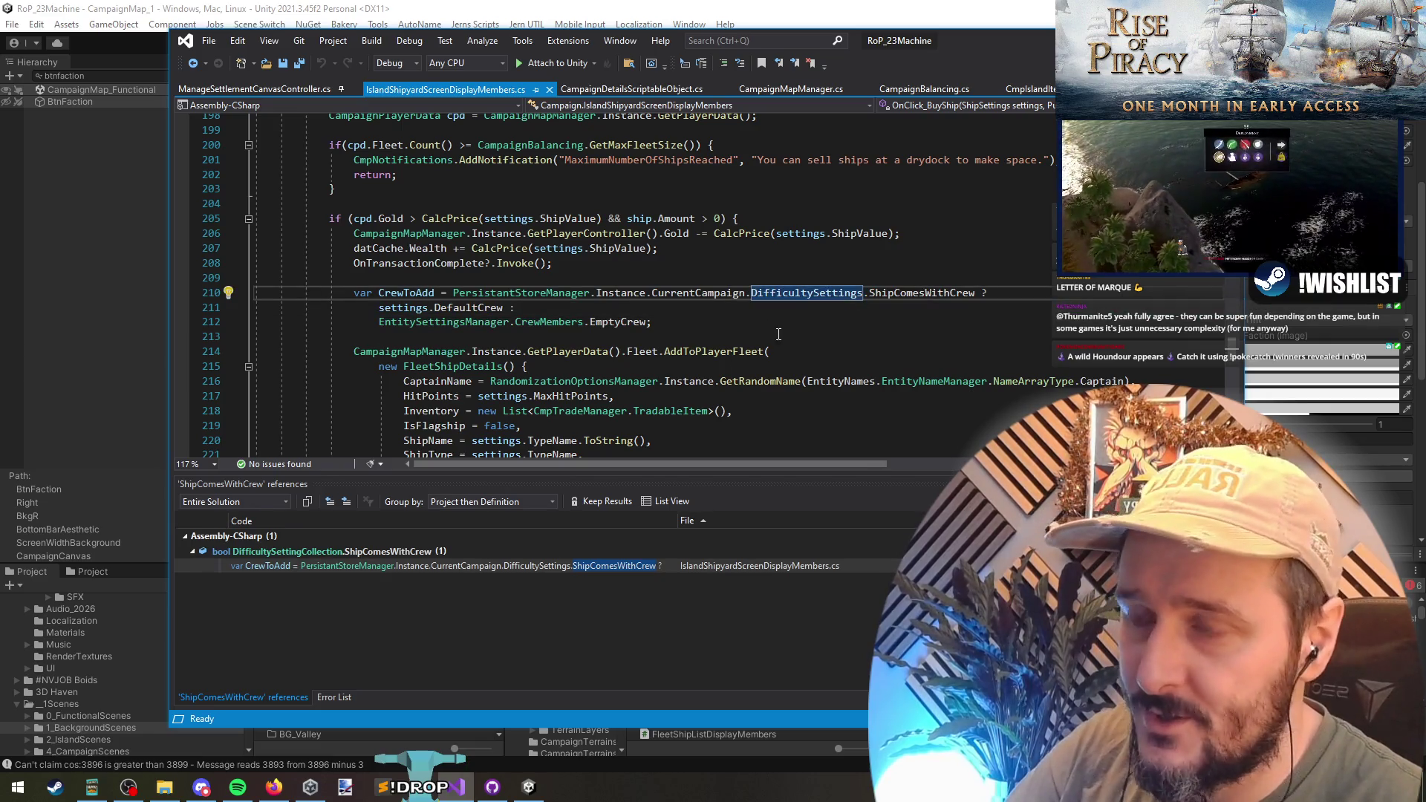
key("F12")
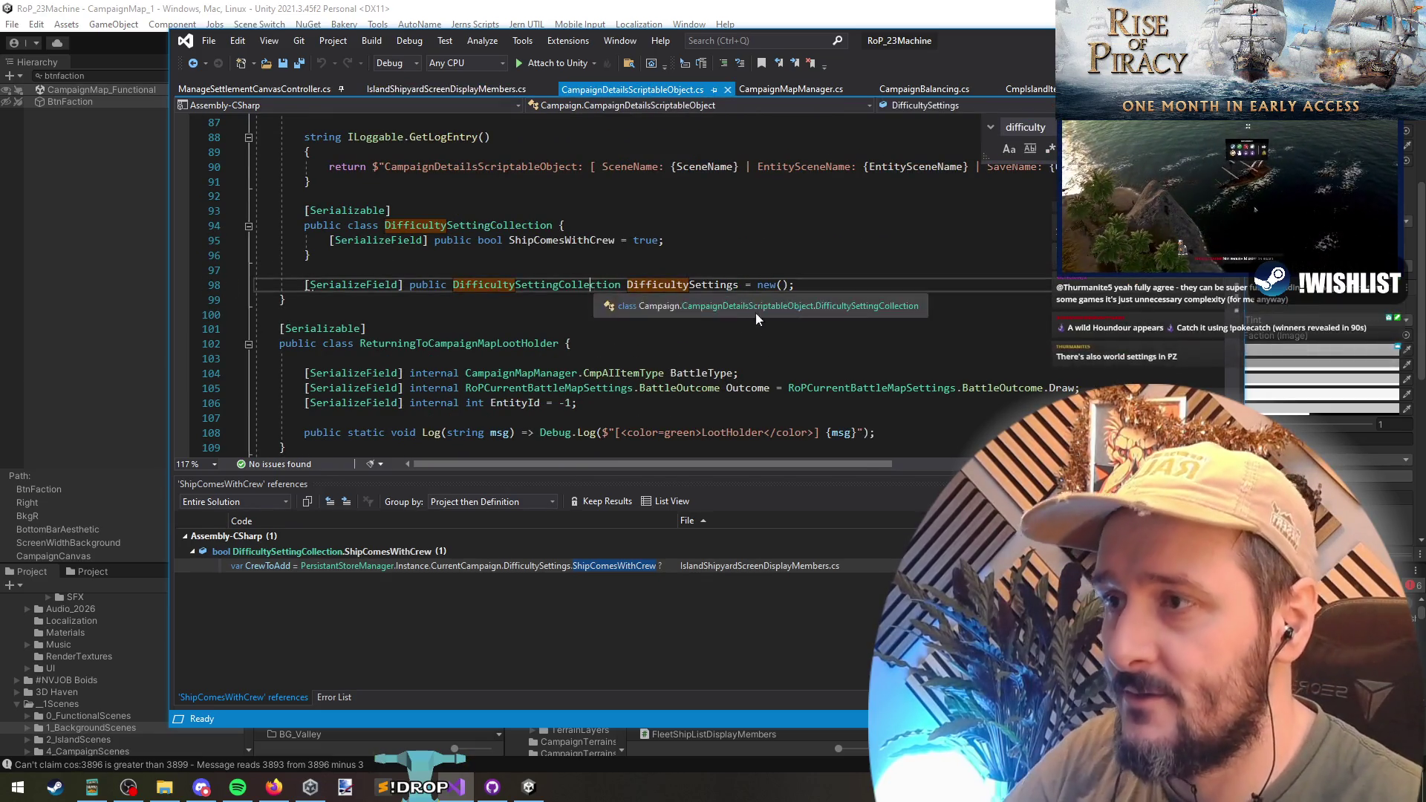
left_click(690, 284, "ctrl")
left_click_drag(580, 256, 566, 330)
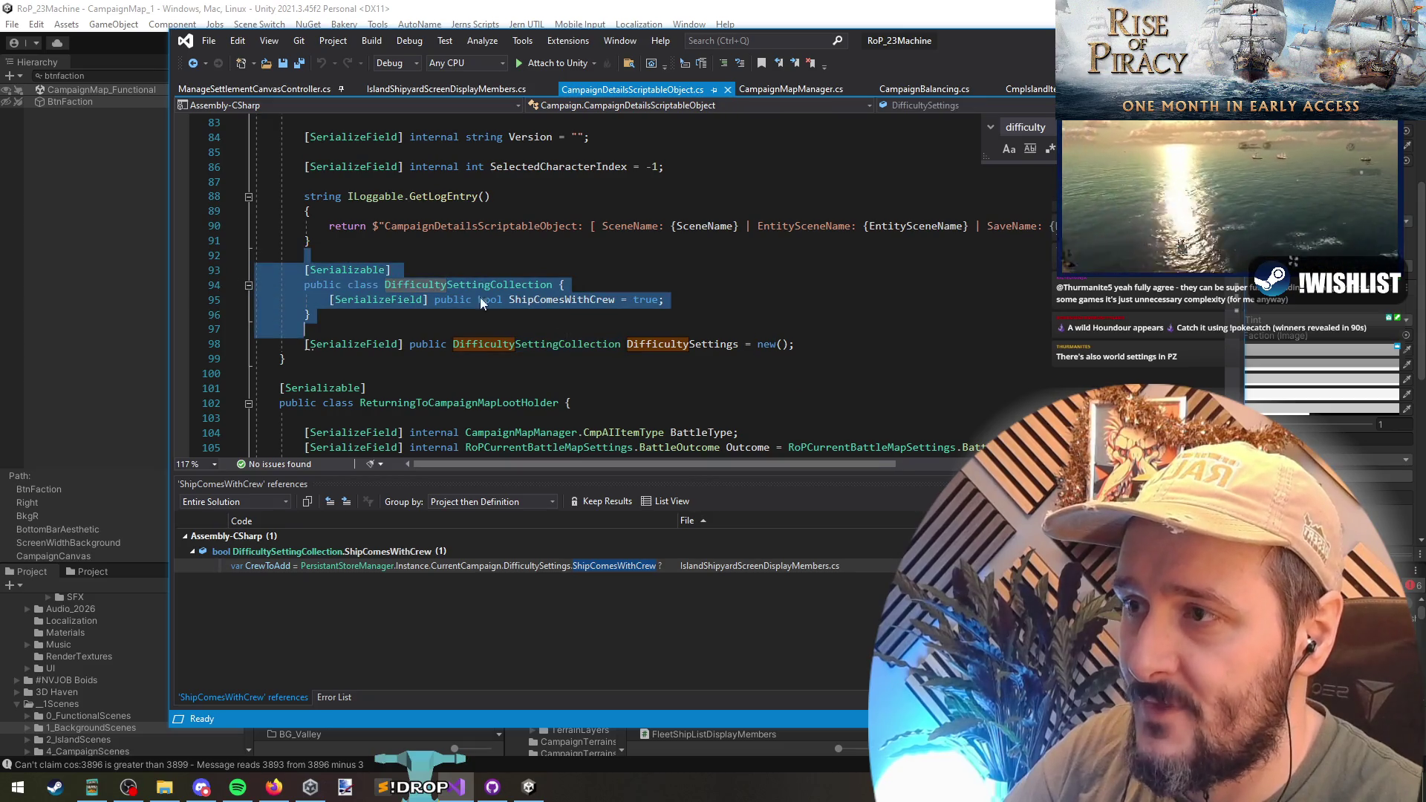
left_click_drag(796, 344, 256, 256)
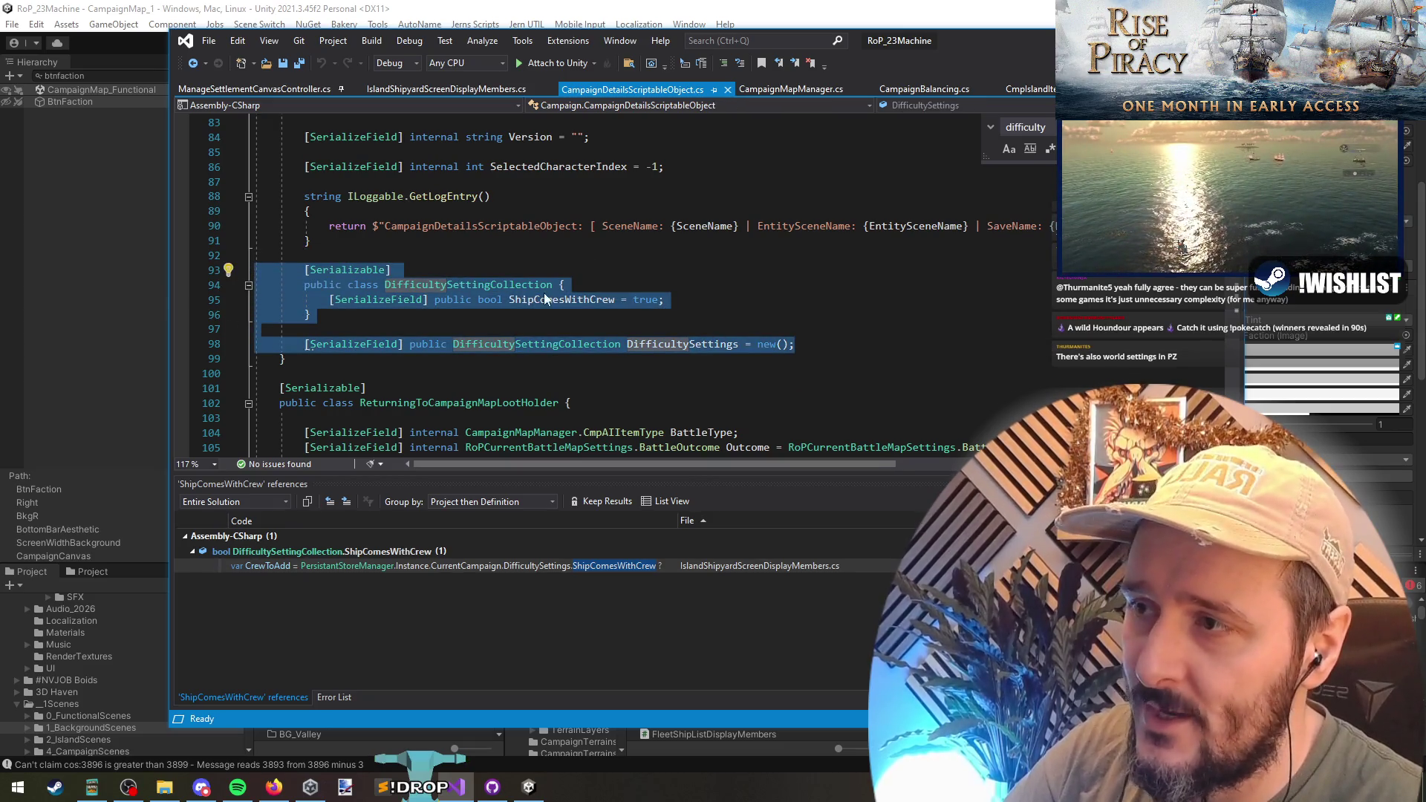
mouse_move(796, 344)
left_mouse_down()
mouse_move(297, 316)
mouse_move(256, 264)
left_mouse_up()
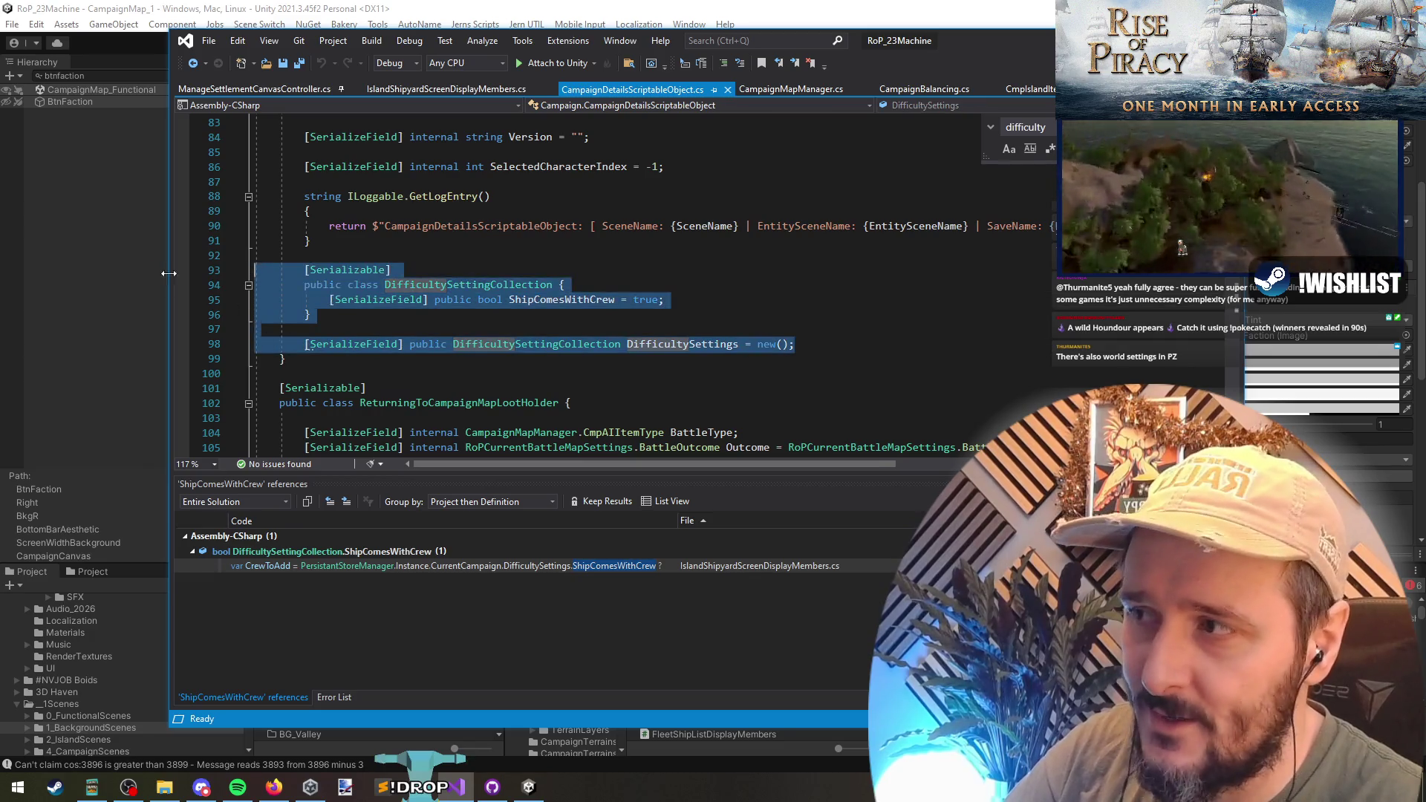
- Select the ShipComesWithCrew field line, then reselect class lines 92–98
left_click(854, 286)
mouse_move(854, 286)
left_mouse_down()
mouse_move(856, 303)
mouse_move(78, 279)
mouse_move(96, 311)
left_mouse_up()
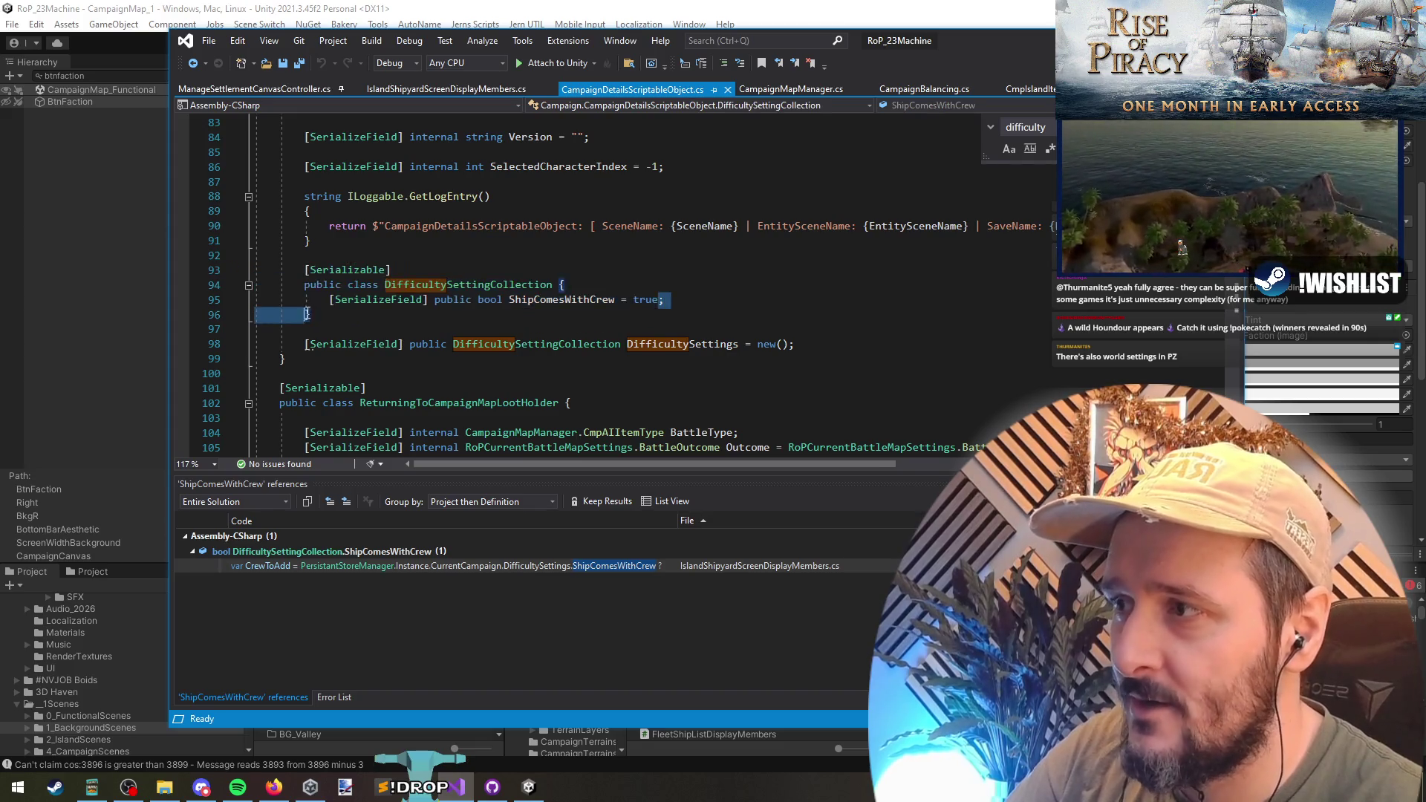
left_click(312, 257)
mouse_move(312, 256)
left_mouse_down()
mouse_move(379, 345)
mouse_move(891, 342)
left_mouse_up()
left_click(891, 342)
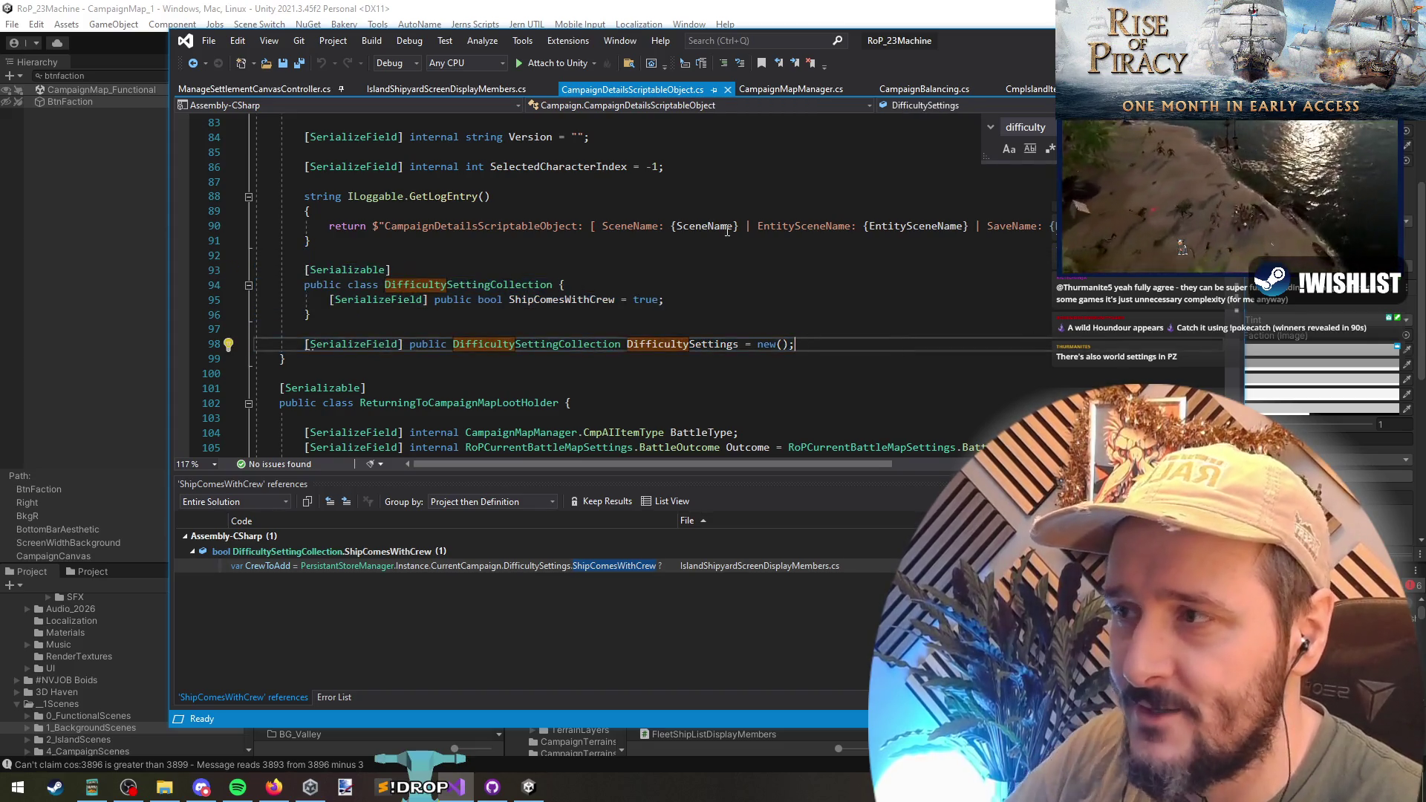
- Cycle through the open files, save, and return to CampaignDetailsScriptableObject.cs
key("ctrl+Tab")
key("ctrl+Tab")
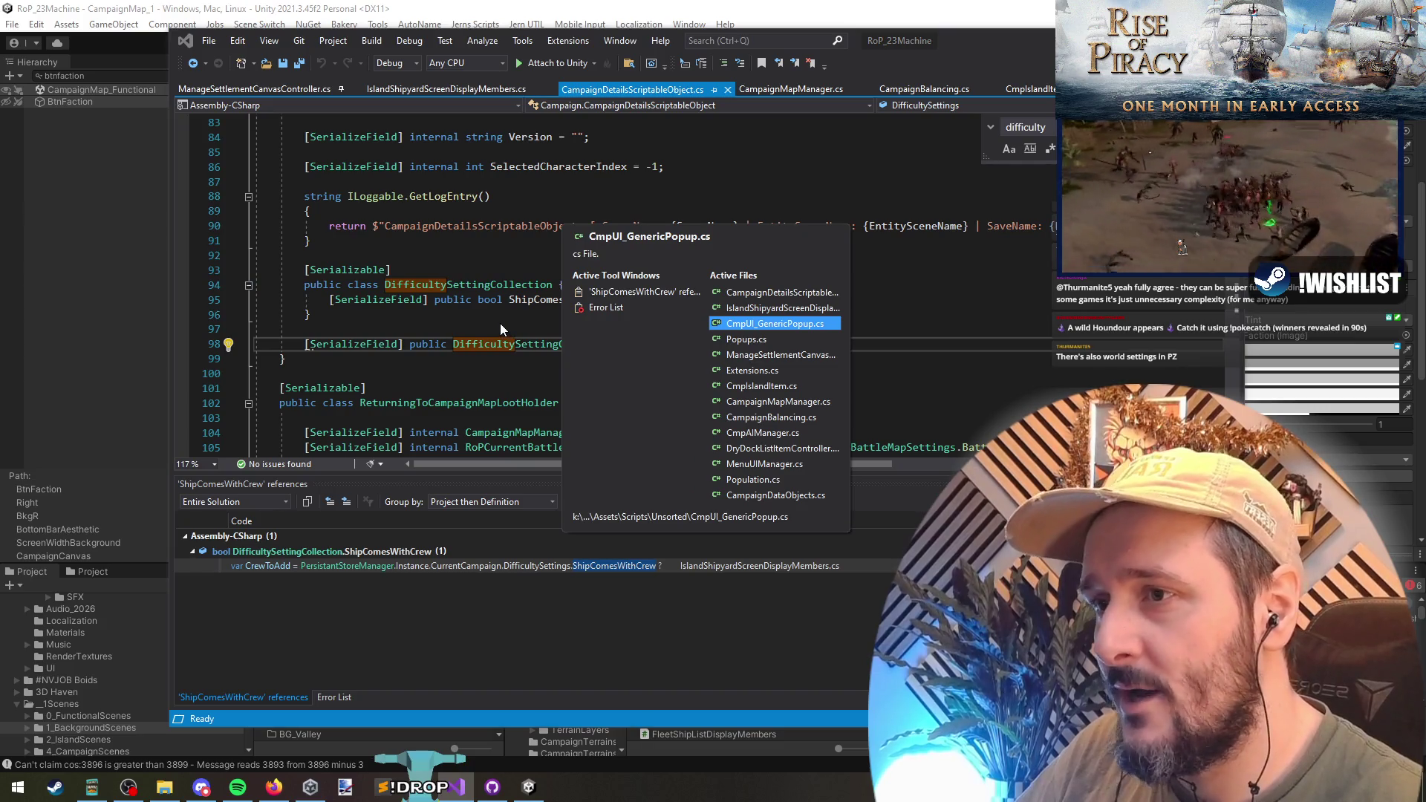
key("ctrl+Tab")
key("ctrl+Tab")
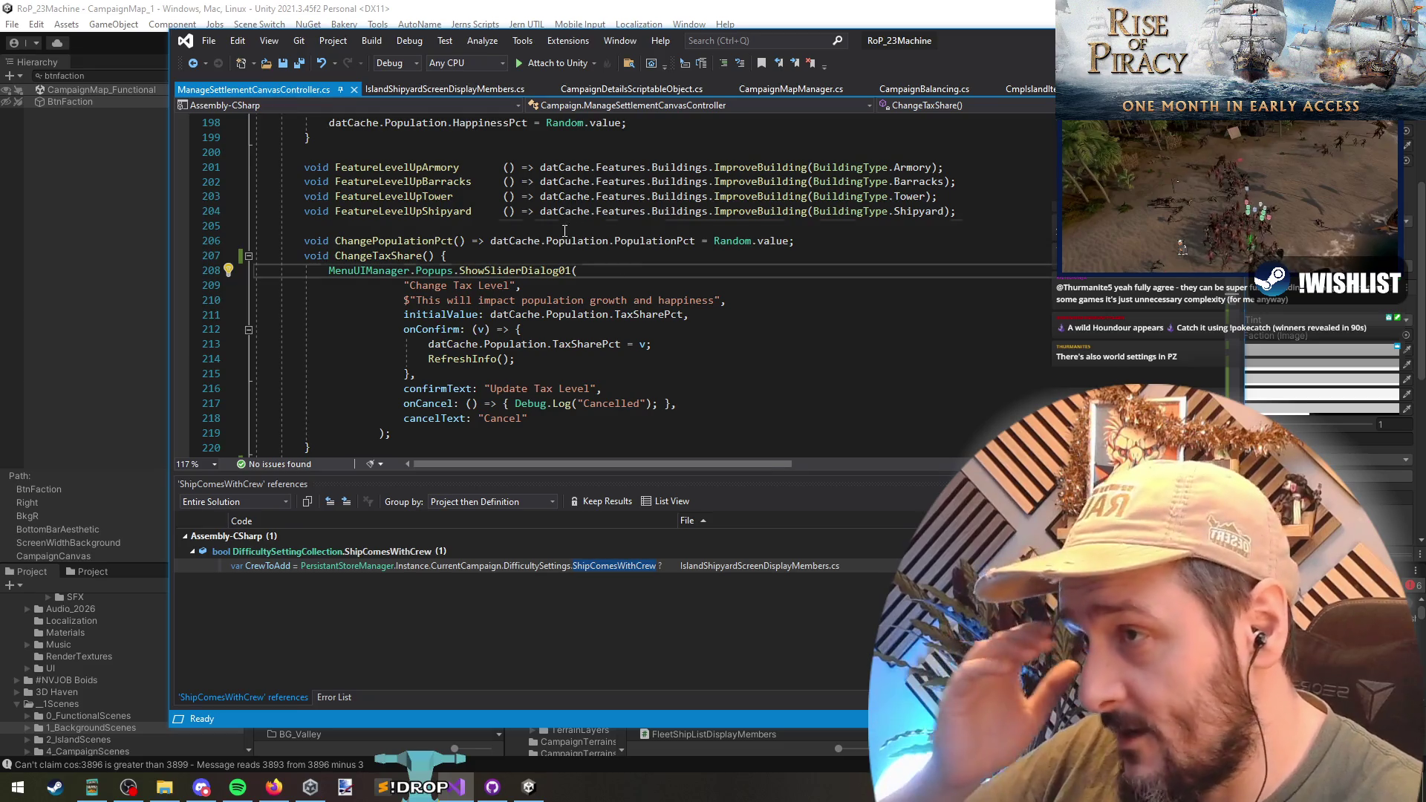
key("Up")
key("Up")
key("Up")
key("ctrl+s")
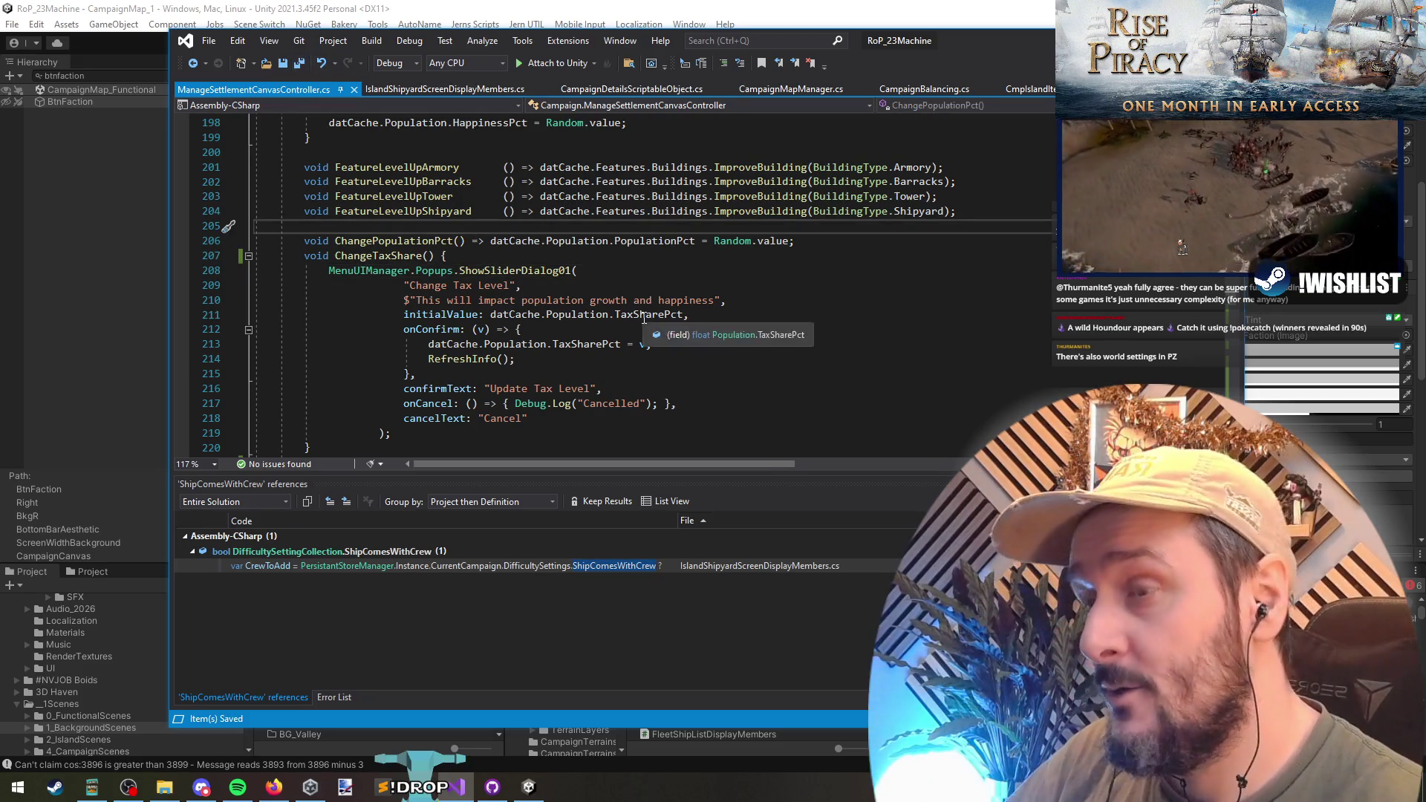
key("ctrl+Tab")
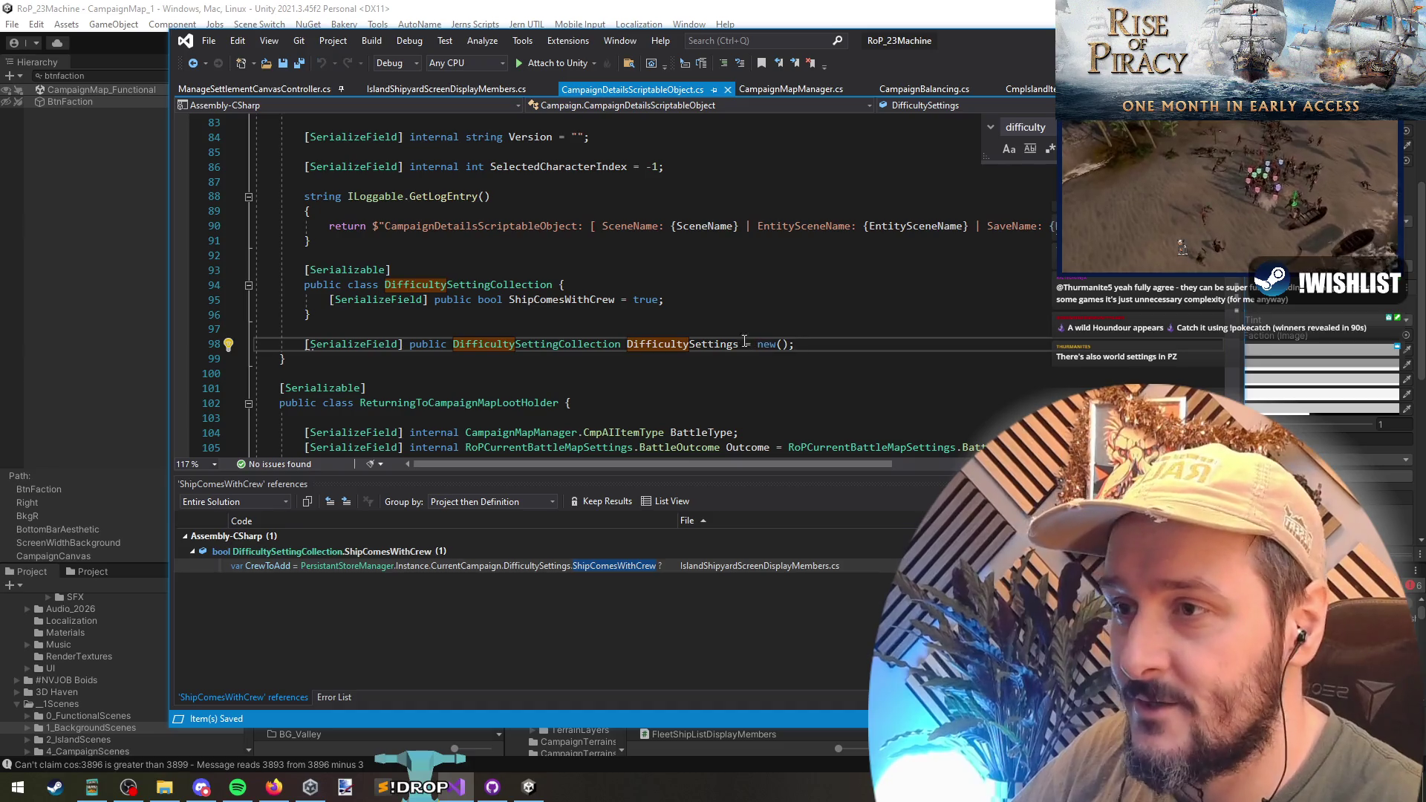
- Try removing the = new() initializer on line 98, undo it, then switch to Unity
left_click_drag(745, 342, 794, 344)
type(";")
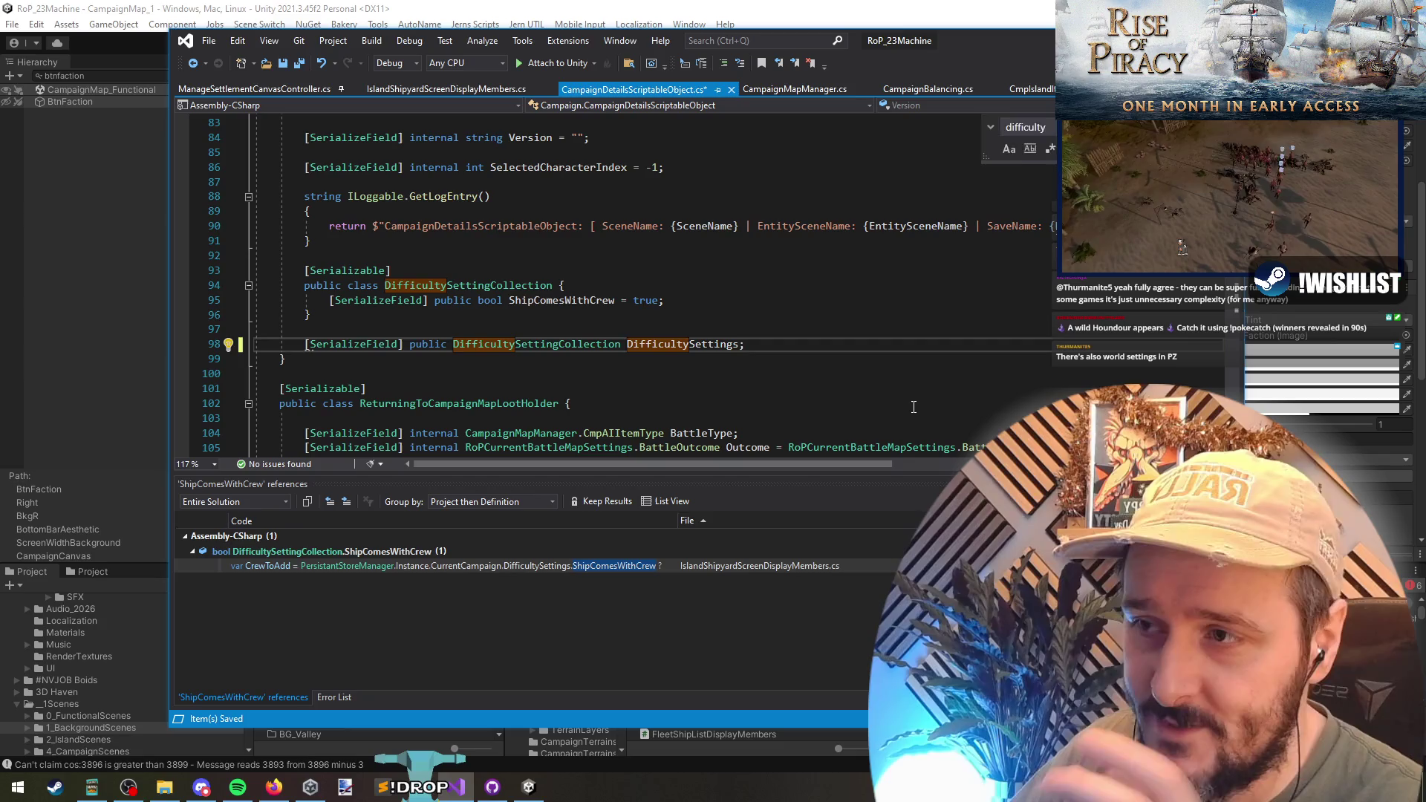
key("ctrl+z")
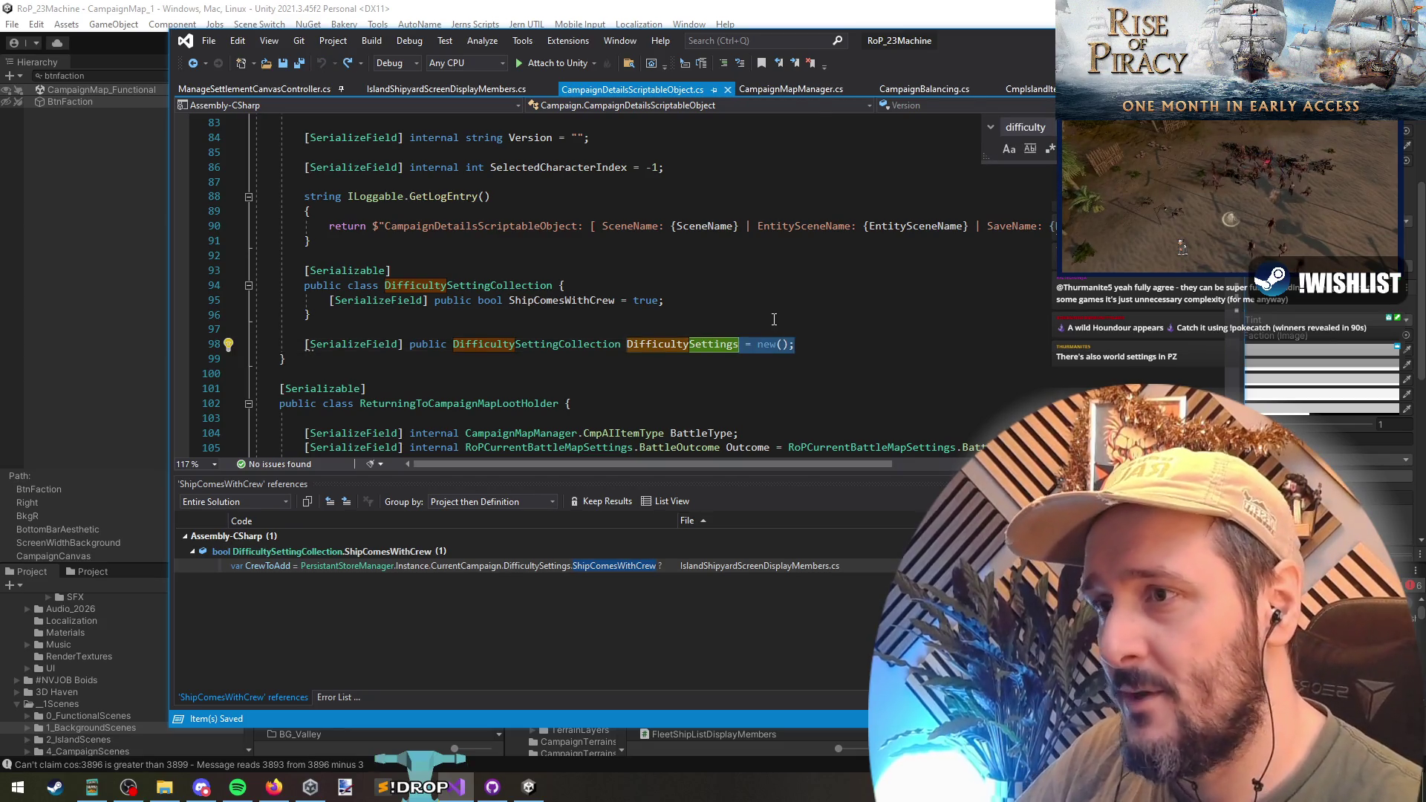
key("Up")
key("Up")
key("Up")
left_click(685, 265)
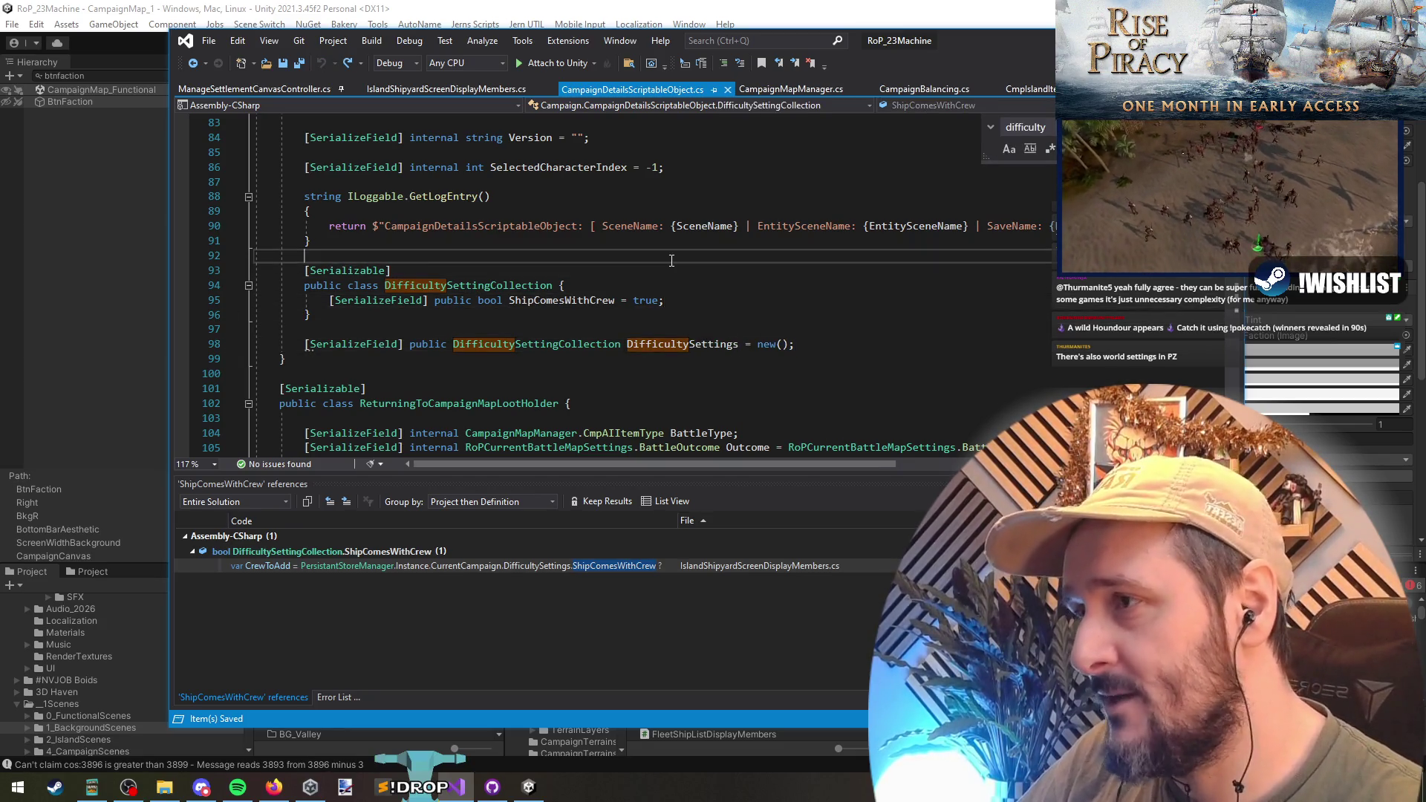
key("Up")
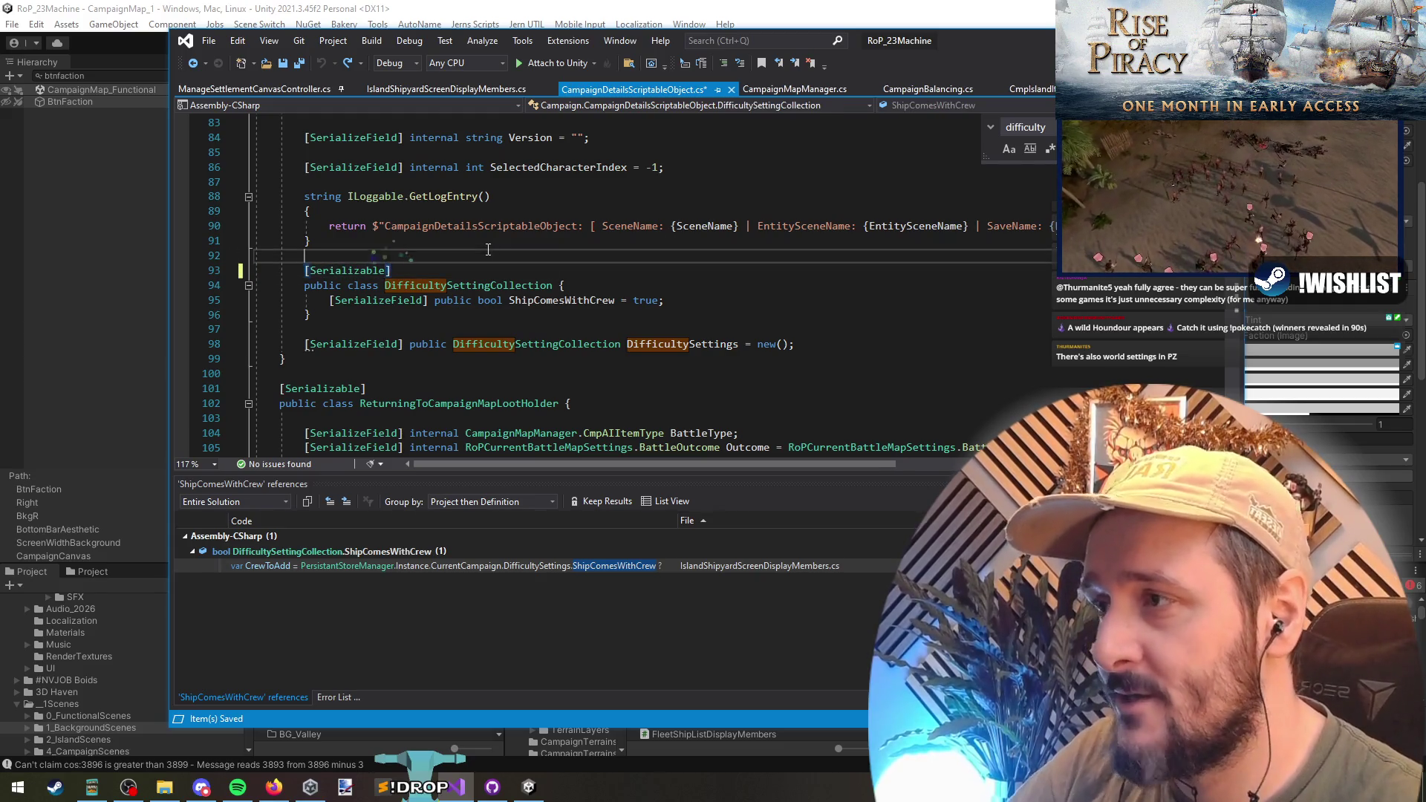
key("ctrl+Tab")
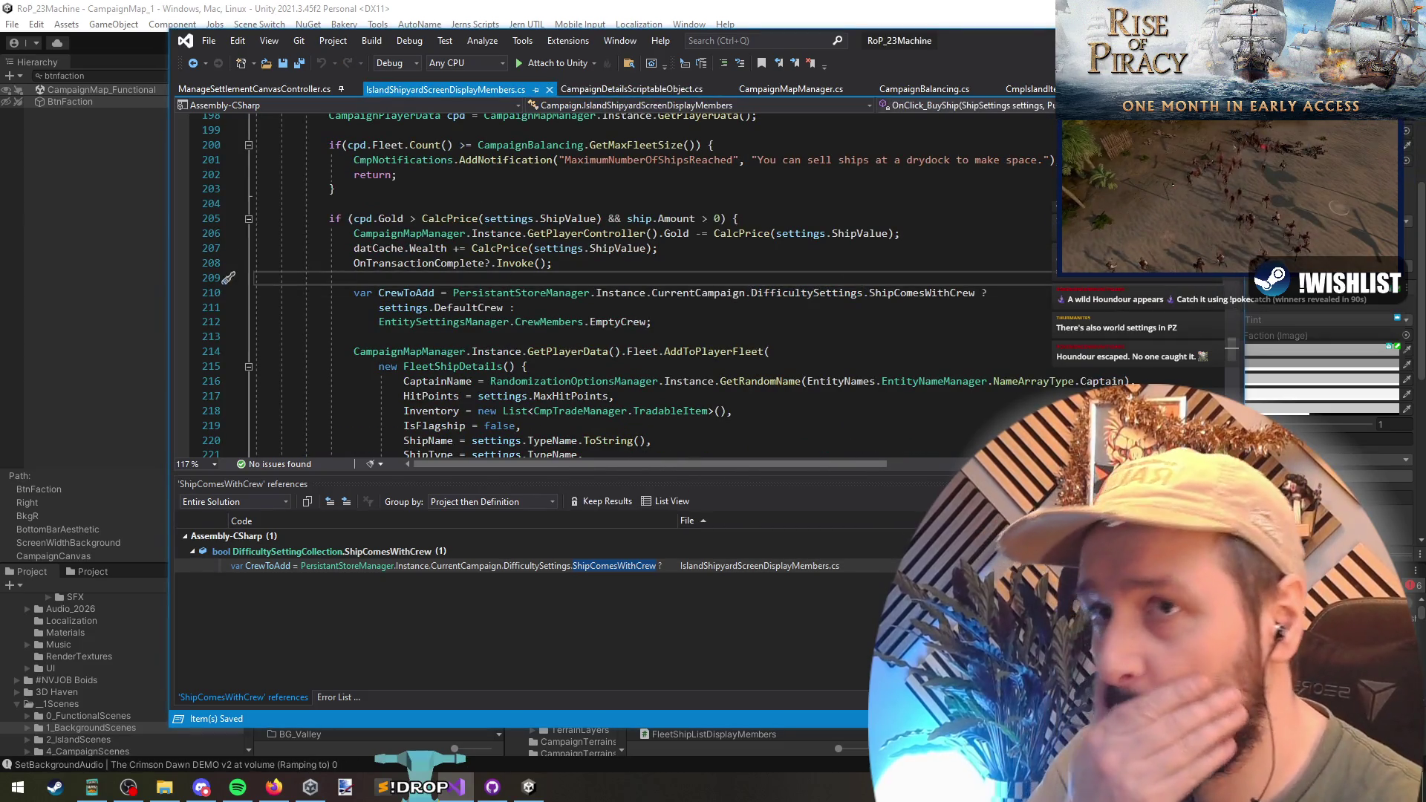
key("alt+Tab")
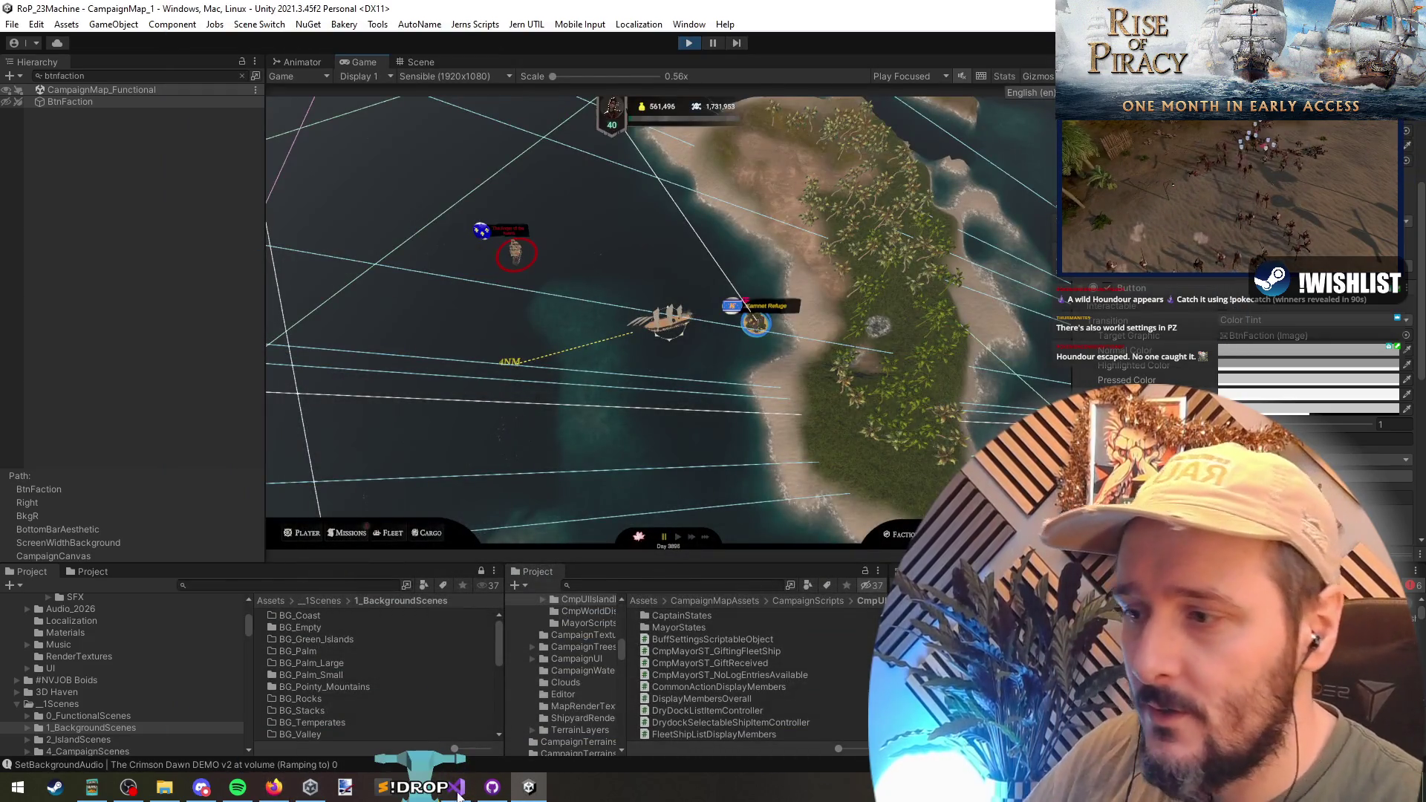
- Switch from the Unity Game view back to IslandShipyardScreenDisplayMembers.cs in Visual Studio
key("alt+Tab")
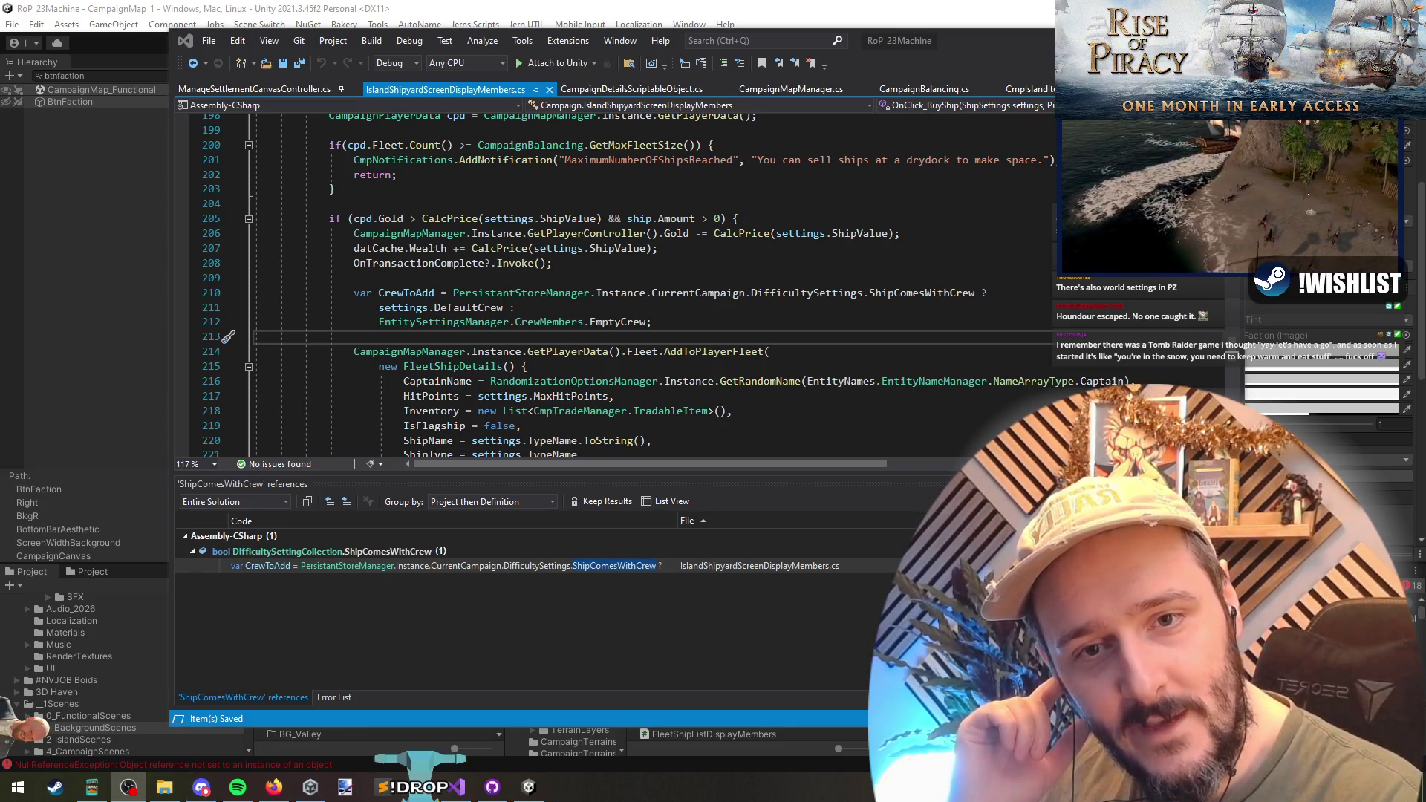
- Search symbols for 'admiral', list the Admiral constant's references, and open its rotation-table usage
left_click(534, 278)
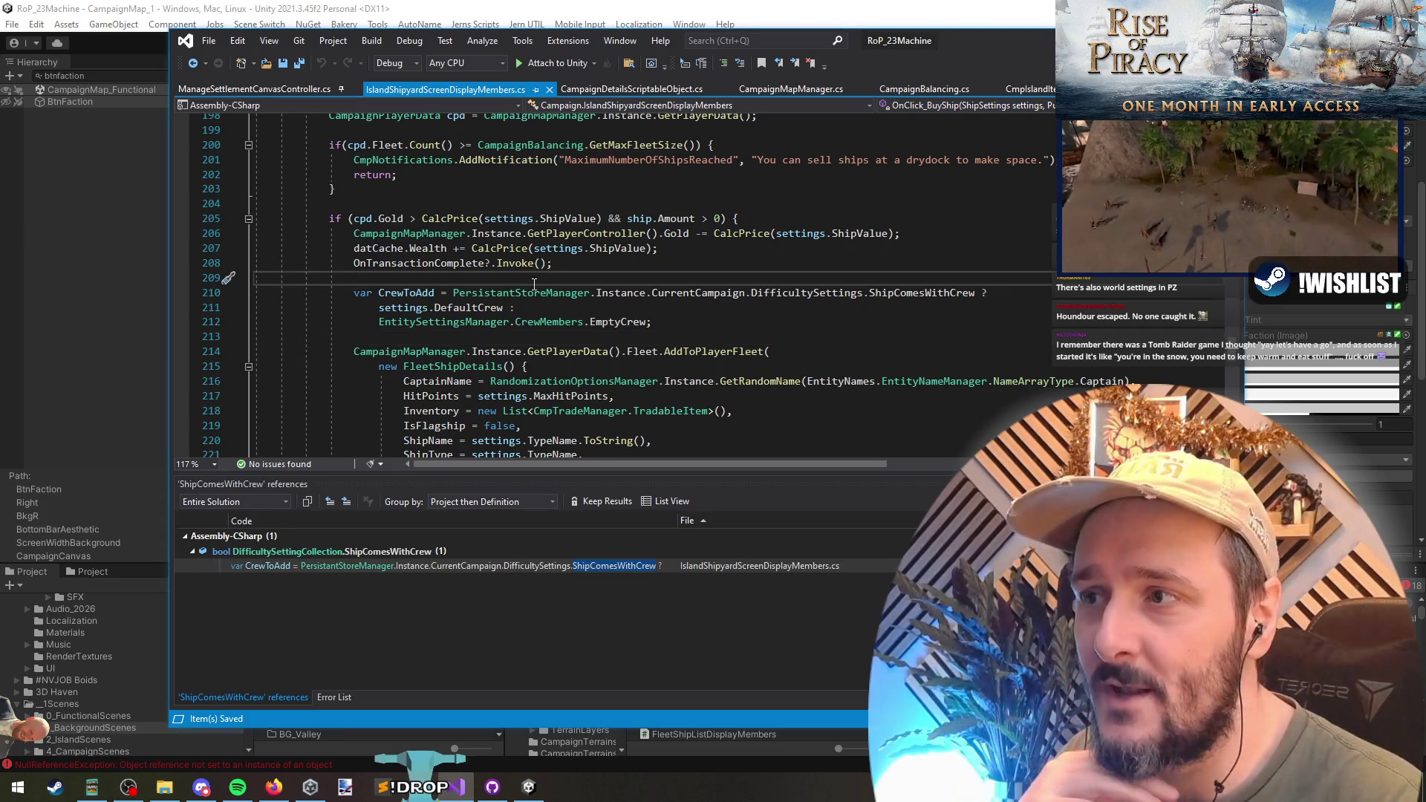
left_click(524, 204)
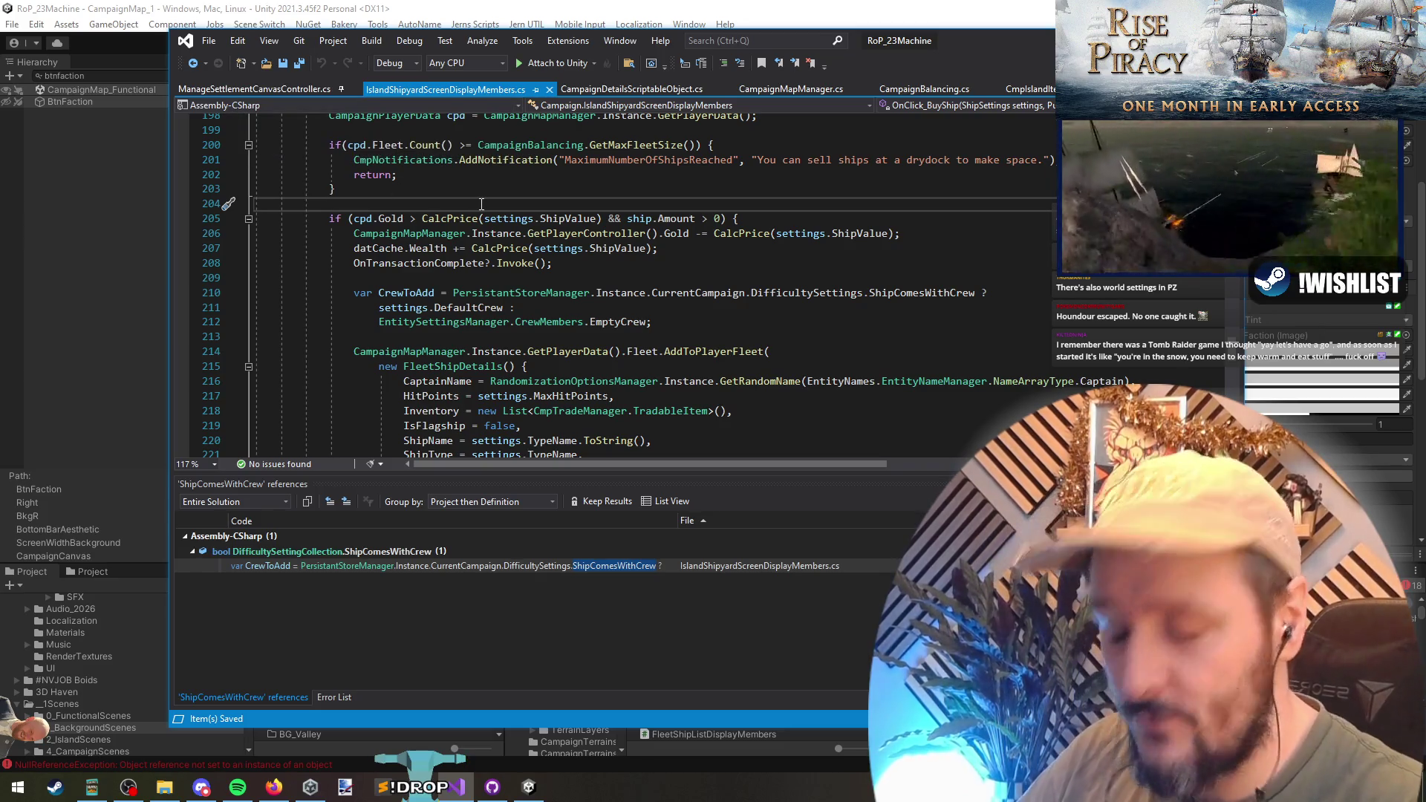
key("ctrl+t")
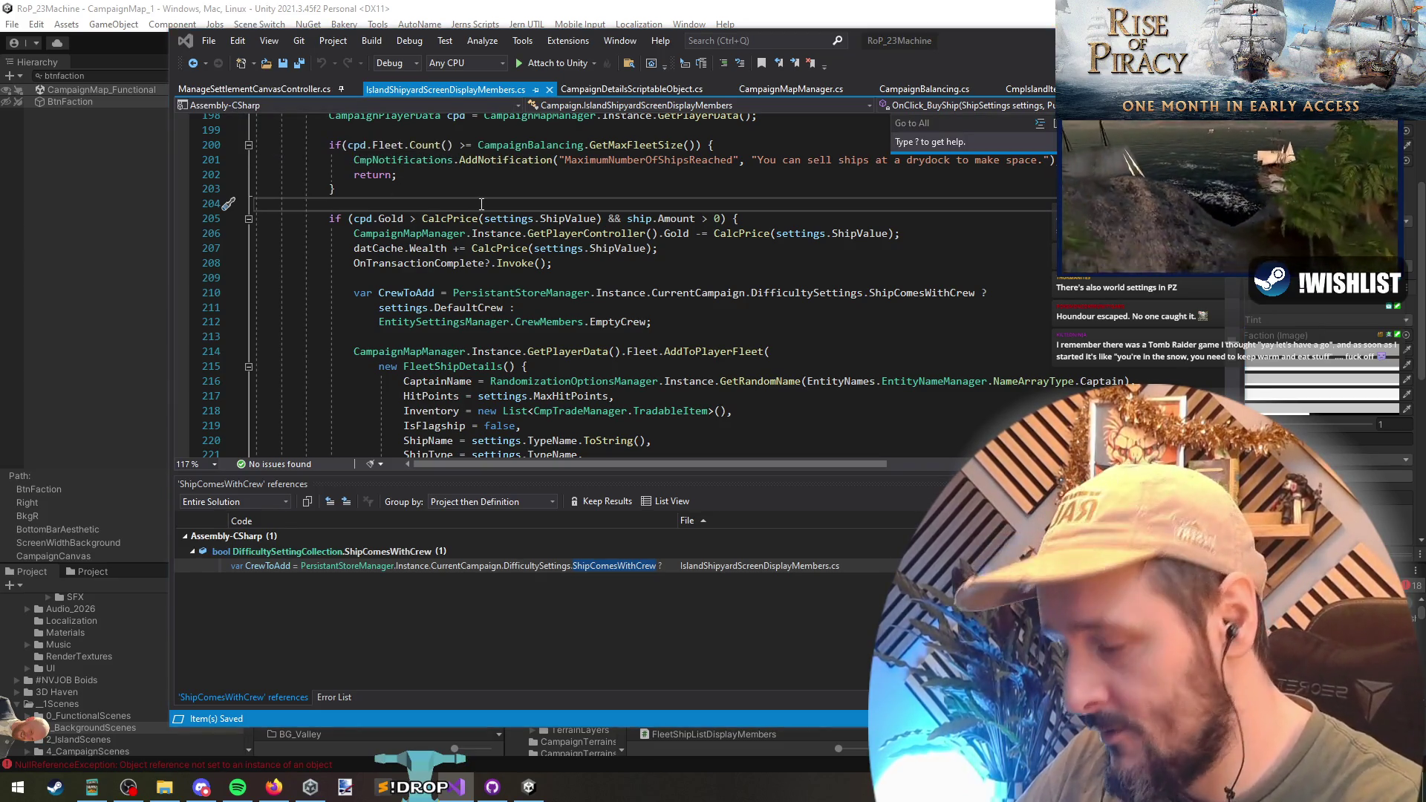
type("admiral")
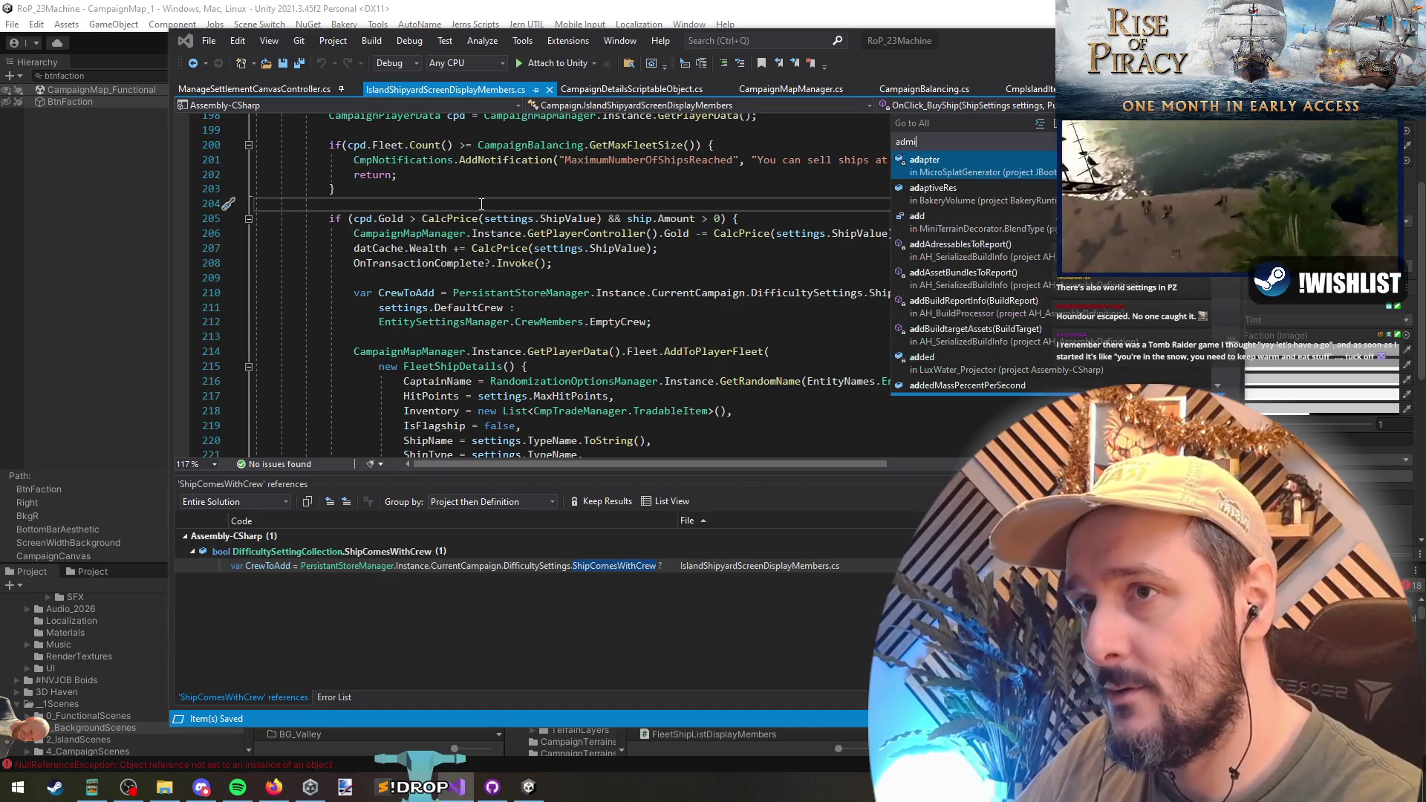
key("Return")
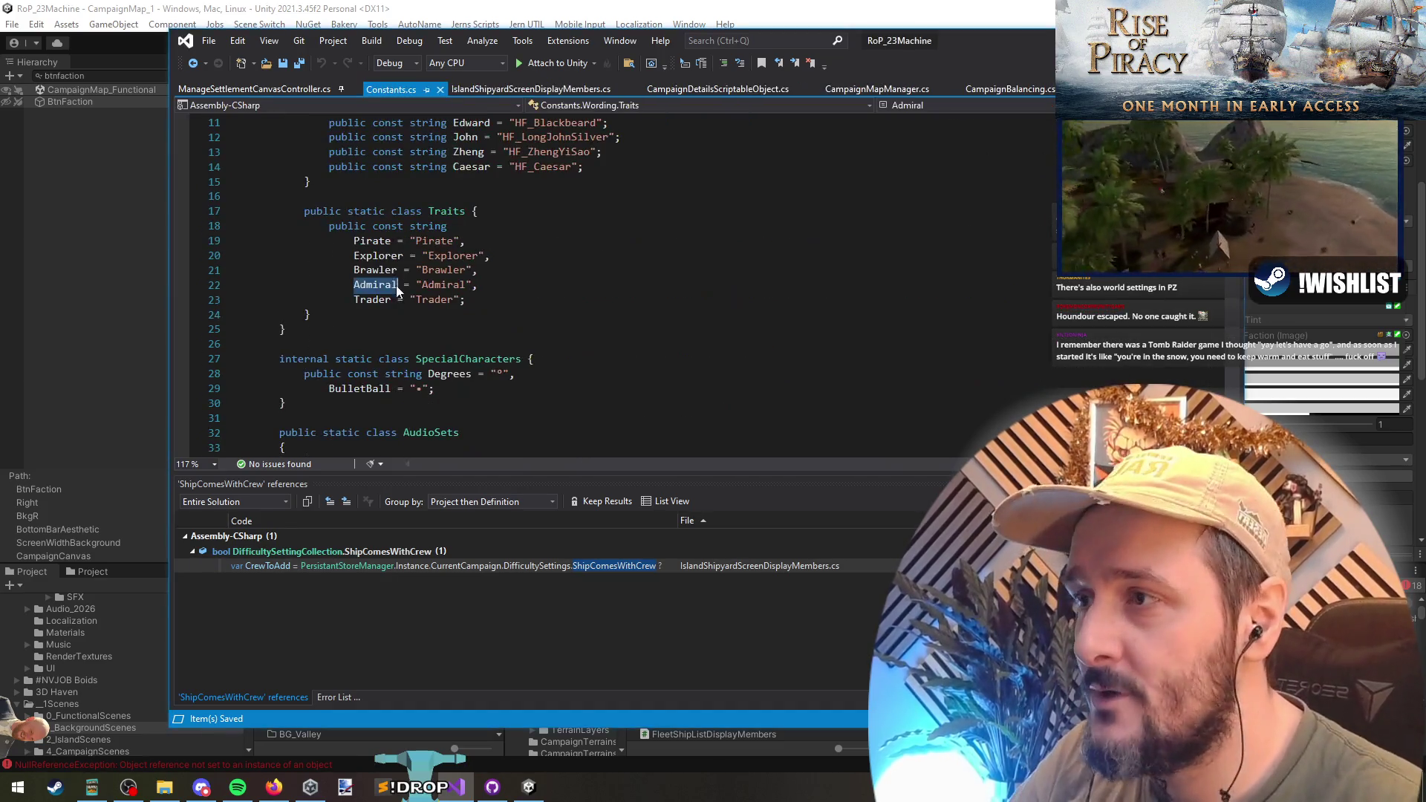
right_click(395, 285)
left_click(462, 436)
double_click(371, 567)
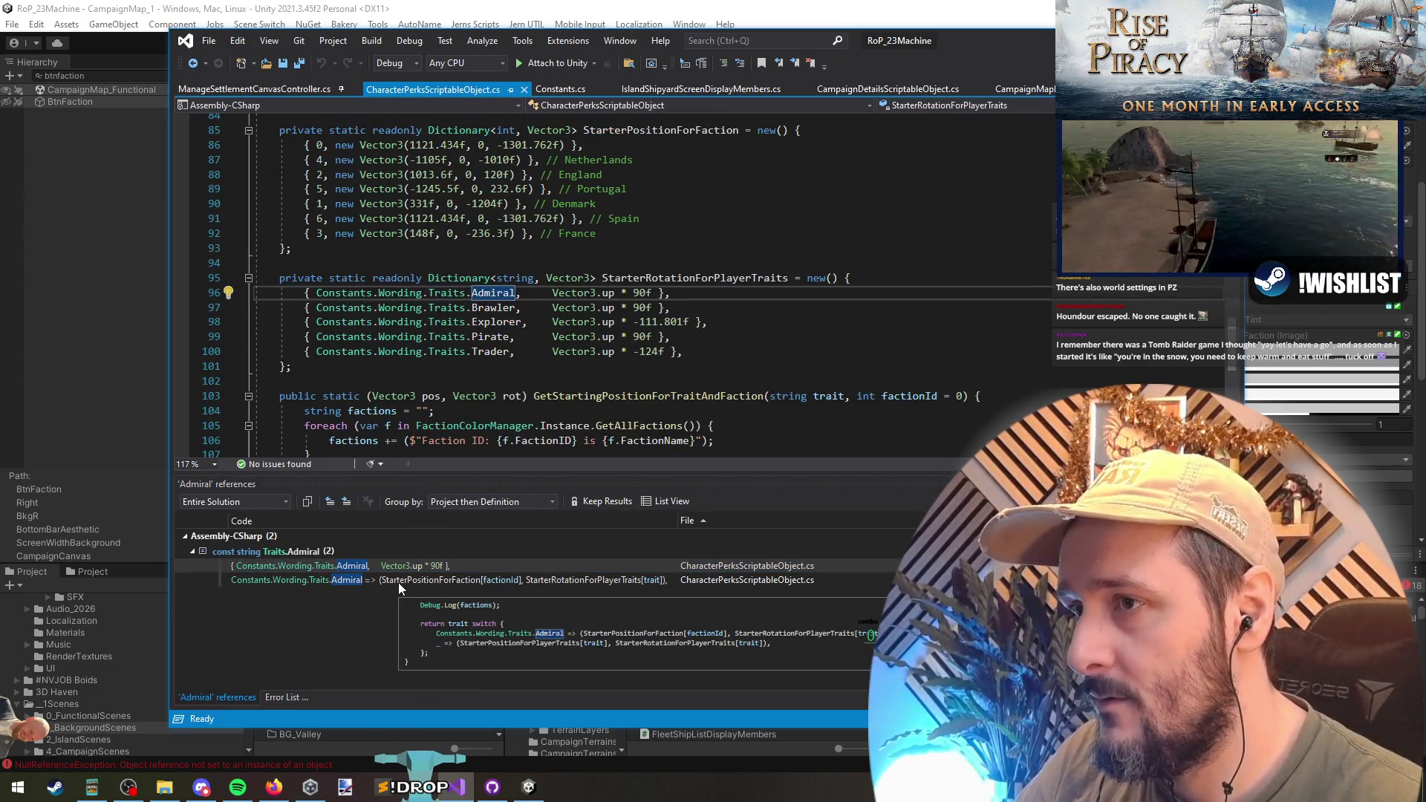
- Find all references to StarterRotationForPlayerTraits and inspect its uses on lines 111 and 112
left_click(715, 279)
double_click(715, 279)
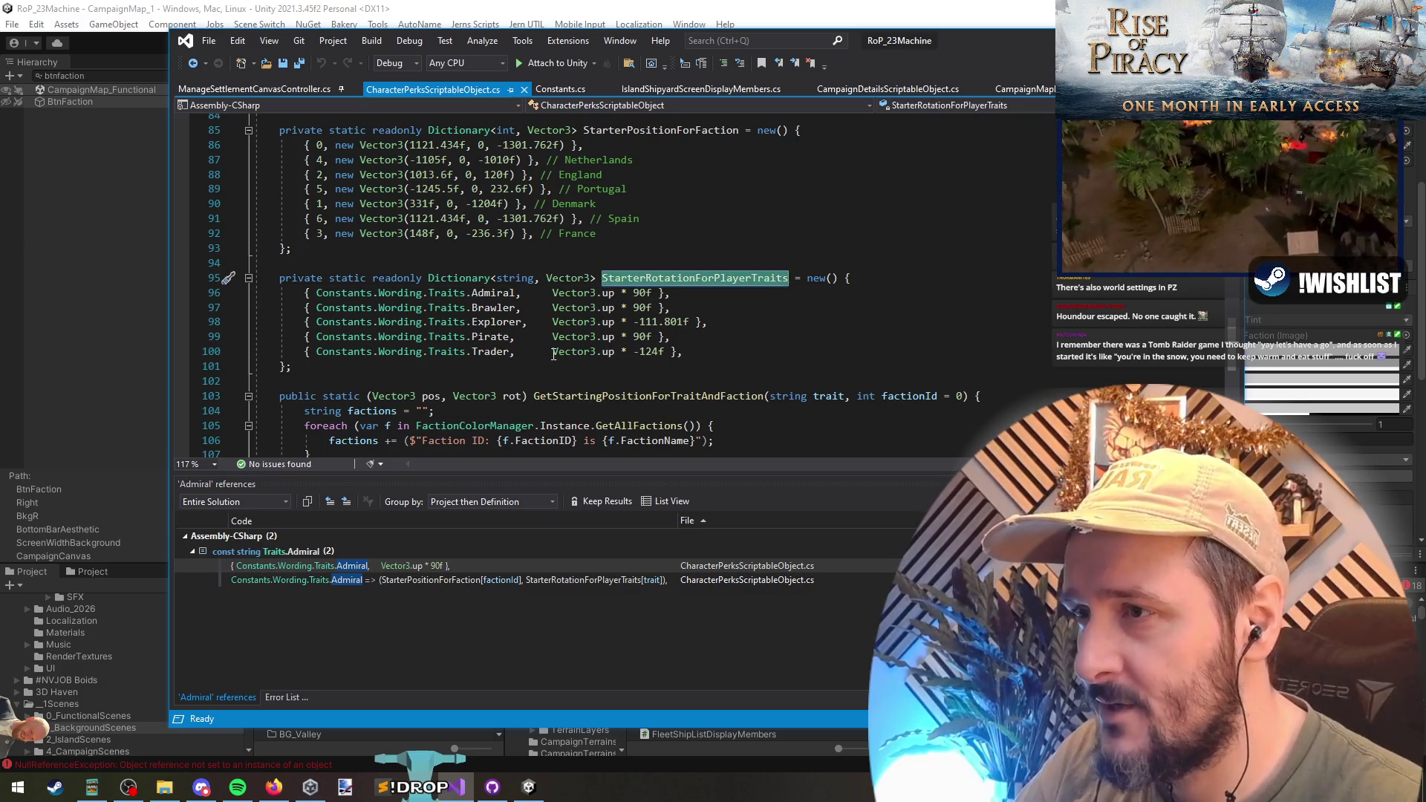
mouse_move(548, 293)
left_mouse_down()
mouse_move(670, 294)
mouse_move(341, 338)
mouse_move(350, 324)
left_mouse_up()
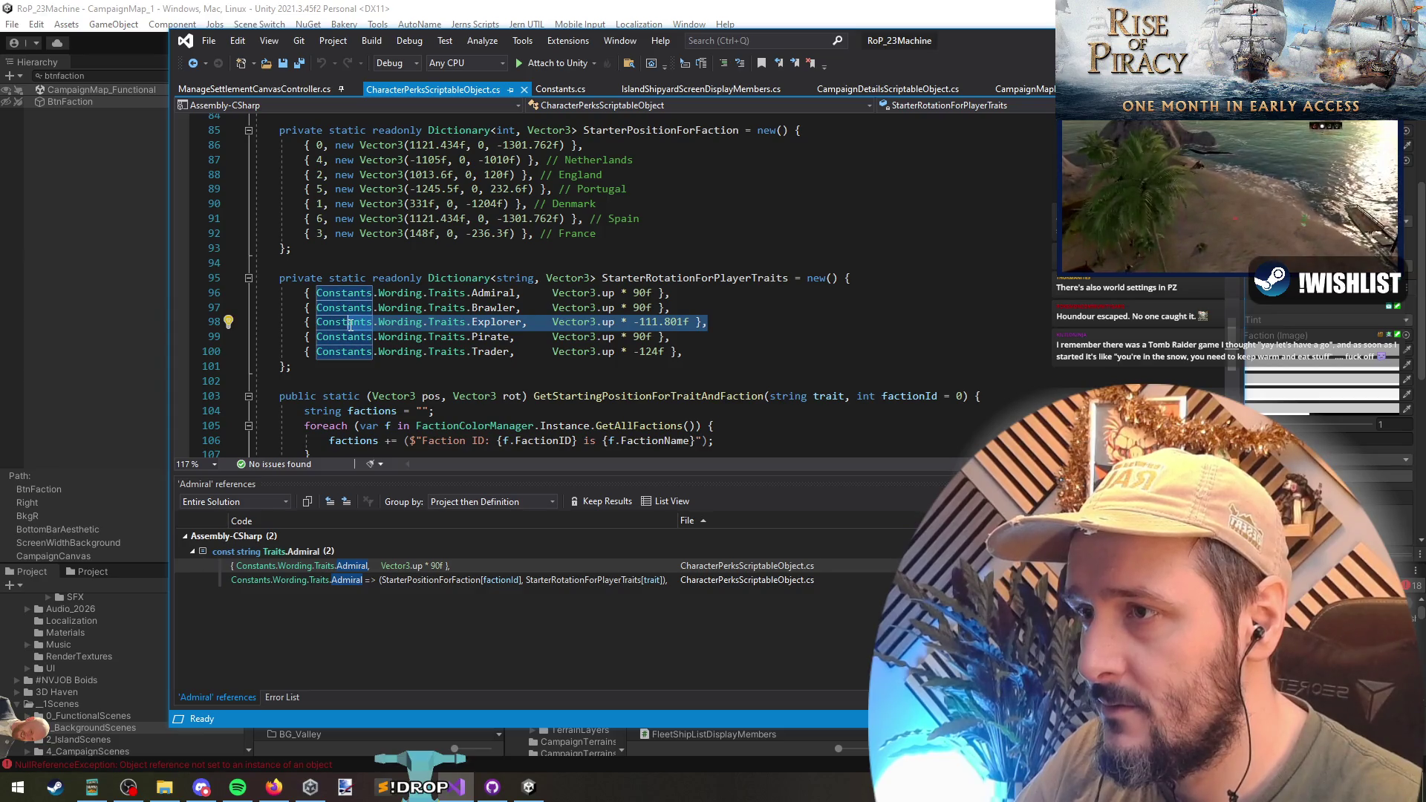
left_click(505, 322)
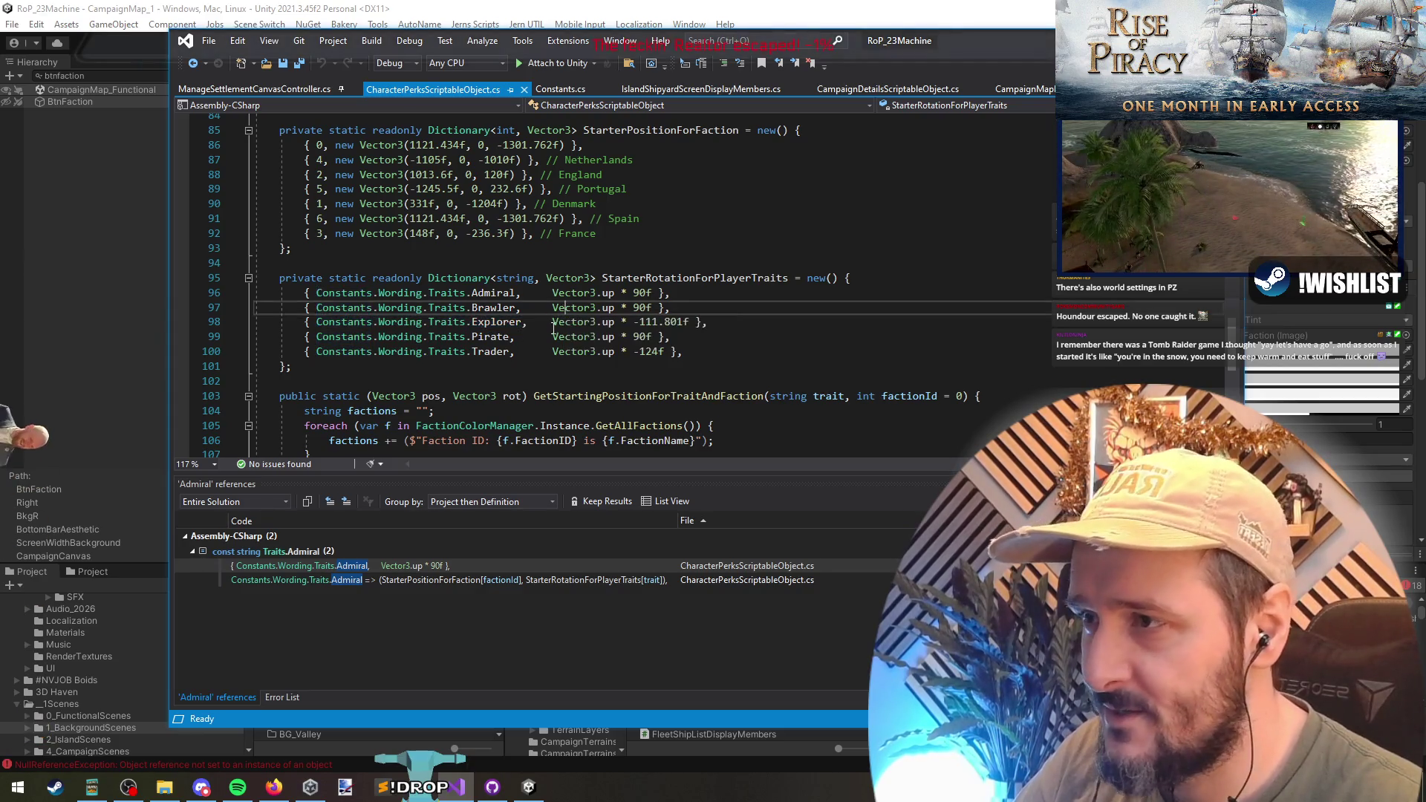
left_click(694, 279)
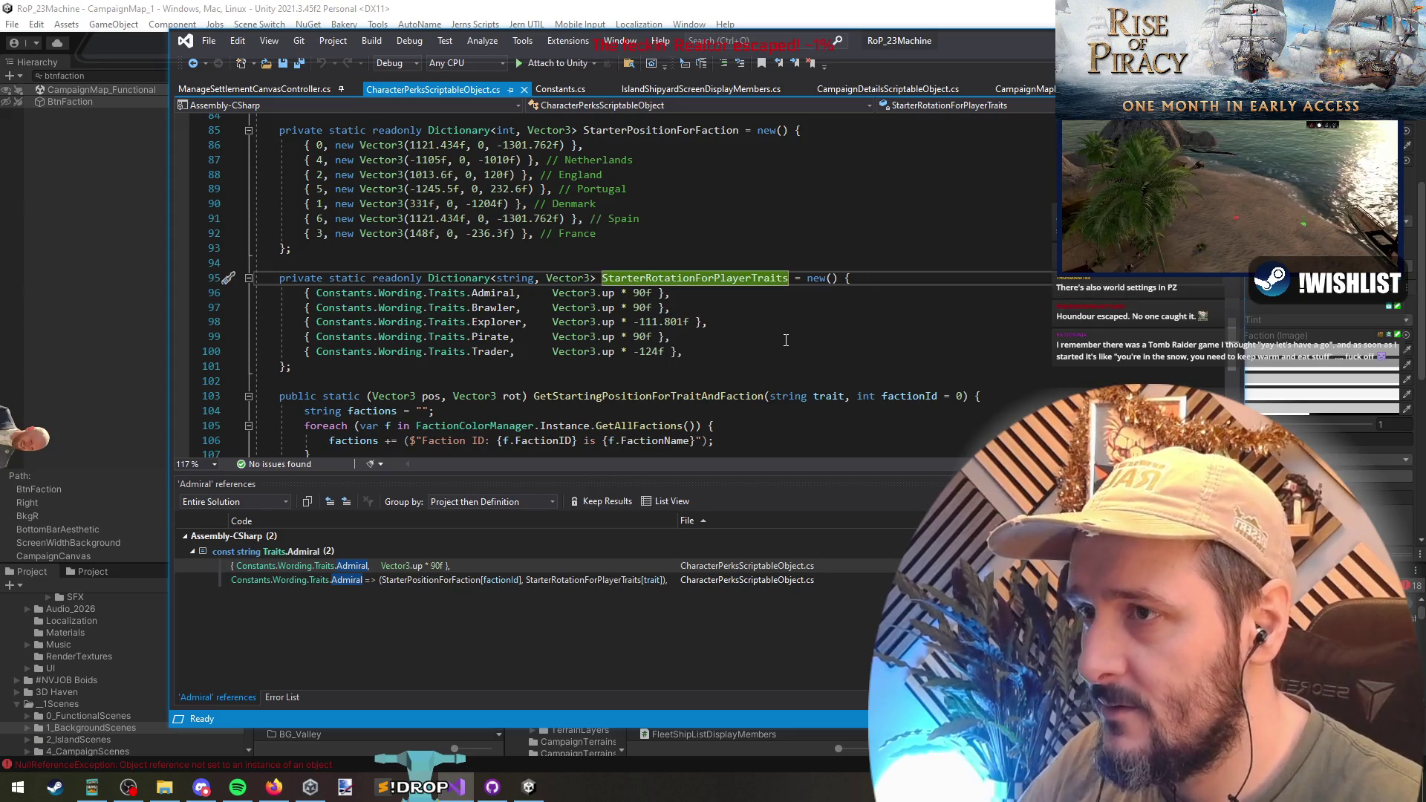
right_click(735, 281)
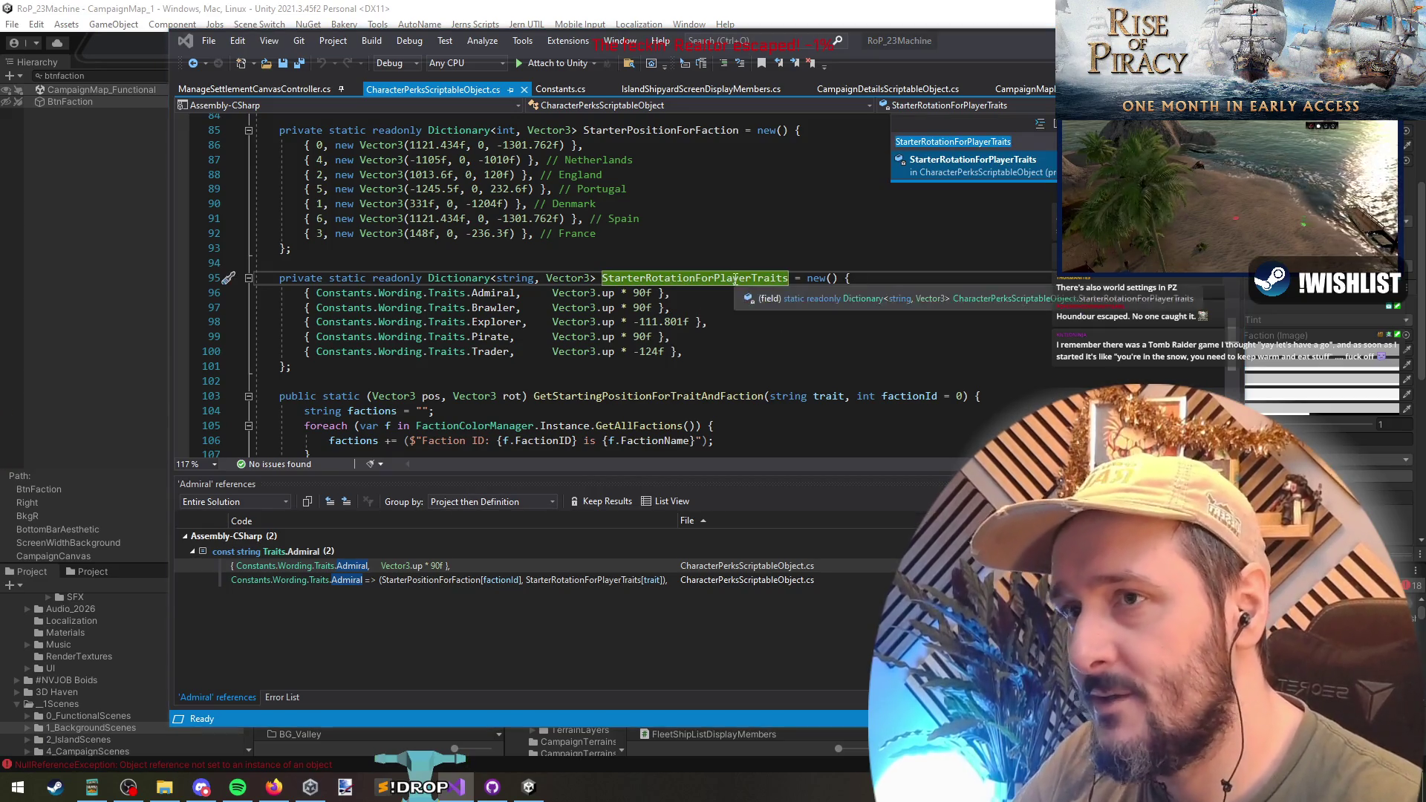
left_click(800, 424)
left_click(328, 565)
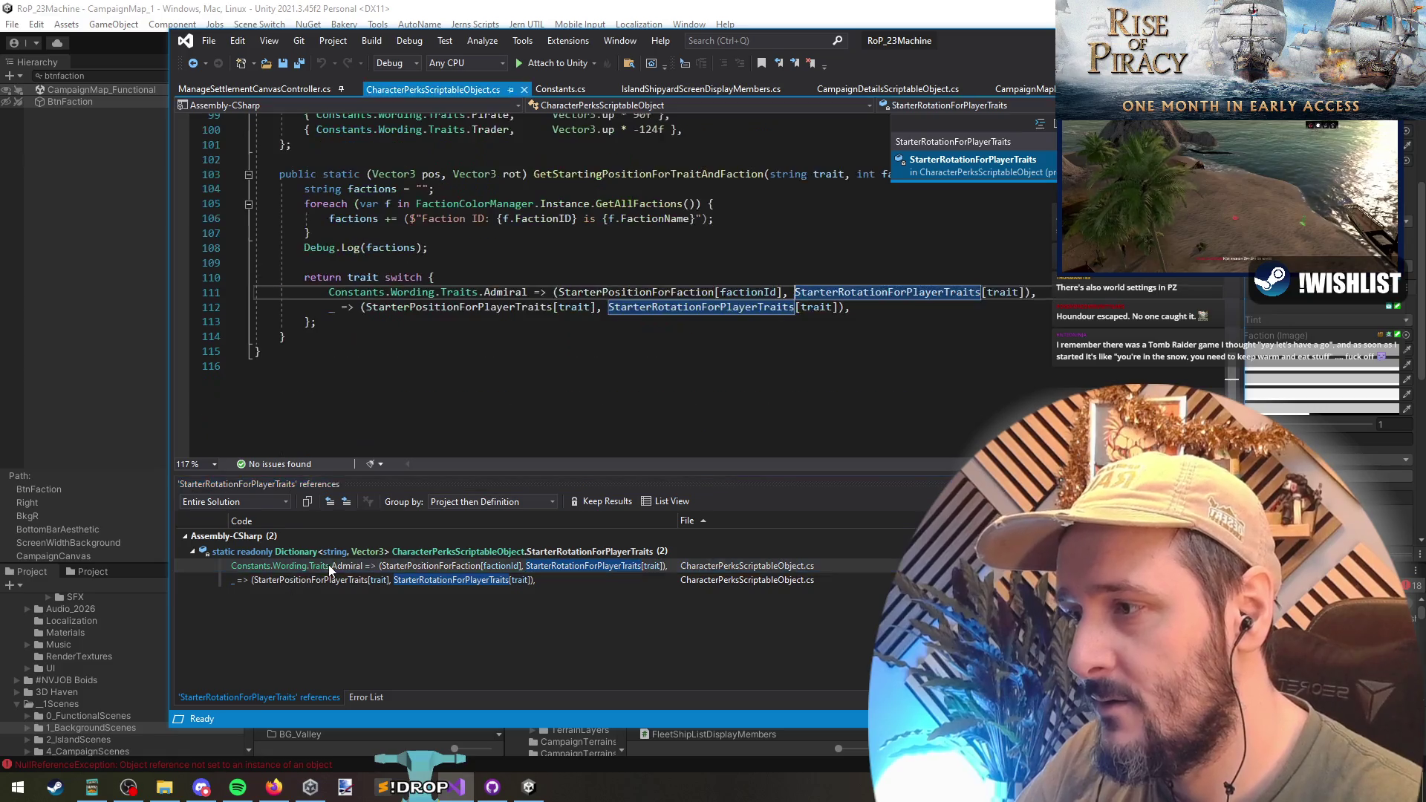
scroll(791, 365, "up", 1)
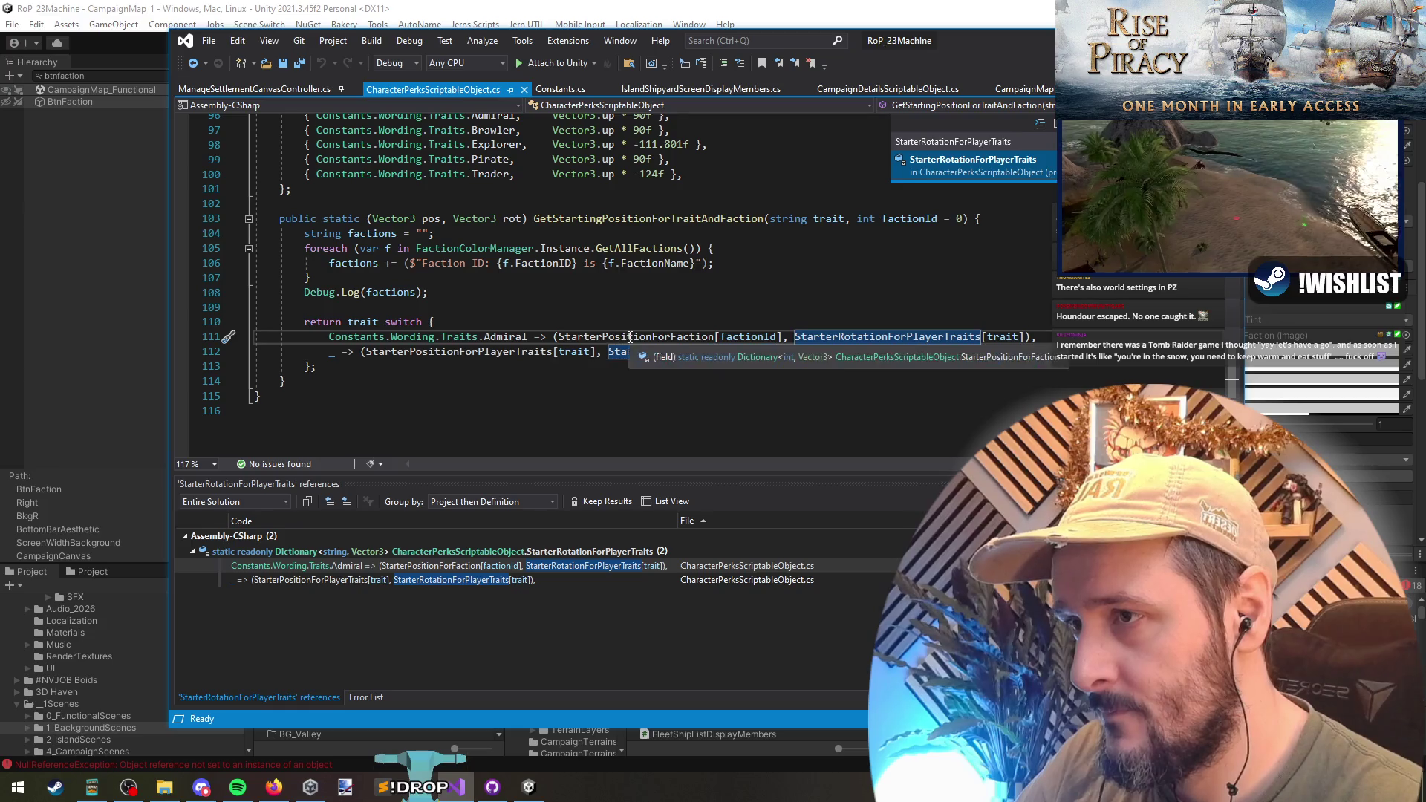
left_click(406, 579)
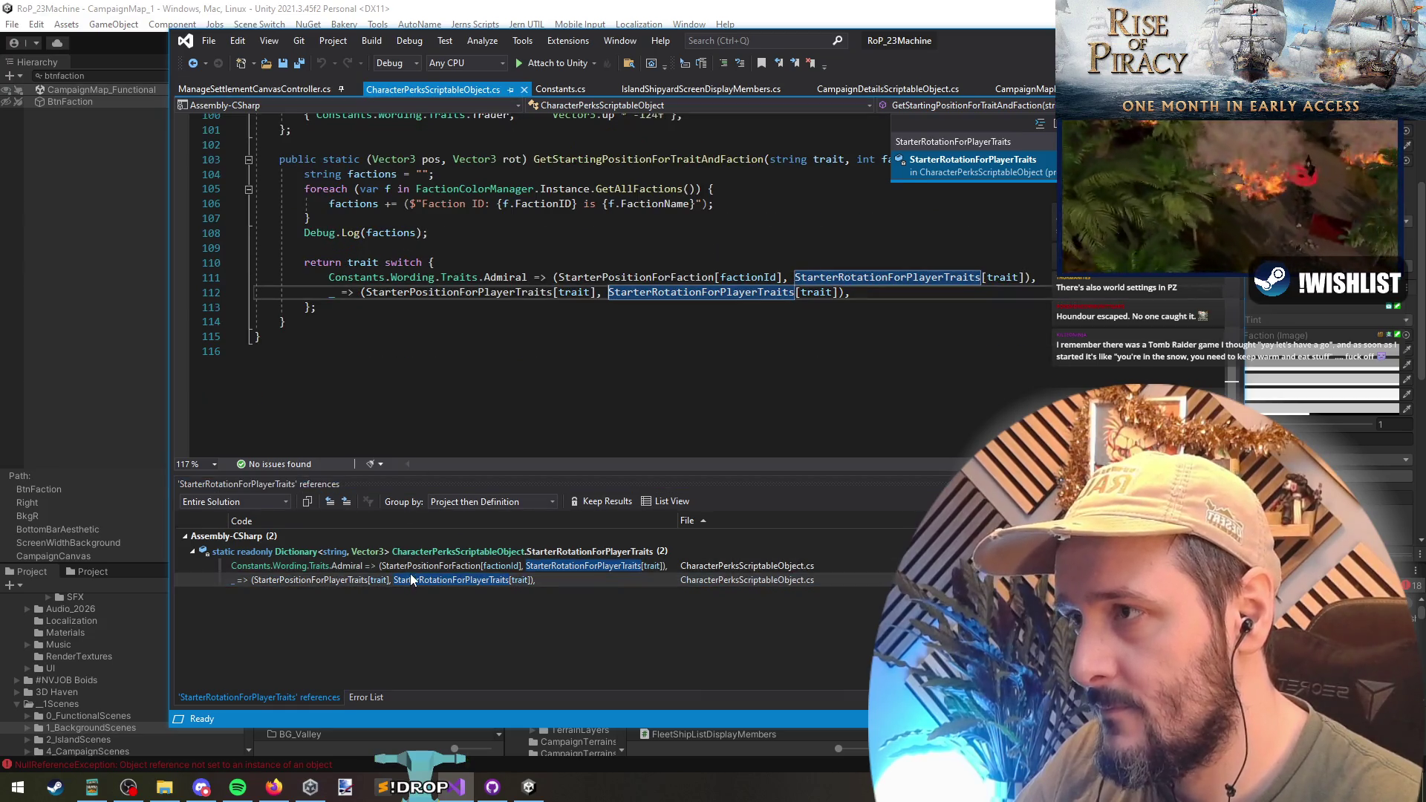
left_click(411, 569)
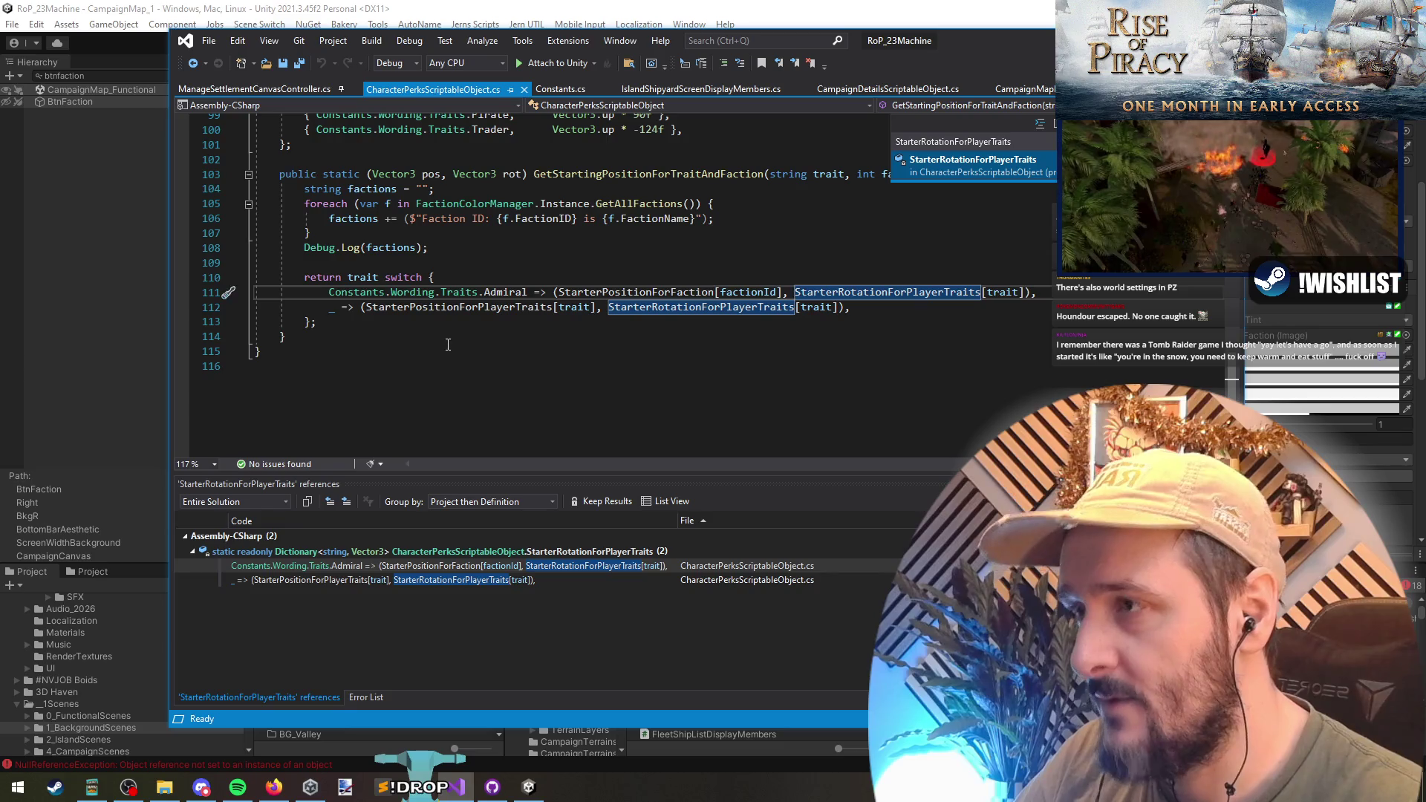
scroll(452, 345, "up", 2)
- Go to the StarterPositionForFaction definition and look over its faction position entries
left_click(505, 380)
left_click(630, 382)
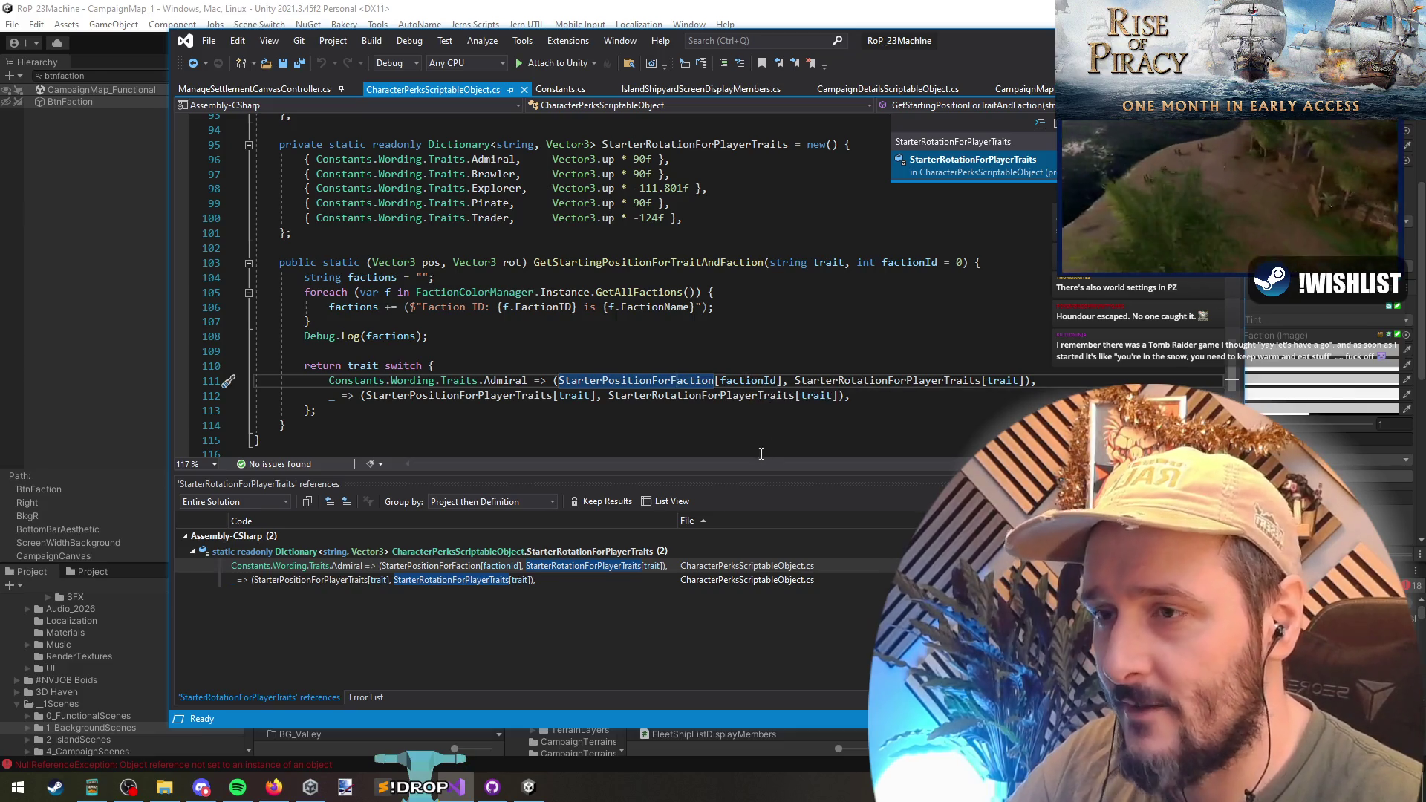
key("F12")
mouse_move(596, 387)
left_mouse_down()
mouse_move(260, 285)
mouse_move(226, 306)
left_mouse_up()
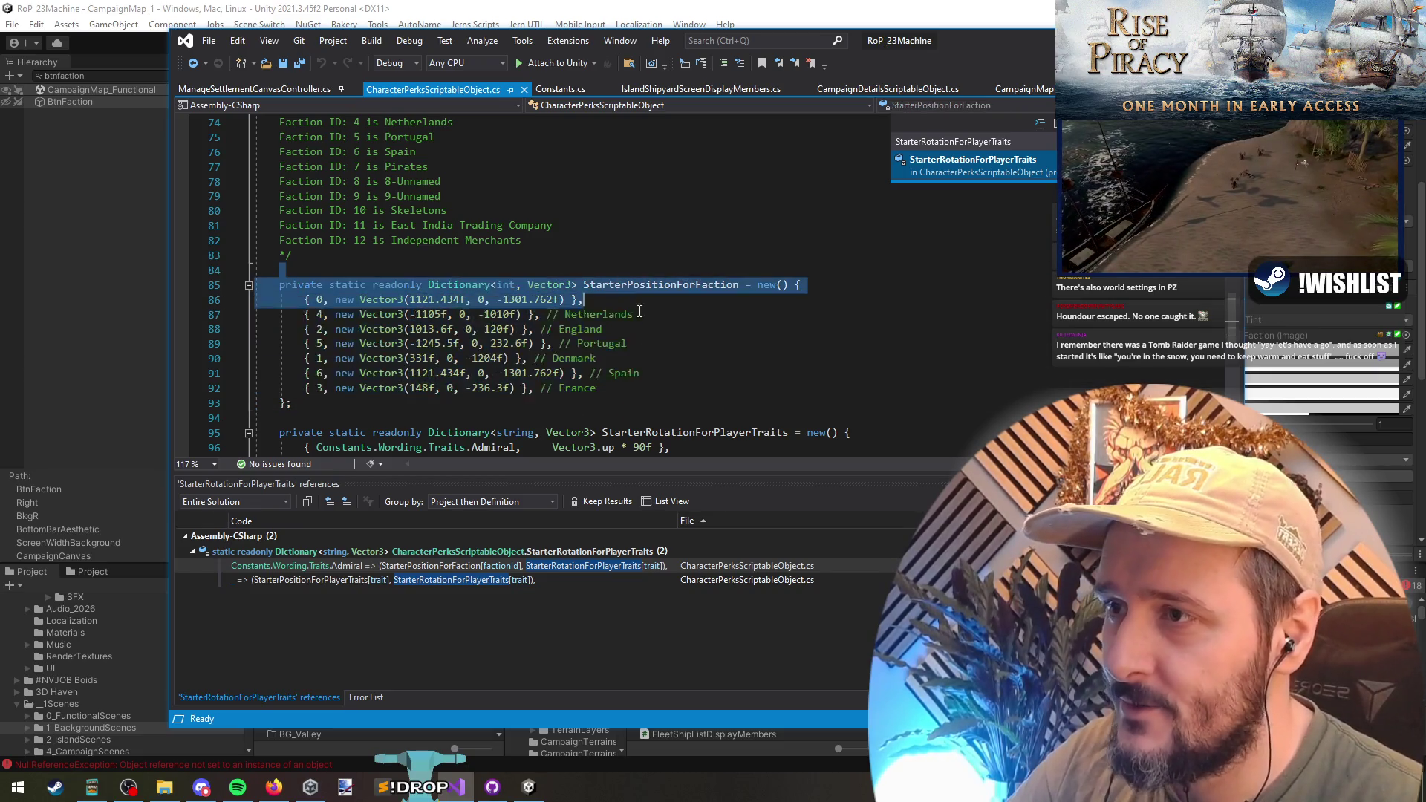
mouse_move(292, 403)
left_mouse_down()
mouse_move(256, 286)
mouse_move(120, 327)
mouse_move(94, 293)
left_mouse_up()
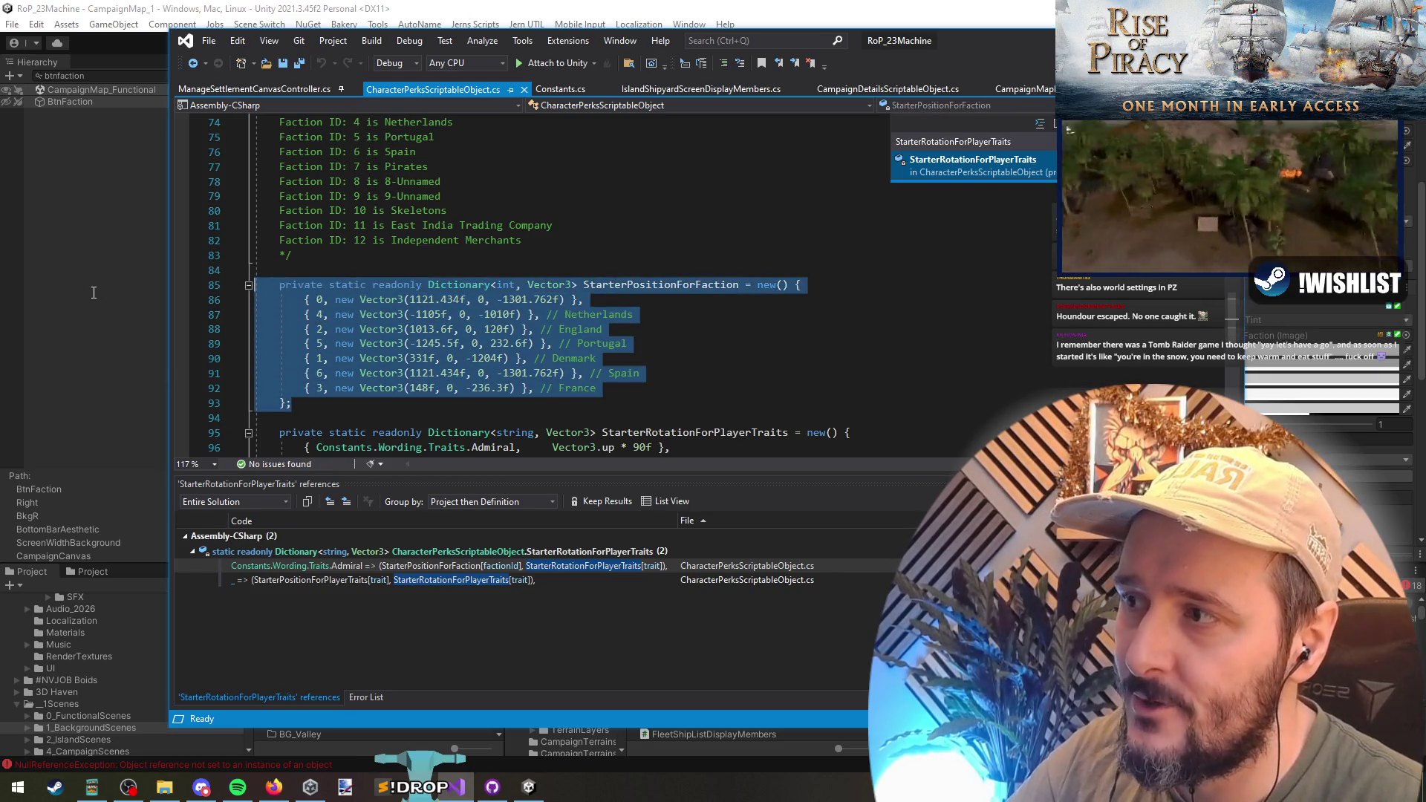
scroll(440, 274, "down", 1)
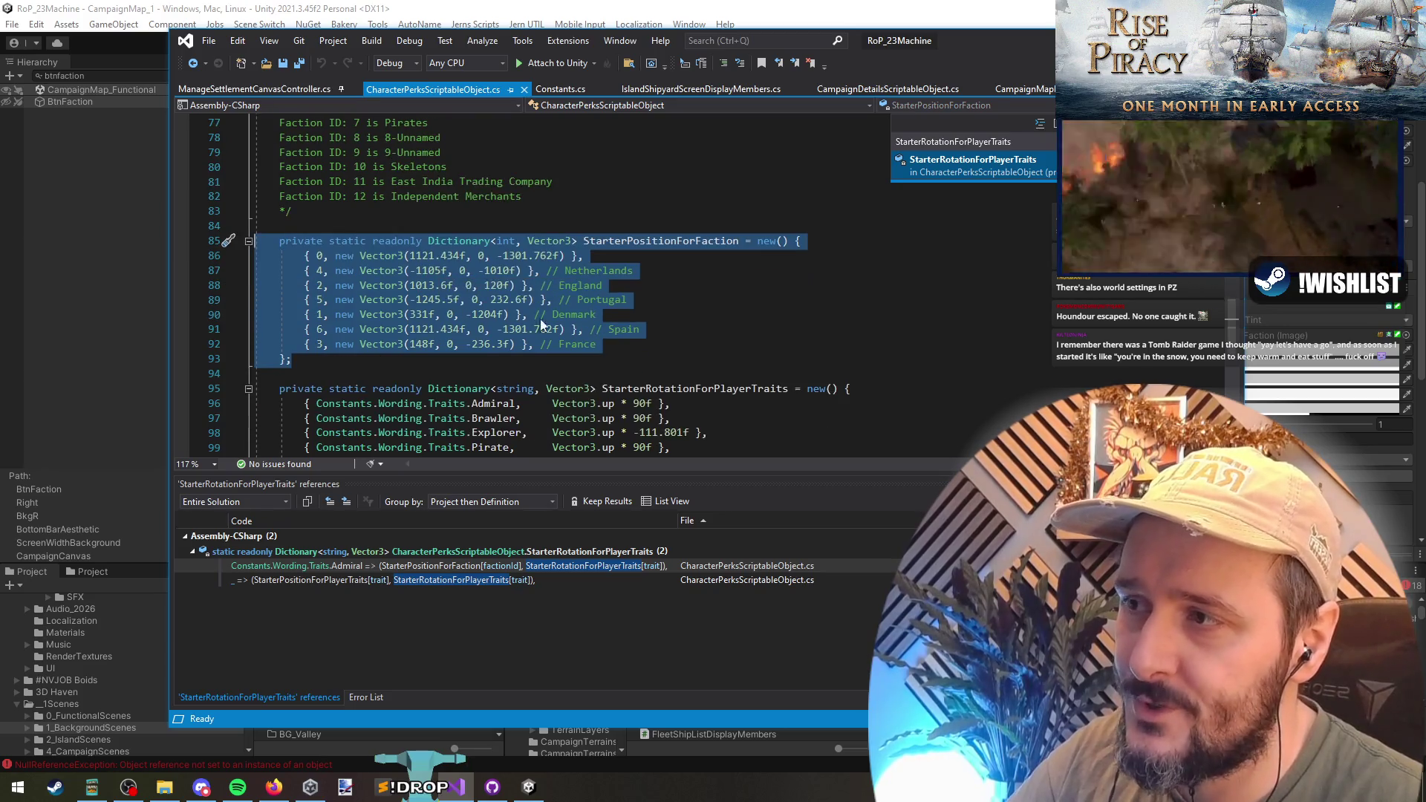
scroll(408, 351, "up", 1)
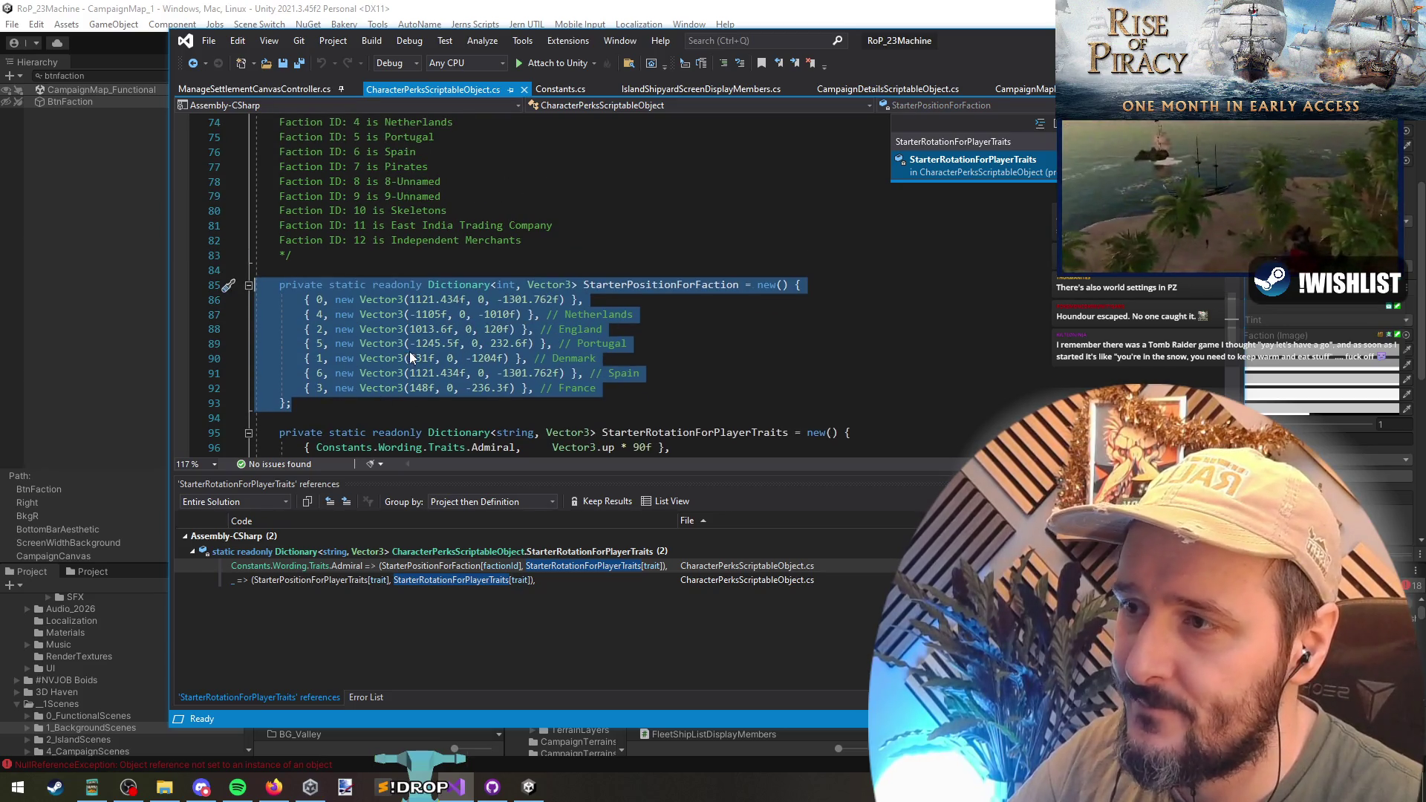
left_click(595, 310)
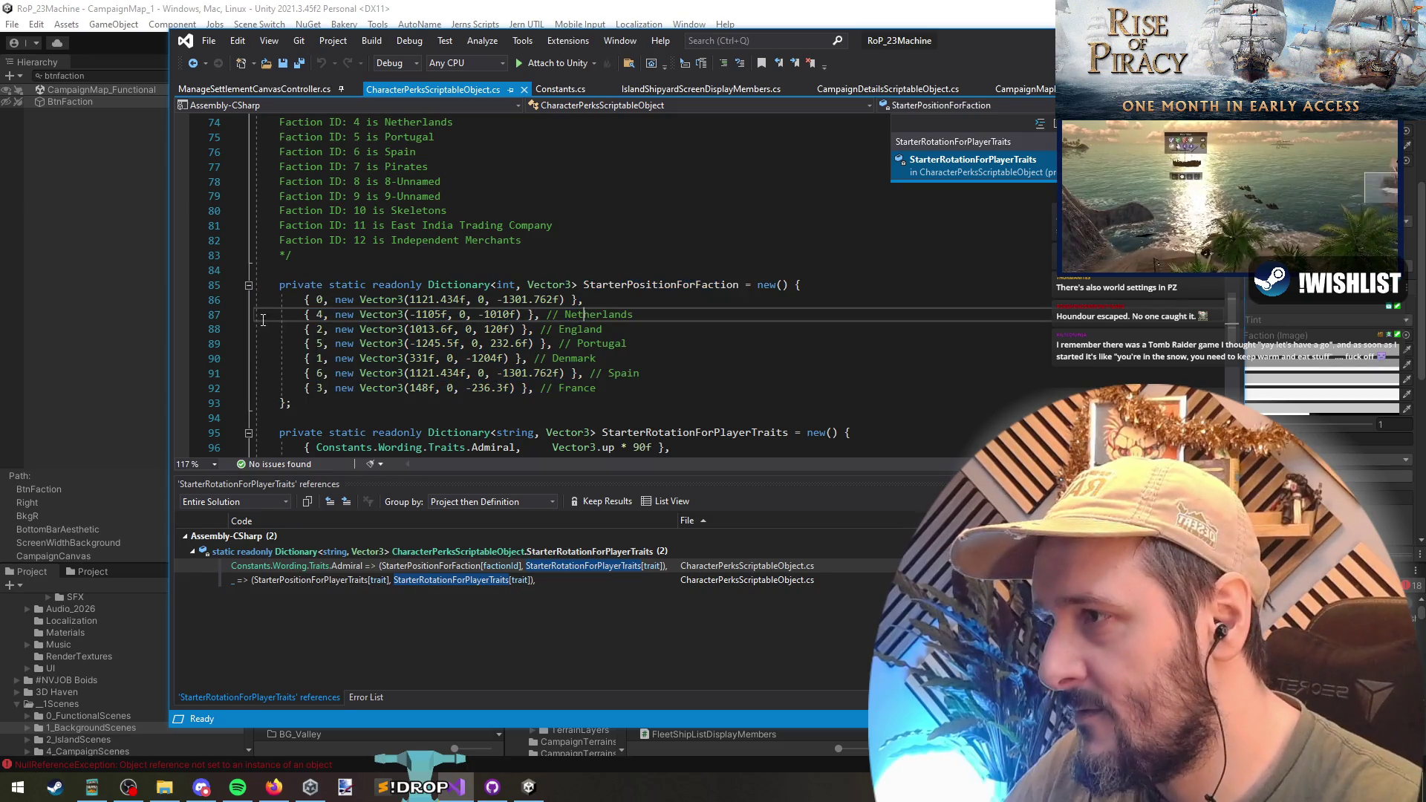
- Replace the Netherlands entry's ID 4 with PrimaryFaction.Netherlands, importing FactionColorManager
double_click(319, 314)
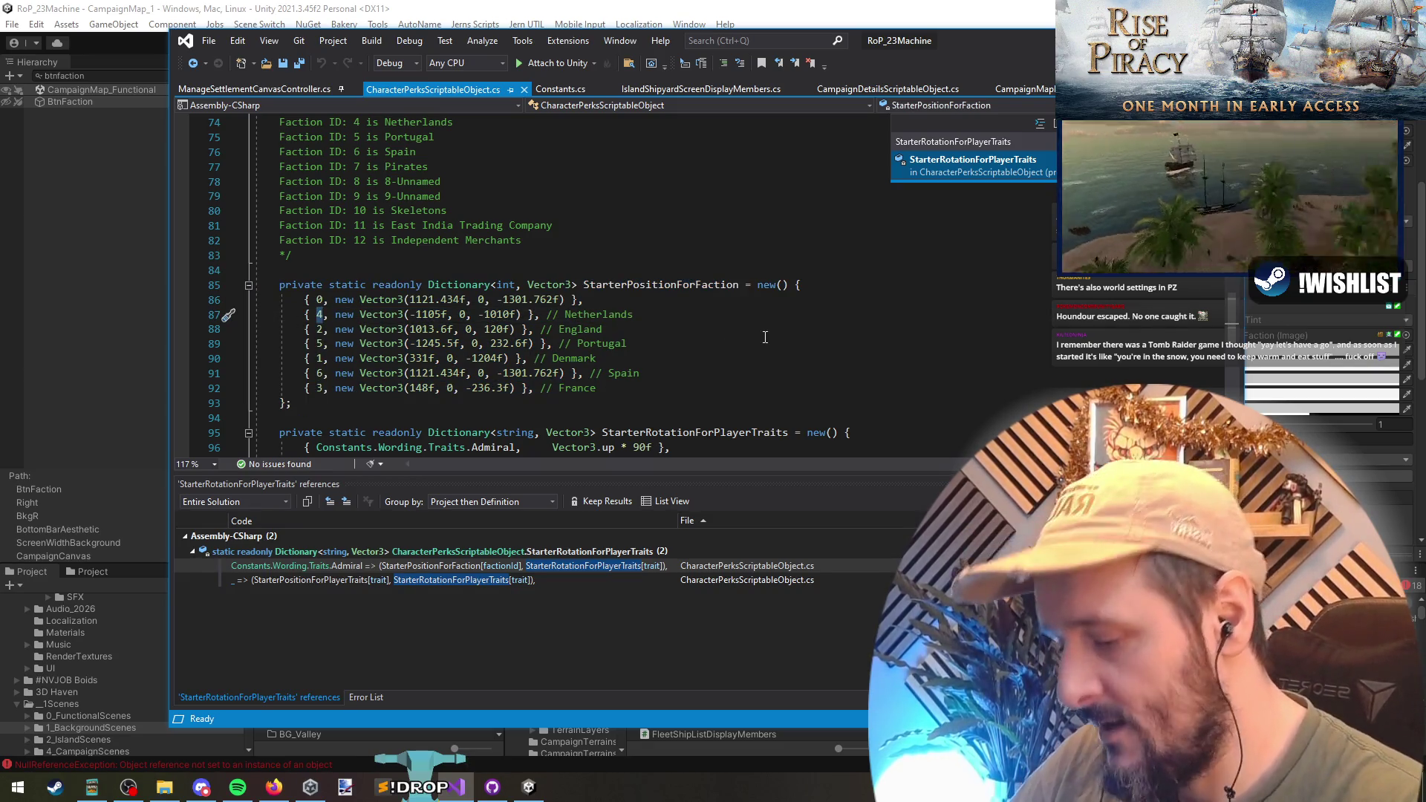
type("PrimaryFaction")
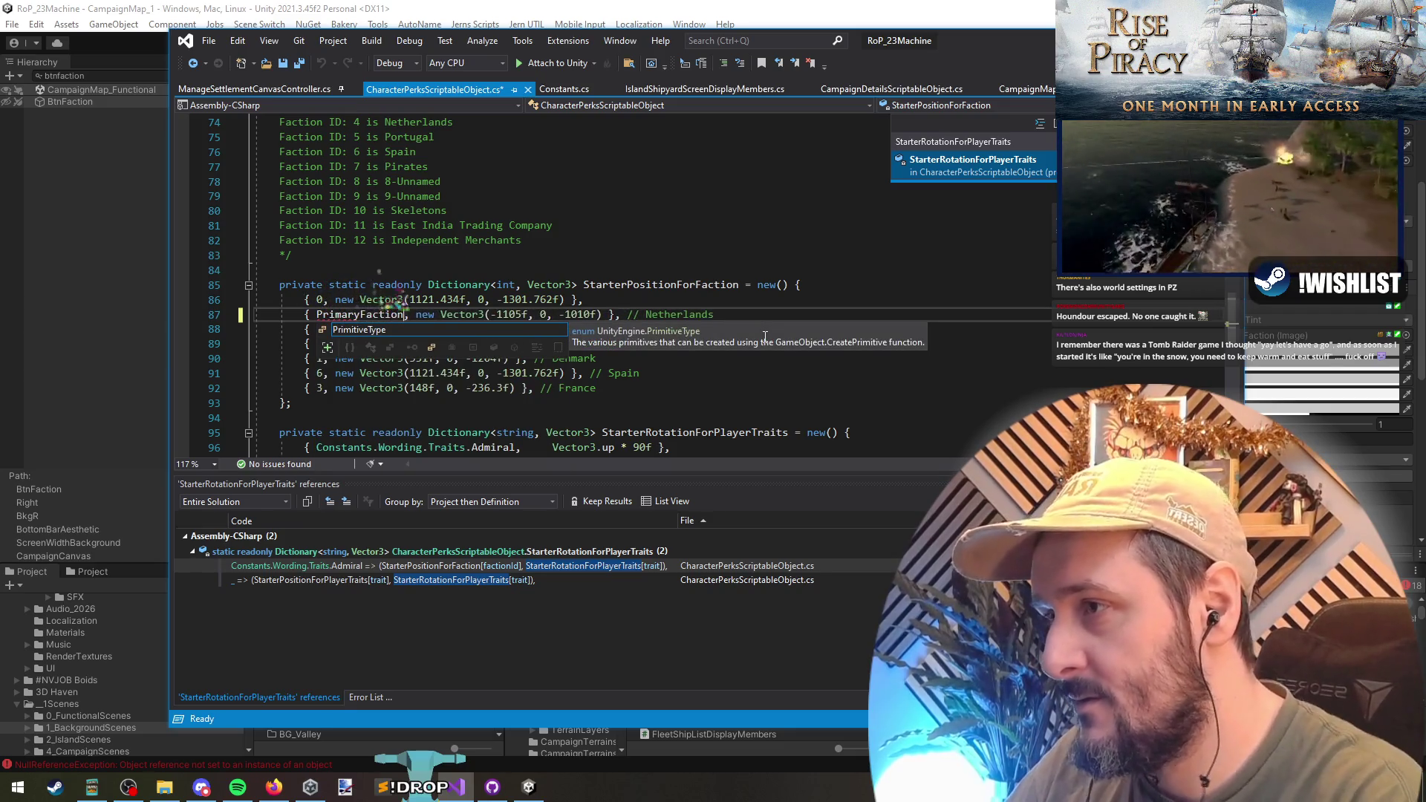
right_click(362, 336)
left_click(377, 331)
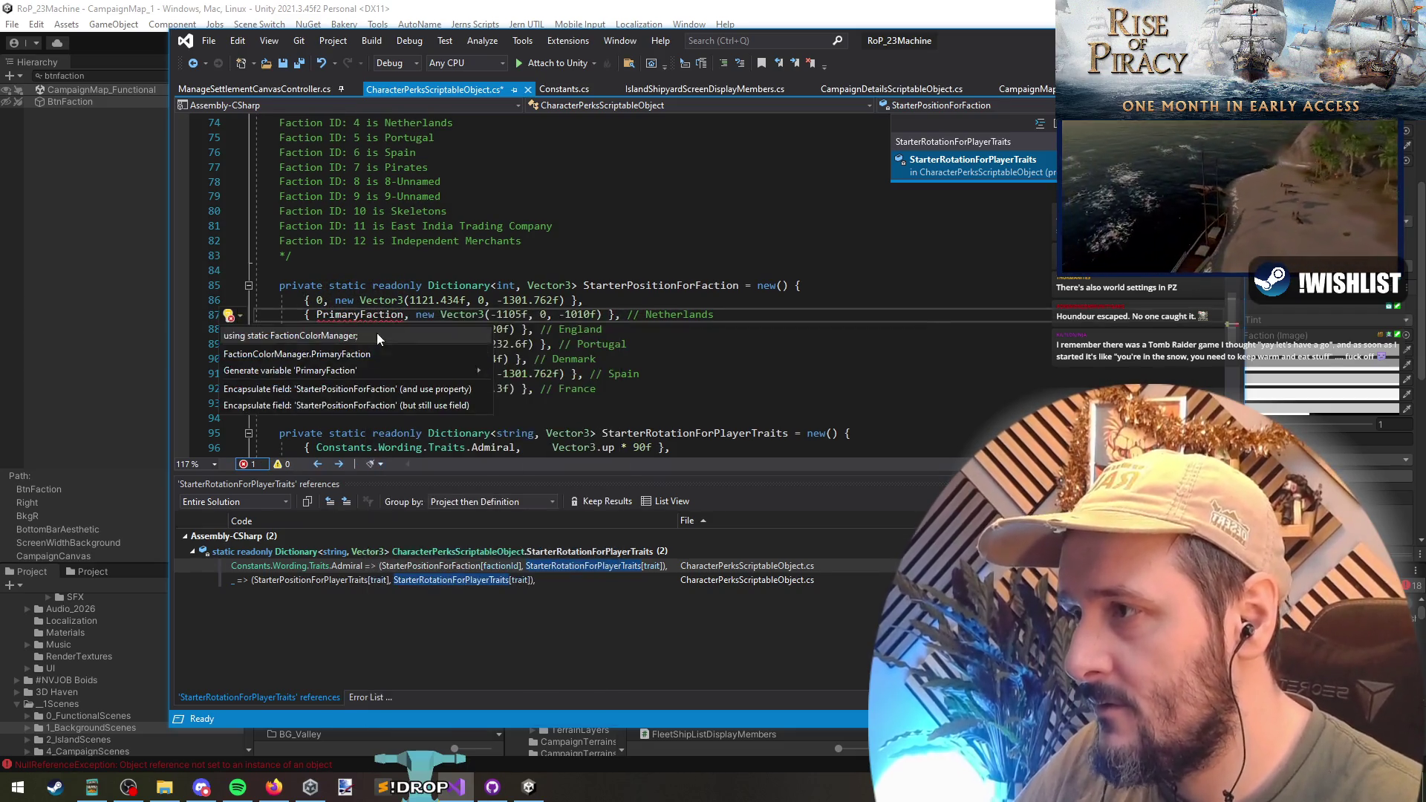
left_click(265, 334)
key("ctrl+period")
key("Return")
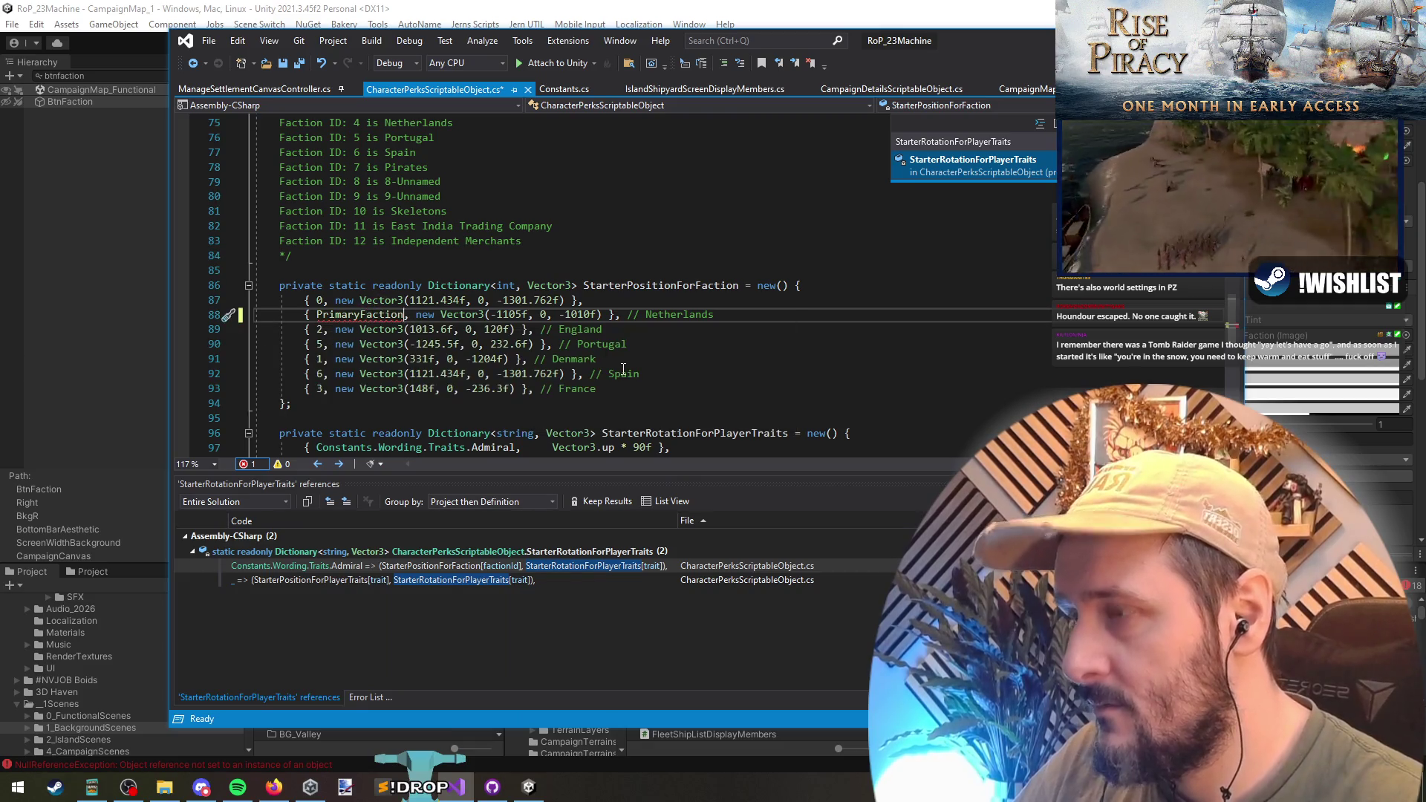
type(".")
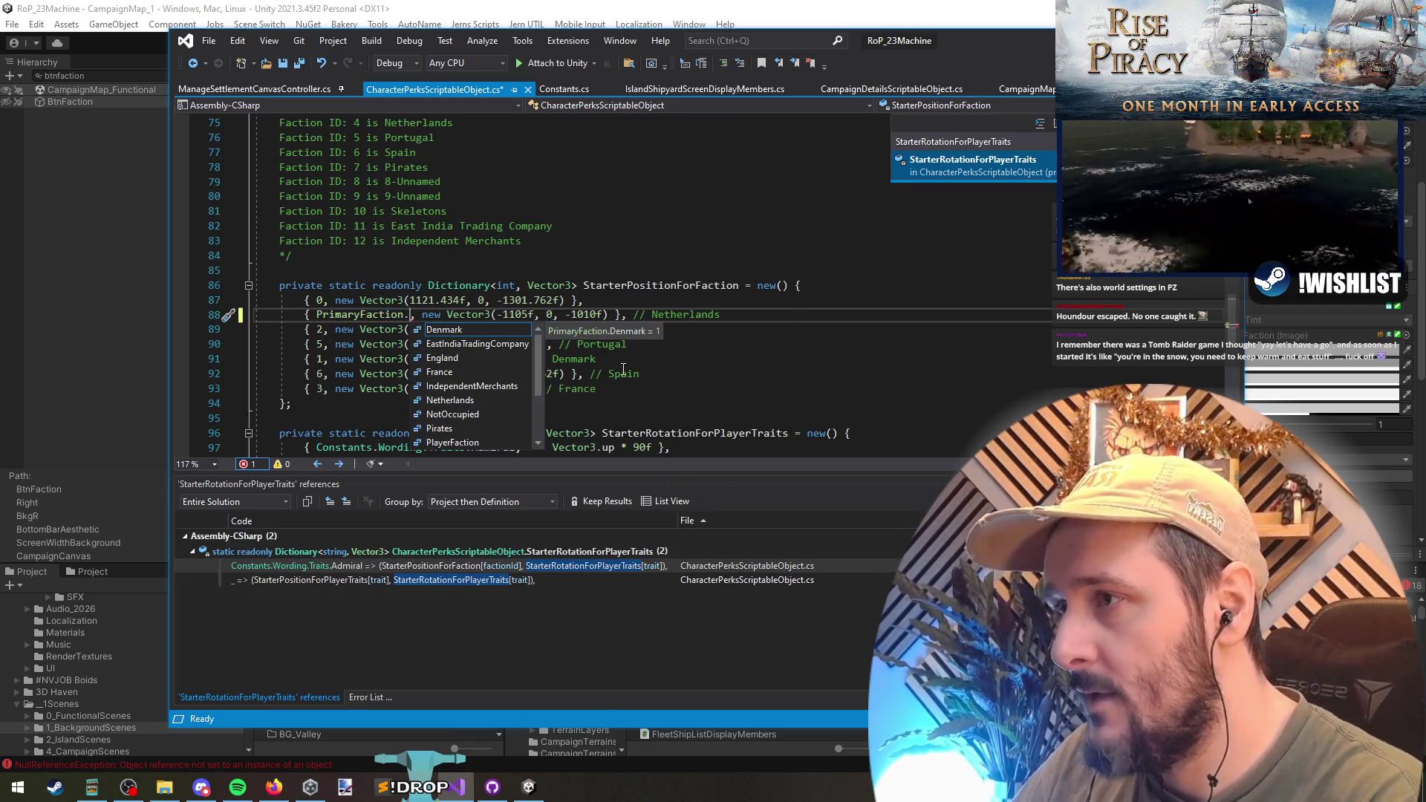
type("Ne")
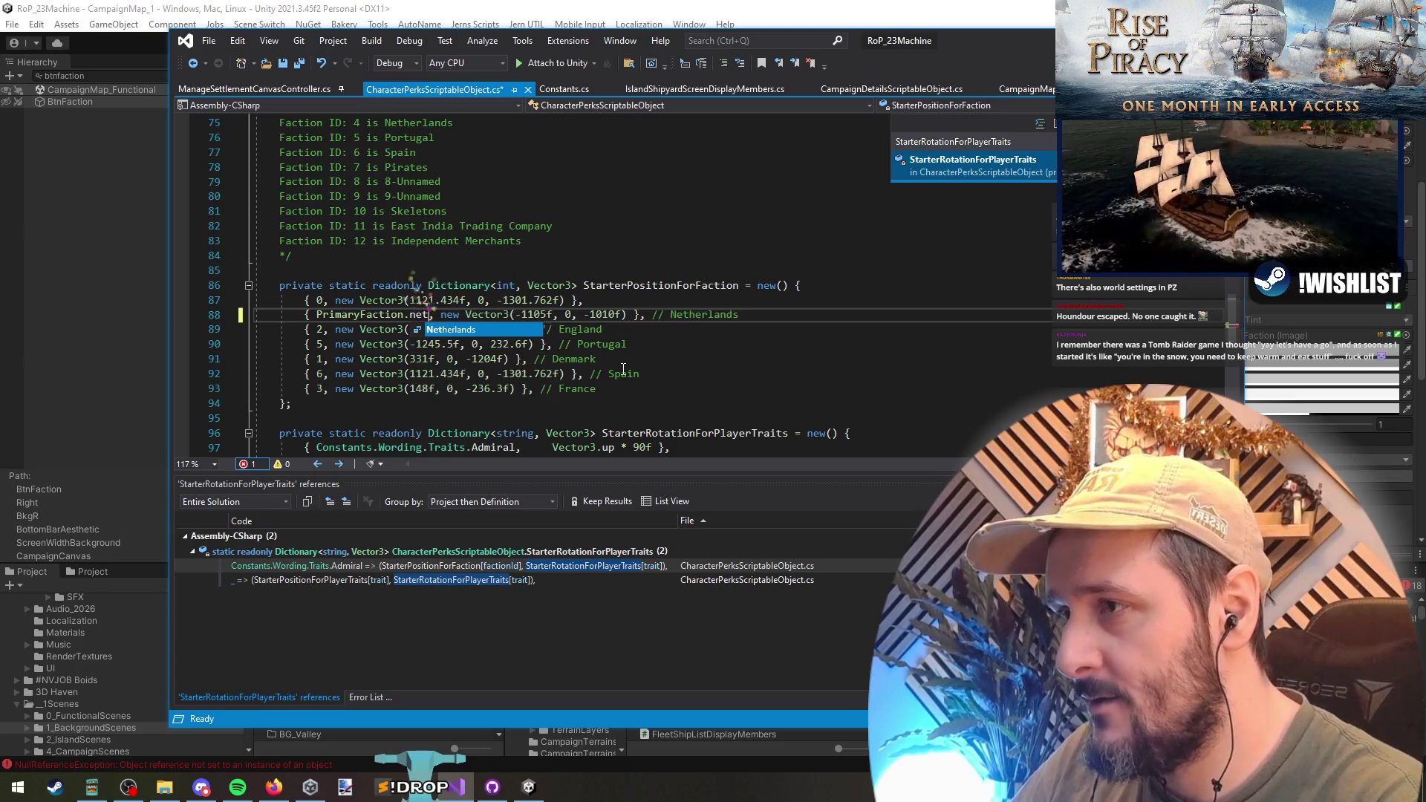
key("Return")
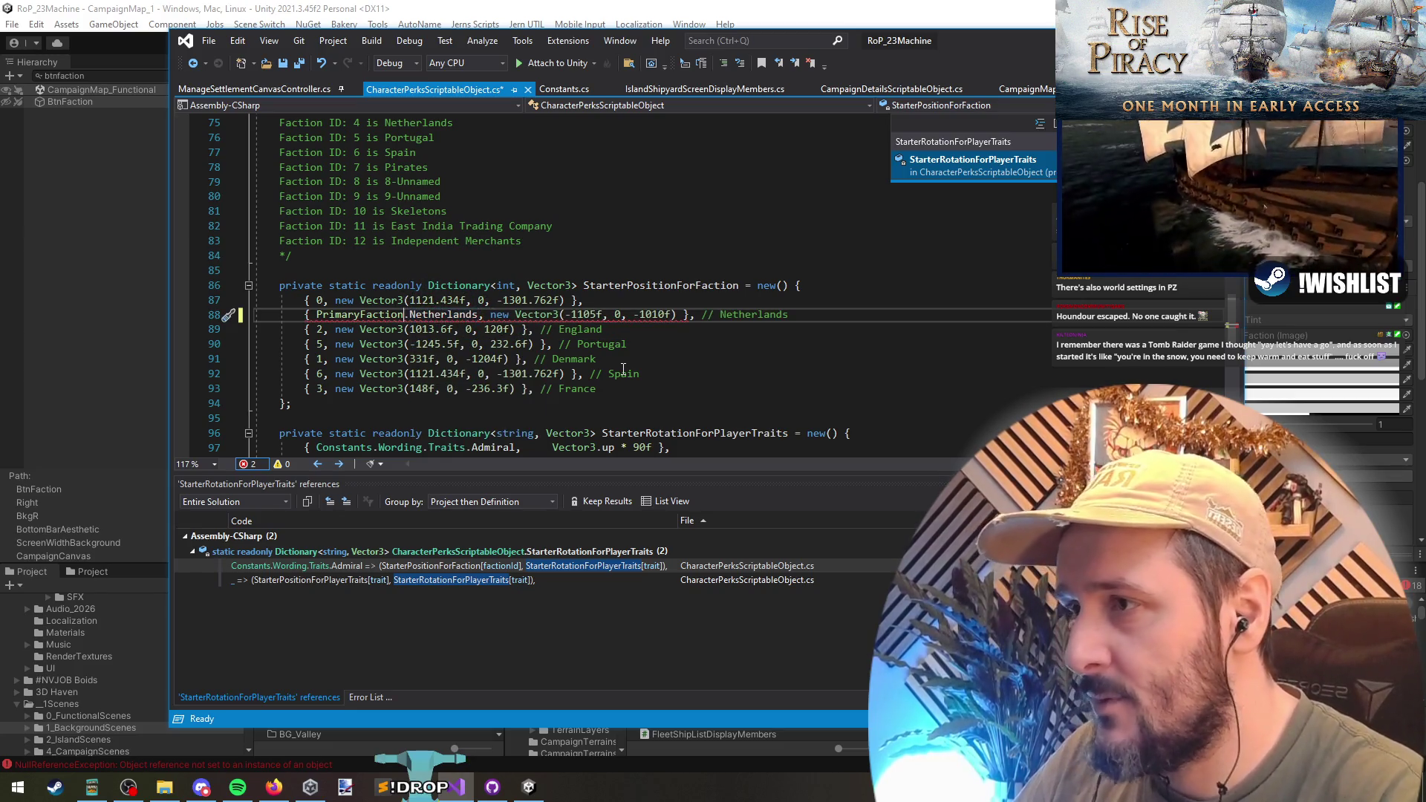
left_click(371, 314)
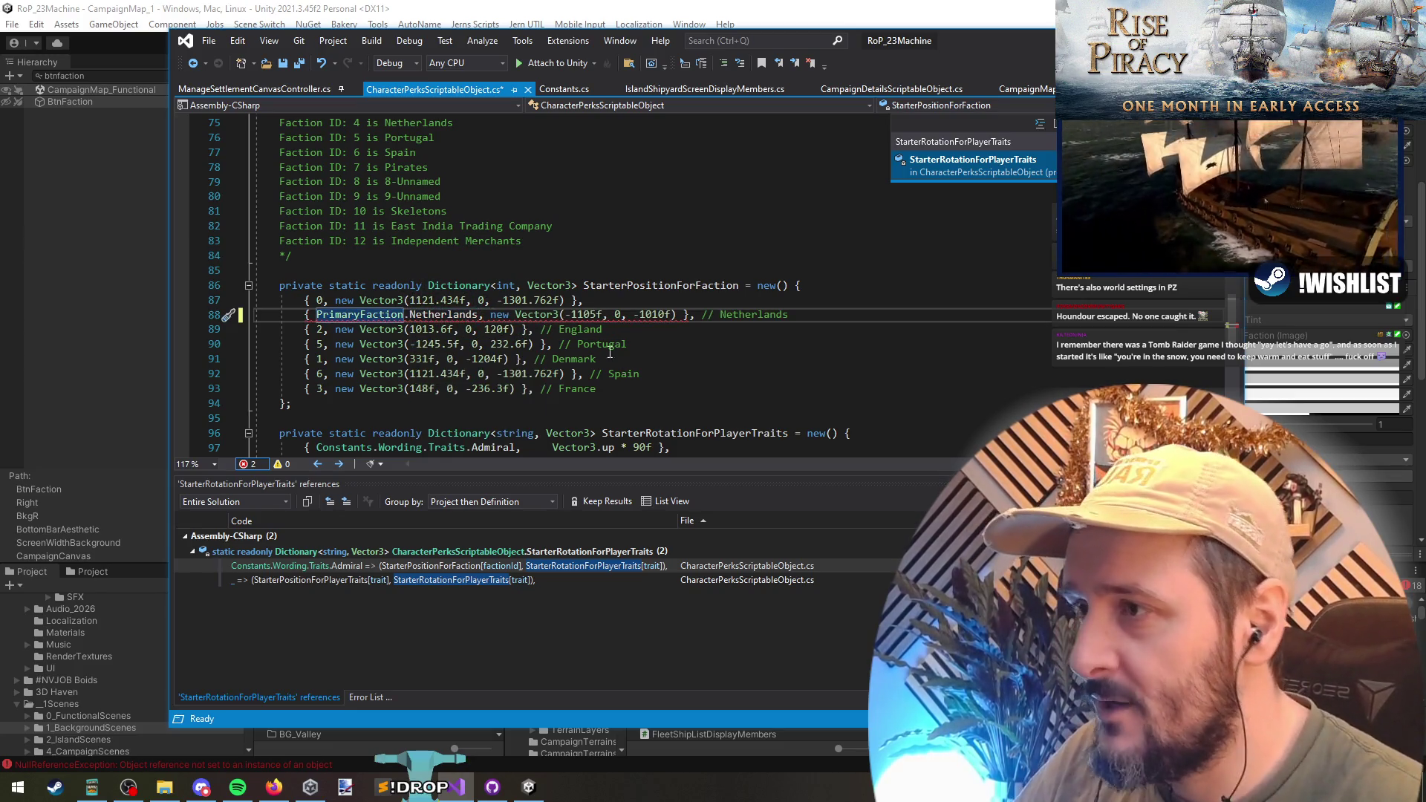
- Make PrimaryFaction the dictionary key type and change the first entry's 0 to PrimaryFaction.PlayerFaction
double_click(502, 287)
key("ctrl+v")
left_click(323, 300)
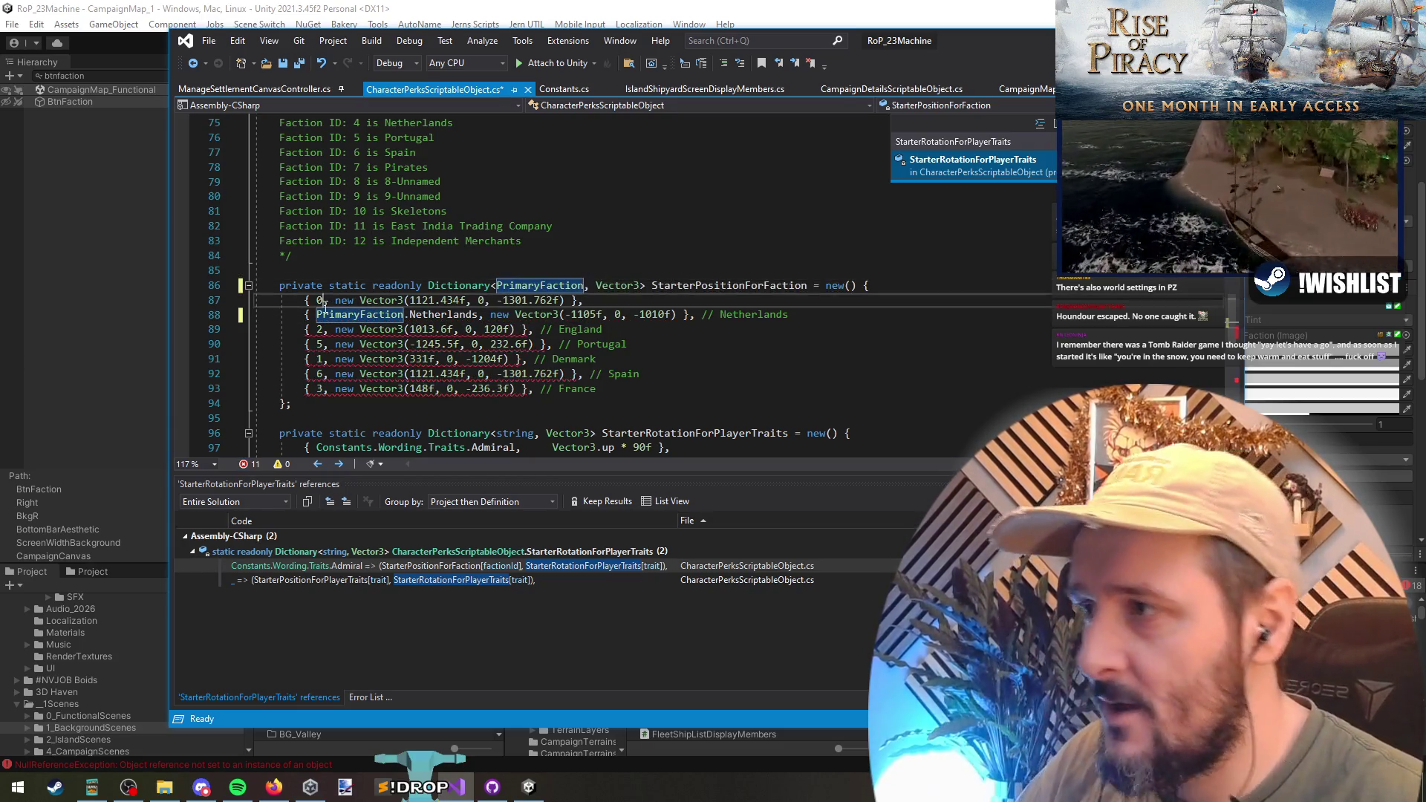
key("BackSpace")
type("PrimaryFaction")
type(".")
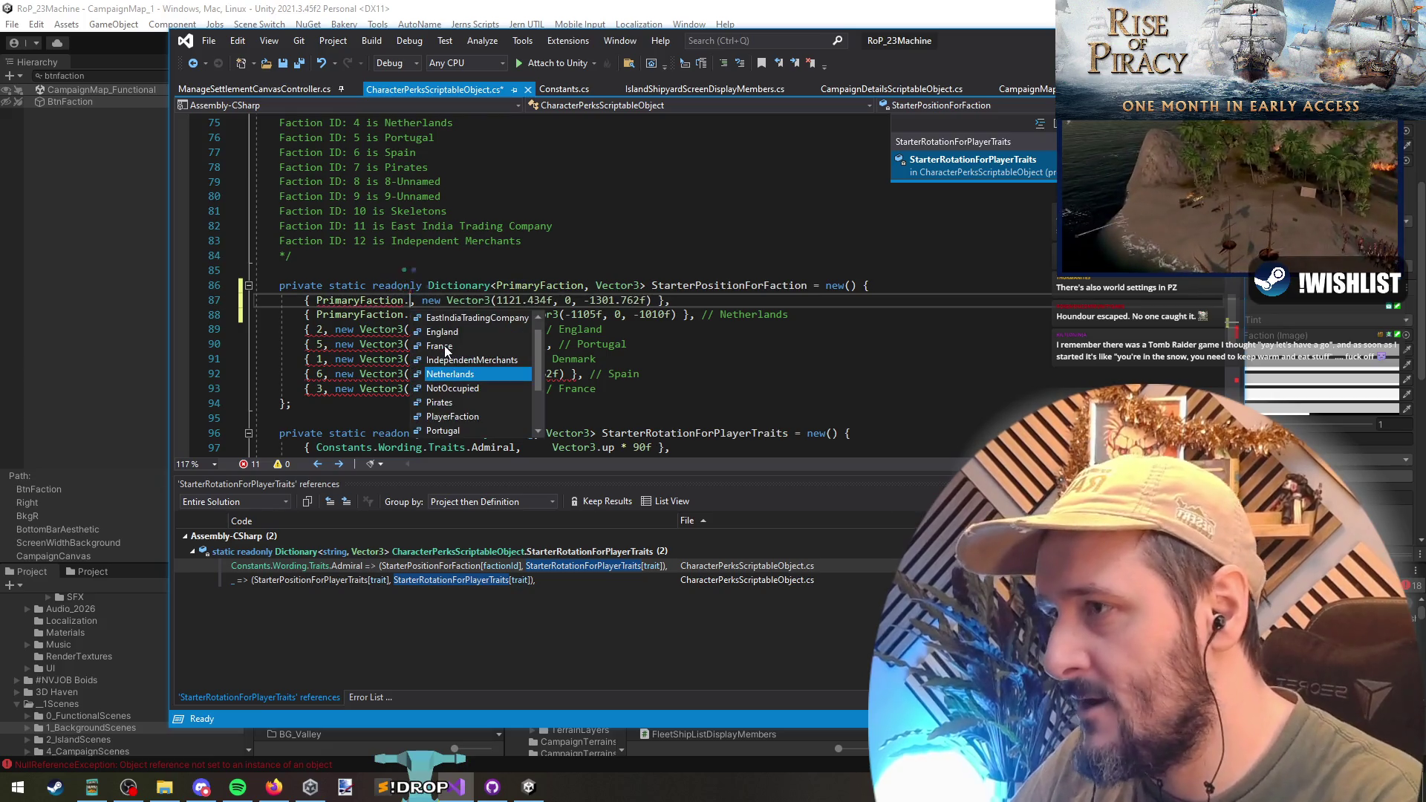
key("Tab")
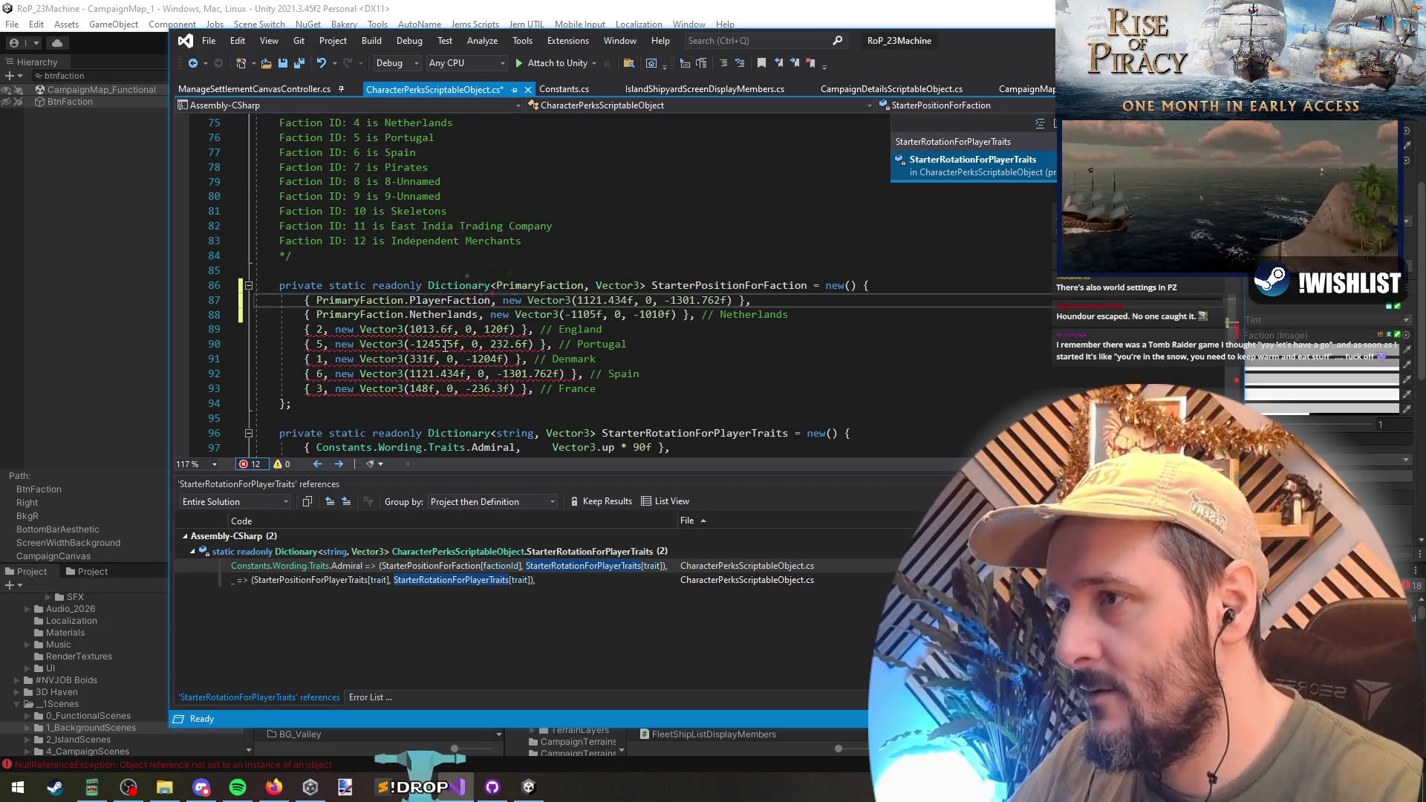
- Prefix the remaining five entries' numeric faction IDs with PrimaryFaction
left_click(328, 318)
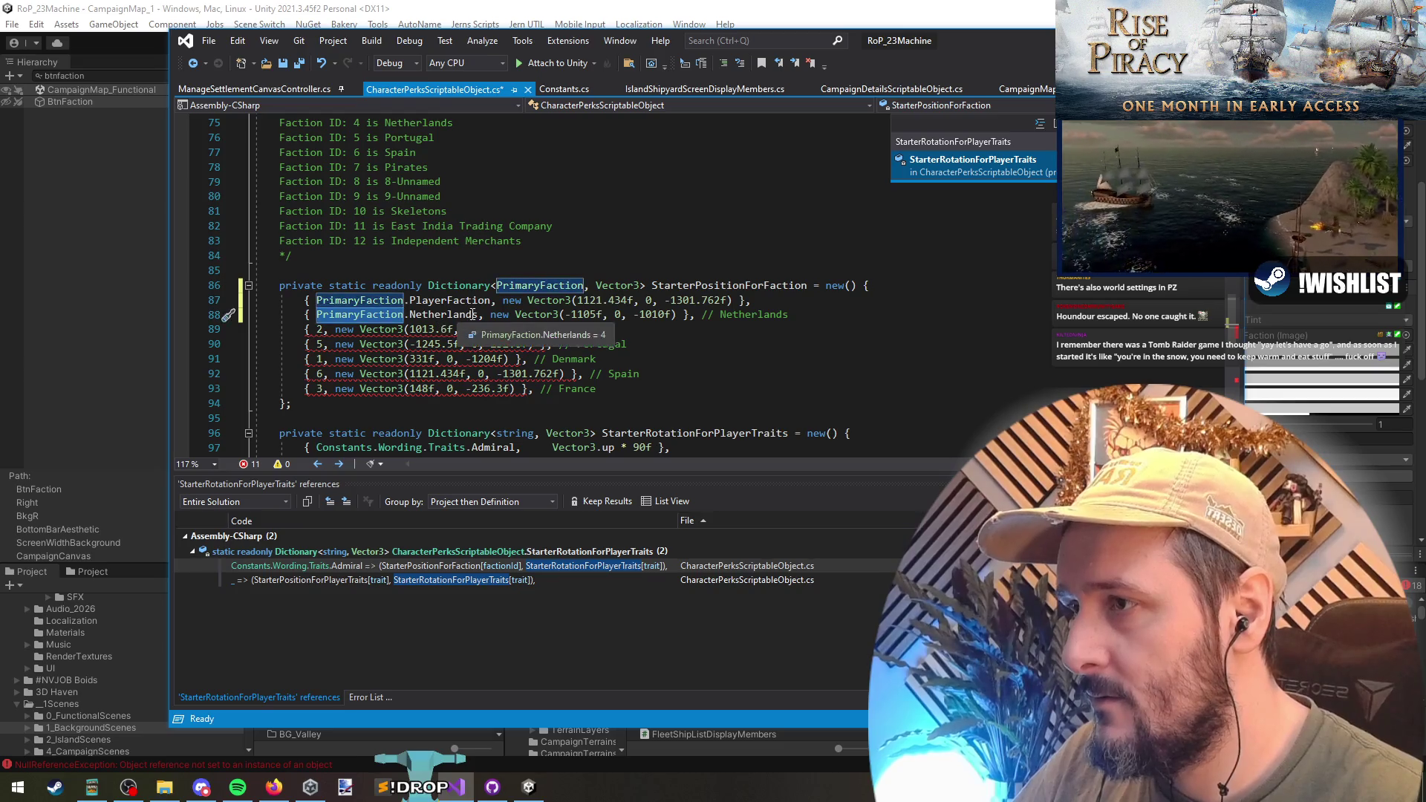
left_click(408, 316)
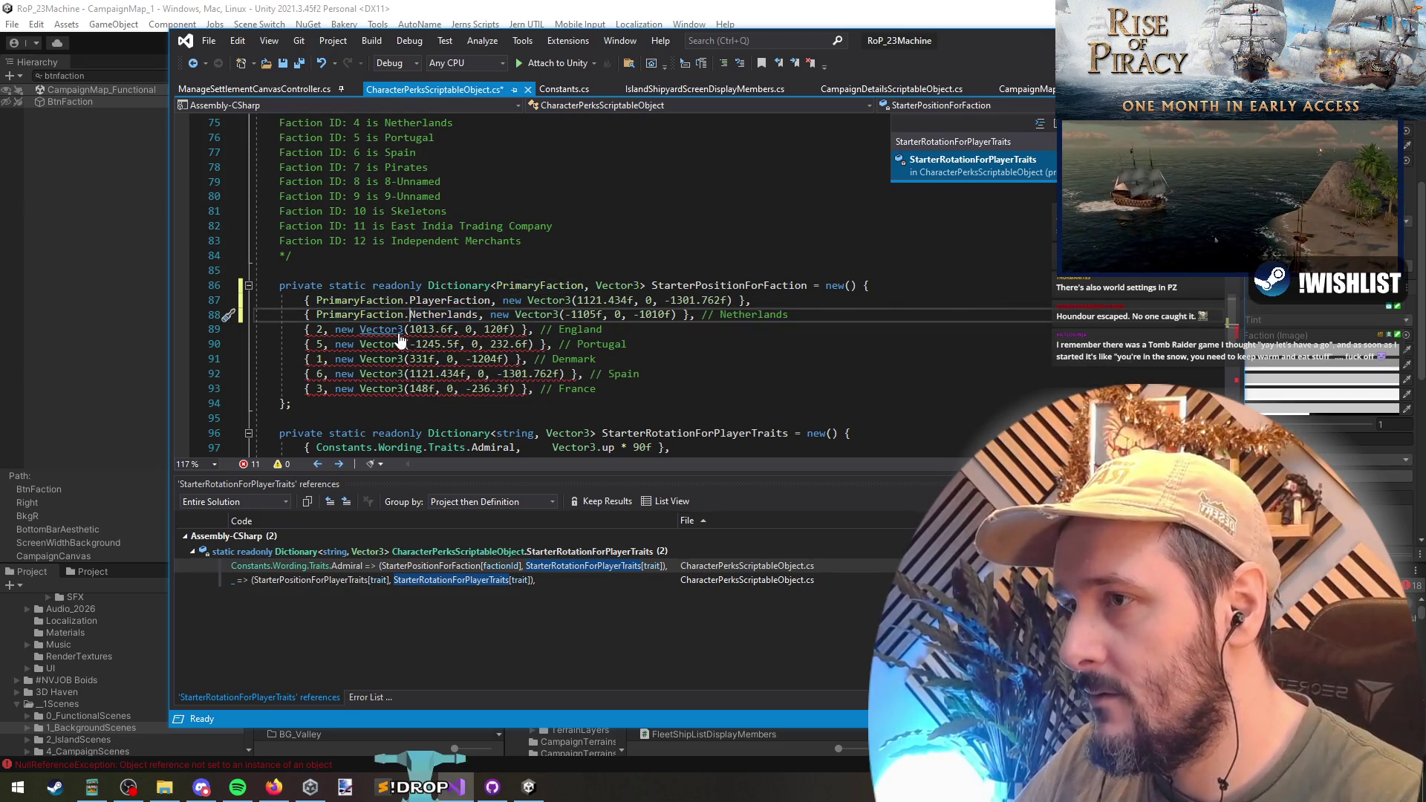
key("shift+Home")
key("ctrl+c")
key("Down")
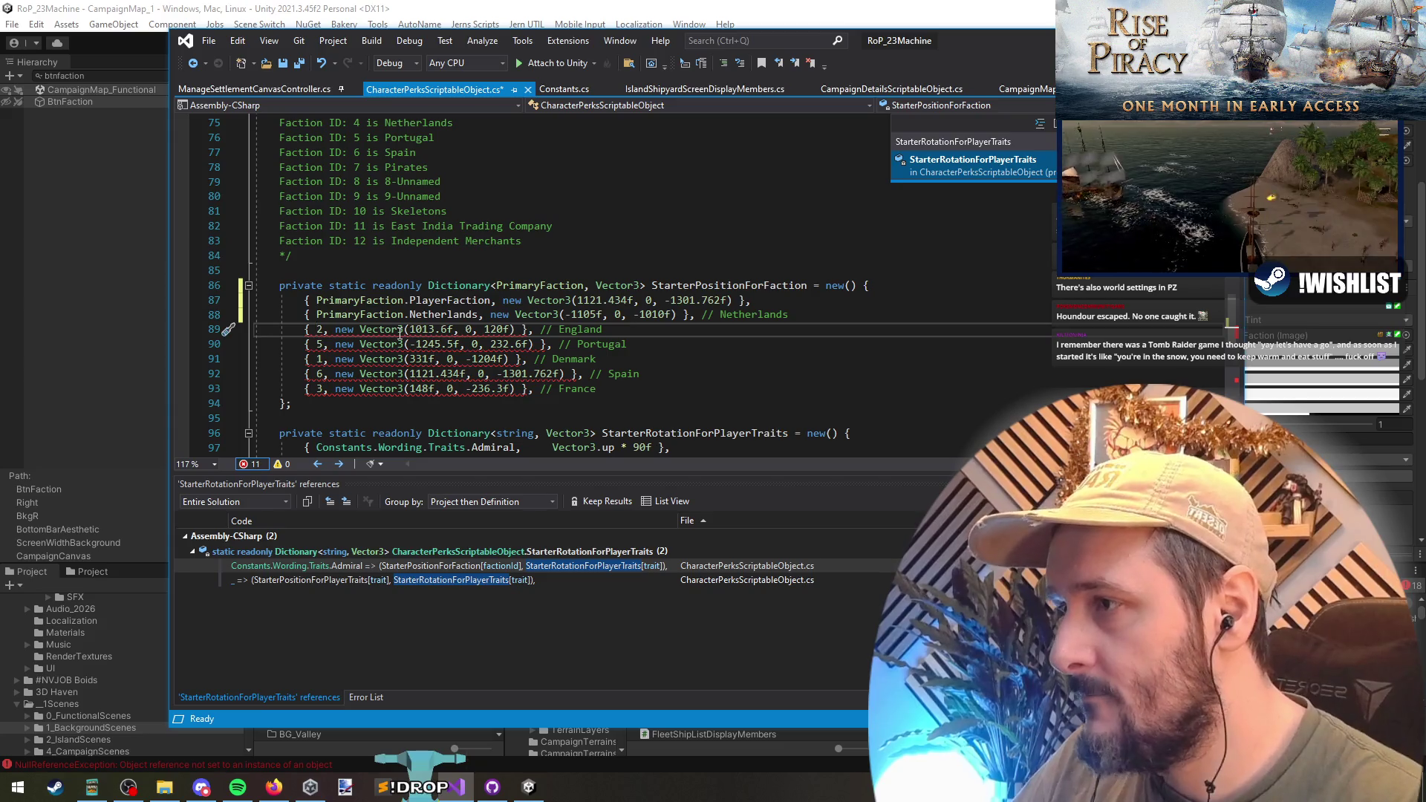
left_click_drag(316, 390, 316, 332)
key("ctrl+v")
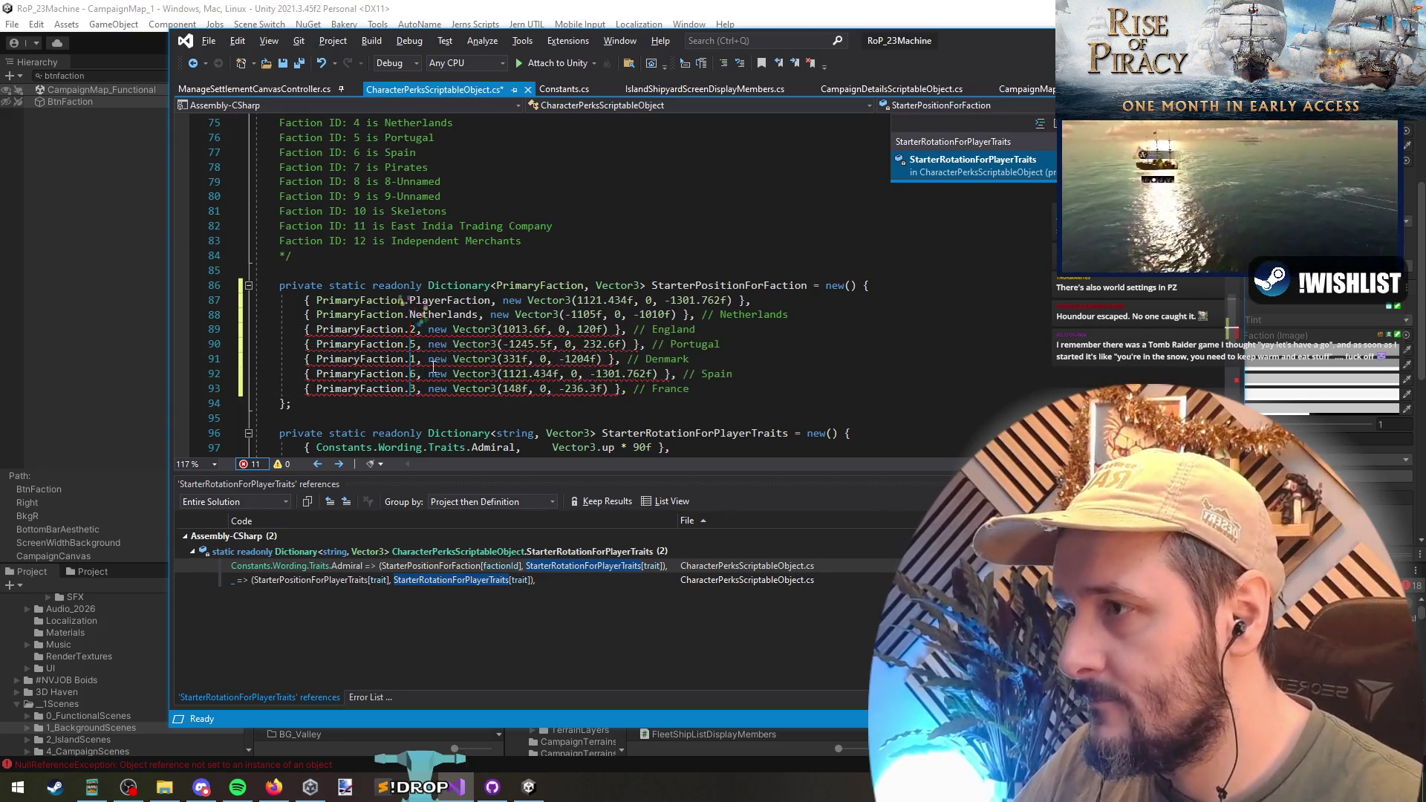
- Replace England's and Portugal's numeric IDs with the named England and Portugal keys
key("Delete")
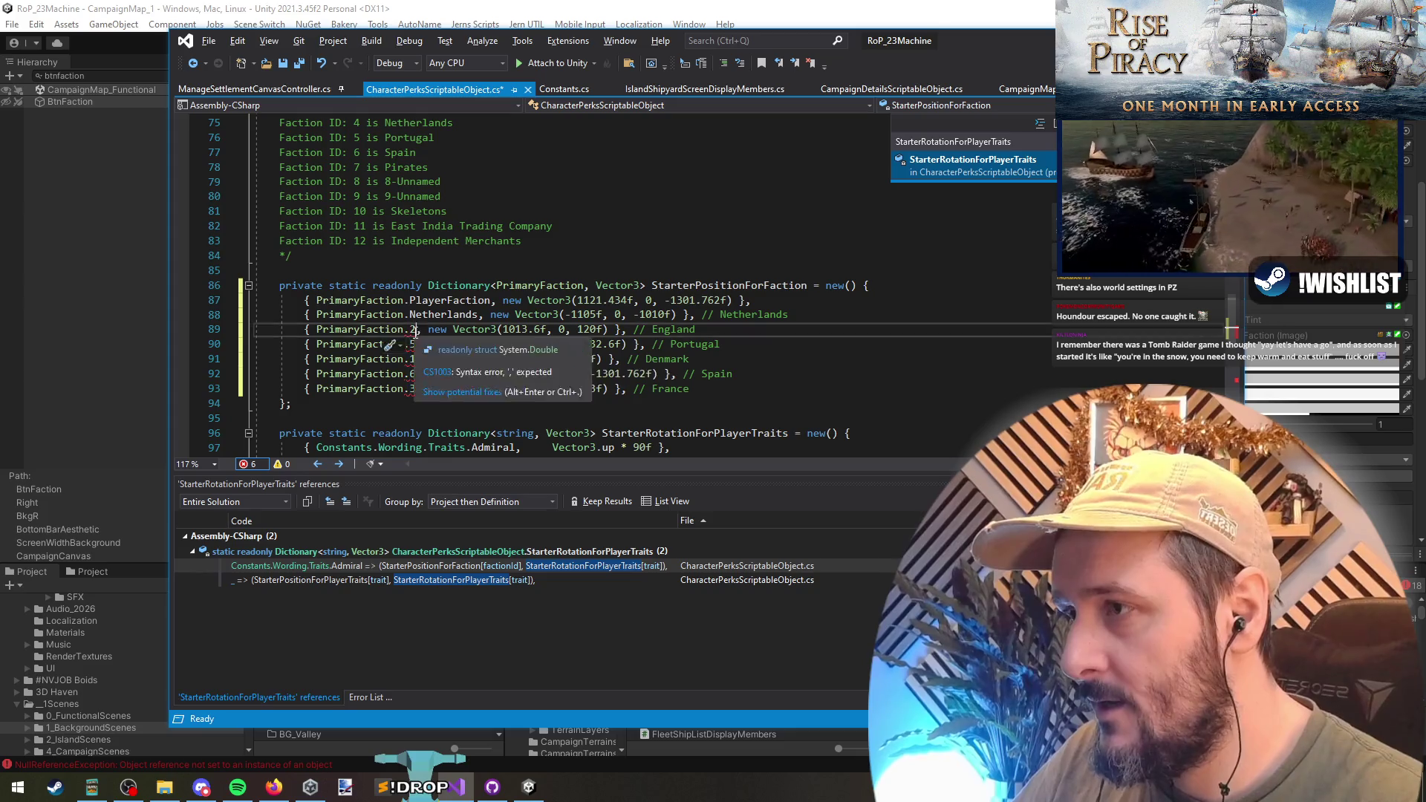
type("E")
key("Escape")
left_click(408, 344)
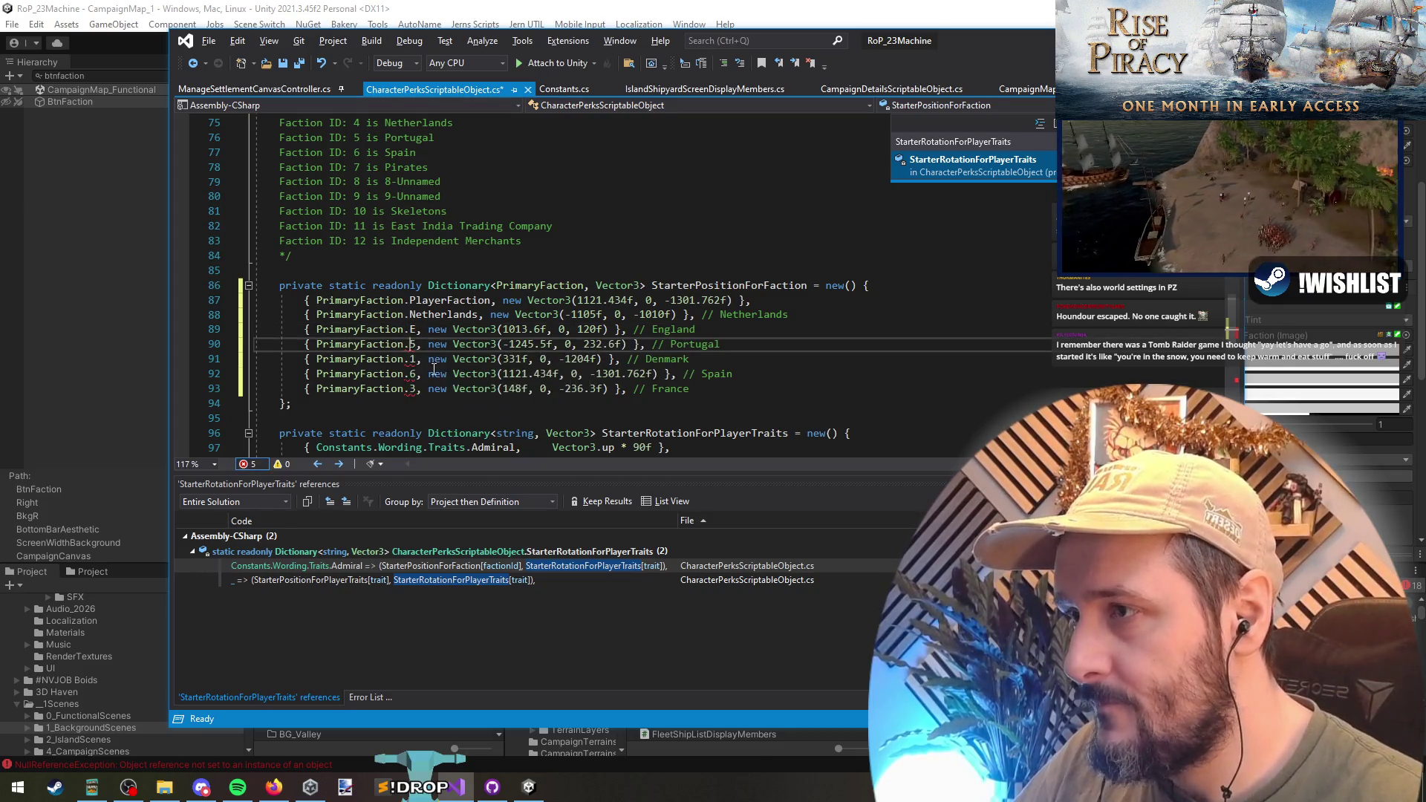
key("Delete")
type("Po")
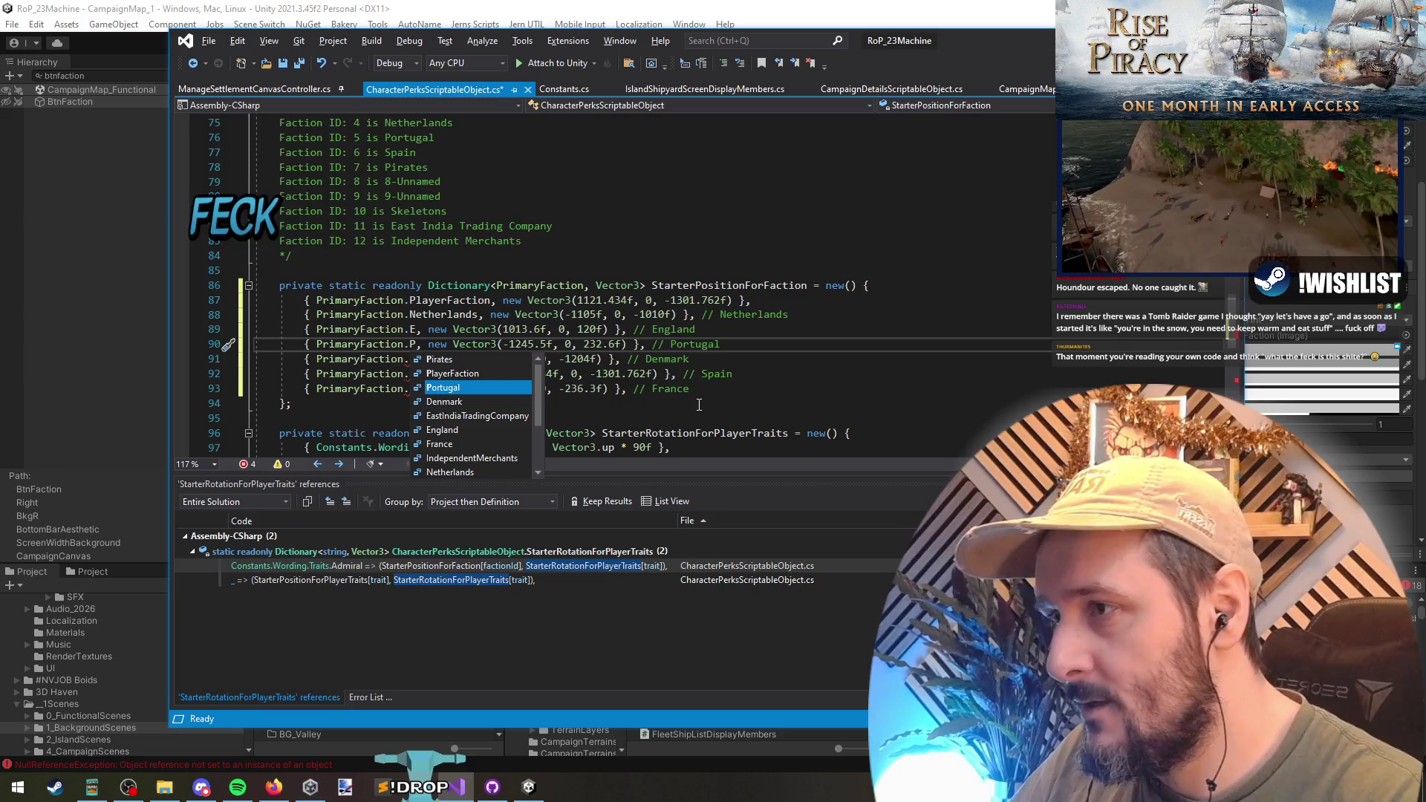
key("Tab")
key("Down")
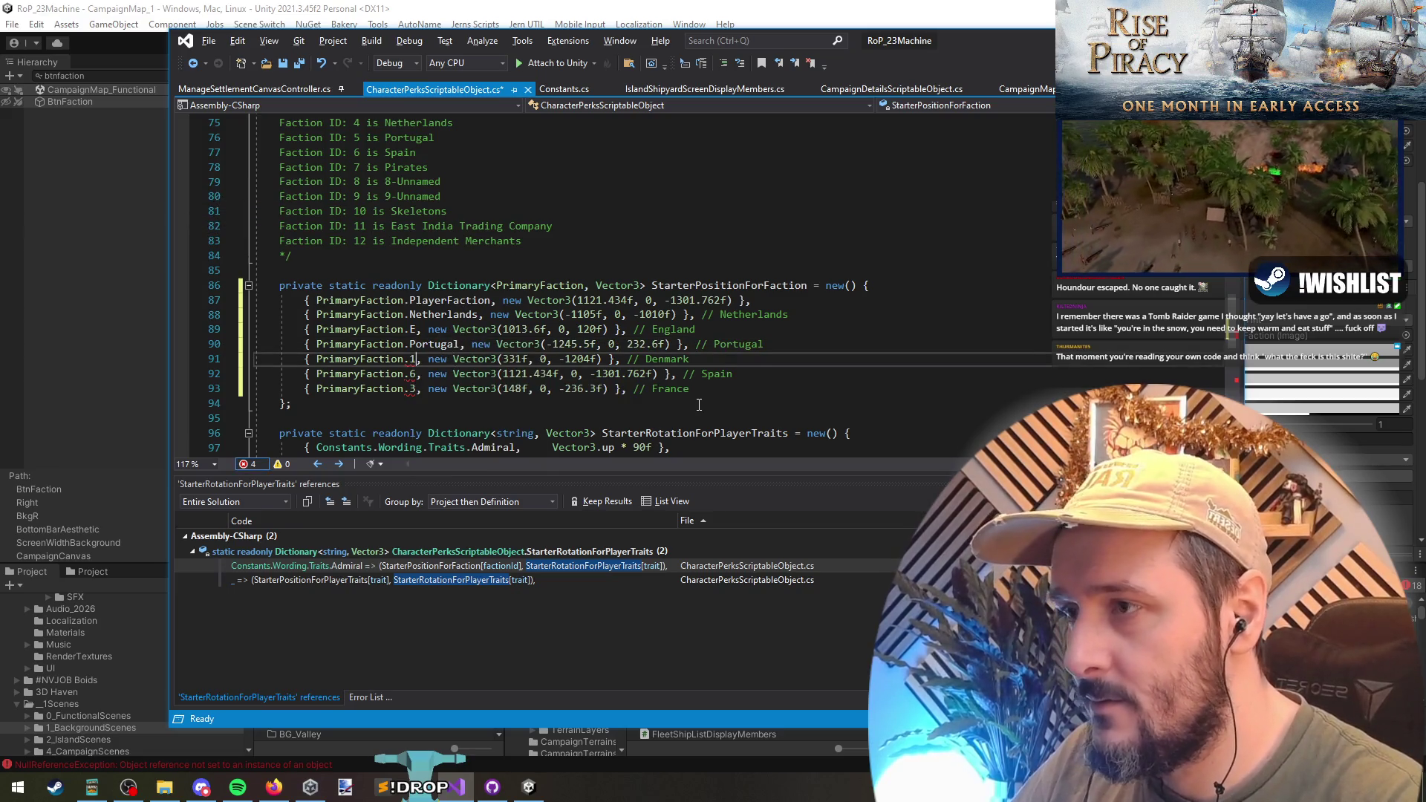
key("Up")
key("Up")
key("ctrl+space")
- Replace Denmark's ID 1 and Spain's ID 6 with the Denmark and Spain keys
key("Down")
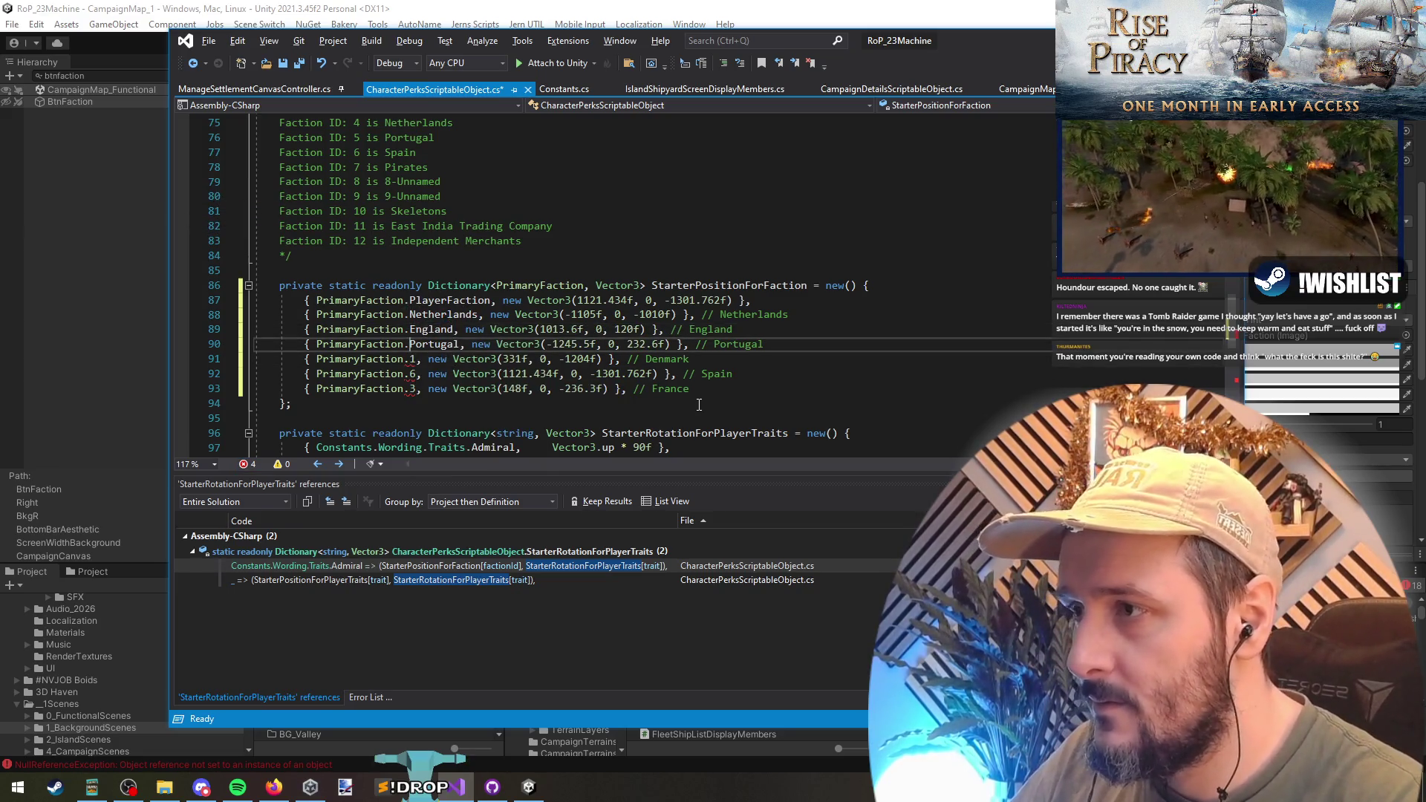
key("Down")
key("ctrl+Left")
key("ctrl+Left")
key("Right")
key("Delete")
type("Den")
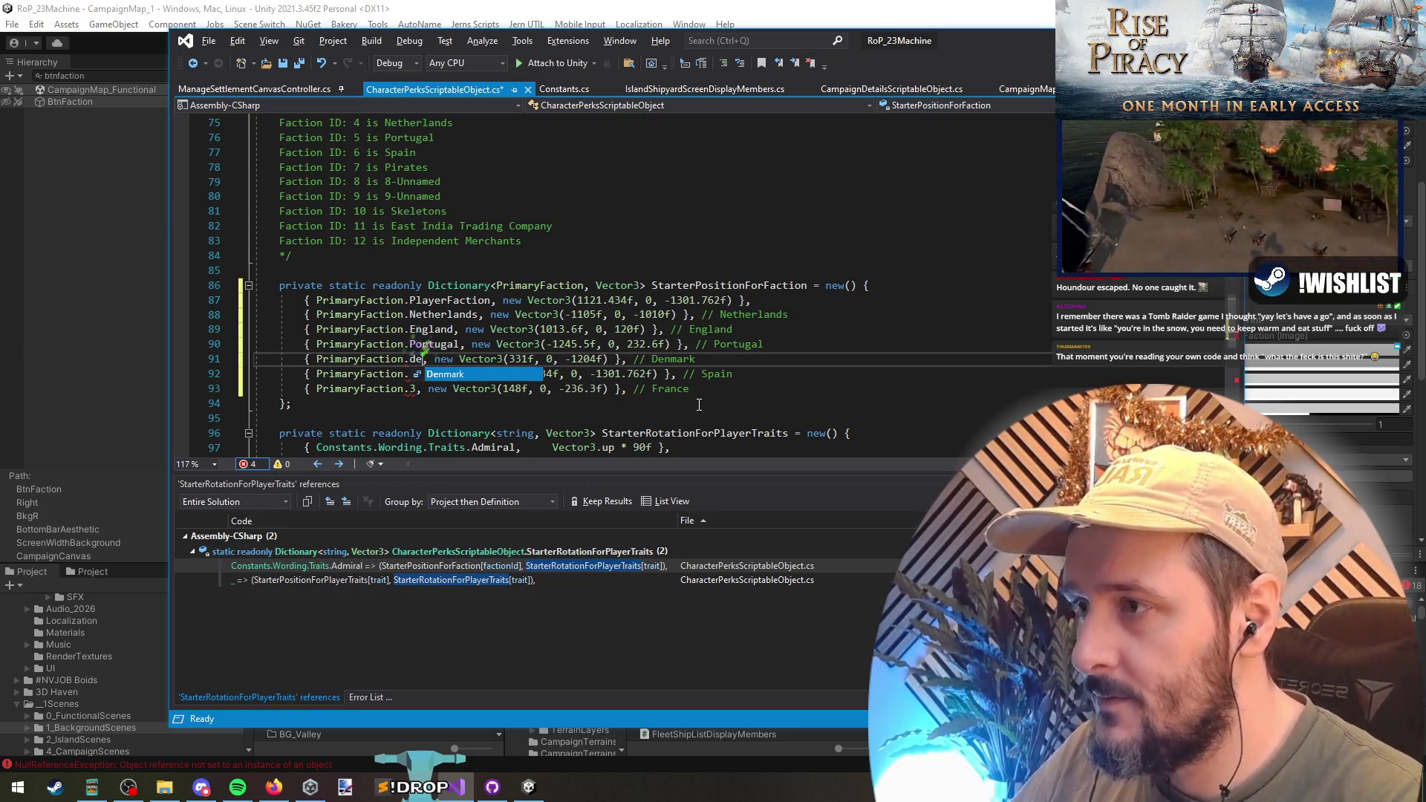
key("Tab")
key("Down")
key("ctrl+Left")
key("ctrl+Left")
key("Left")
key("Left")
key("BackSpace")
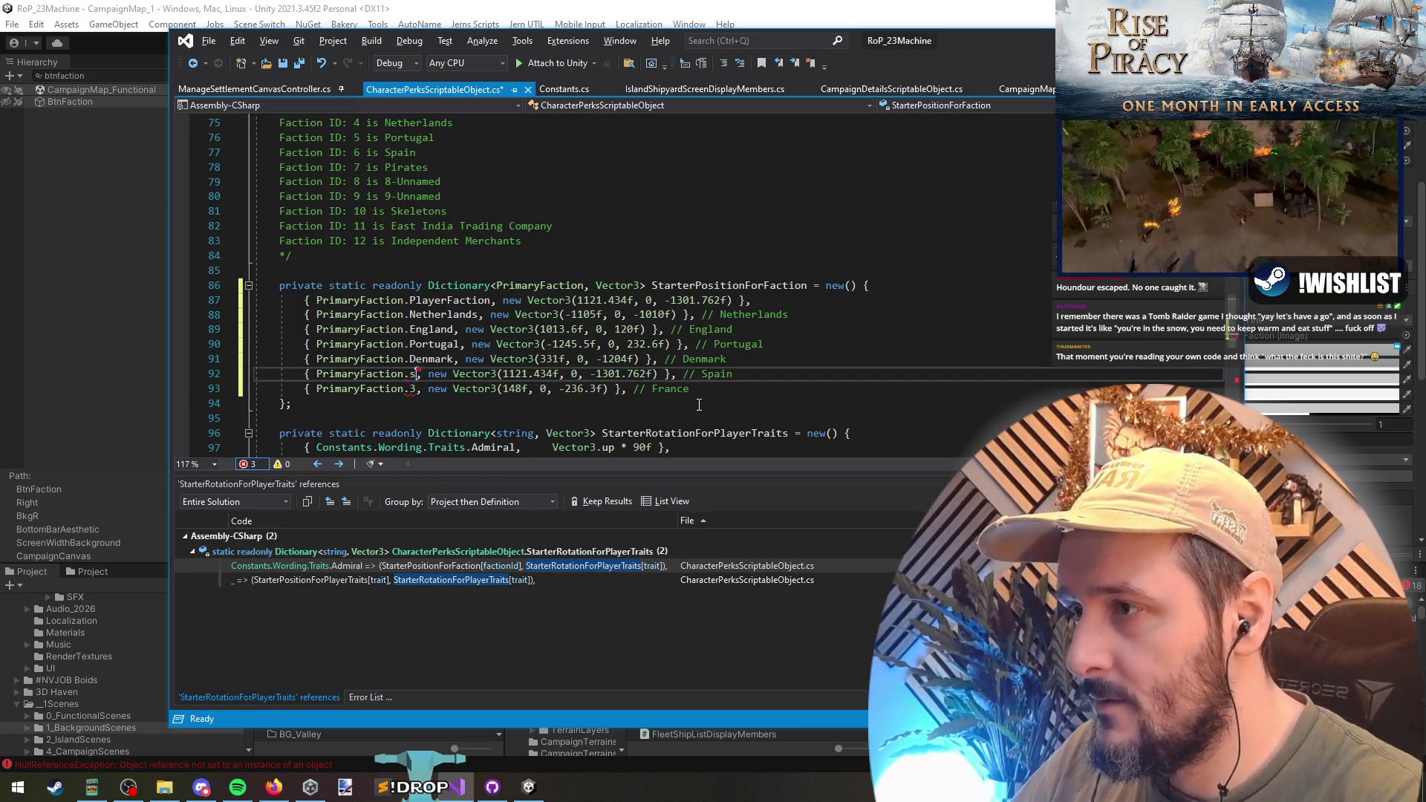
type("Spa")
key("Tab")
- Replace France's ID 3 with the France key and save the script
key("Down")
key("ctrl+Left")
key("ctrl+Left")
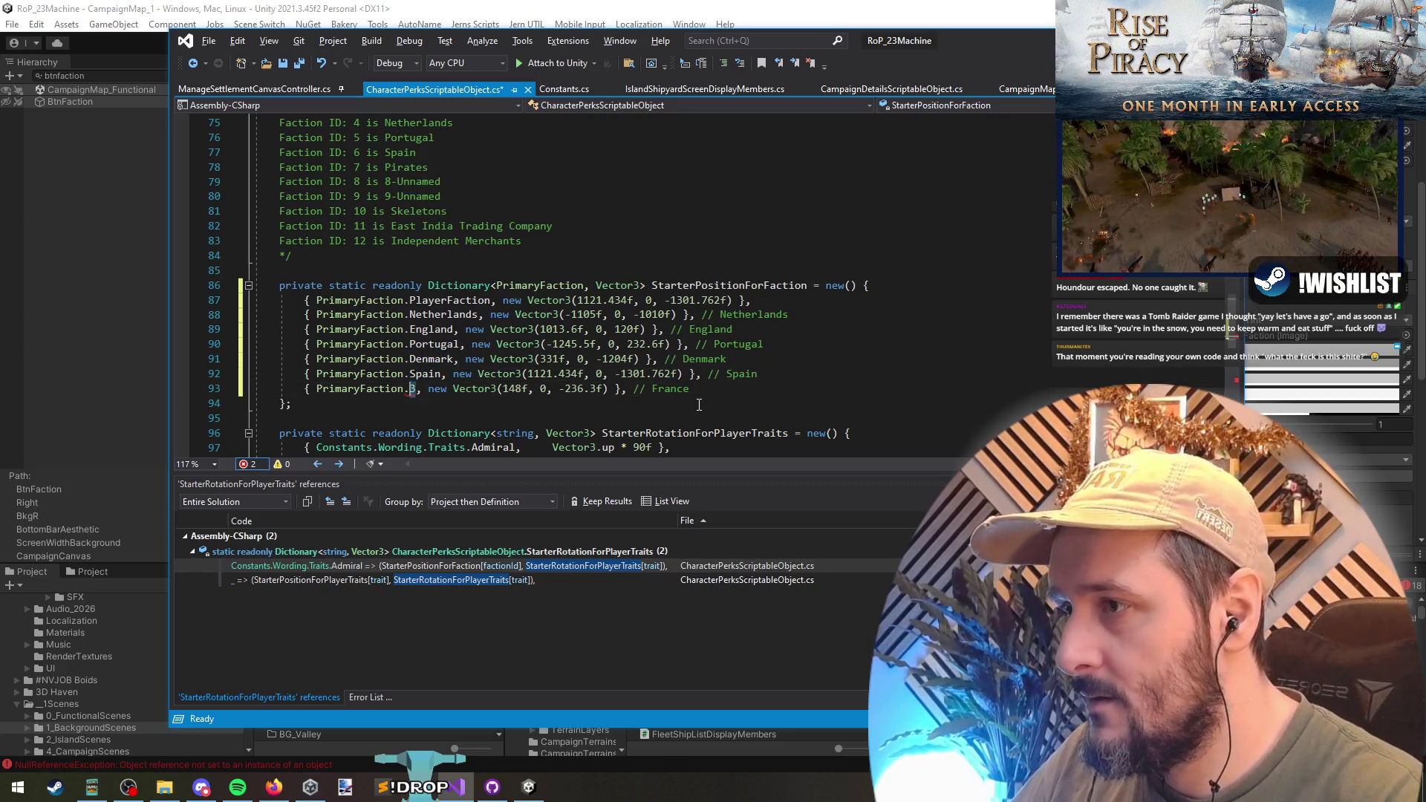
key("Left")
key("Left")
key("BackSpace")
type("Fra")
key("Tab")
key("ctrl+s")
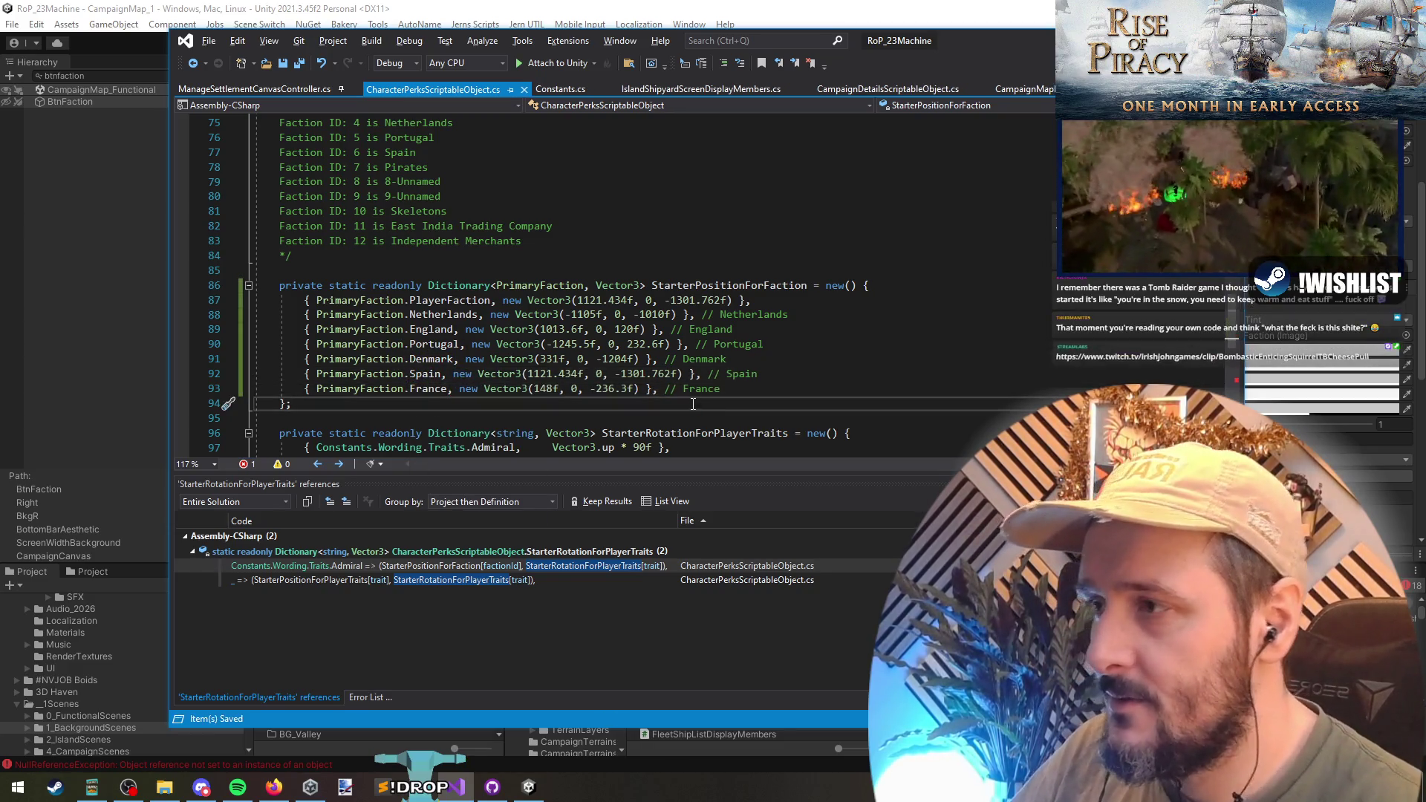
left_click(391, 258)
- Cast factionId to PrimaryFaction on line 112, correcting the mistyped PlayerFaction cast
scroll(681, 345, "down", 8)
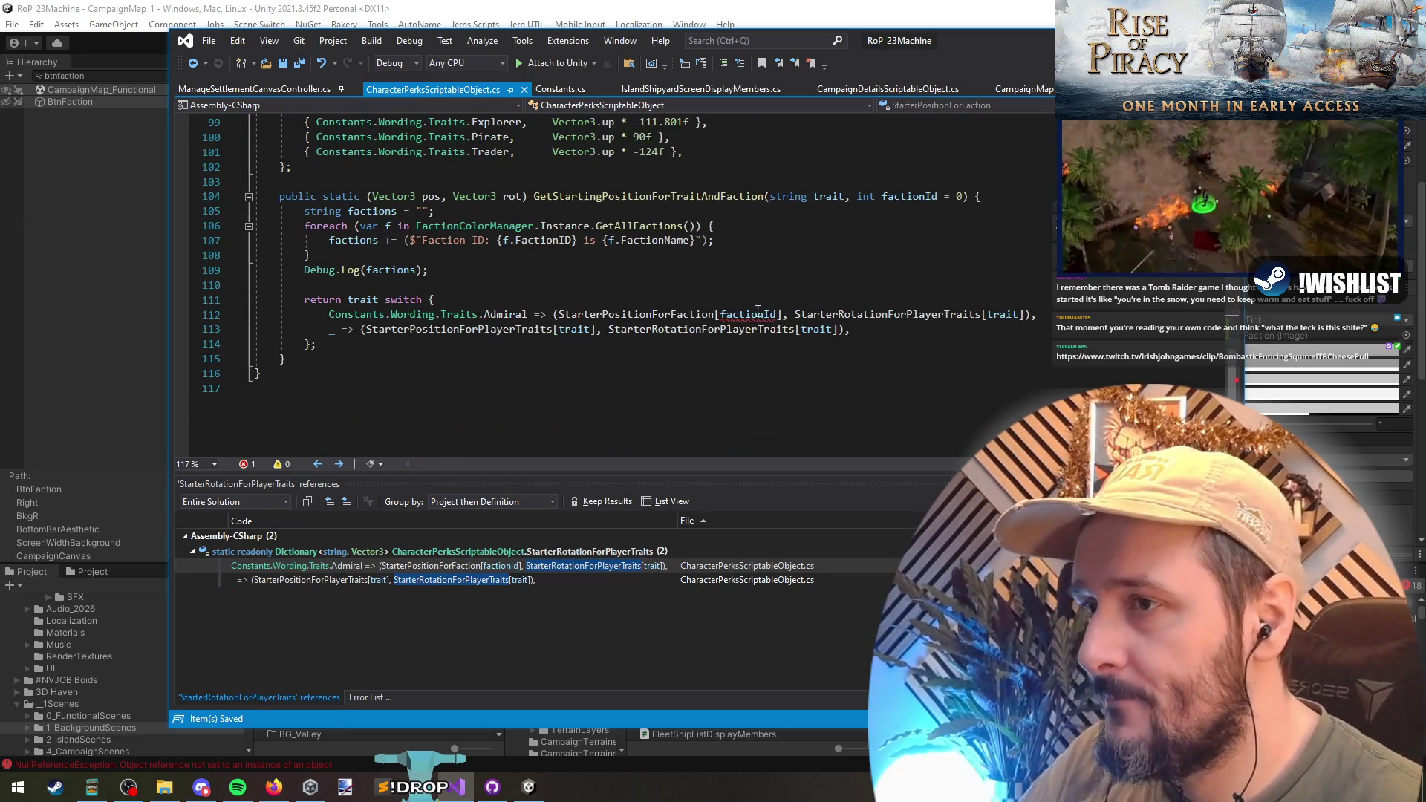
left_click(719, 314)
type("(")
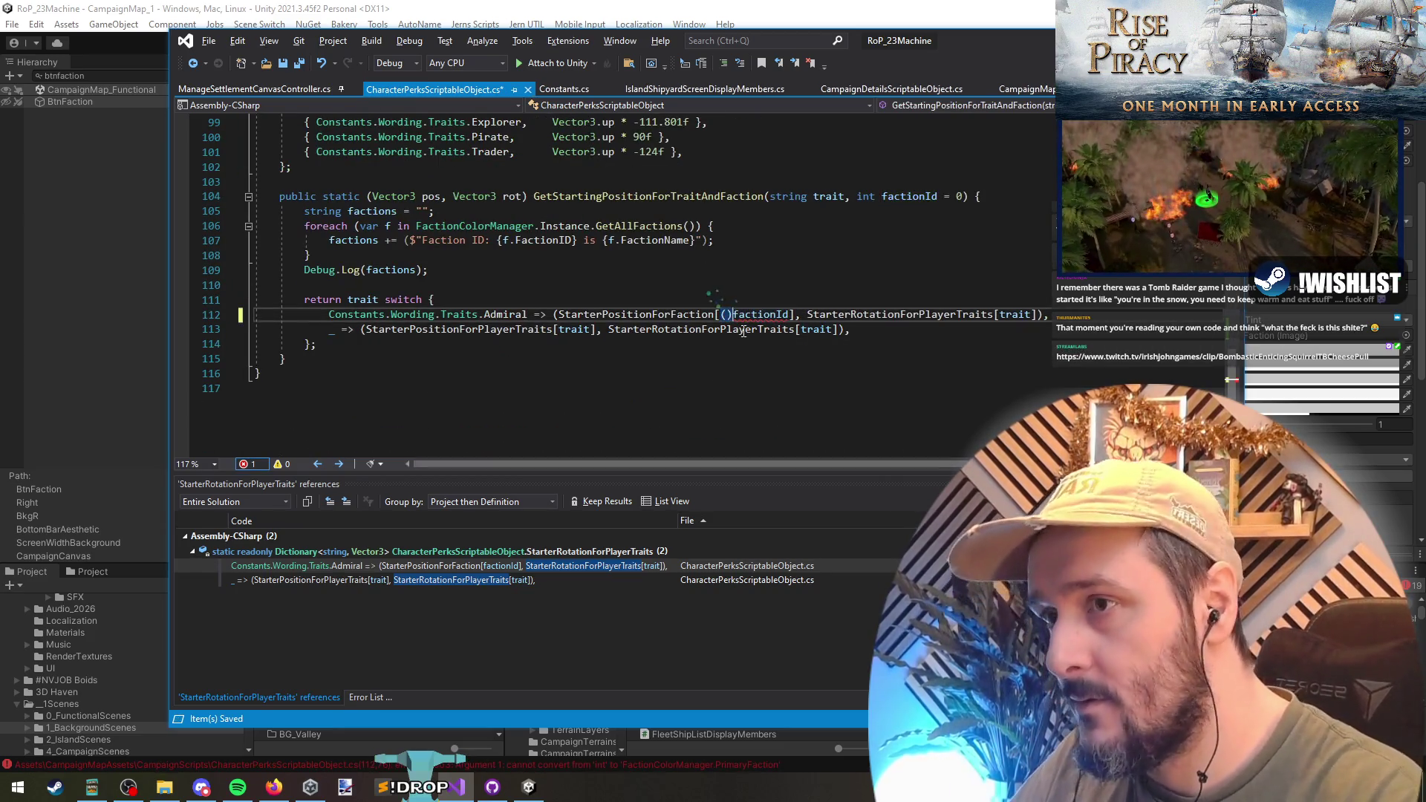
type("PlayerFac")
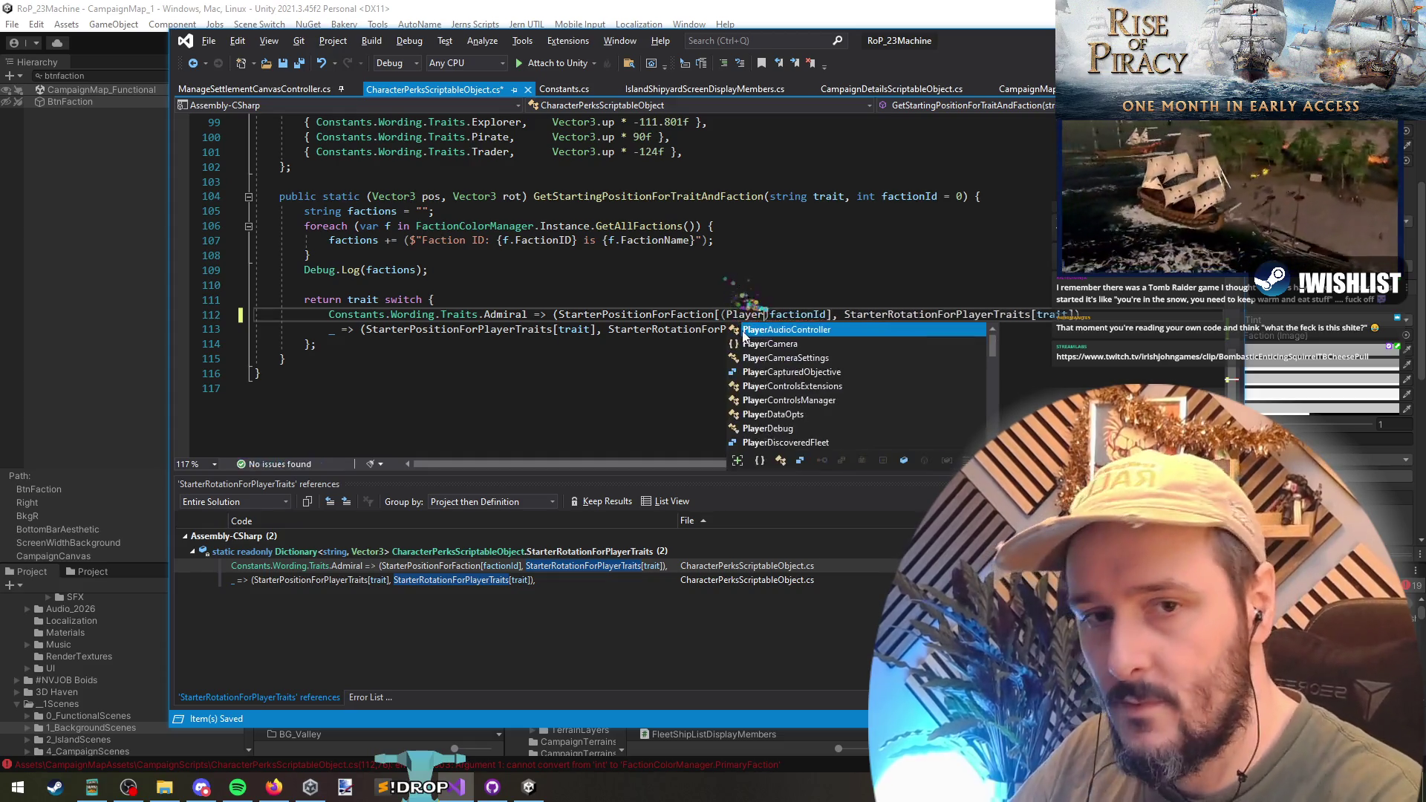
type("tio")
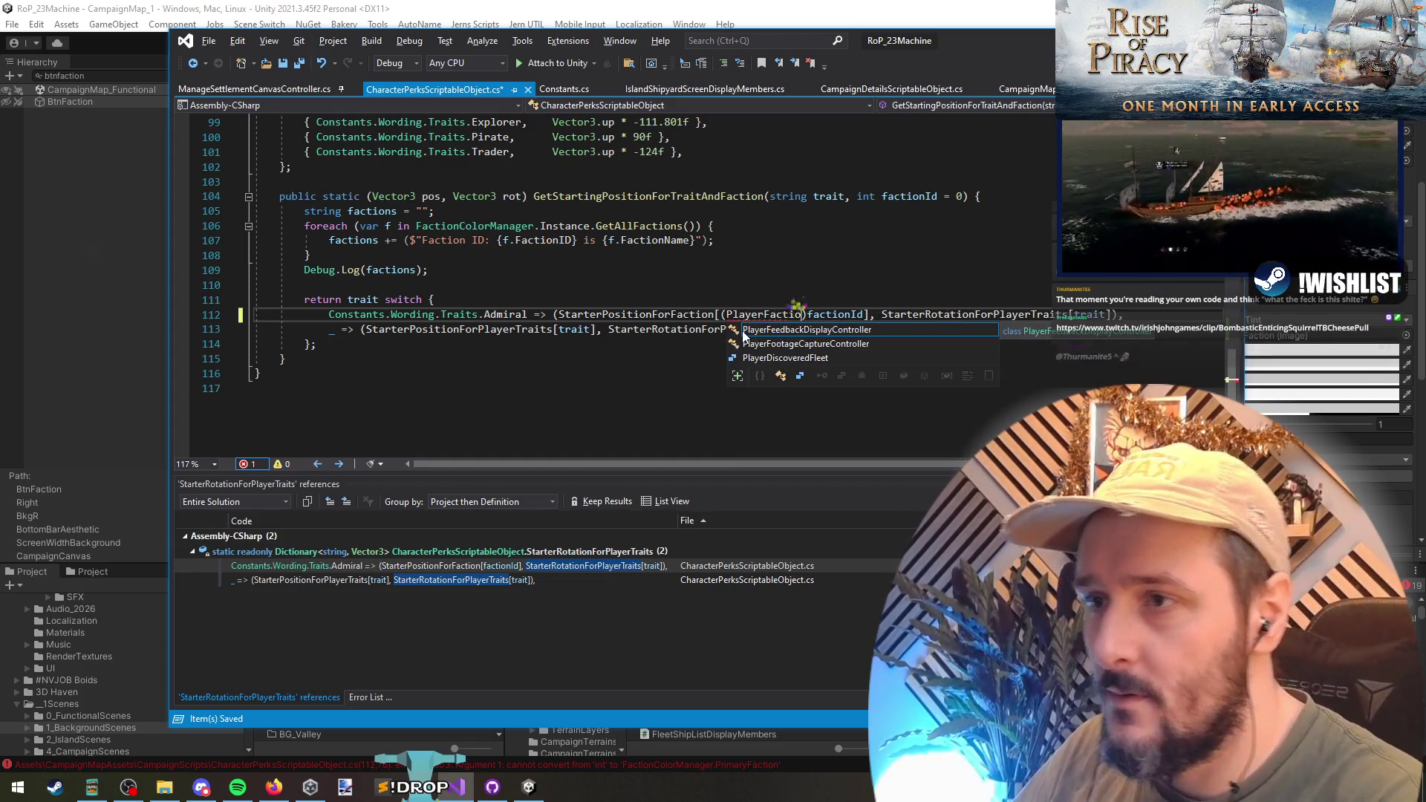
type("n")
scroll(631, 297, "up", 5)
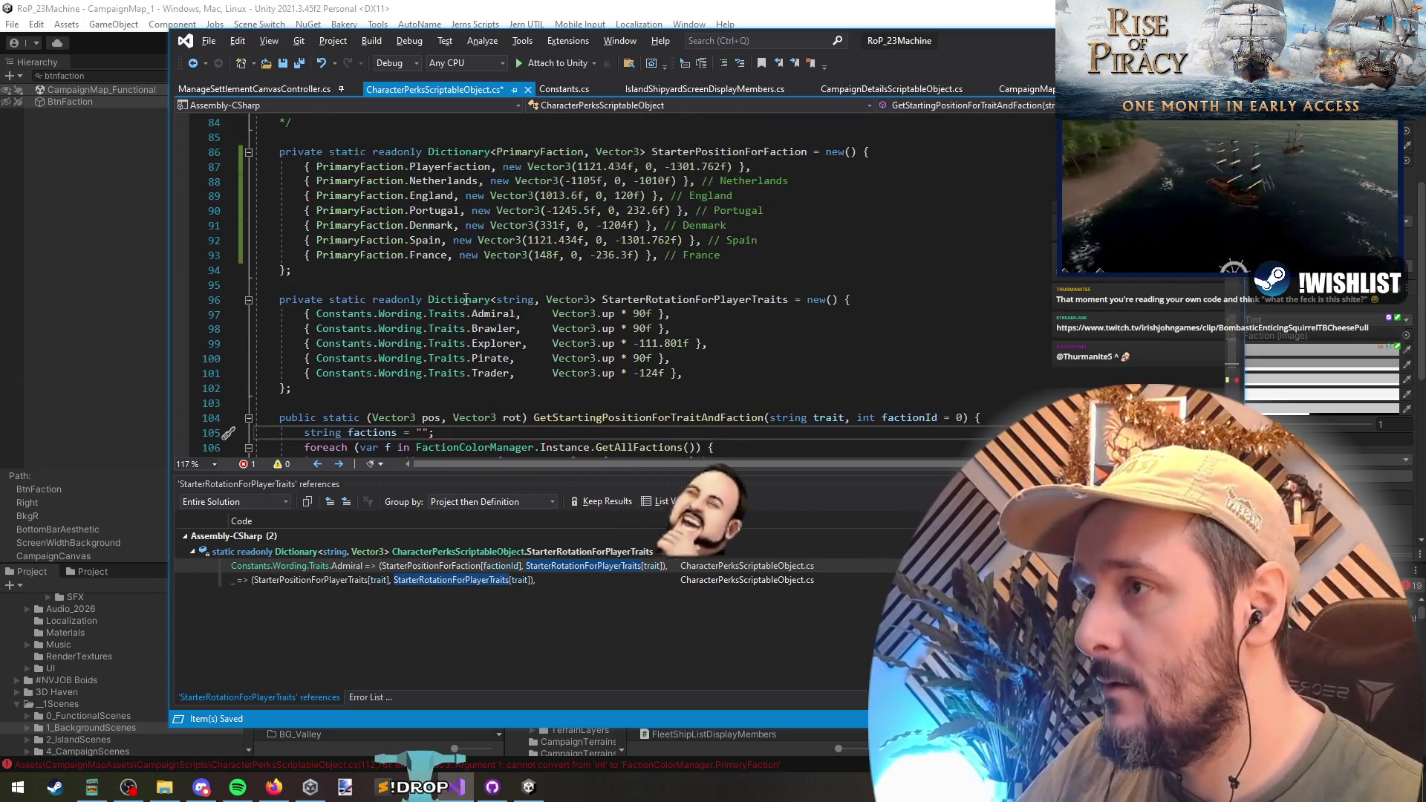
left_click(364, 167)
scroll(602, 356, "down", 3)
scroll(602, 375, "down", 2)
double_click(769, 270)
type("PrimaryFaction")
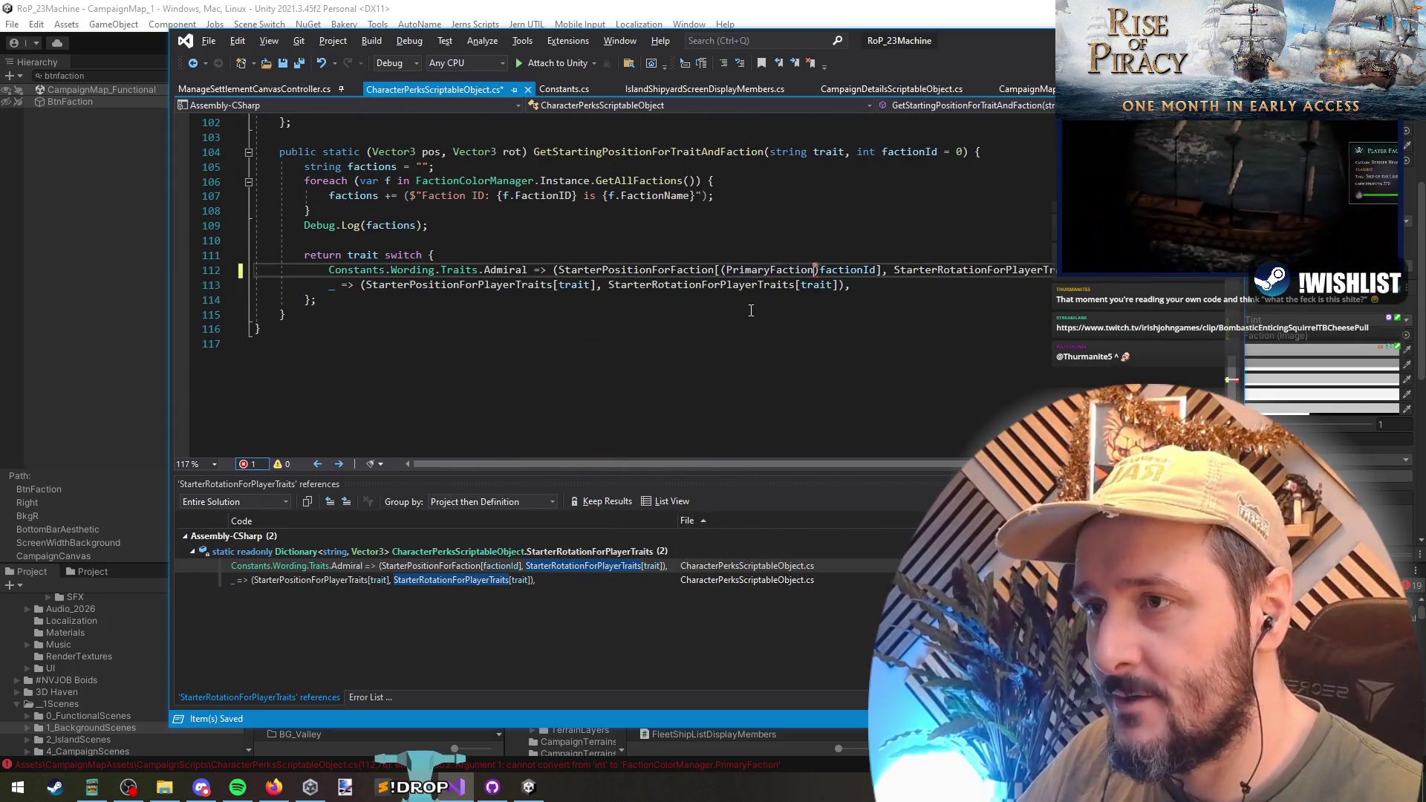
left_click(772, 314)
- Save the script and switch to IslandShipyardScreenDisplayMembers.cs
scroll(781, 342, "up", 20)
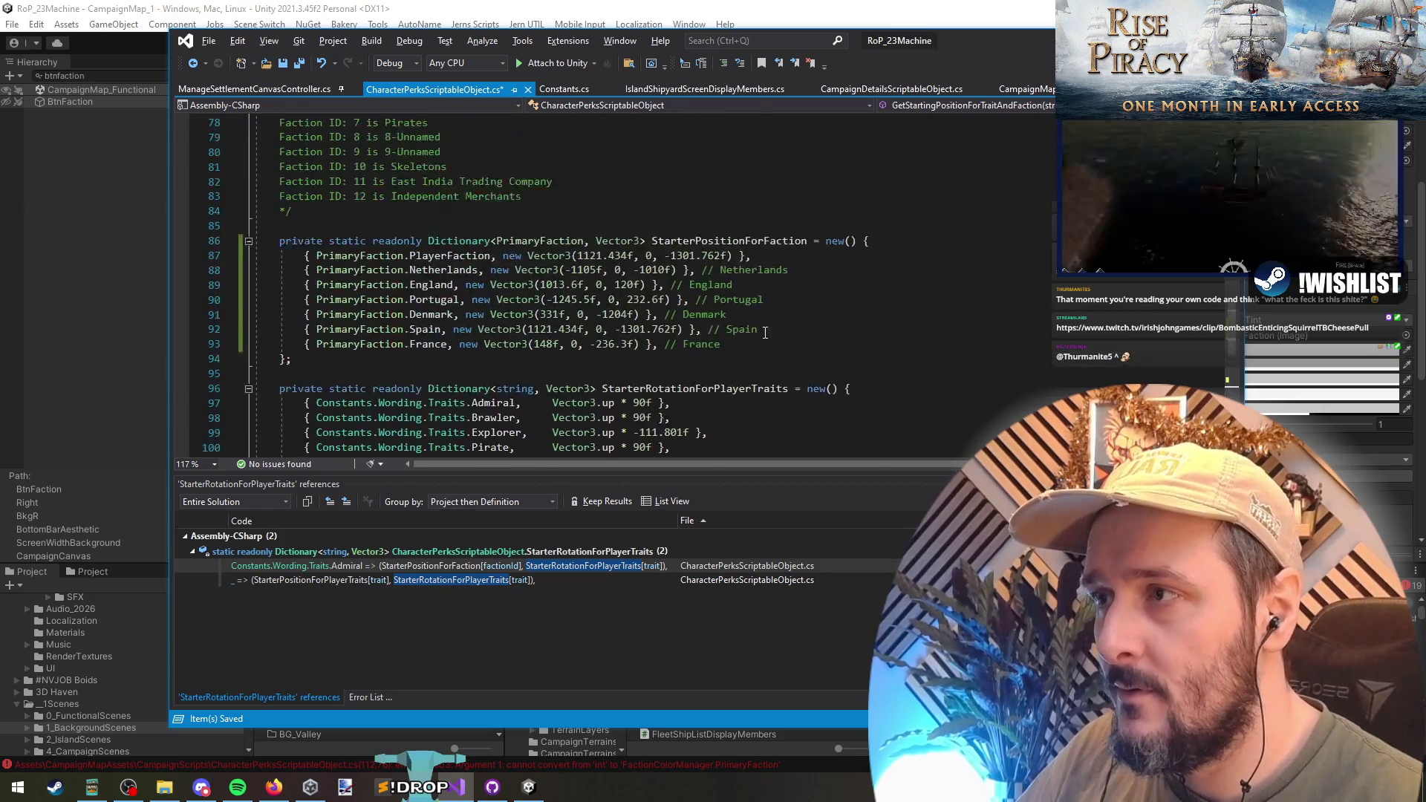
scroll(759, 326, "down", 20)
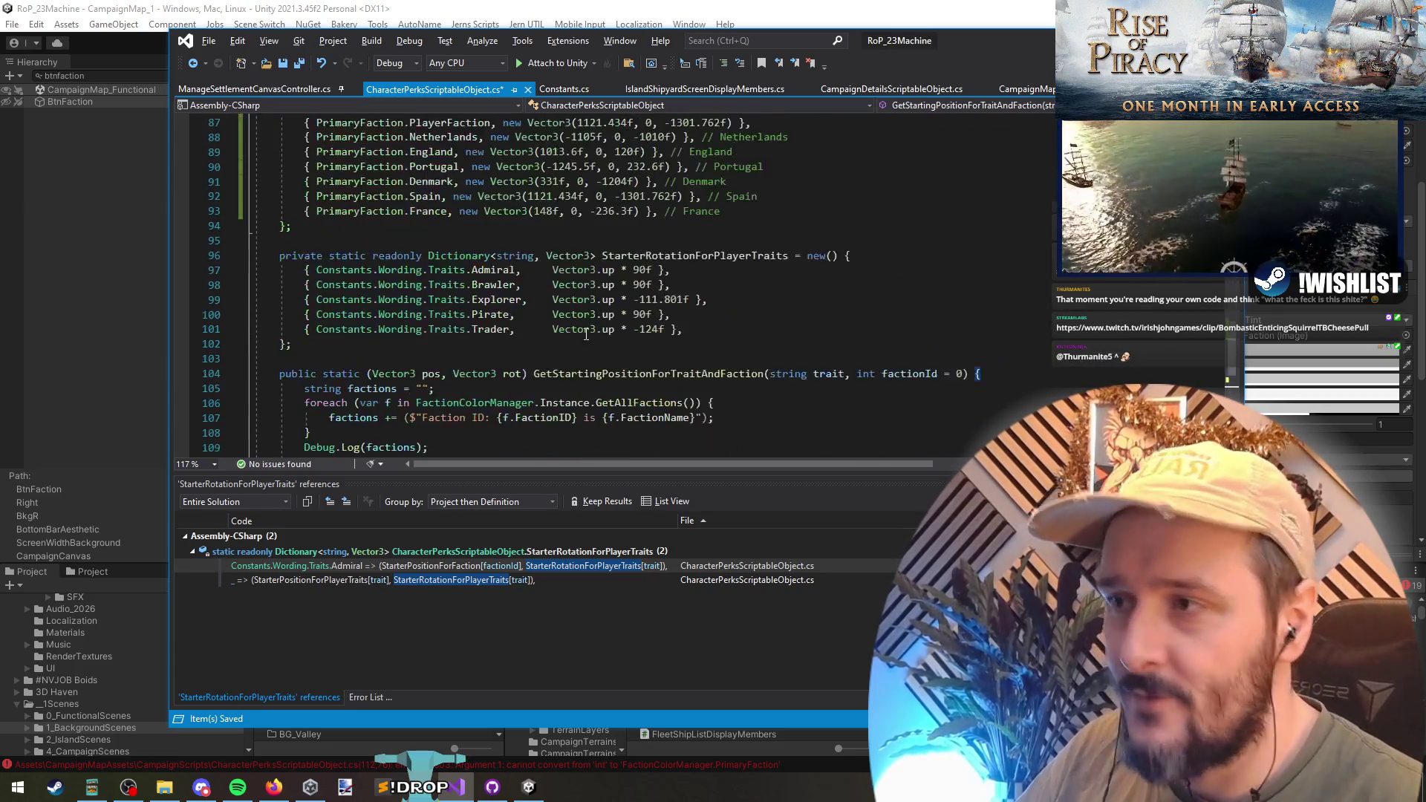
left_click(446, 344)
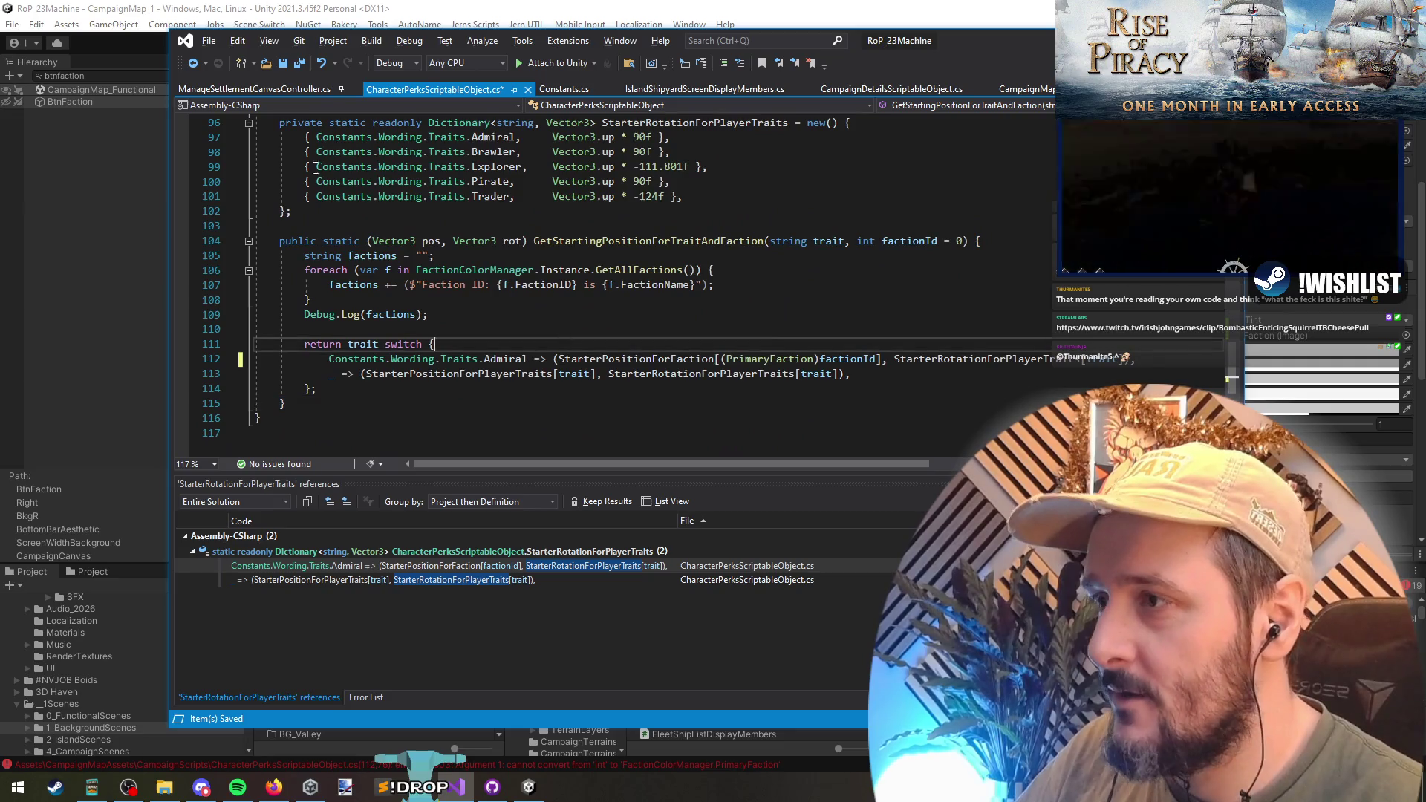
left_click(300, 64)
left_click(394, 300)
key("ctrl+Tab")
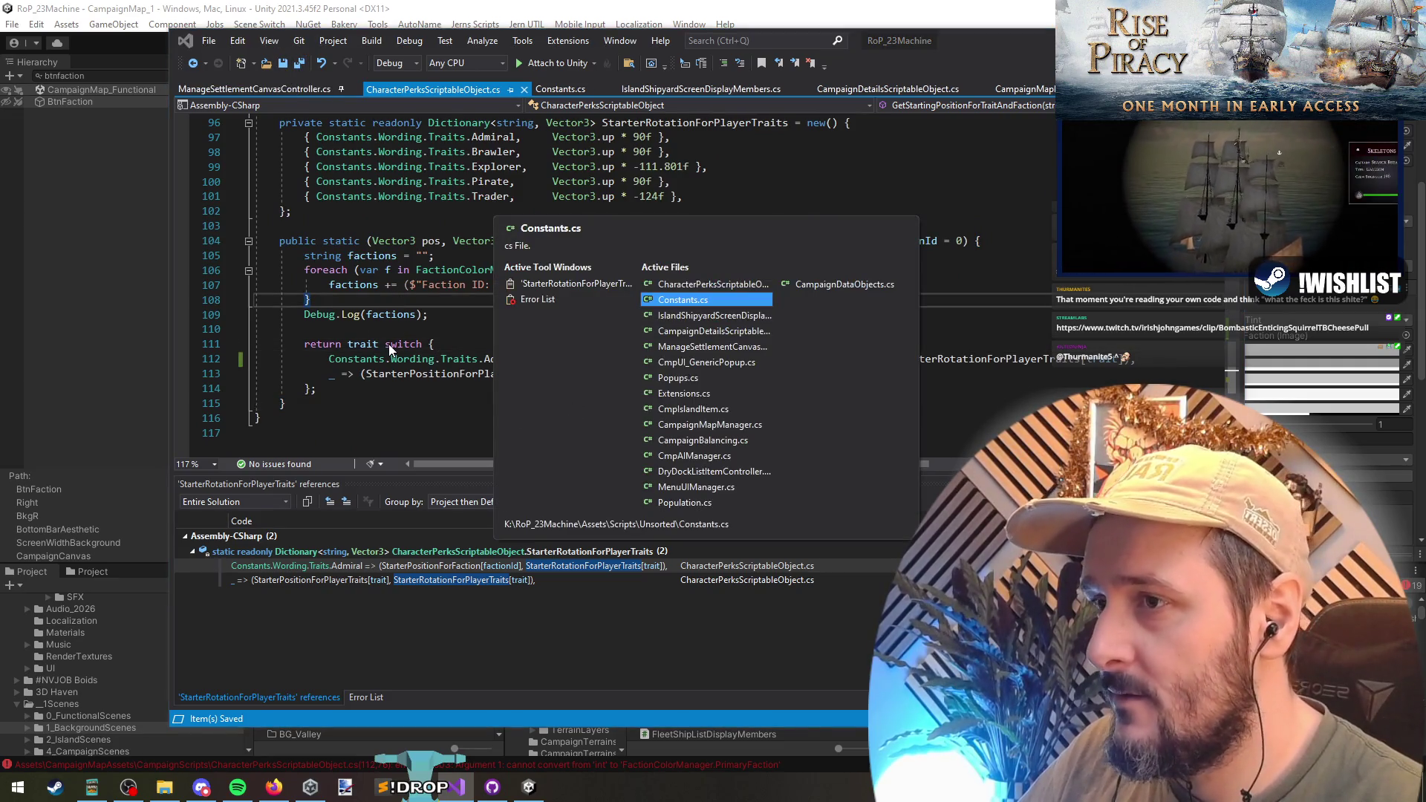
key("Escape")
key("ctrl+Tab")
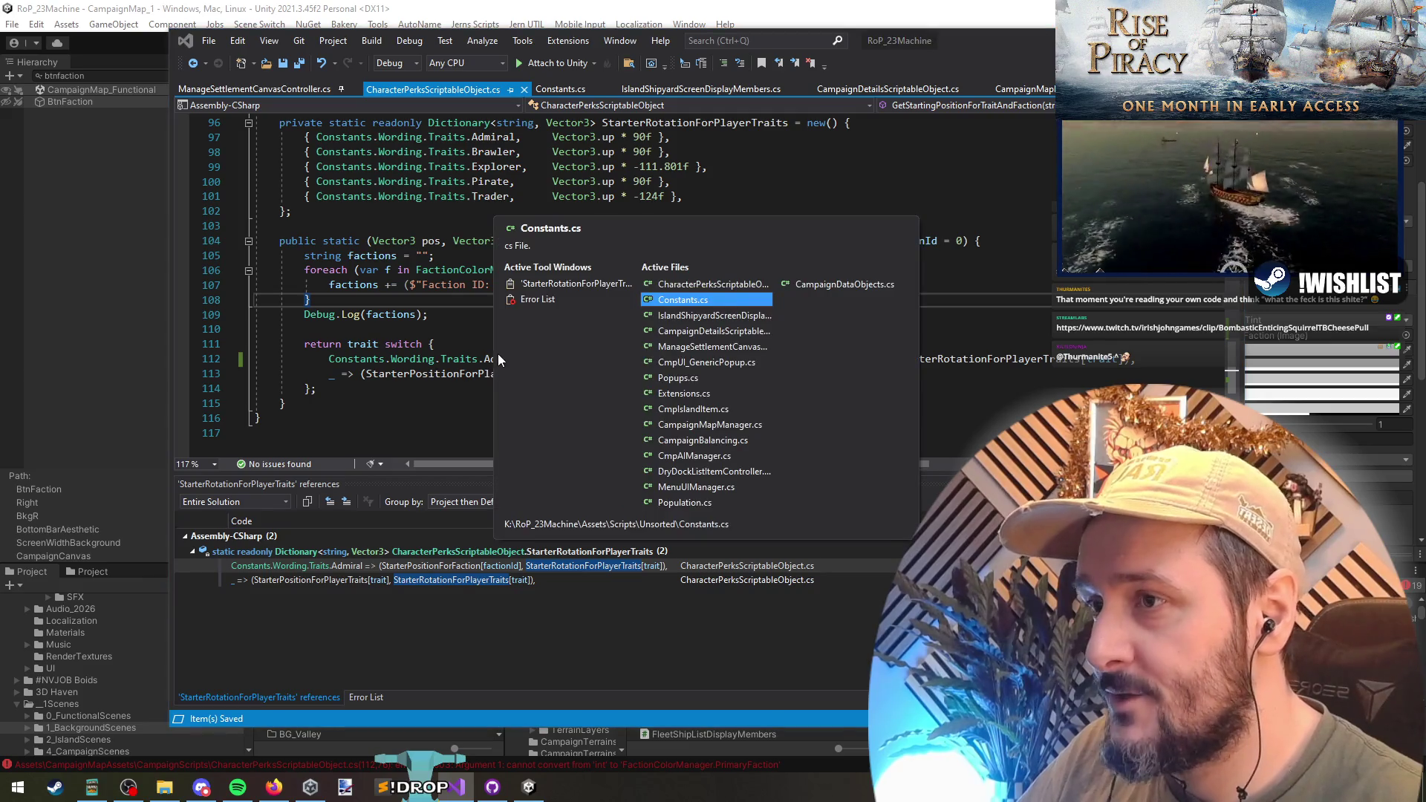
key("ctrl+Tab")
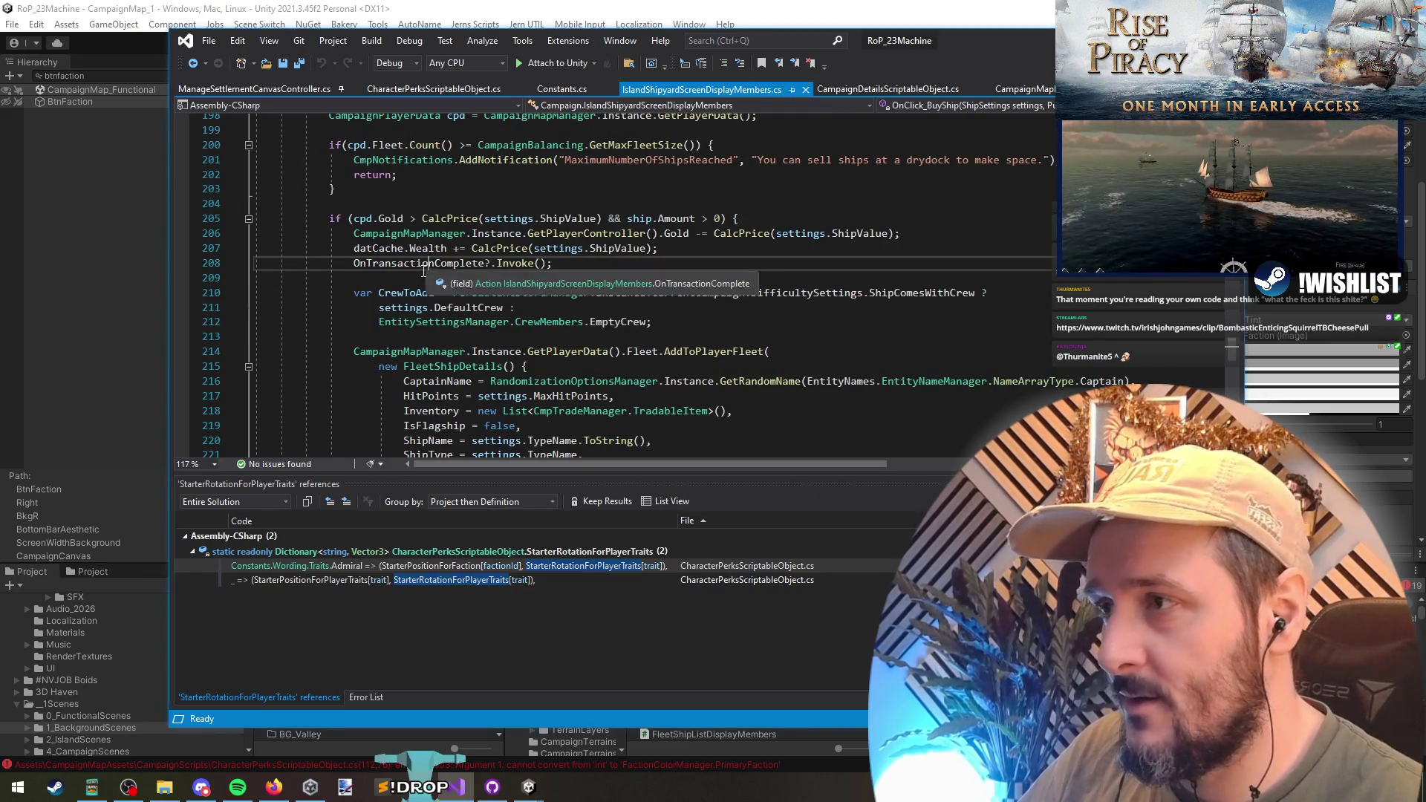
- Jump to the SecondaryFactionId field definition with the Go to All search
left_click(404, 202)
scroll(419, 202, "up", 4)
left_click(408, 248)
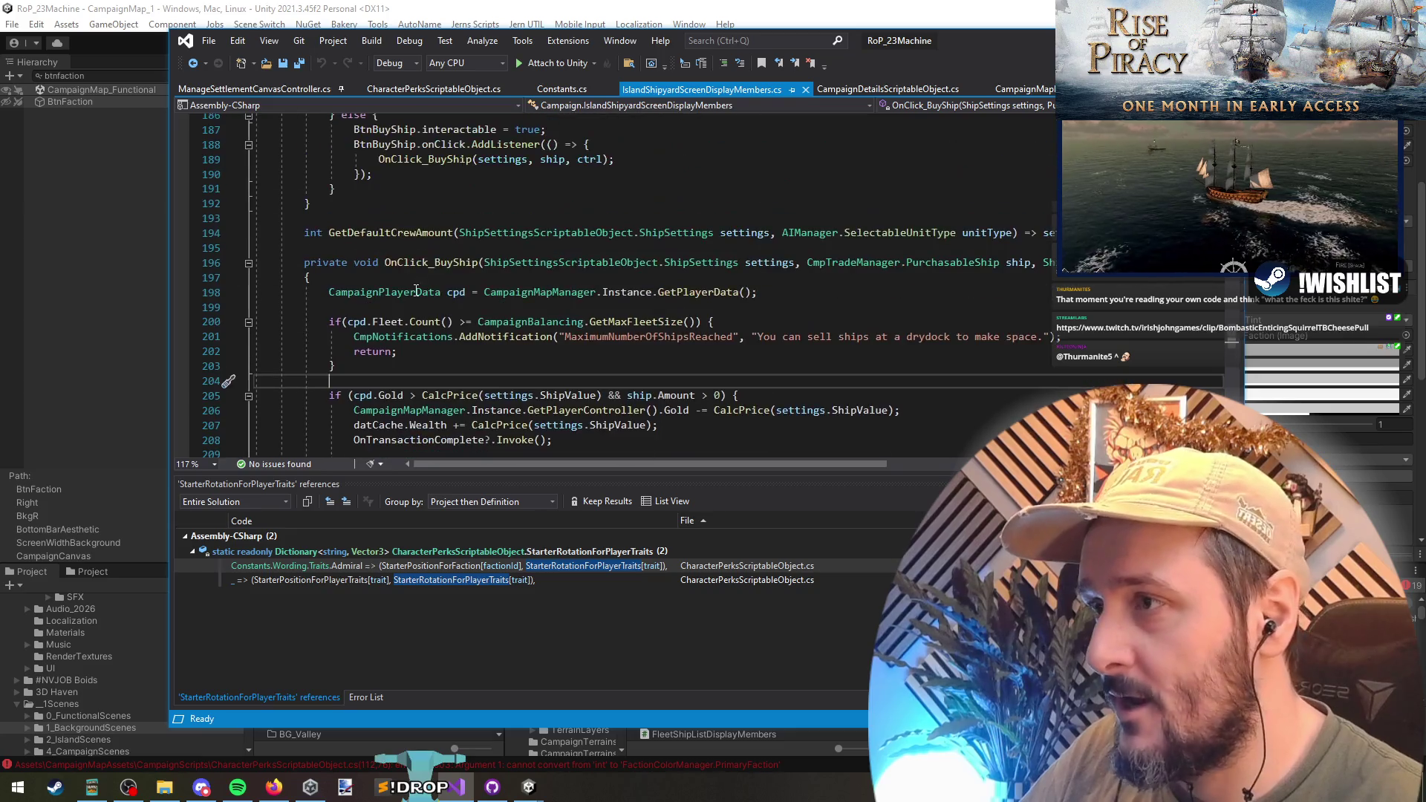
key("ctrl+t")
type("sec")
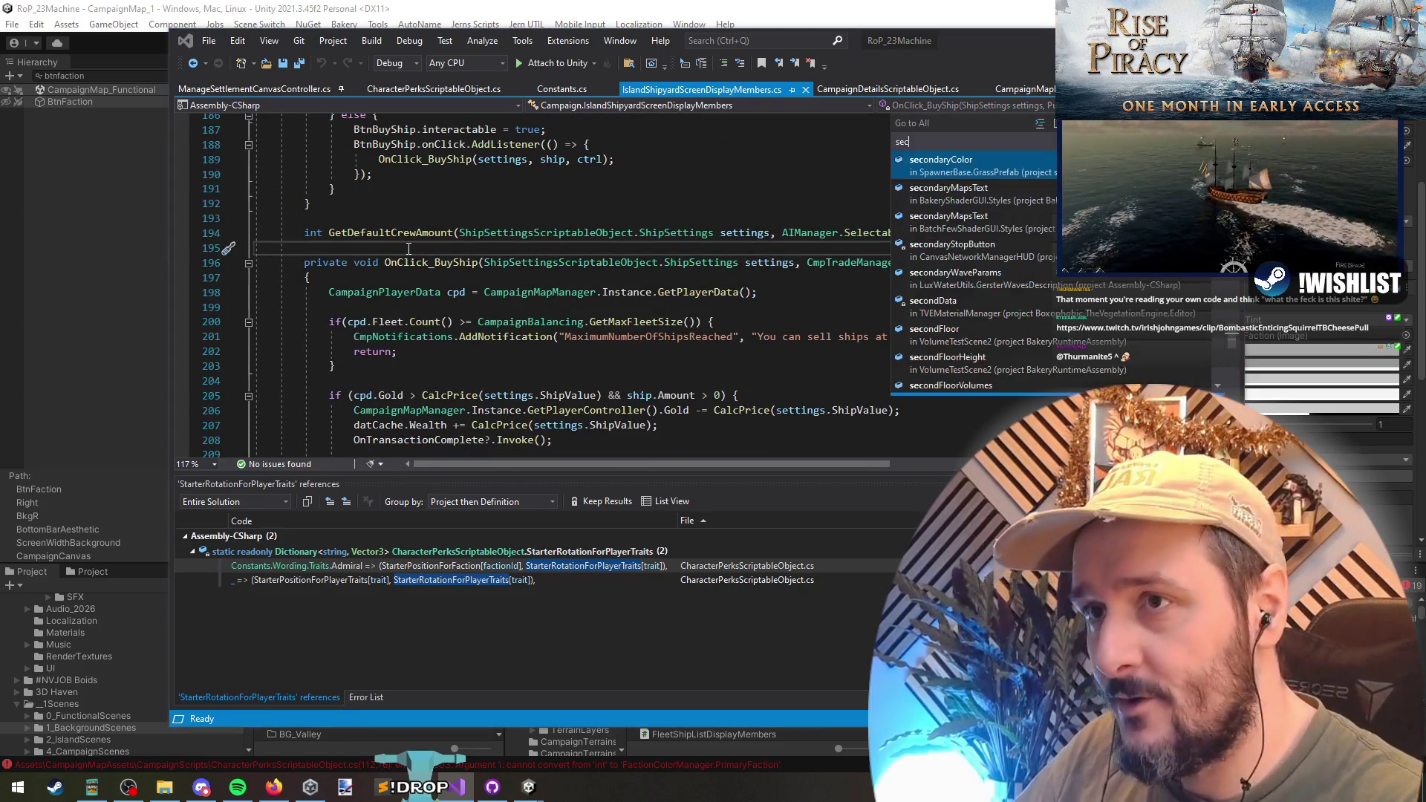
type("ondaryfion")
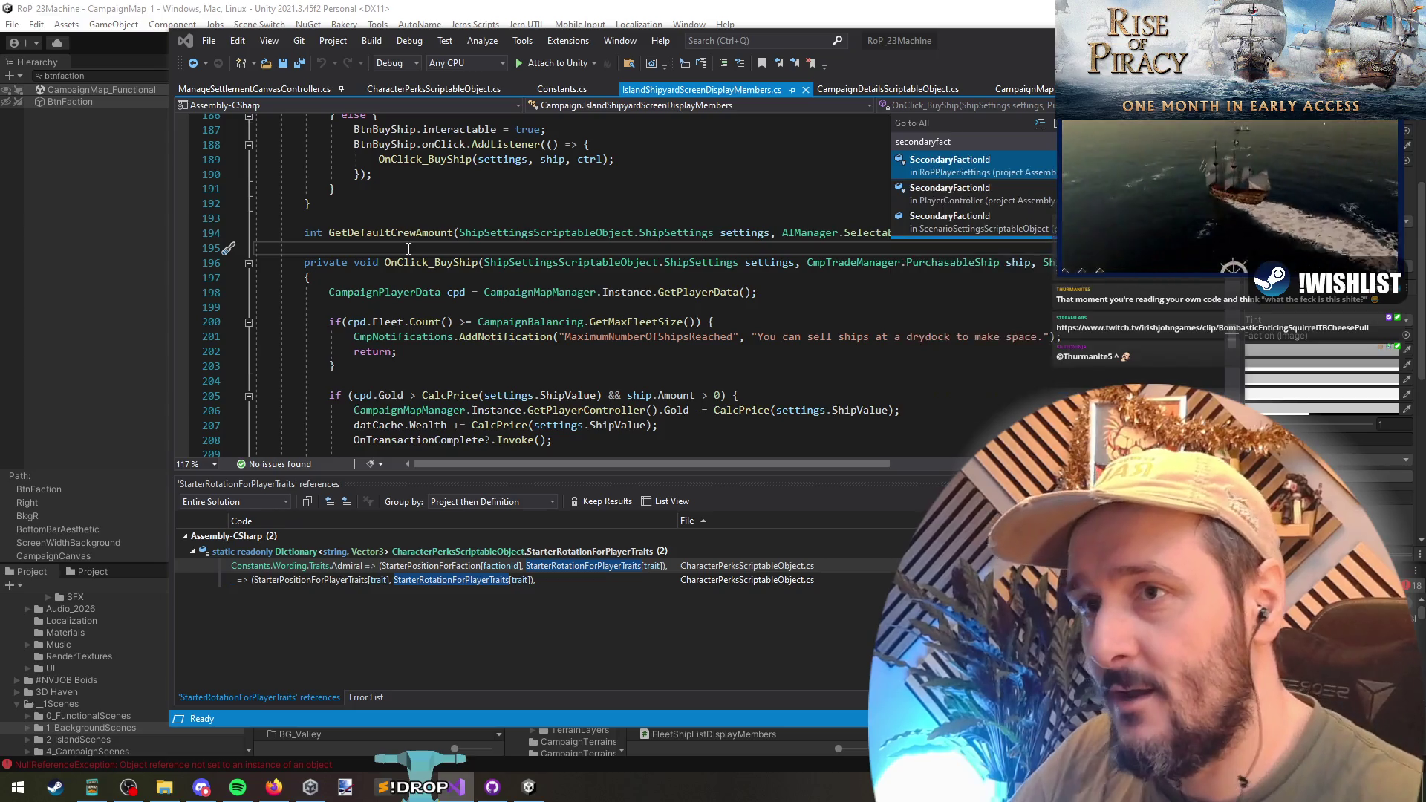
key("Return")
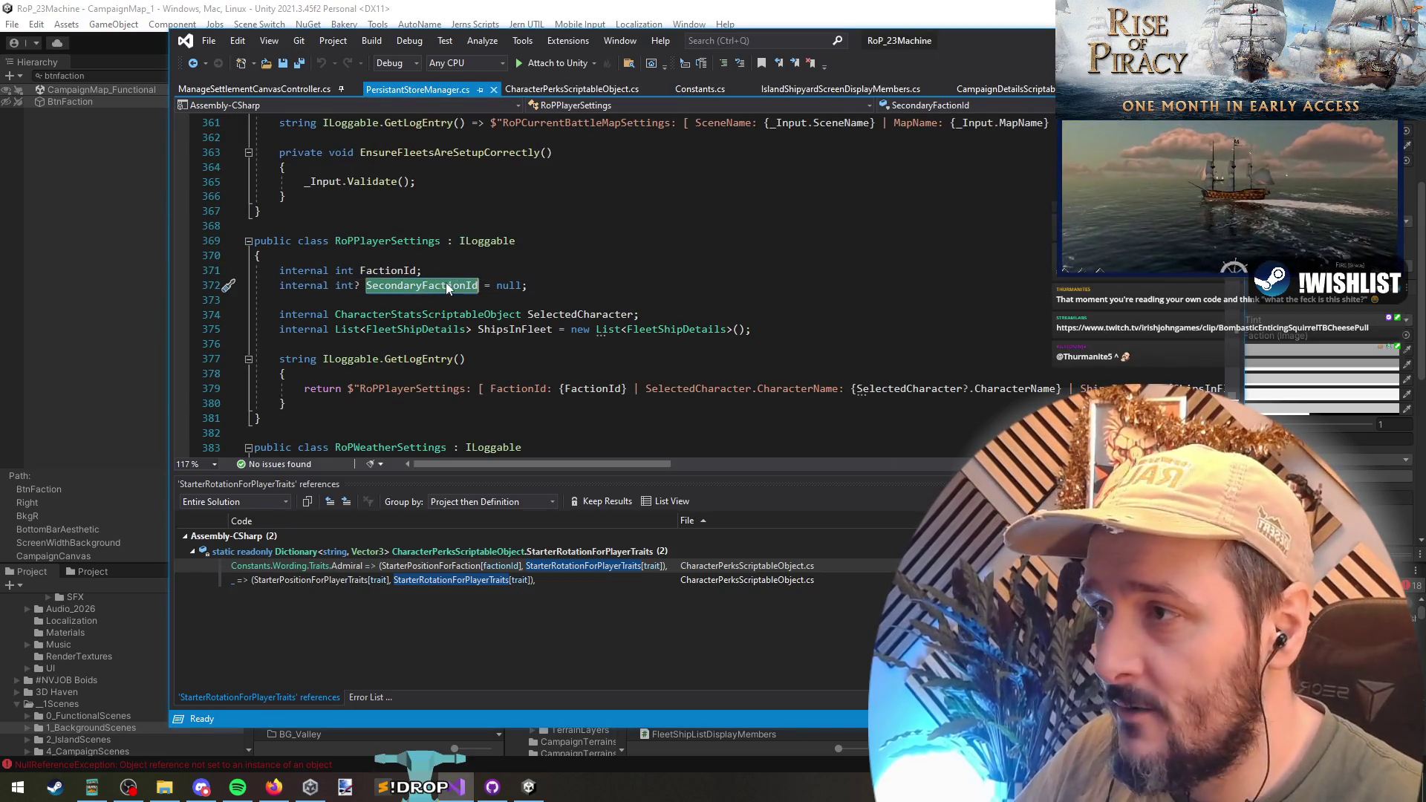
- Find all references to SecondaryFactionId and open the CampaignPlayerData result
left_click_drag(527, 285, 105, 283)
left_click(378, 288)
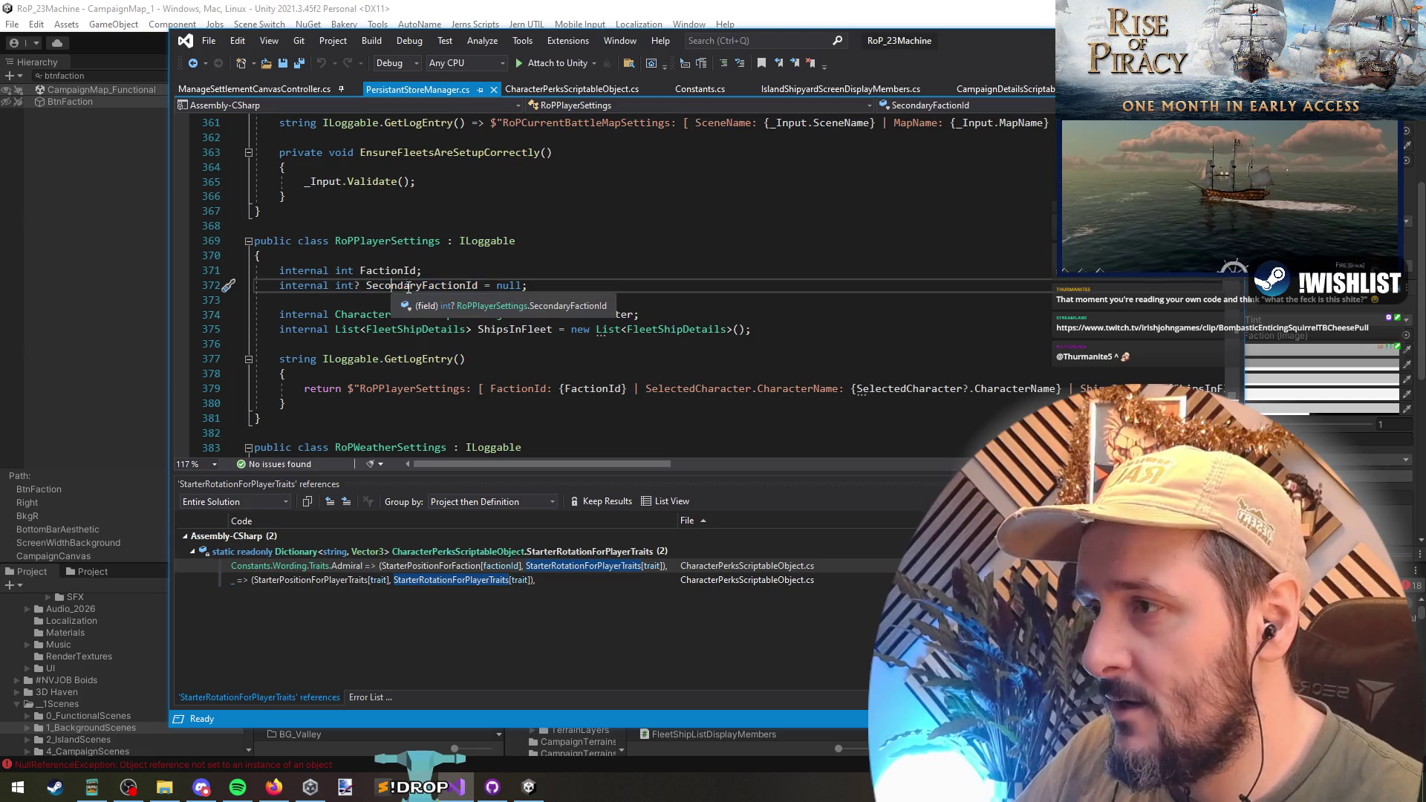
right_click(437, 282)
left_click(527, 434)
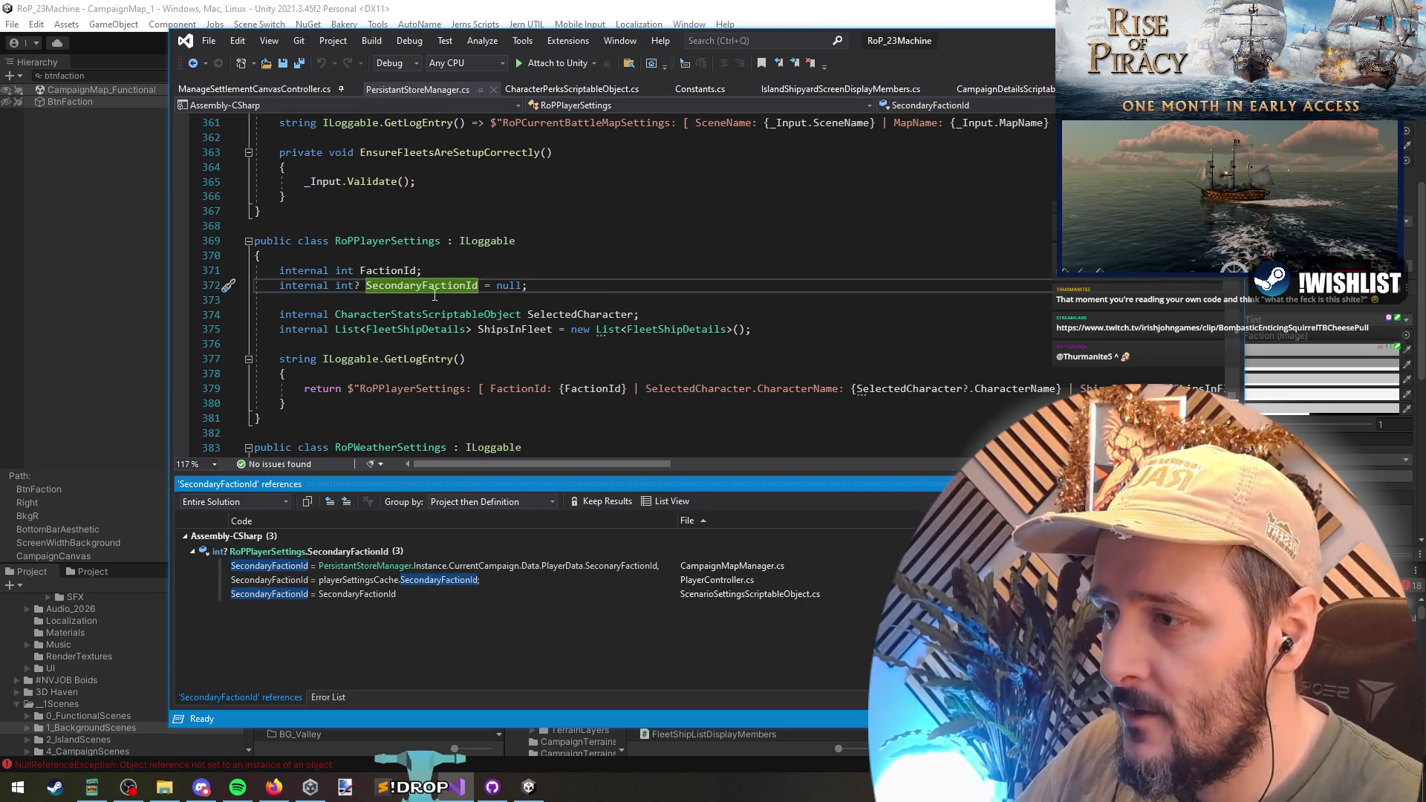
double_click(582, 566)
- Go to the SeconaryFactionId definition and list its references
left_click(921, 293, "ctrl")
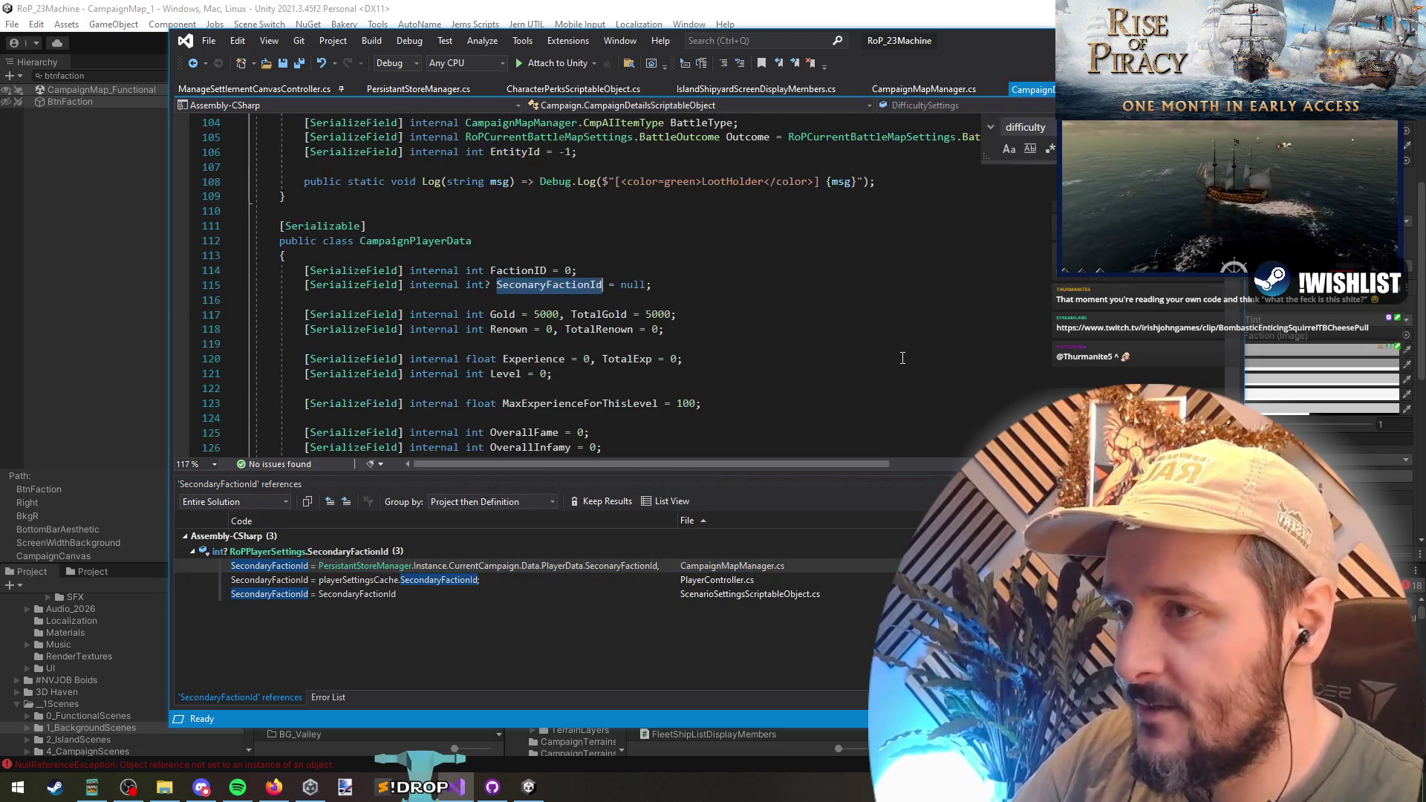
right_click(557, 285)
left_click(653, 450)
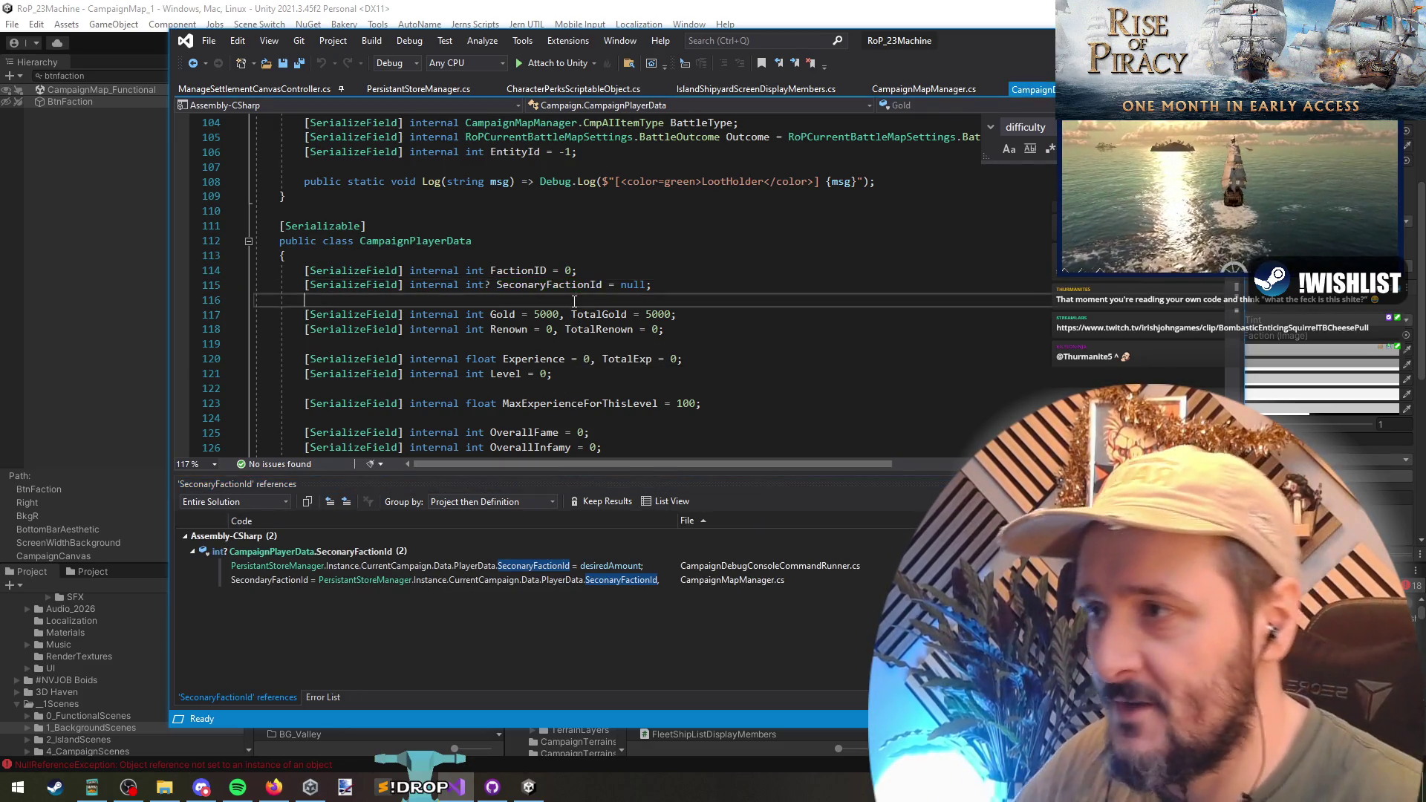
- Duplicate the nullable SeconaryFactionId declaration onto the line below
key("Home")
key("shift+End")
scroll(470, 315, "down", 8)
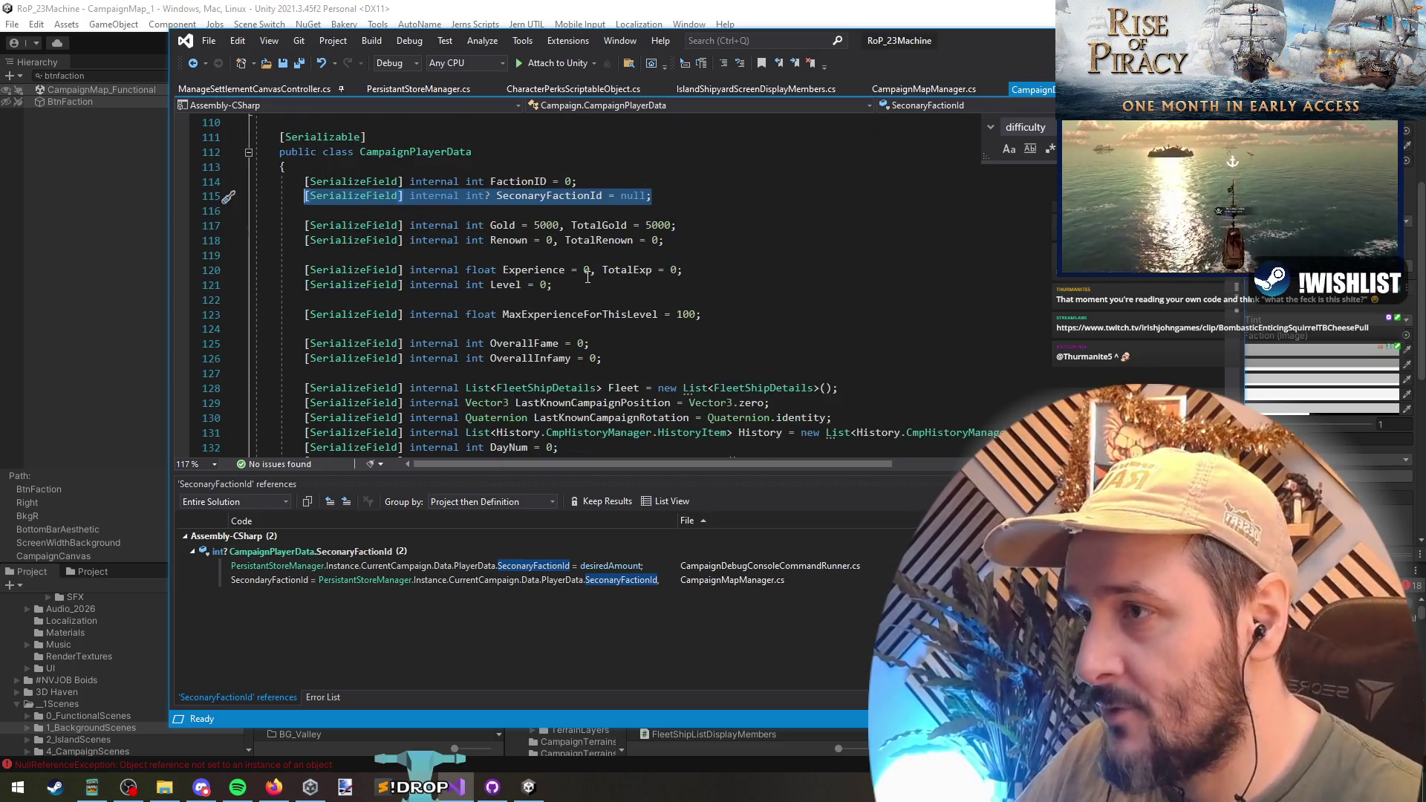
scroll(638, 265, "up", 7)
key("ctrl+c")
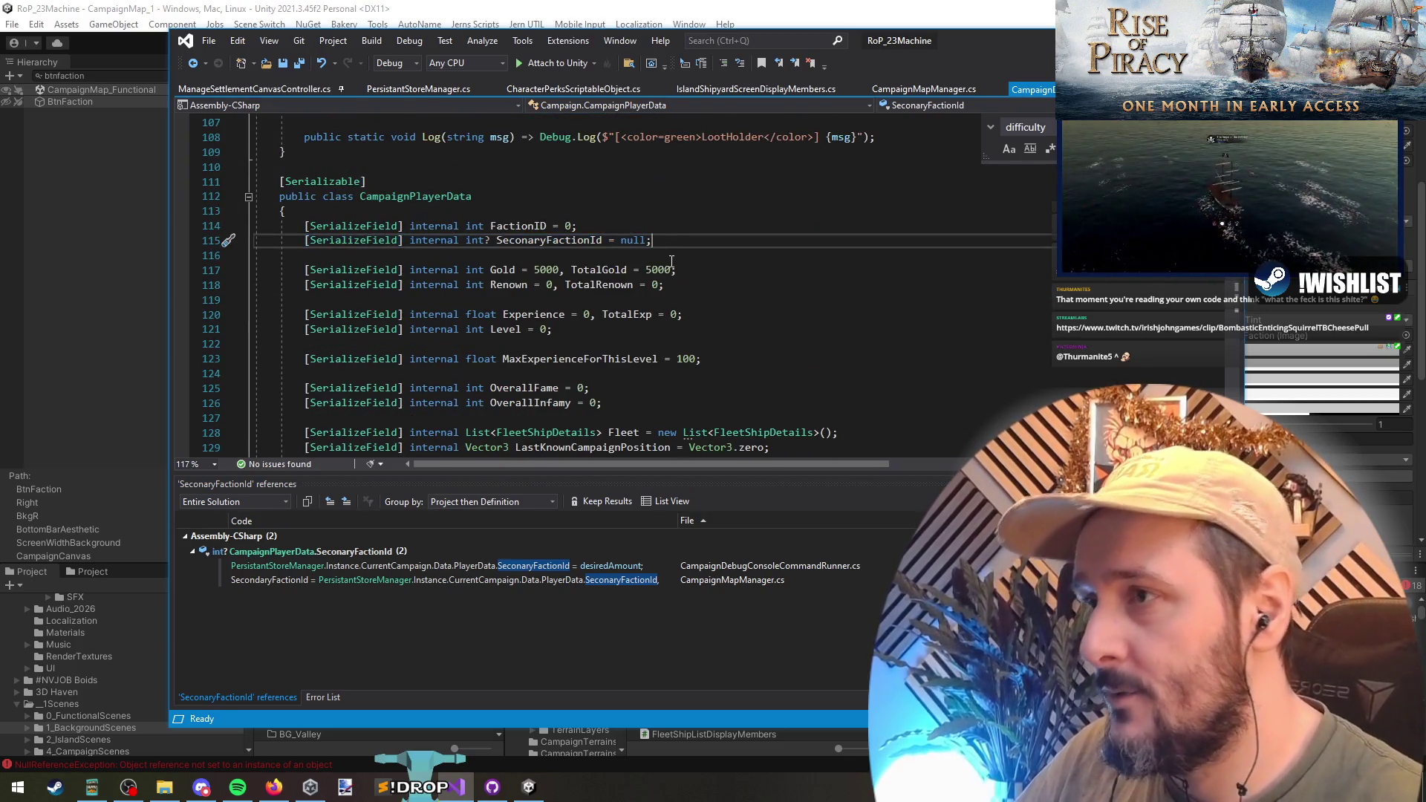
left_click(671, 259)
key("ctrl+v")
key("Return")
- Rename the copied field to MarqueFactionId and save the file
key("Up")
key("Up")
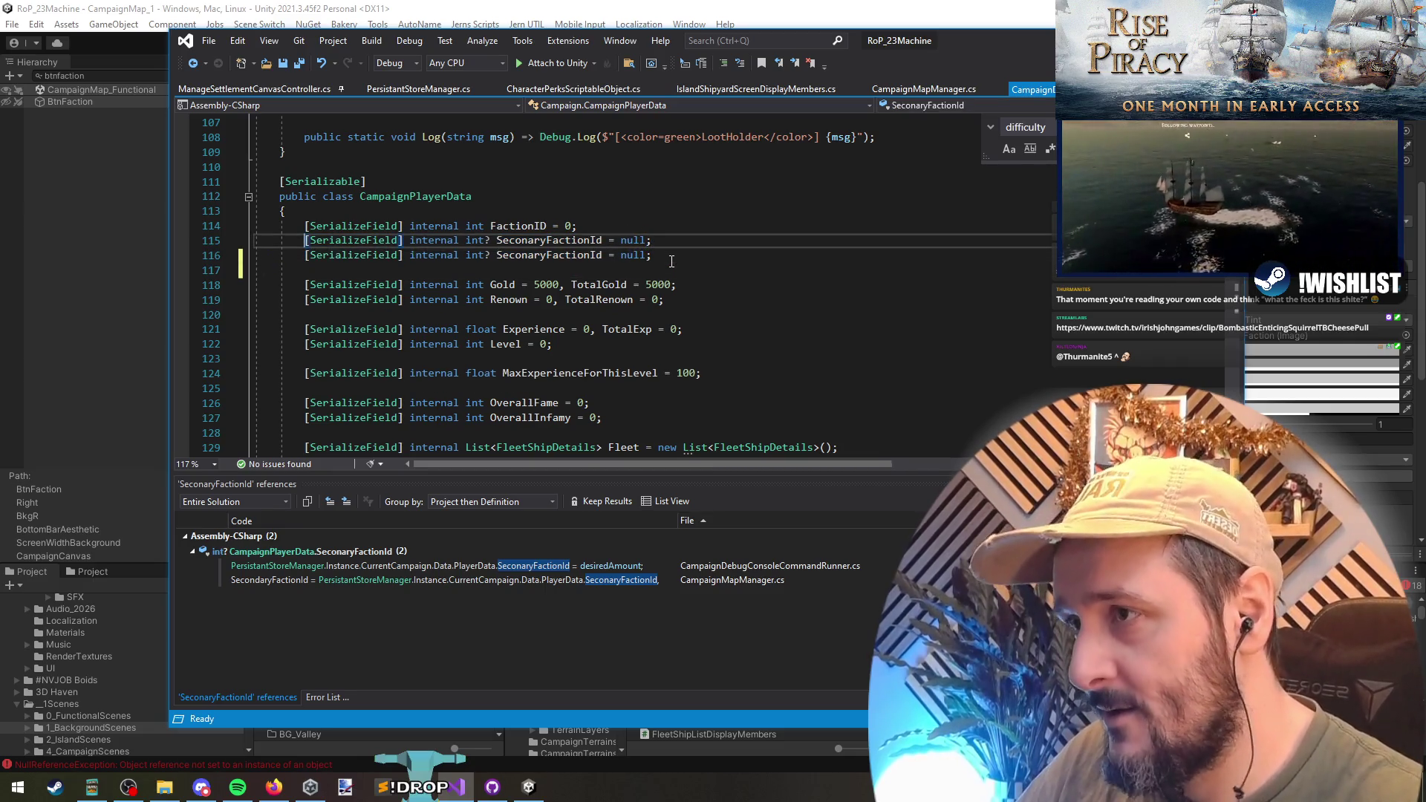
key("ctrl+Left")
key("ctrl+Left")
key("ctrl+Left")
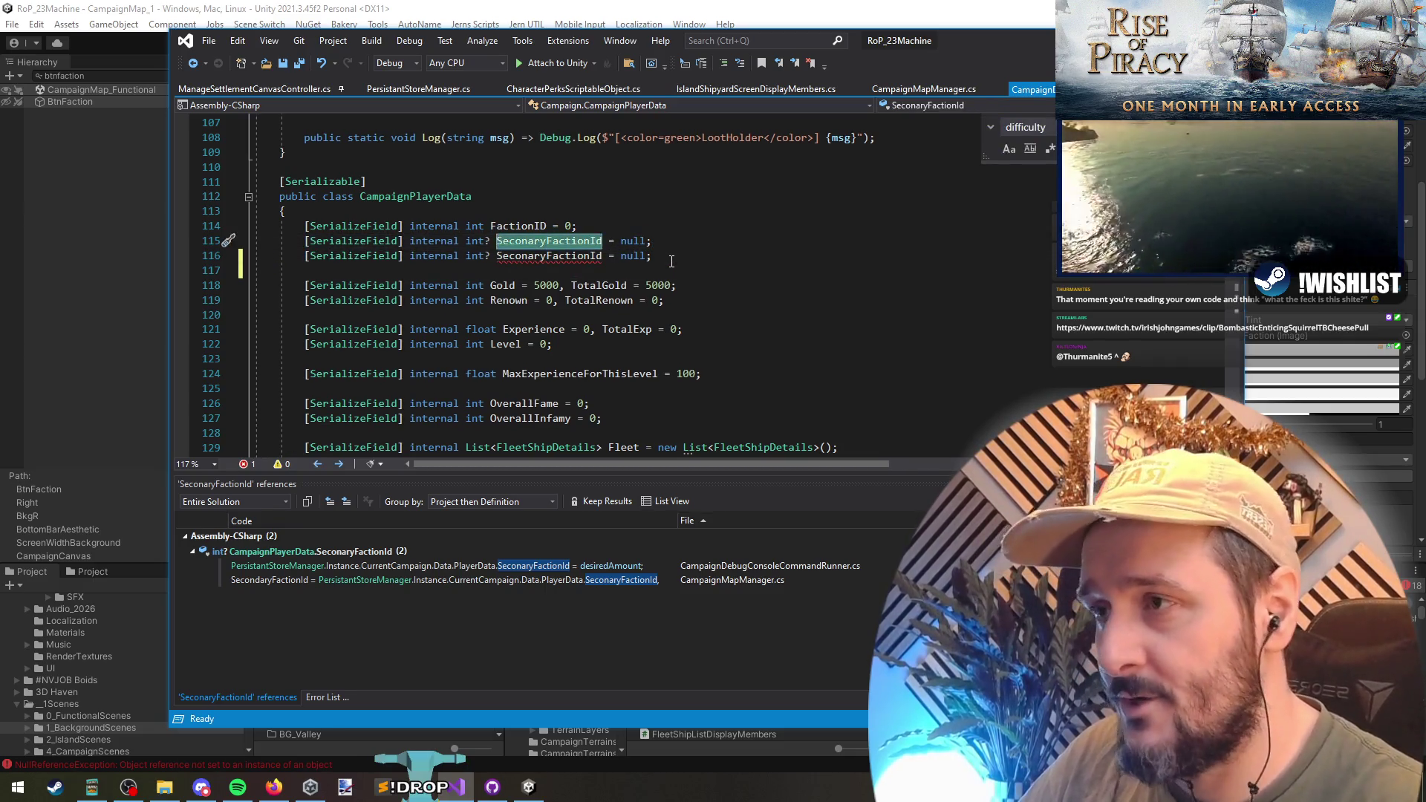
key("Down")
key("ctrl+w")
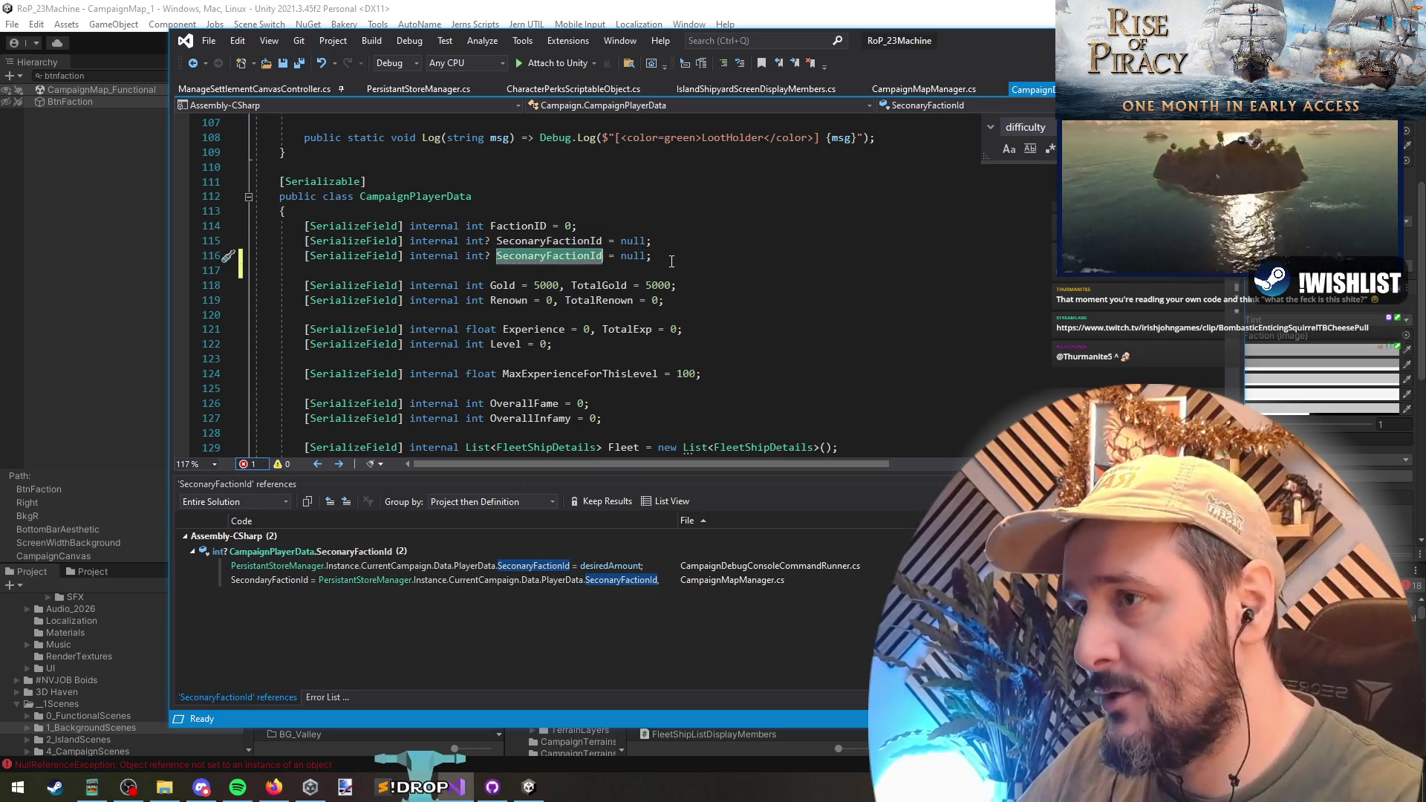
type("MarqueFac")
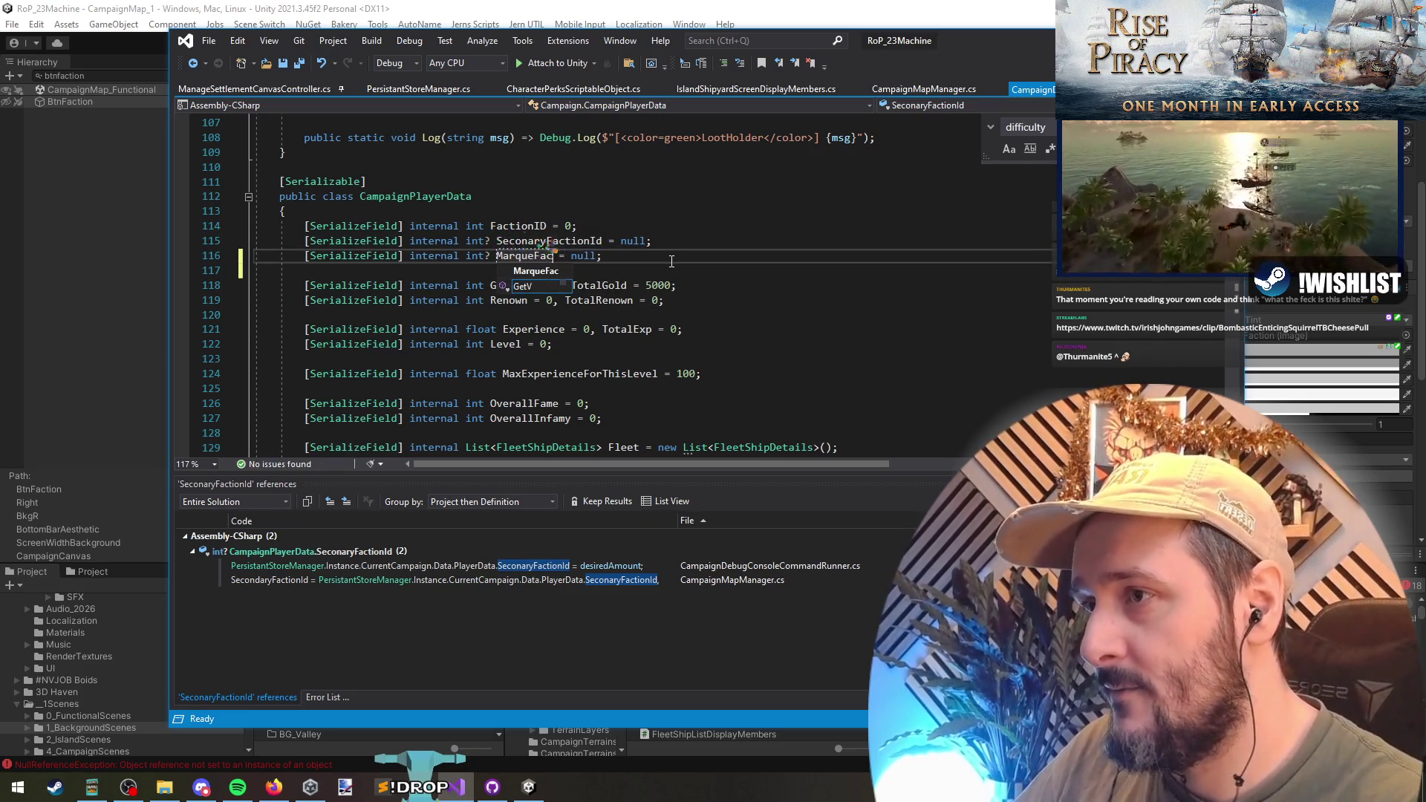
type("tionId")
key("End")
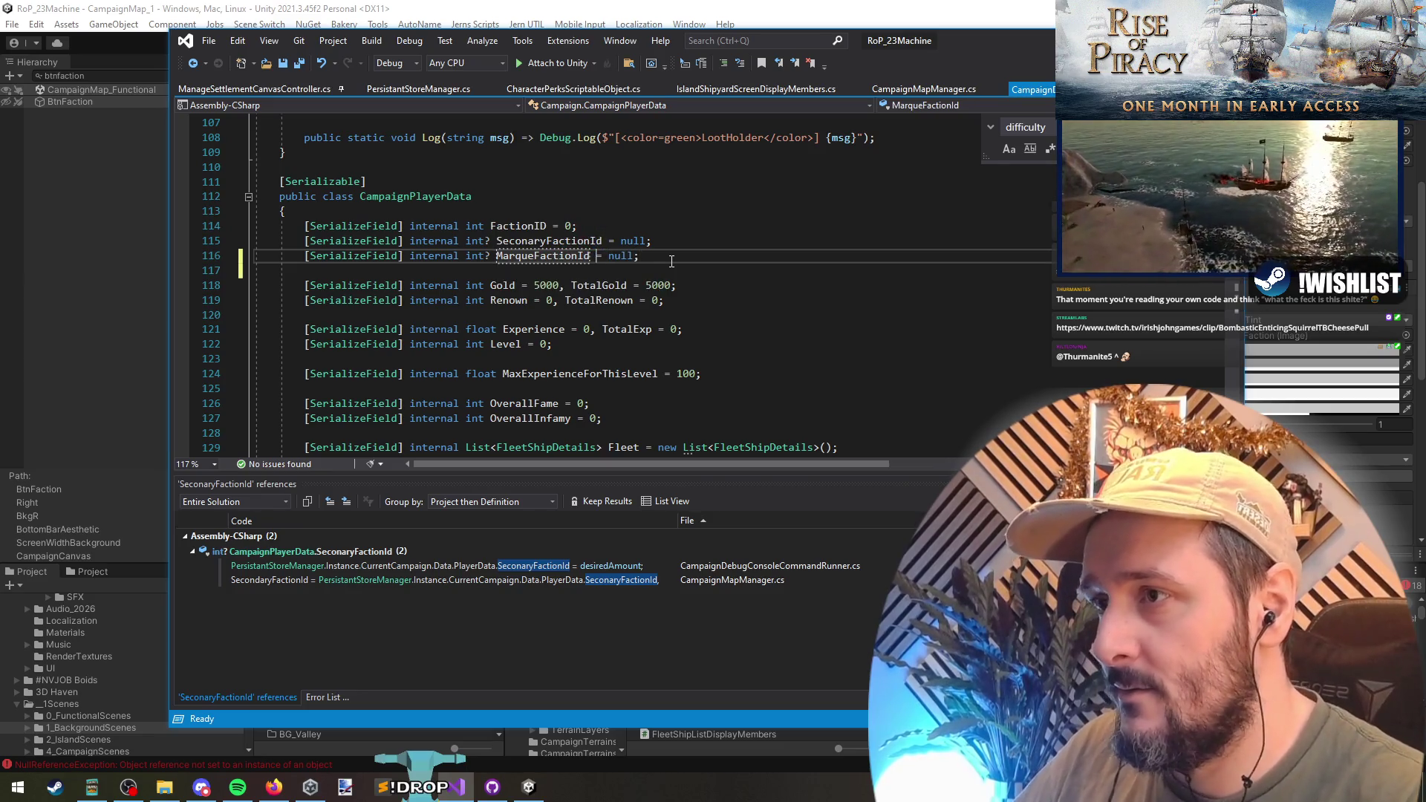
key("ctrl+s")
- View the call hierarchy for the new MarqueFactionId field
double_click(573, 257)
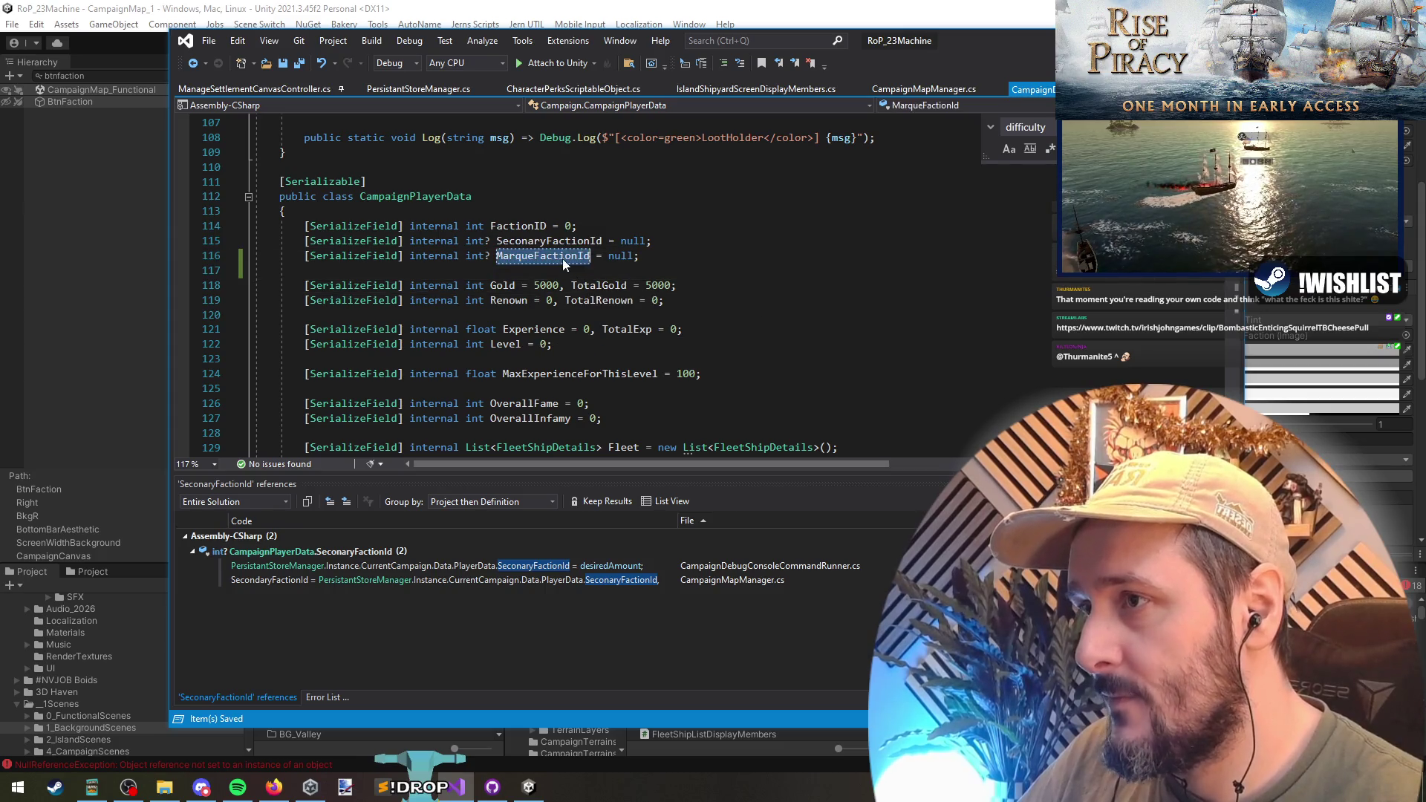
mouse_move(640, 255)
left_mouse_down()
mouse_move(297, 272)
mouse_move(525, 260)
left_mouse_up()
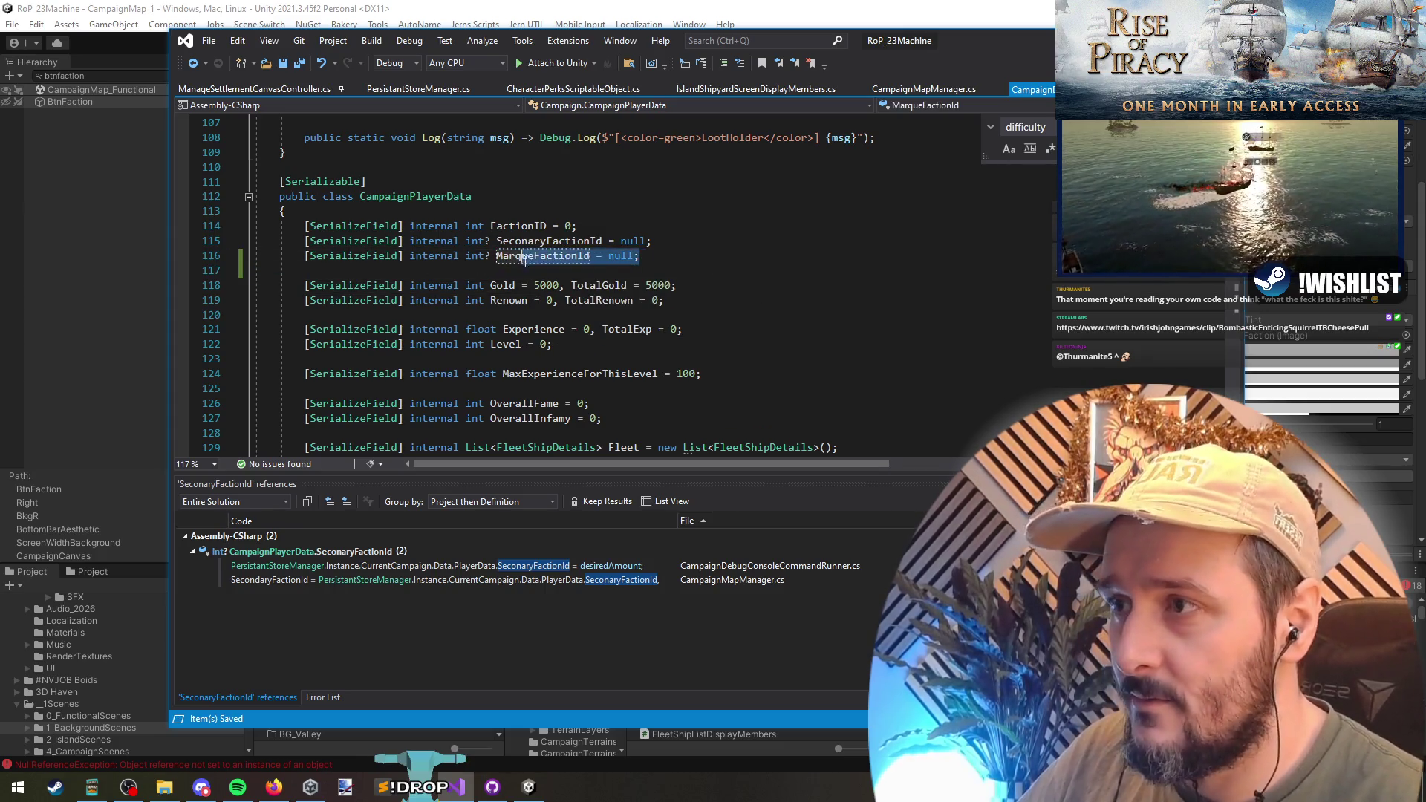
double_click(524, 260)
right_click(525, 257)
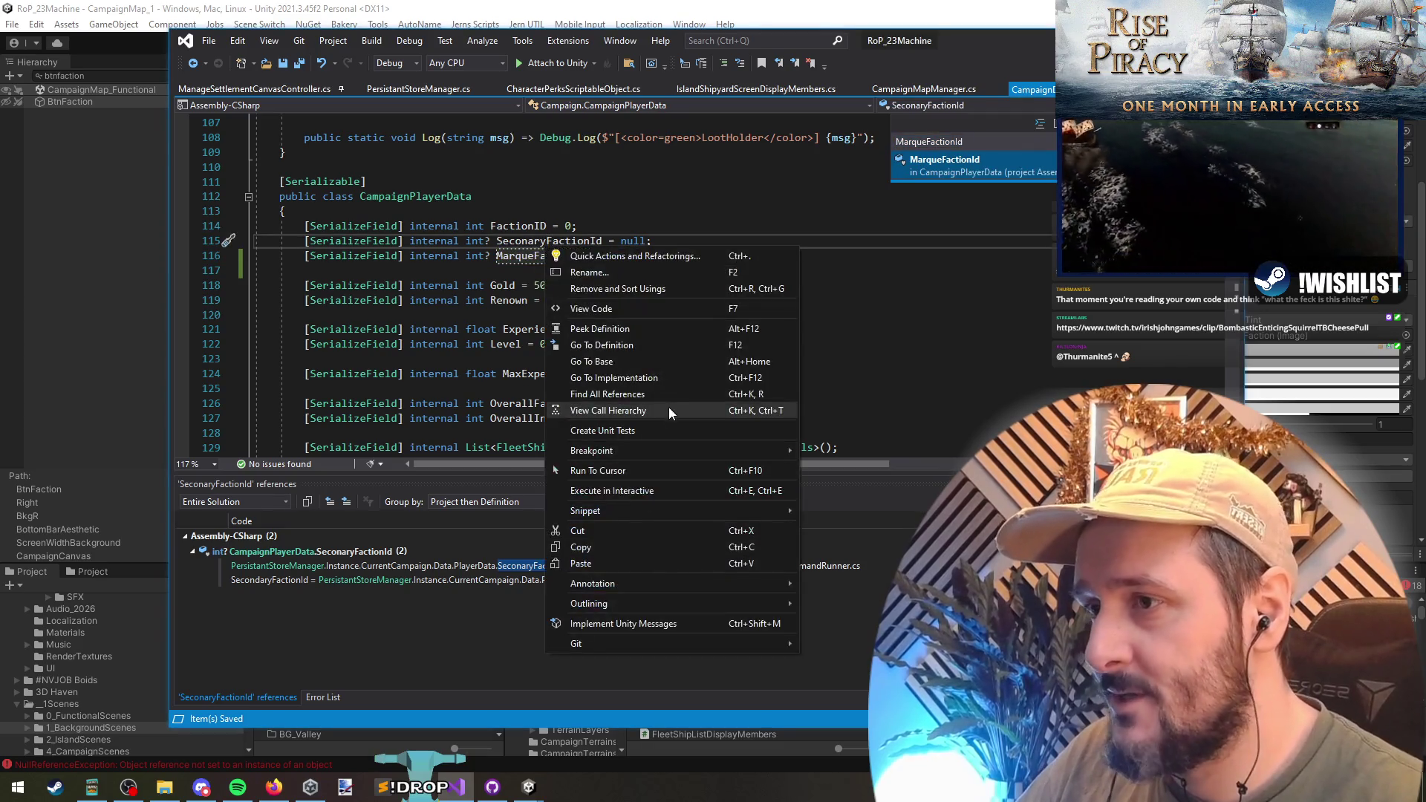
left_click(668, 407)
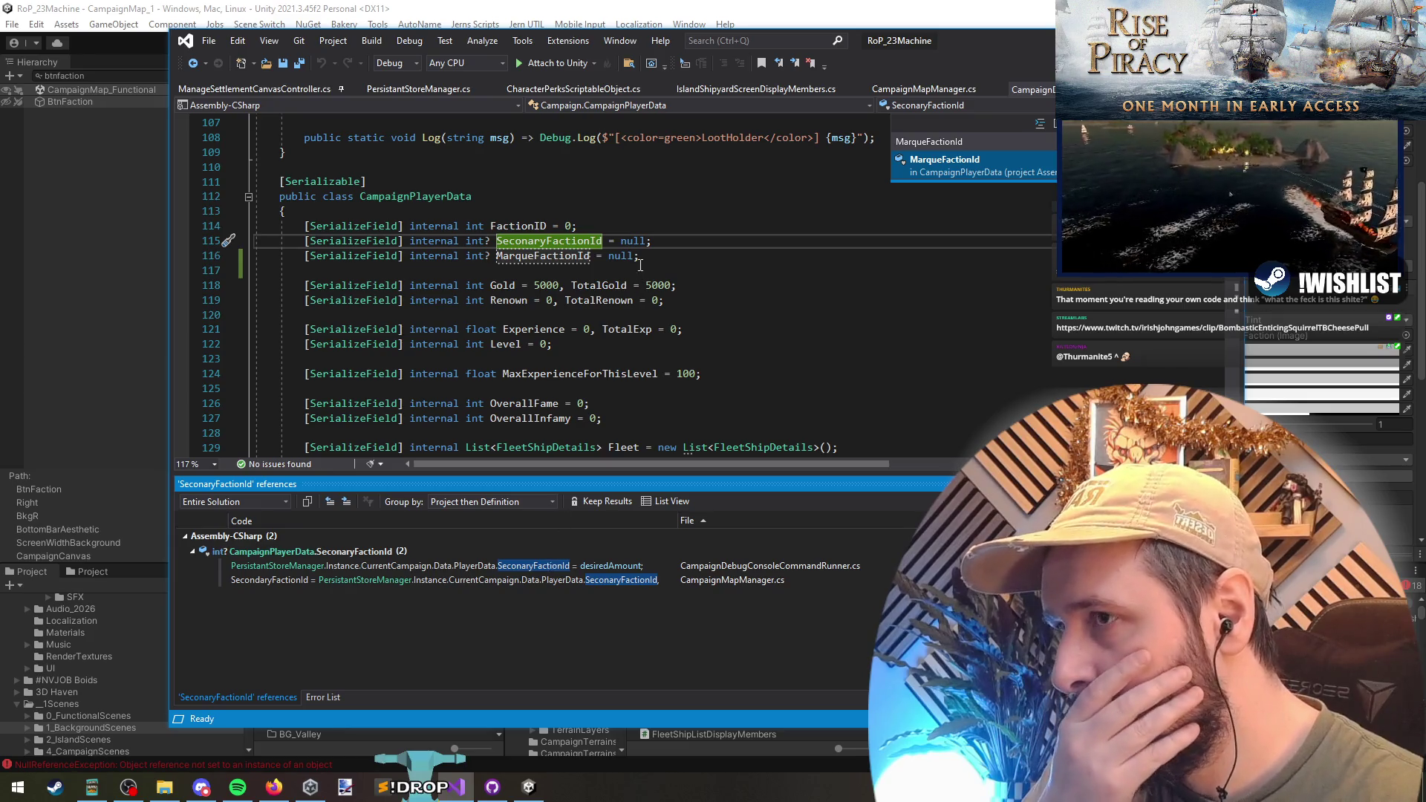
double_click(519, 256)
key("ctrl+c")
left_click(529, 271)
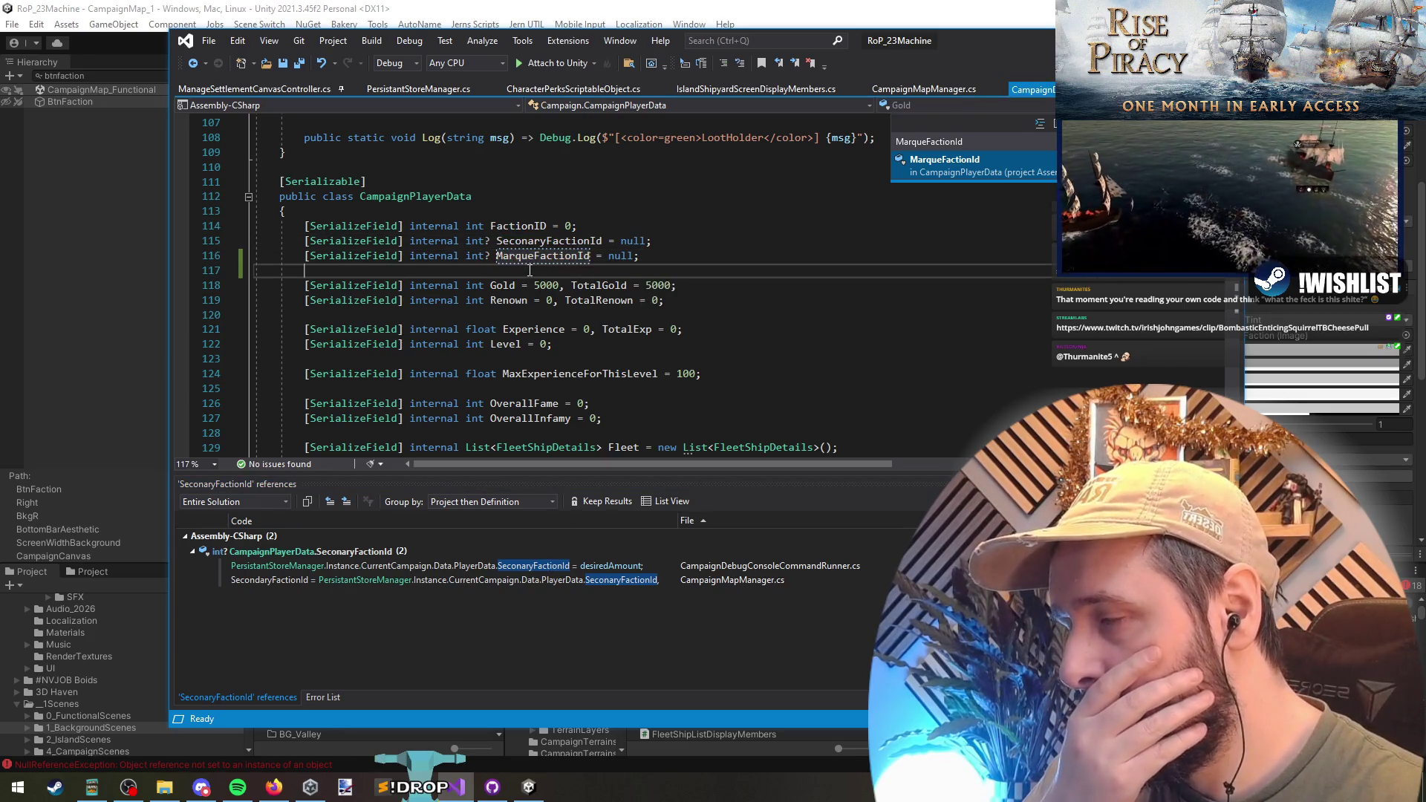
key("ctrl+t")
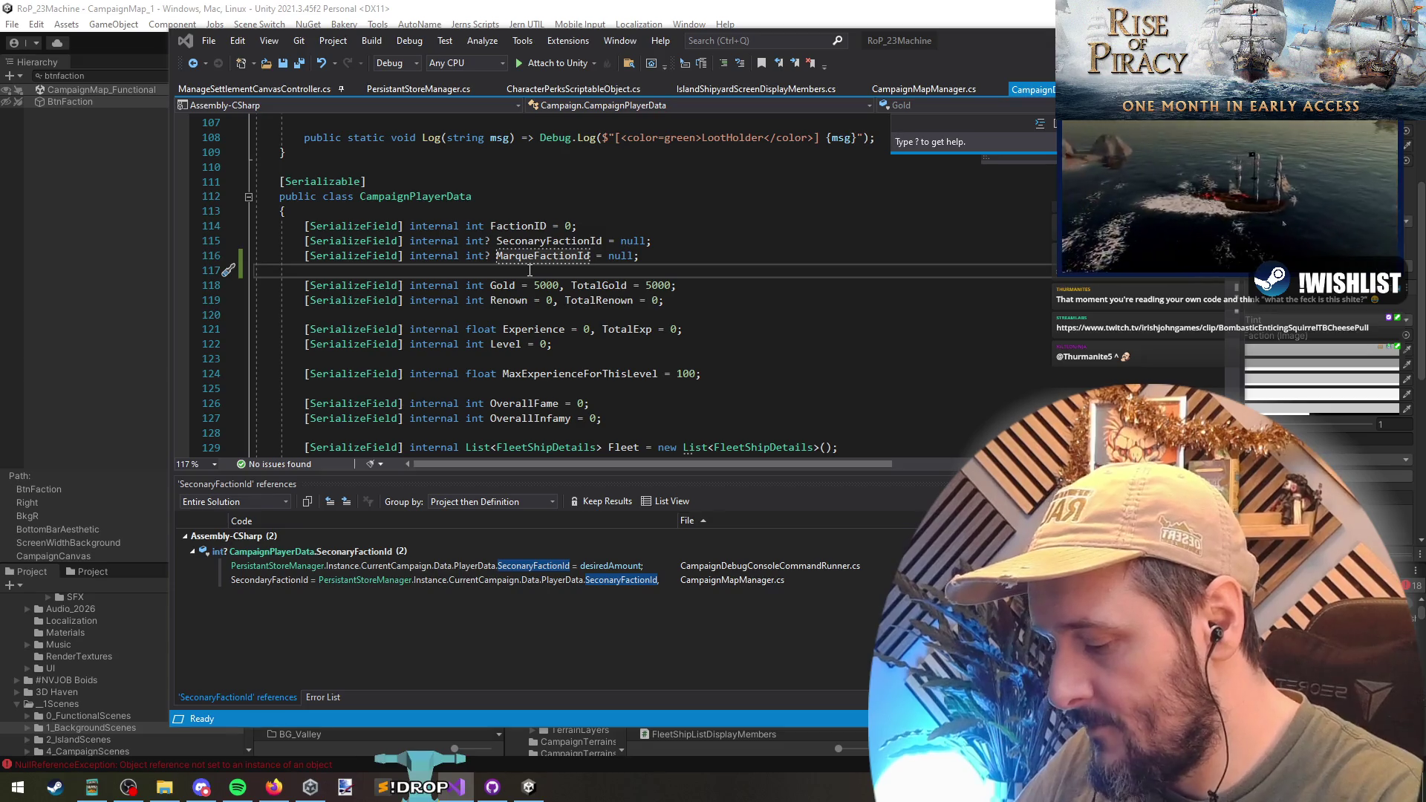
- Open the SandboxOptionsR2 class through the Go to All search
type("campaign sandbox")
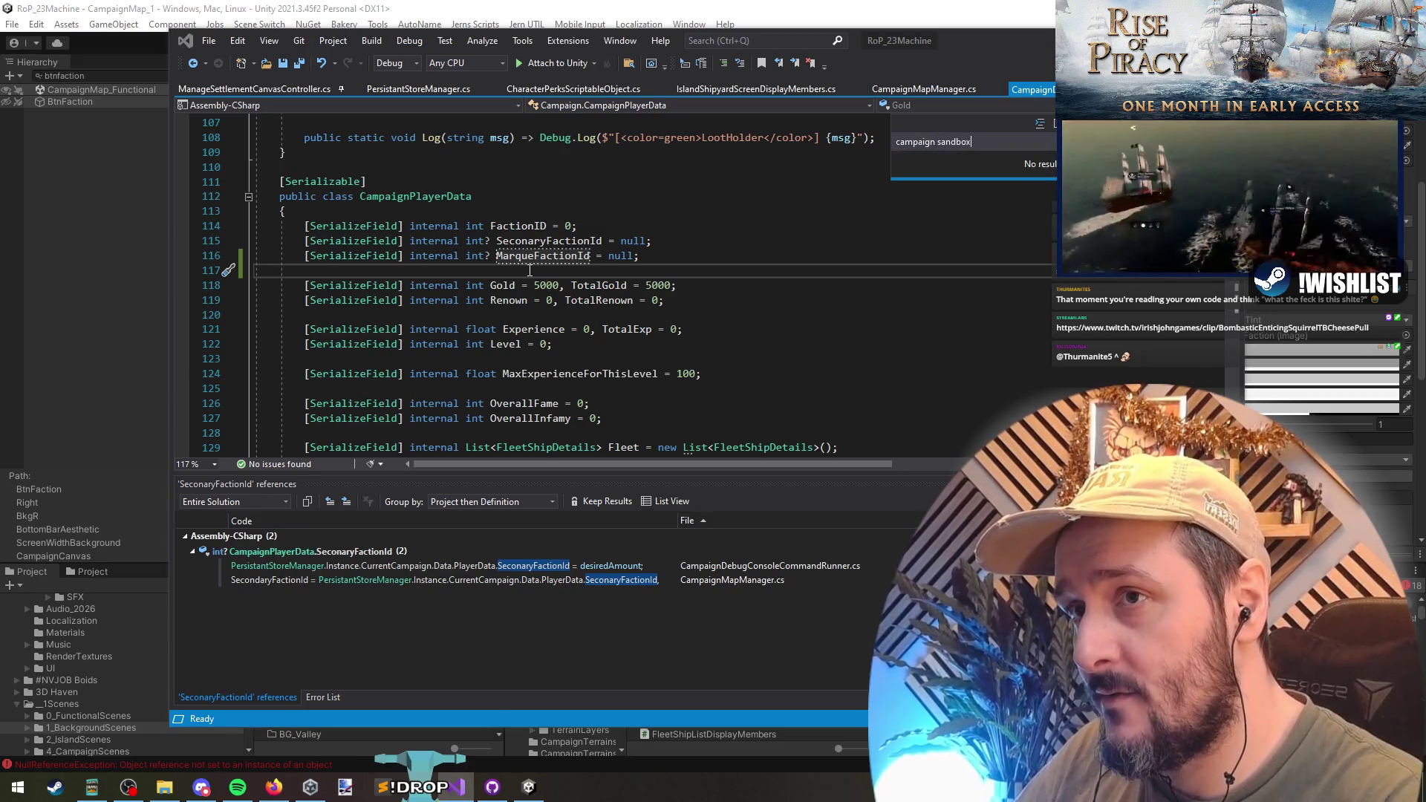
key("BackSpace")
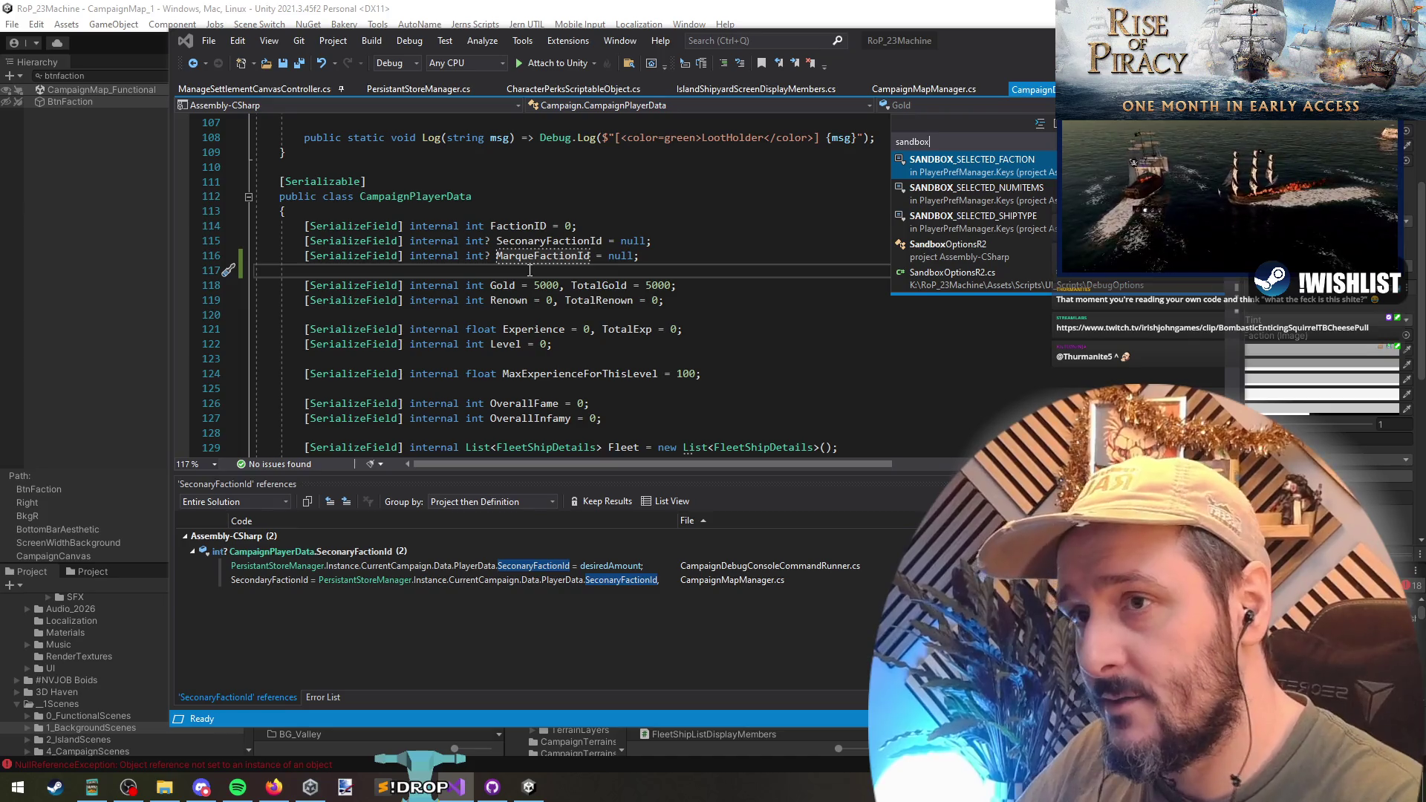
key("Down")
key("Down")
key("Down")
key("Return")
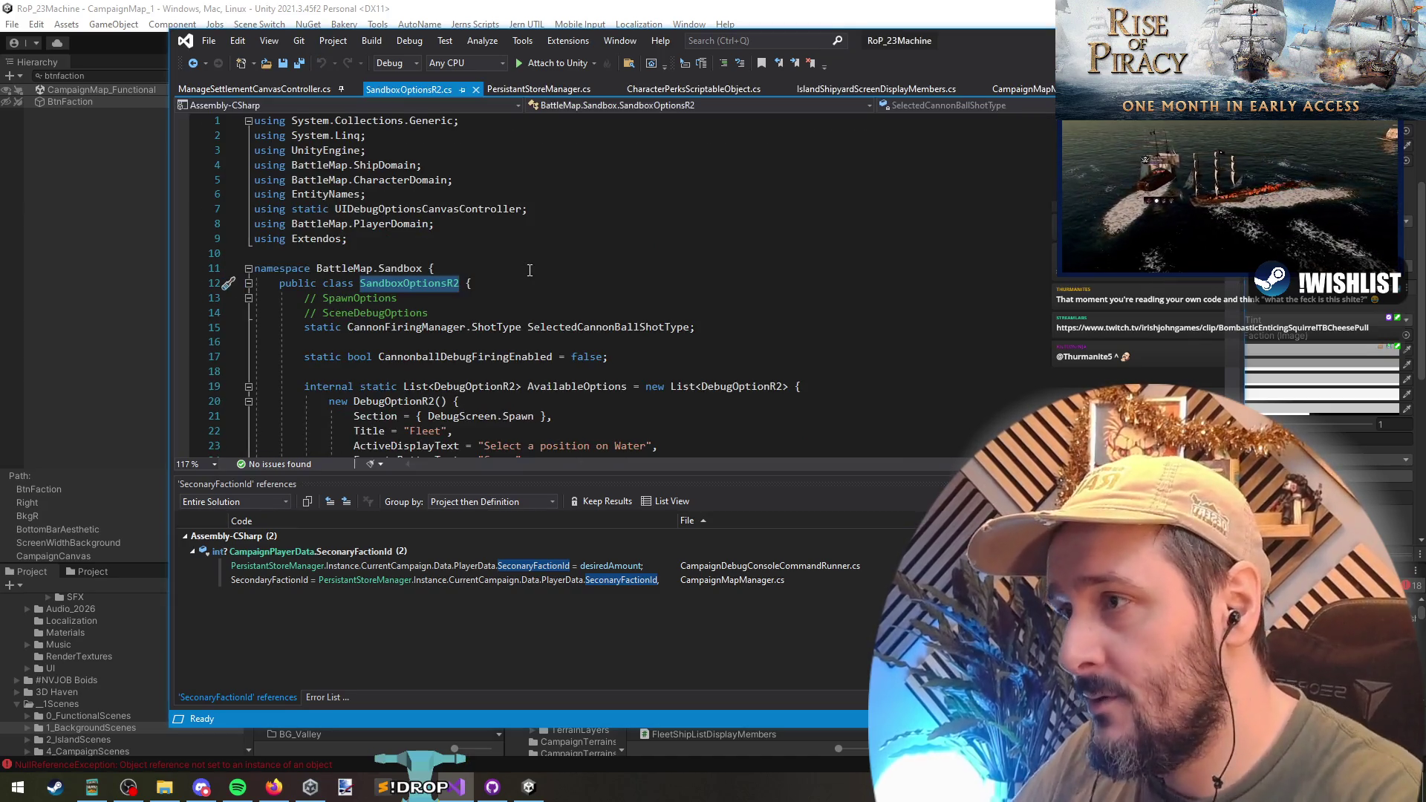
left_click(529, 269)
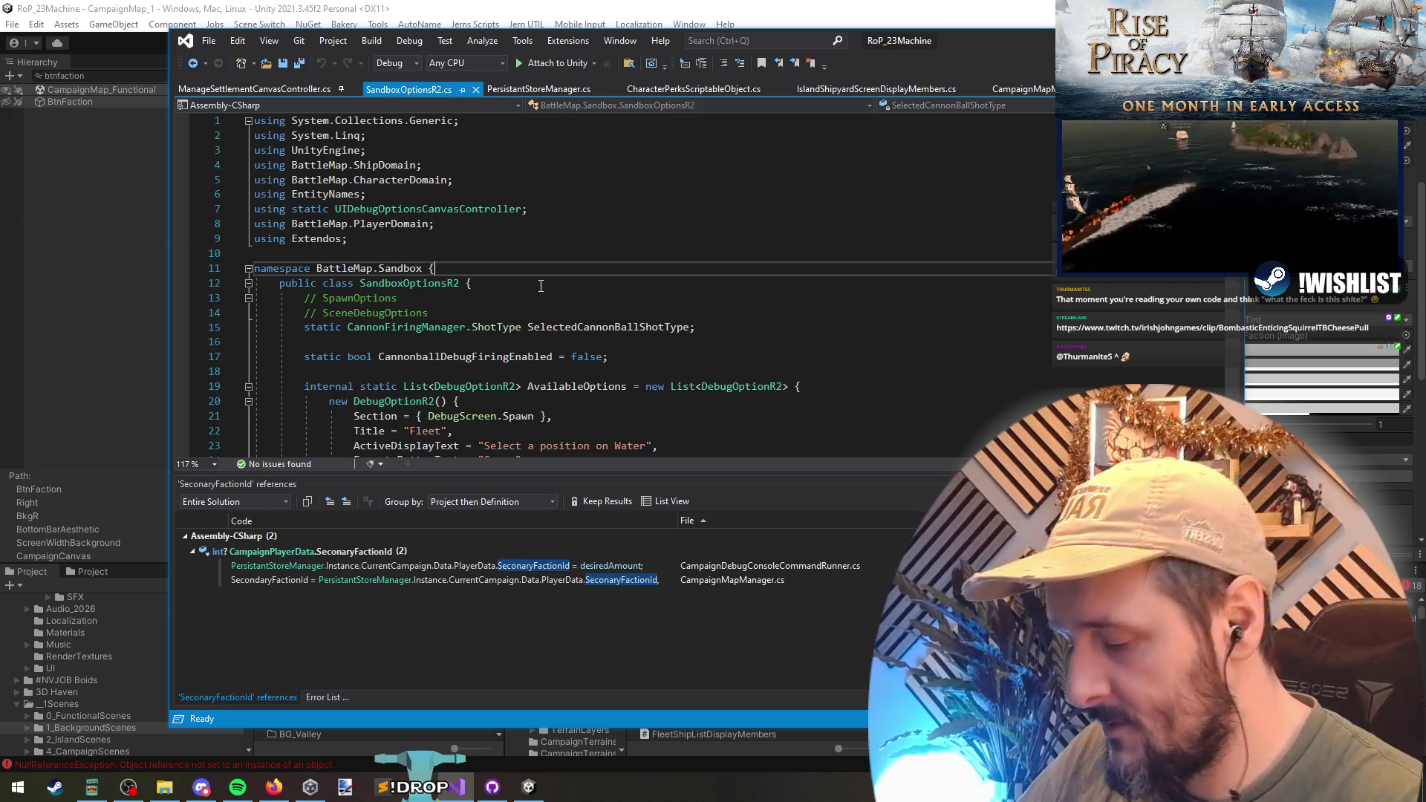
- Open CampaignDebugConsoleCommandRunner.cs and jump to the end of the file
key("ctrl+t")
type("campaign deb")
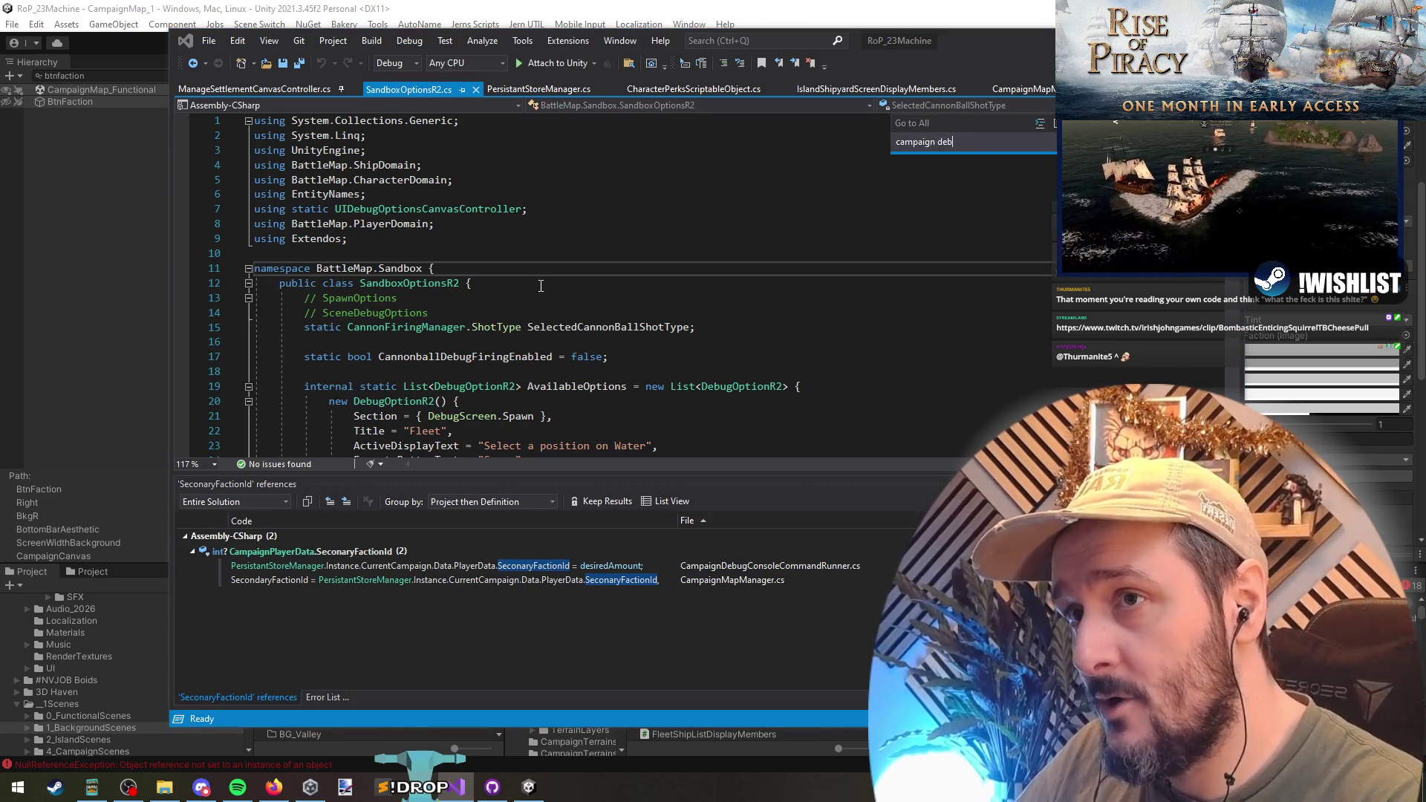
type("ug")
key("Down")
key("Return")
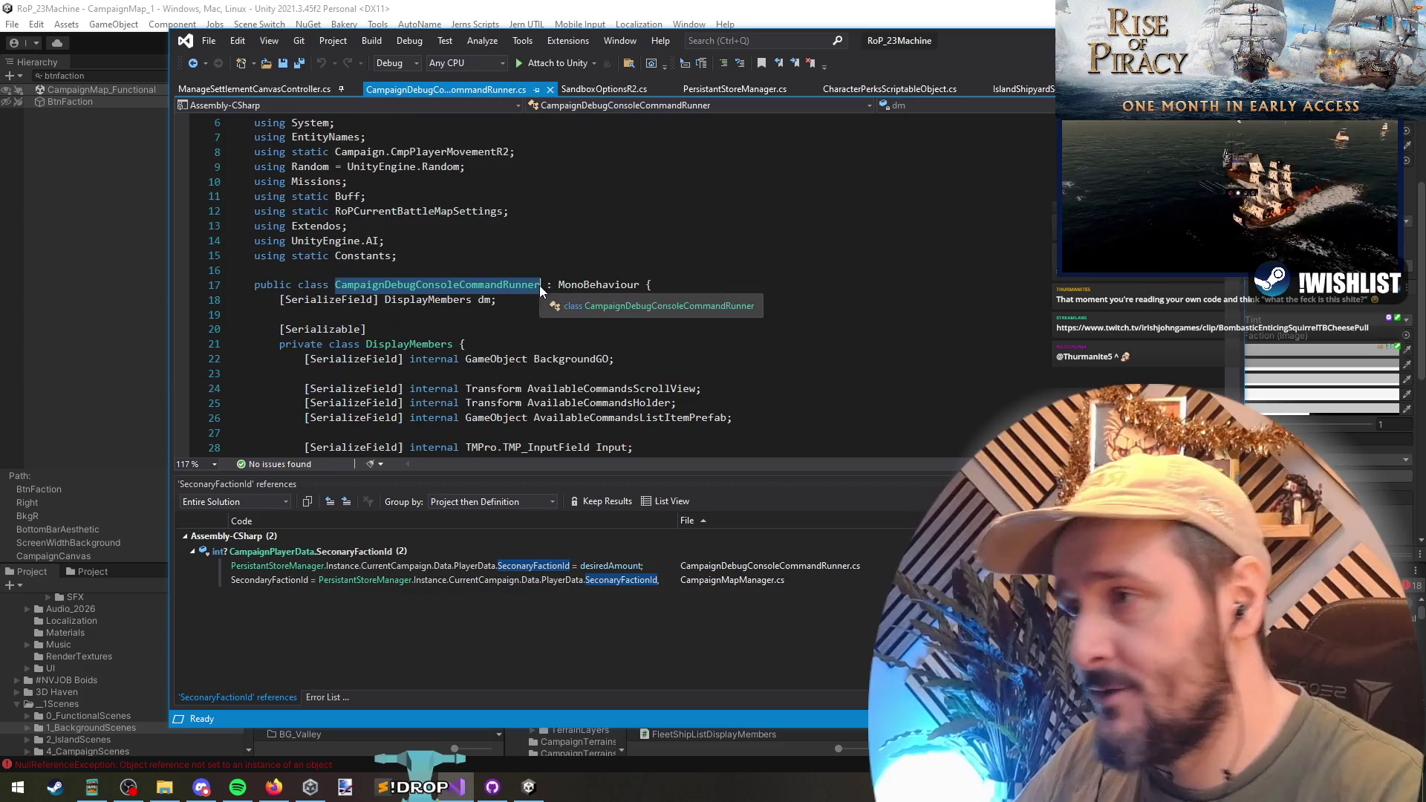
key("ctrl+End")
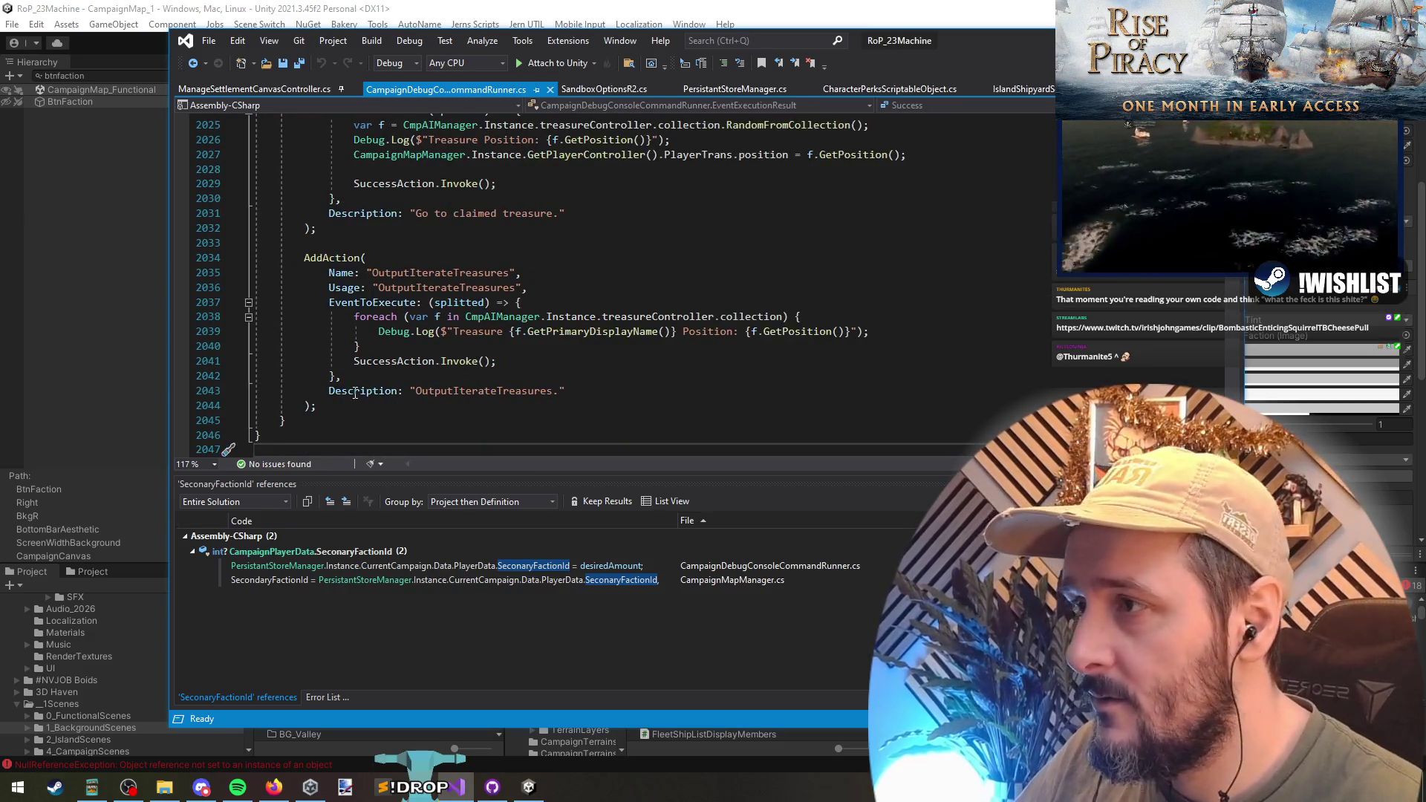
- Duplicate the last AddAction debug command block below itself
left_click(361, 407)
key("Return")
key("Return")
key("ctrl+v")
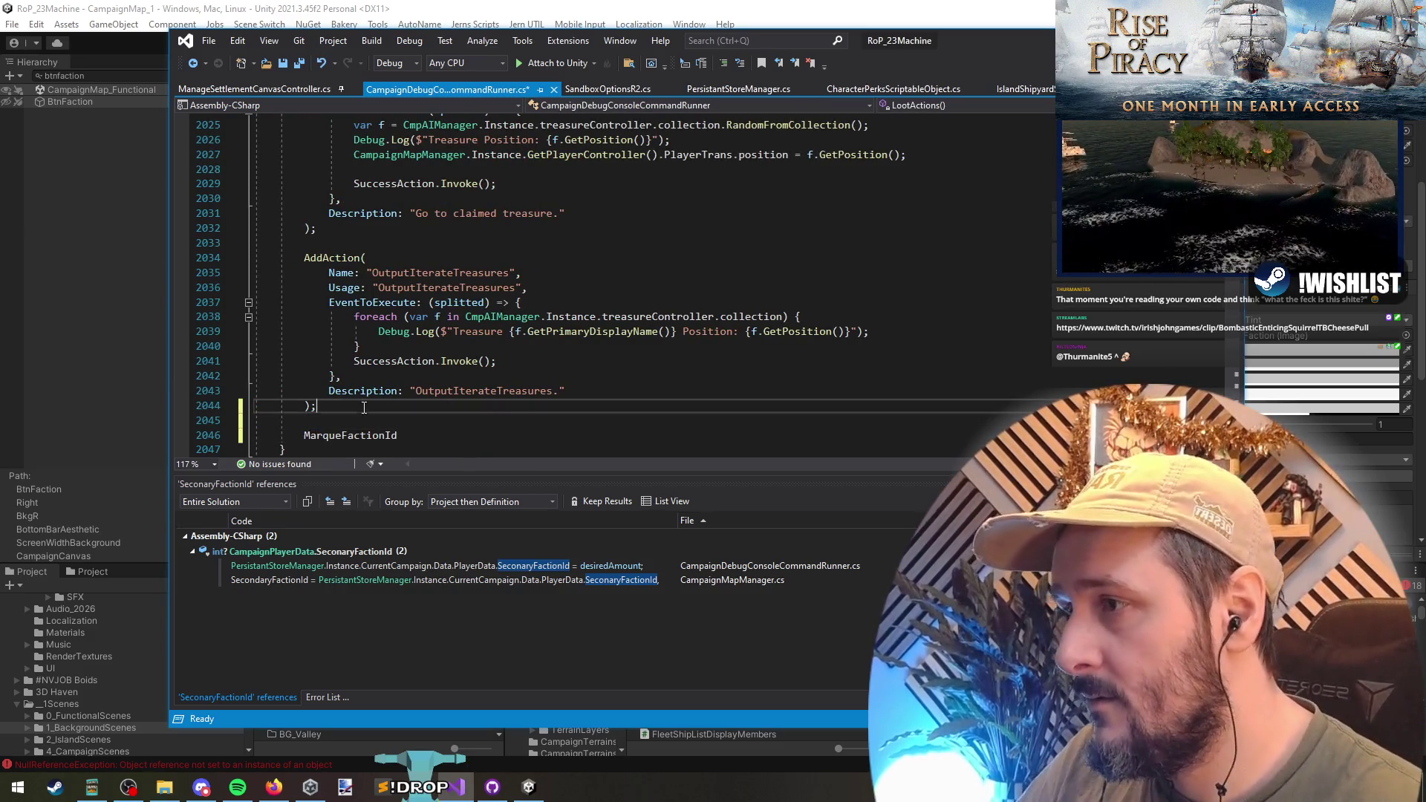
mouse_move(306, 243)
left_mouse_down()
mouse_move(356, 267)
mouse_move(327, 407)
left_mouse_up()
key("ctrl+c")
left_click(338, 421)
key("ctrl+v")
- Rename the duplicate to ChangeMarqueFactionId and use that name as its Usage text
scroll(338, 421, "down", 1)
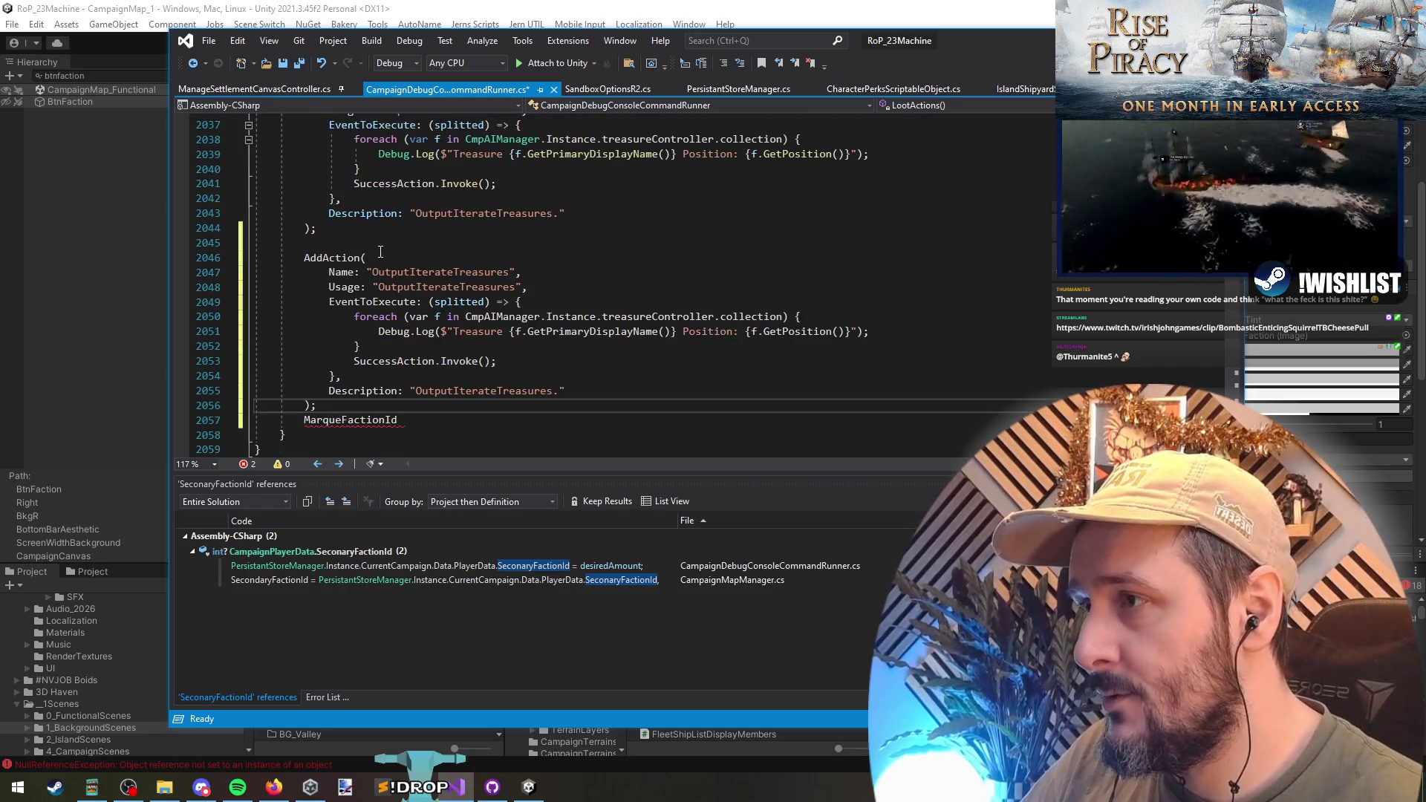
double_click(441, 271)
type("ChangeMarqueFactionId")
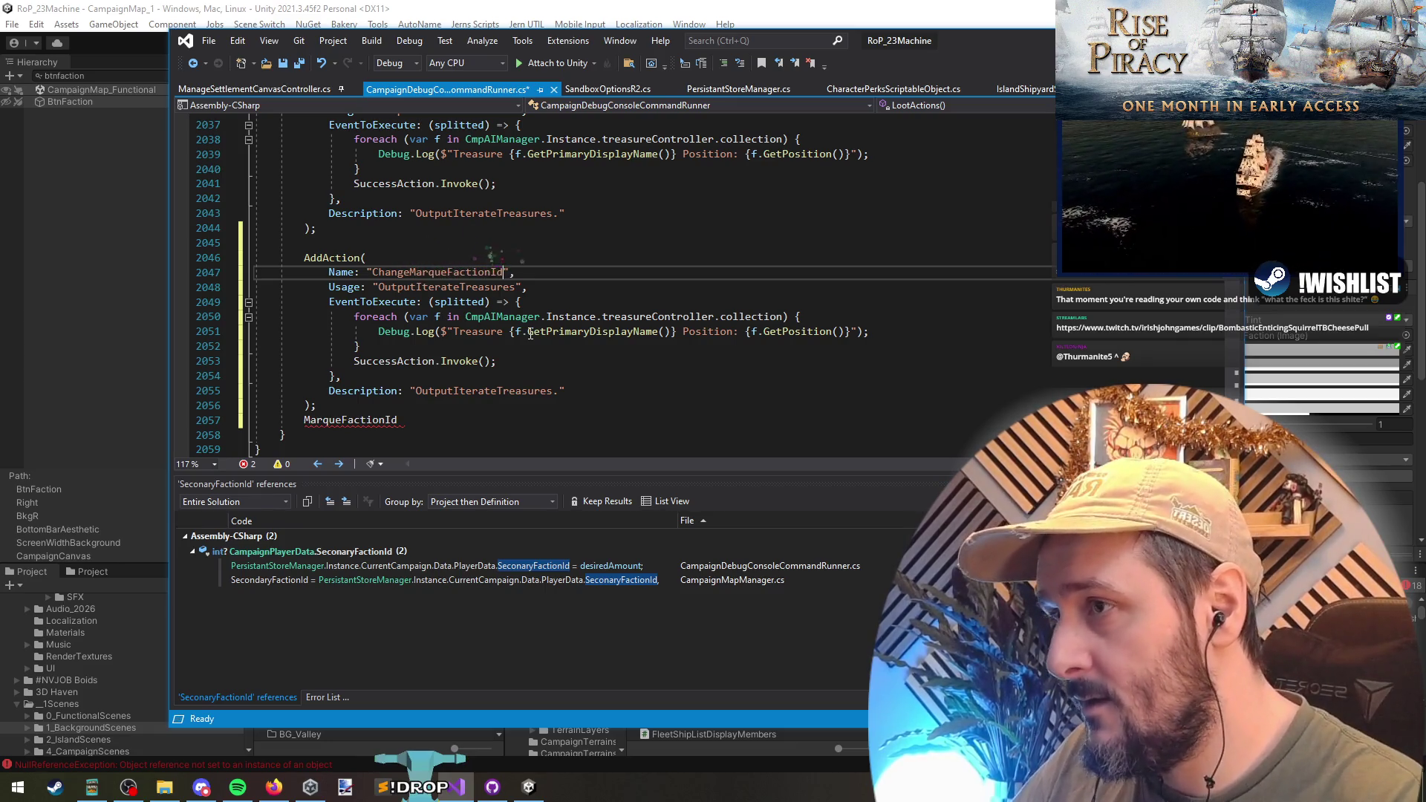
key("Down")
key("ctrl+shift+Left")
key("BackSpace")
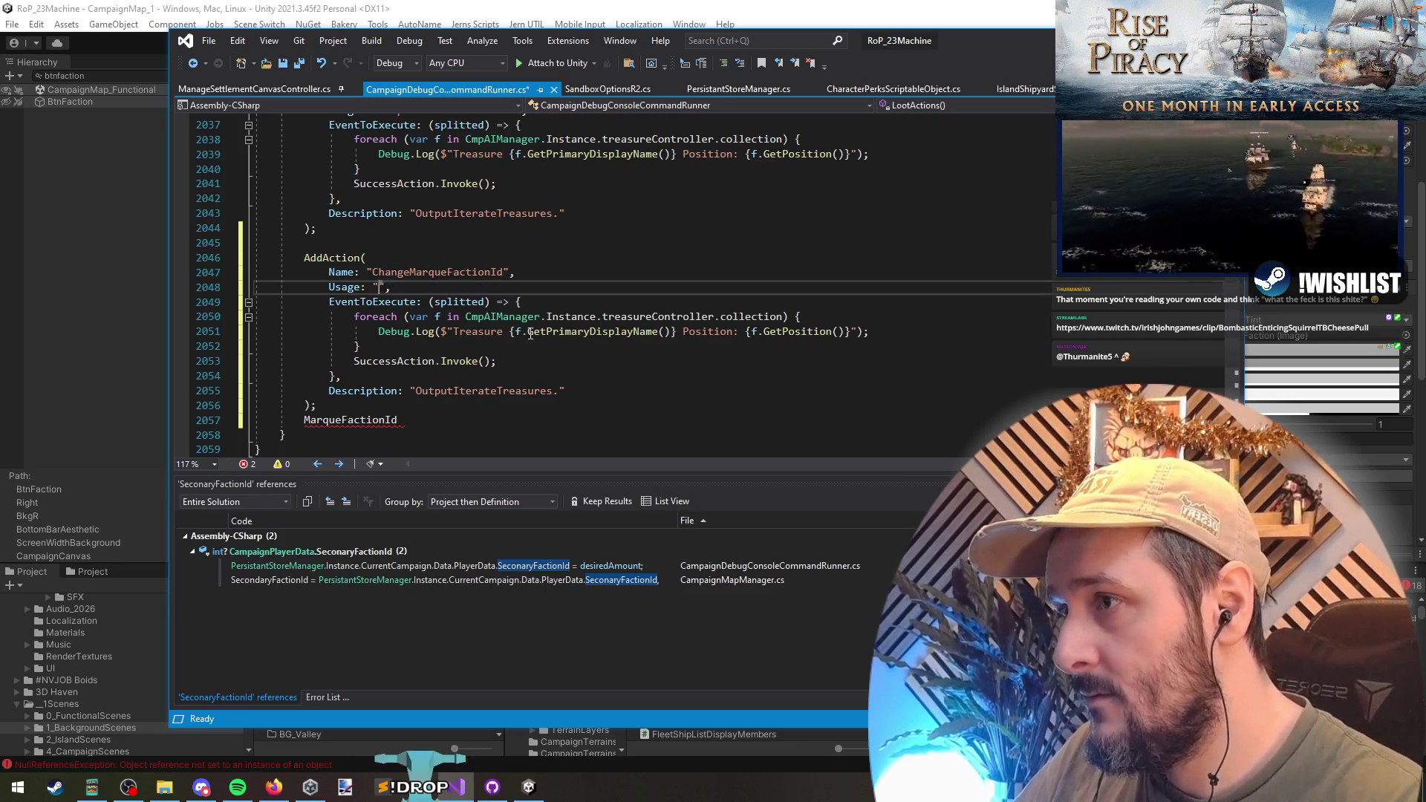
key("Up")
key("ctrl+shift+Right")
key("ctrl+c")
key("Left")
key("Down")
key("ctrl+v")
- Delete the copied foreach loop, leaving an empty line before SuccessAction
key("Down")
key("Down")
key("Down")
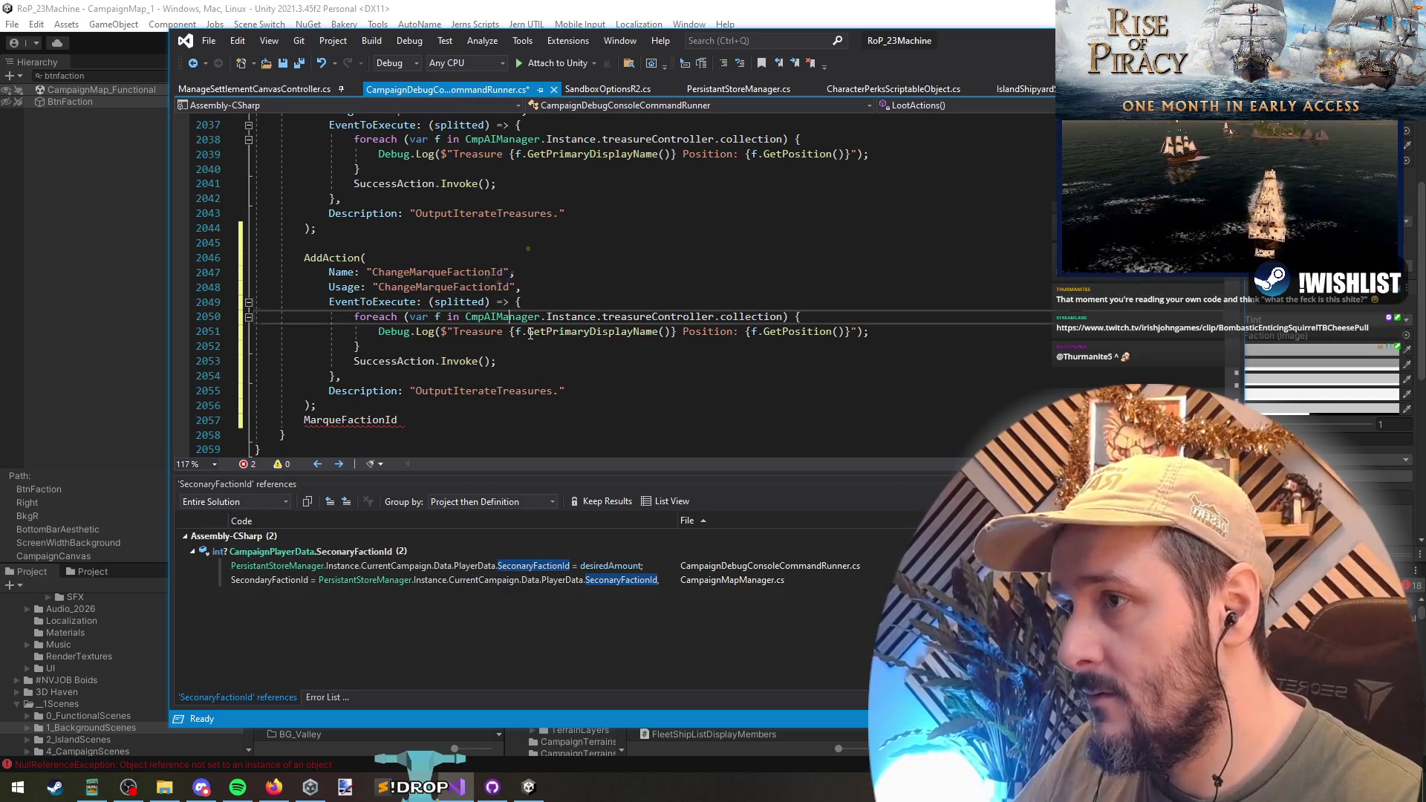
key("Up")
key("Home")
key("shift+Down")
key("shift+Down")
key("shift+Down")
key("Delete")
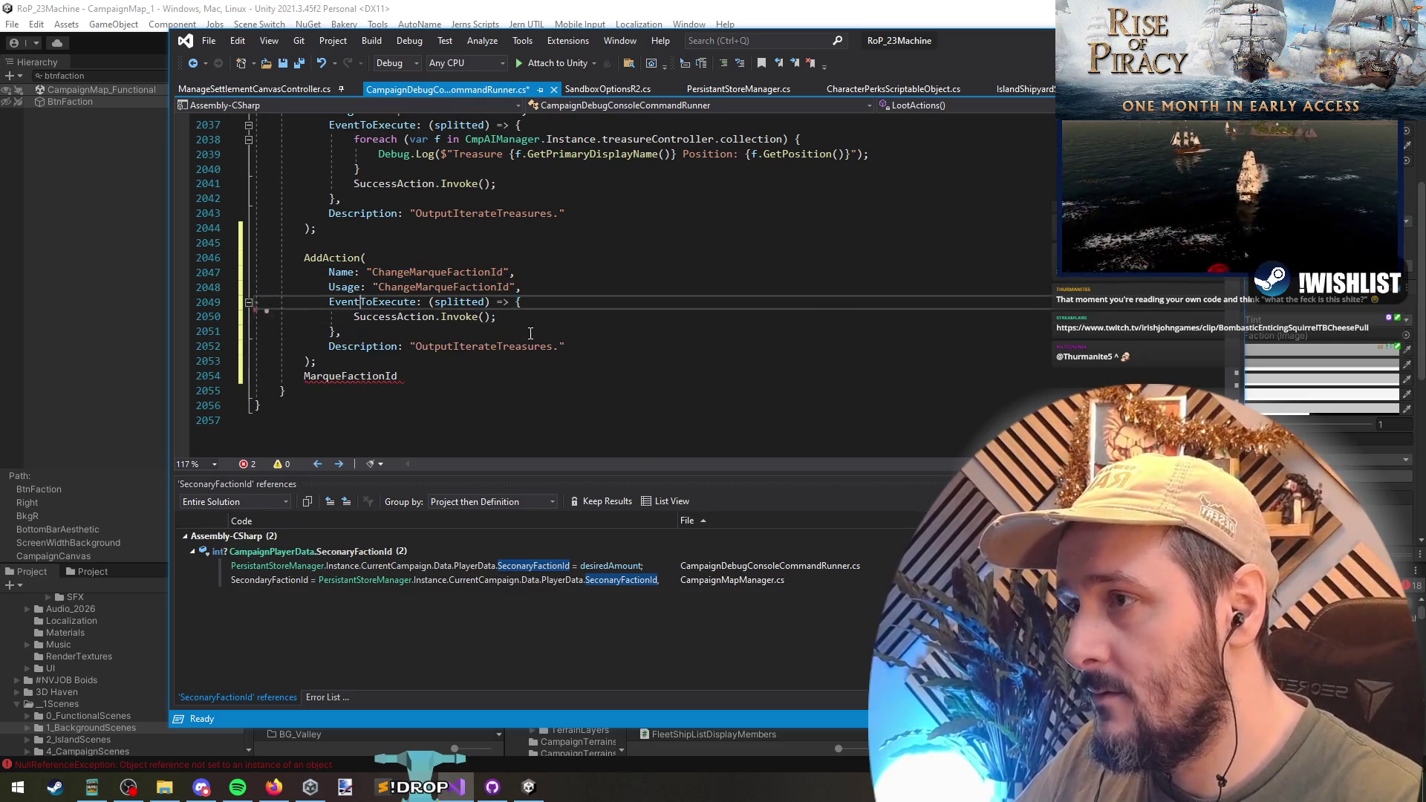
key("Return")
key("Return")
key("Return")
key("Up")
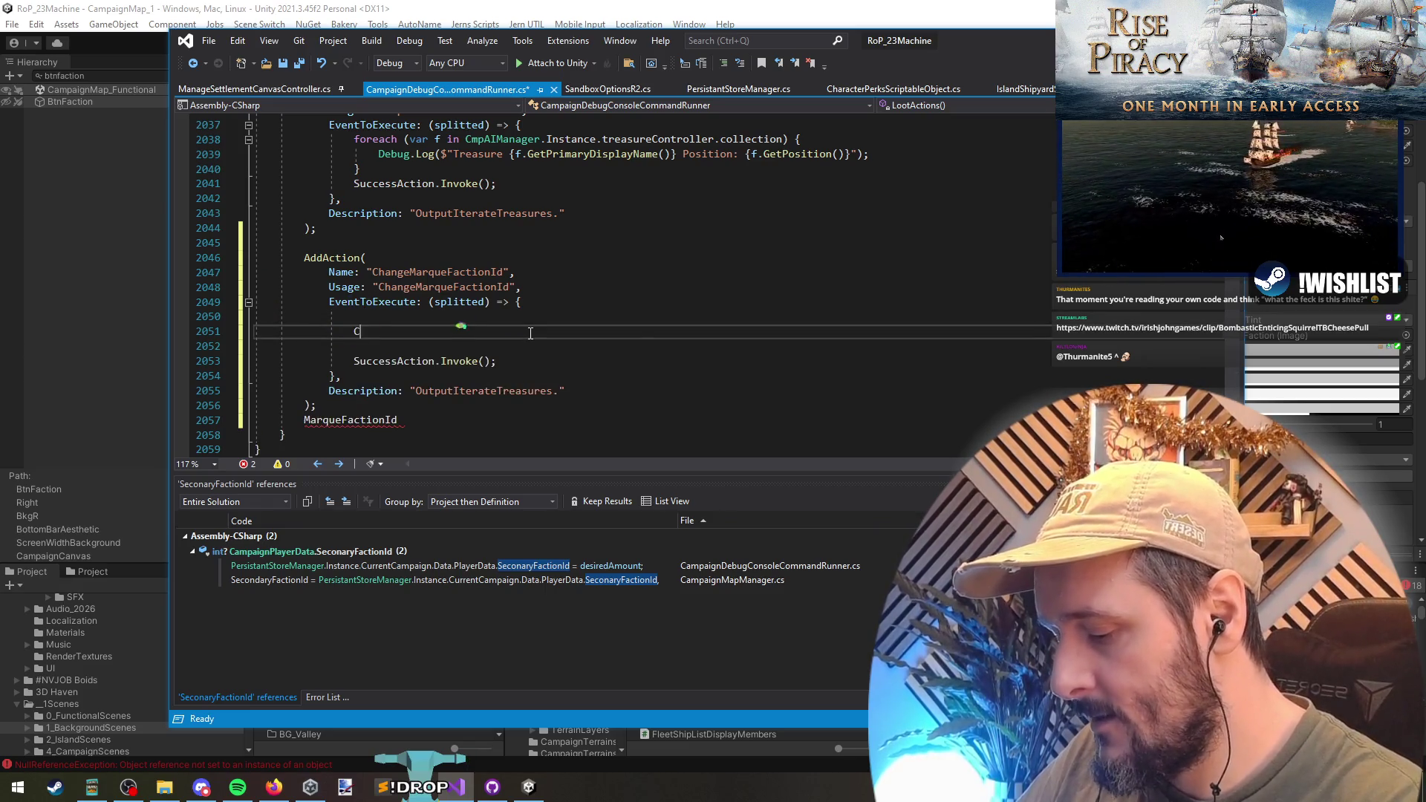
- Set the player's dat.MarqueFactionId to Random.Range(1, 6) via CampaignMapManager.Instance
type("ampaignMapManager.")
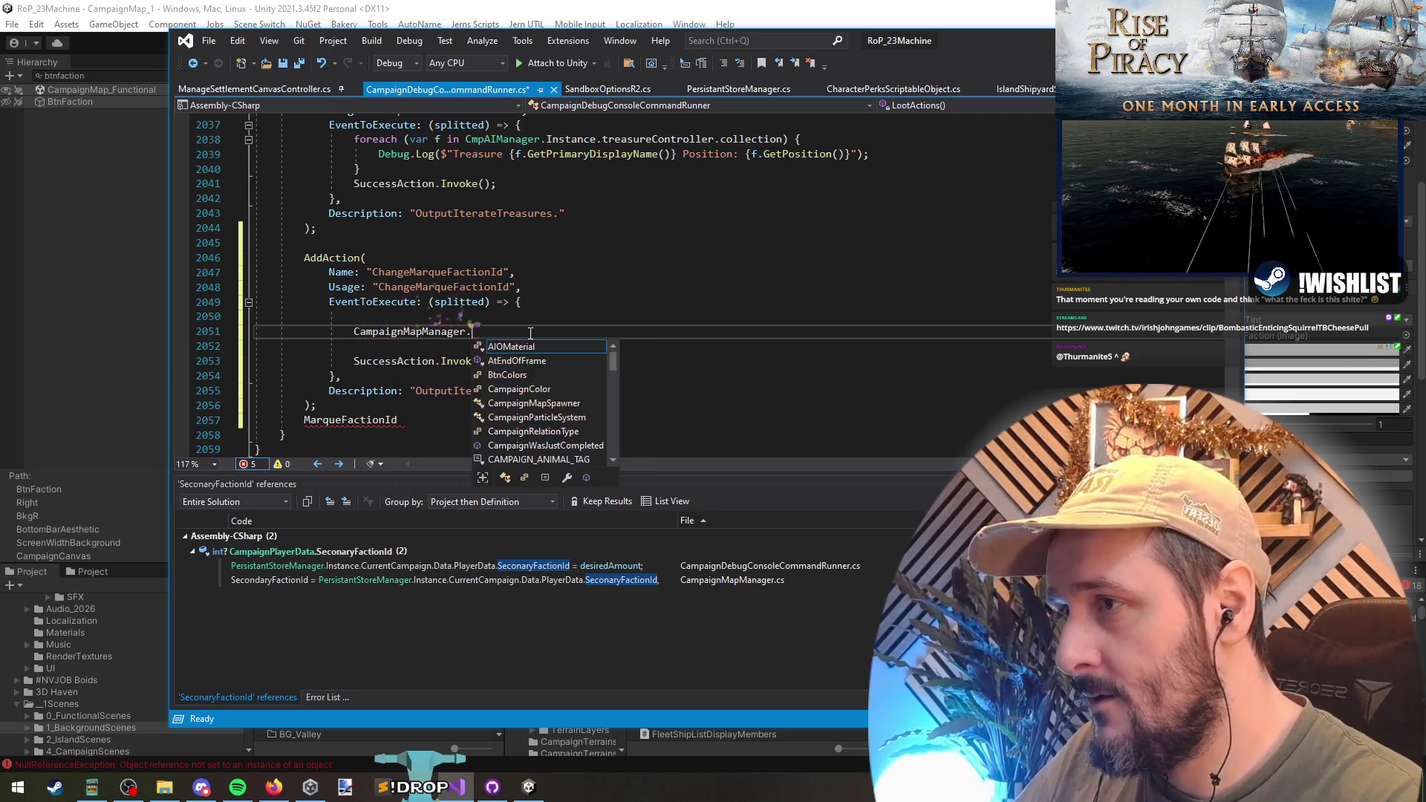
type("Instance.getp")
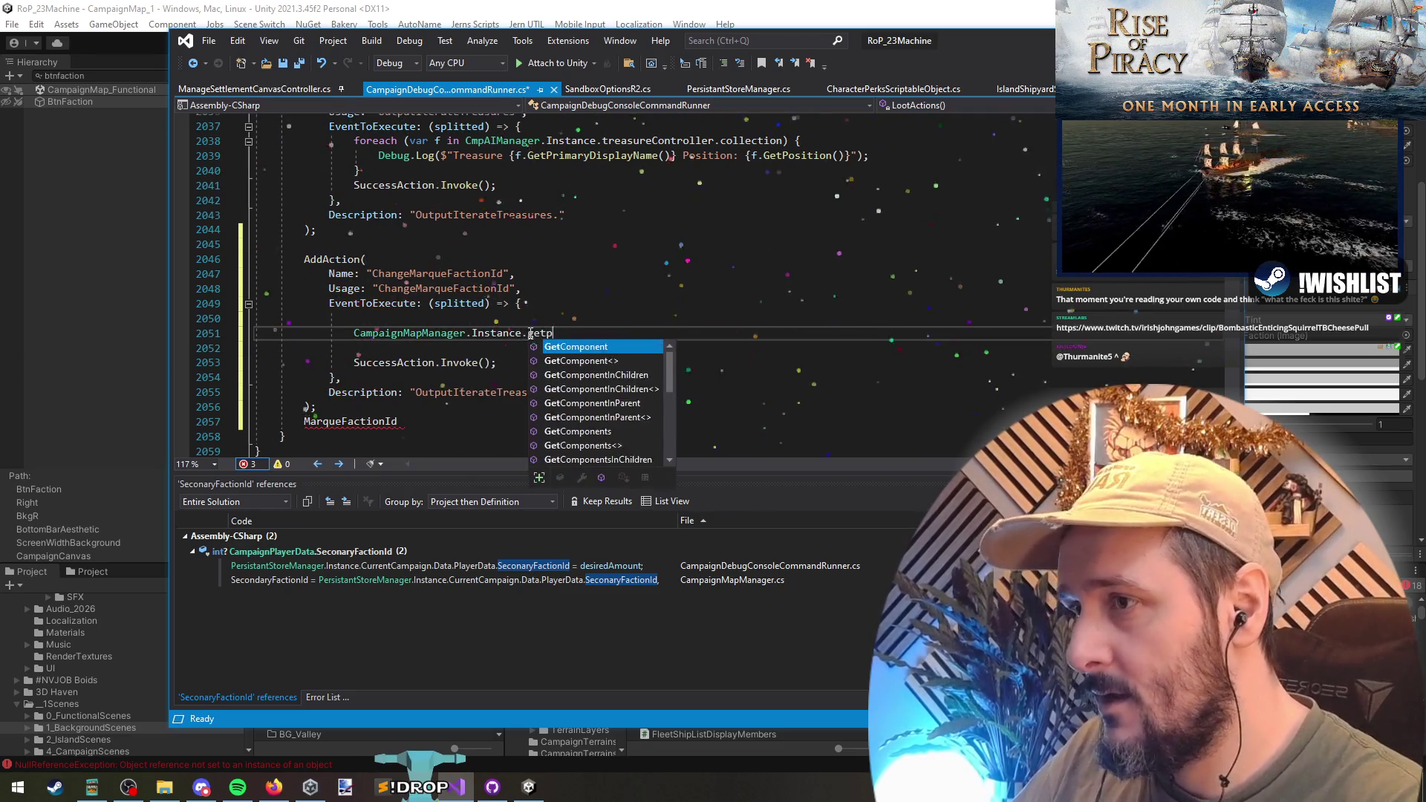
type("layer")
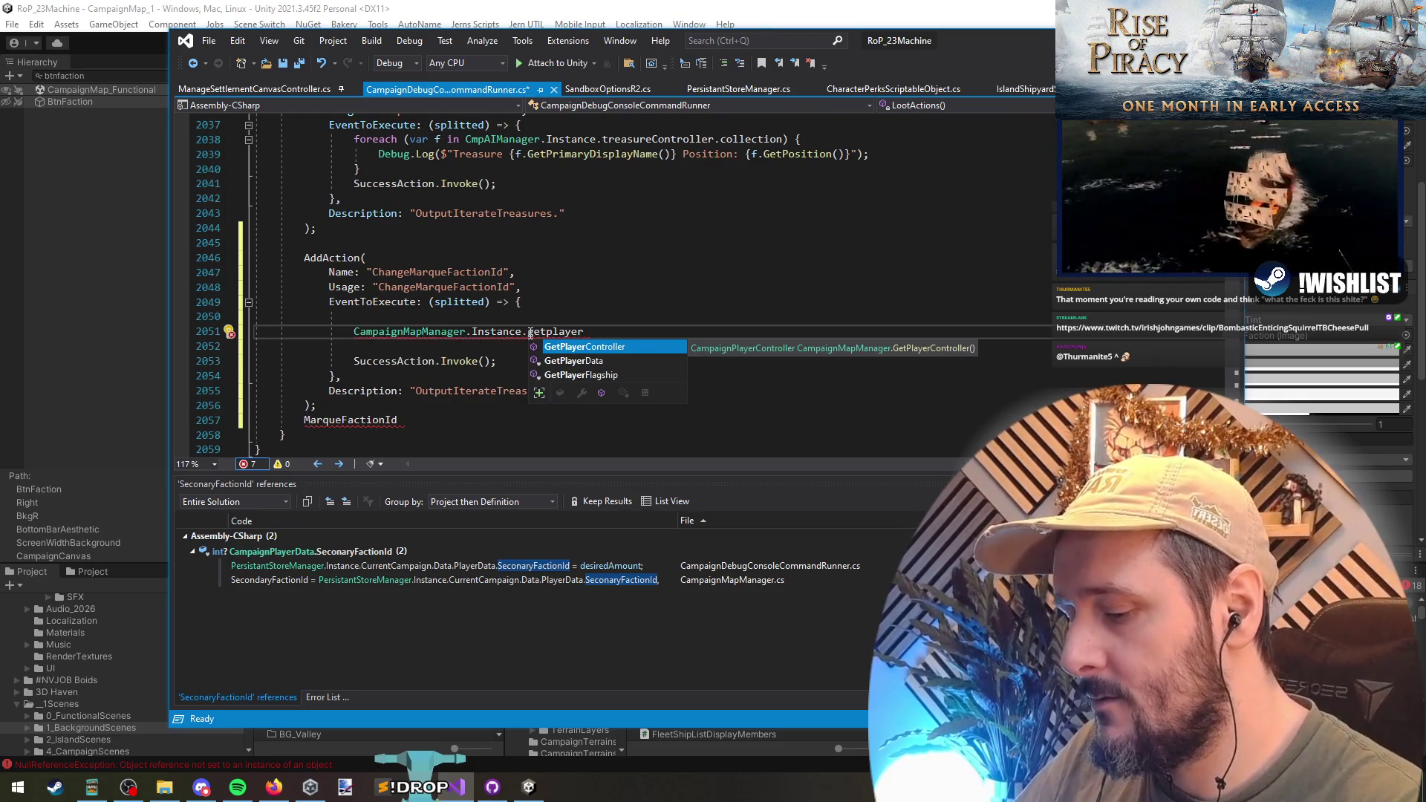
type("().")
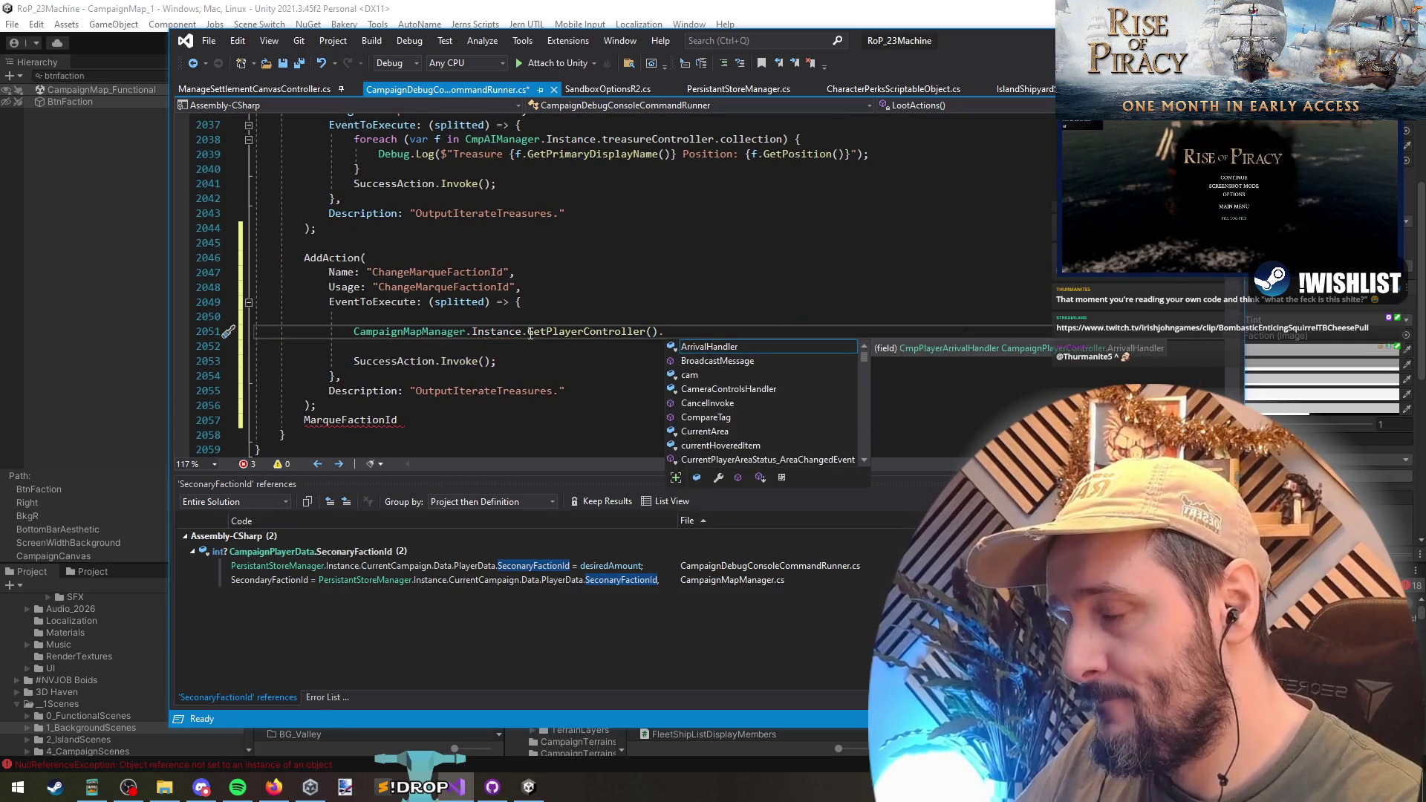
type("dat.mar")
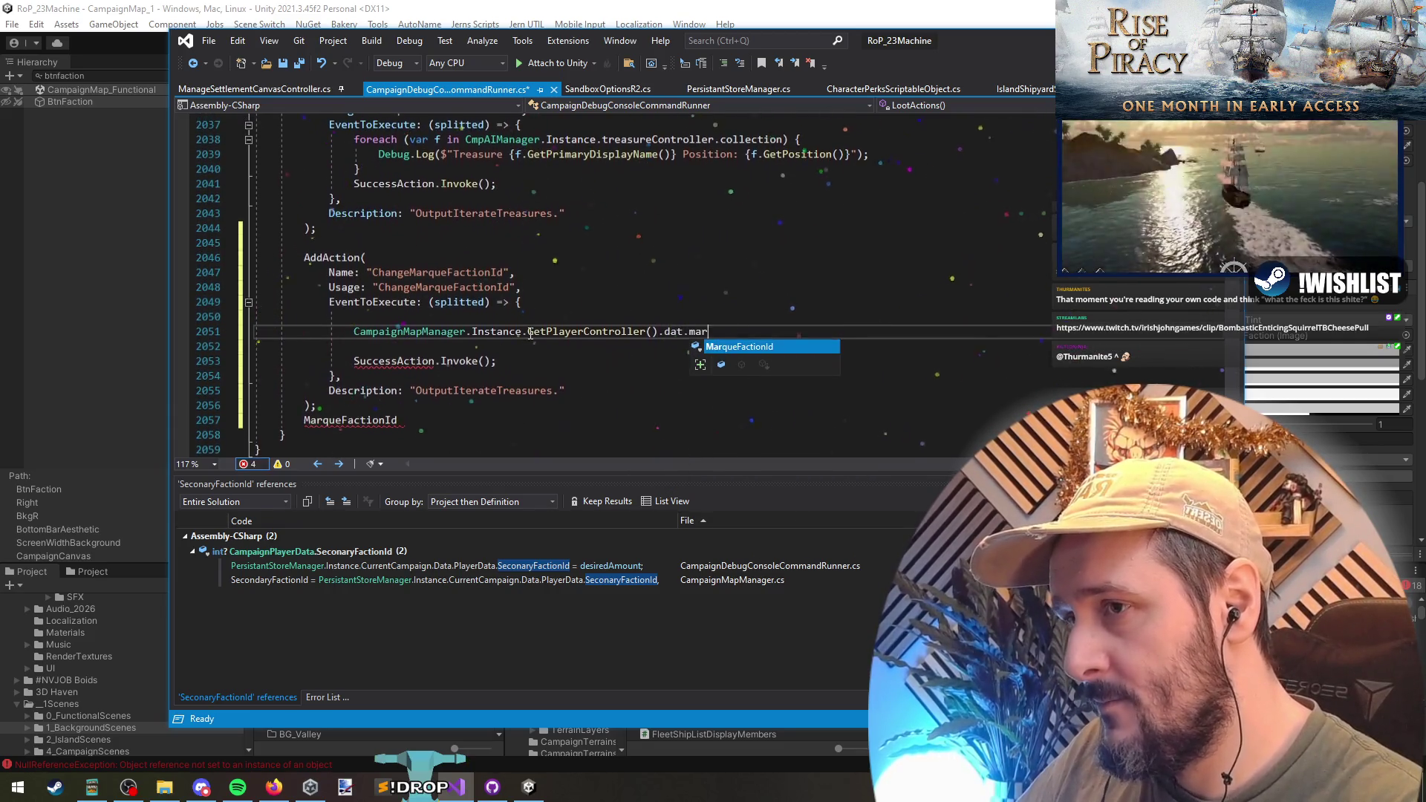
key("Tab")
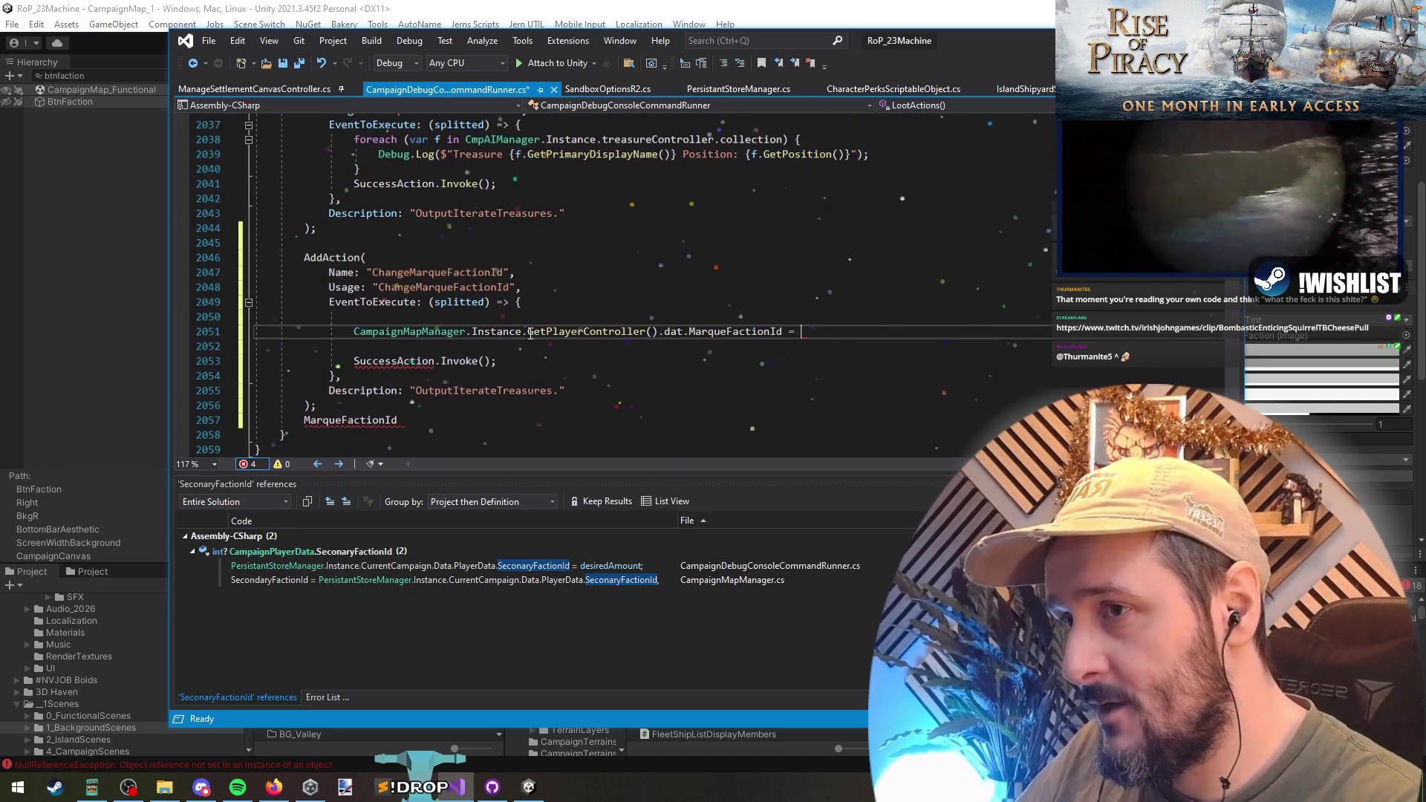
type("Random.Range(")
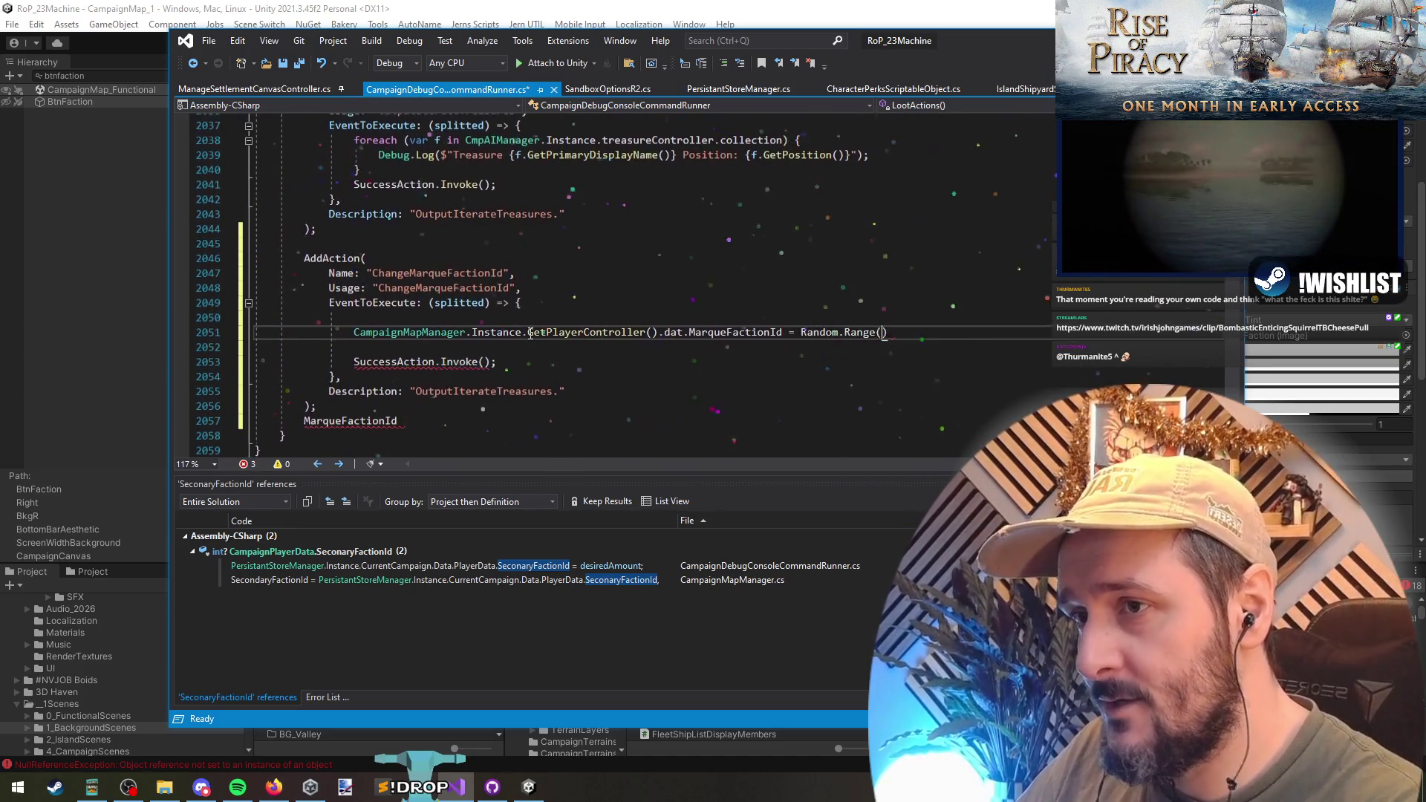
type("0,")
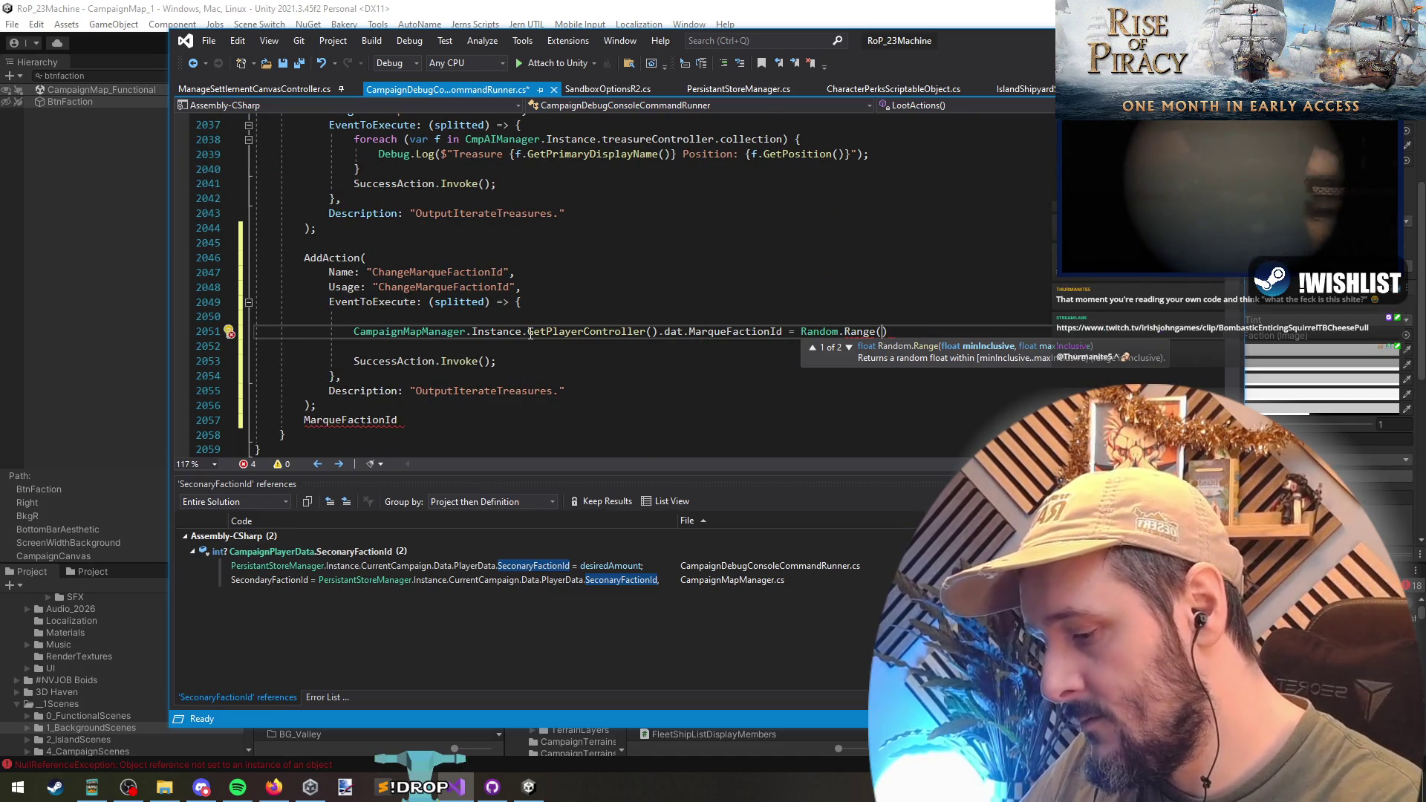
type("1,")
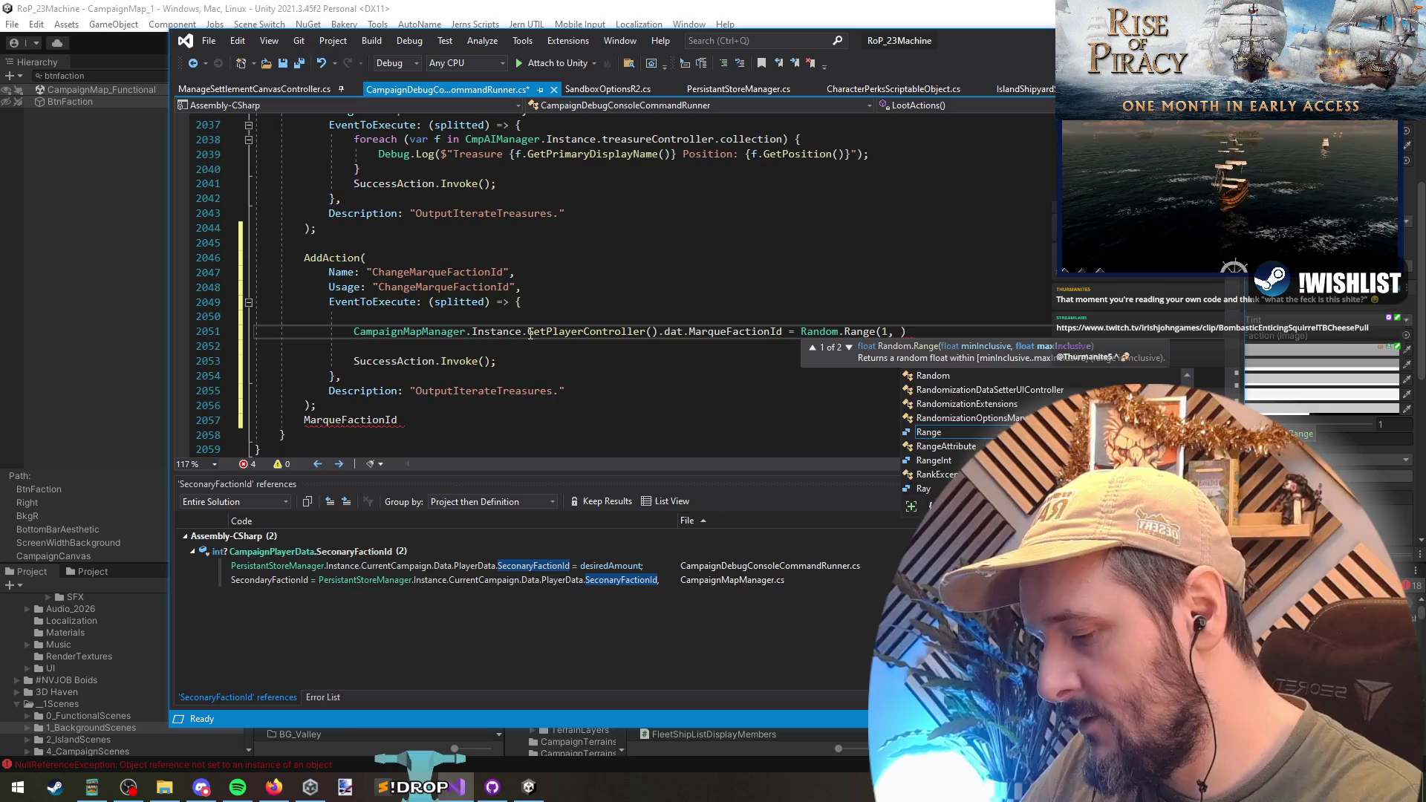
type("7")
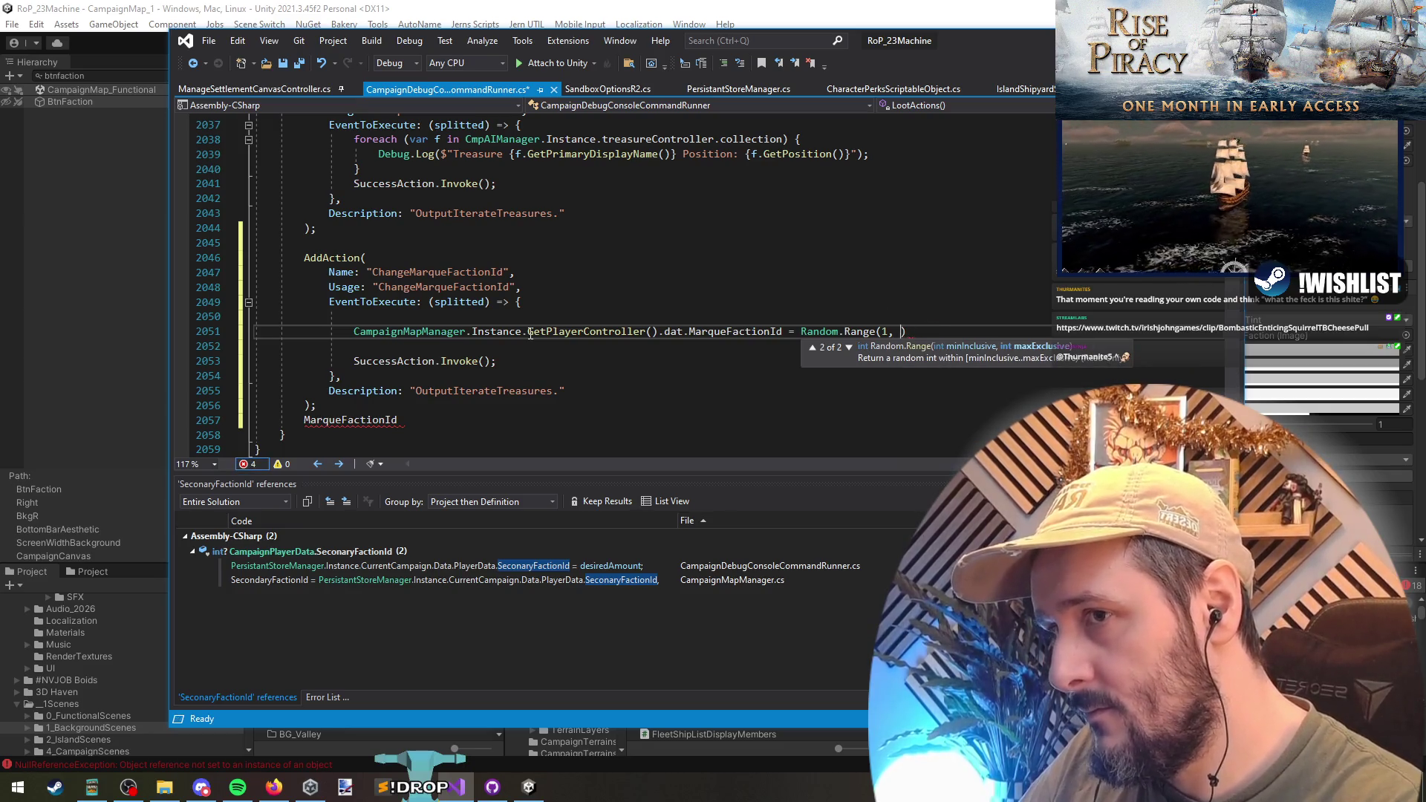
type(")")
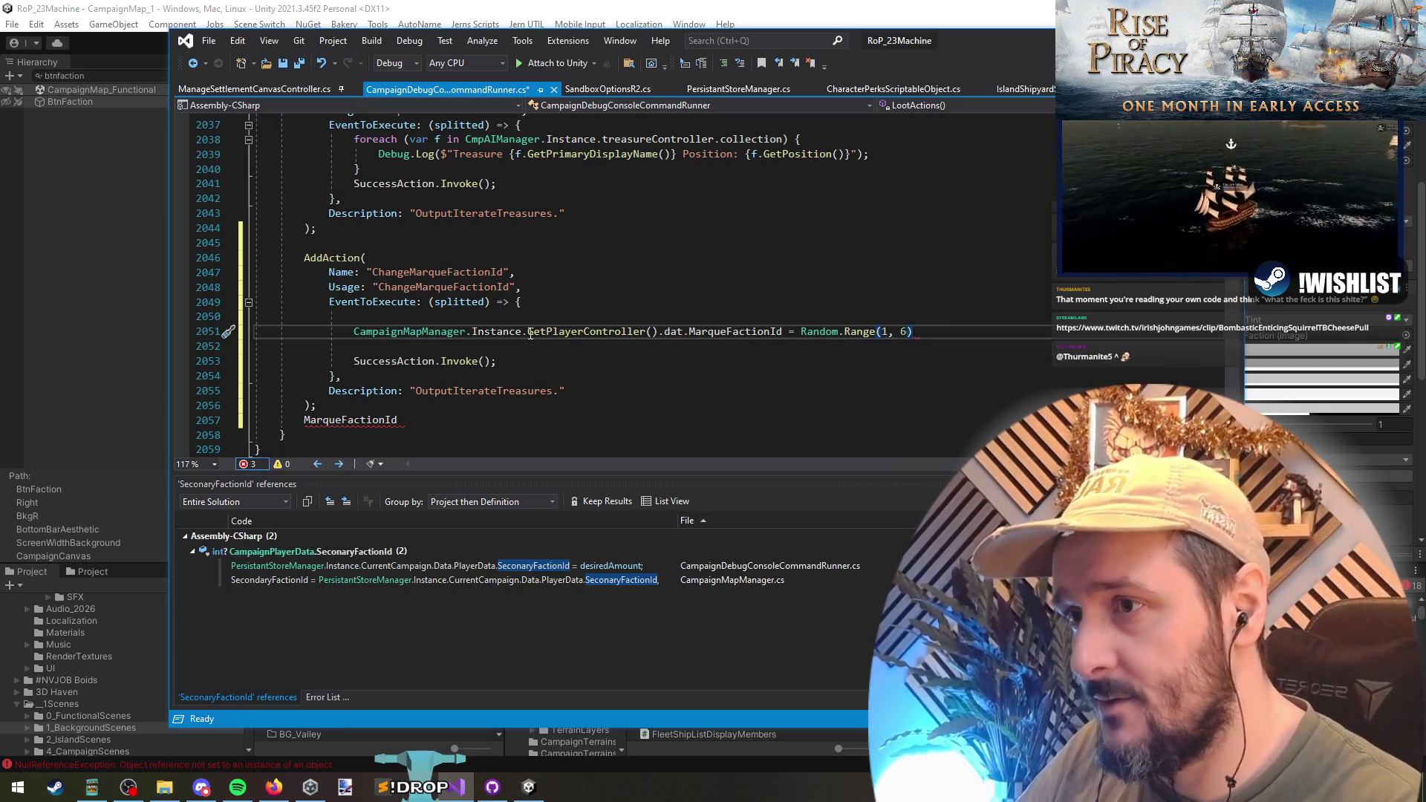
- Remove the blank lines around the assignment and the stray MarqueFactionId text
key("Up")
key("ctrl+shift+l")
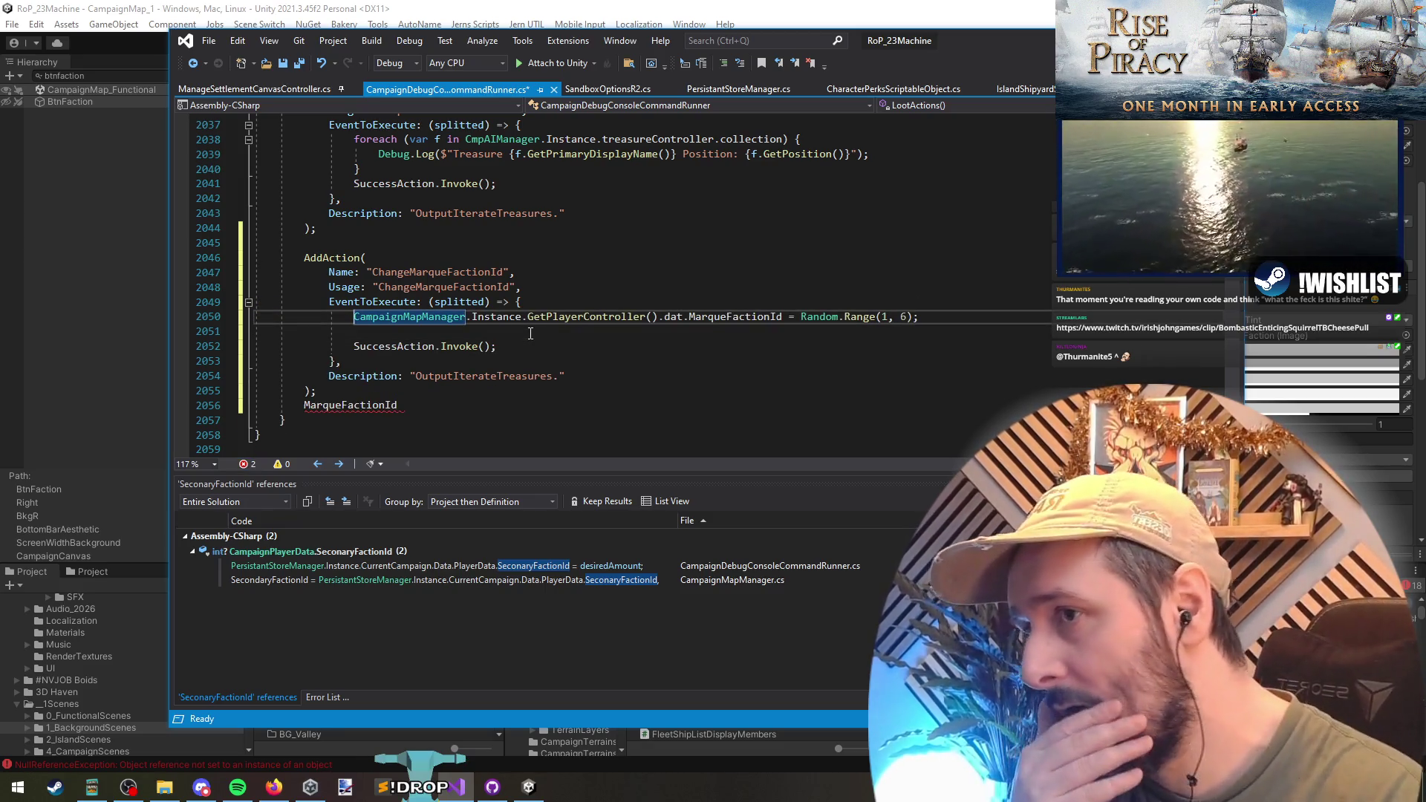
key("Down")
key("ctrl+shift+l")
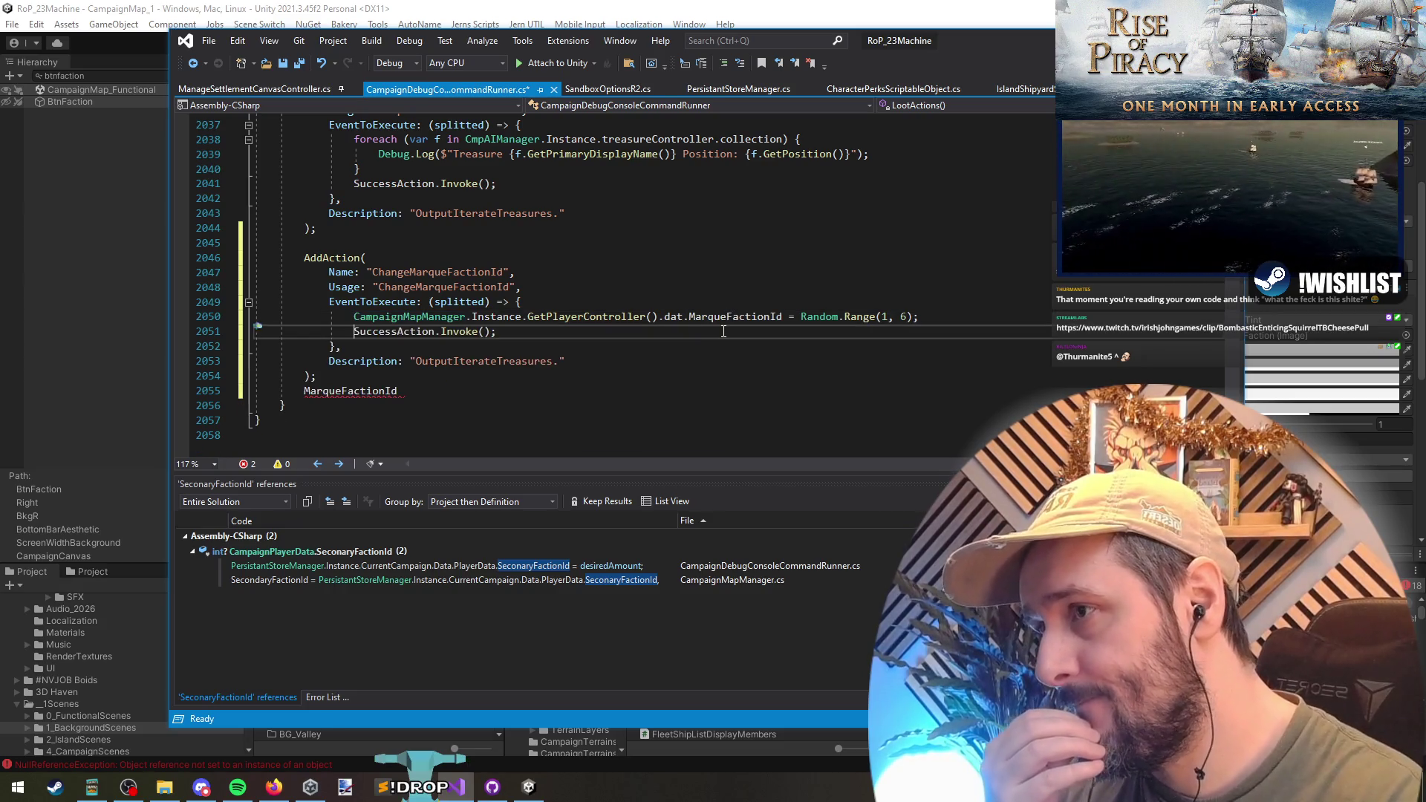
key("Up")
key("Down")
key("Down")
key("Down")
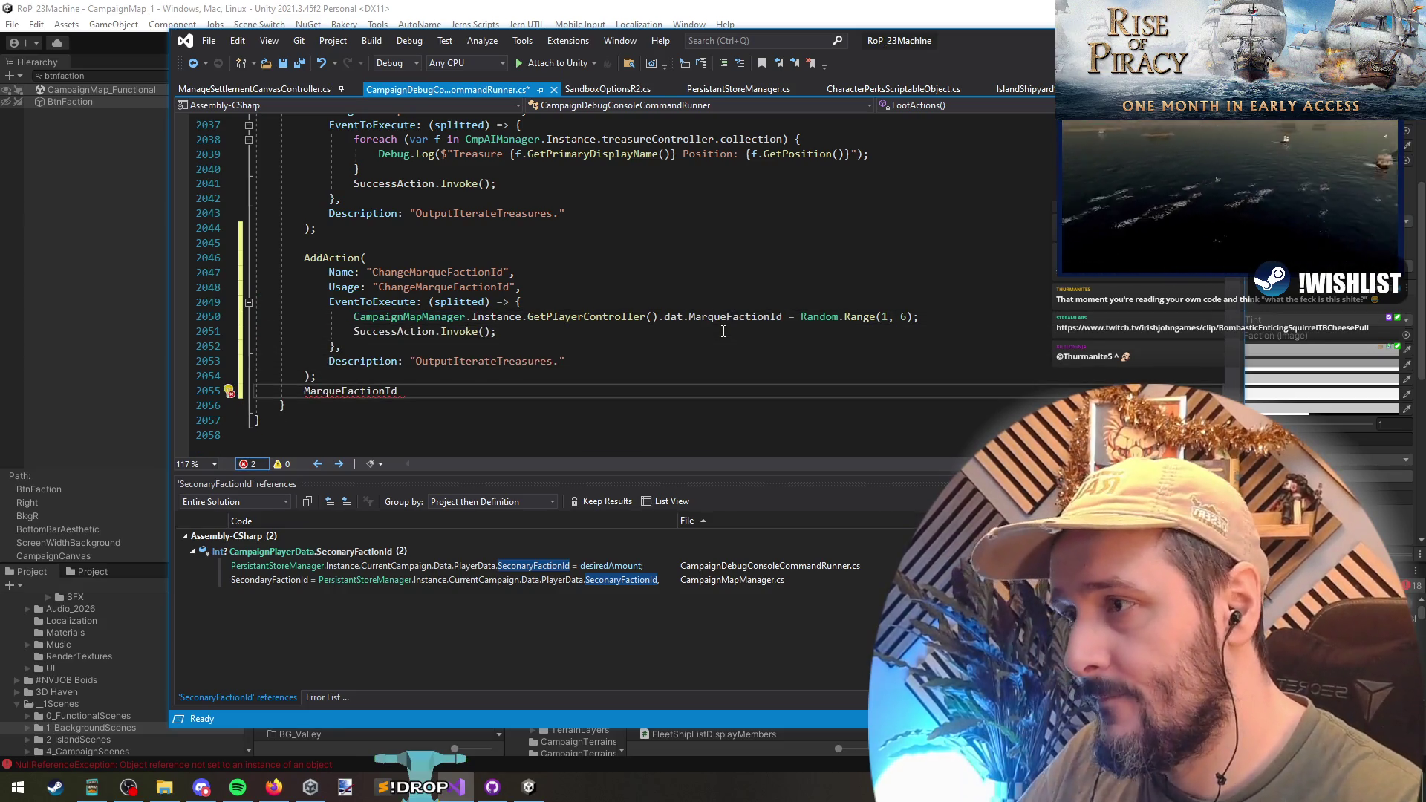
key("ctrl+z")
- Change the description to "Change the Marque Faction for Player." and save
double_click(482, 361)
type("Change the Marque Faction for")
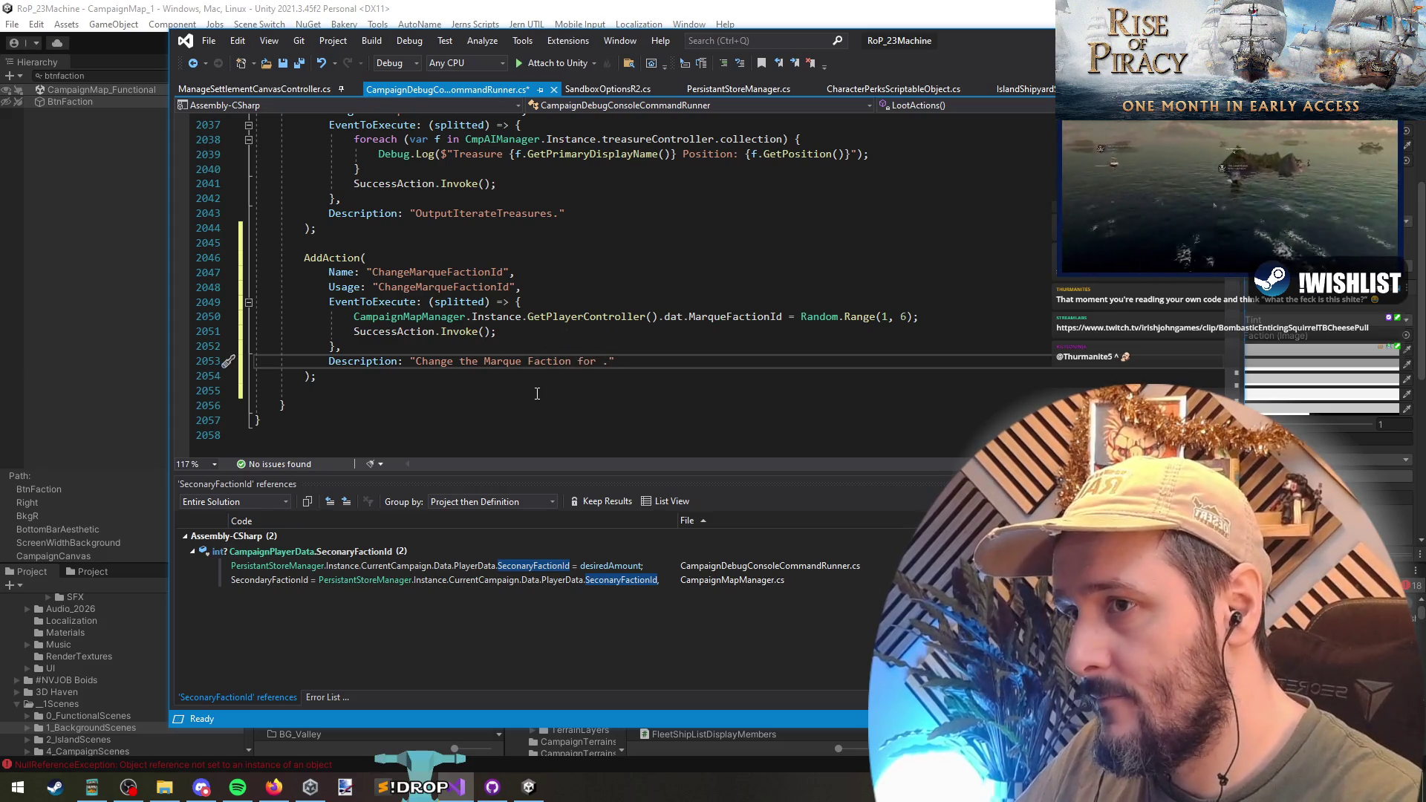
key("Down")
key("Down")
key("BackSpace")
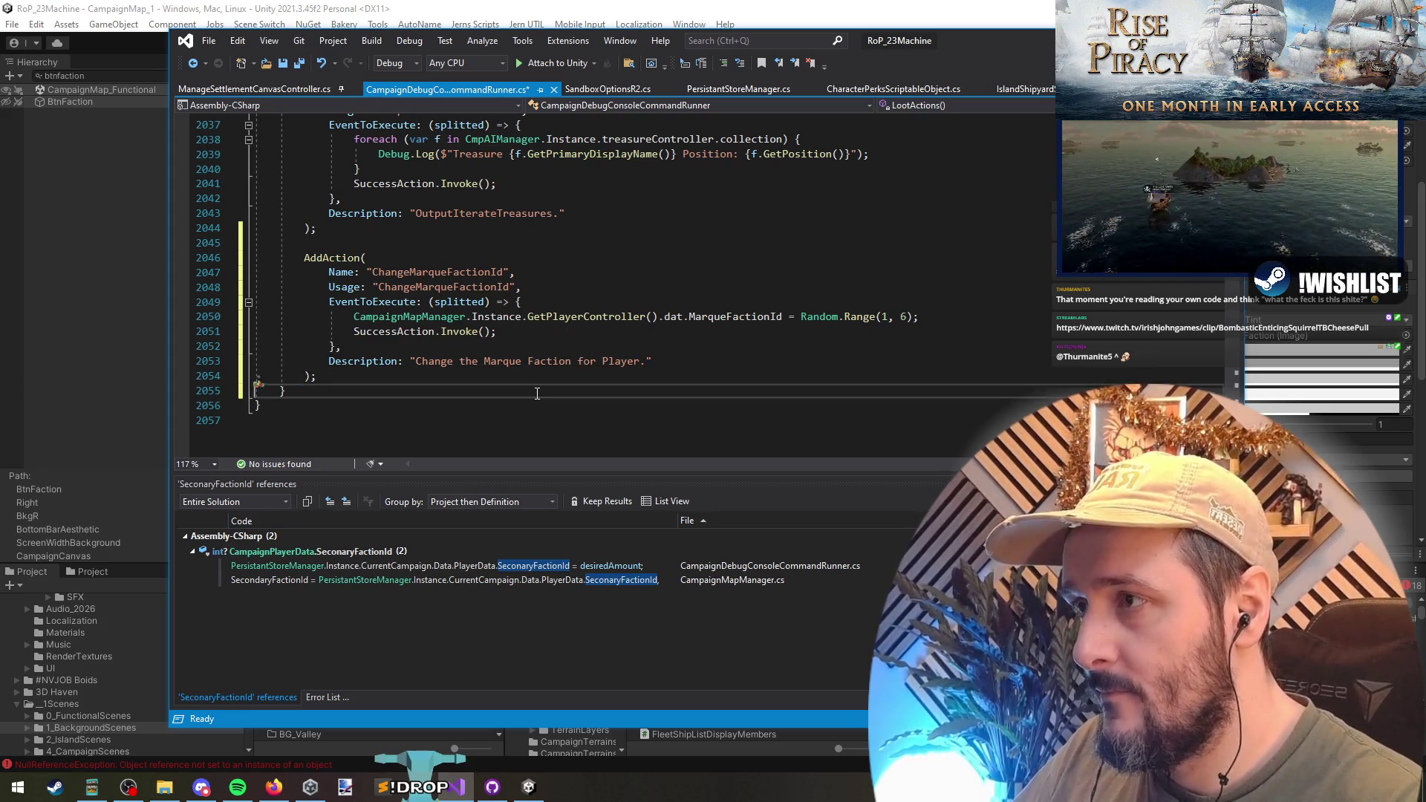
key("ctrl+s")
- Replace the assignment with DataChangeHandler.UpdateMarqueFaction(Random.Range(1, 6))
double_click(752, 319)
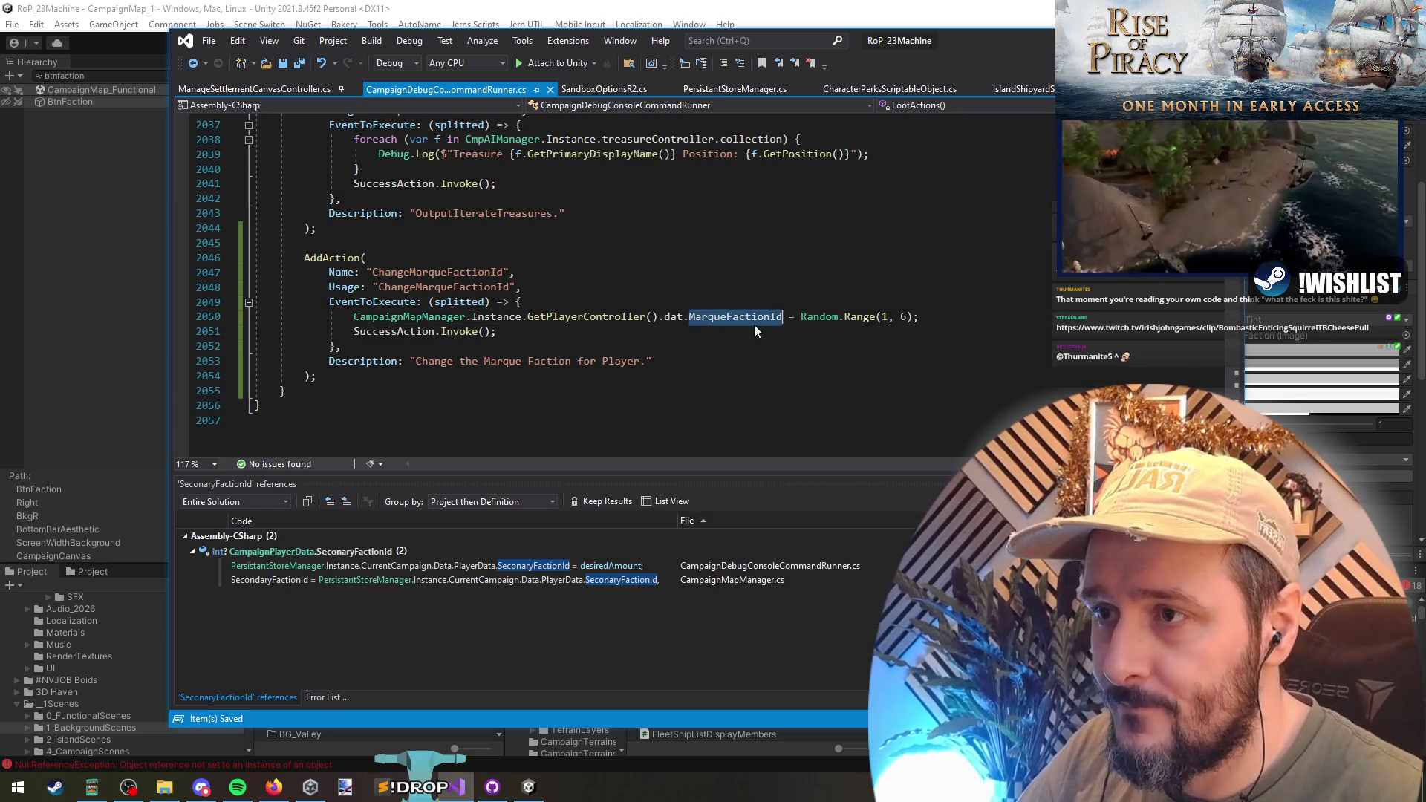
key("Left")
key("Left")
key("Left")
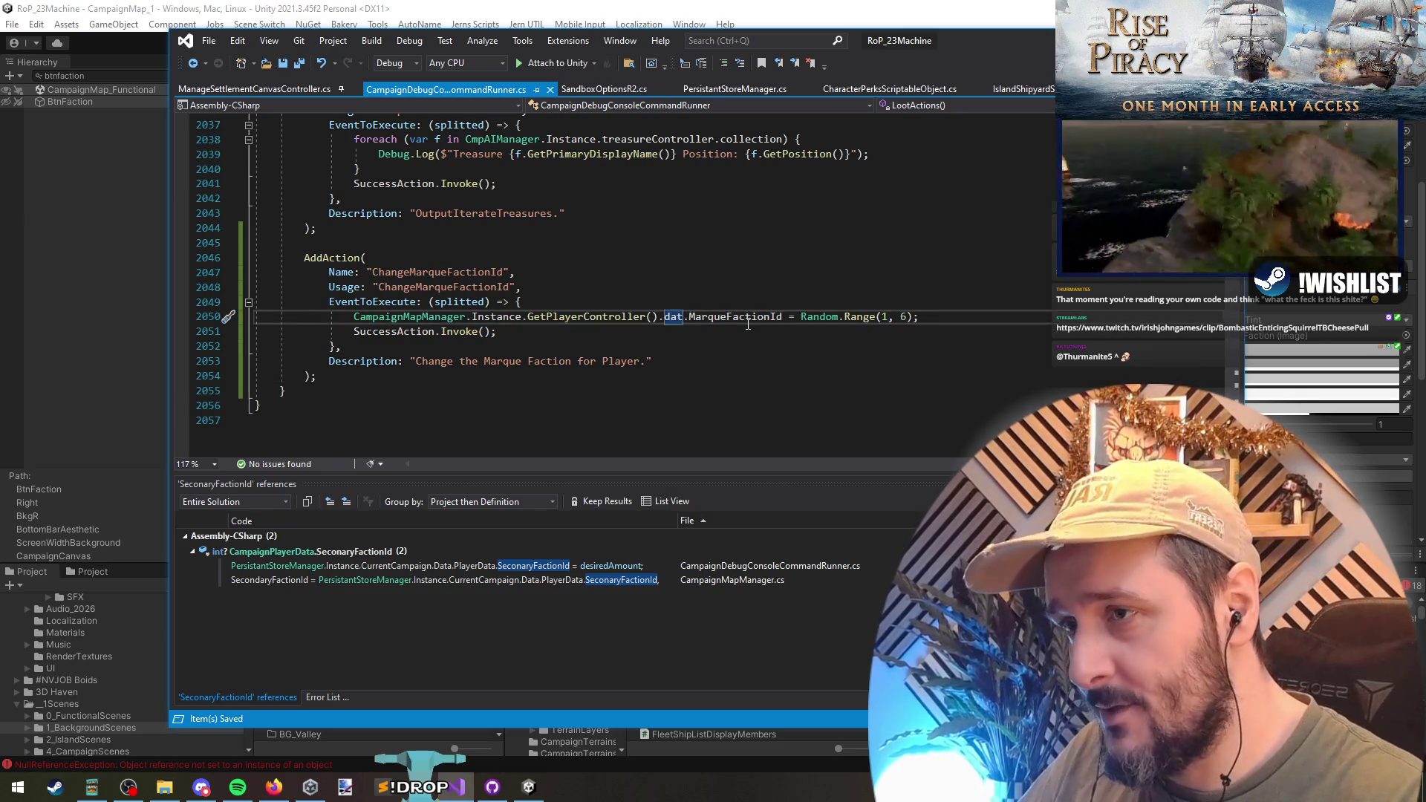
type("ch")
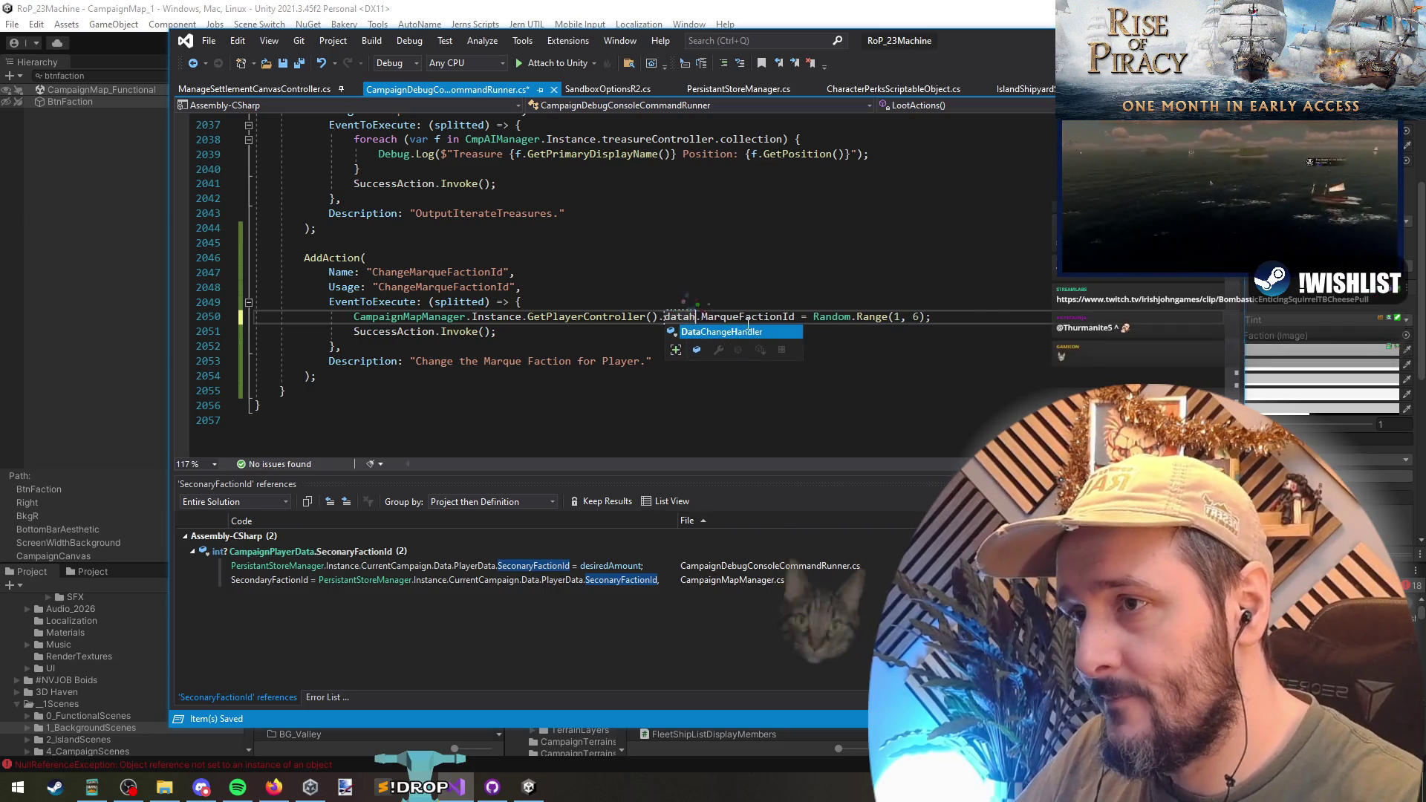
key("Tab")
type(".C")
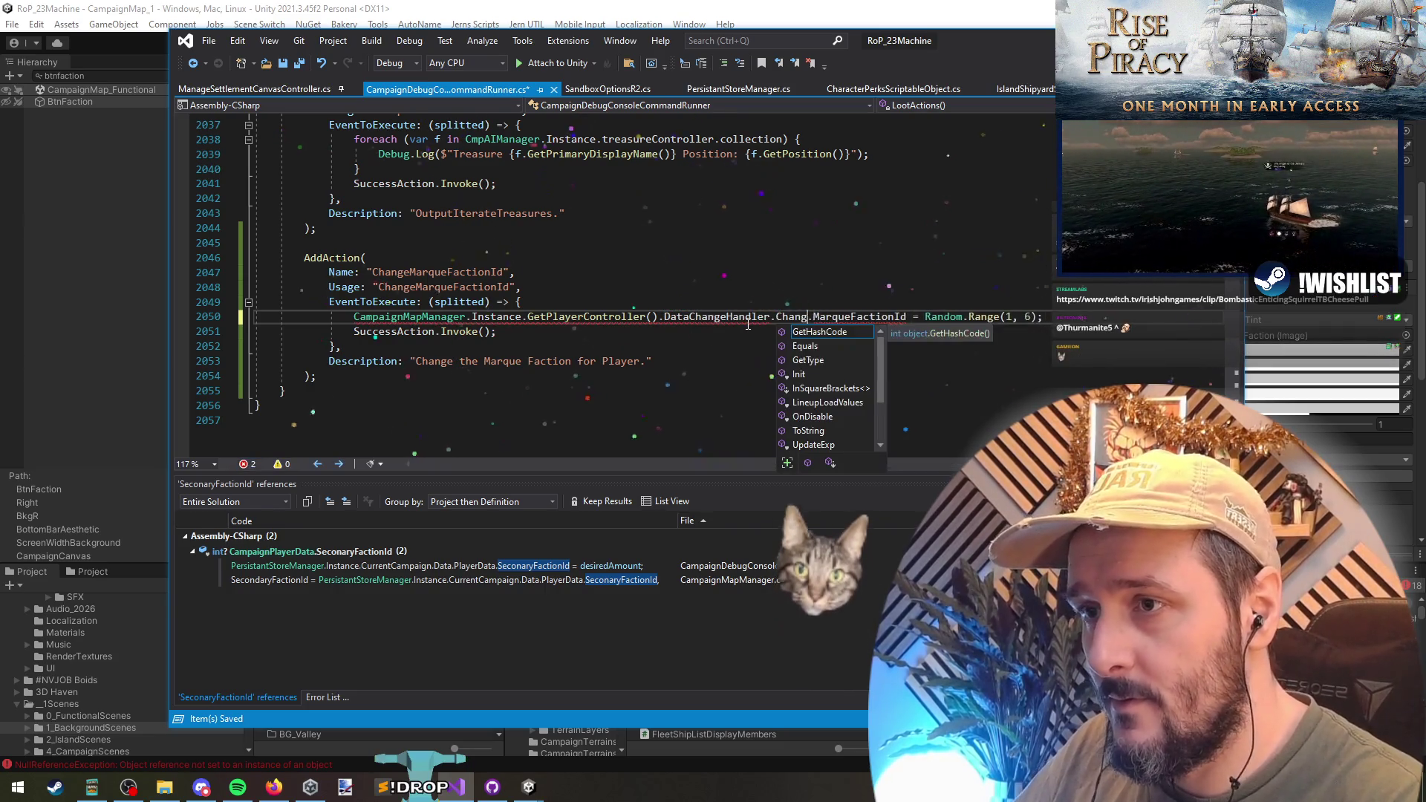
key("BackSpace")
type("Update")
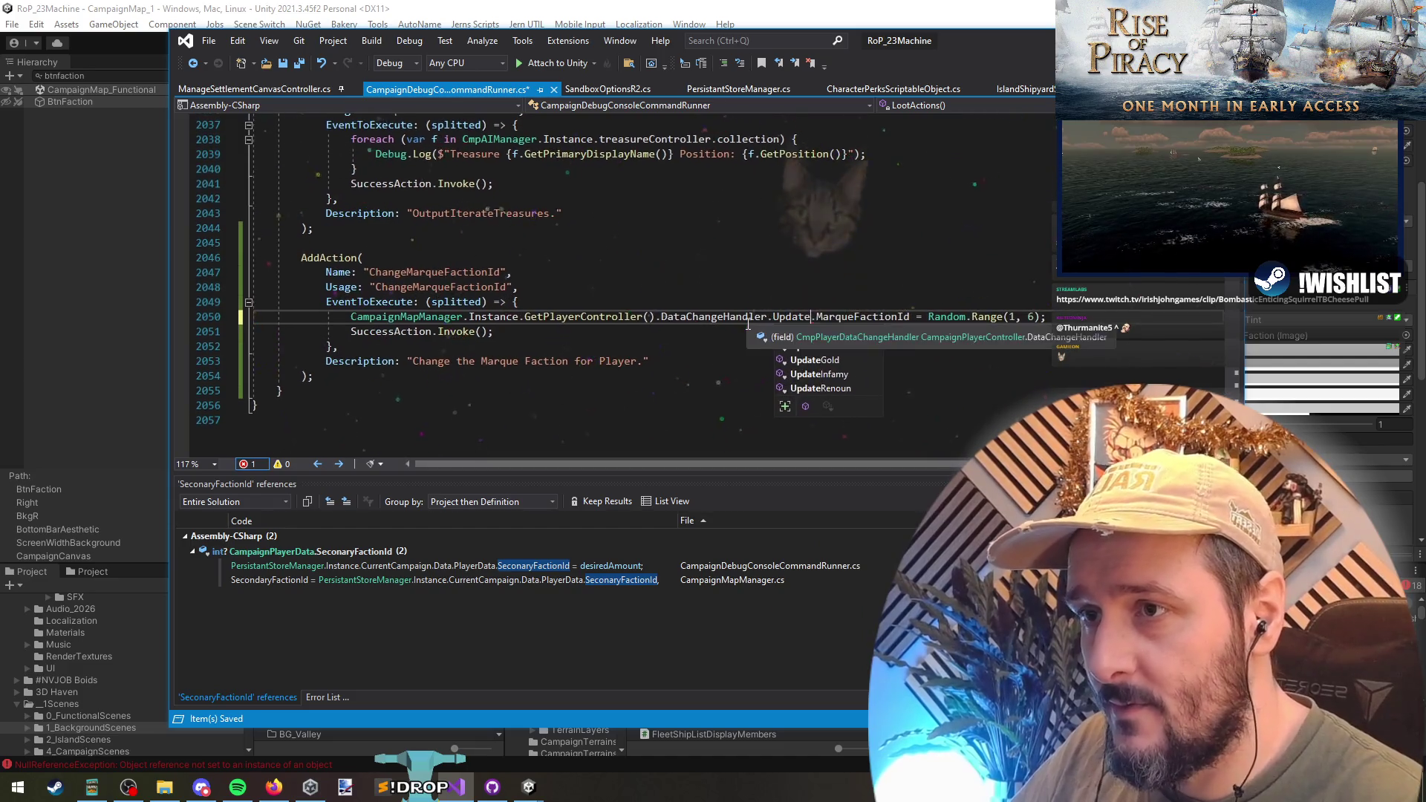
type("MarqueFaction")
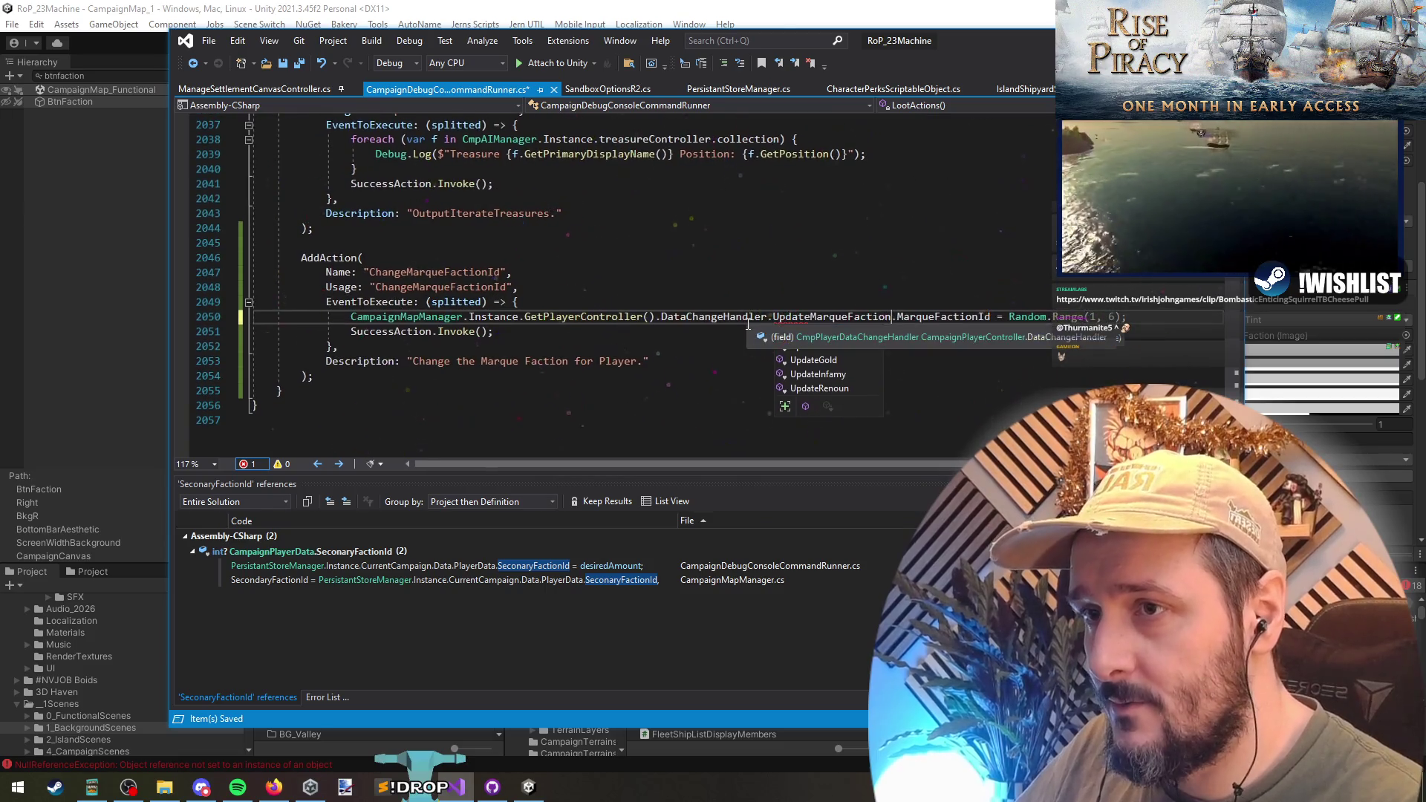
type("()")
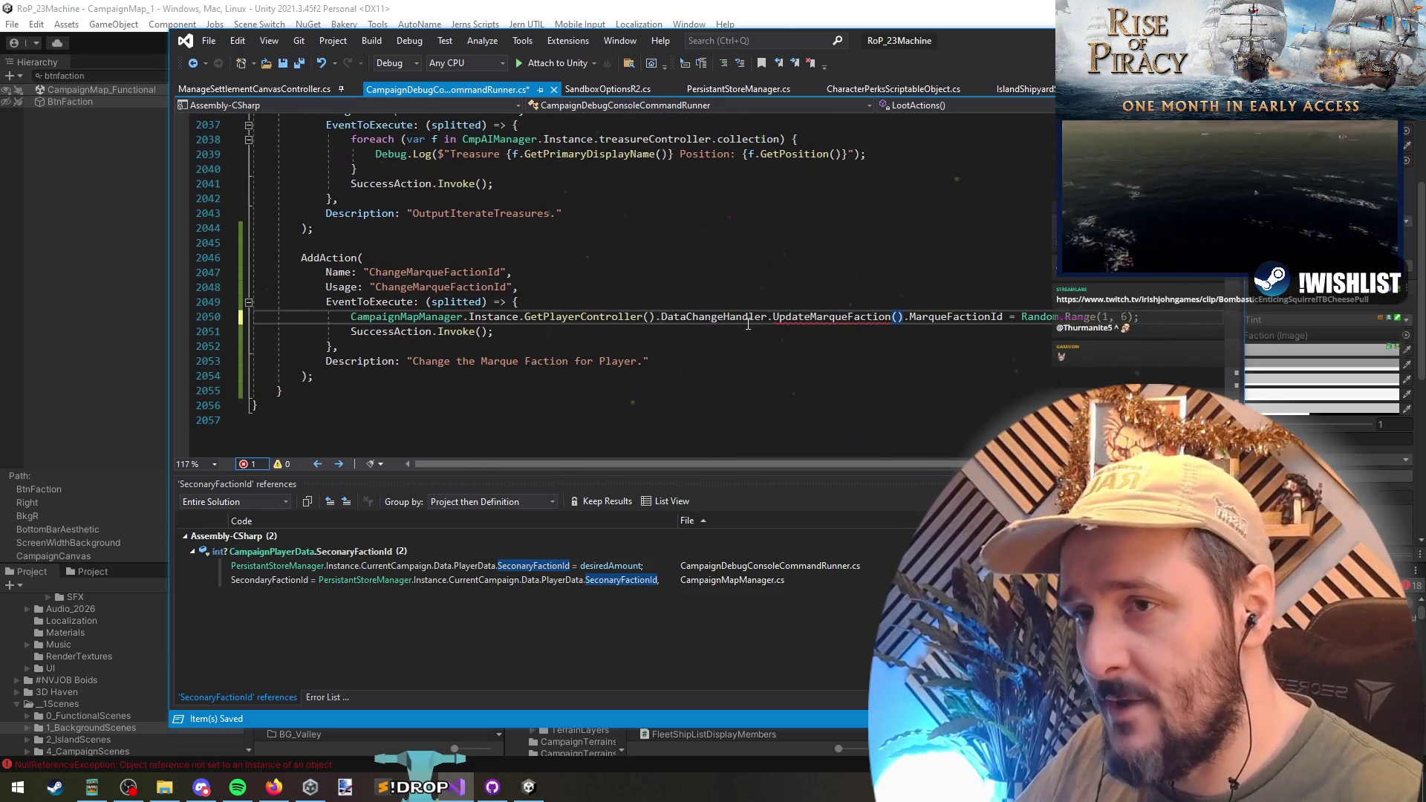
key("Tab")
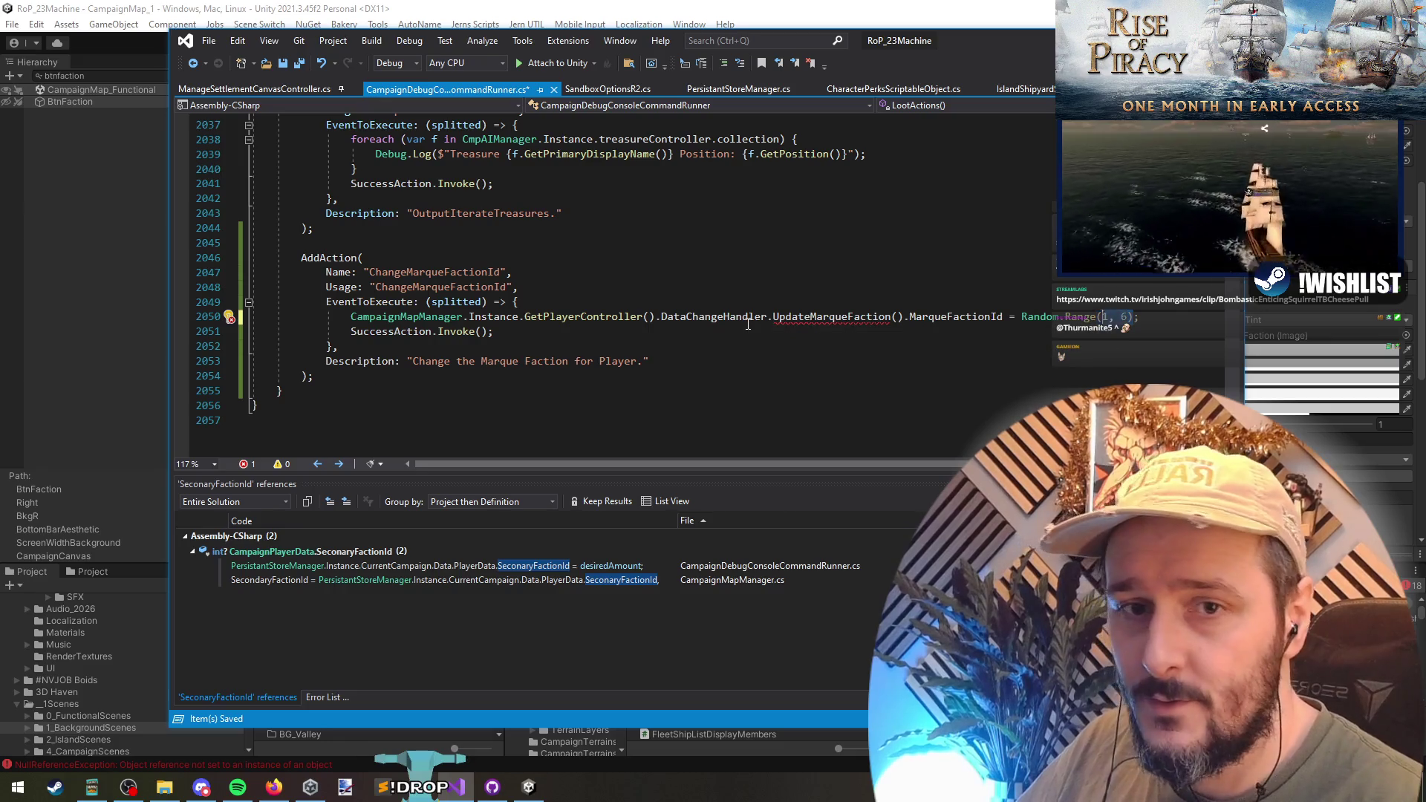
key("Tab")
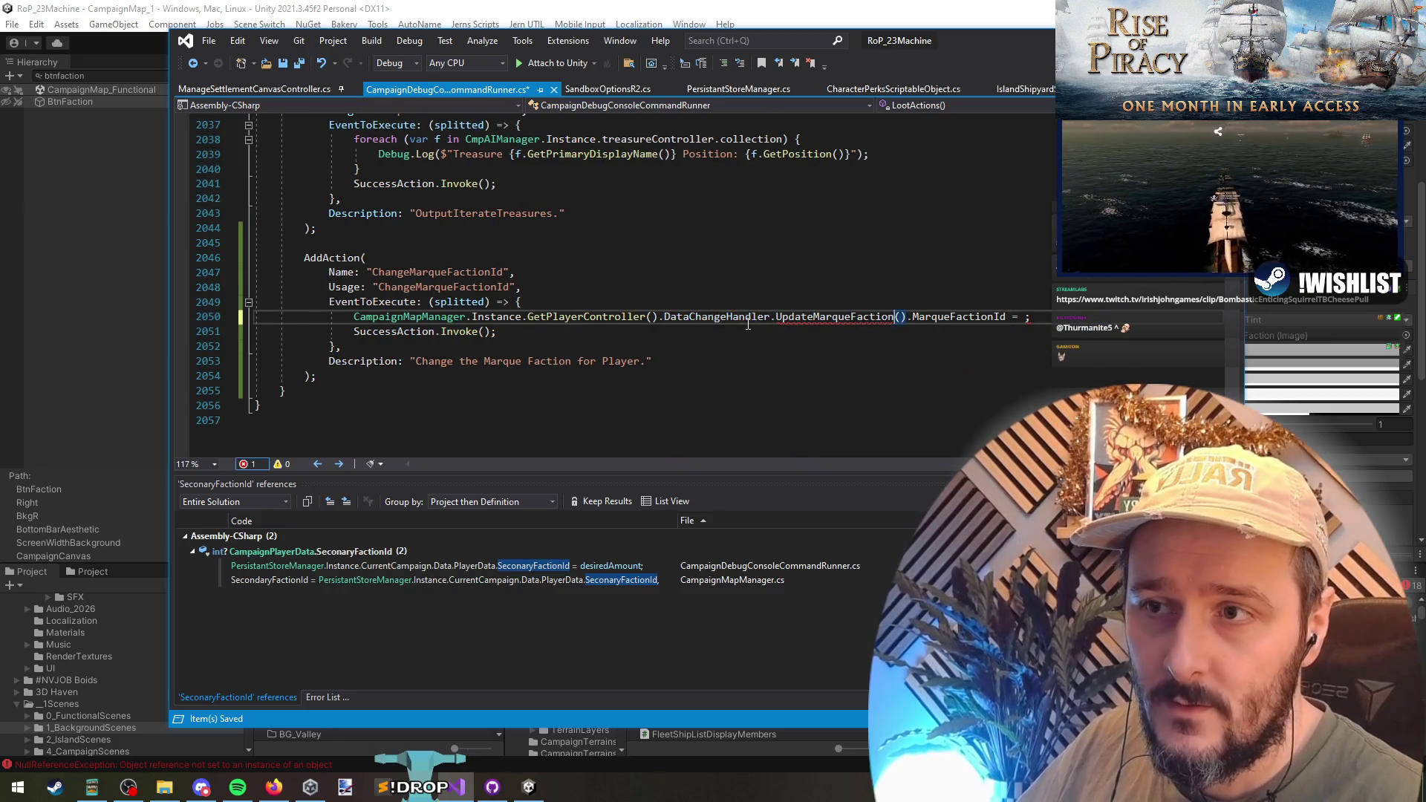
key("Delete")
key("Delete")
key("Delete")
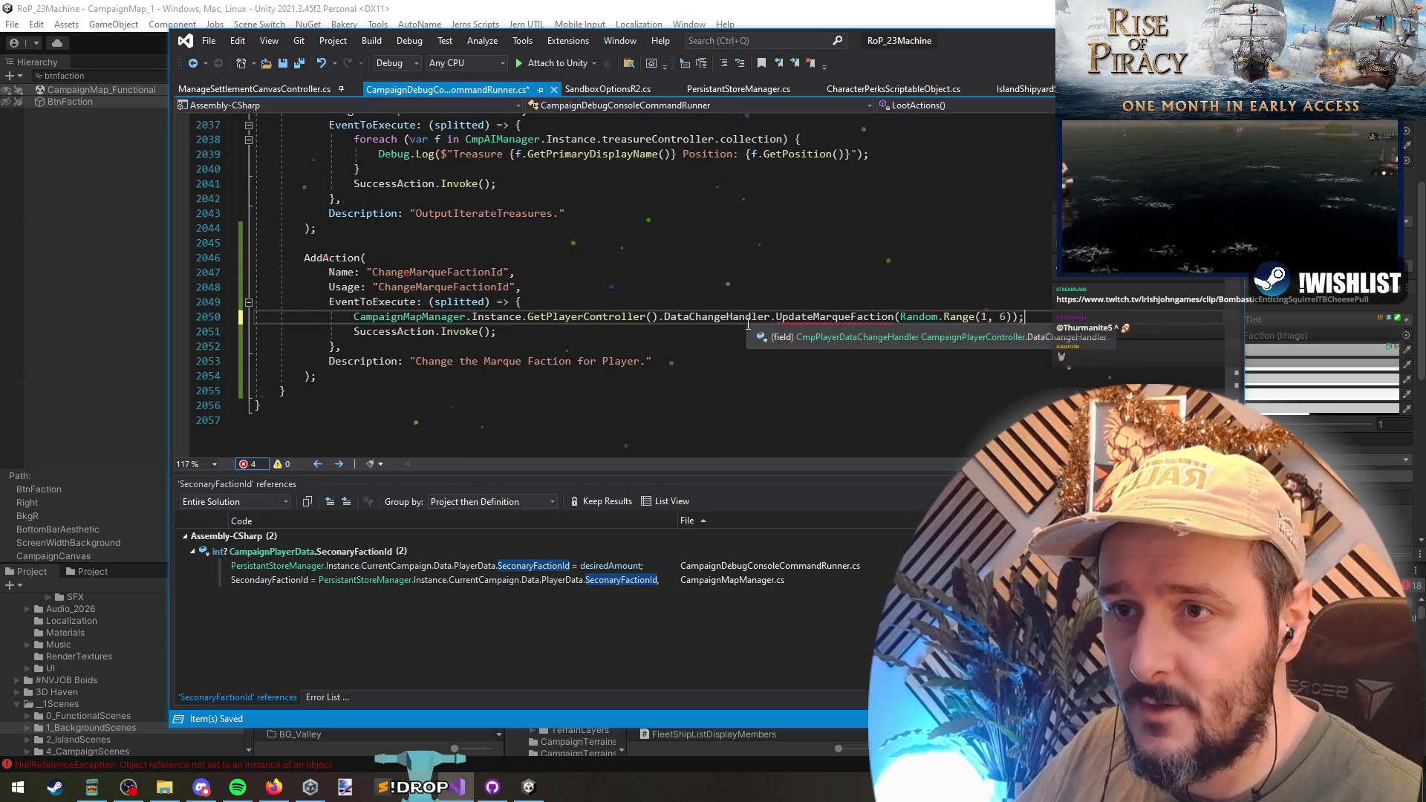
key("Left")
key("Left")
key("Left")
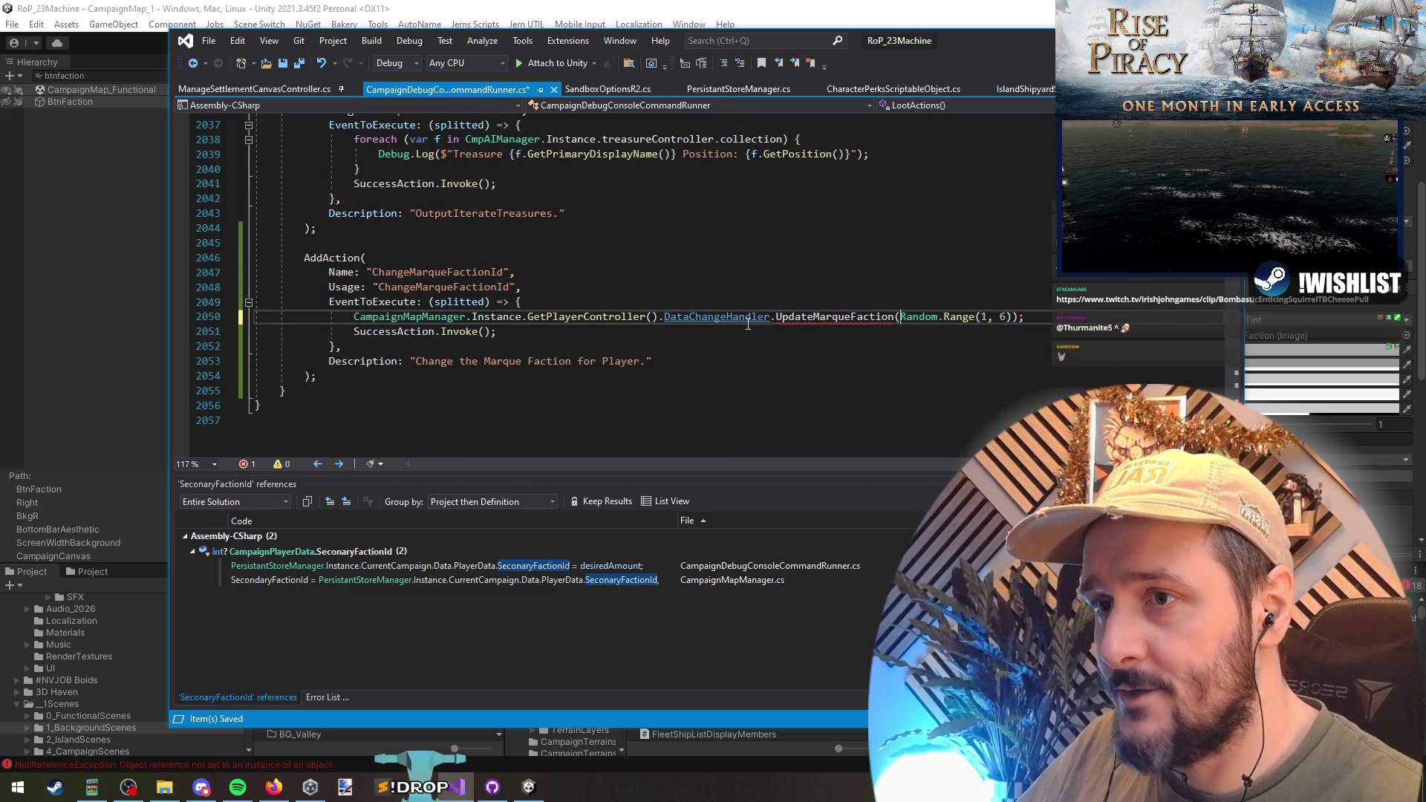
- Generate the missing UpdateMarqueFaction method stub from Quick Actions
key("Menu")
key("Return")
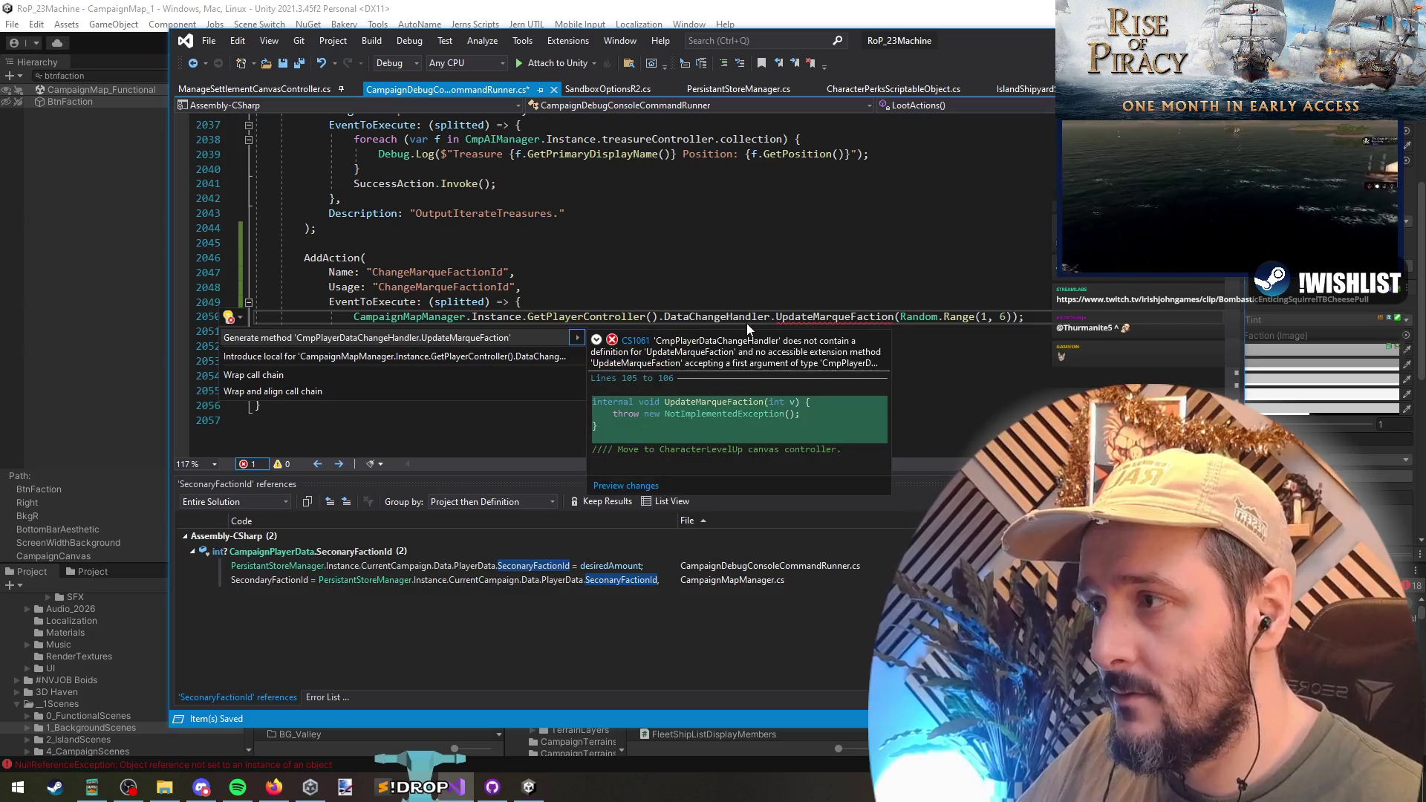
key("Return")
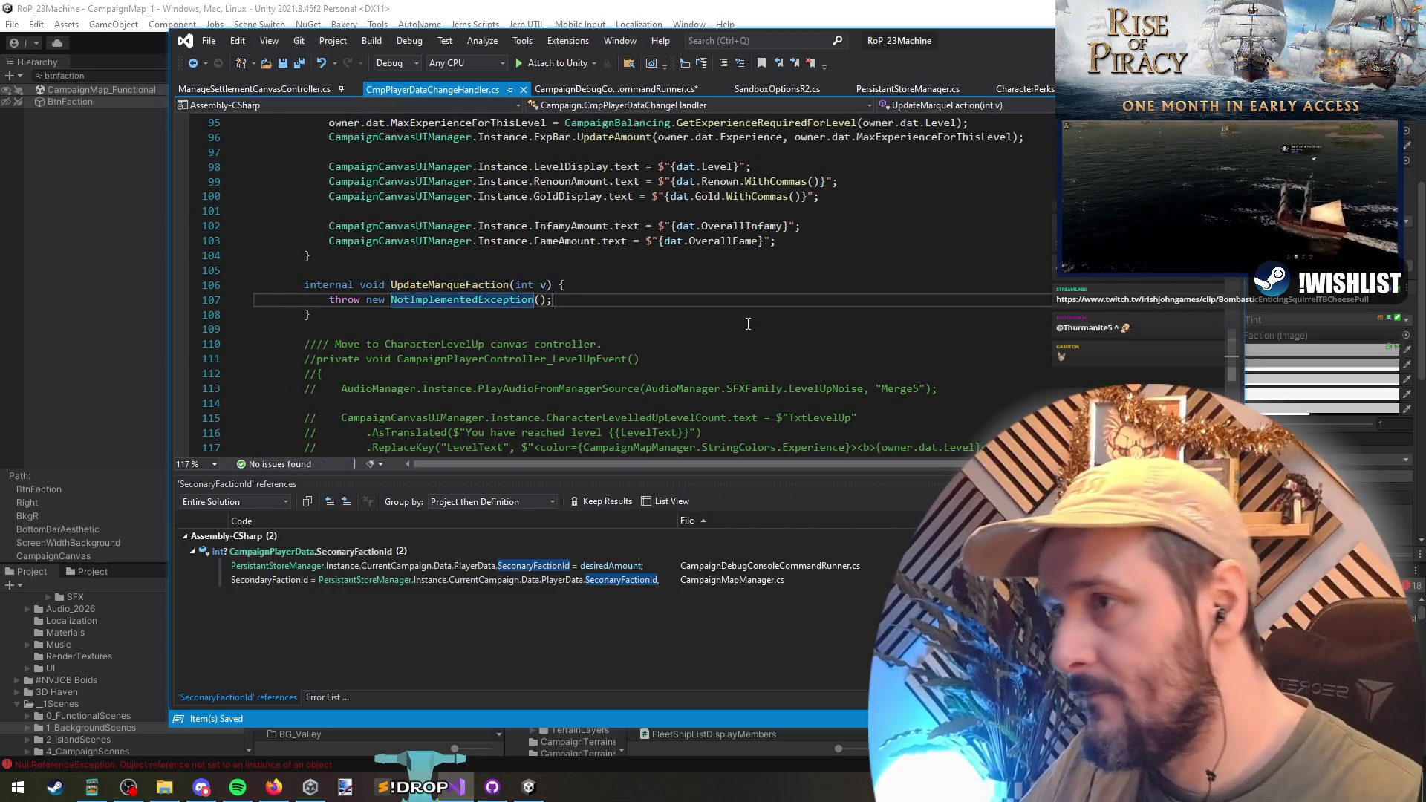
- Remove the NotImplementedException line from the UpdateMarqueFaction stub and save
key("shift+Home")
key("BackSpace")
key("Return")
key("Return")
key("Up")
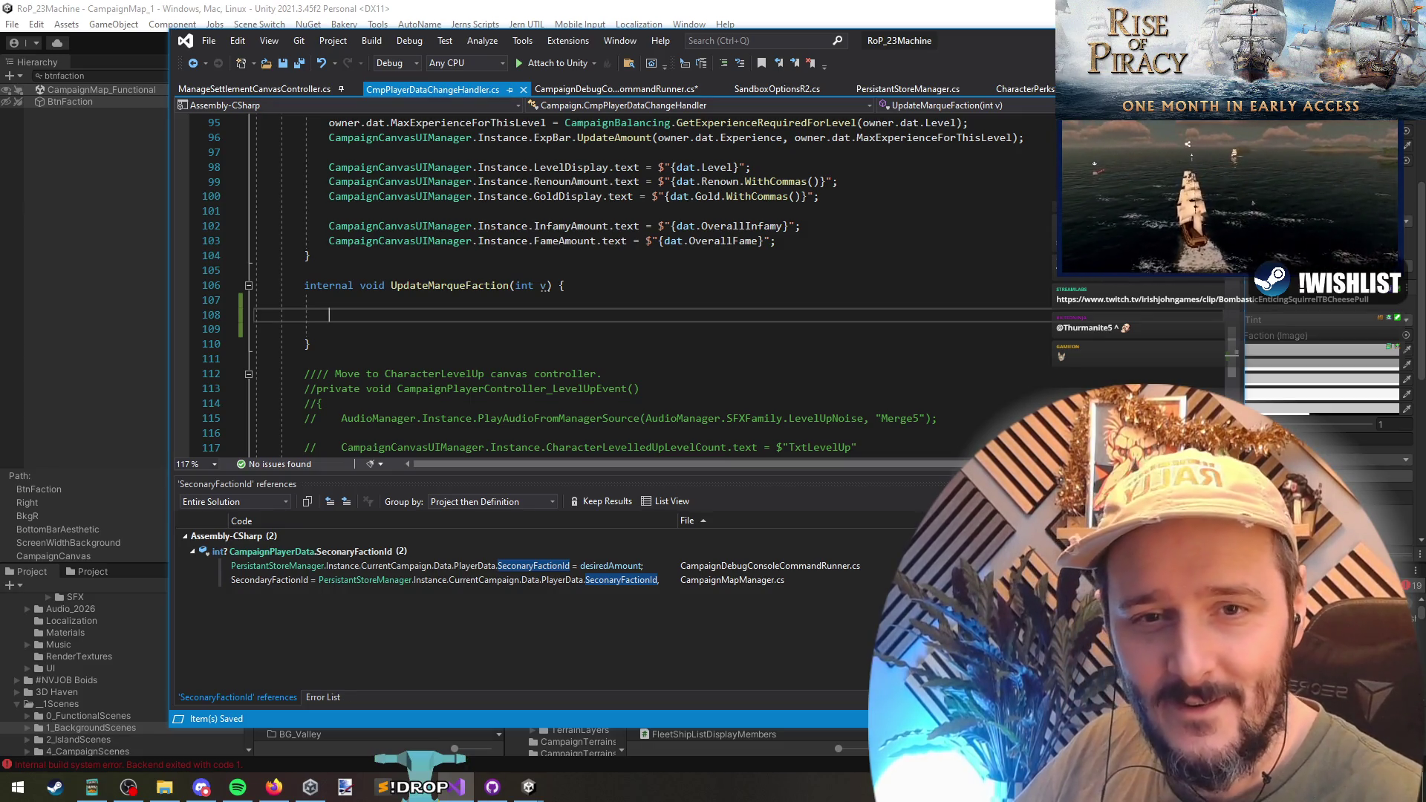
left_click(867, 288)
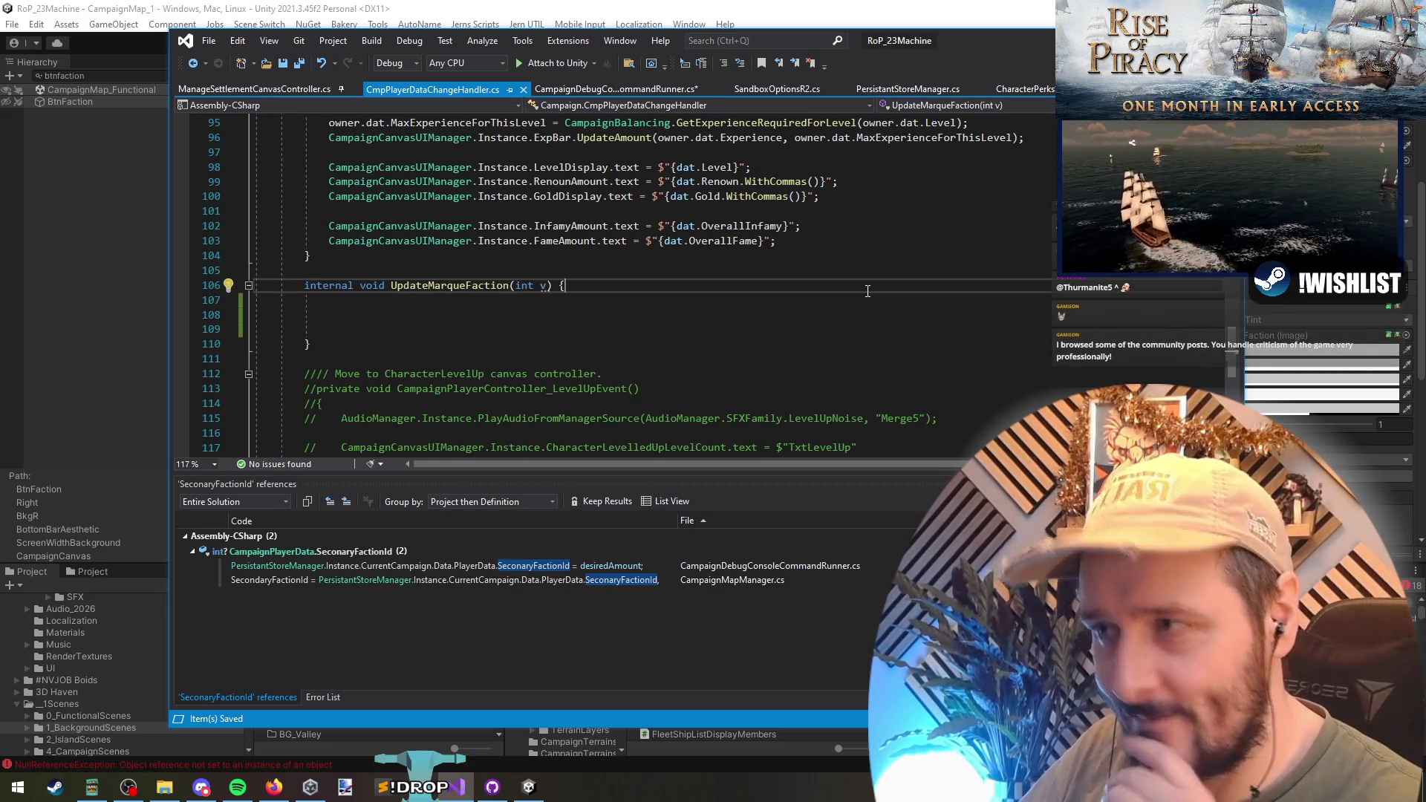
left_click(439, 300)
key("Delete")
key("Delete")
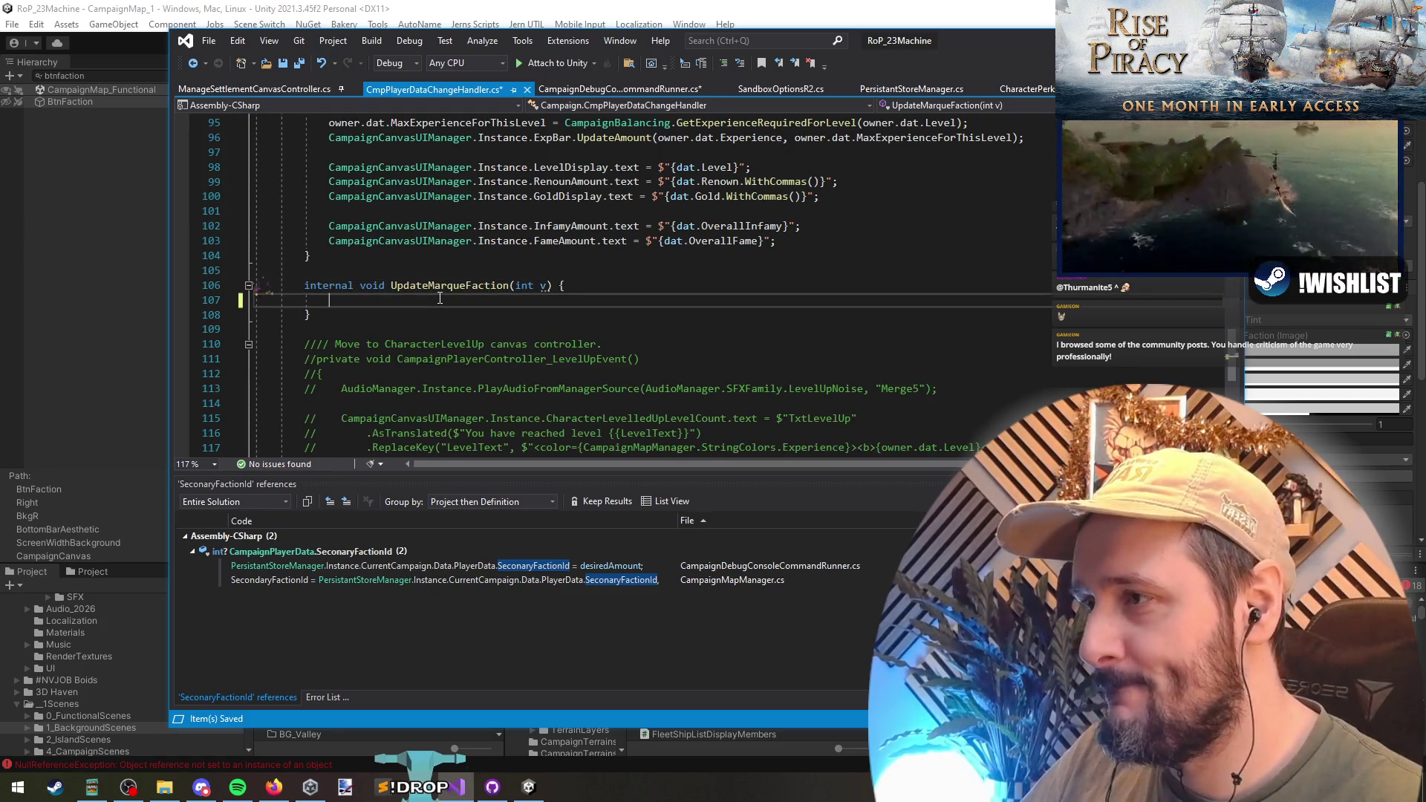
key("ctrl+s")
- Write owner.dat.MarqueFactionId = v; and begin a CampaignNotification line below it
scroll(471, 309, "up", 1)
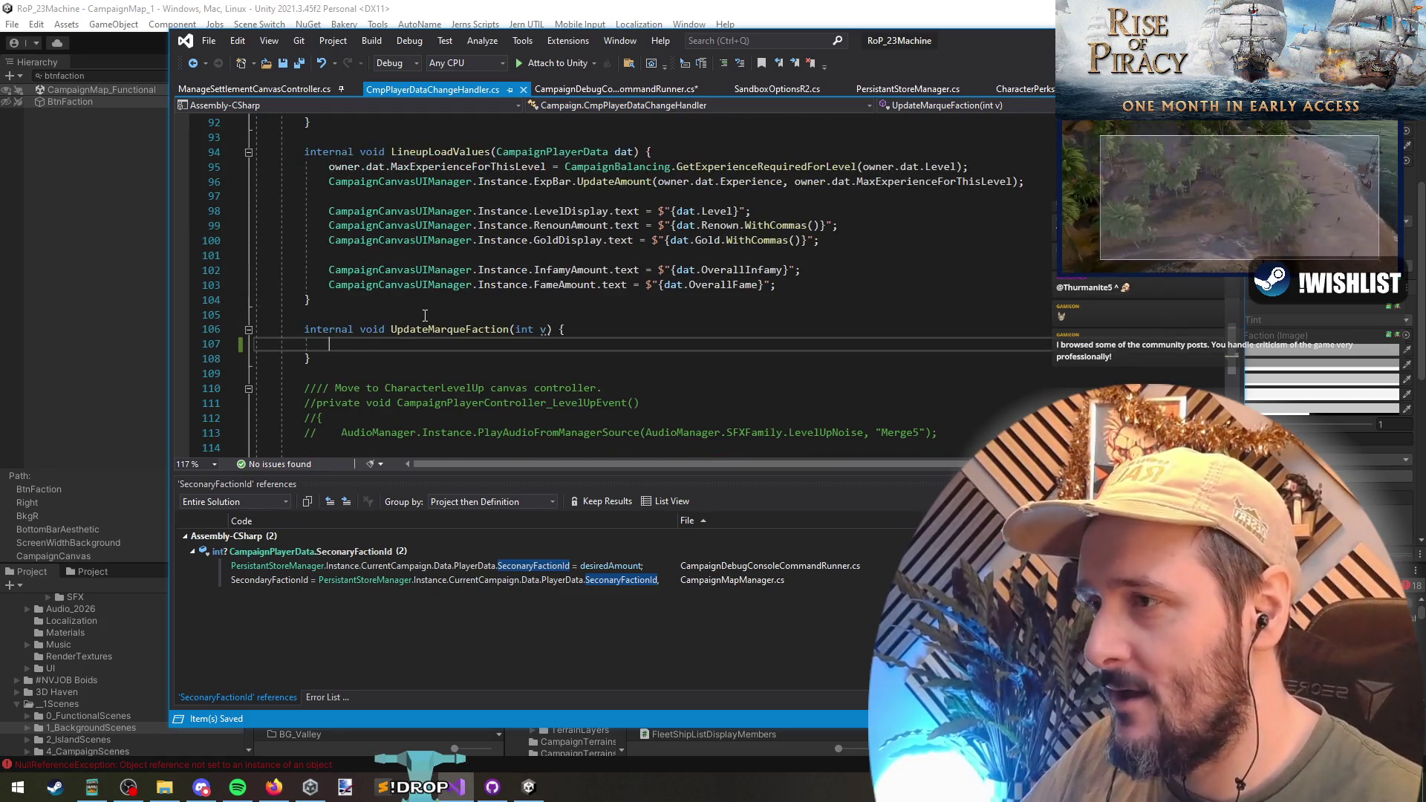
type("data")
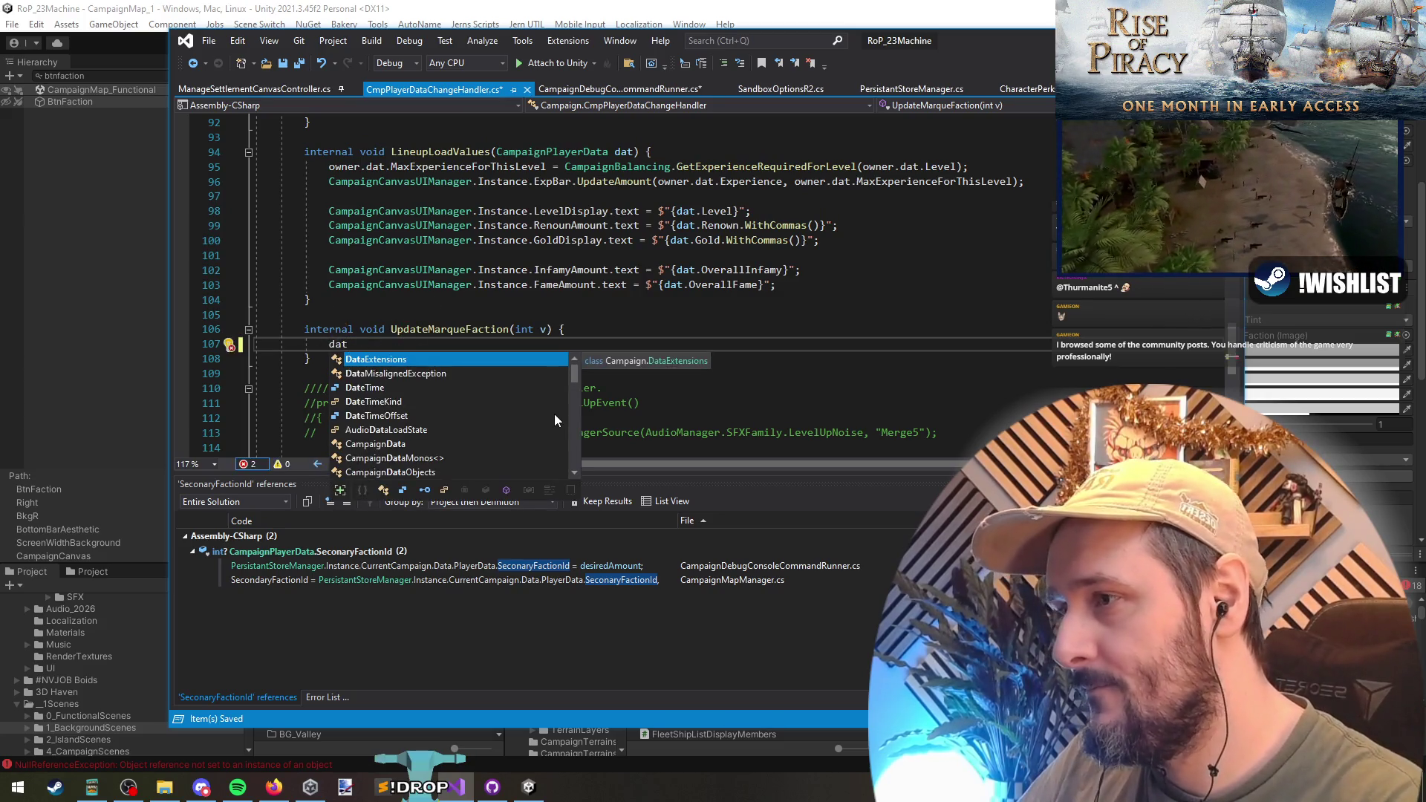
key("BackSpace")
key("BackSpace")
key("BackSpace")
type("owner.")
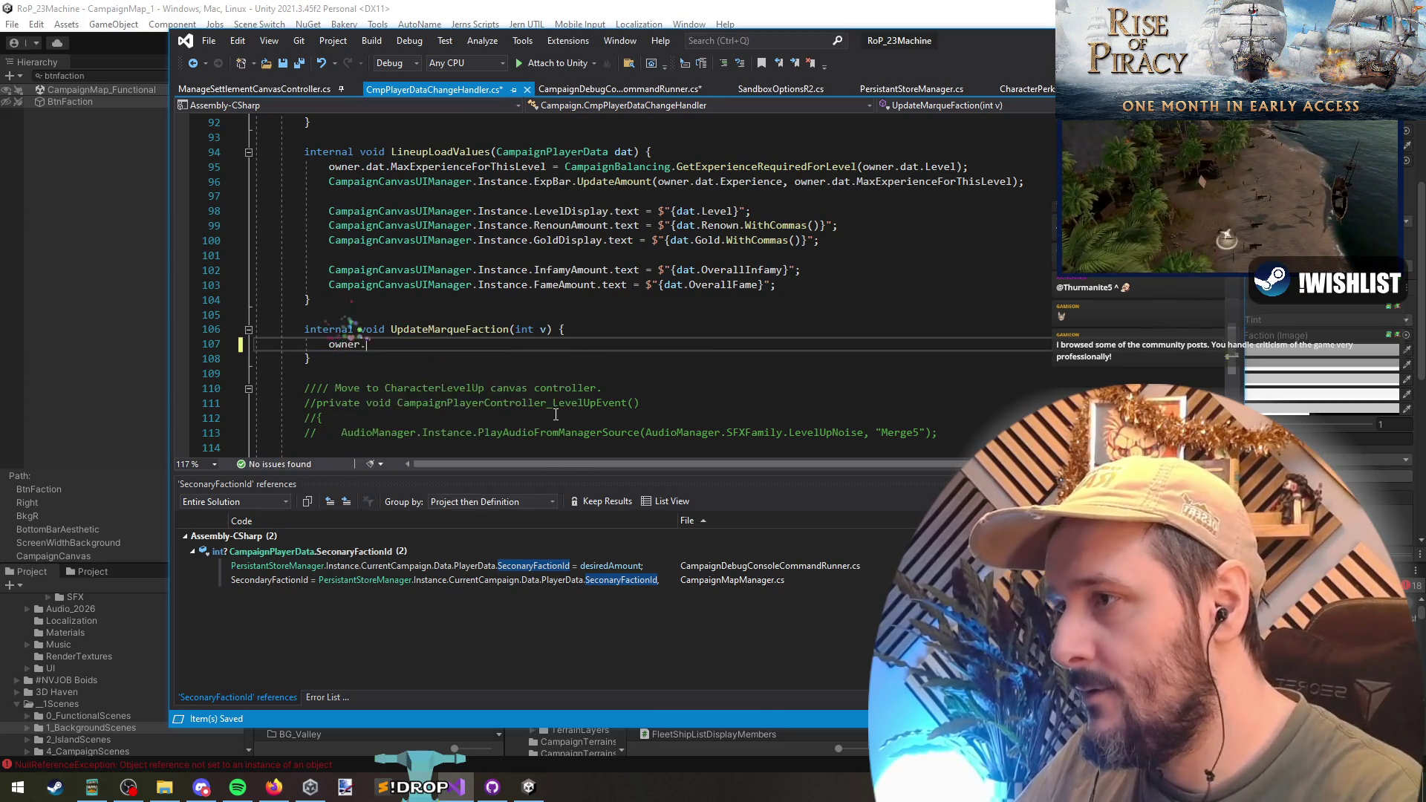
type("dat.MarqueFactionId = ")
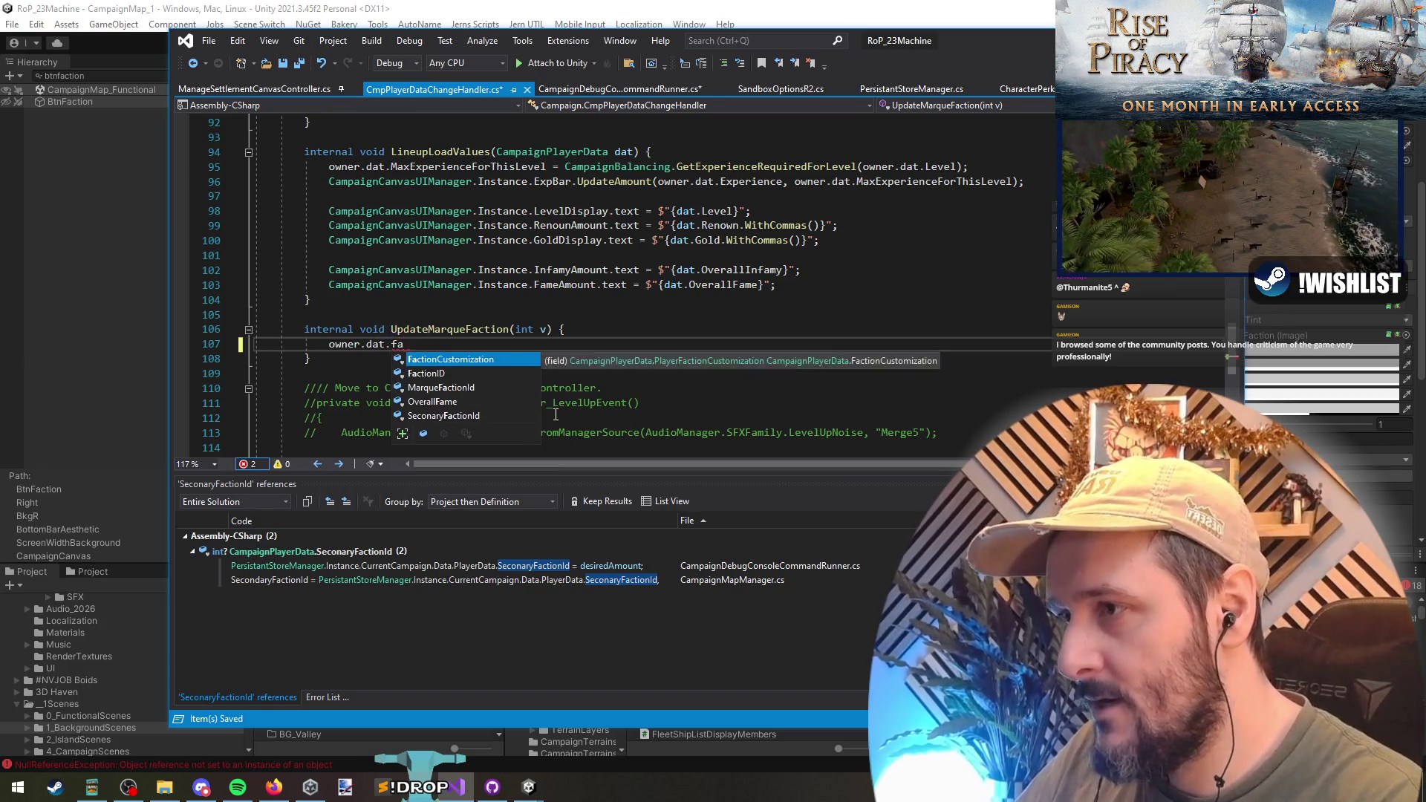
type("v;")
key("Return")
key("Return")
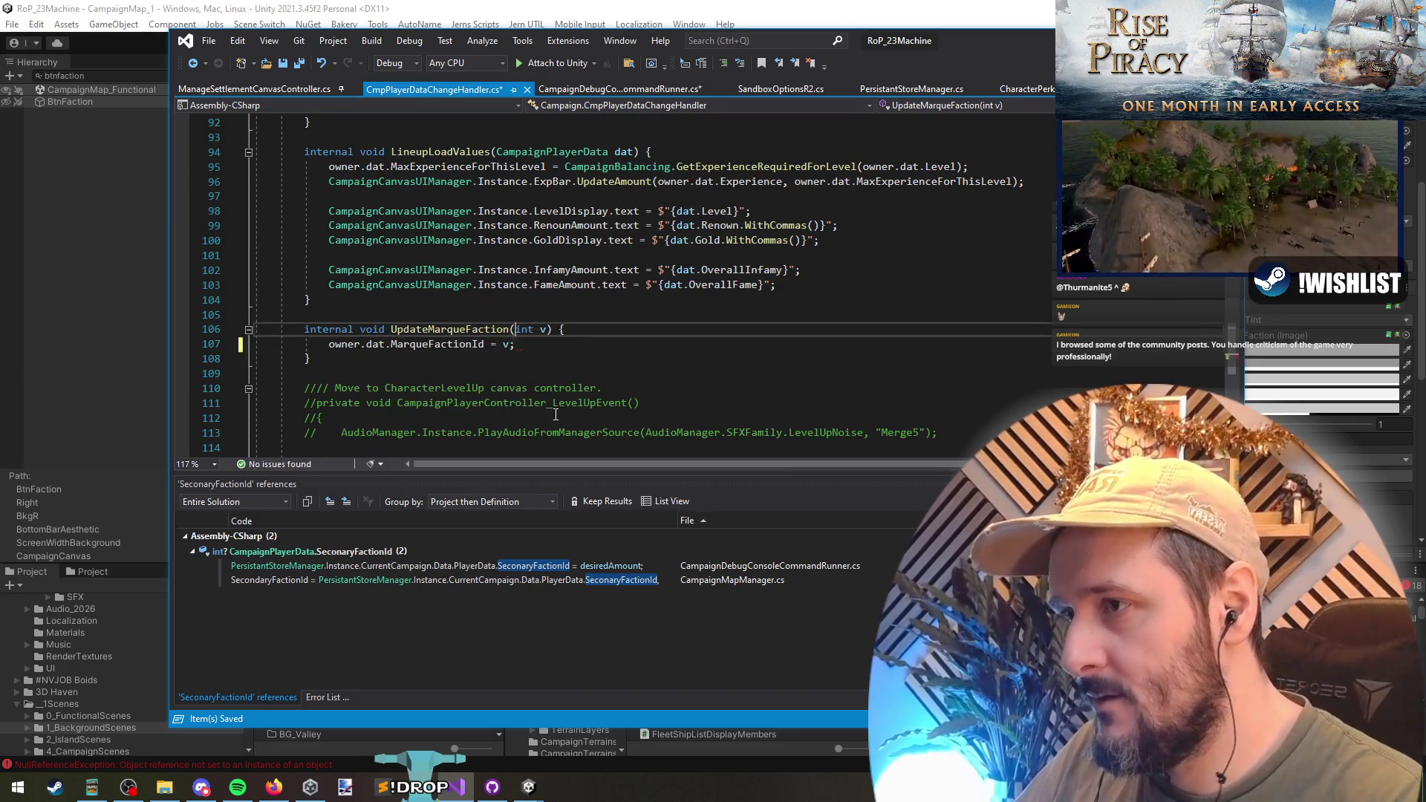
type("CampaignNotifica")
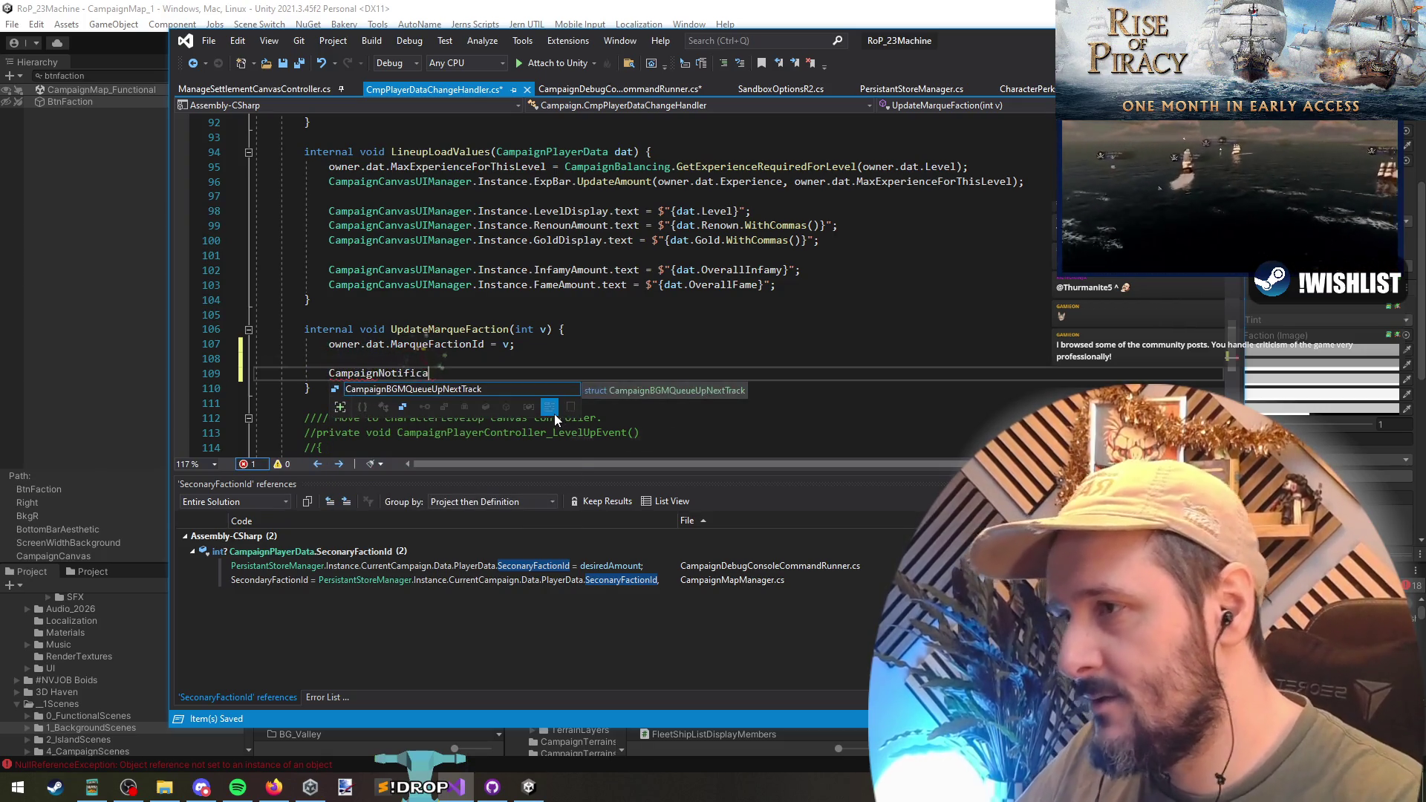
- Start a CmpNotifications.AddNotification call on line 109 with the title "Marque"
key("ctrl+BackSpace")
type("Notif")
key("Down")
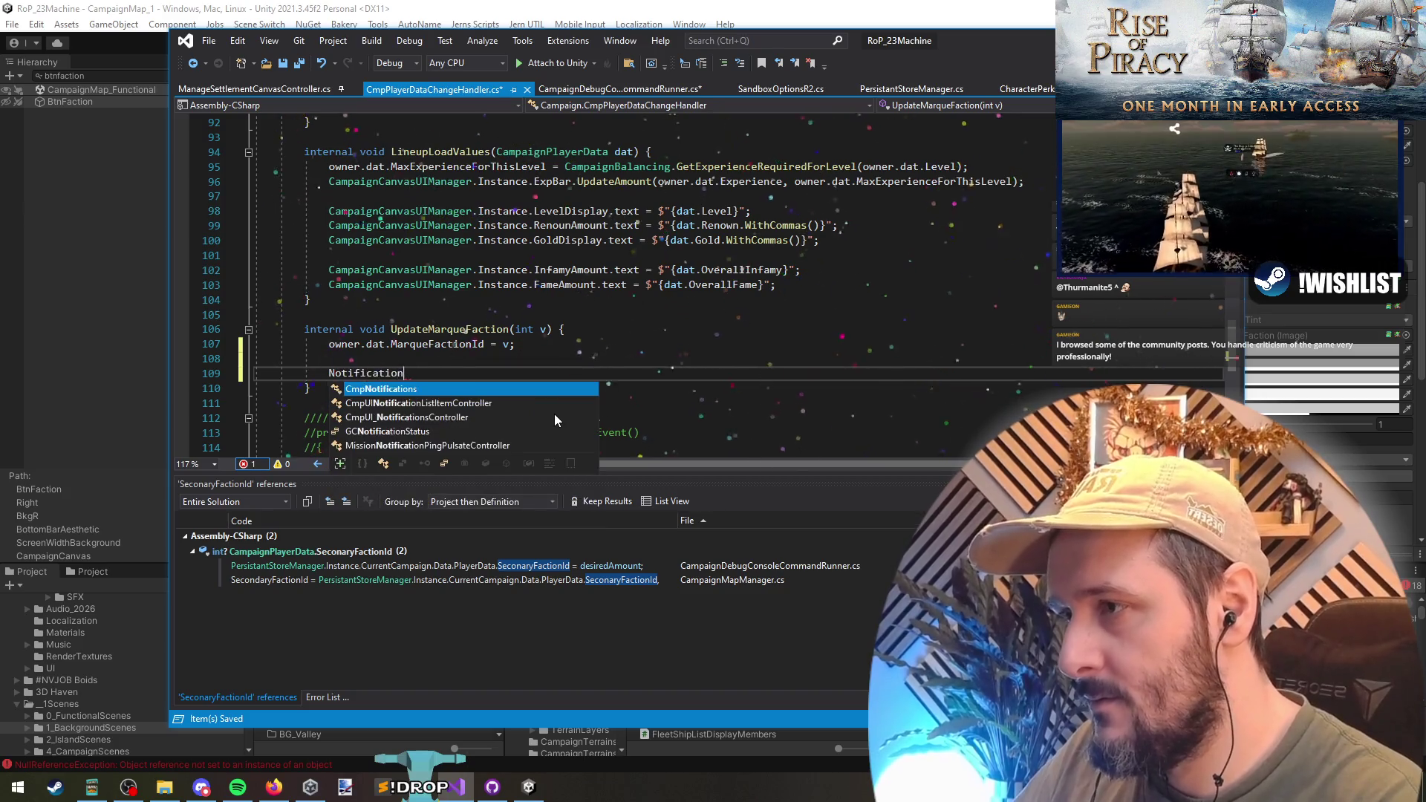
key("Tab")
type(".Add")
key("Tab")
type("($\"")
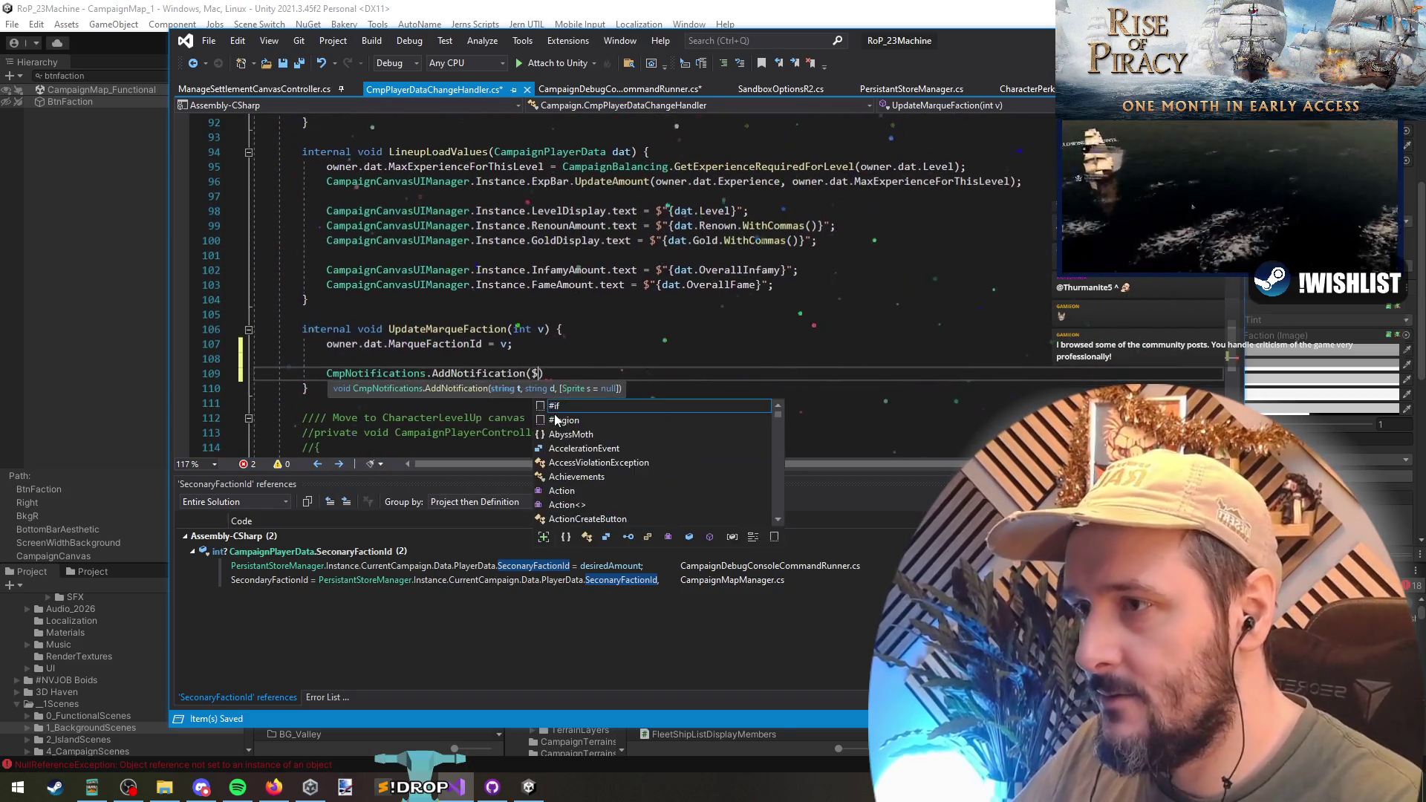
type("Marque\"")
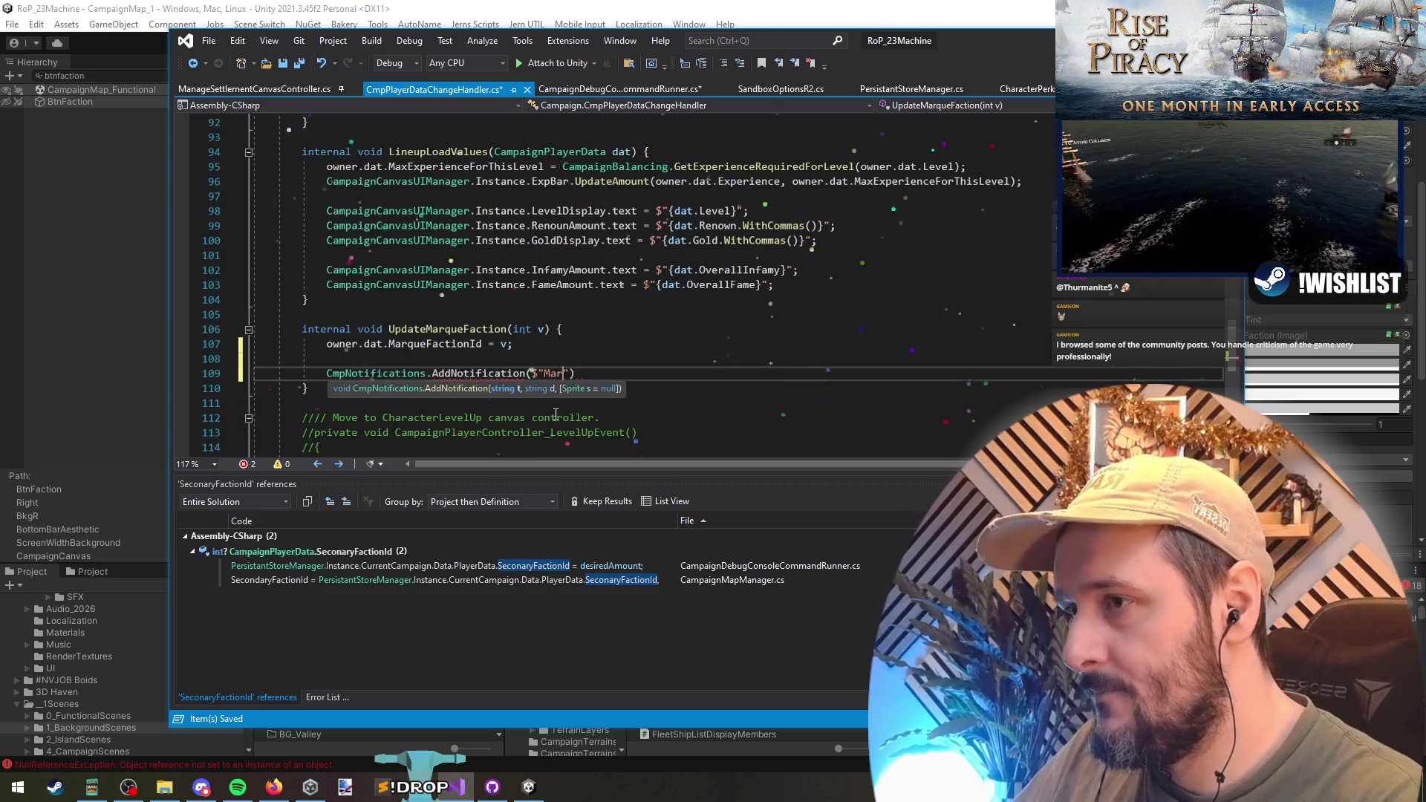
type(", {")
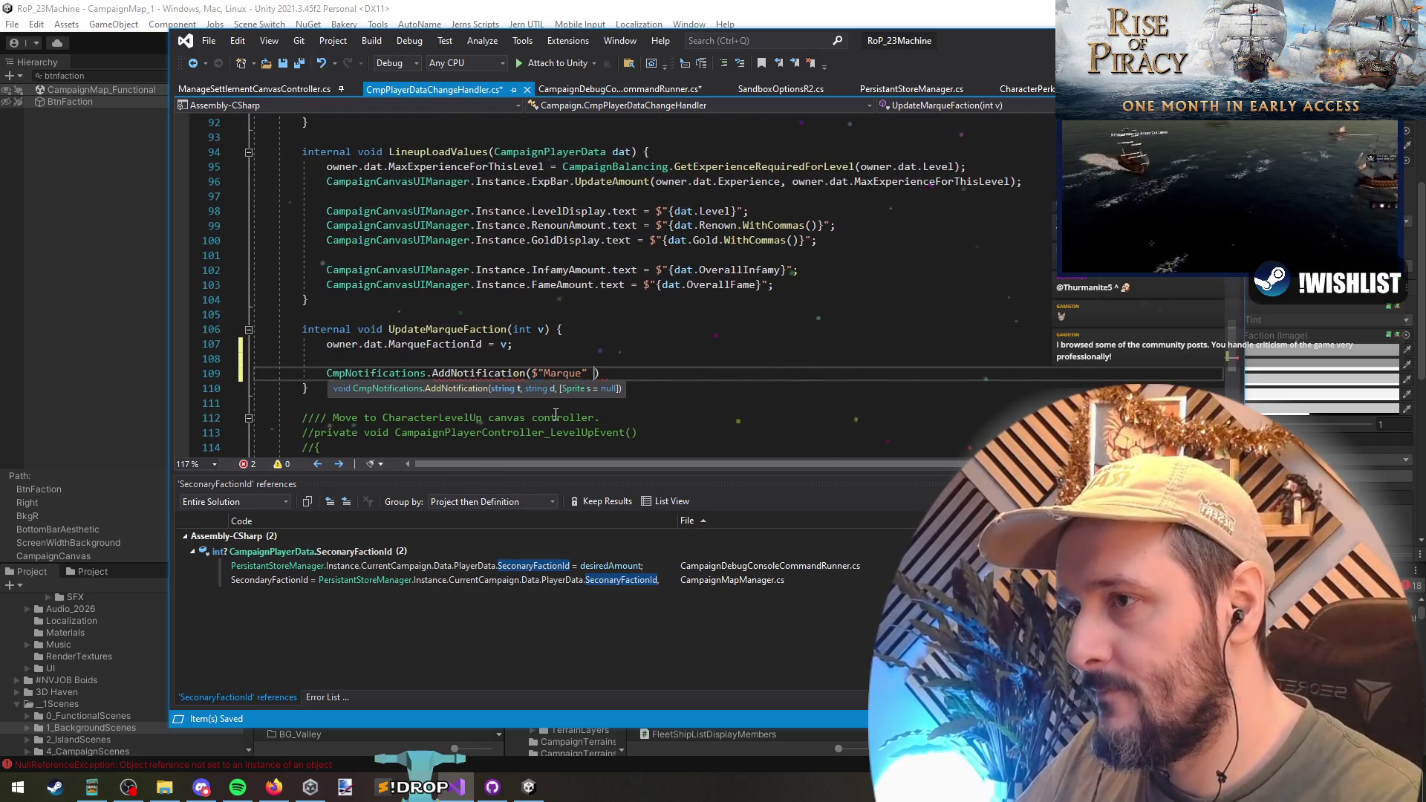
- Begin the second argument as the interpolated string "You are now sailing for {...}"
key("Up")
key("Return")
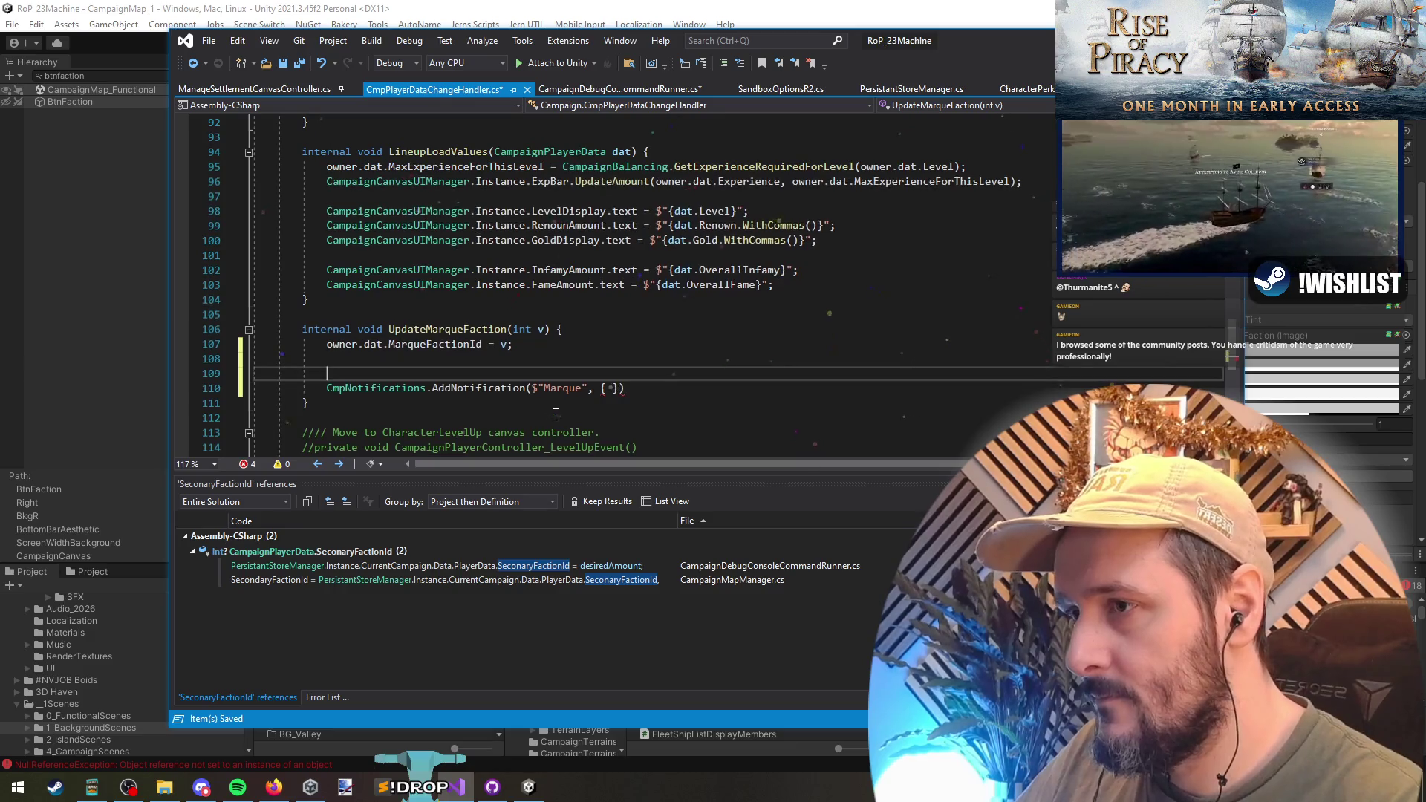
type("var")
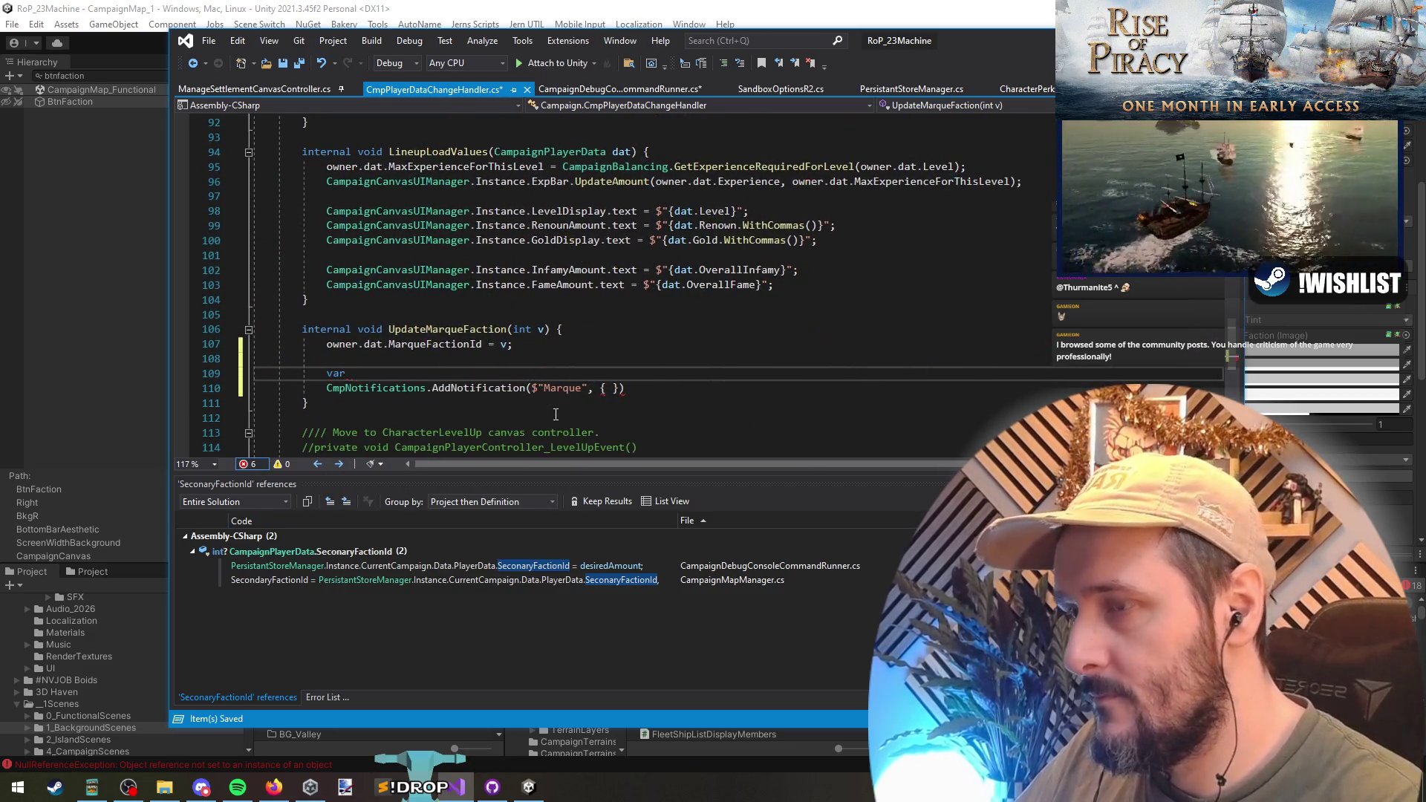
key("ctrl+z")
key("ctrl+z")
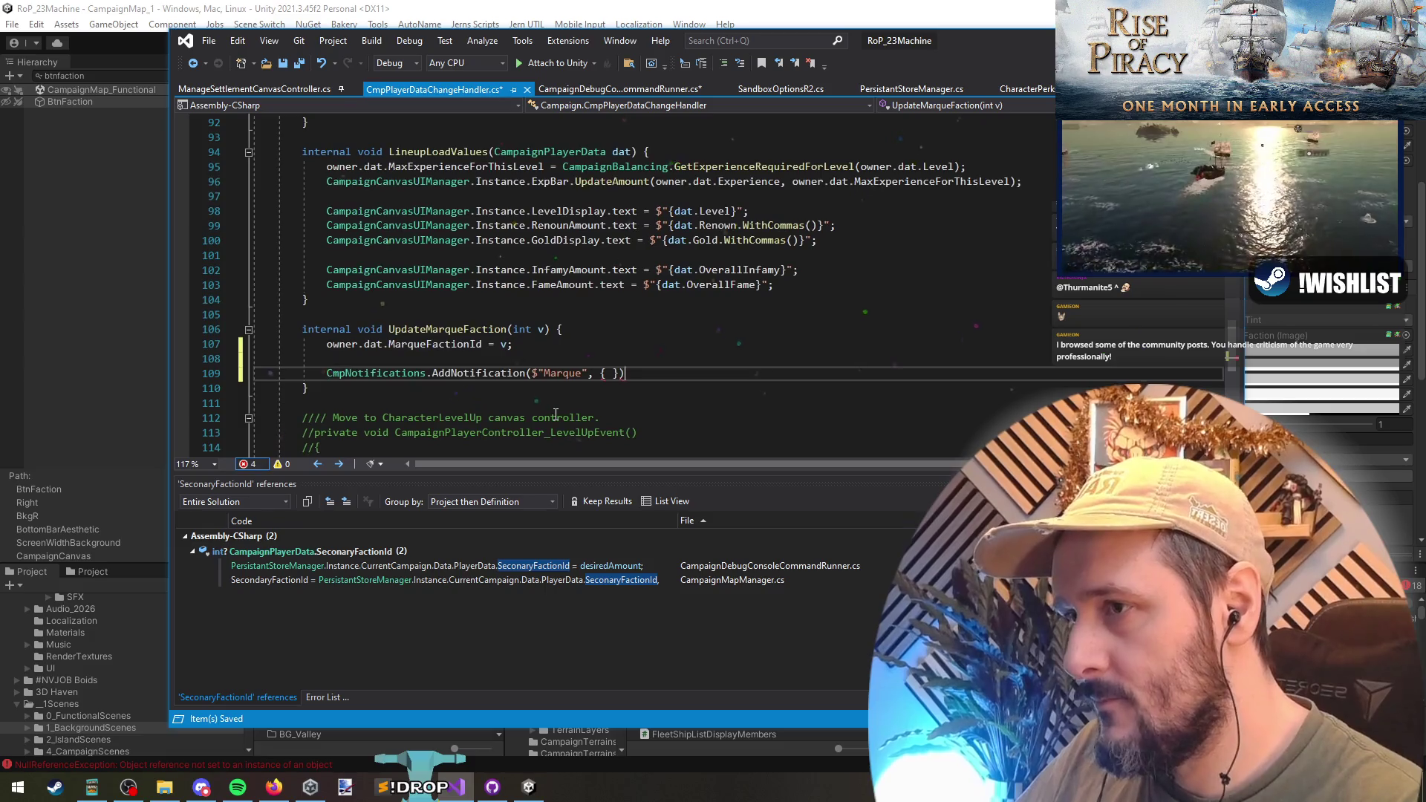
key("Down")
key("BackSpace")
key("BackSpace")
key("BackSpace")
type("$\"")
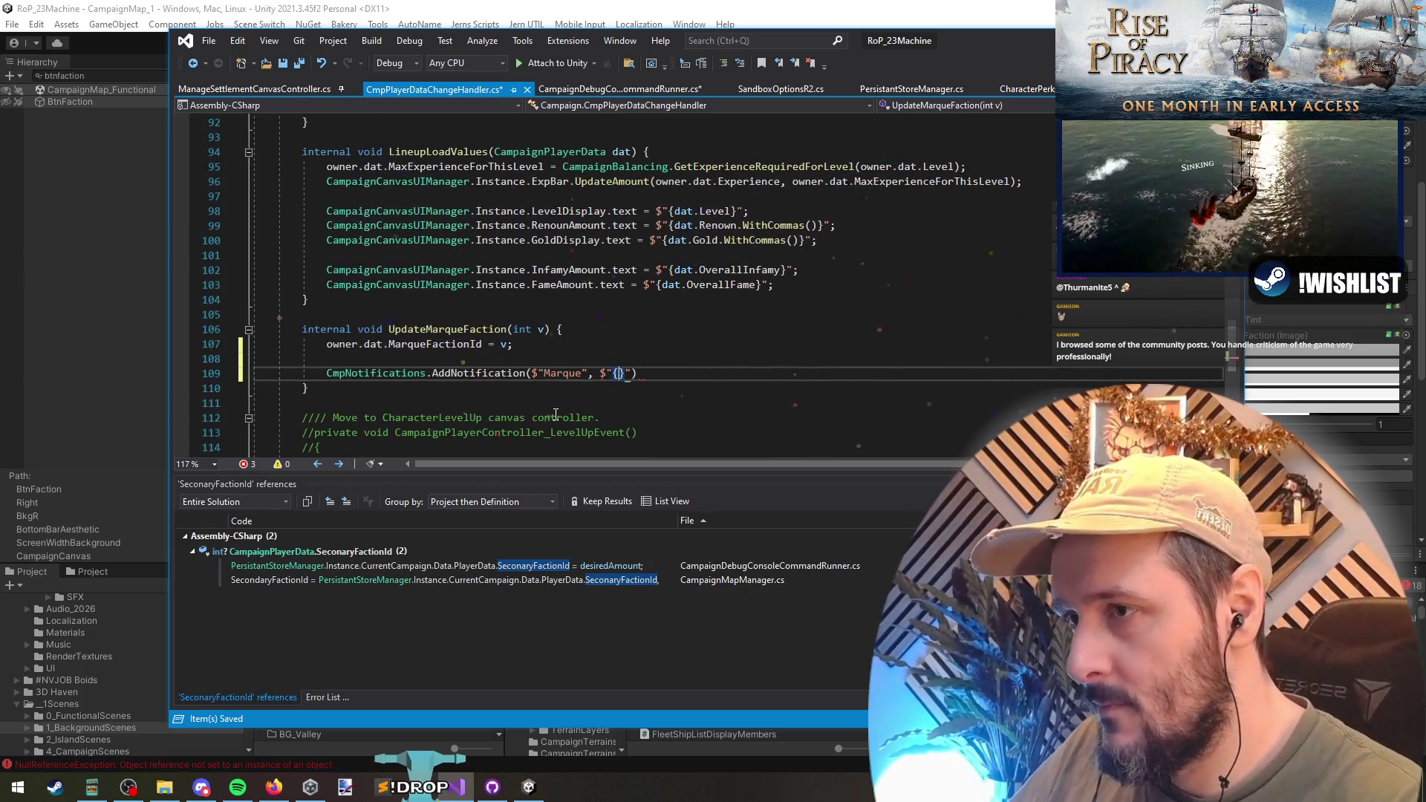
type("You are now ")
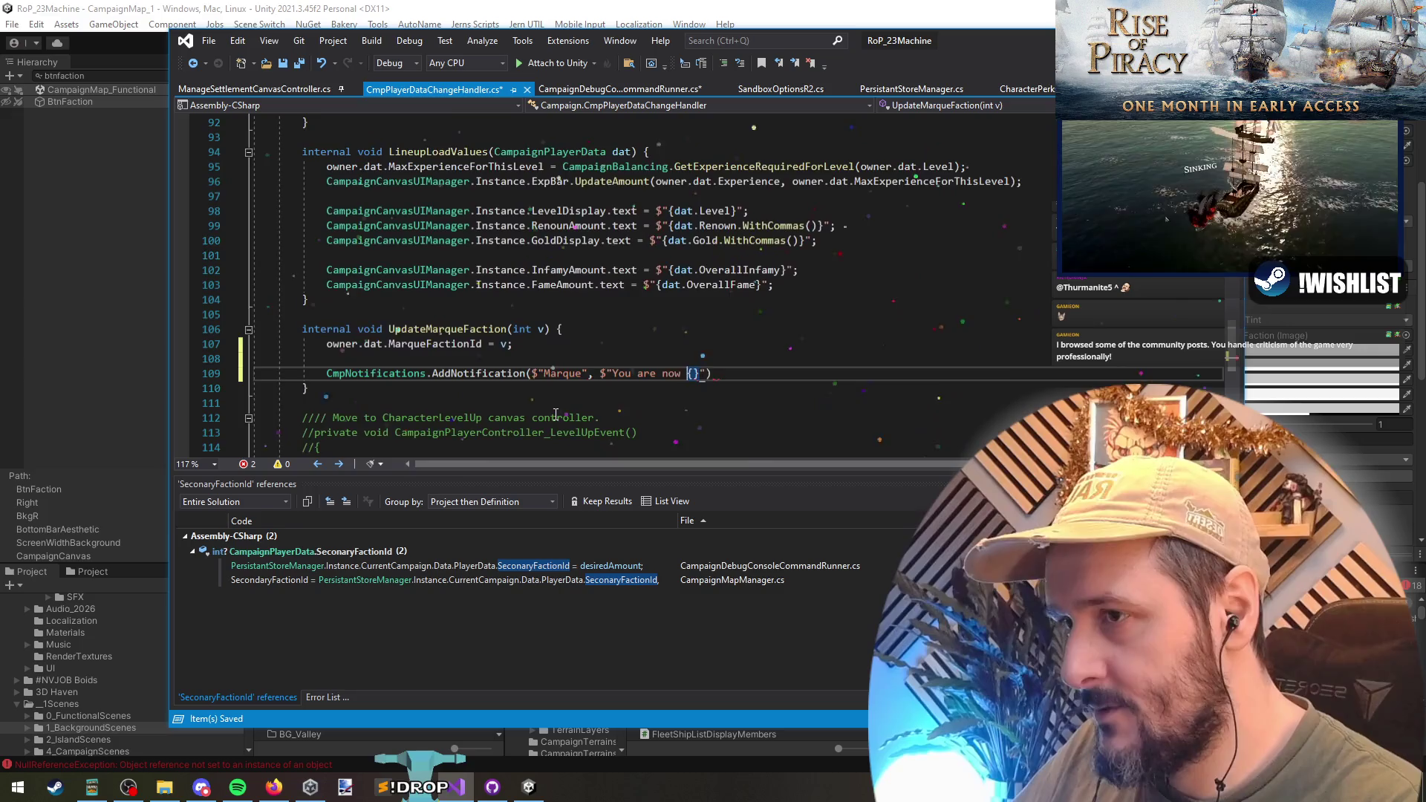
type("sailing for {")
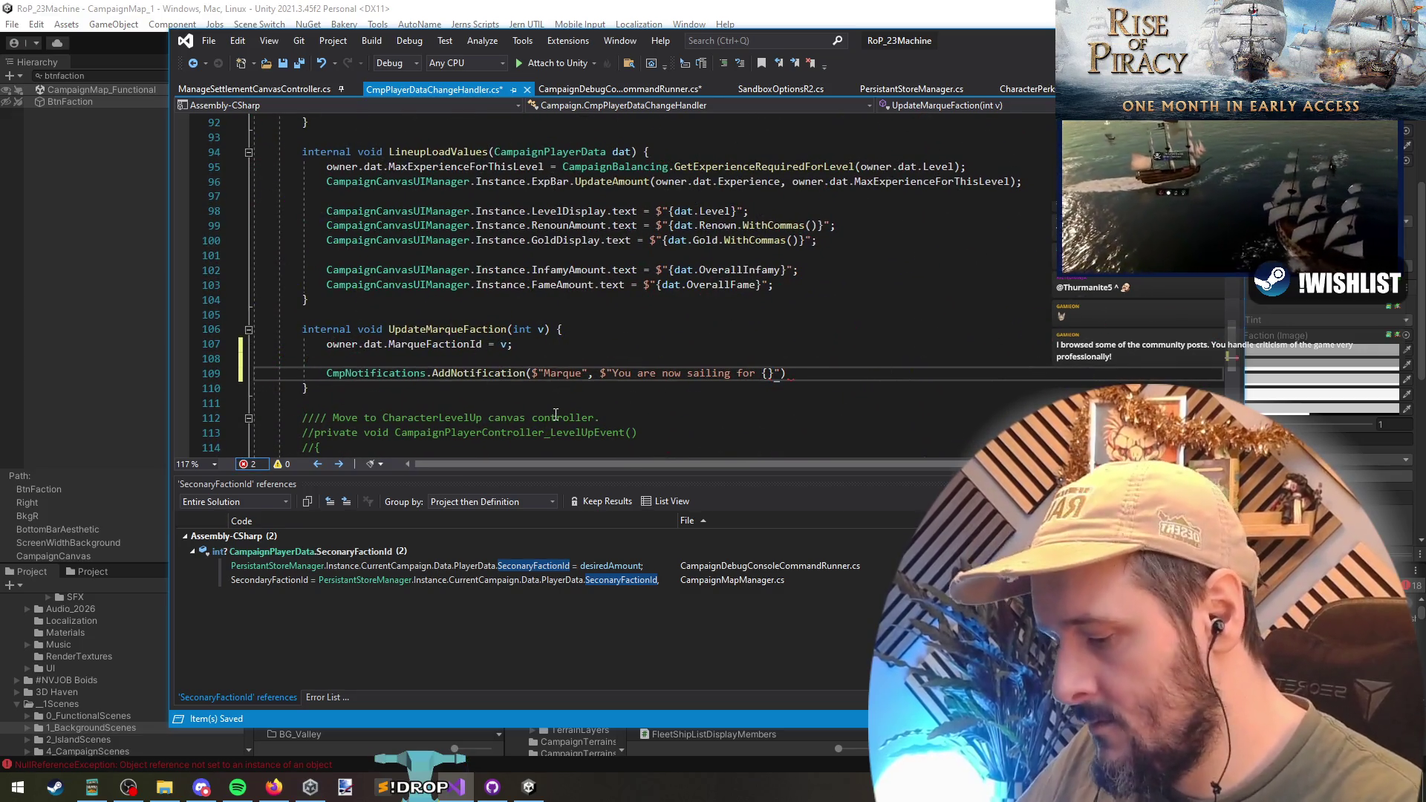
type("Faction")
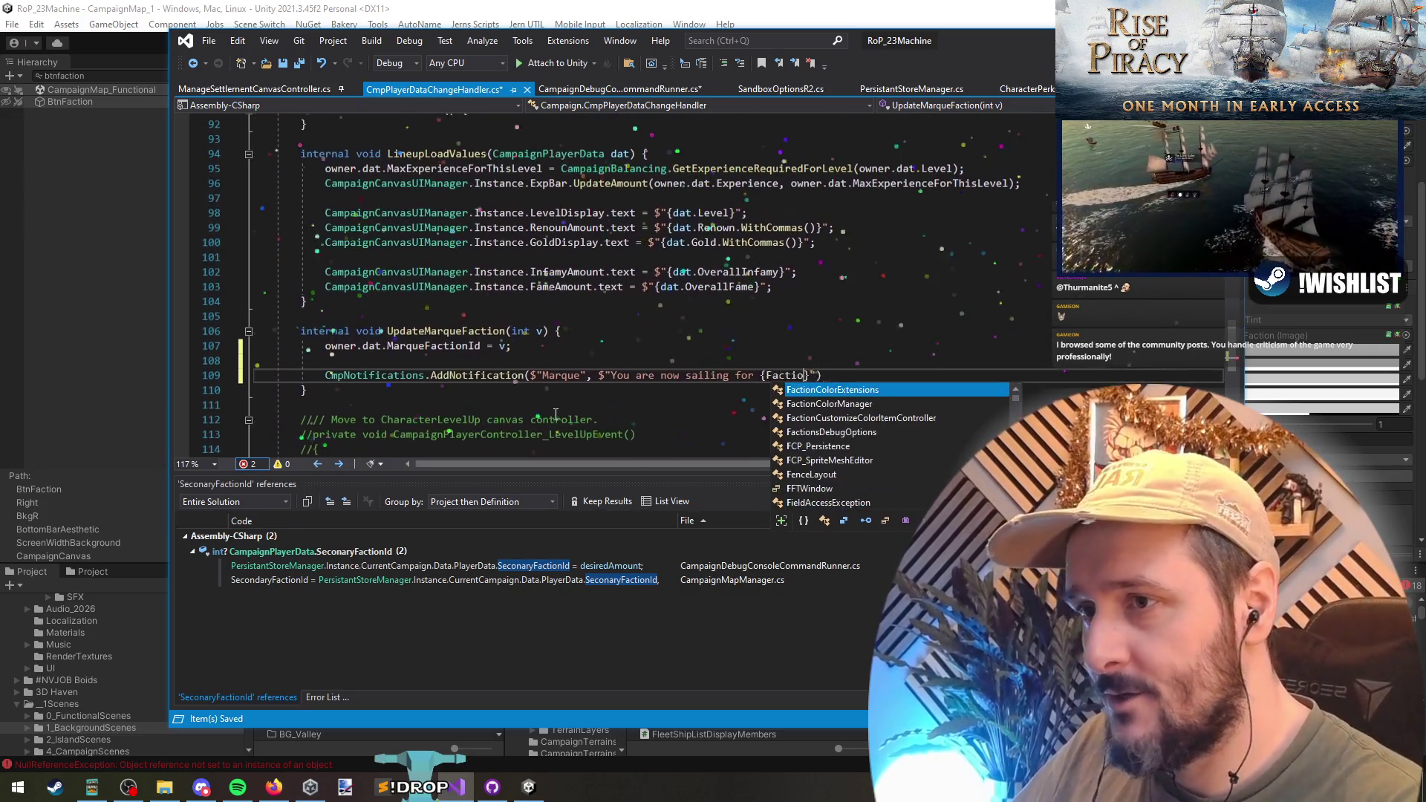
key("Tab")
- Fill the braces with FactionColorManager.Instance.GetFaction(v).FactionName and end the statement
key("ctrl+shift+Left")
type("Facti")
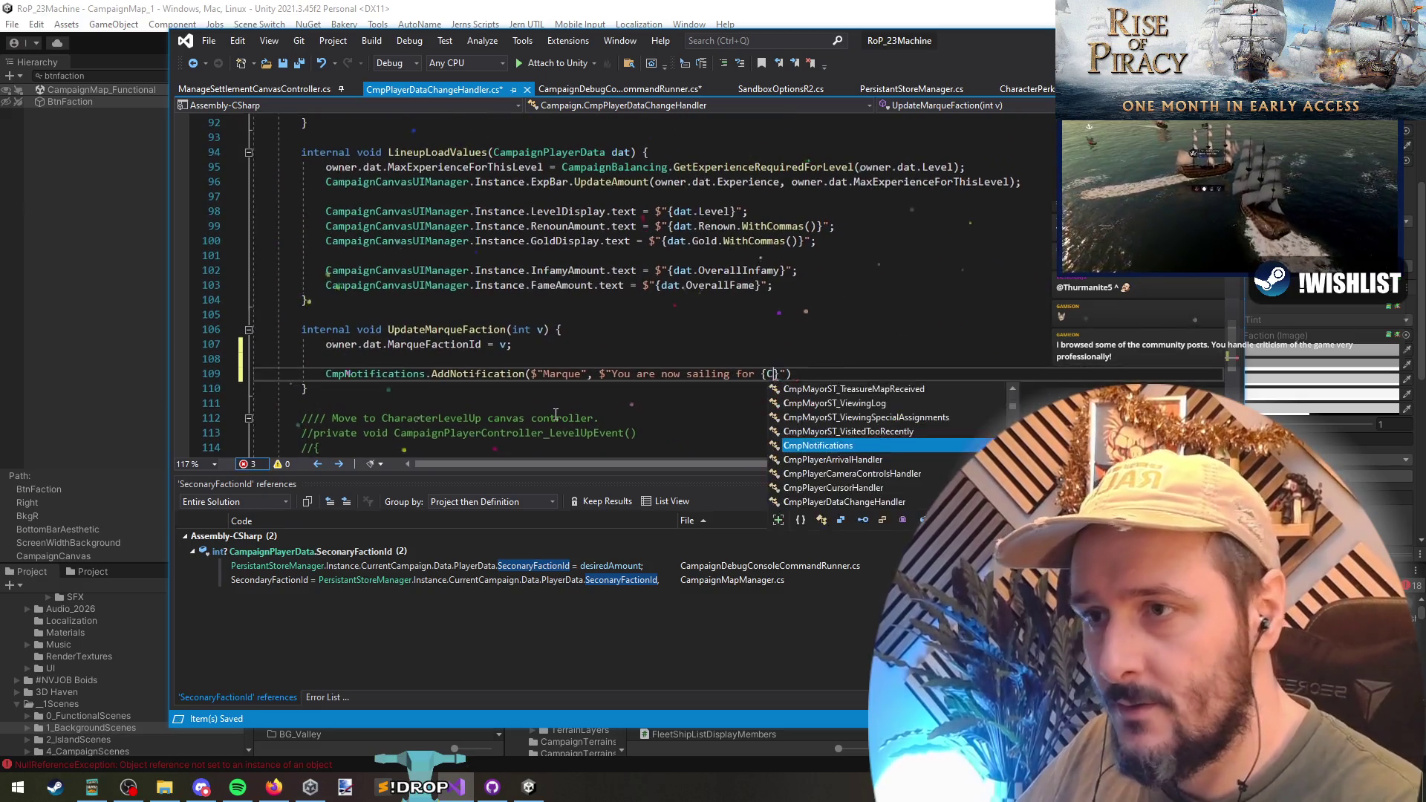
type("onColorM")
key("Tab")
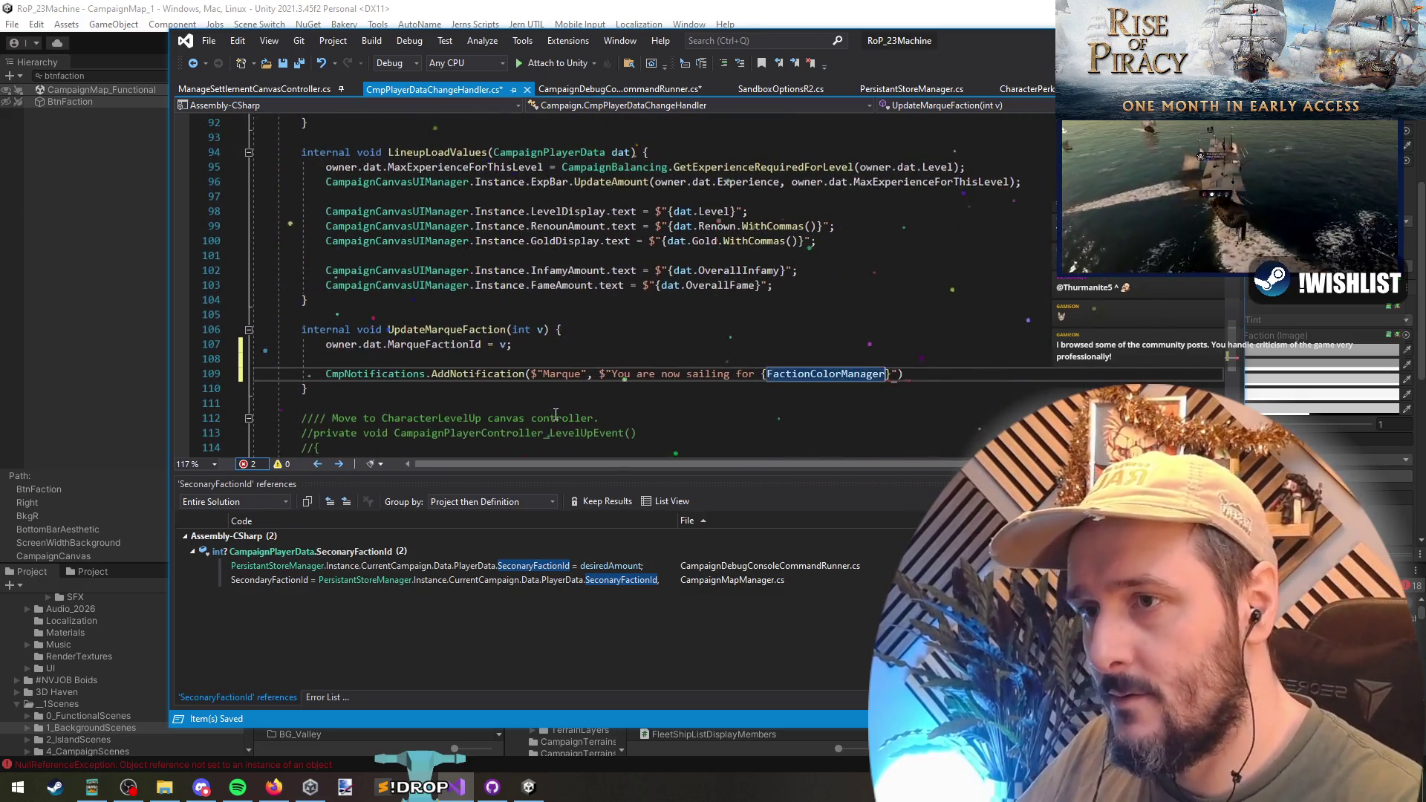
type(".instance")
key("Tab")
type(".GetFaction")
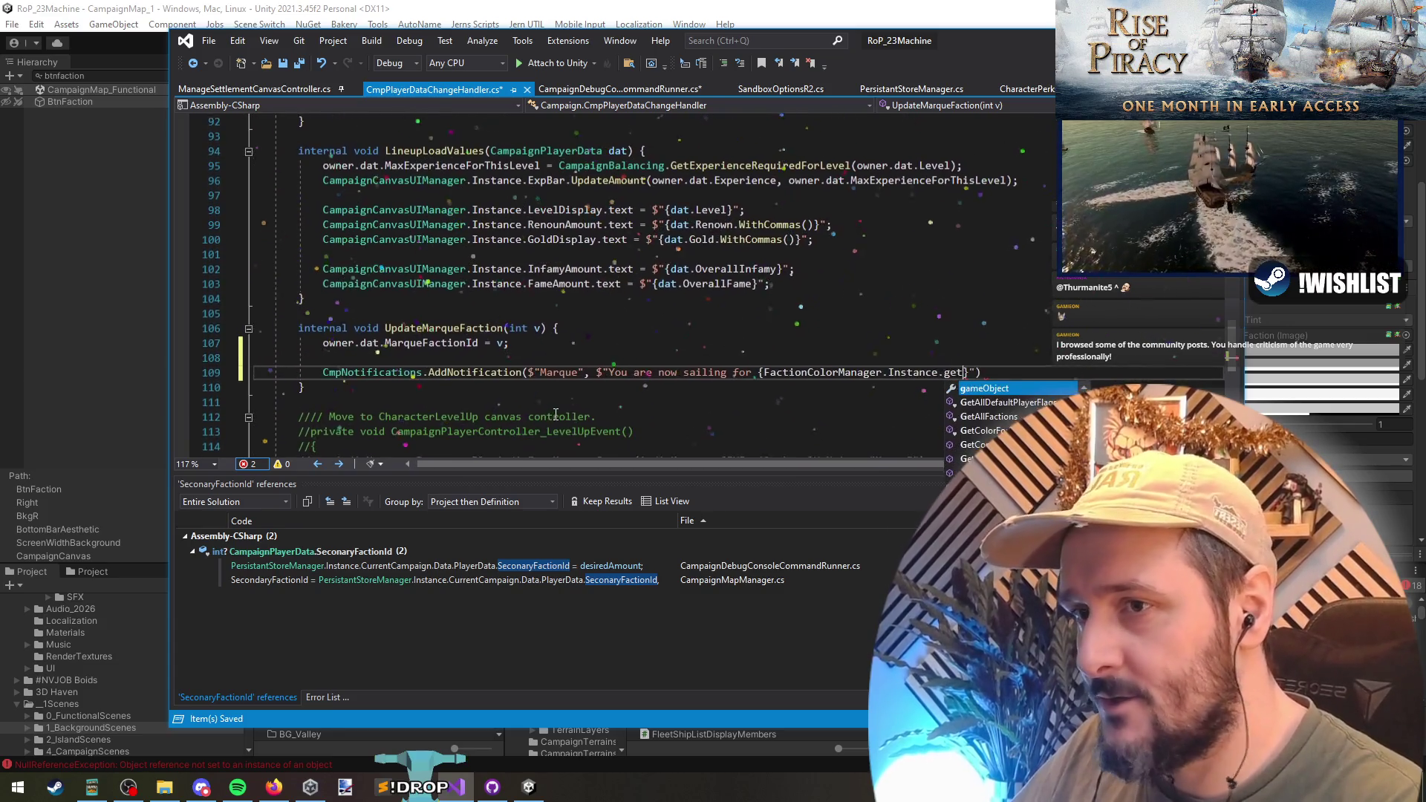
type("(v).name")
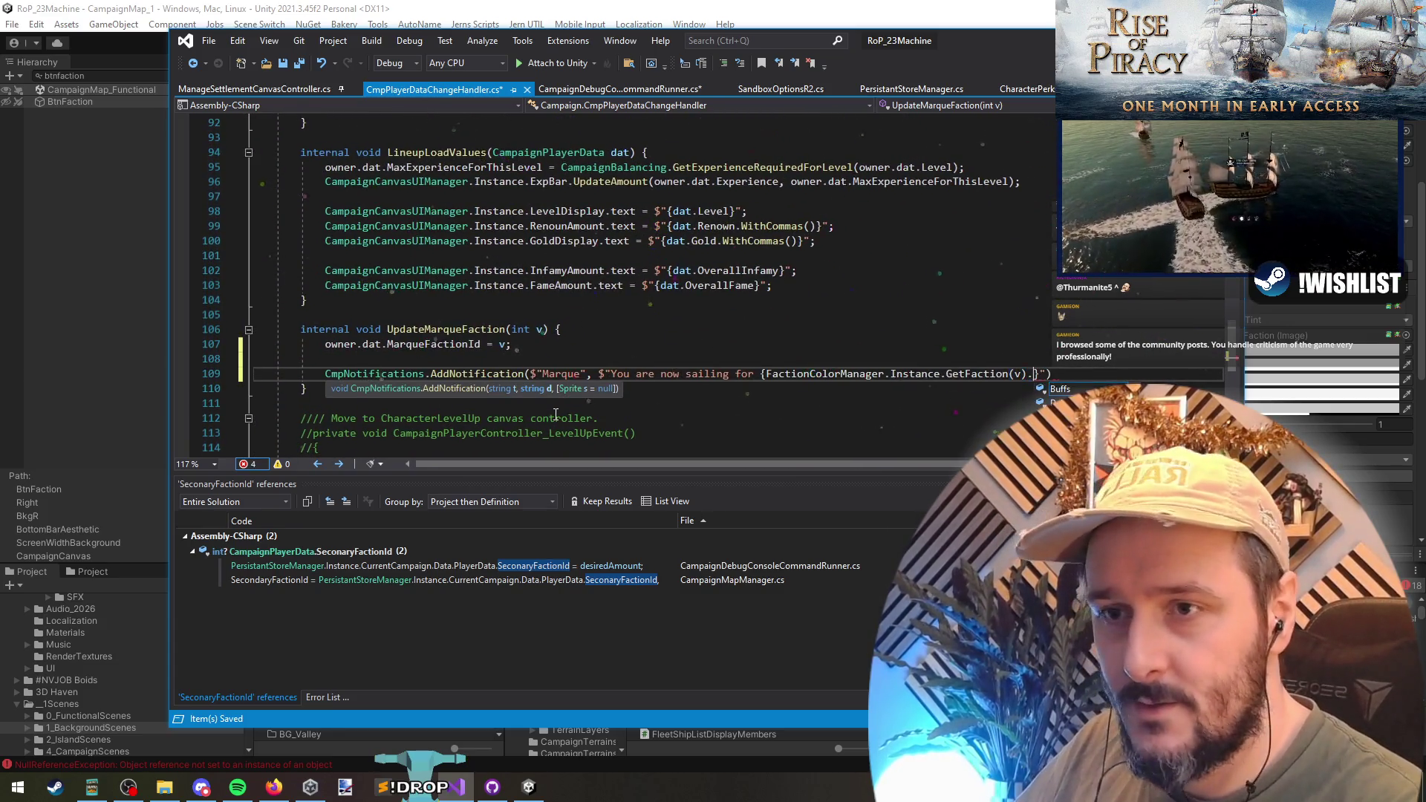
key("Down")
key("Tab")
key("Right")
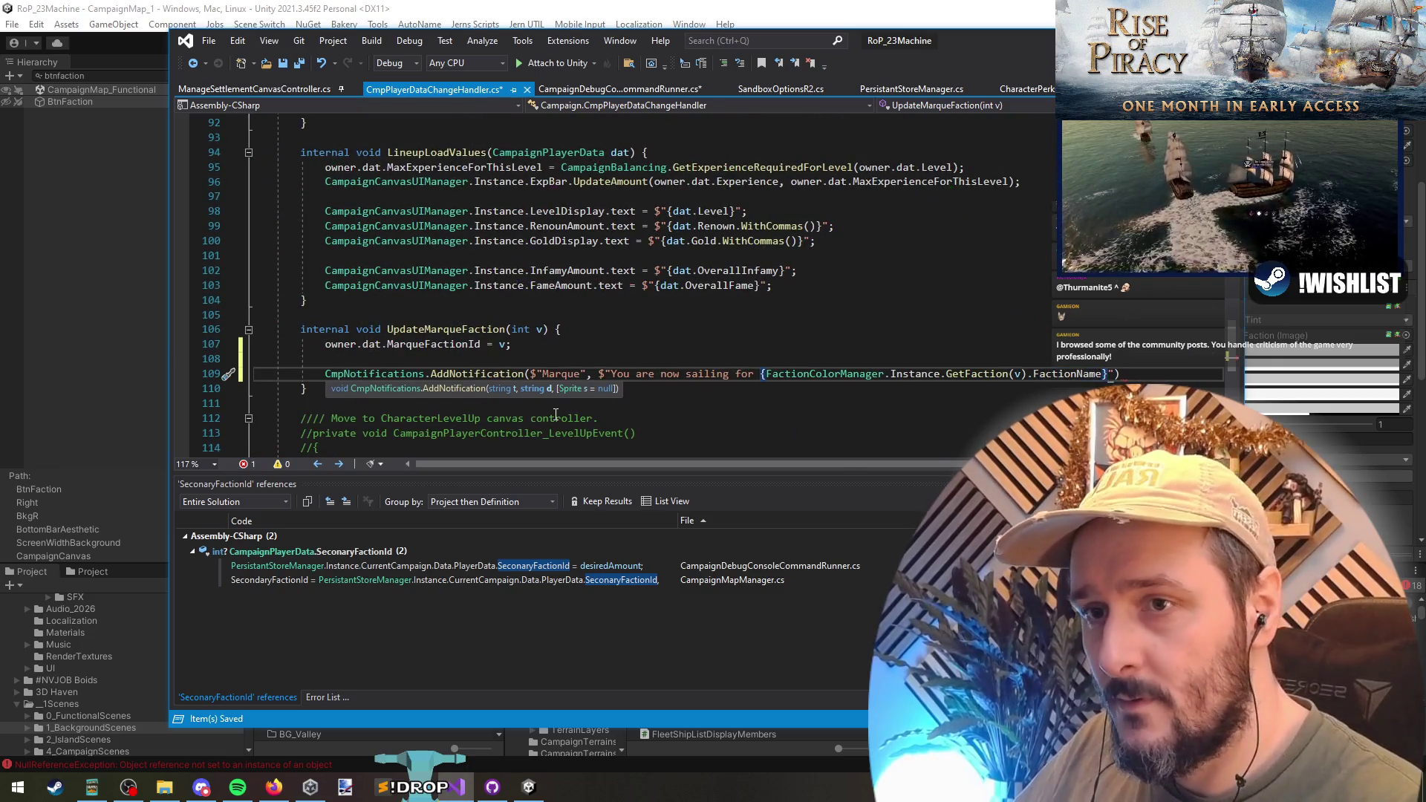
type(";")
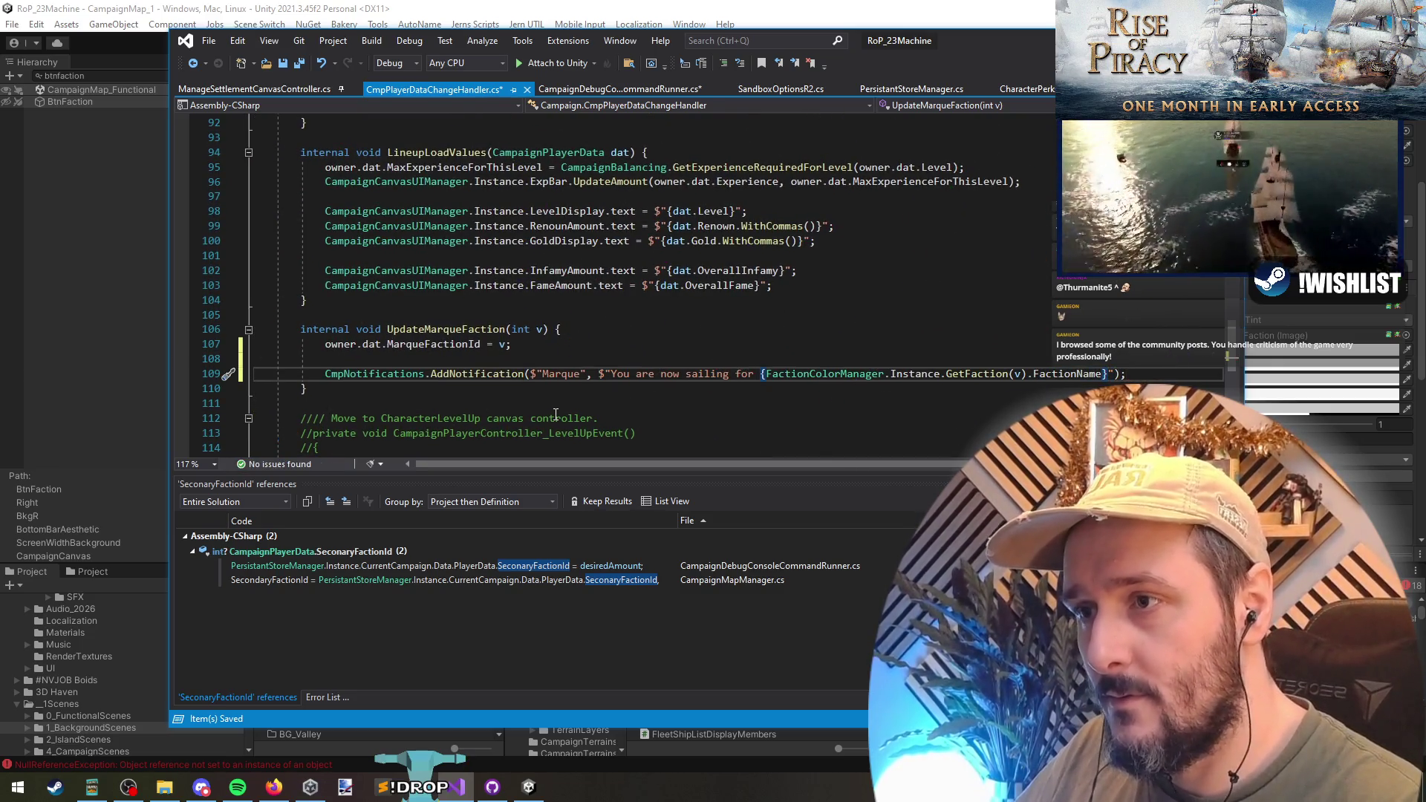
- Save the handler file and remove the empty line above the notification call
key("ctrl+s")
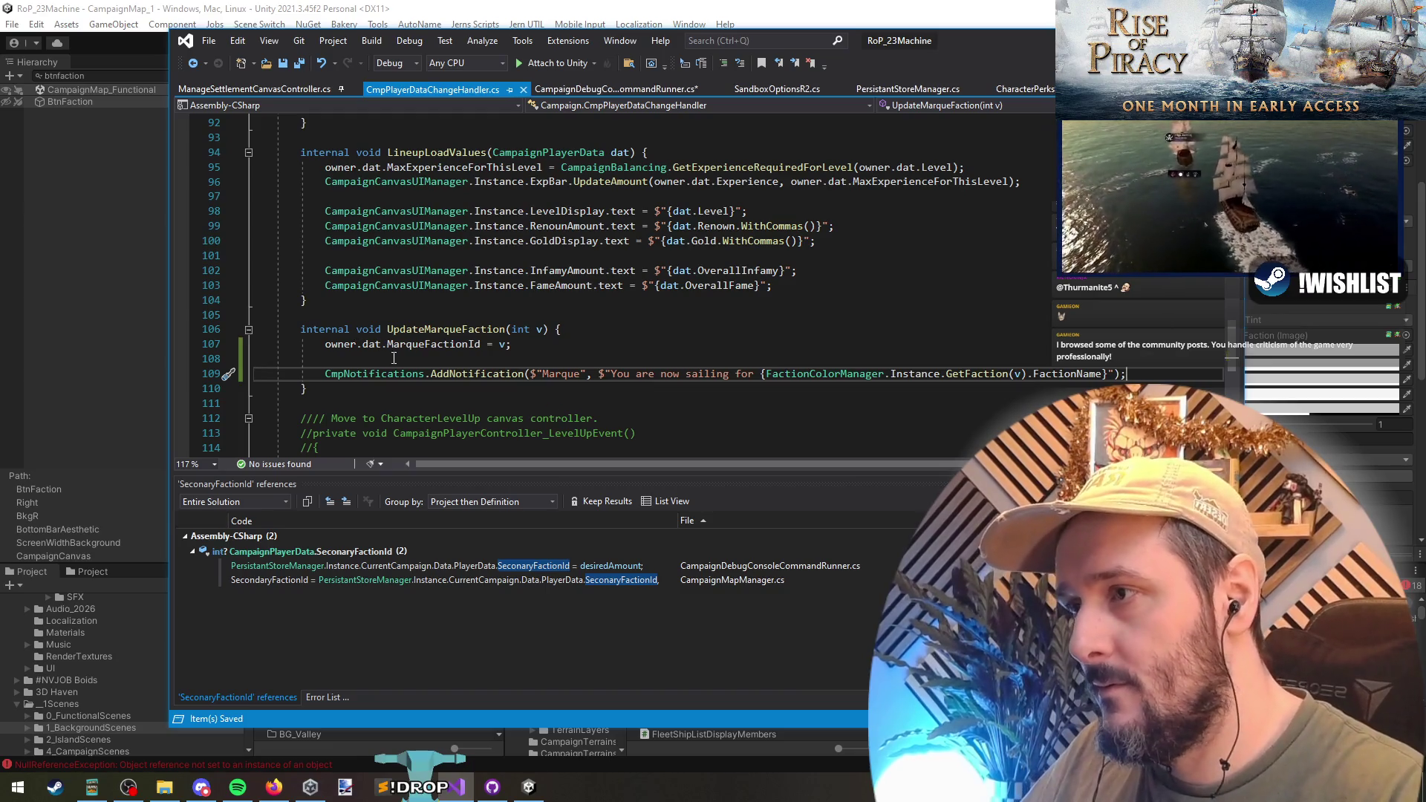
key("Home")
key("alt+Up")
key("Up")
key("Up")
key("End")
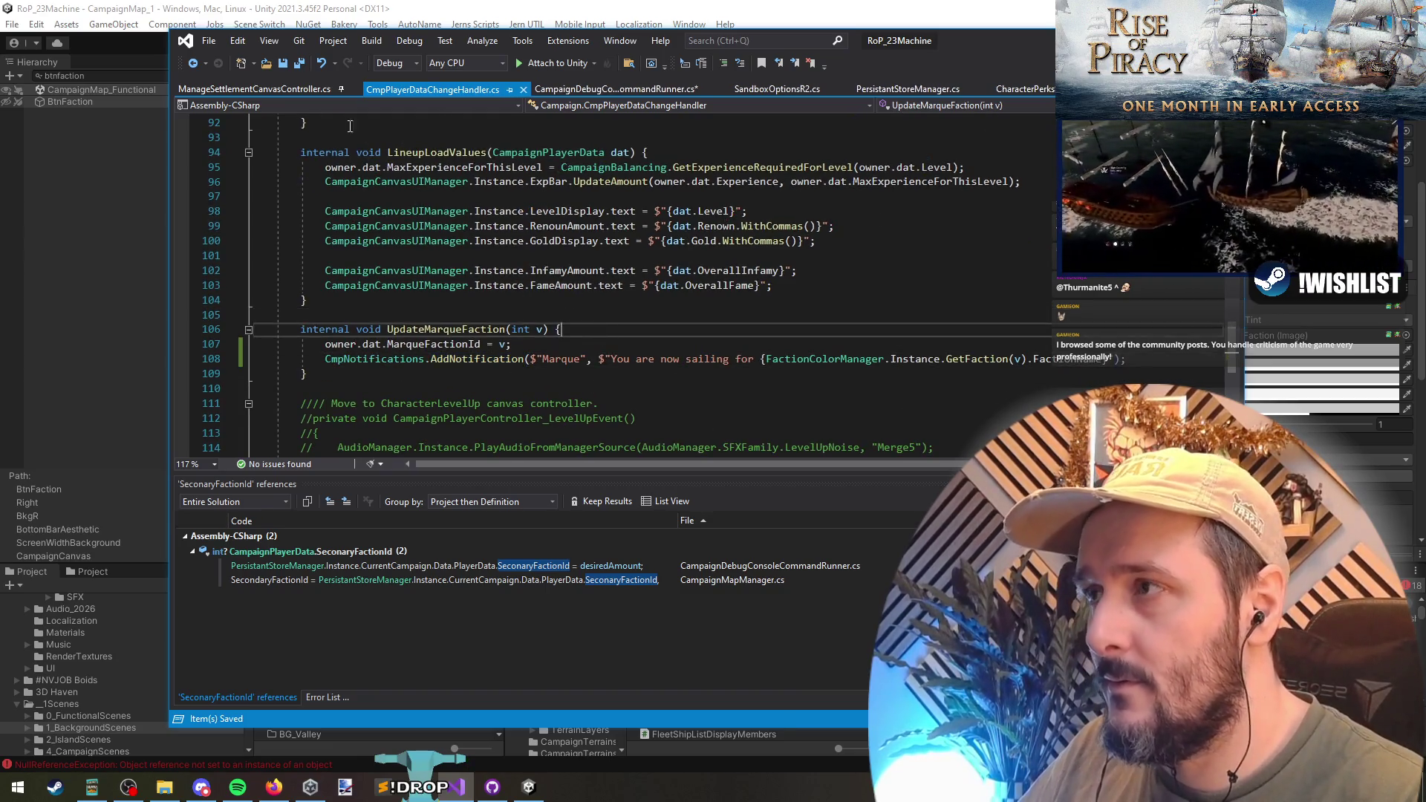
- Review the ChangeMarqueFactionId debug command and look through the other open files
left_click(300, 68)
key("ctrl+Tab")
left_click(530, 332)
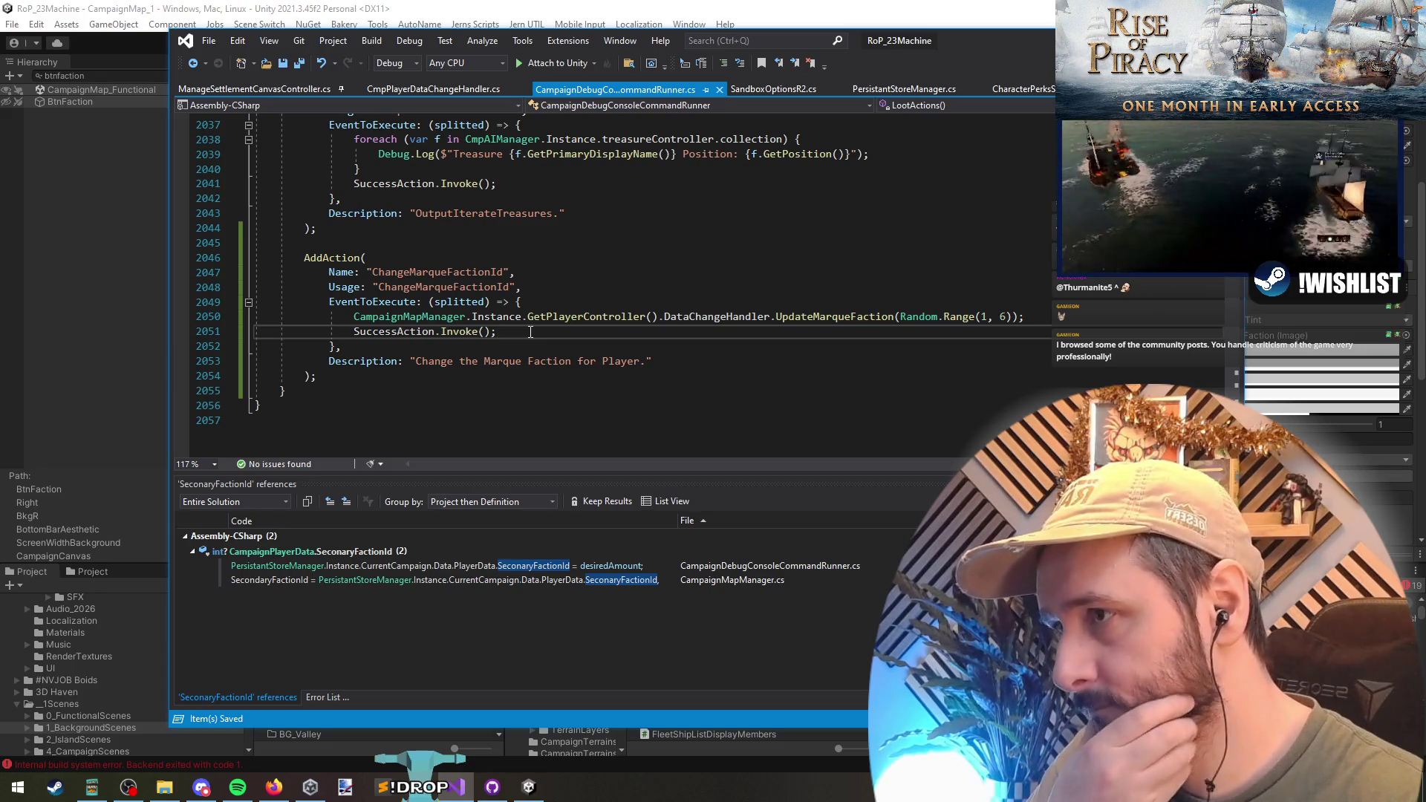
key("ctrl+Tab")
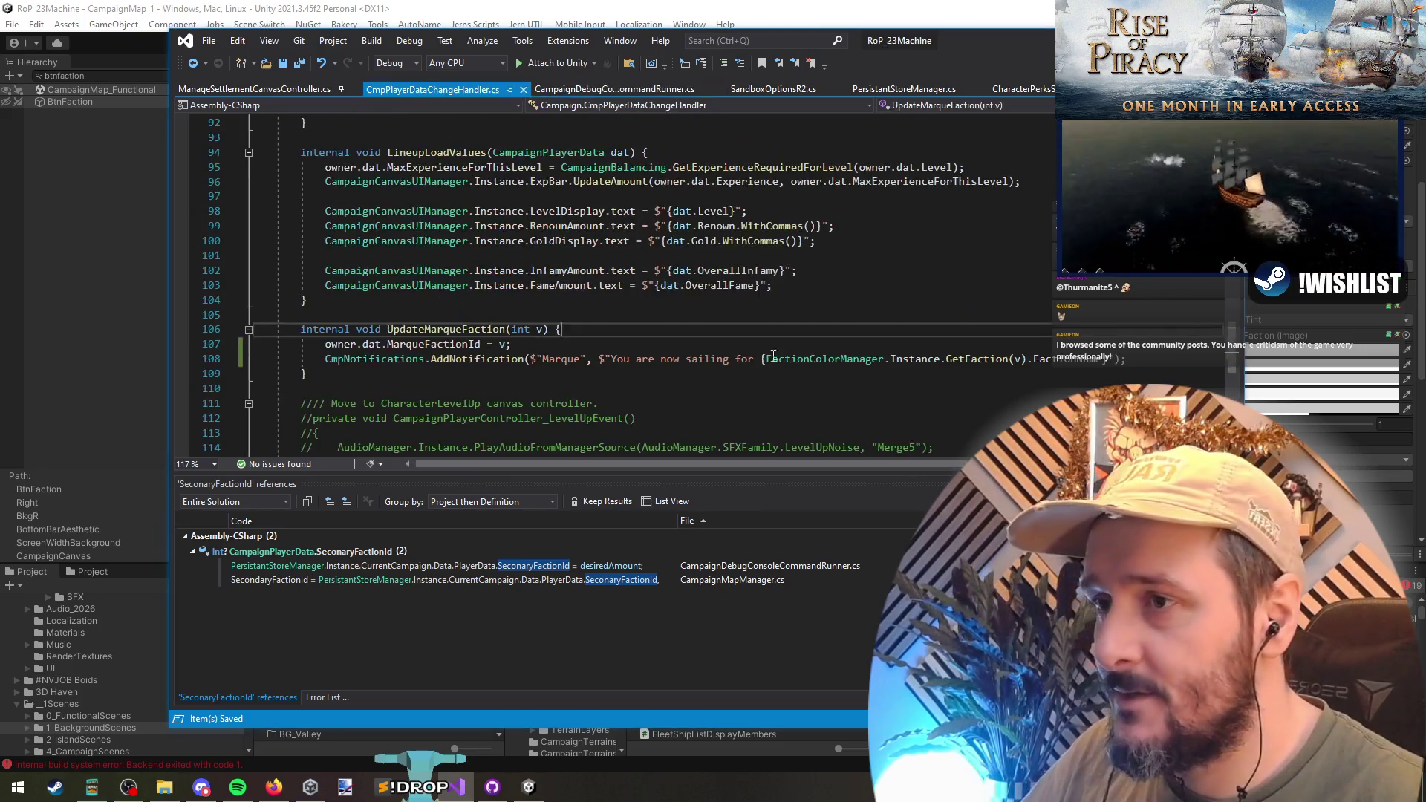
key("ctrl+Tab")
key("ctrl+Tab")
key("ctrl+Tab")
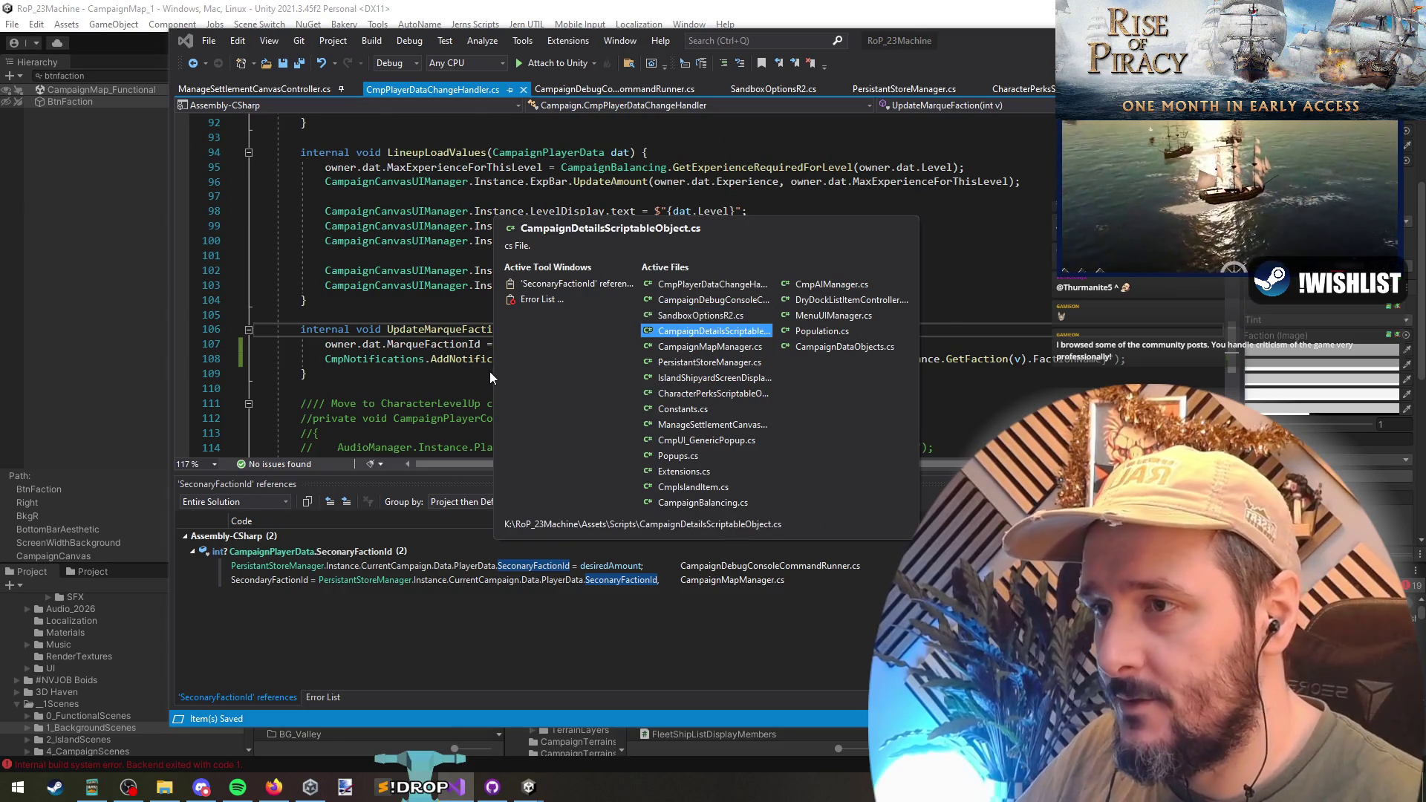
key("ctrl+shift+Tab")
key("Escape")
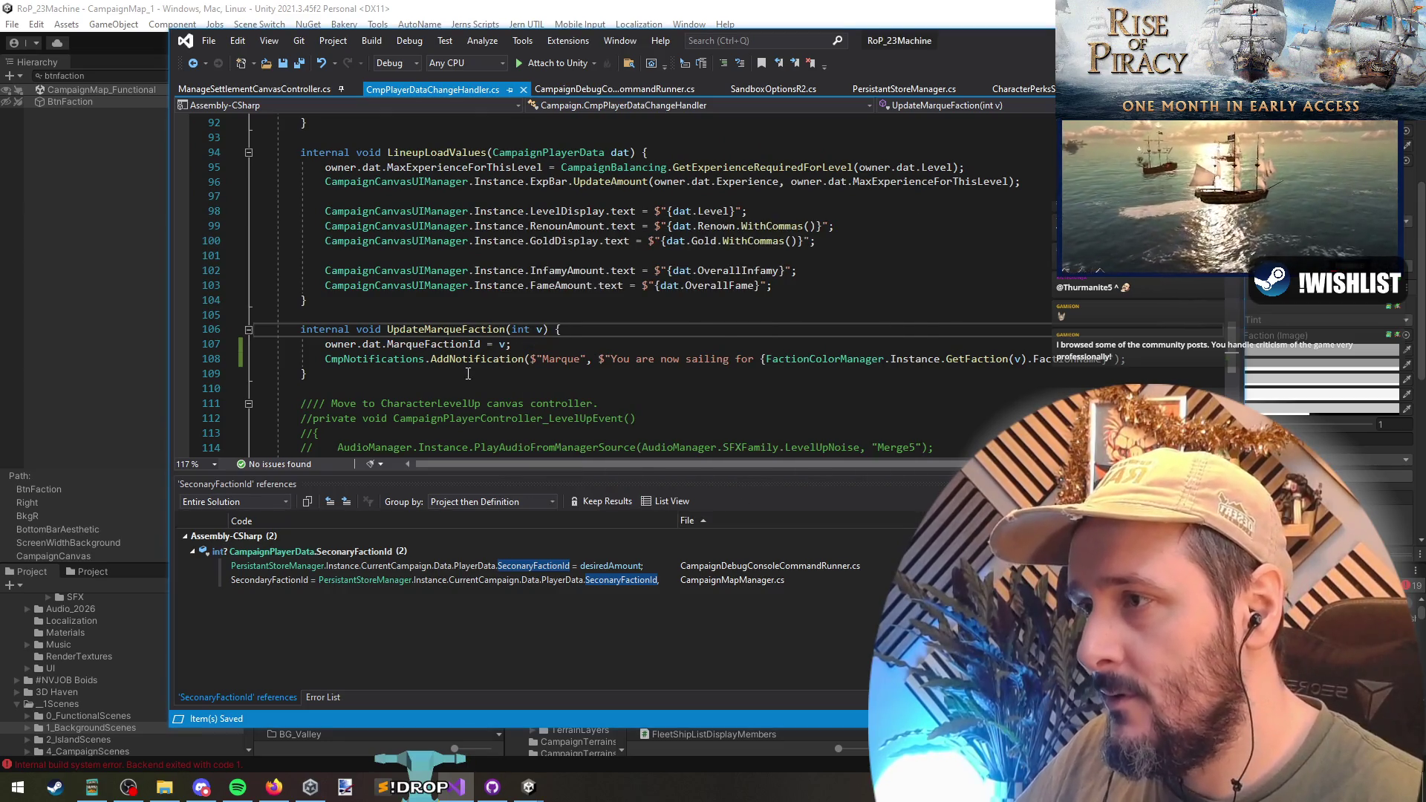
key("ctrl+Tab")
key("ctrl+Tab")
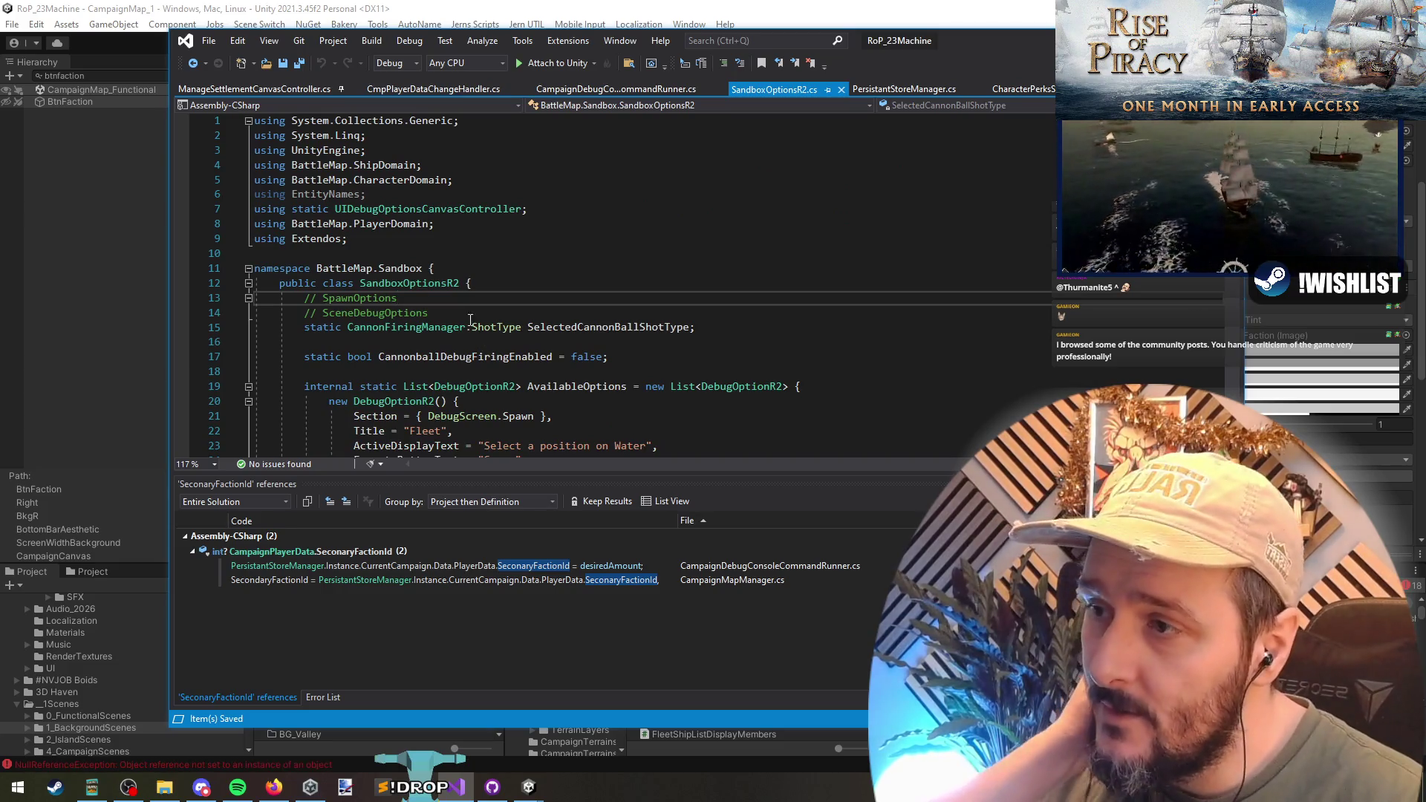
key("ctrl+Tab")
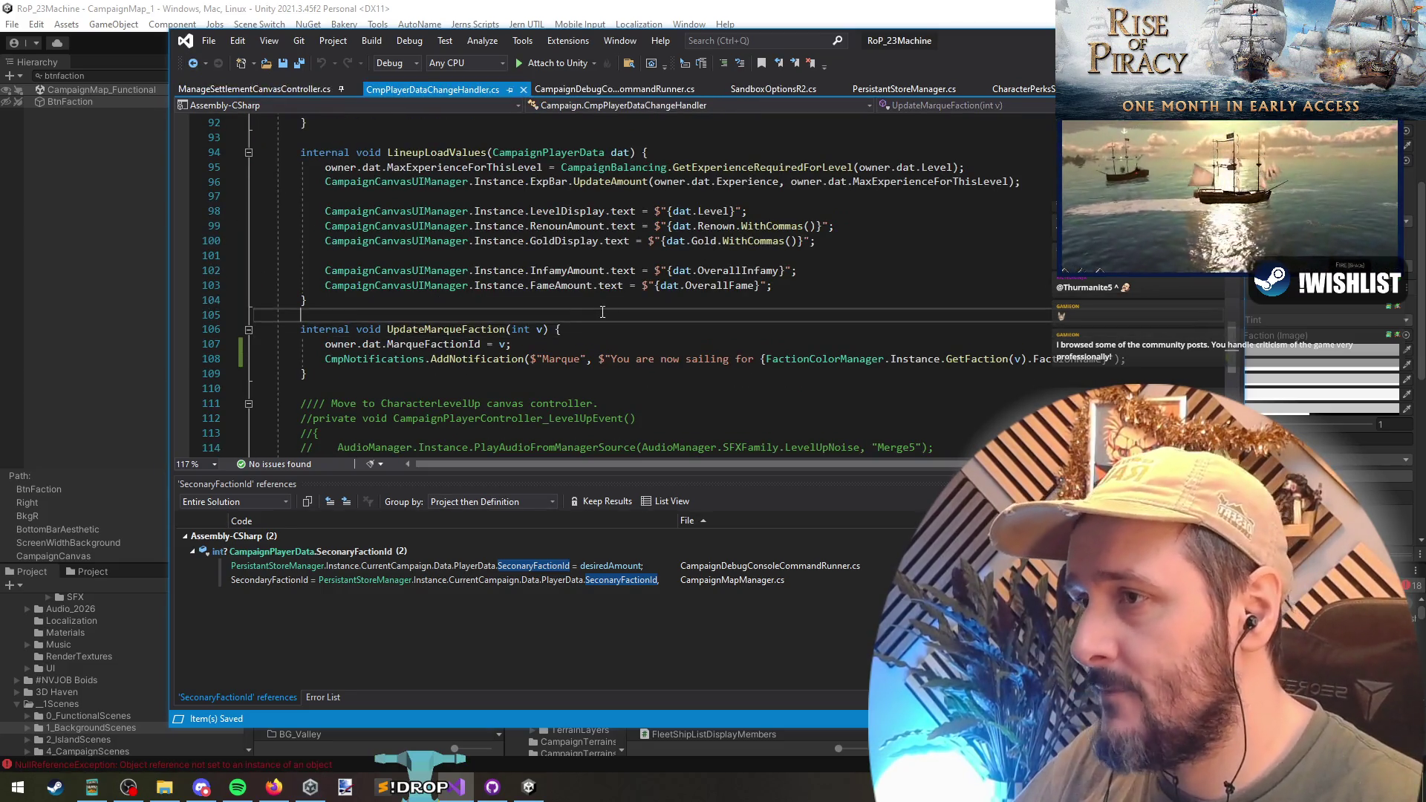
- Locate the SecondaryFactionId definition in RoPPlayerSettings via Go to All and list its references
key("ctrl+t")
type("secondary")
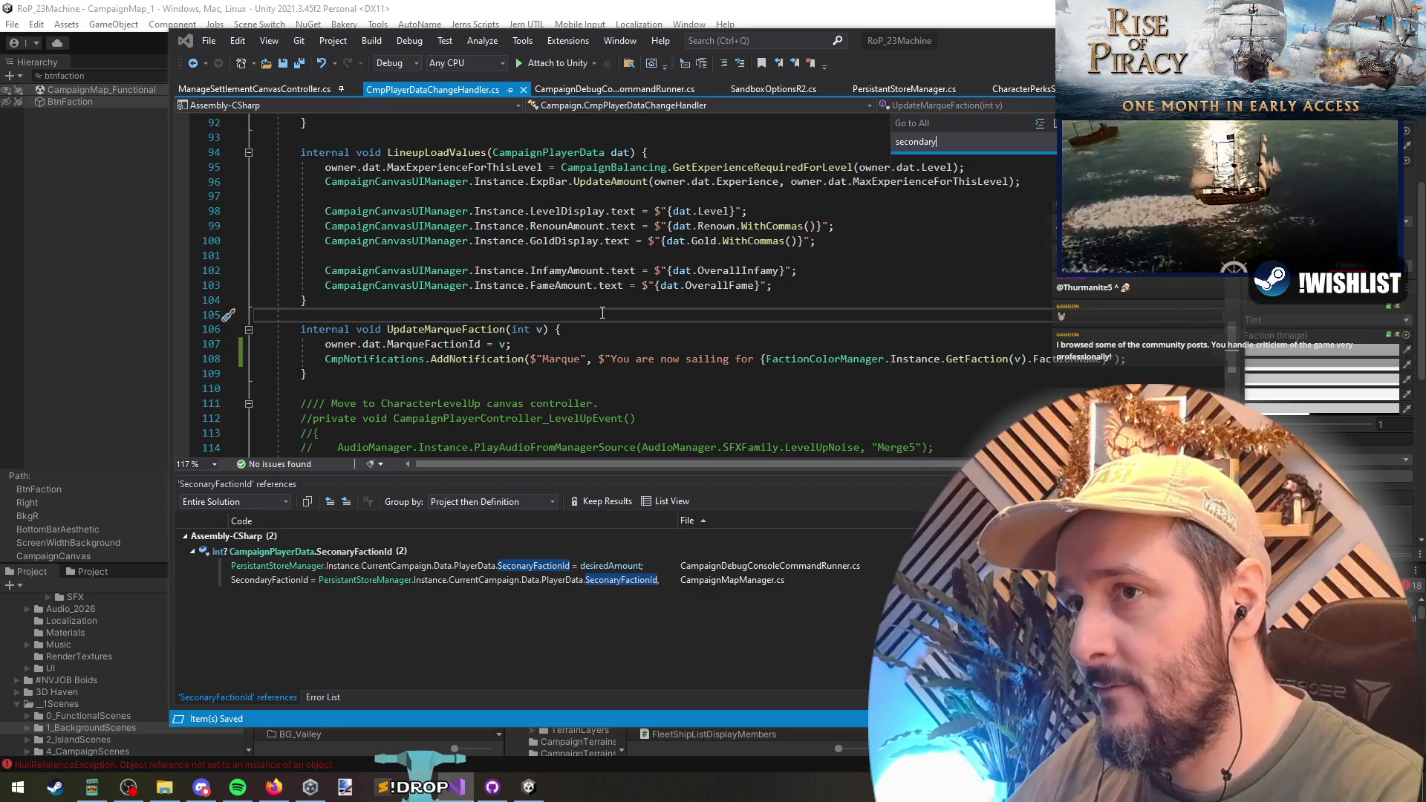
type("fact")
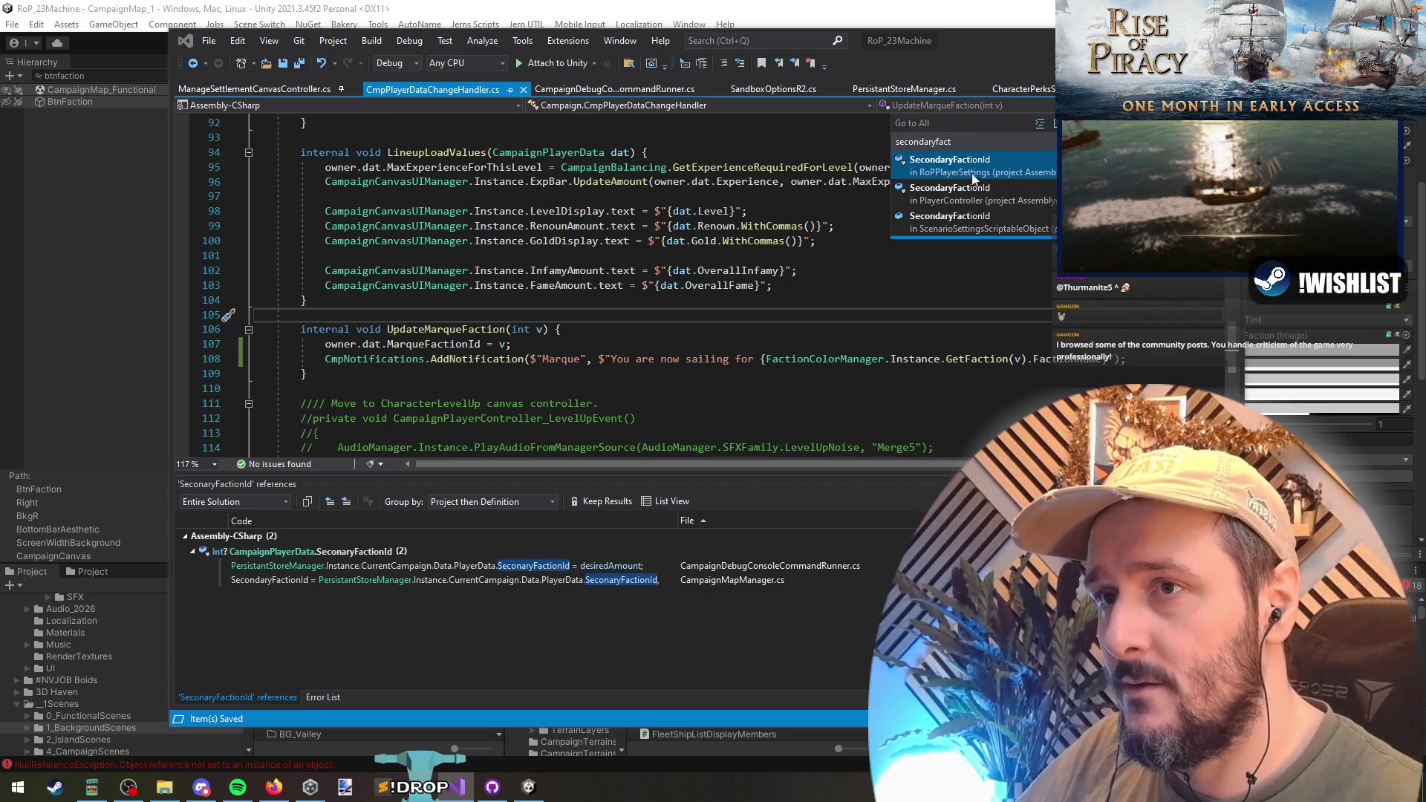
left_click(973, 177)
right_click(449, 300)
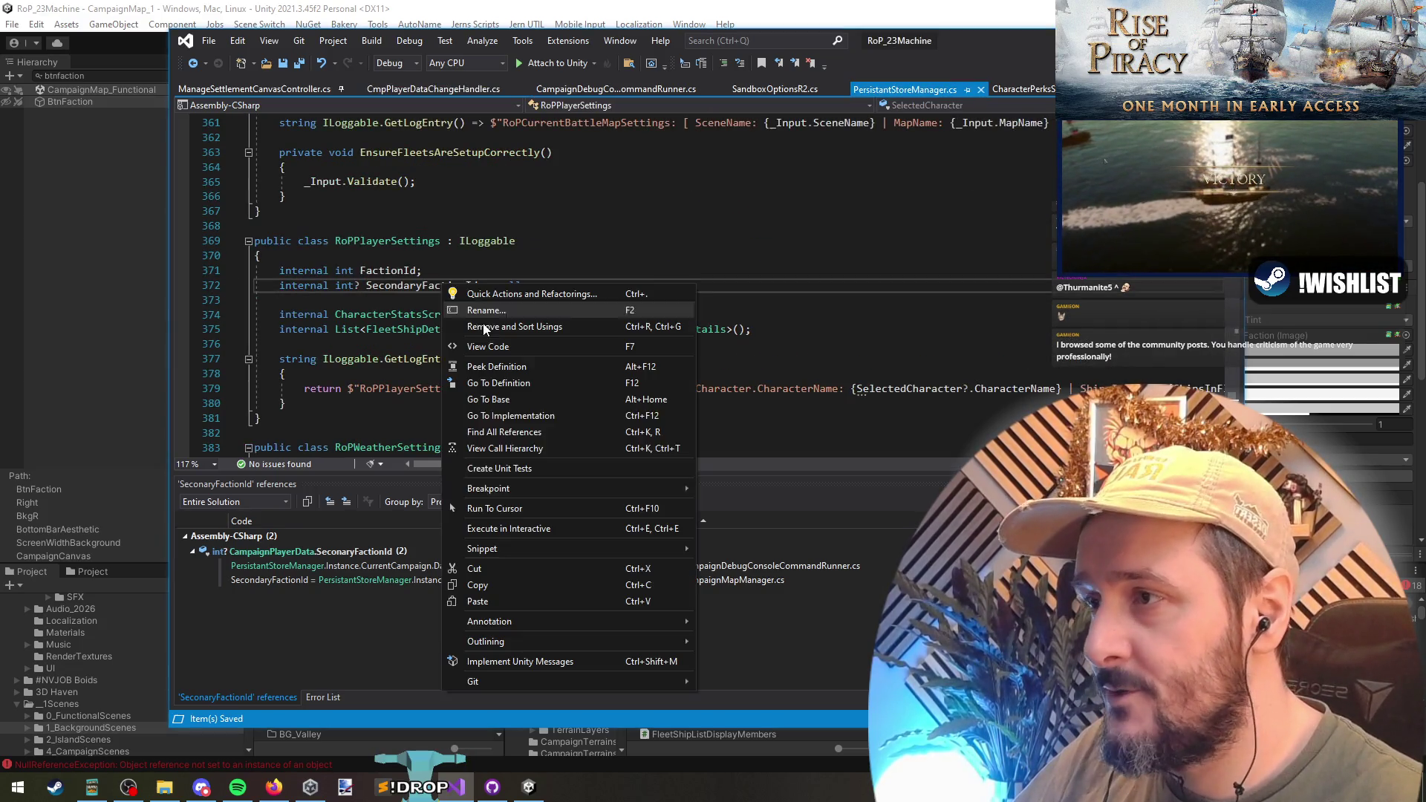
left_click(512, 432)
- Duplicate the SecondaryFactionId field as MarqueFactionId, save, and list SecondaryFactionId's references
key("Up")
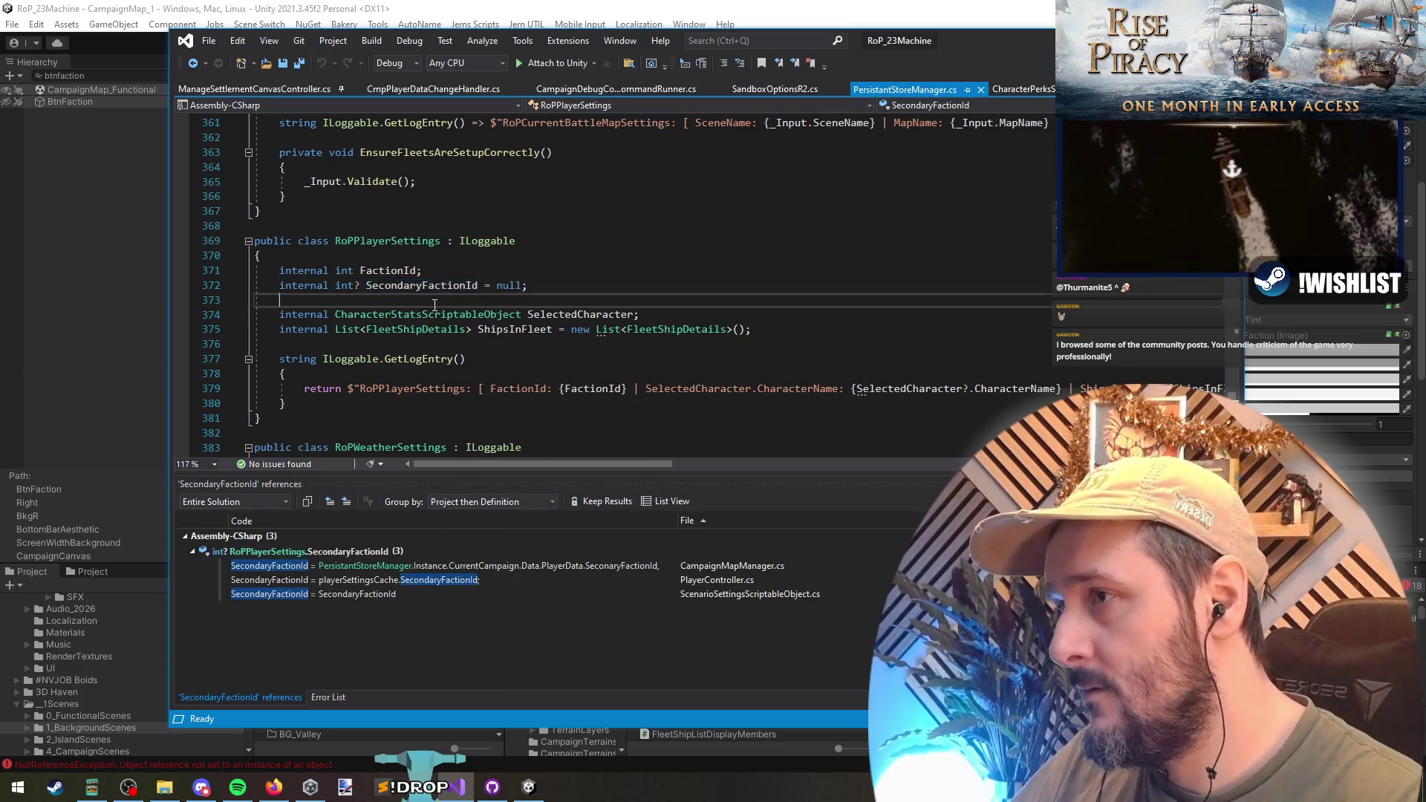
key("ctrl+d")
key("ctrl+Left")
key("ctrl+Left")
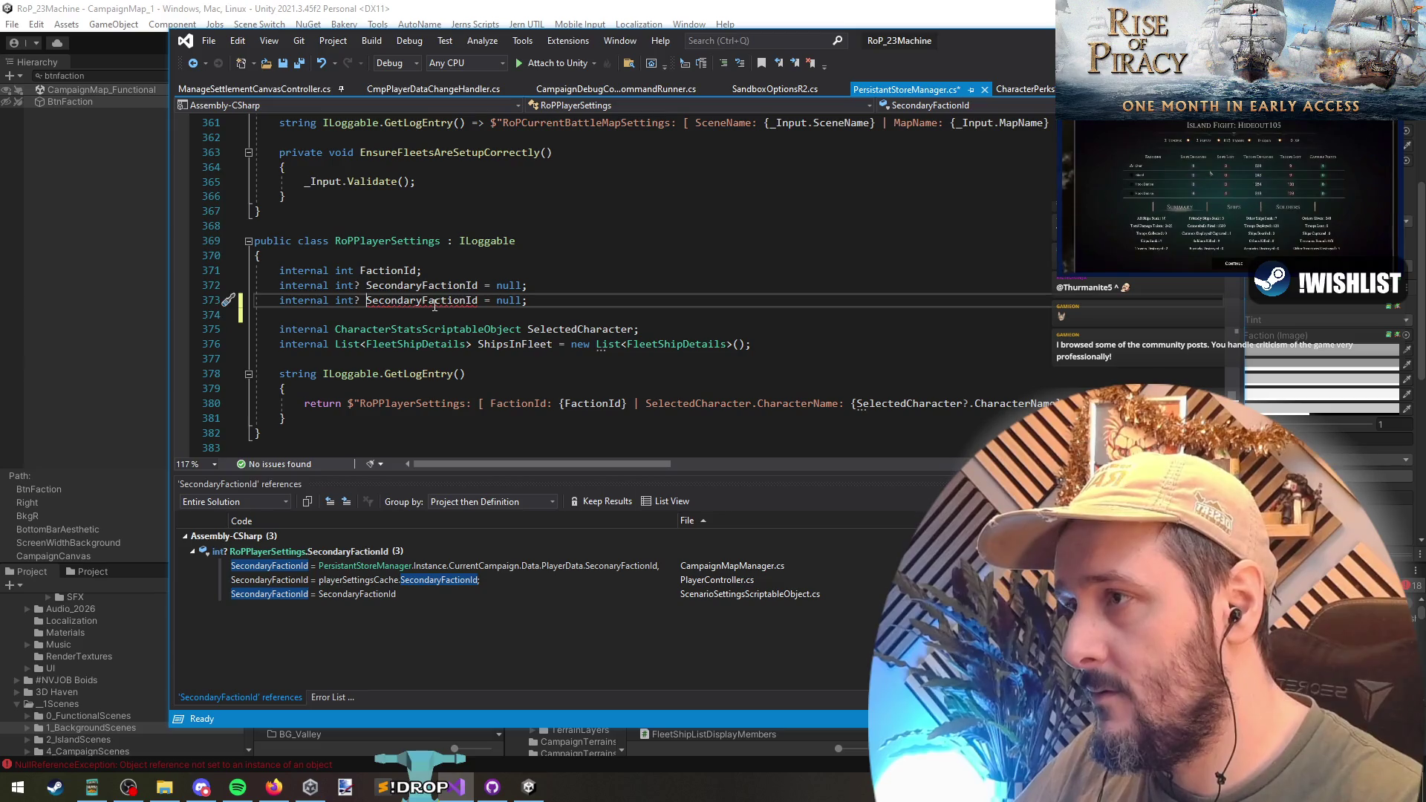
key("Delete")
key("Delete")
key("Delete")
type("Mar")
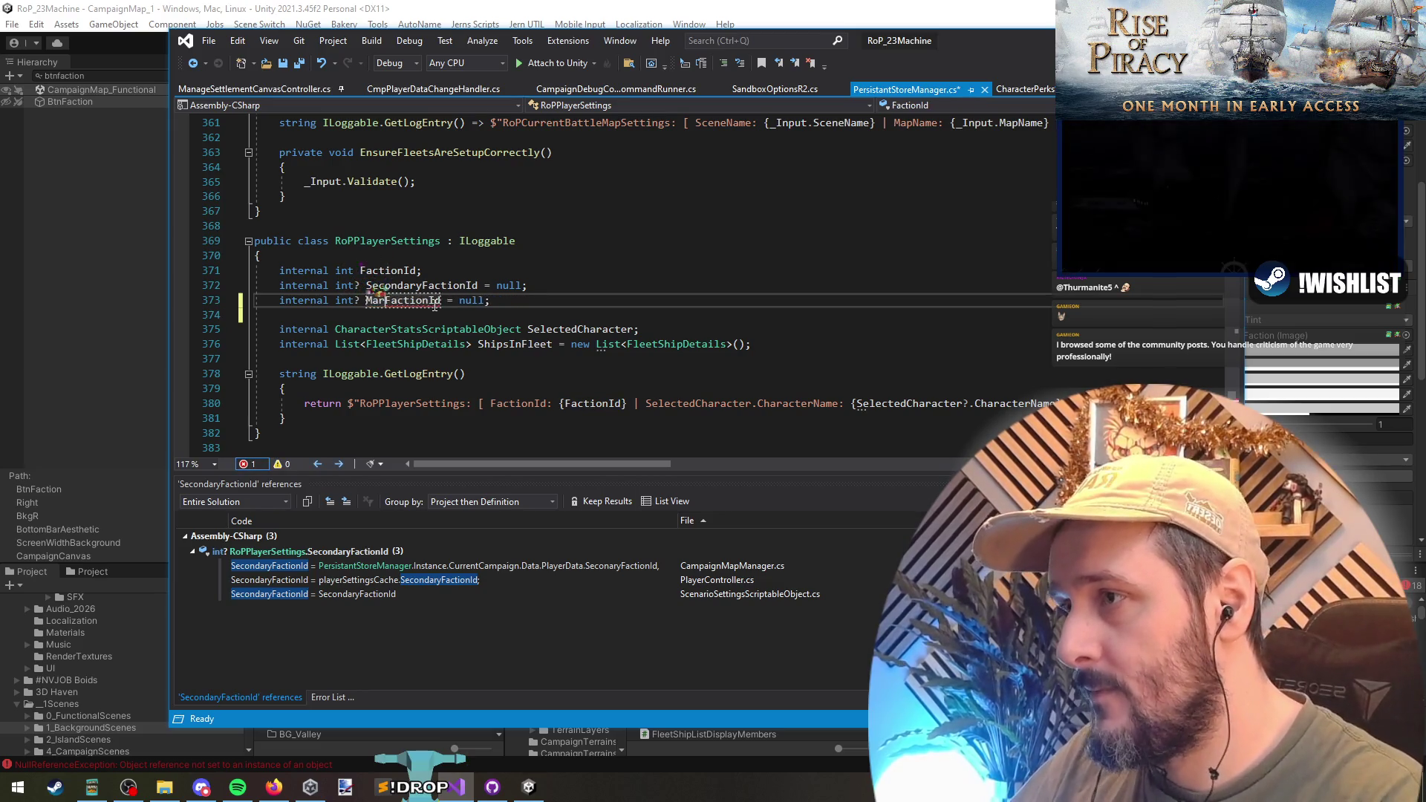
type("que")
key("ctrl+s")
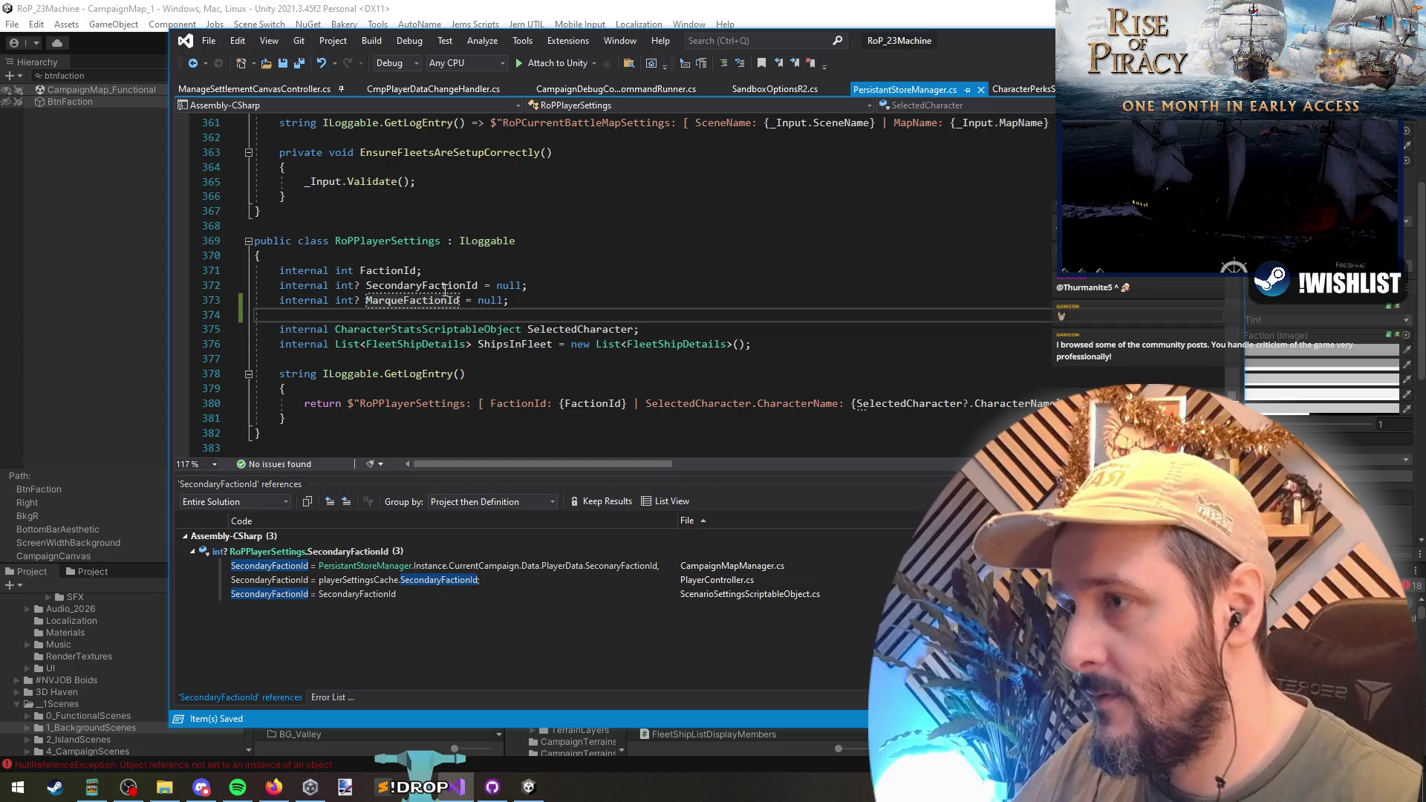
right_click(443, 285)
left_click(583, 437)
- Go to the CampaignMapManager line assigning SecondaryFactionId and inspect CurrentPlayerSettings
left_click(409, 566)
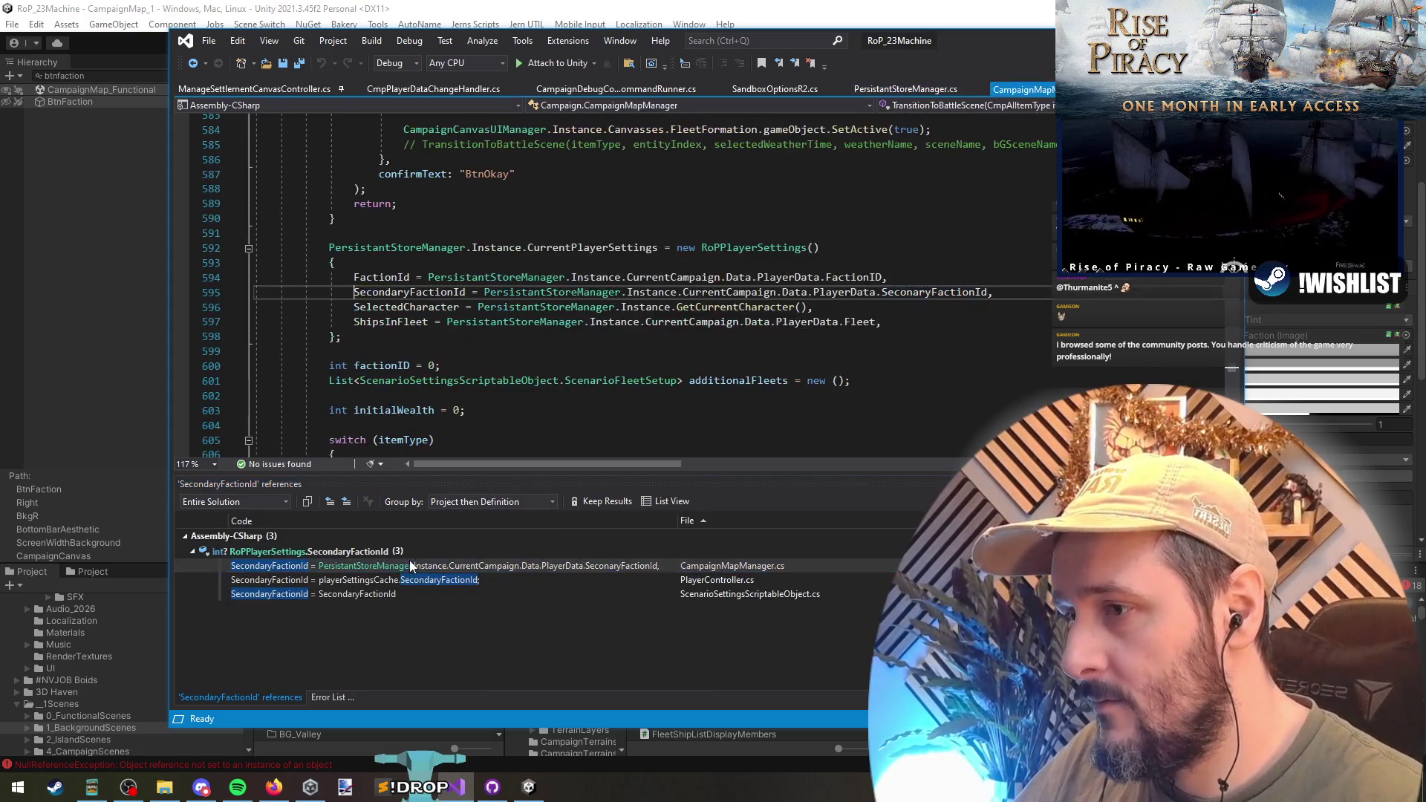
double_click(639, 247)
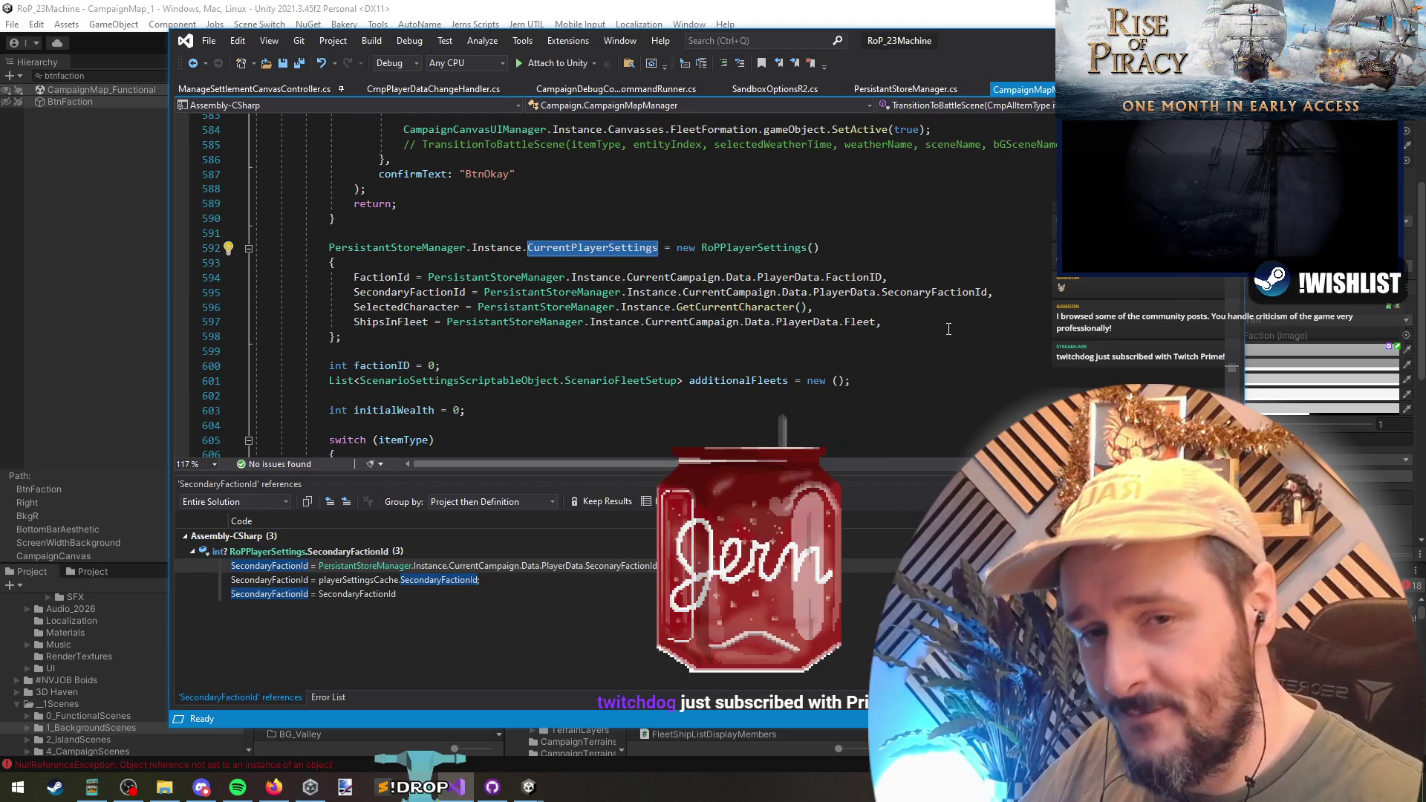
left_click(410, 293, "ctrl")
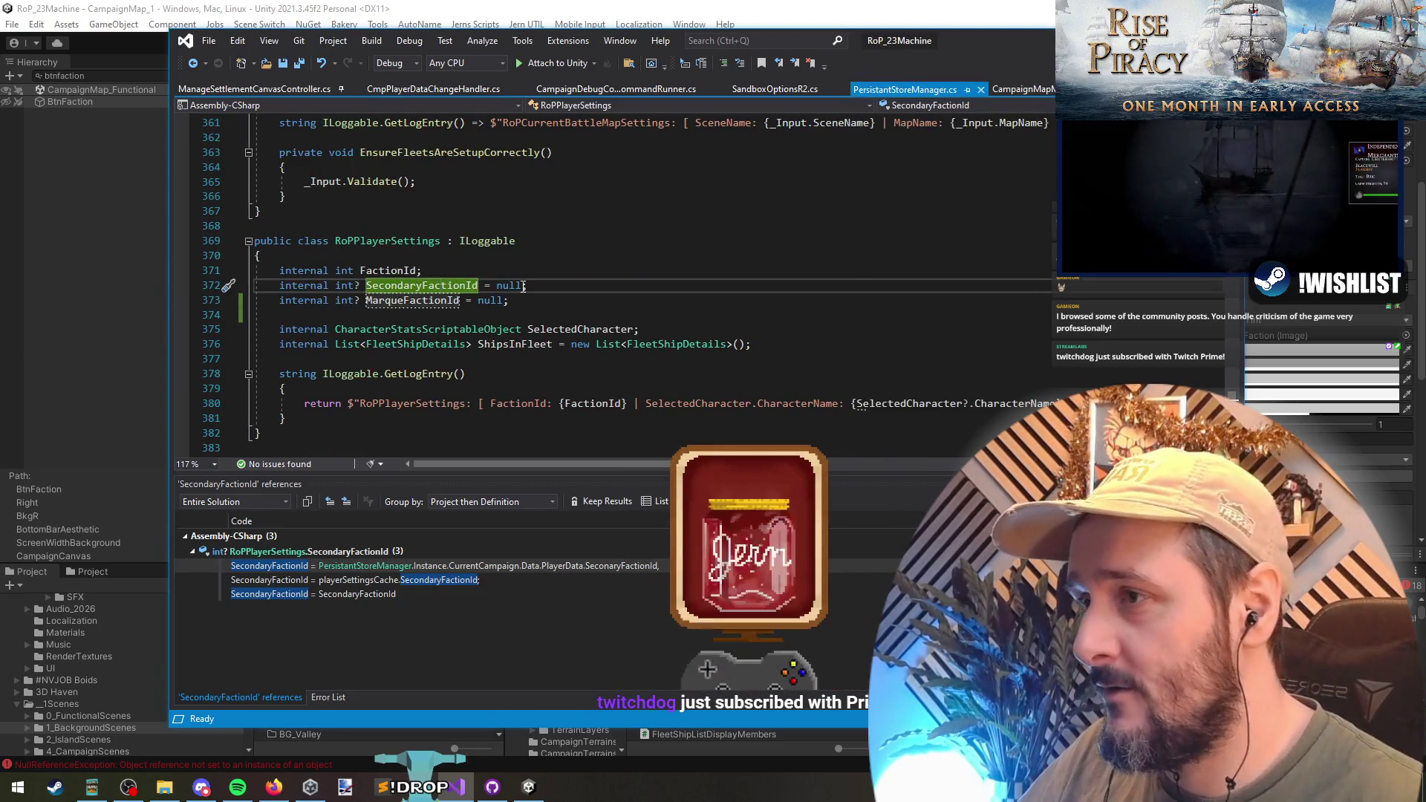
key("ctrl+minus")
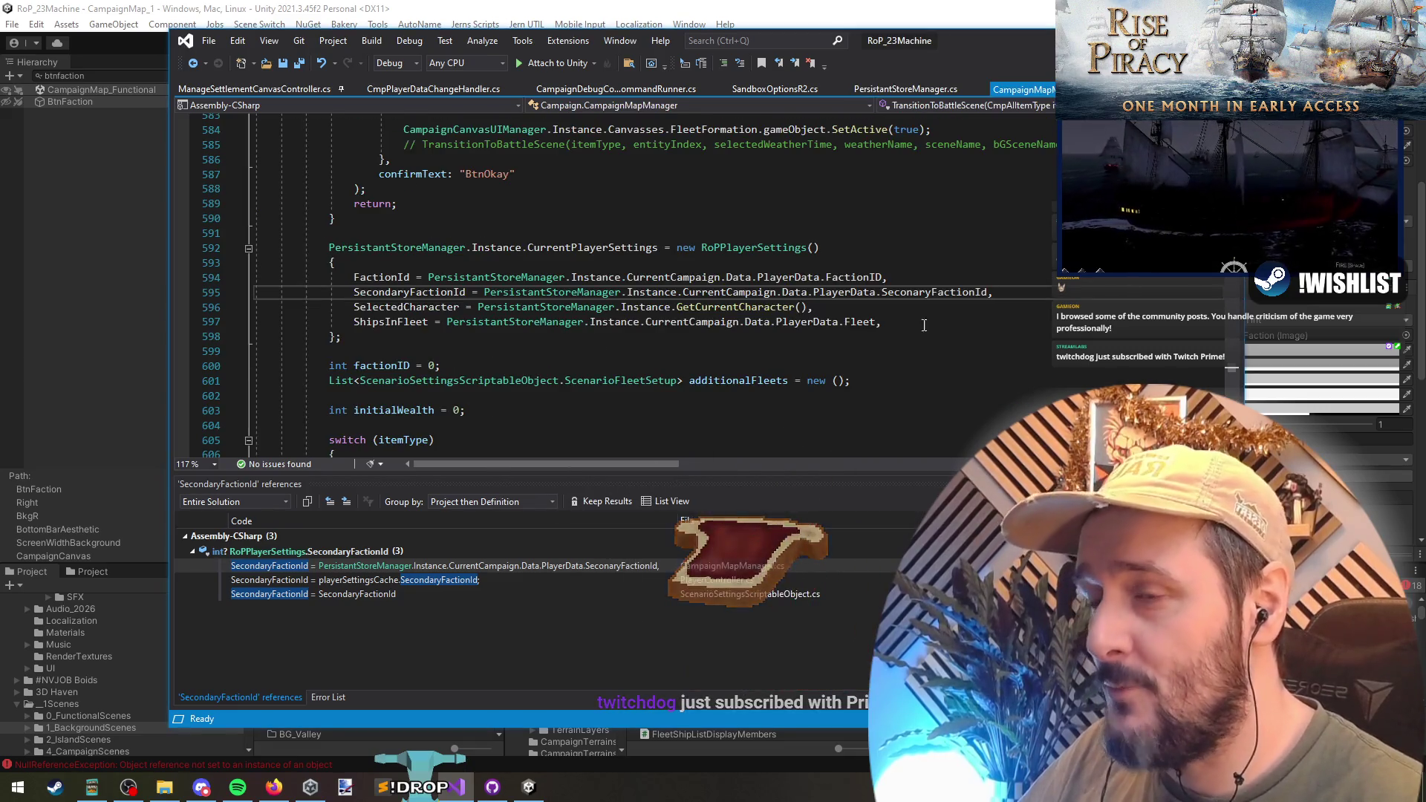
- Copy the SecondaryFactionId assignment onto a new line targeting MarqueFactionId
key("Return")
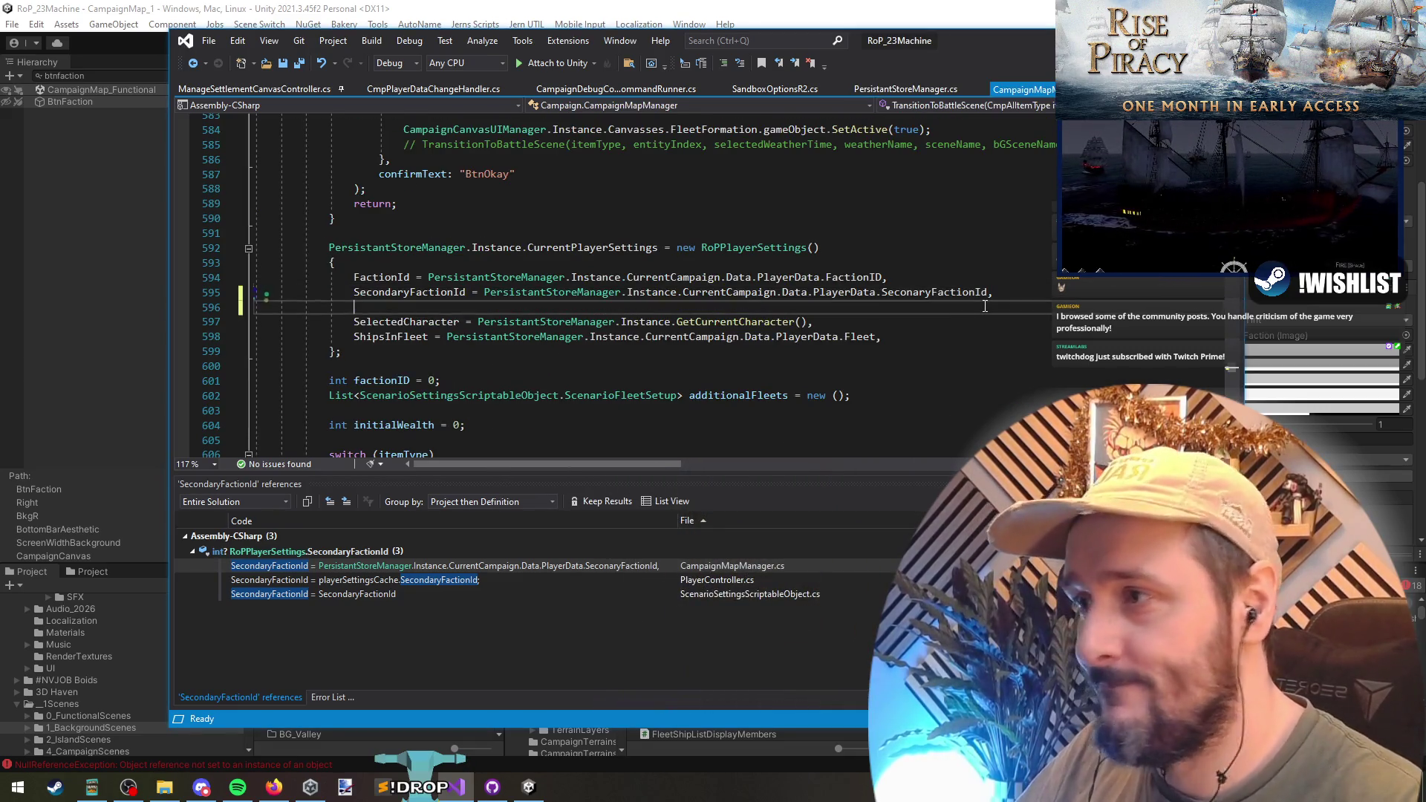
key("Up")
key("shift+End")
key("ctrl+c")
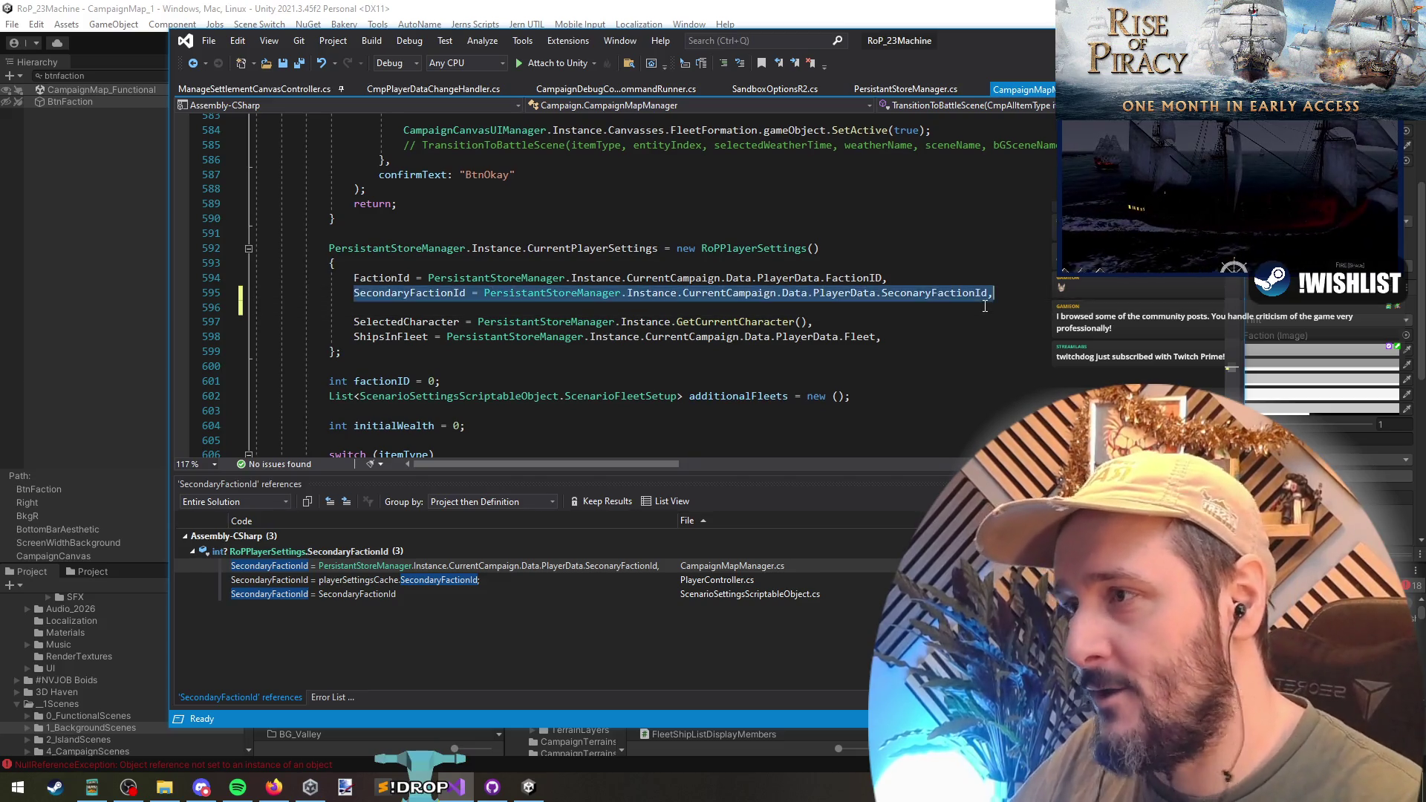
key("Down")
key("ctrl+v")
key("ctrl+shift+Right")
type("MarqueFactionId")
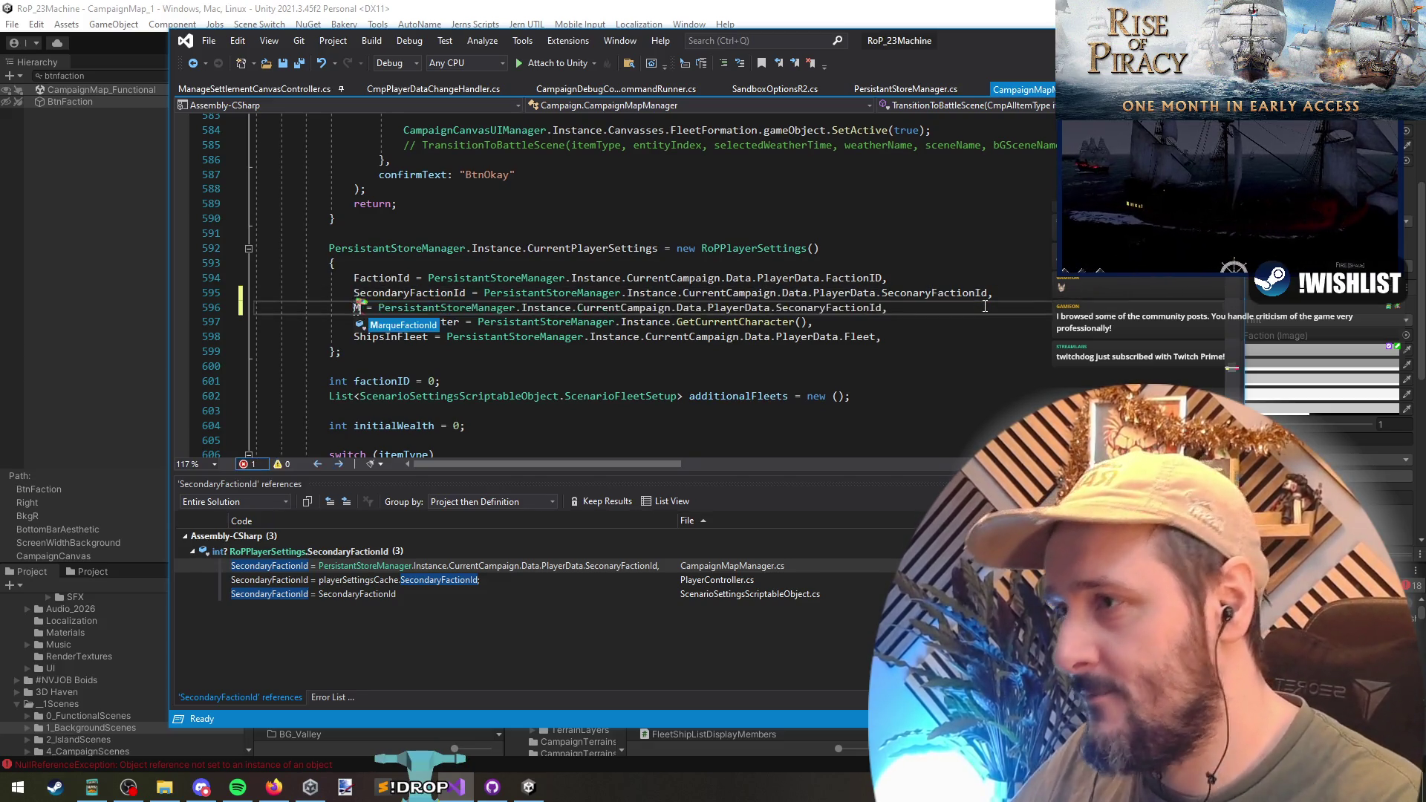
- Take the value from the player data's MarqueFactionId and save CampaignMapManager.cs
key("ctrl+Right")
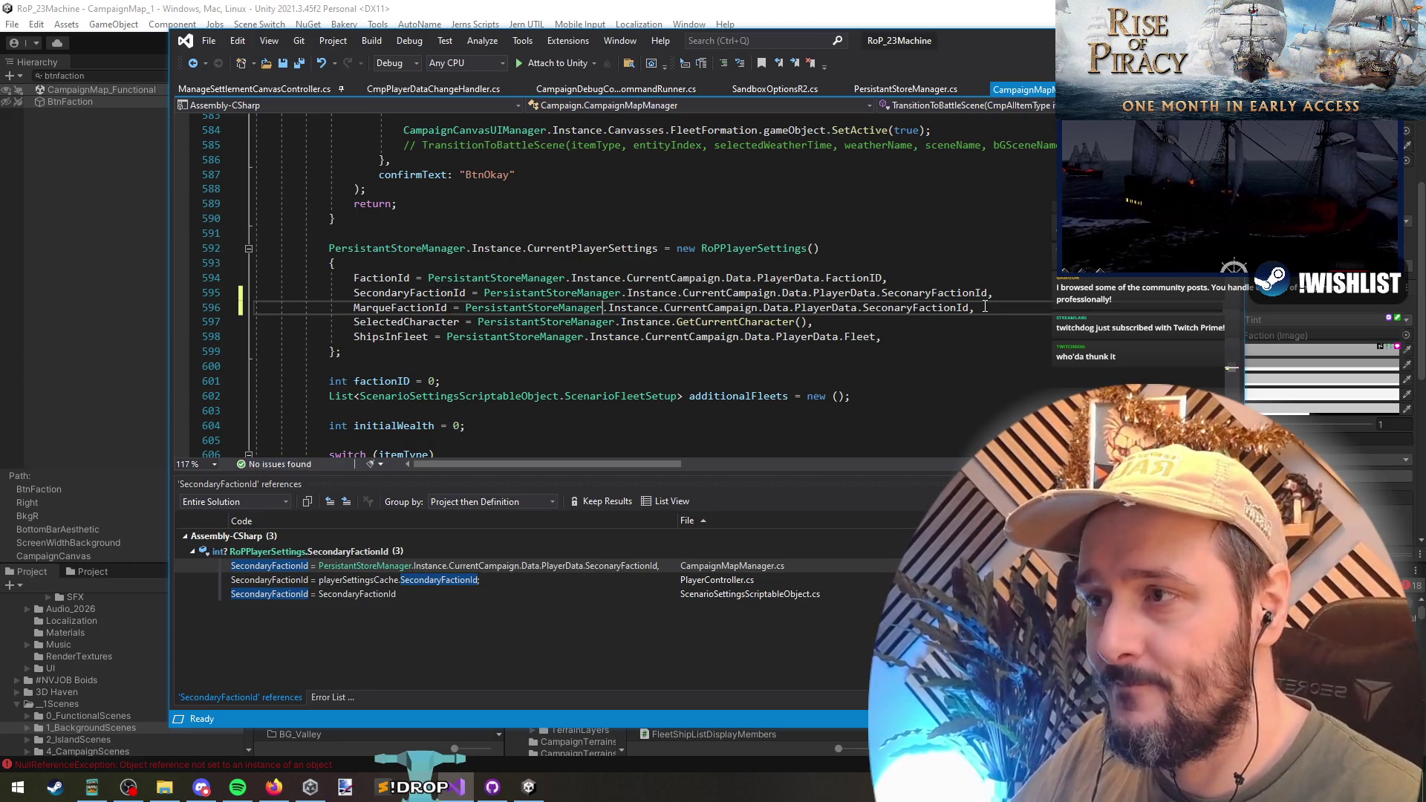
key("Left")
key("ctrl+shift+Left")
type("Marq")
key("Tab")
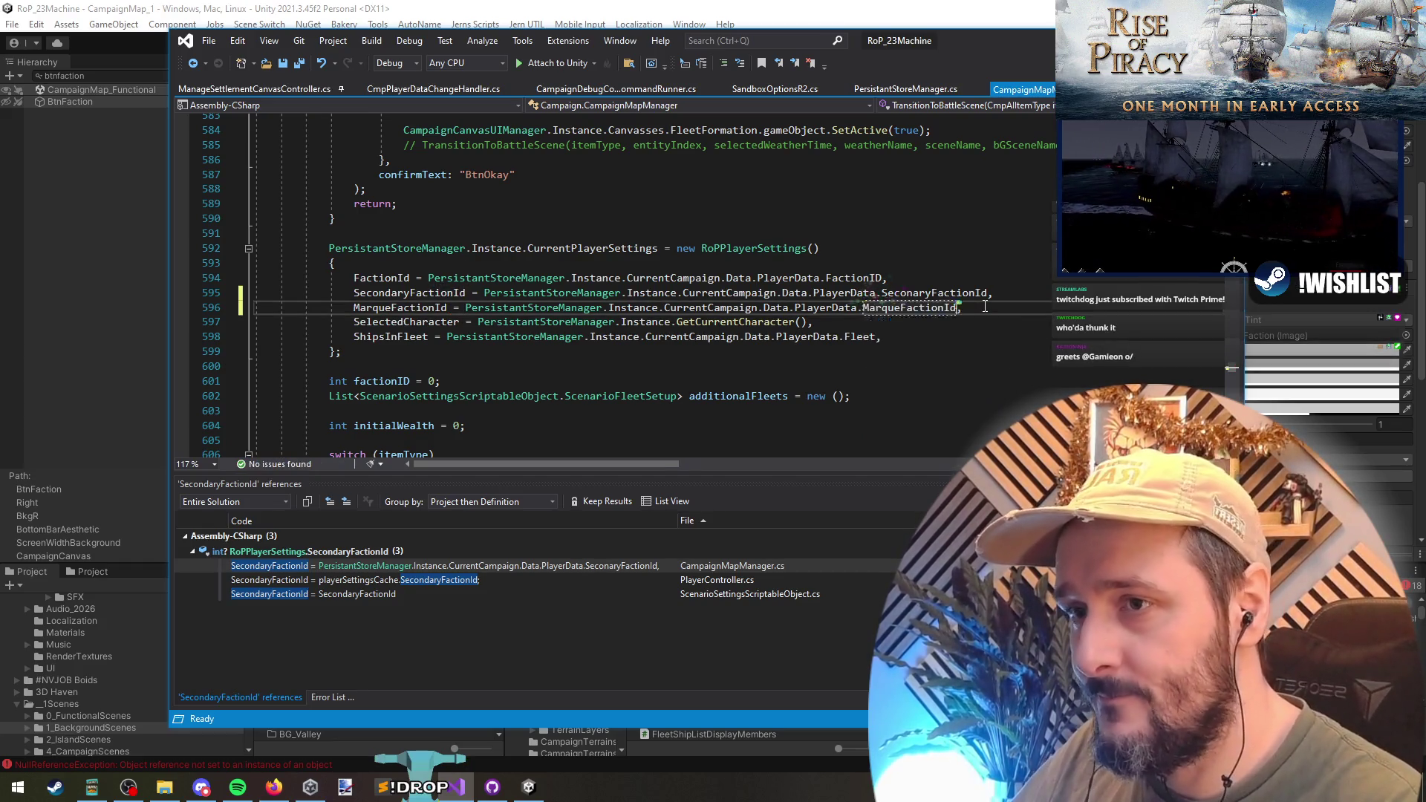
key("End")
key("ctrl+s")
key("ctrl+Tab")
key("ctrl+Tab")
key("Tab")
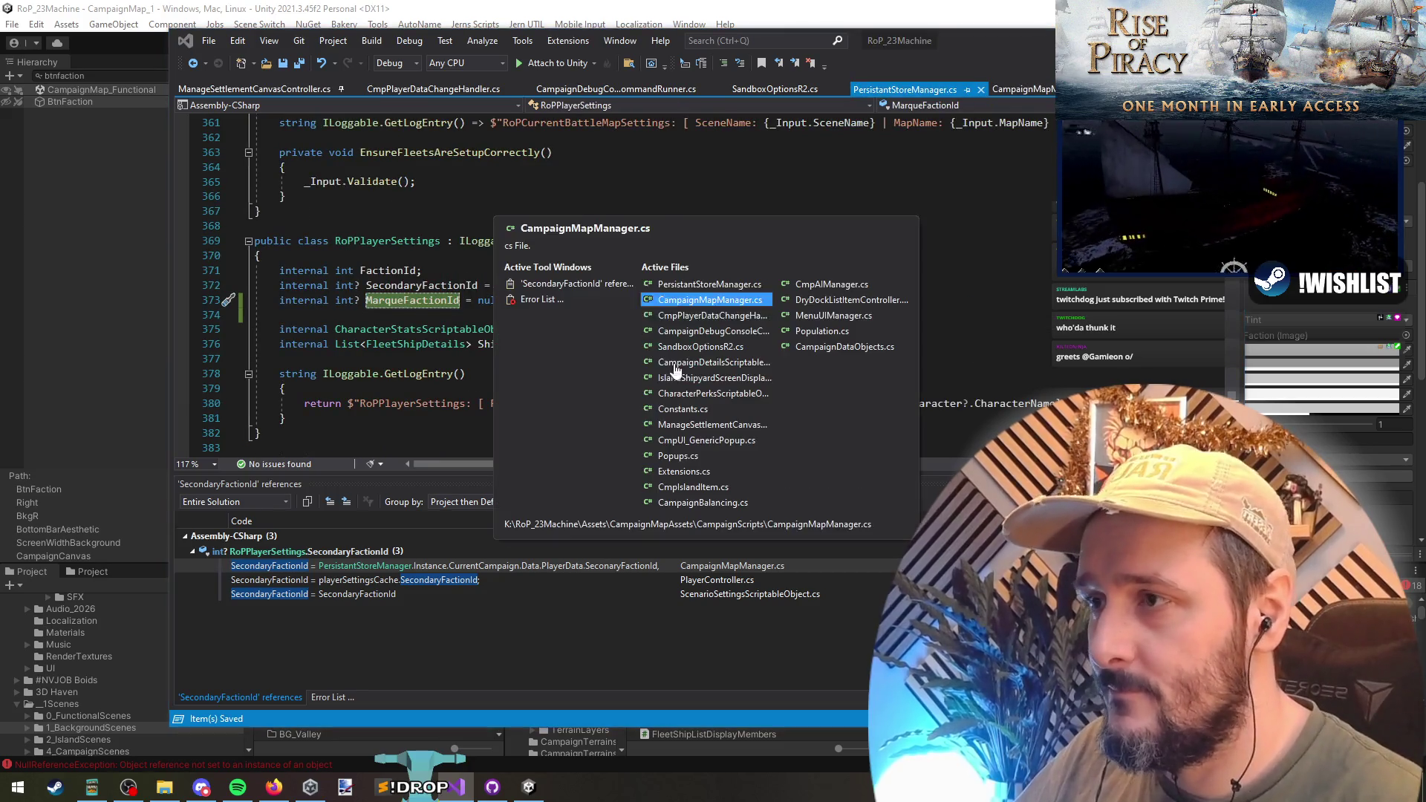
- Duplicate UpdateMarqueFaction and rename the copy to ClearMarqueFaction
left_click(459, 385)
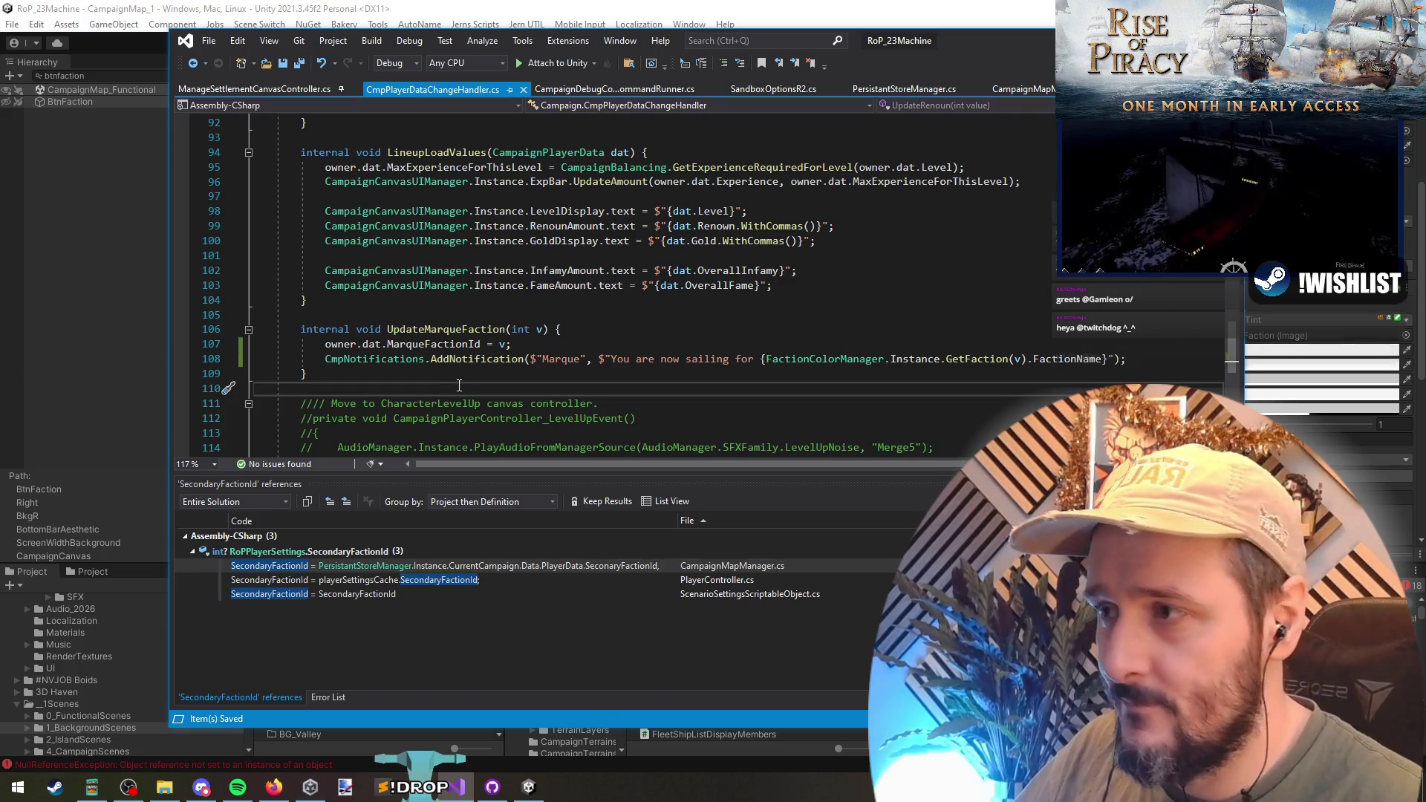
left_click(430, 369)
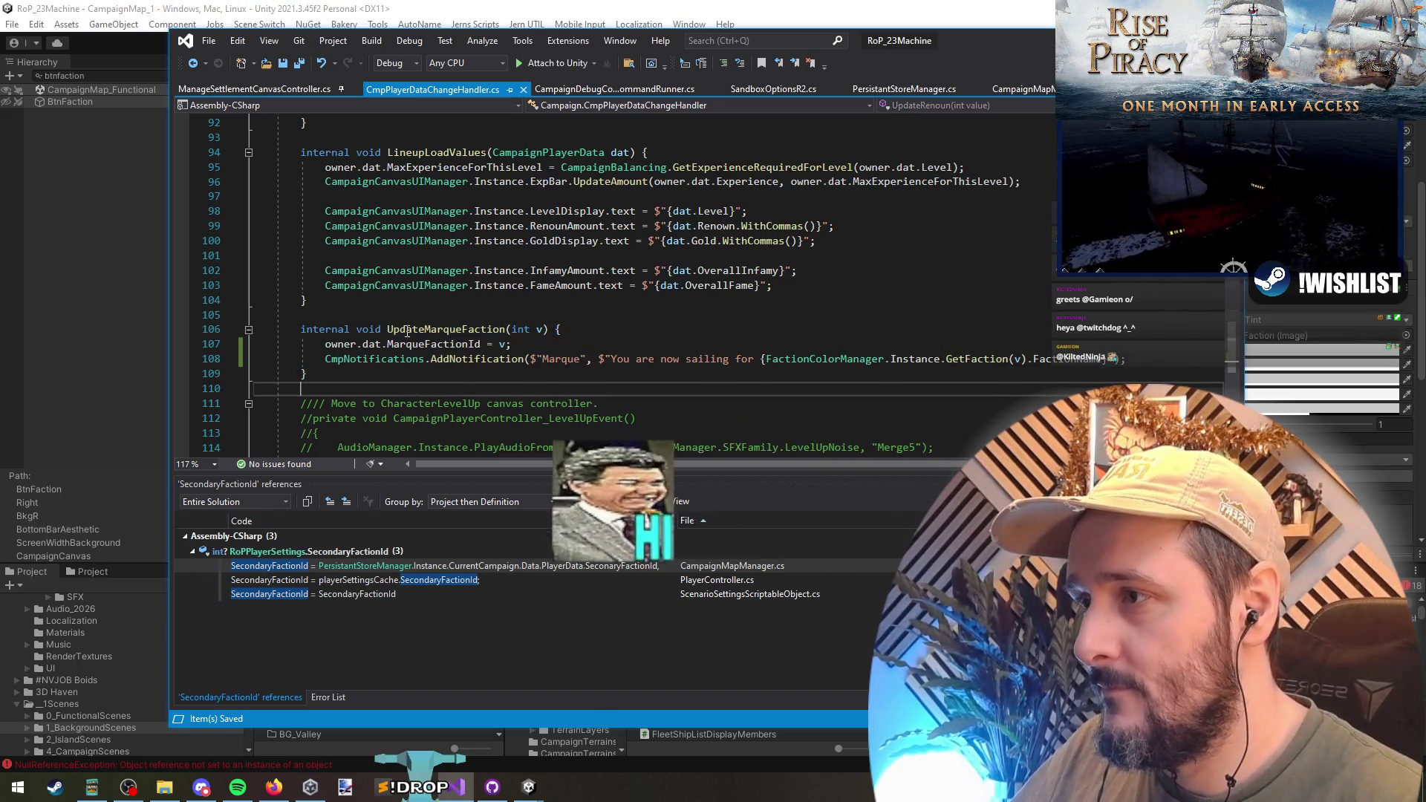
key("shift+Up")
key("shift+Up")
key("shift+Up")
key("ctrl+d")
left_click(419, 375)
scroll(420, 376, "down", 1)
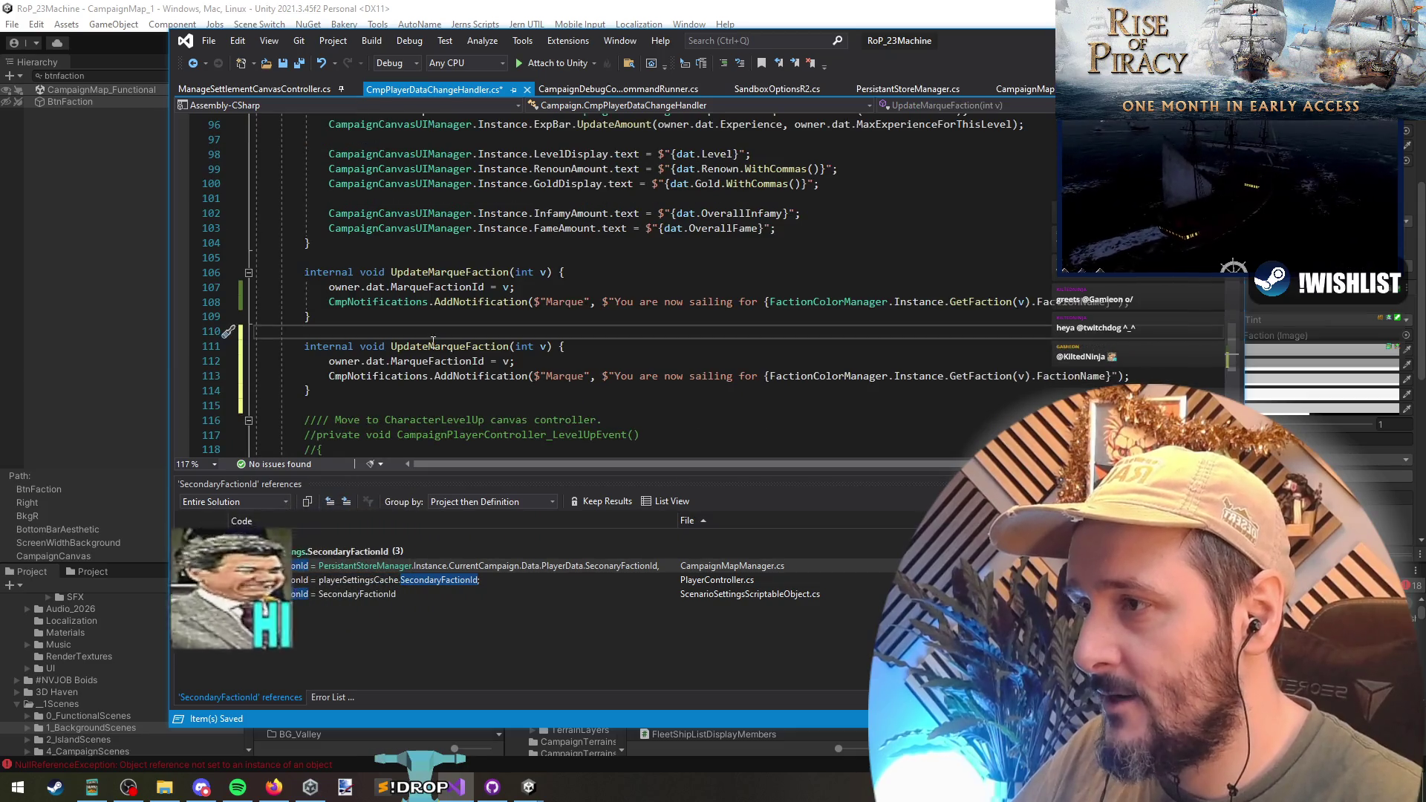
double_click(449, 346)
type("Clear")
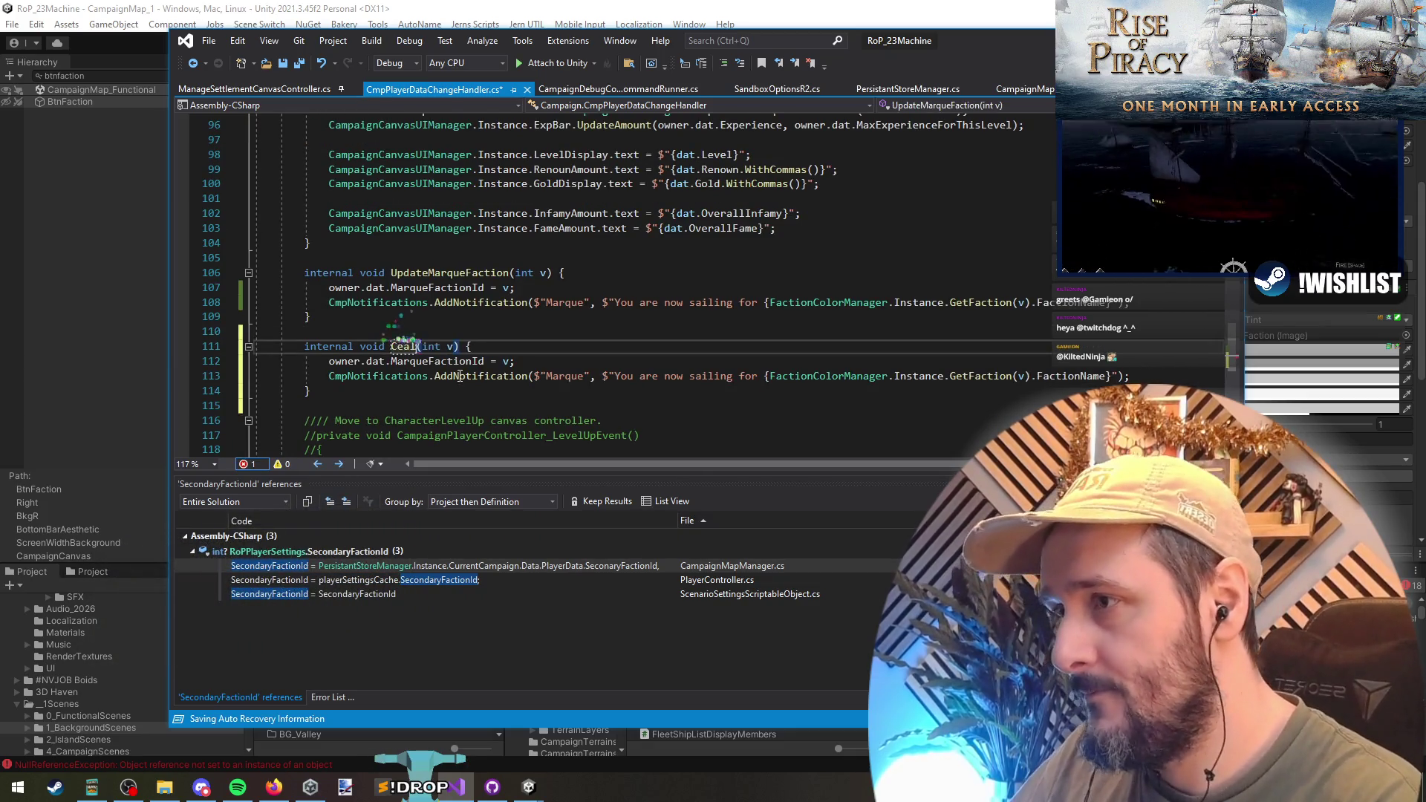
type("queF")
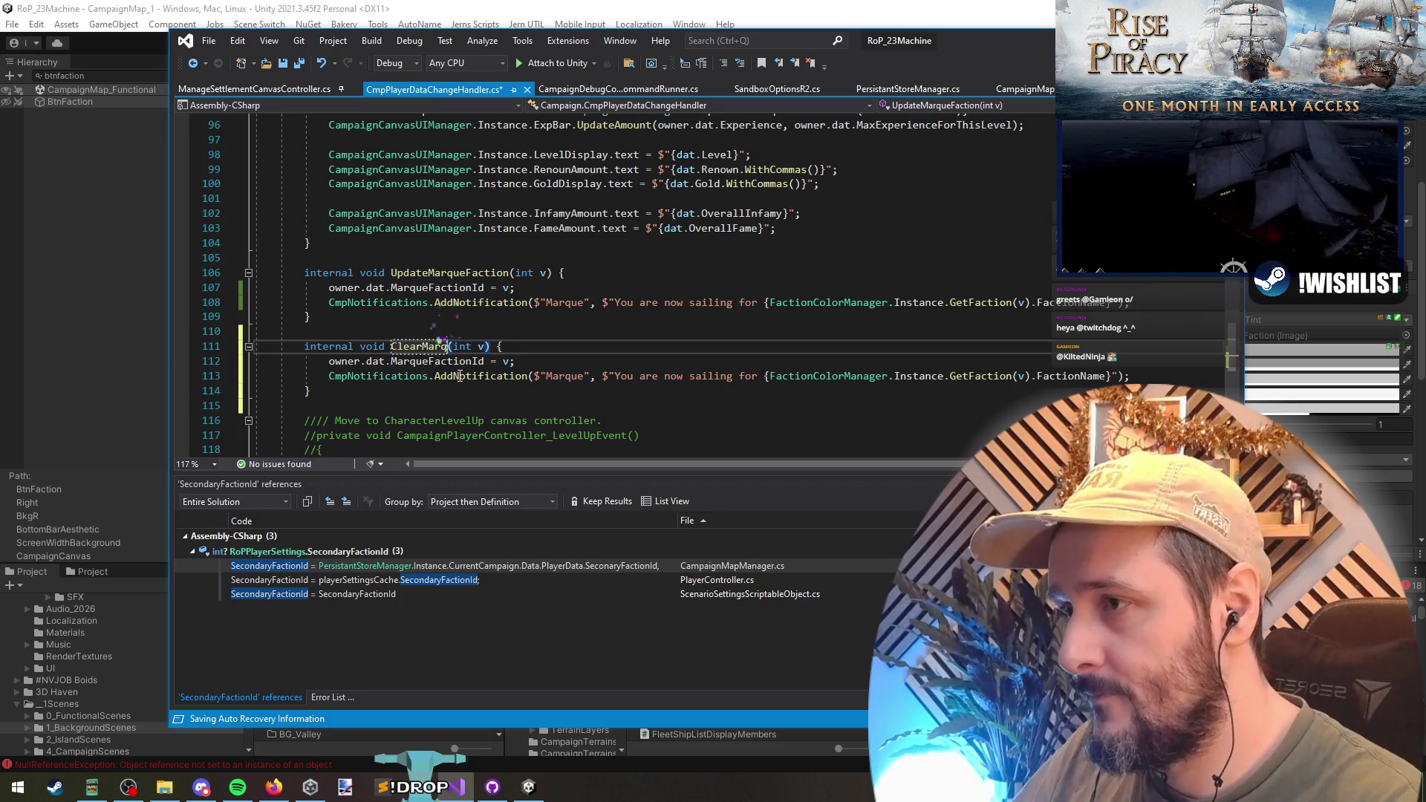
type("action")
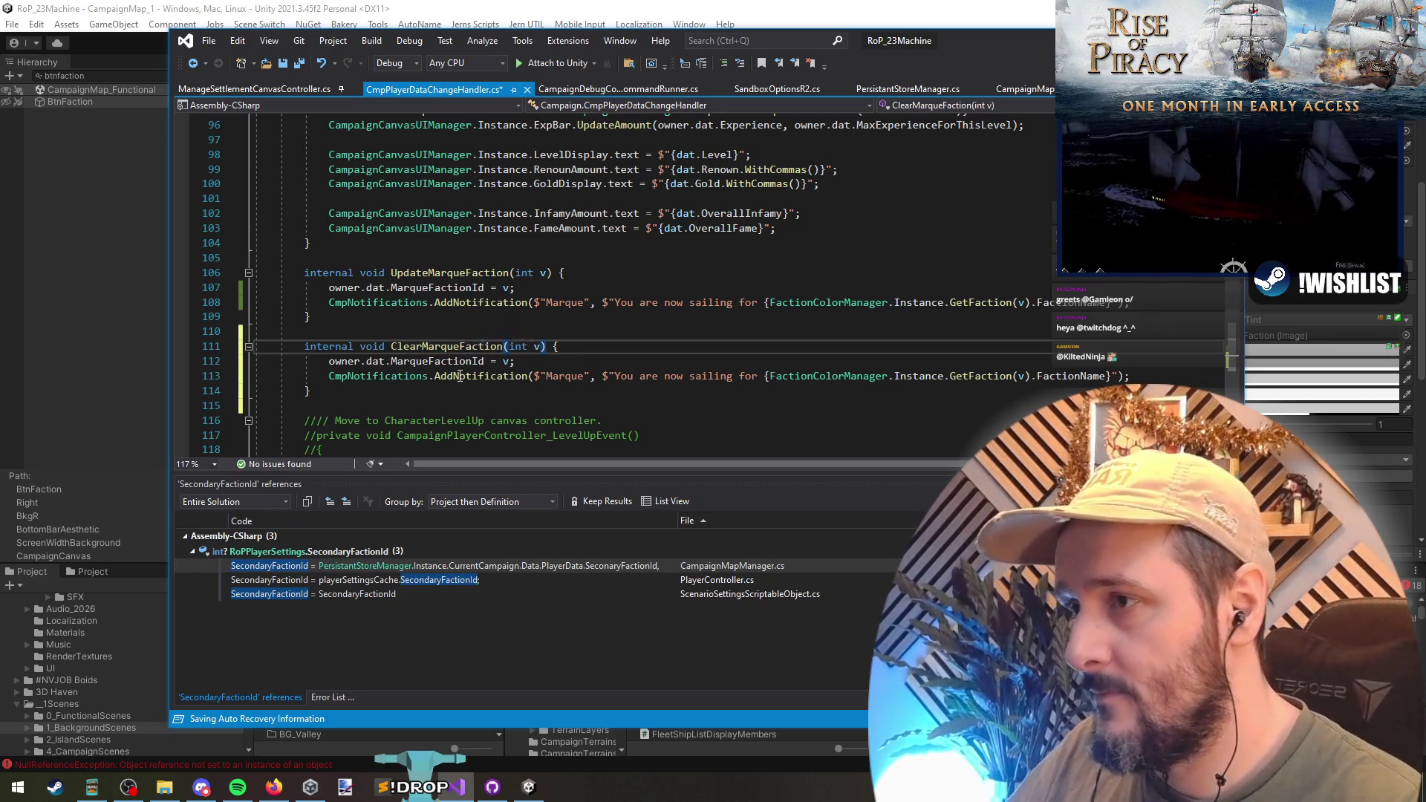
- Remove the int v parameter and assign null to MarqueFactionId
key("ctrl+shift+Left")
key("ctrl+shift+Left")
key("BackSpace")
key("Down")
key("Down")
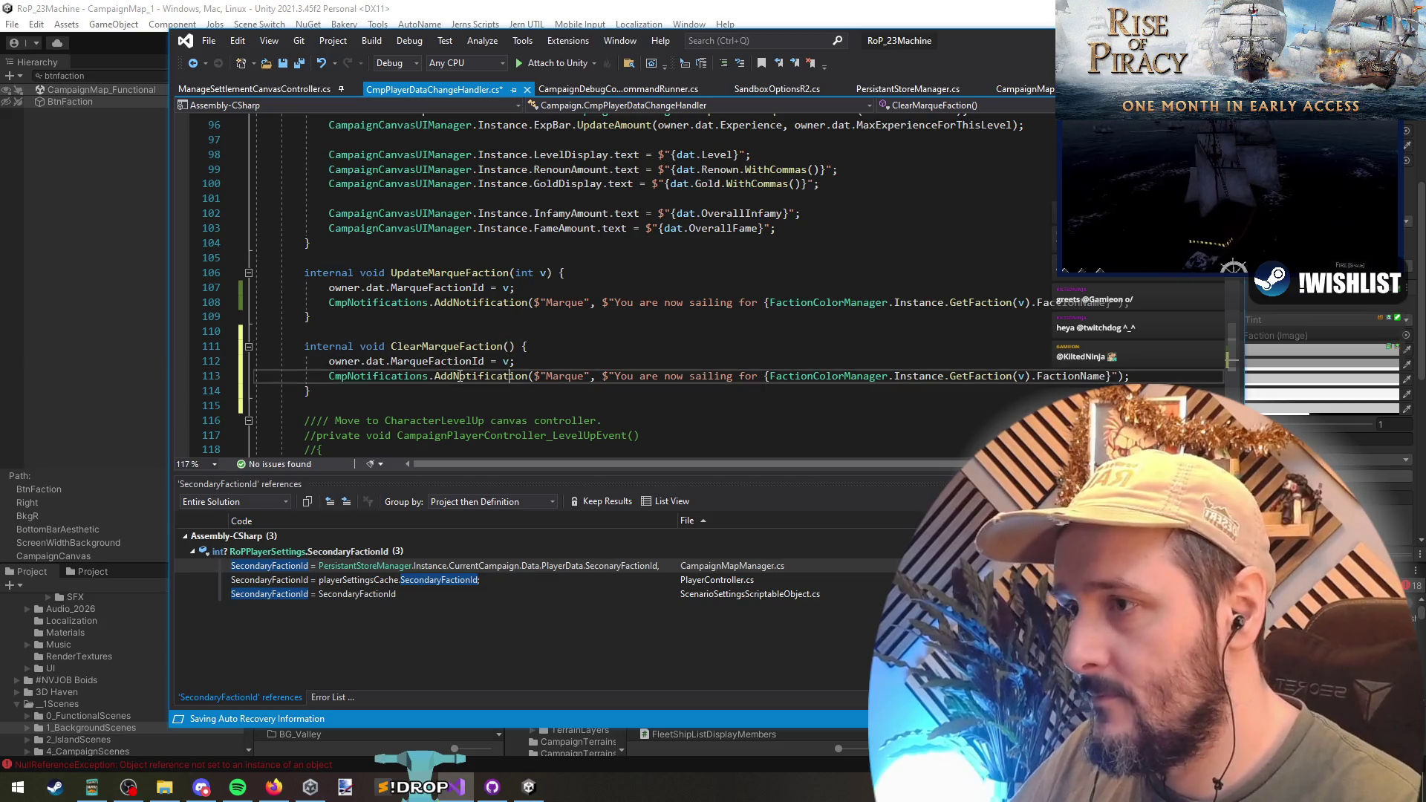
key("Up")
key("Left")
key("BackSpace")
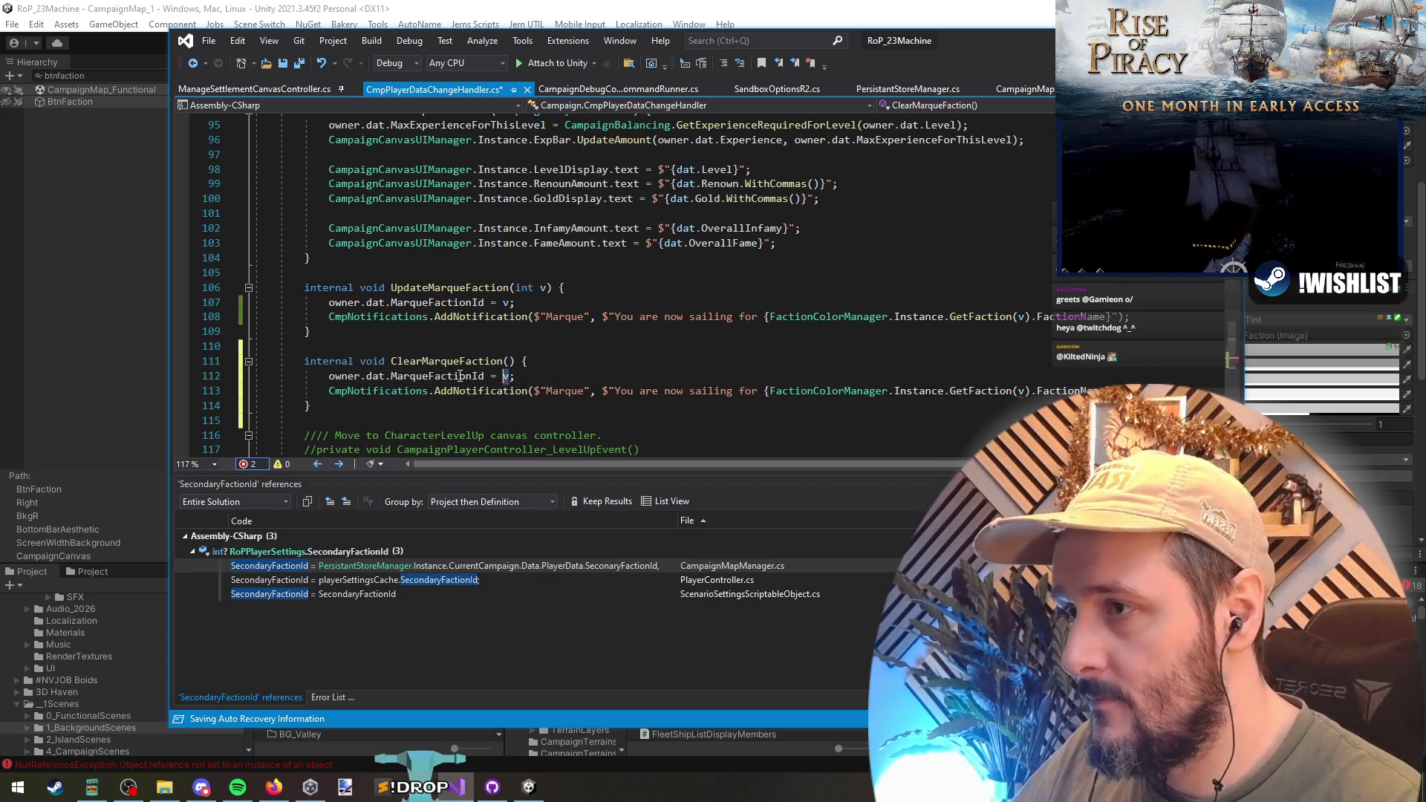
type("nu")
key("Tab")
- Change the notification to "You are no longer sailing under Marque" and save
key("Down")
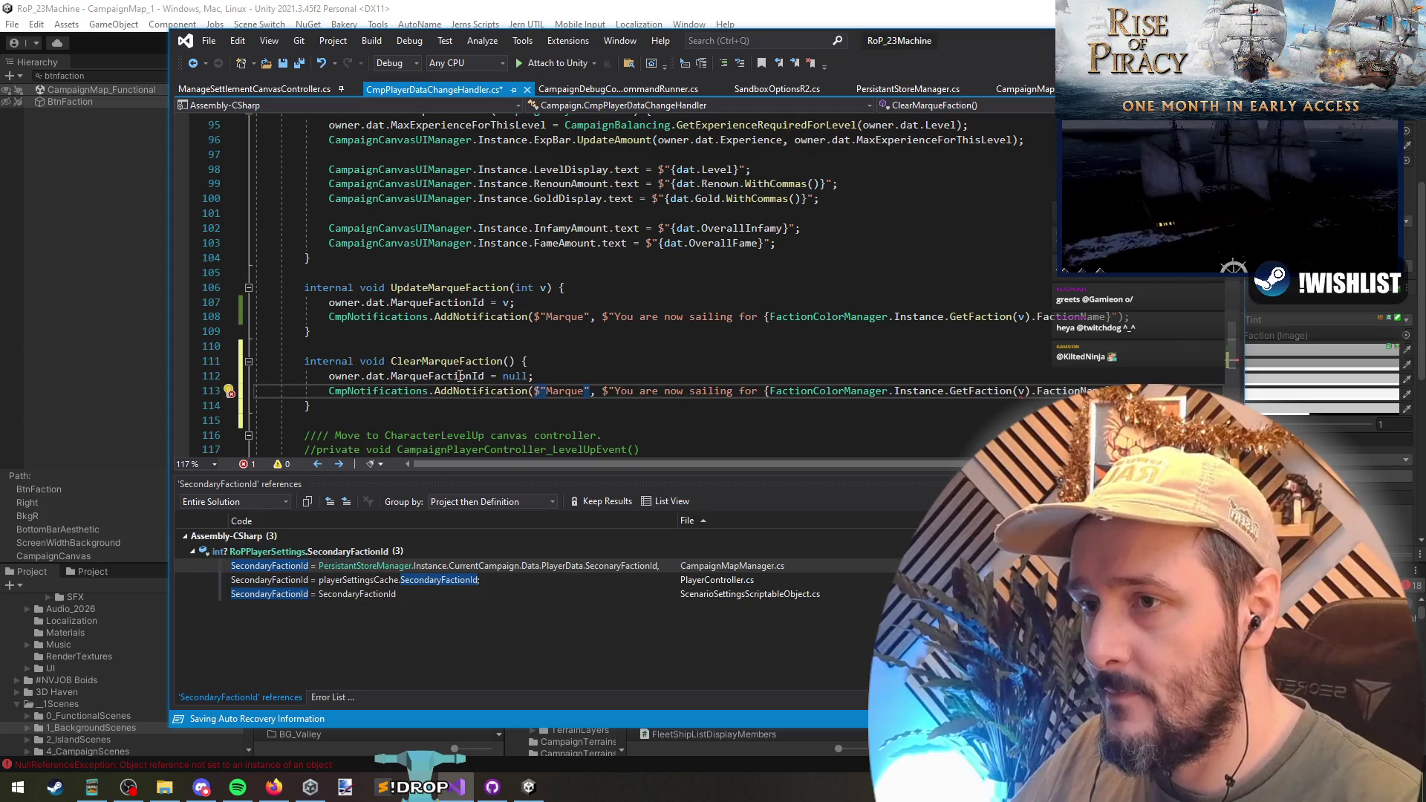
key("shift+End")
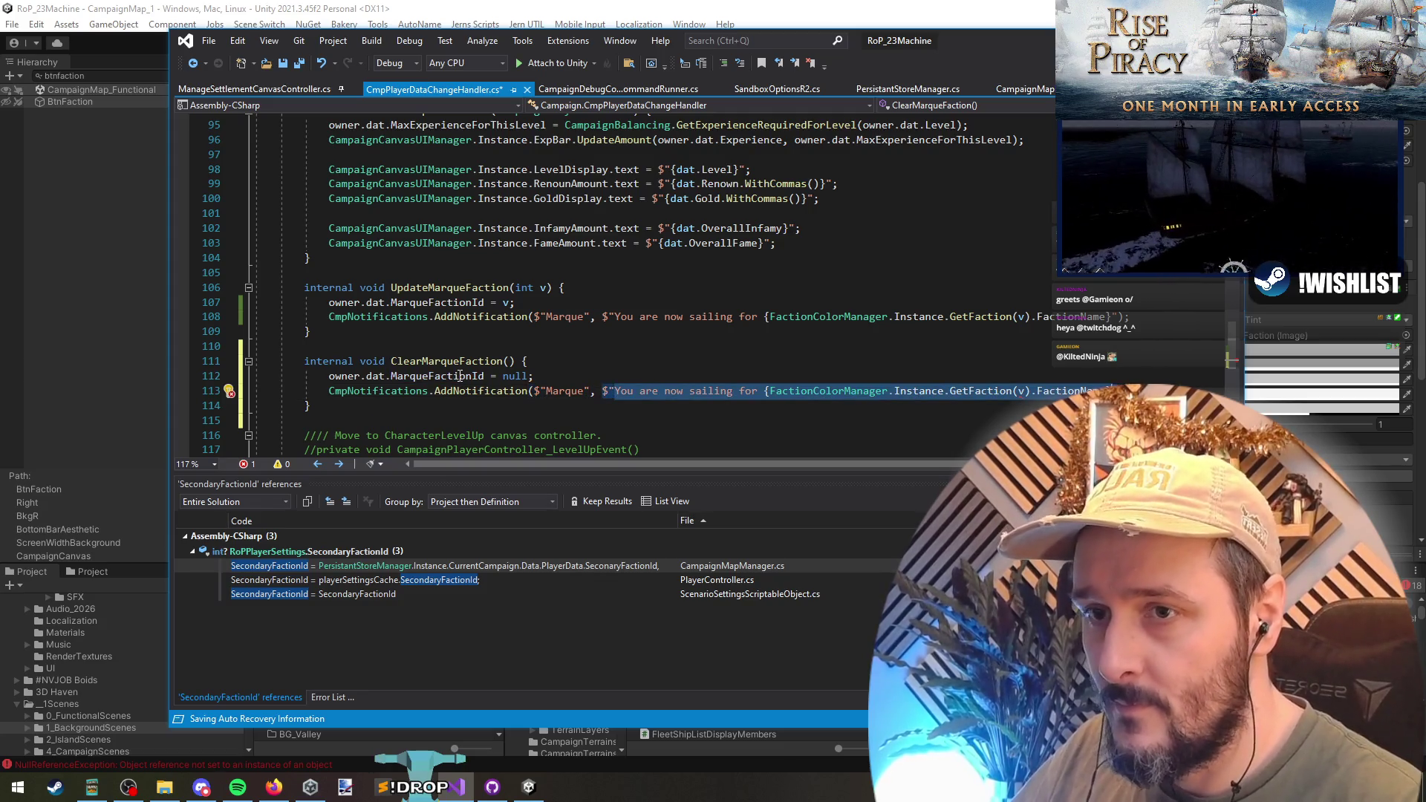
type("$\"You are no longer sailing un")
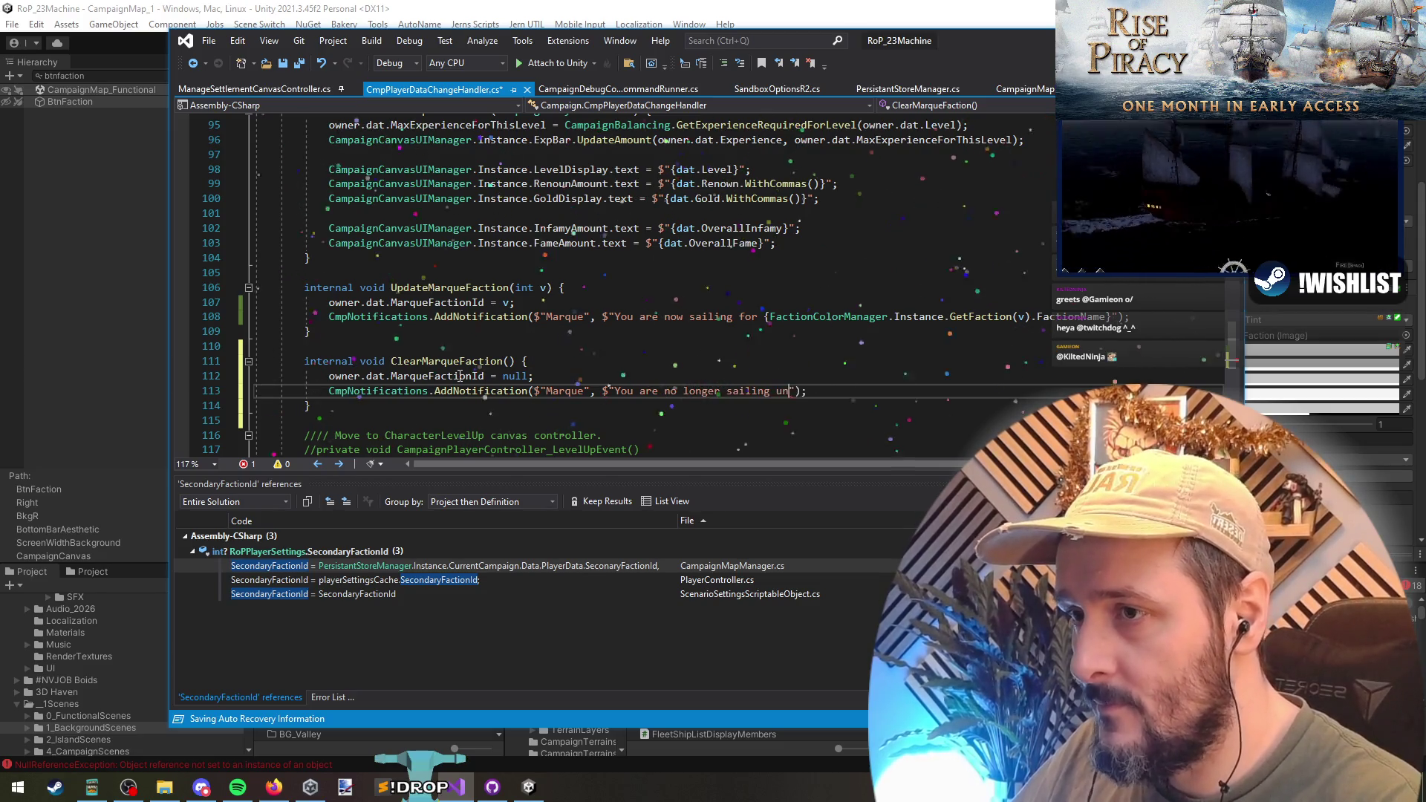
type("der Marque")
key("Down")
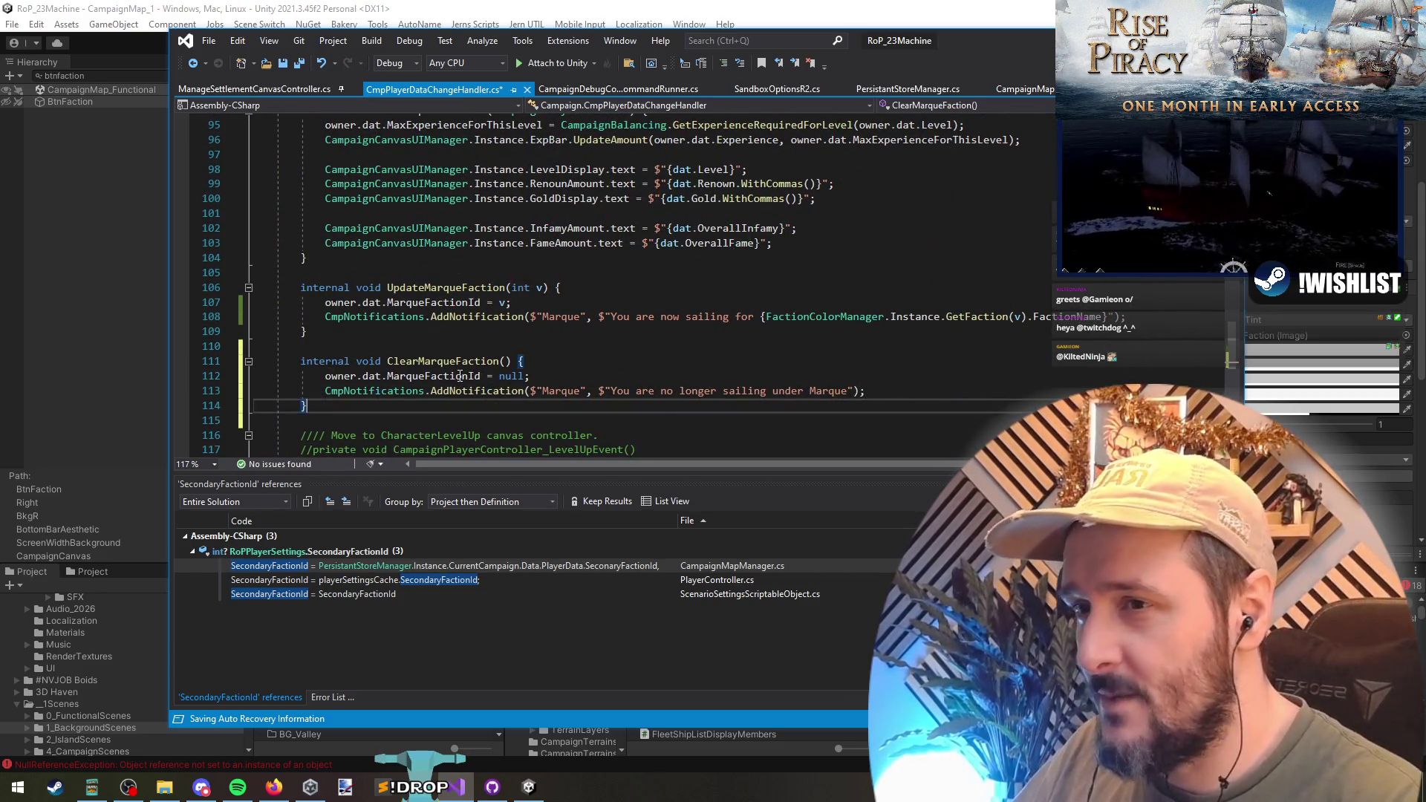
key("Down")
key("Down")
key("ctrl+s")
key("Up")
key("Up")
key("Up")
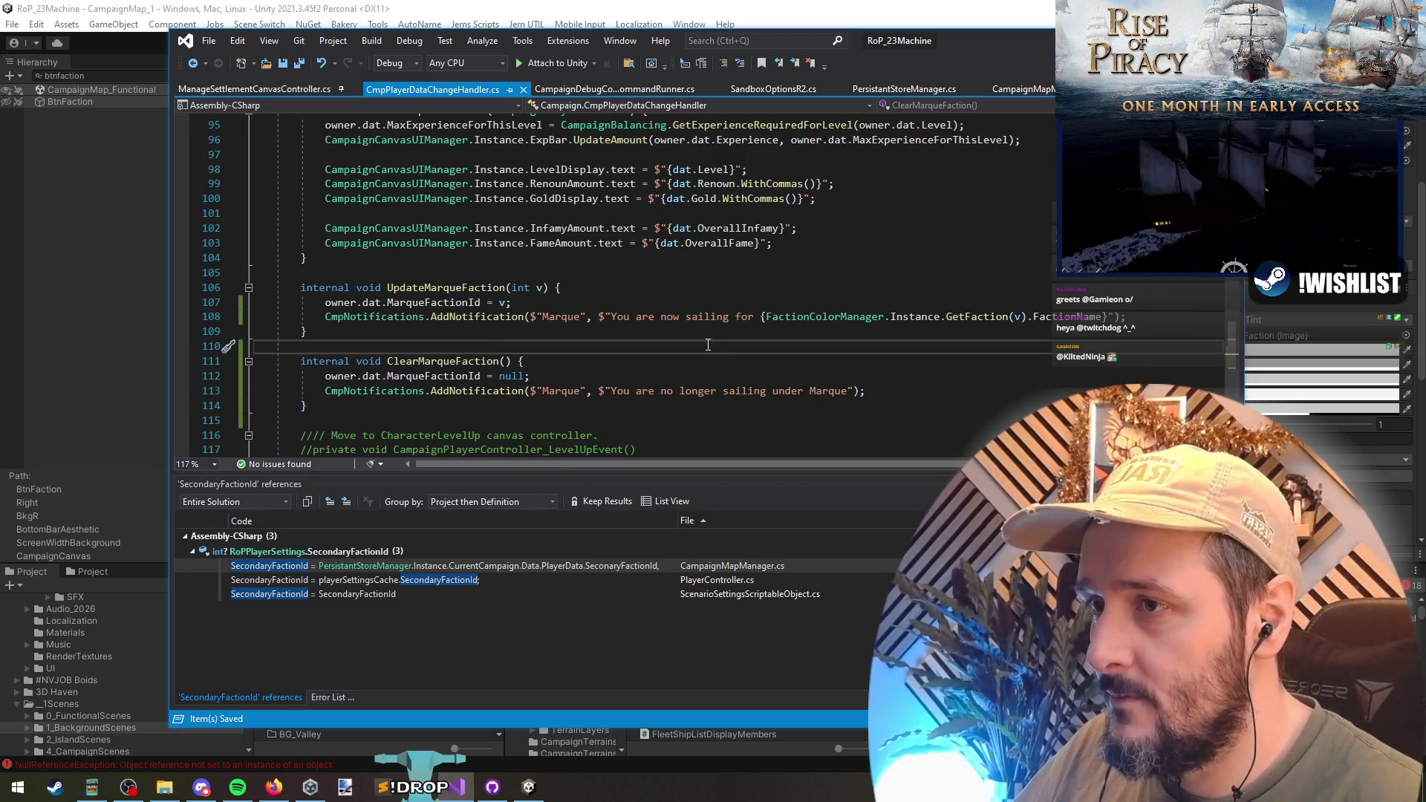
- Reword the message to "Your letter of Marque is no longer value" and save
left_click_drag(611, 390, 847, 390)
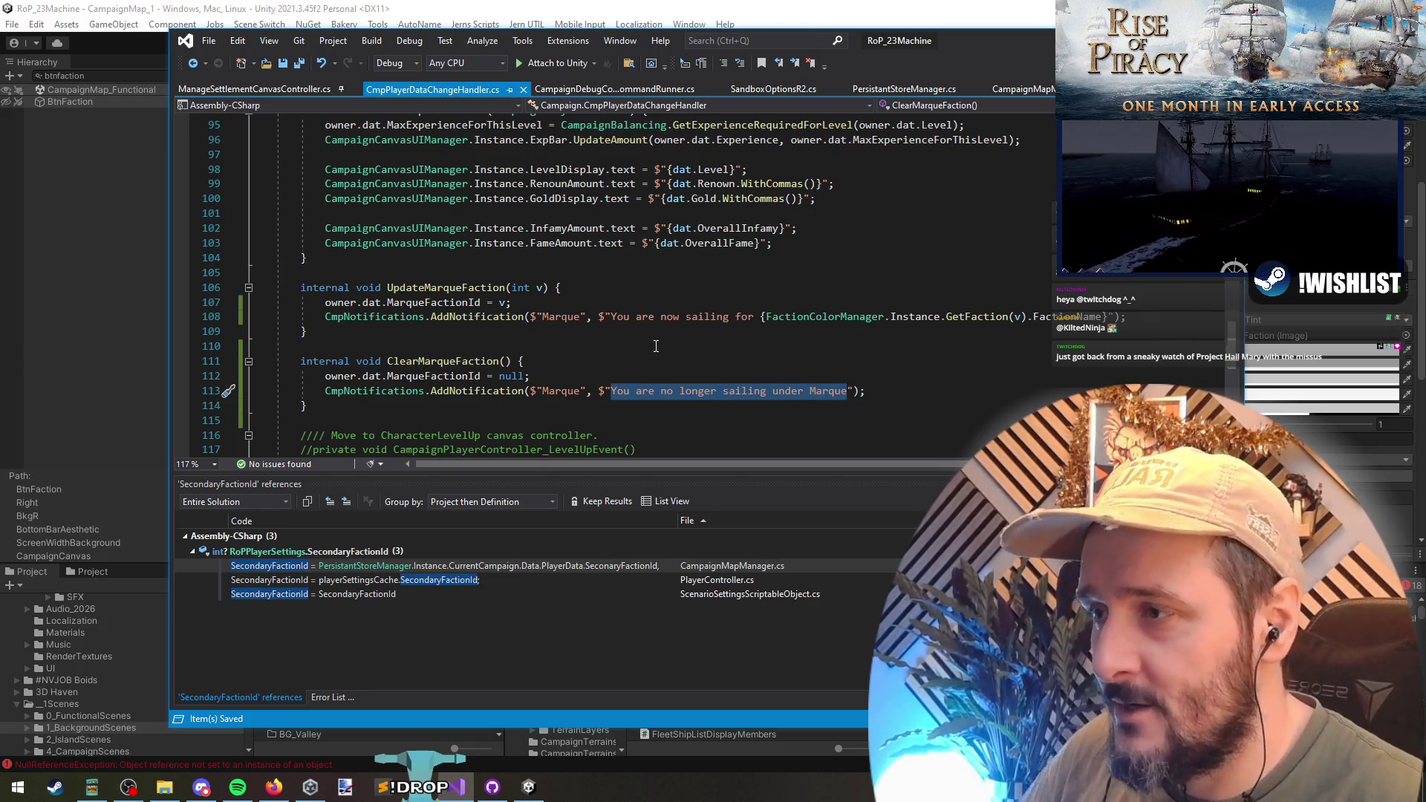
type("Your le")
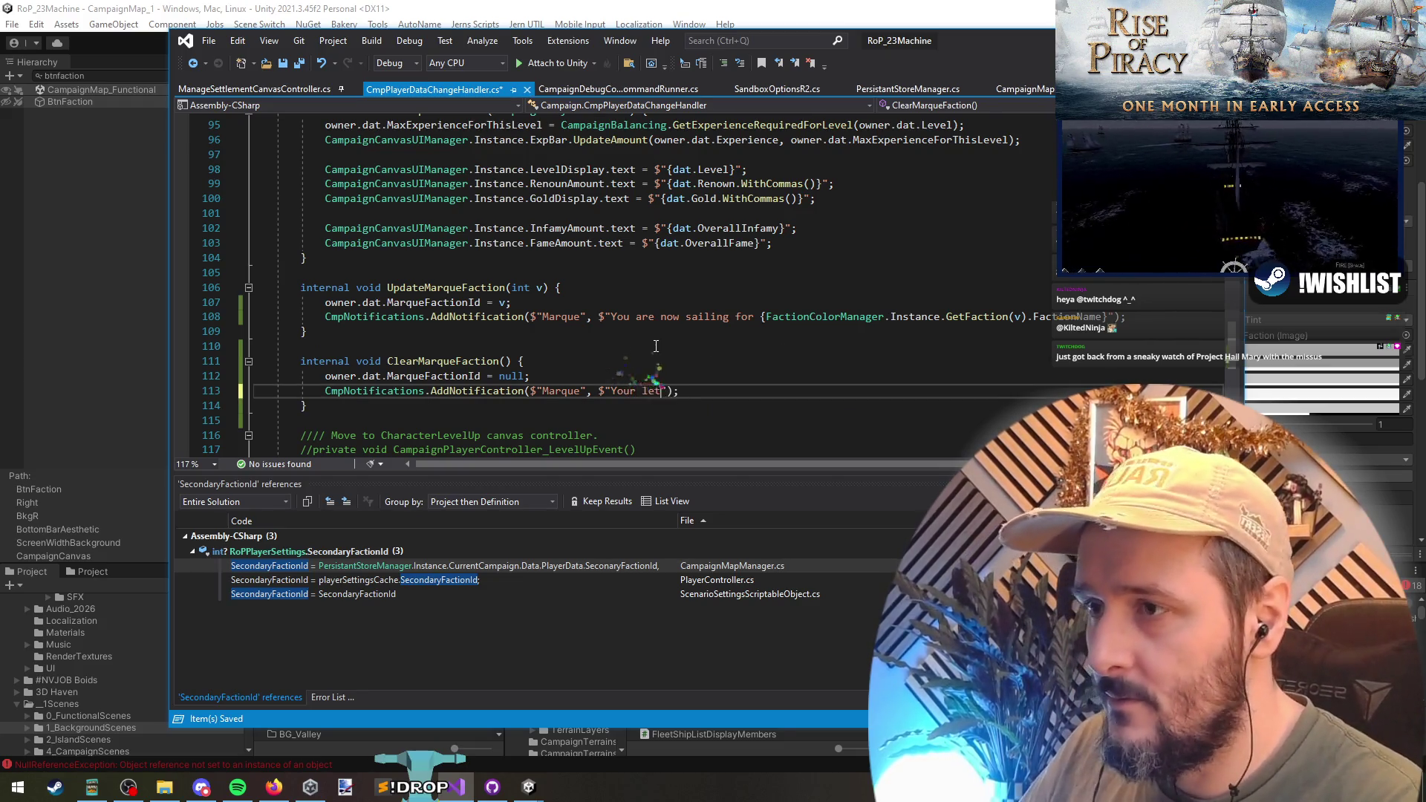
type("tter of Marque is")
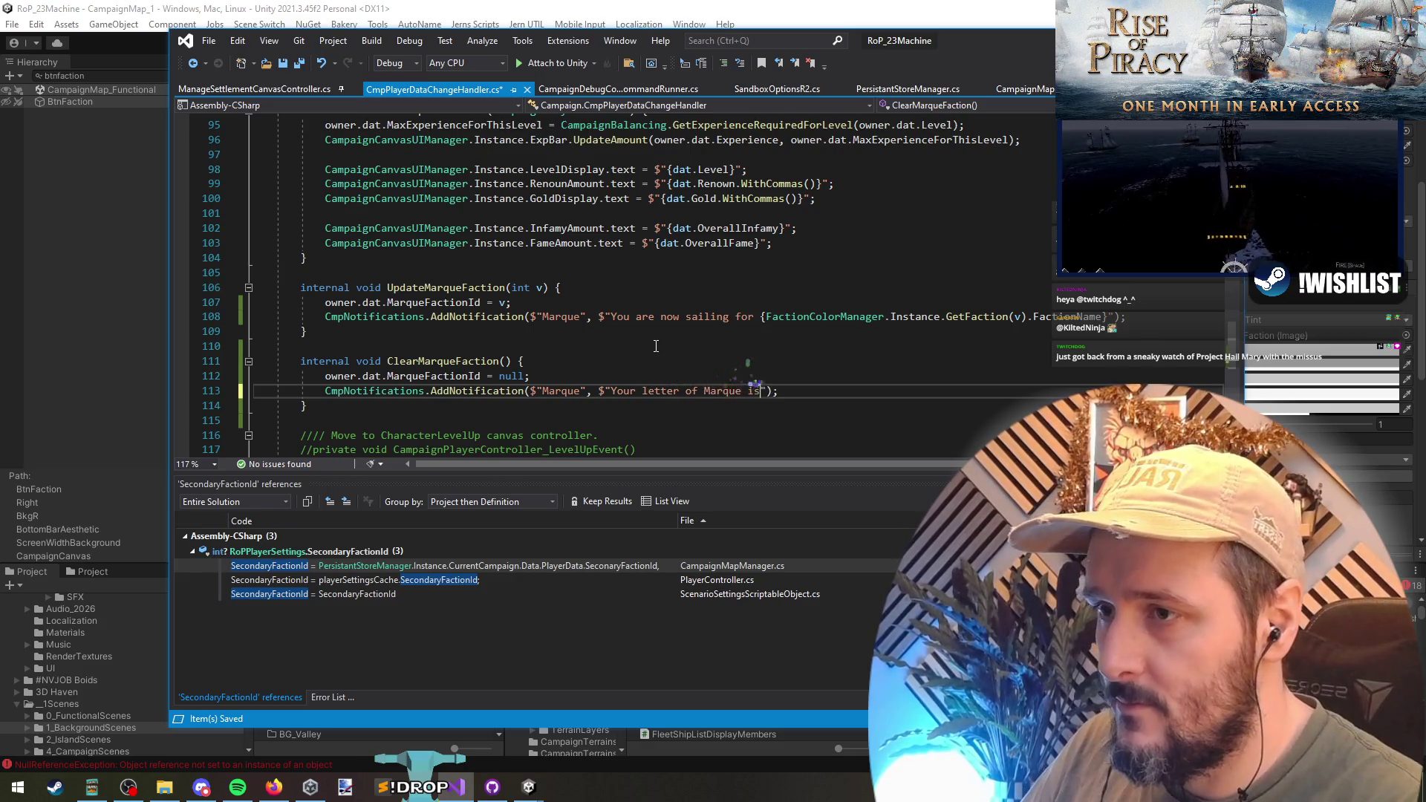
key("BackSpace")
key("BackSpace")
type("no longer va")
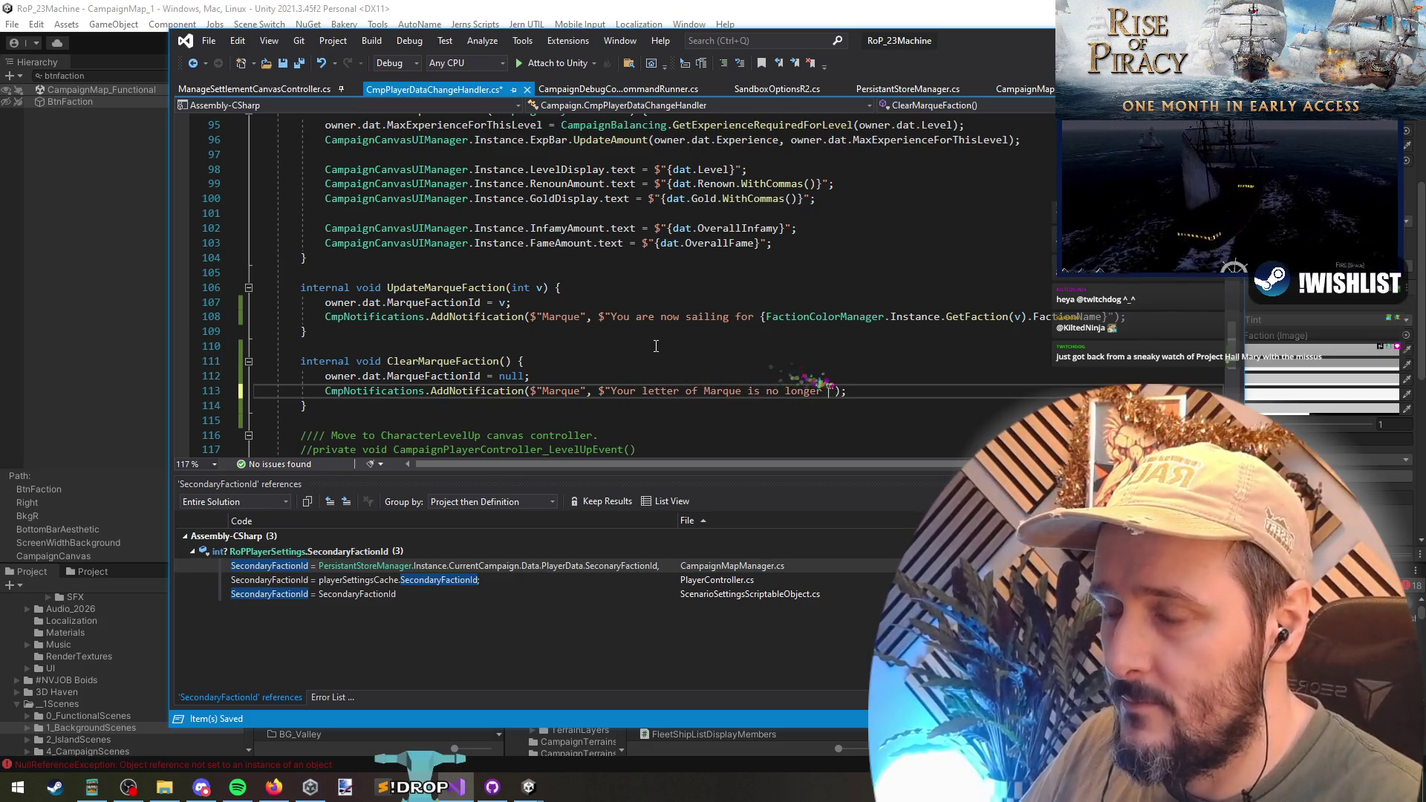
type("lue")
key("Down")
key("ctrl+s")
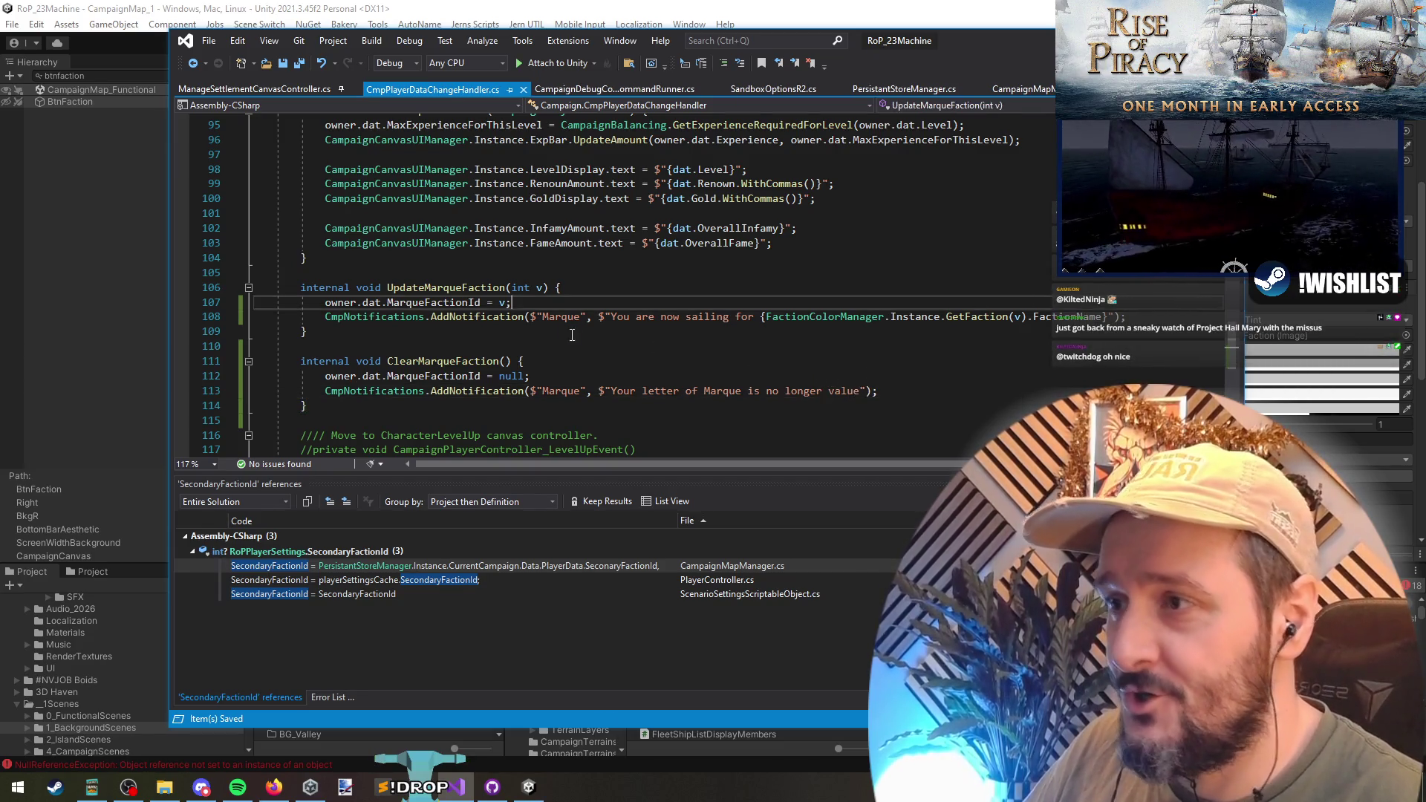
left_click(426, 287)
left_click(445, 361)
- Find the ChangeMarqueFactionId console command through UpdateMarqueFaction's references and duplicate its block
right_click(450, 287)
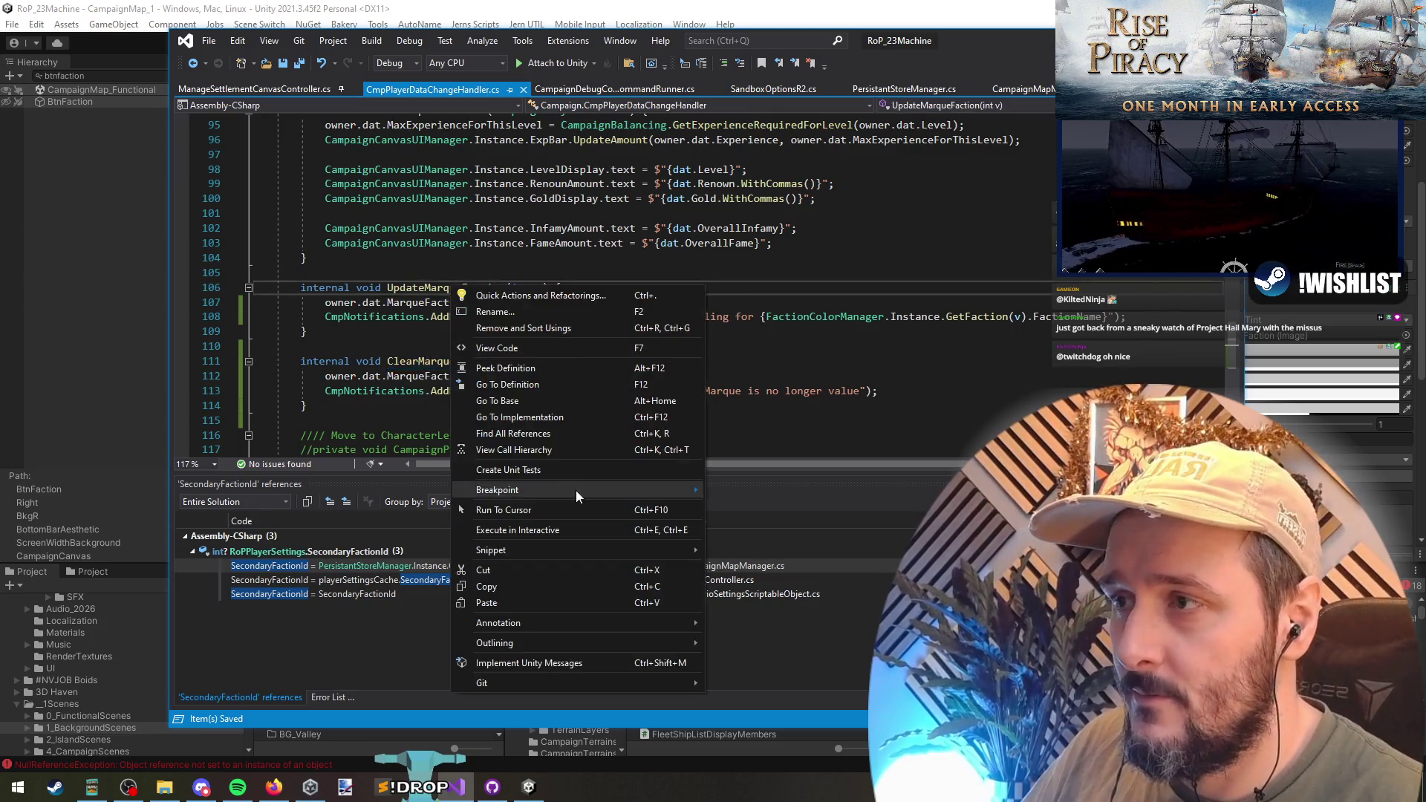
left_click(490, 308)
double_click(386, 566)
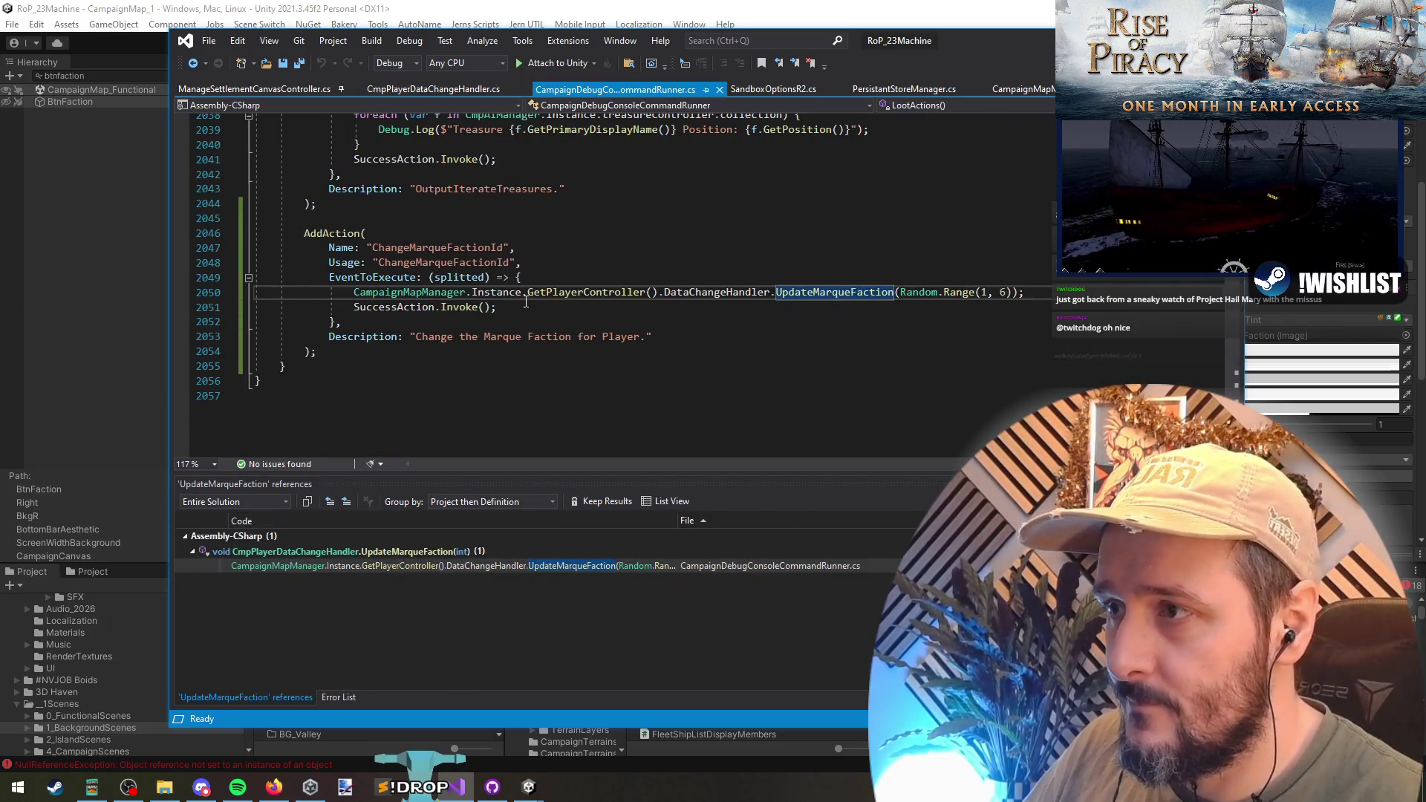
left_click(1064, 291)
left_click_drag(414, 220, 319, 351)
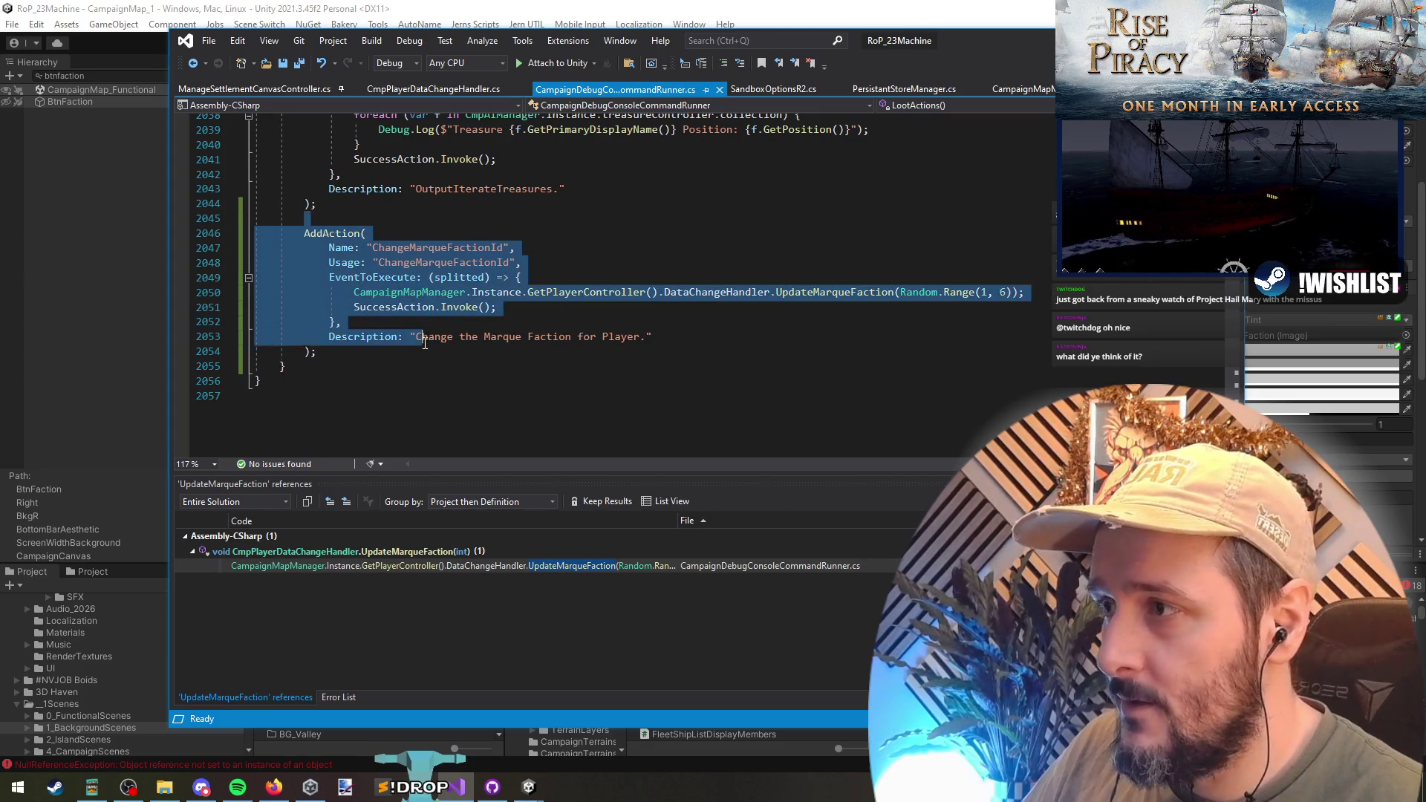
key("ctrl+c")
left_click(319, 351)
key("Return")
key("ctrl+v")
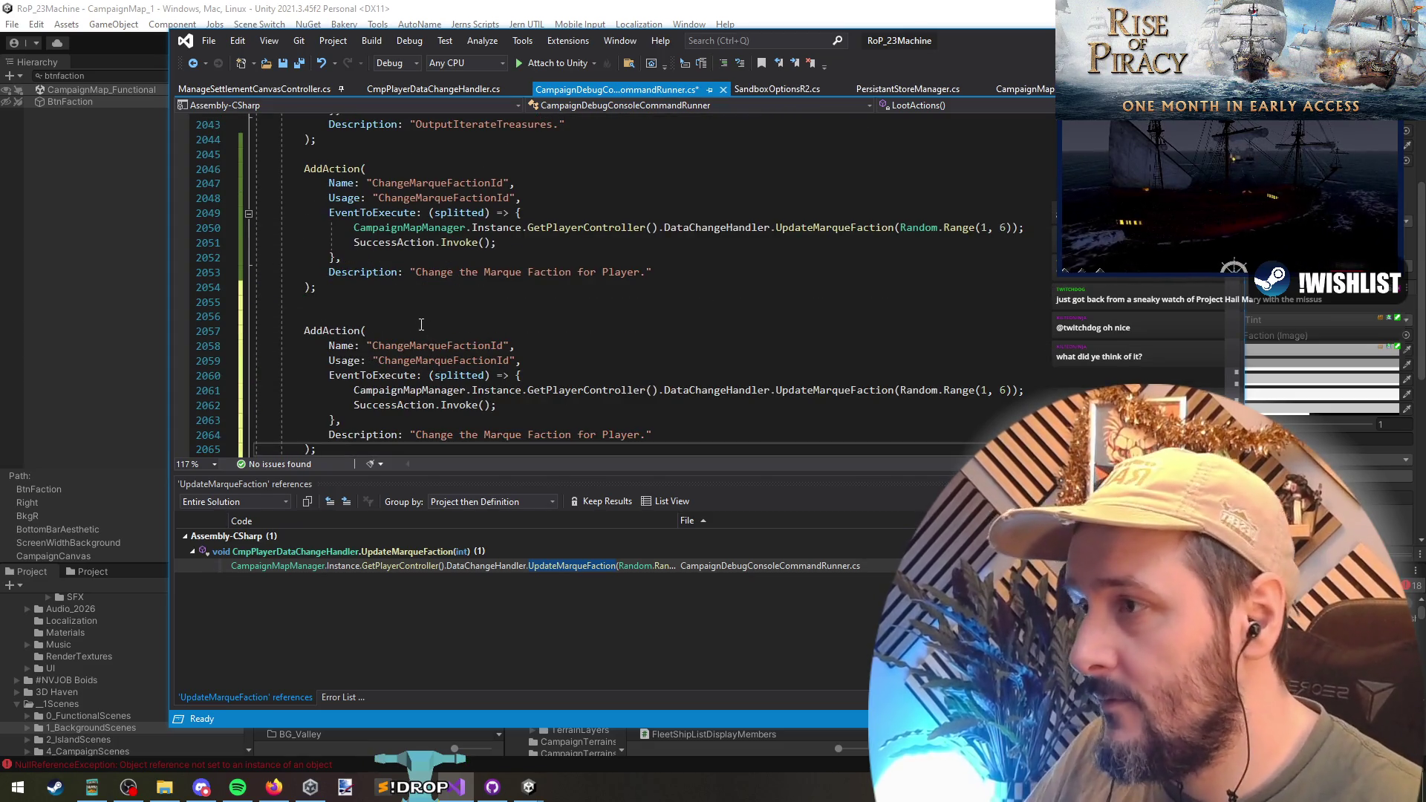
left_click(319, 316)
key("BackSpace")
- Rename the copied command and its Usage text to ClearMarqueFactionId
left_click(435, 330)
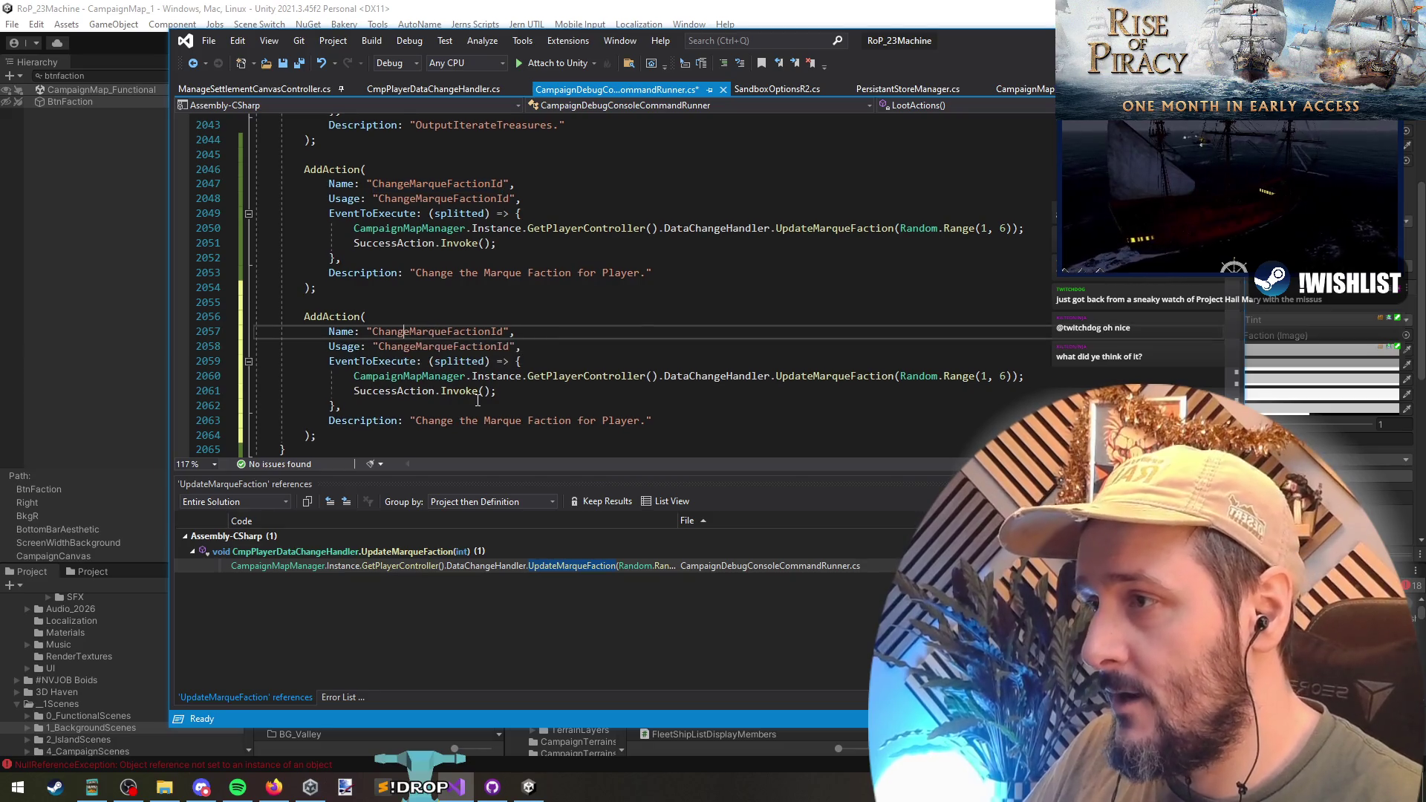
left_click_drag(410, 331, 373, 331)
type("Clear")
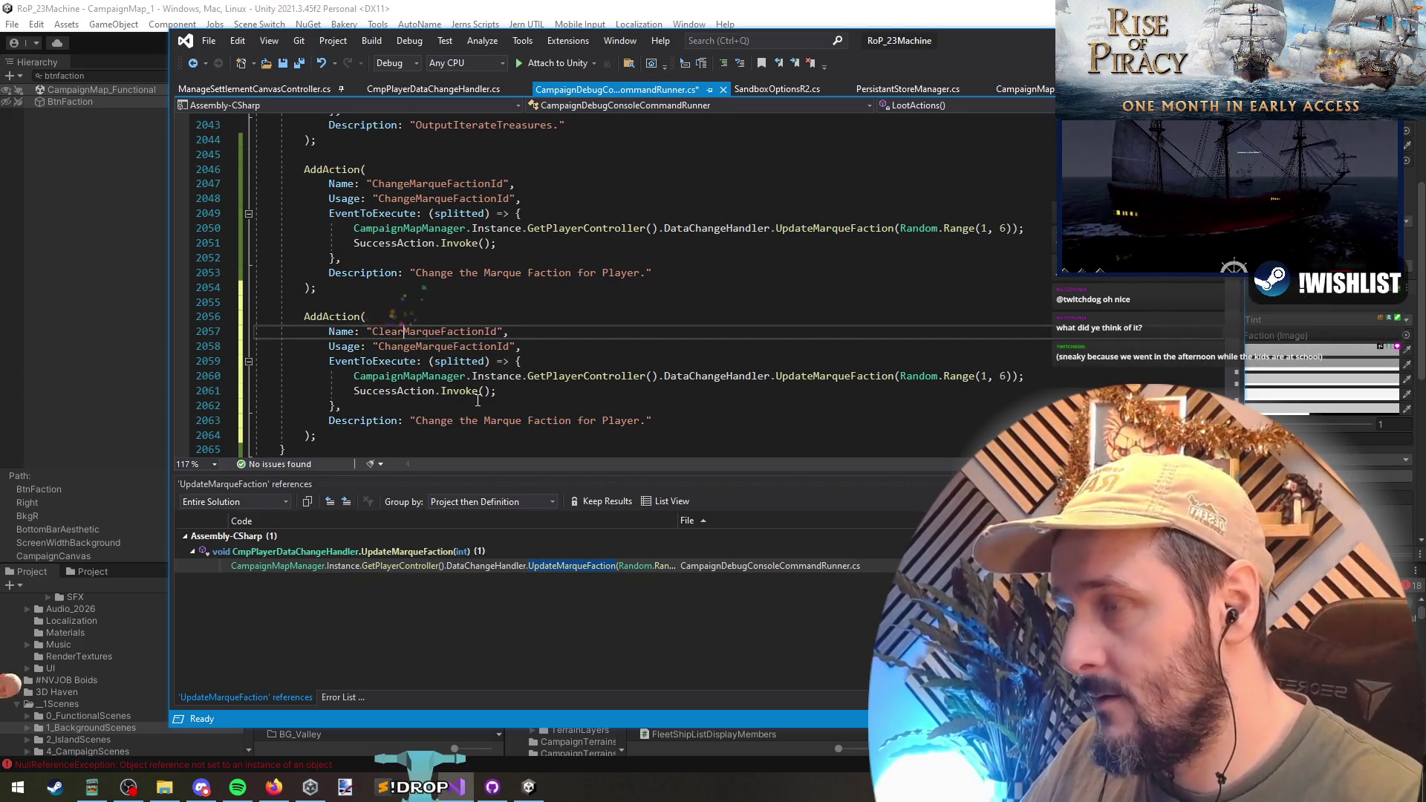
key("Down")
key("ctrl+Left")
key("Delete")
key("Delete")
key("Delete")
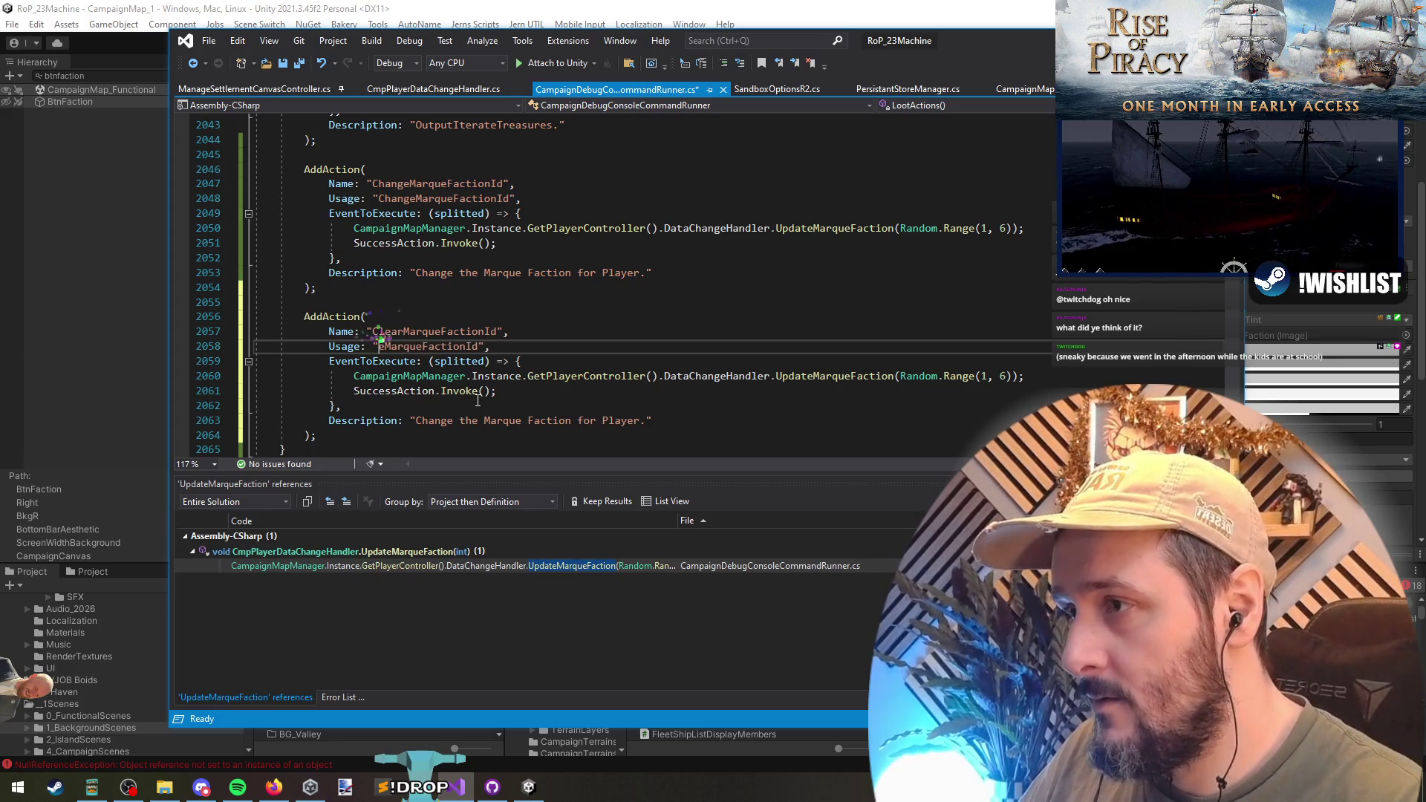
type("Clear")
key("Down")
key("Down")
key("End")
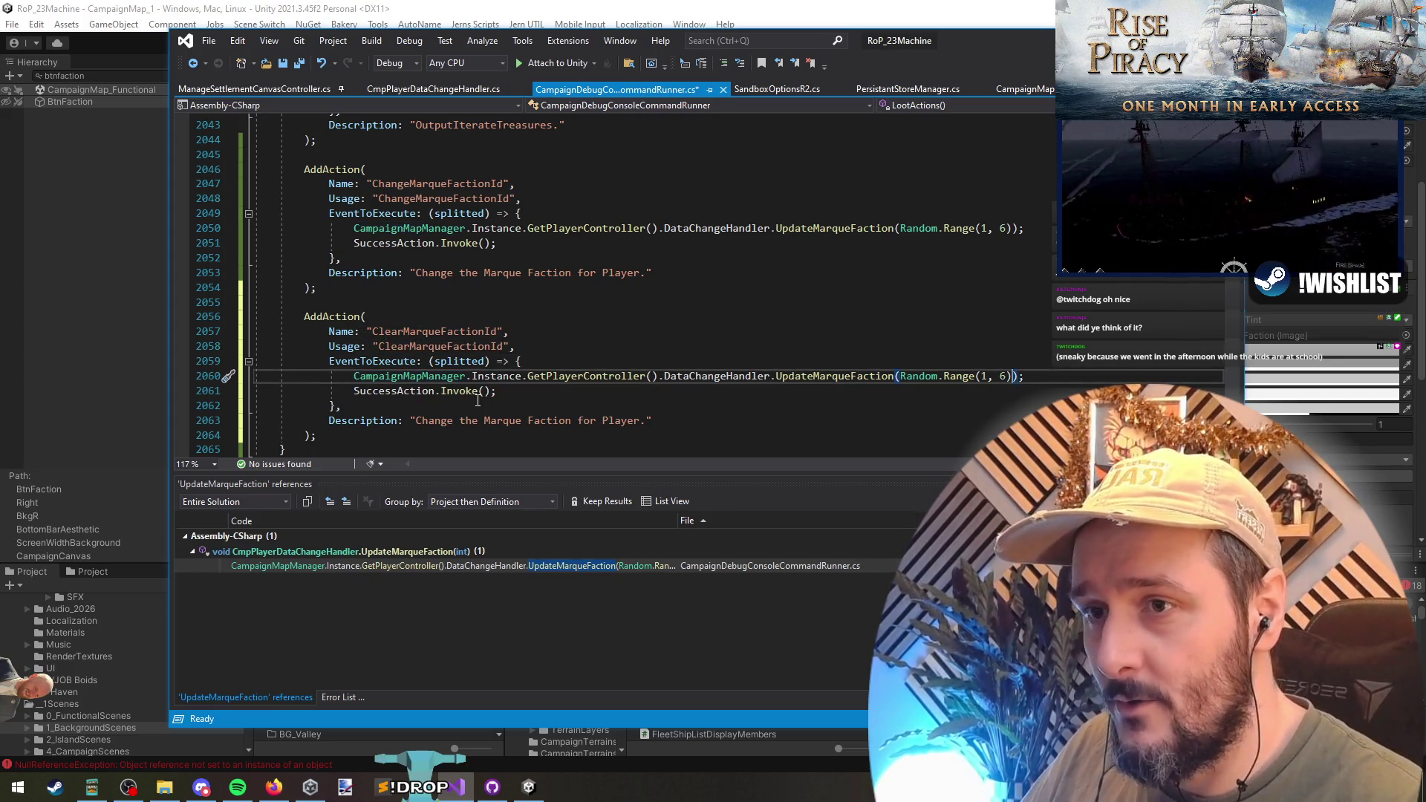
- Call ClearMarqueFaction() and describe it as "Clear the Marque Faction for Player", then save
key("ctrl+BackSpace")
key("ctrl+BackSpace")
key("ctrl+BackSpace")
type("cle")
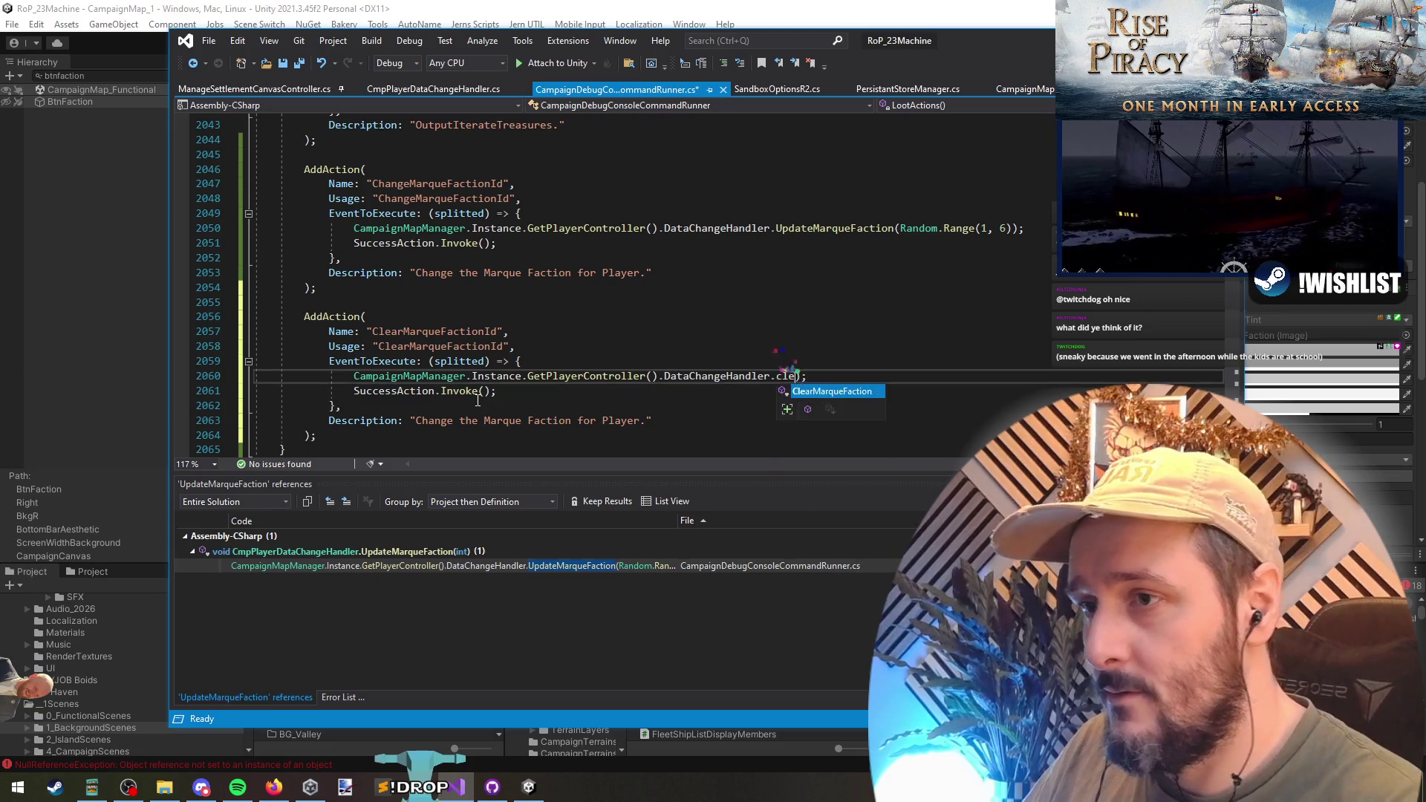
key("Tab")
type("(")
key("Down")
key("Down")
key("Down")
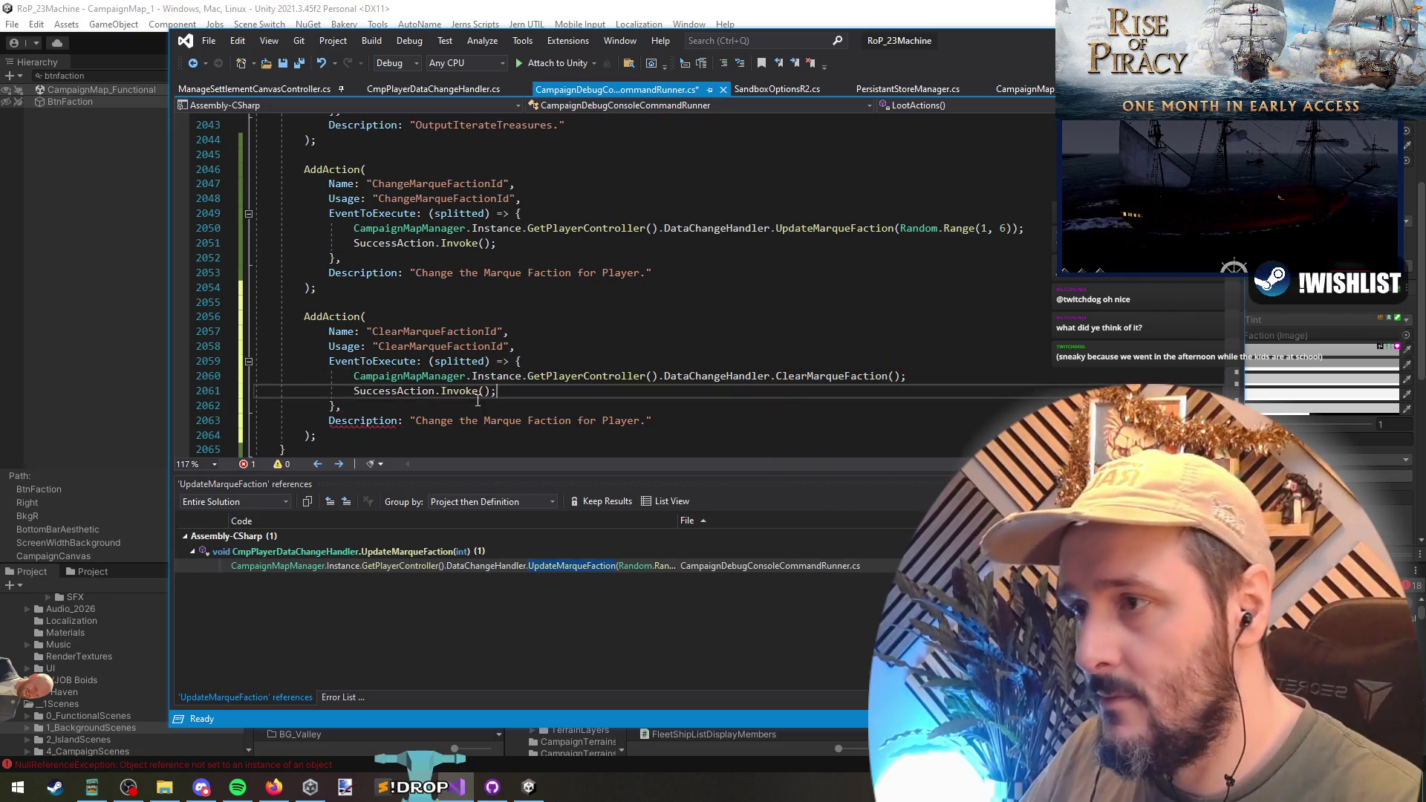
key("ctrl+Left")
key("ctrl+Left")
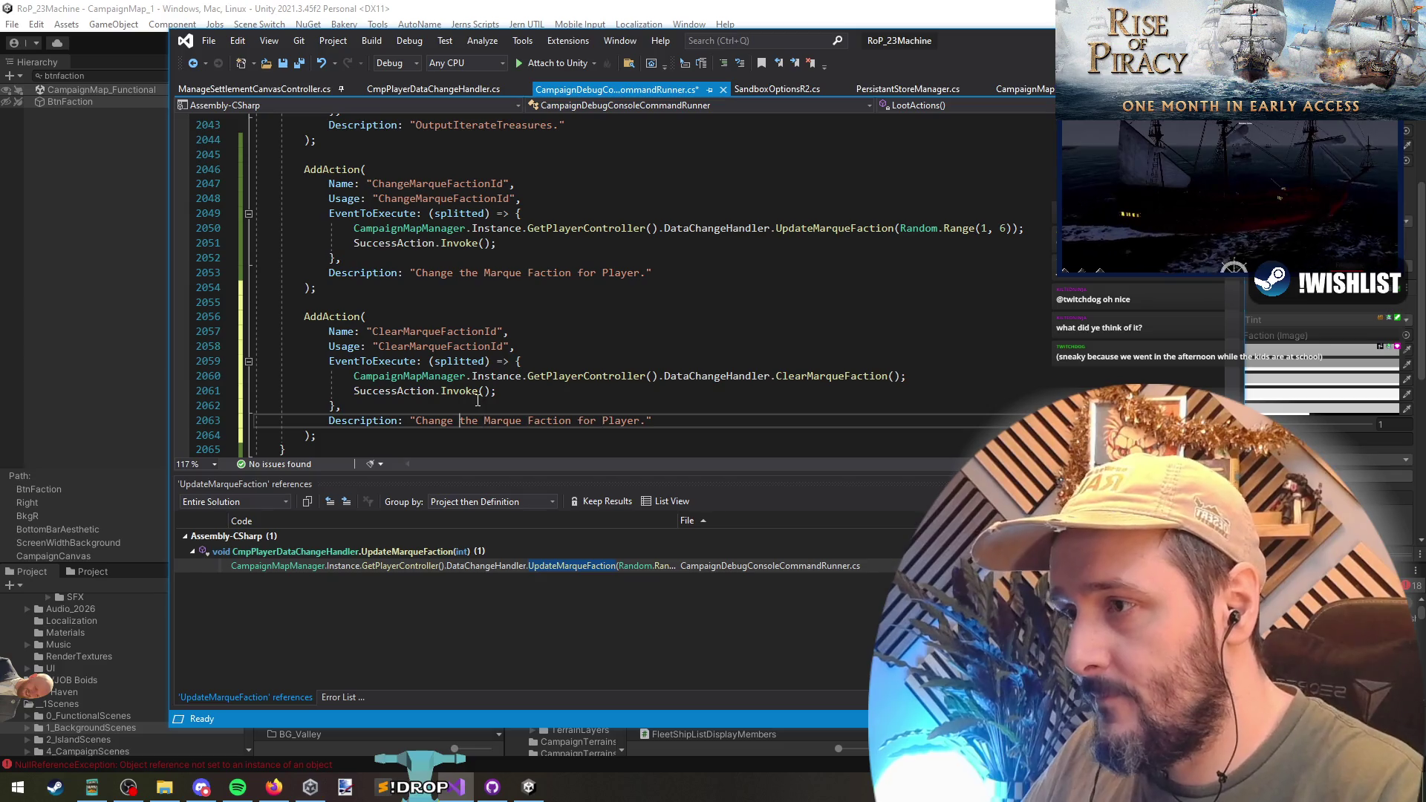
key("ctrl+BackSpace")
type("Clear")
key("Down")
key("ctrl+s")
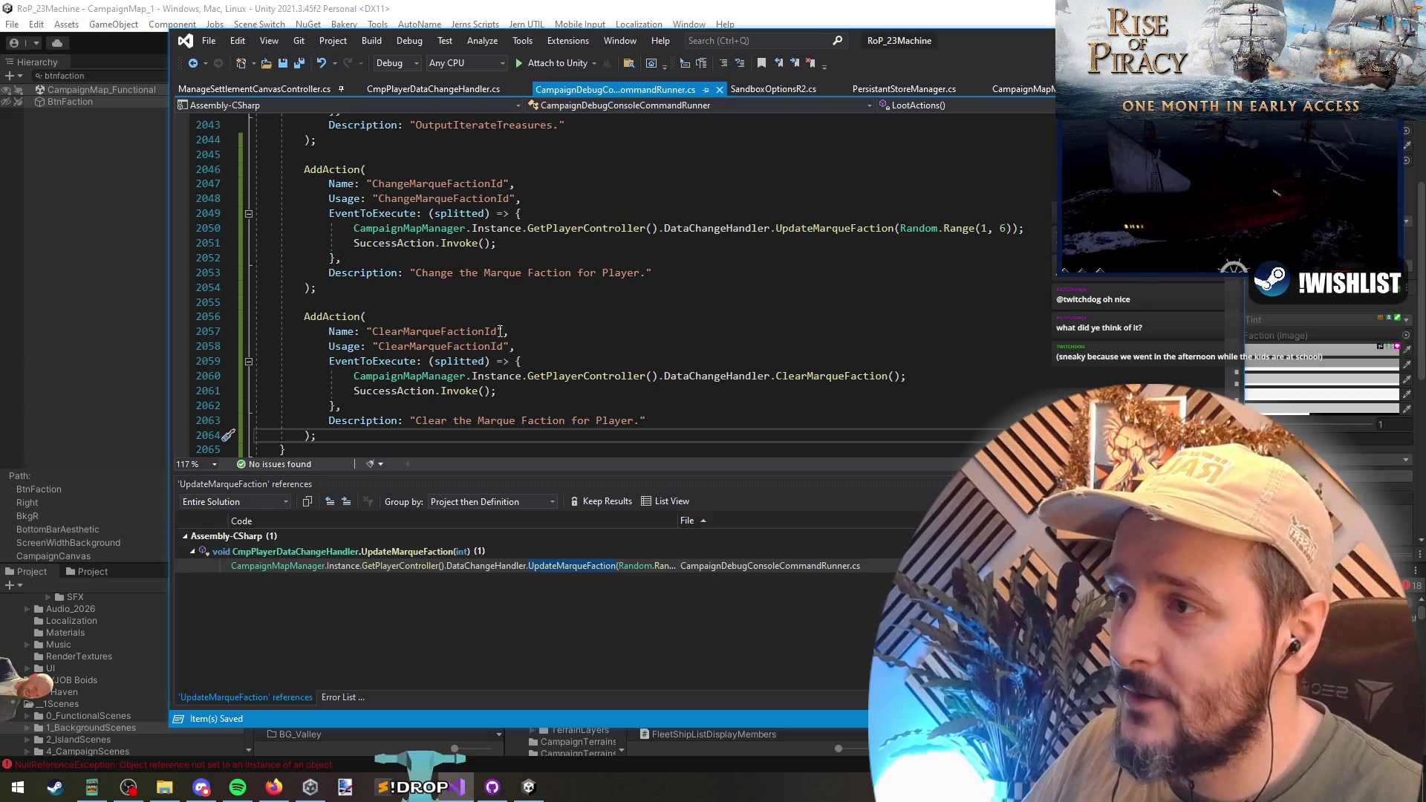
left_click(433, 89)
key("Down")
key("Down")
key("Down")
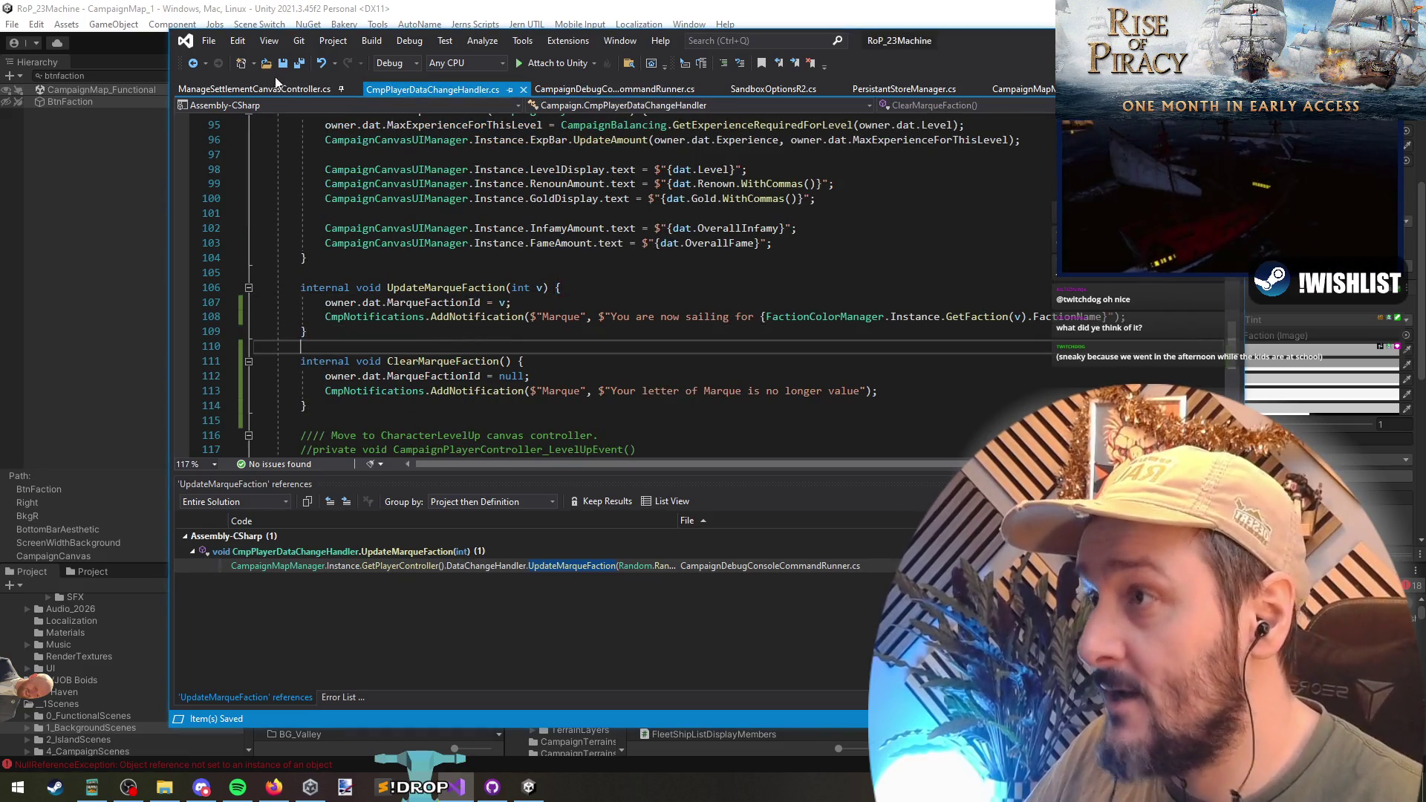
- Find all references to MarqueFactionId in PersistantStoreManager.cs and open its CampaignMapManager.cs use
key("ctrl+Tab")
key("ctrl+Tab")
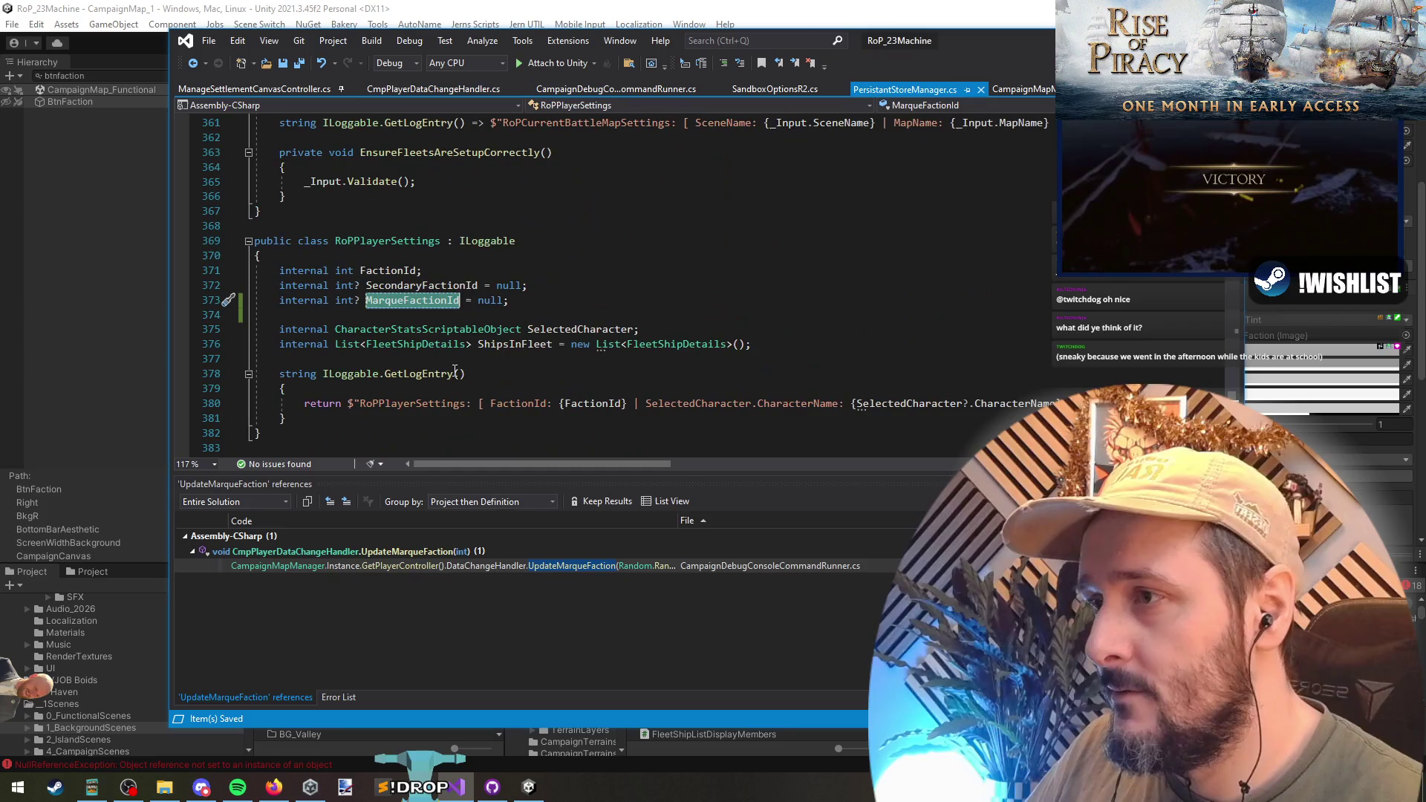
right_click(449, 301)
left_click(497, 449)
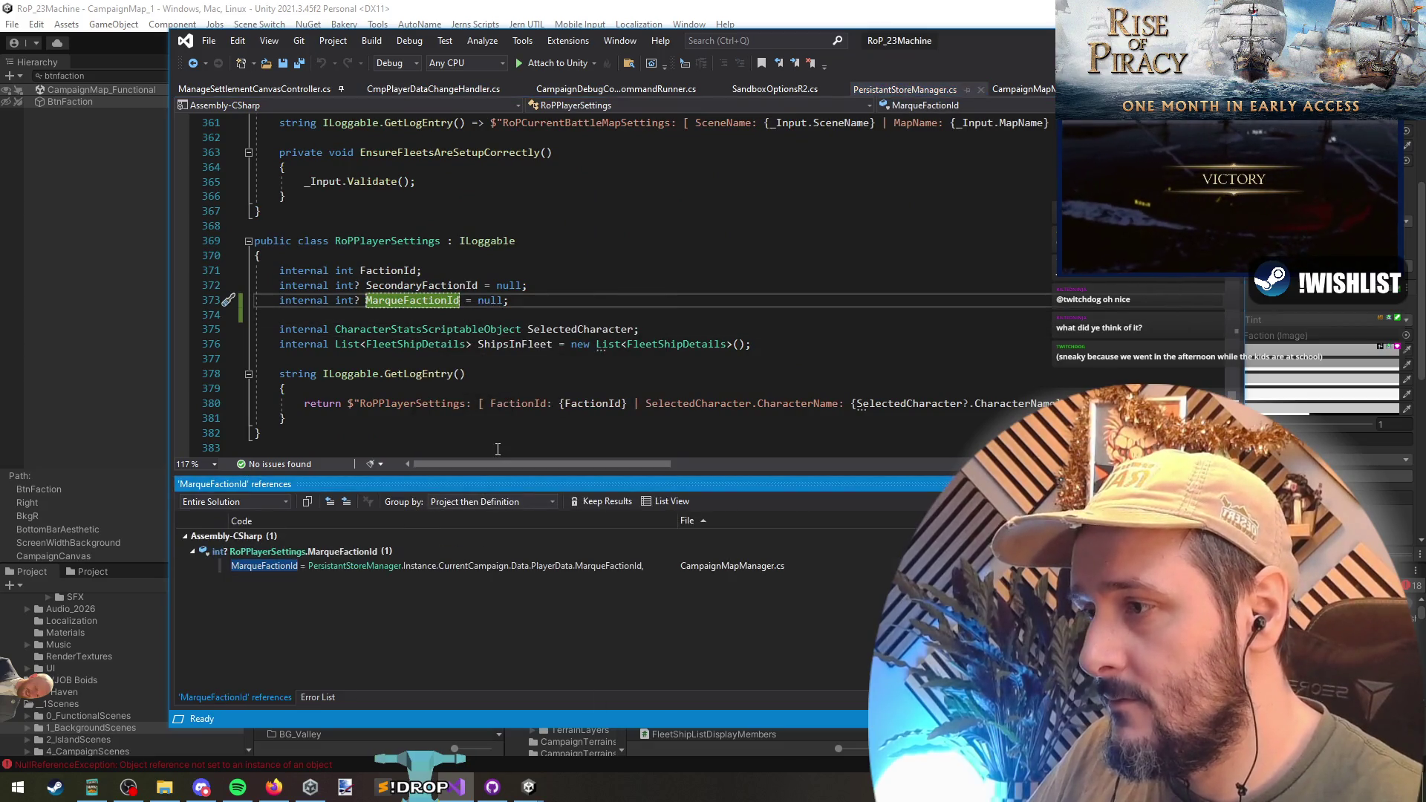
double_click(390, 565)
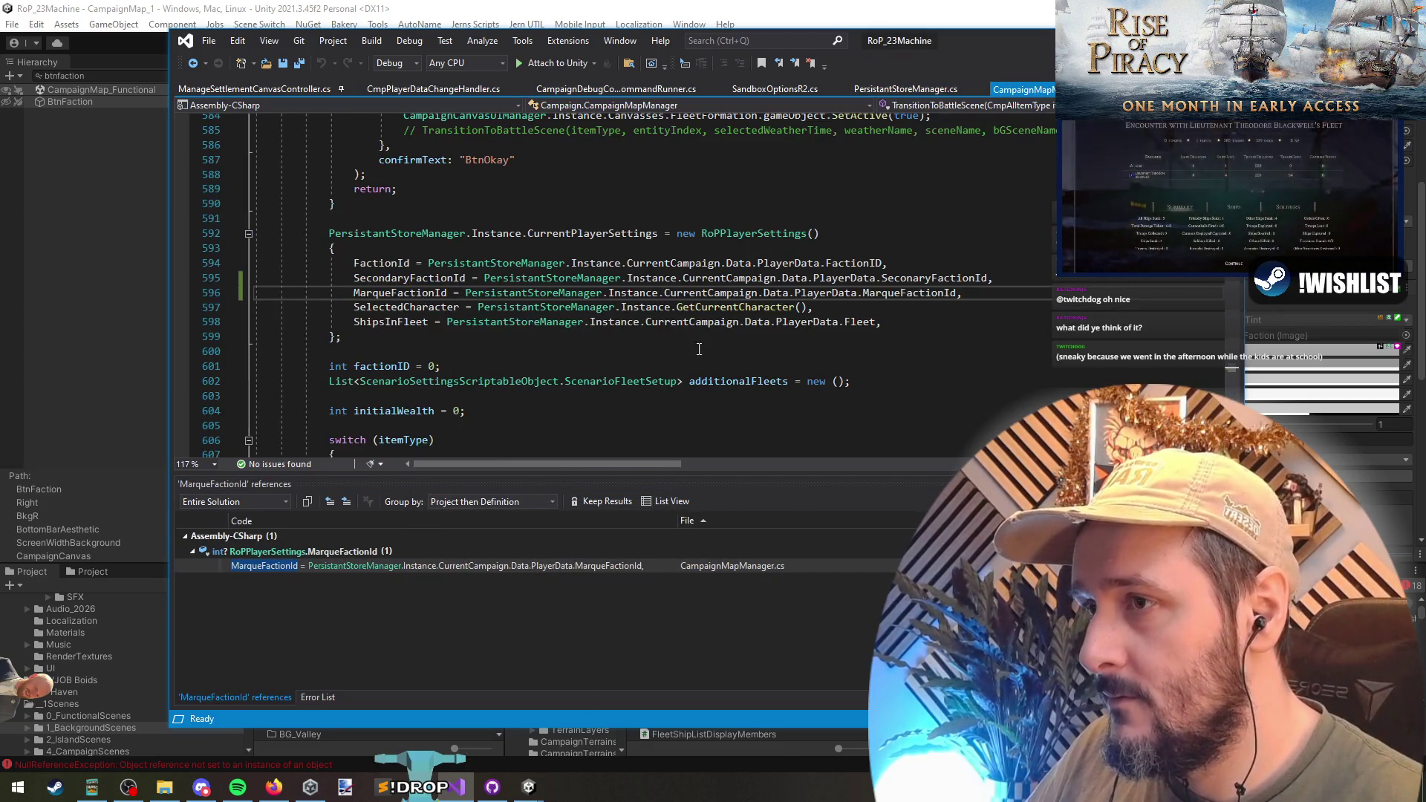
- Trace SecondaryFactionId and misspelled SeconaryFactionId references into the CampaignDebugConsoleCommandRunner assignment
right_click(410, 279)
left_click(457, 436)
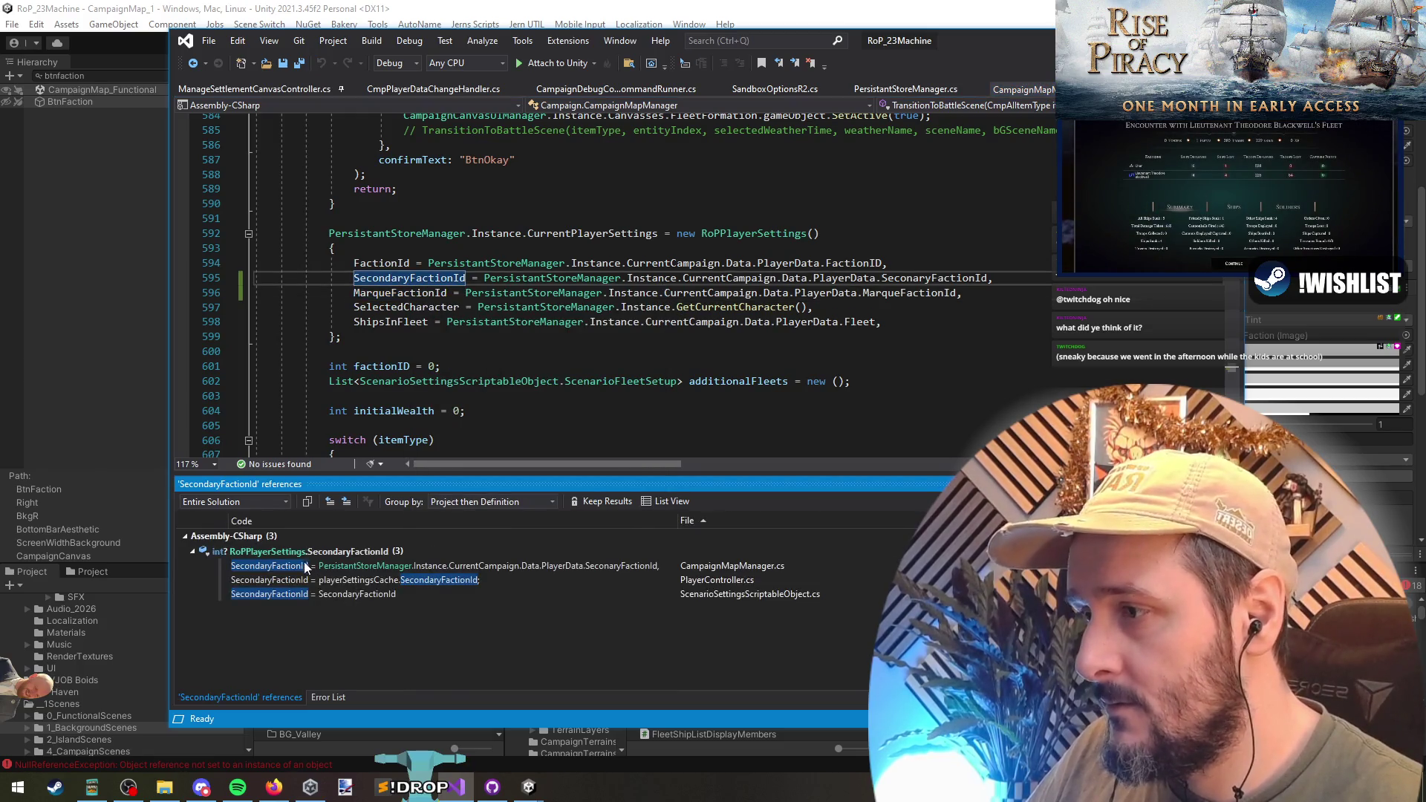
right_click(921, 279)
left_click(965, 430)
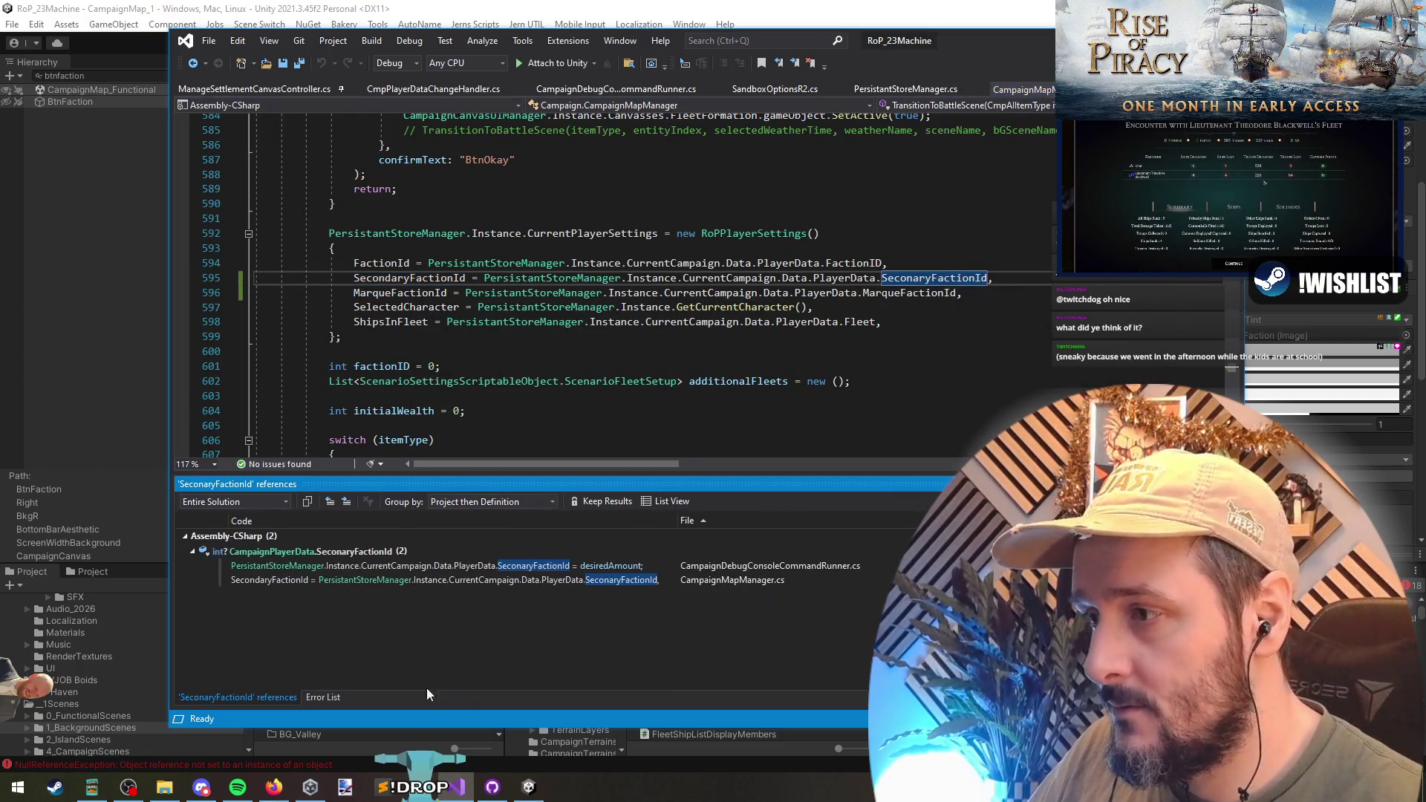
double_click(373, 569)
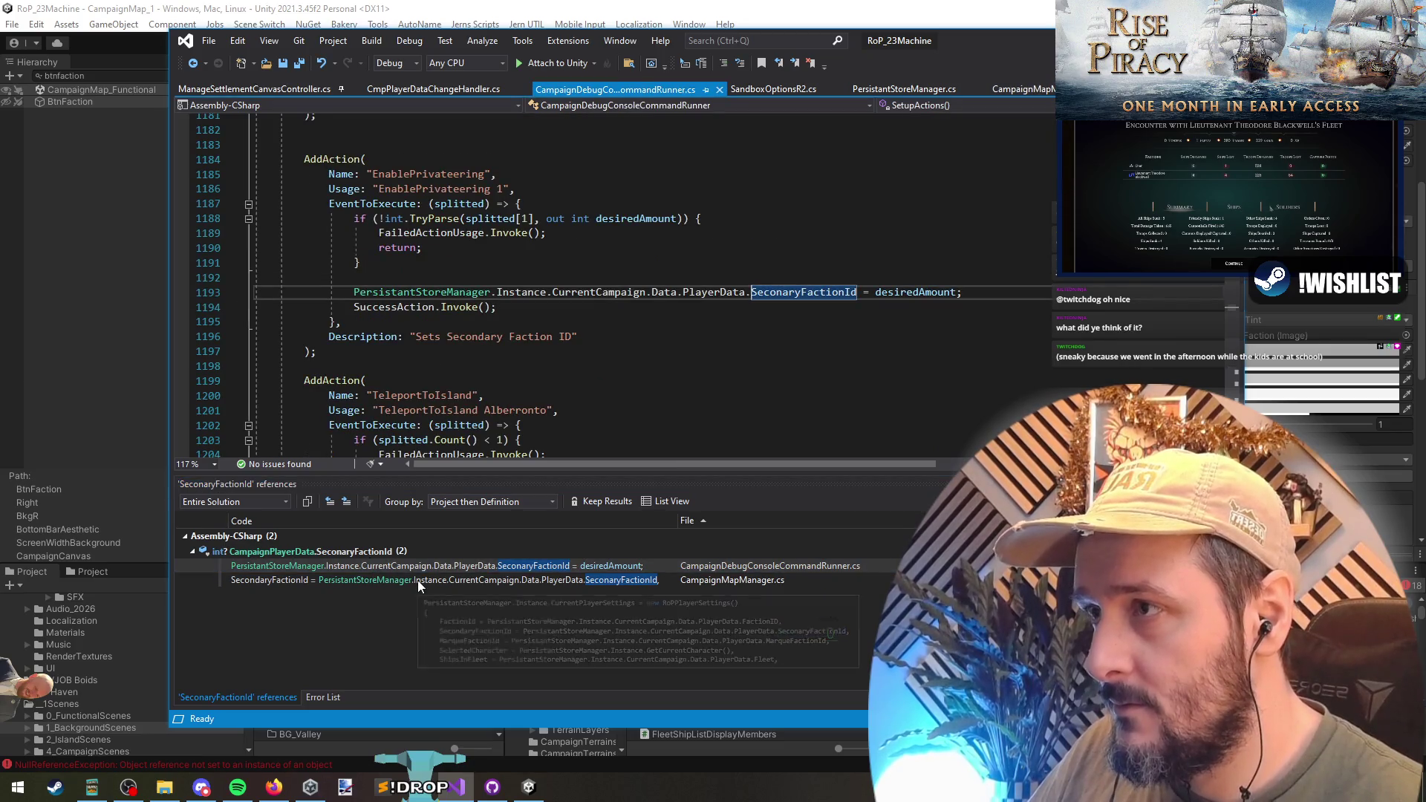
double_click(417, 581)
double_click(416, 569)
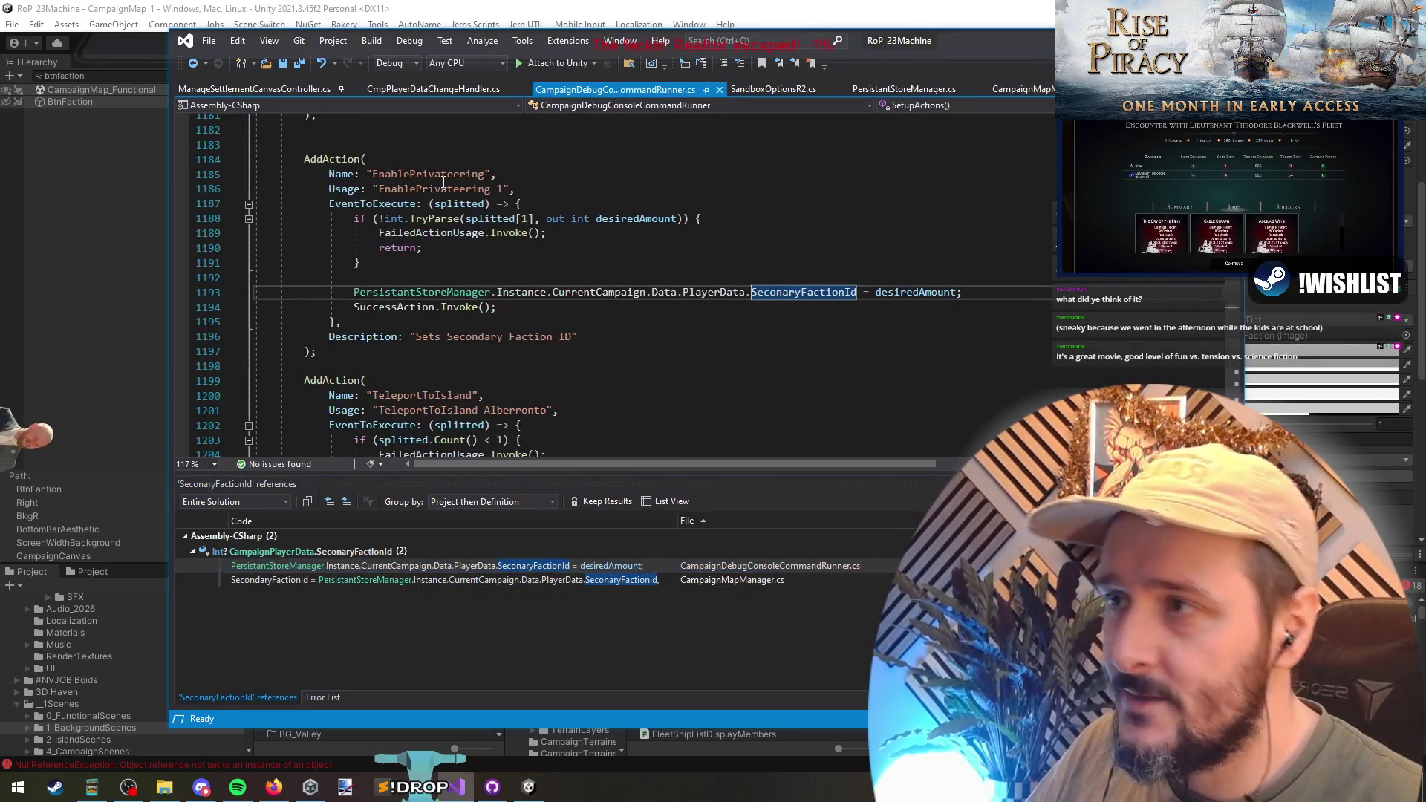
- From CampaignMapManager.cs line 595, find SecondaryFactionId references and open the PlayerController.cs one
double_click(444, 579)
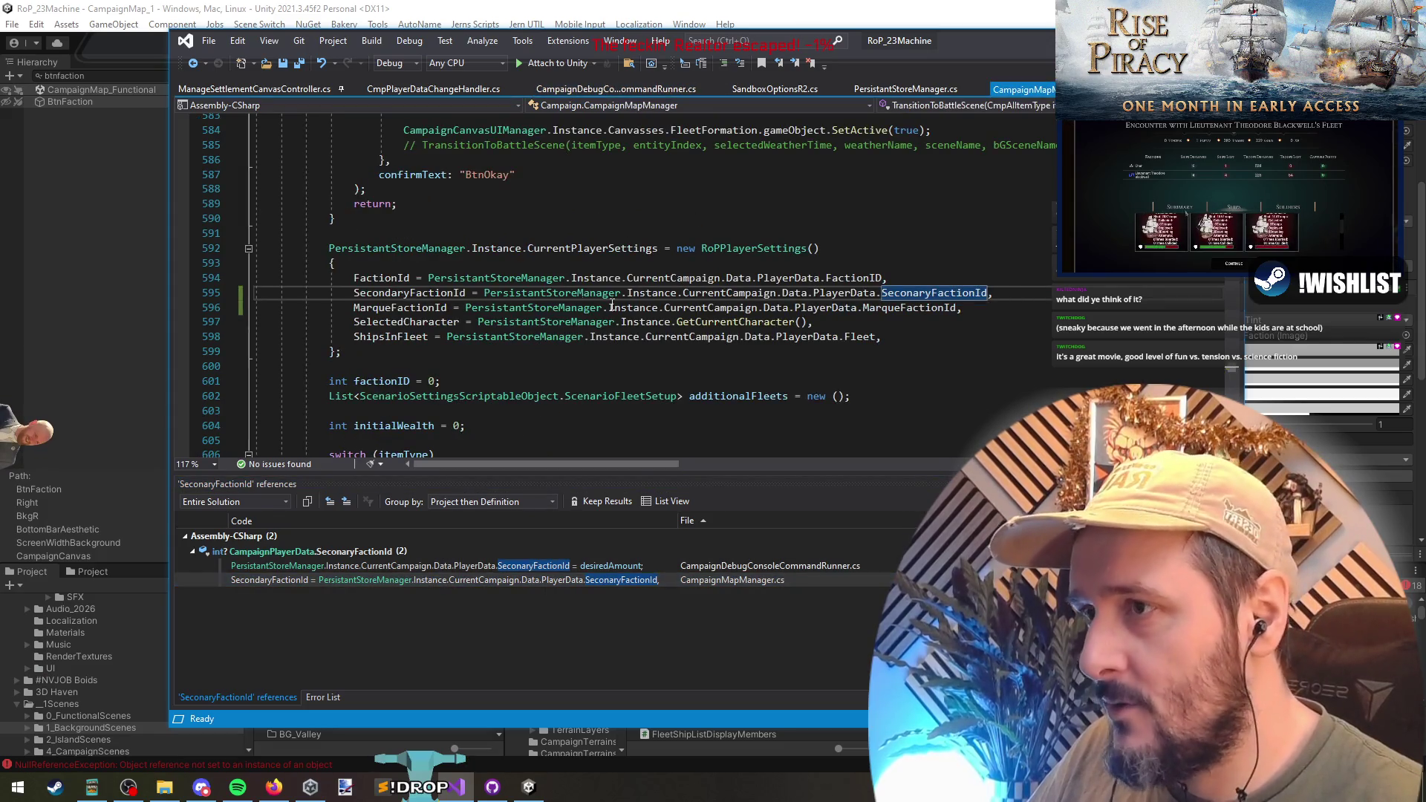
double_click(408, 293)
right_click(411, 293)
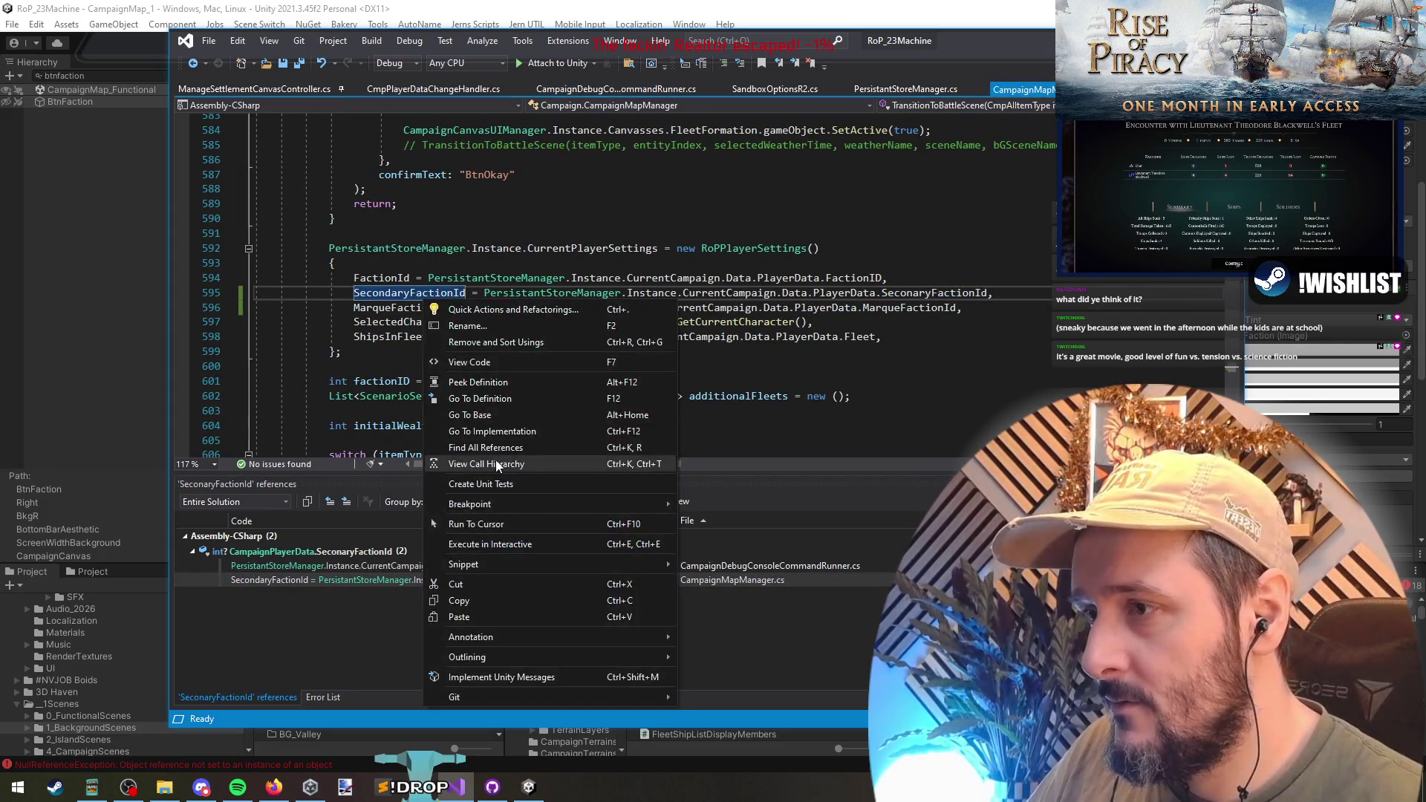
left_click(496, 461)
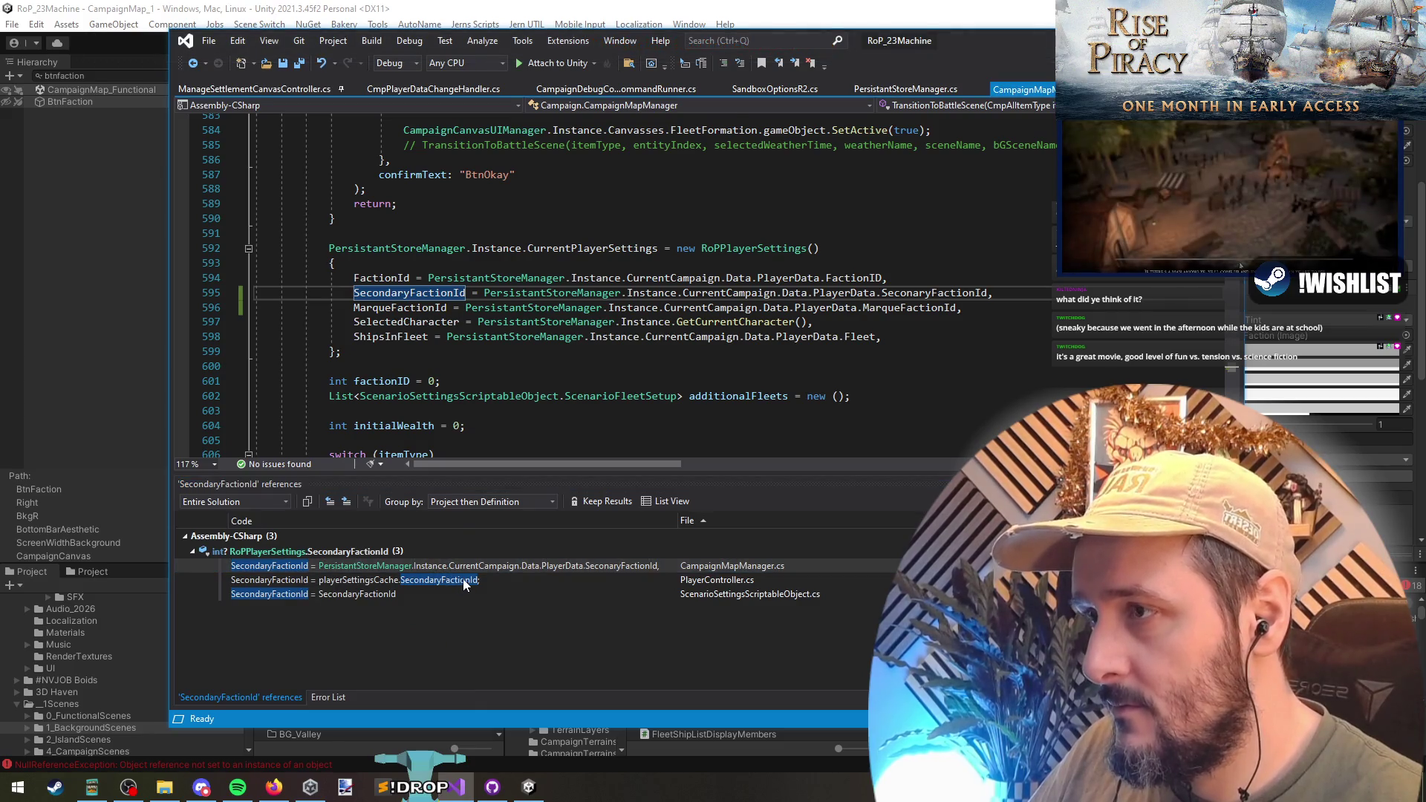
double_click(462, 579)
- Inspect the FactionId and SecondaryFactionId assignments in PlayerController.cs
left_click(387, 309)
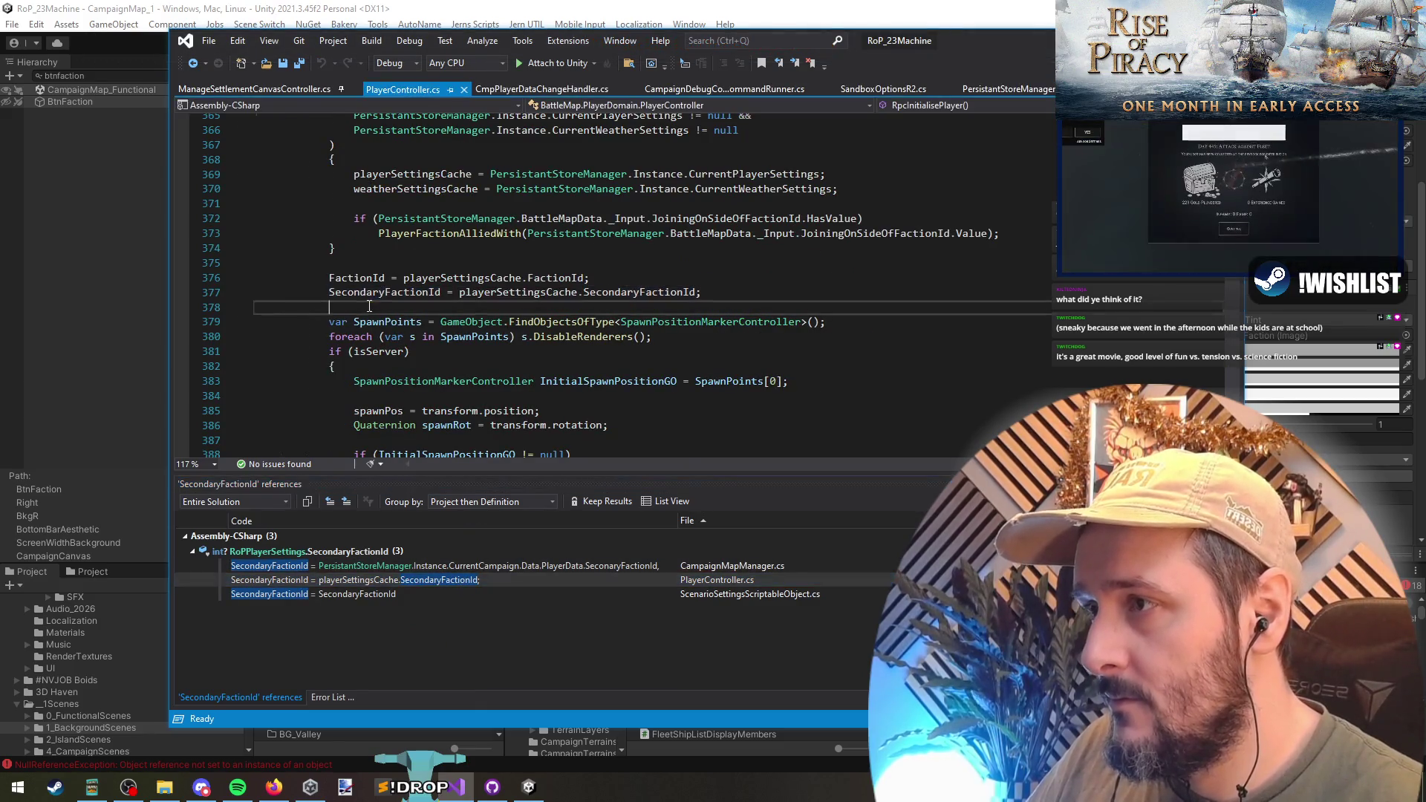
key("Up")
key("Up")
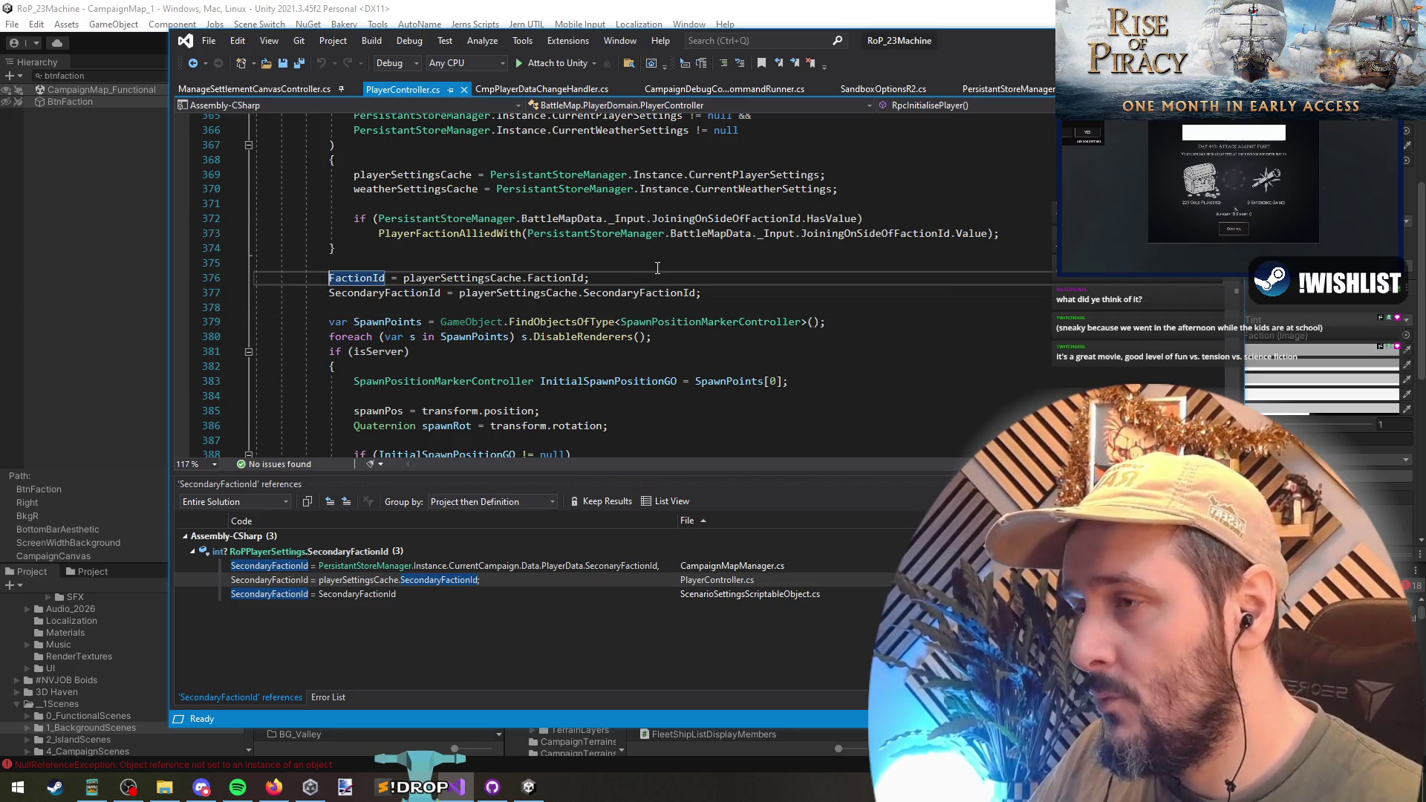
scroll(657, 267, "down", 15)
scroll(543, 249, "up", 13)
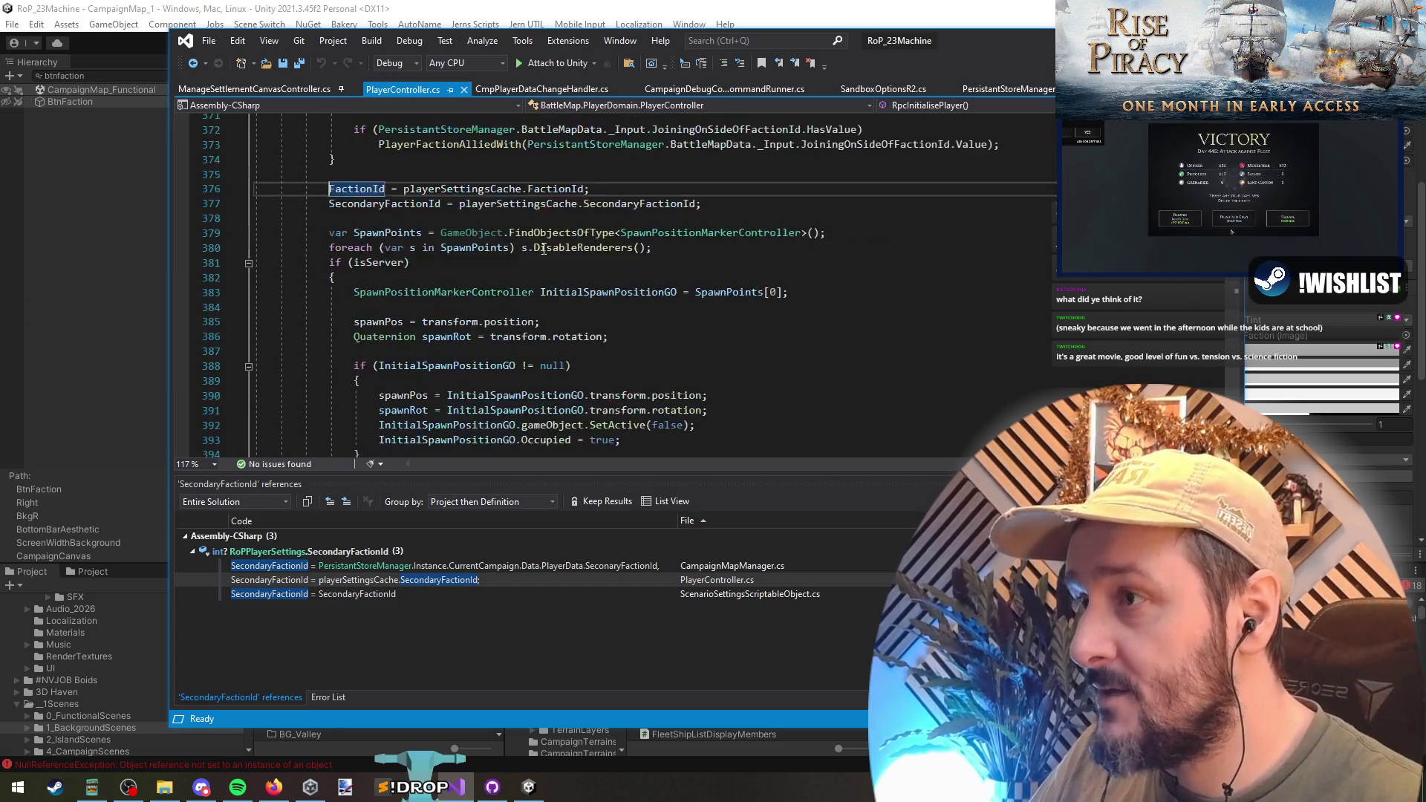
scroll(543, 249, "up", 5)
- Return to the Unity editor and exit Play mode, closing the battle Victory screen
key("alt+Tab")
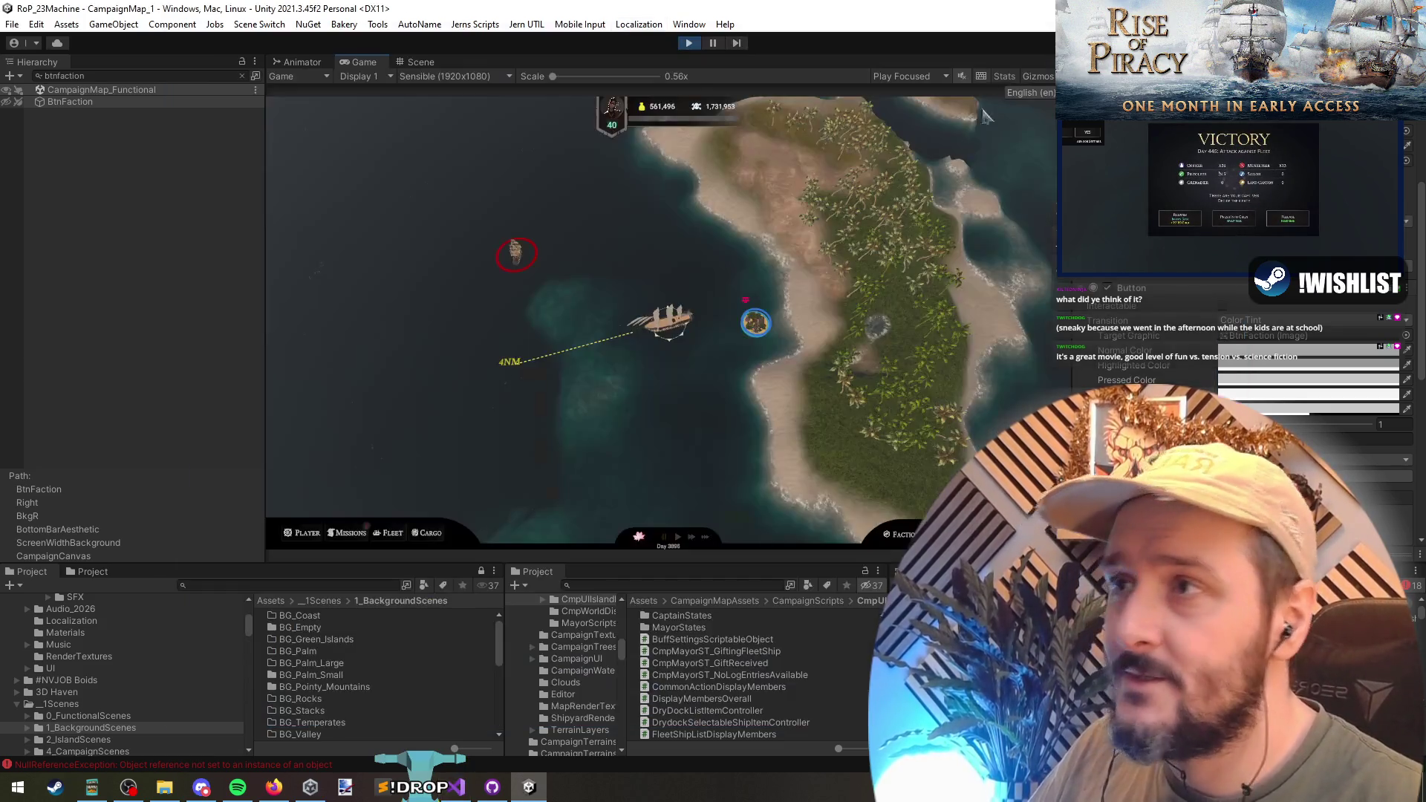
left_click(686, 43)
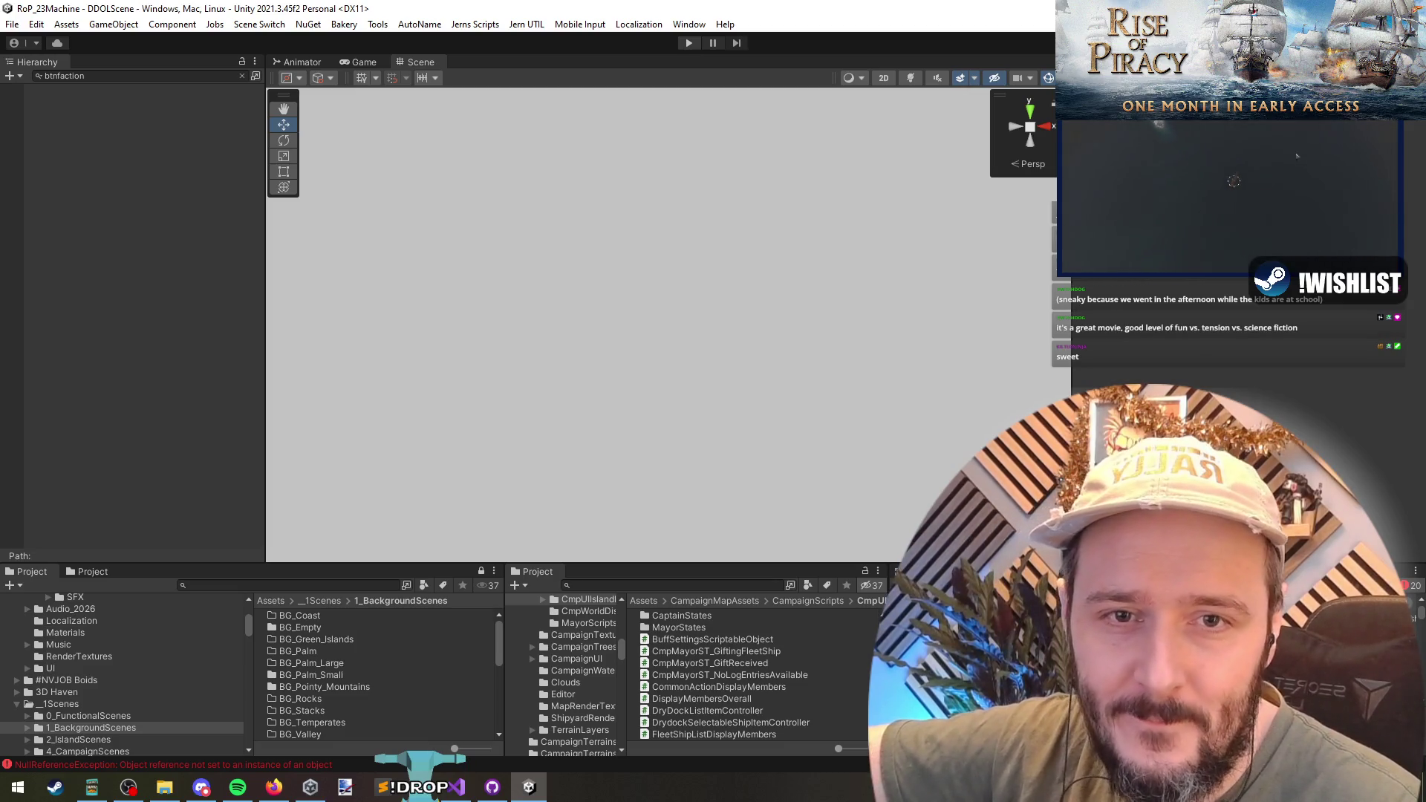
- Remove the 'btnfaction' Hierarchy filter to list FunctionalScene, MainMenu, CampaignMap_1_Entities and other scenes
key("alt+Tab")
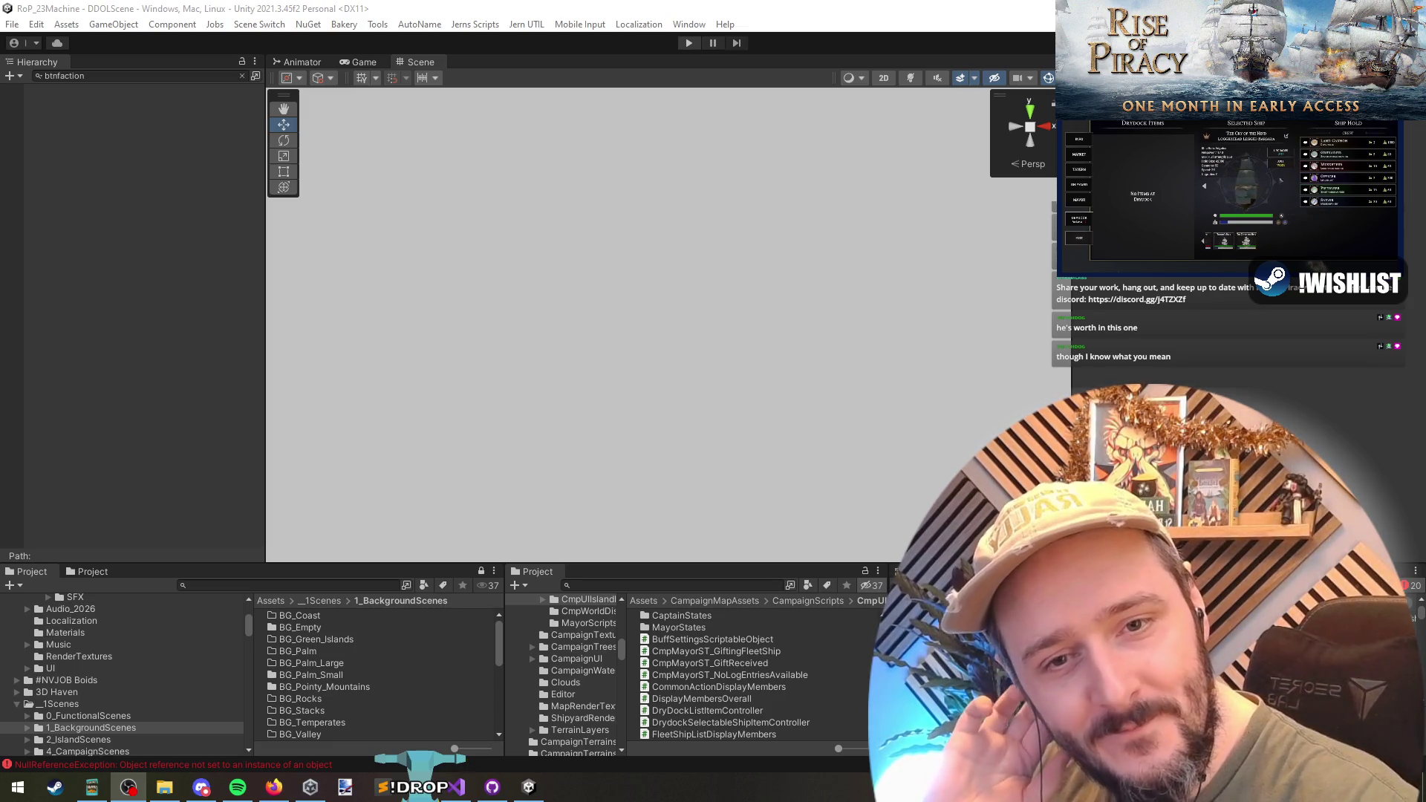
left_click(1227, 315)
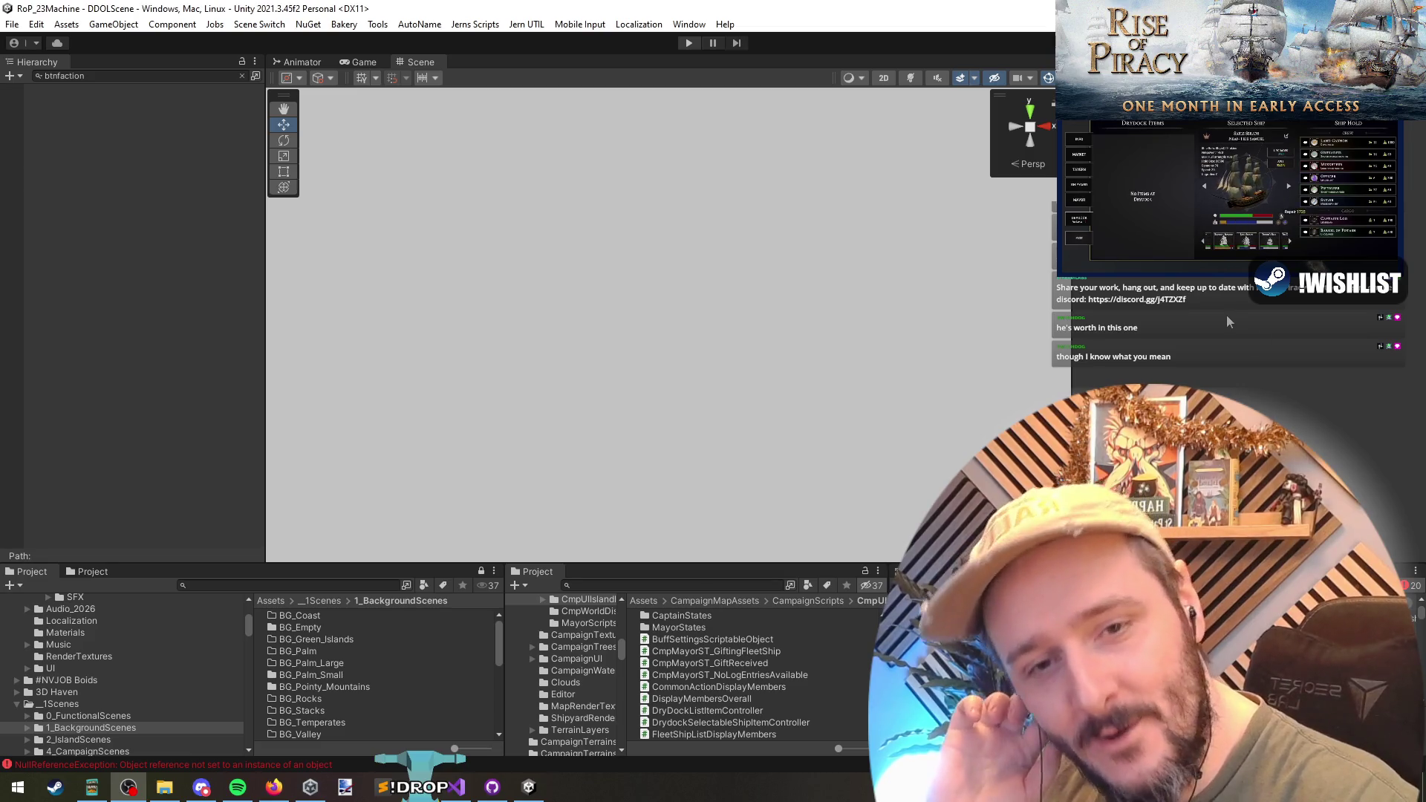
key("q")
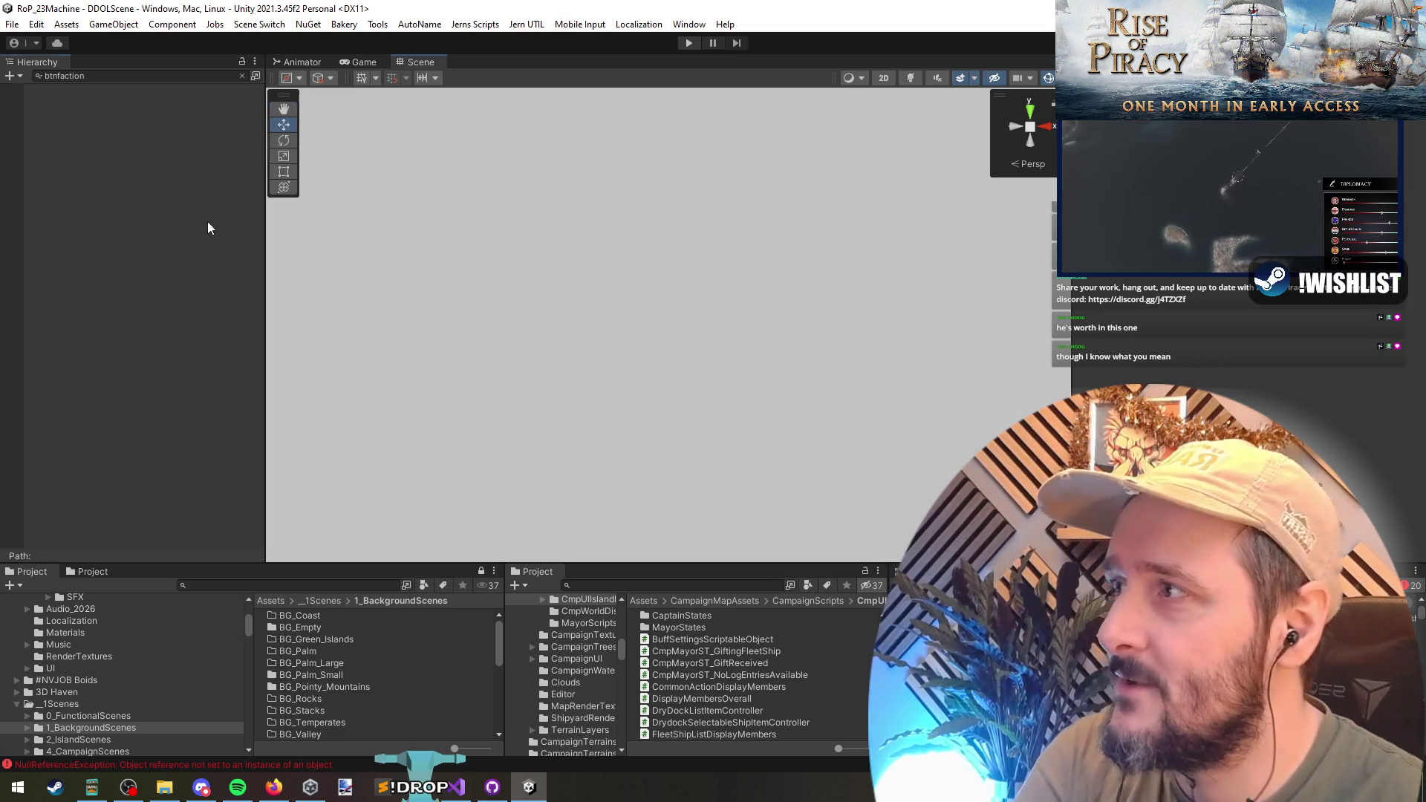
left_click(243, 78)
left_click(242, 76)
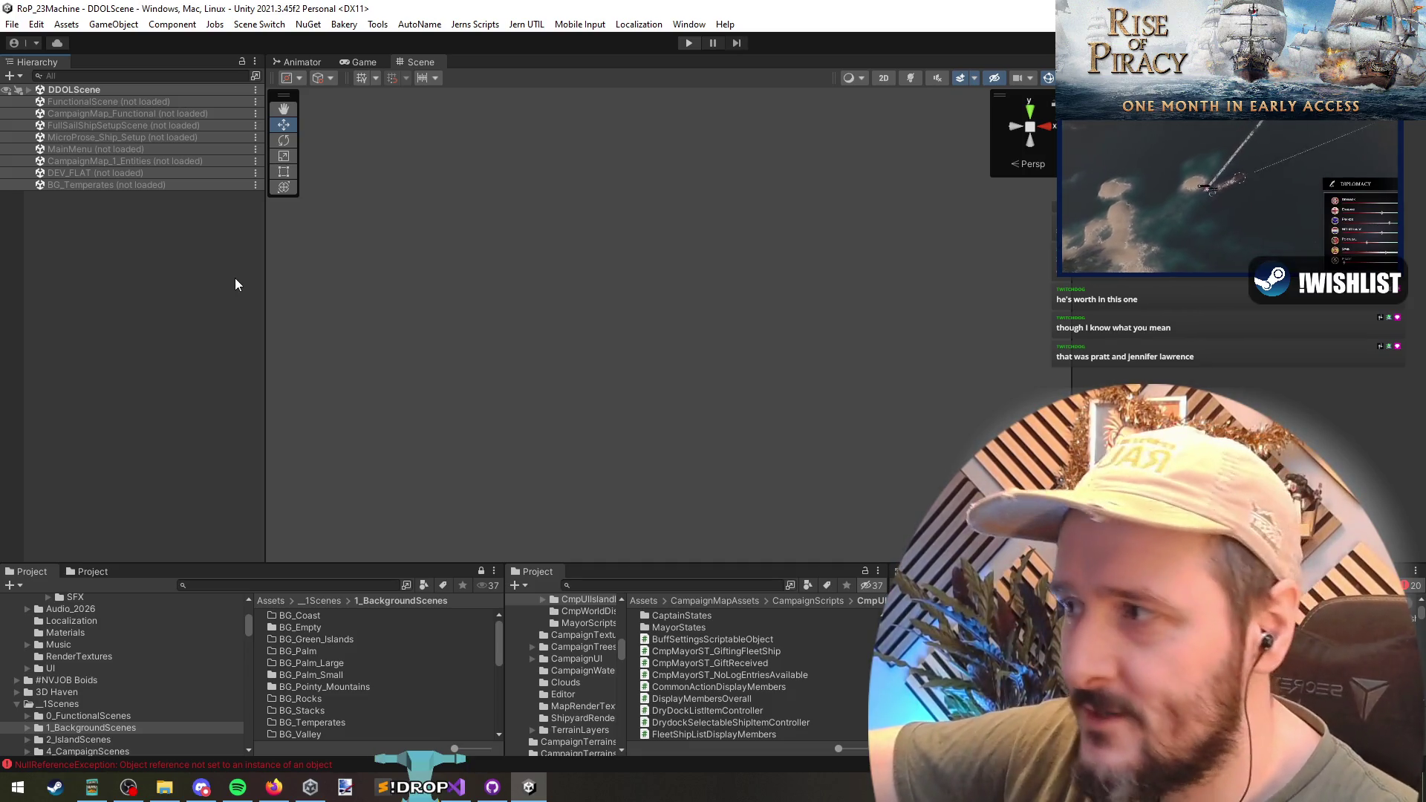
right_click(519, 293)
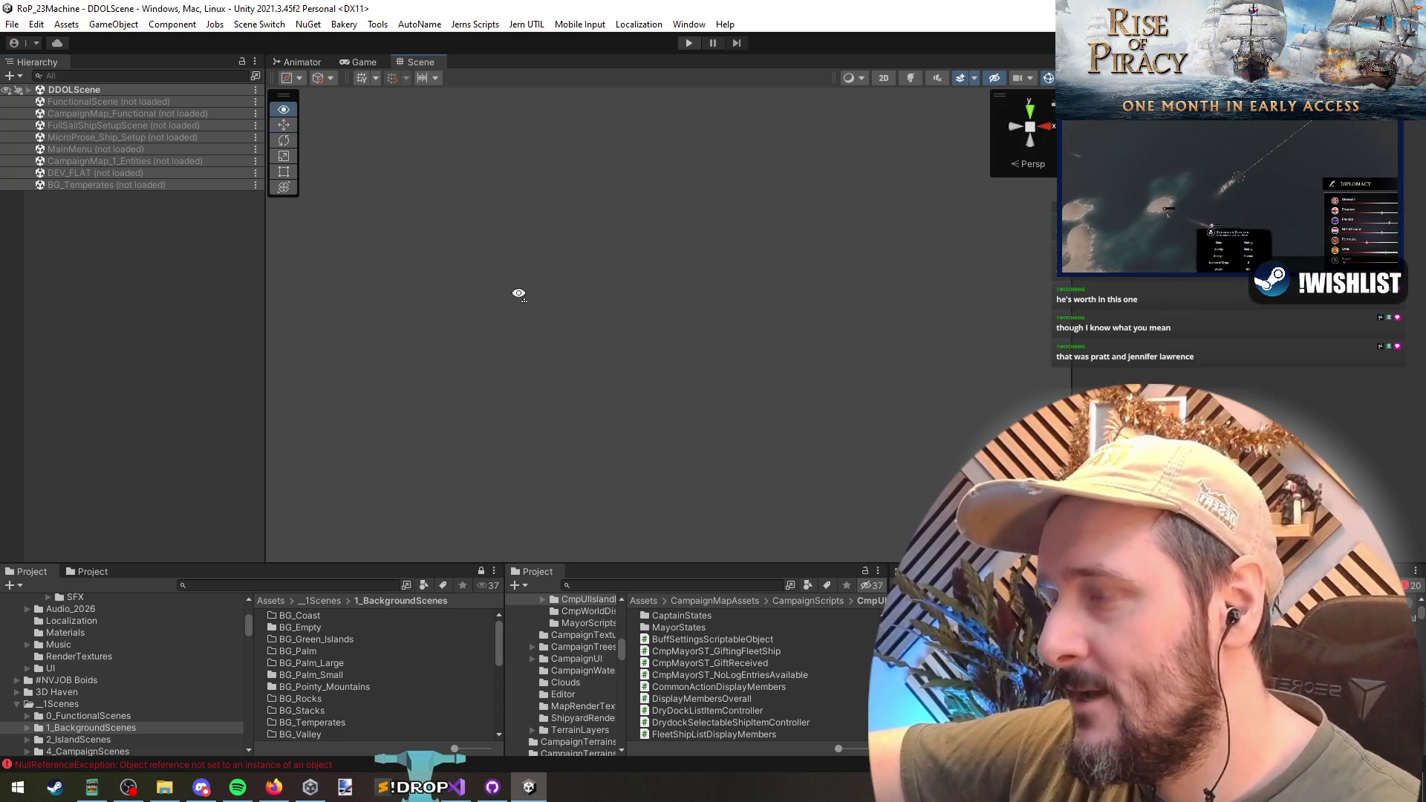
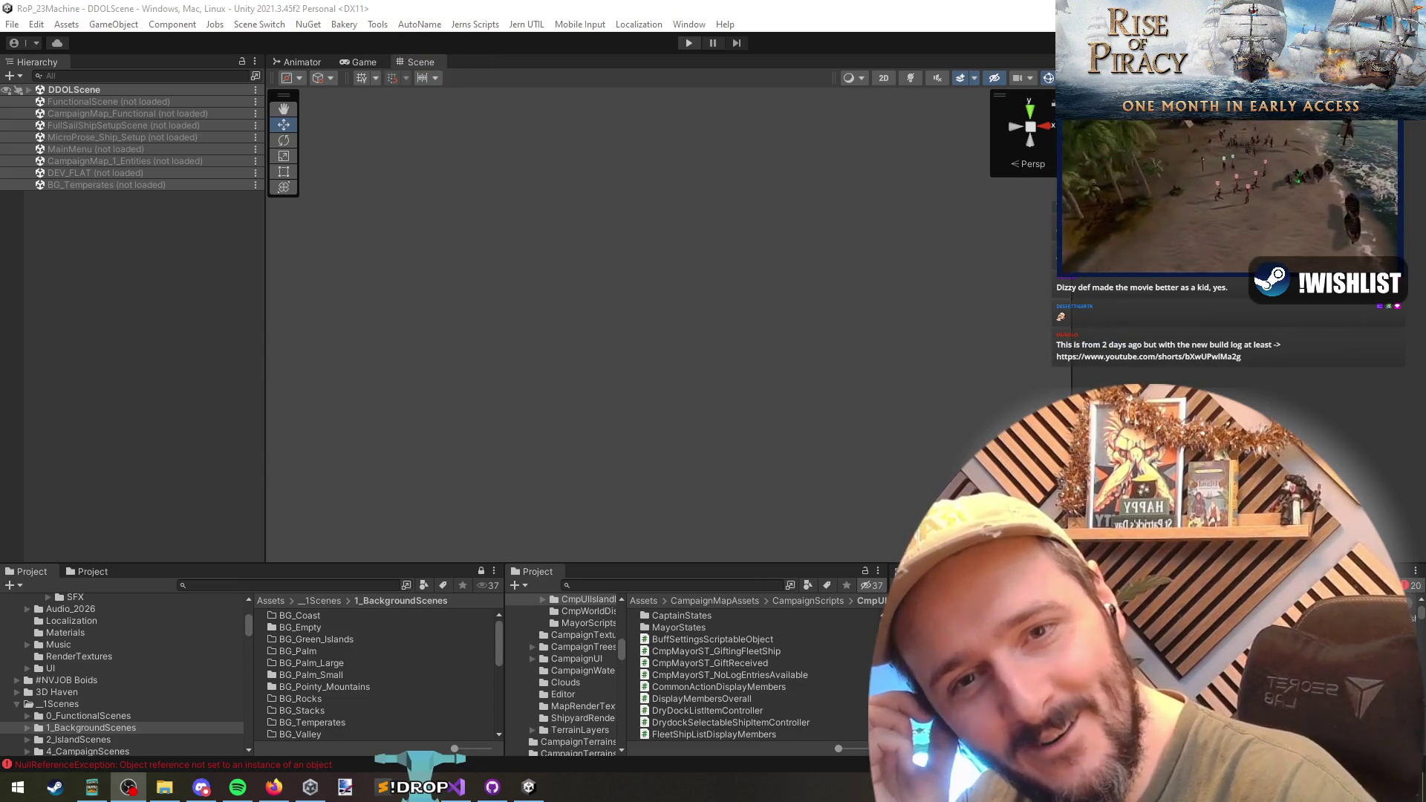
- Launch Microsoft Paint (mspaint) from the Windows Run box
key("alt+Tab")
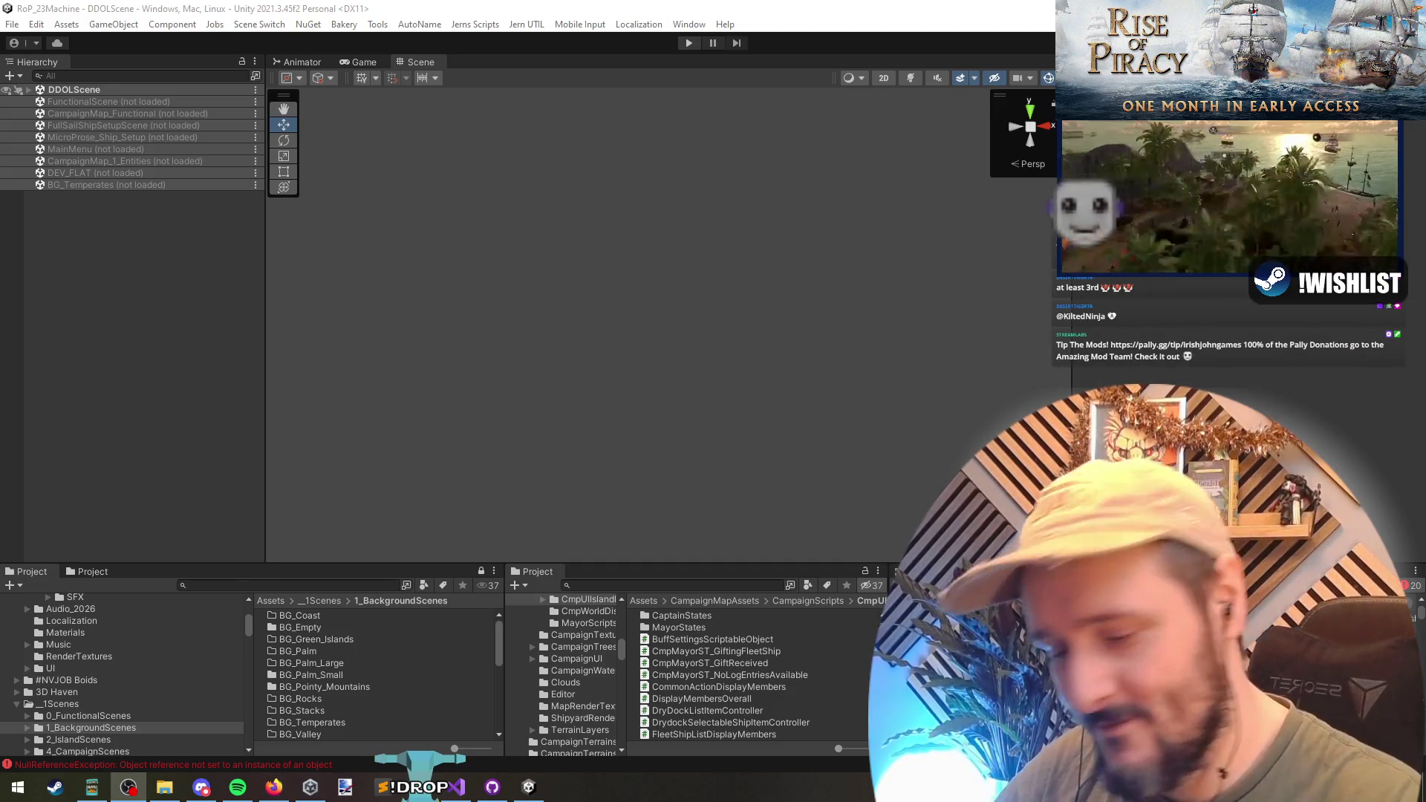
key("super+r")
type("m")
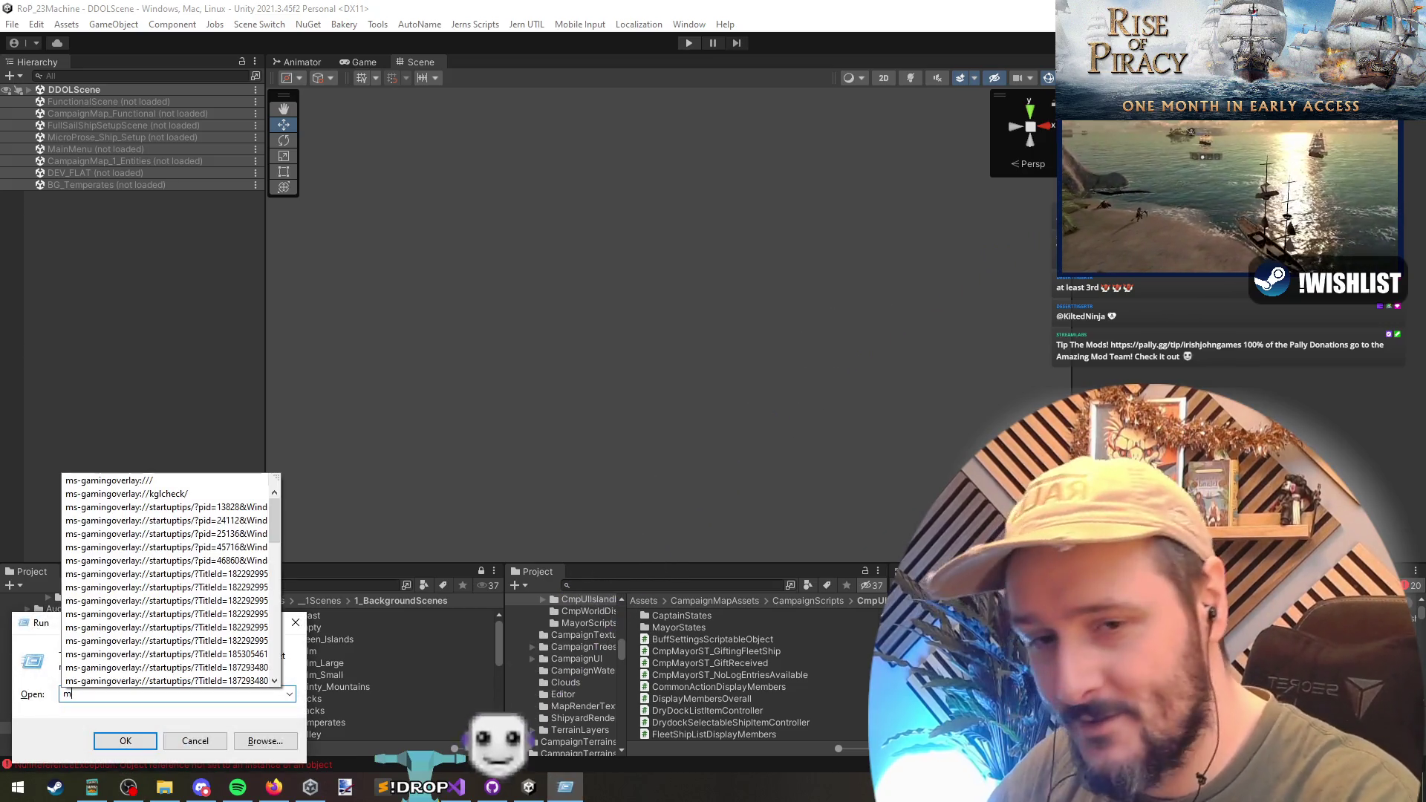
type("spaint")
key("Return")
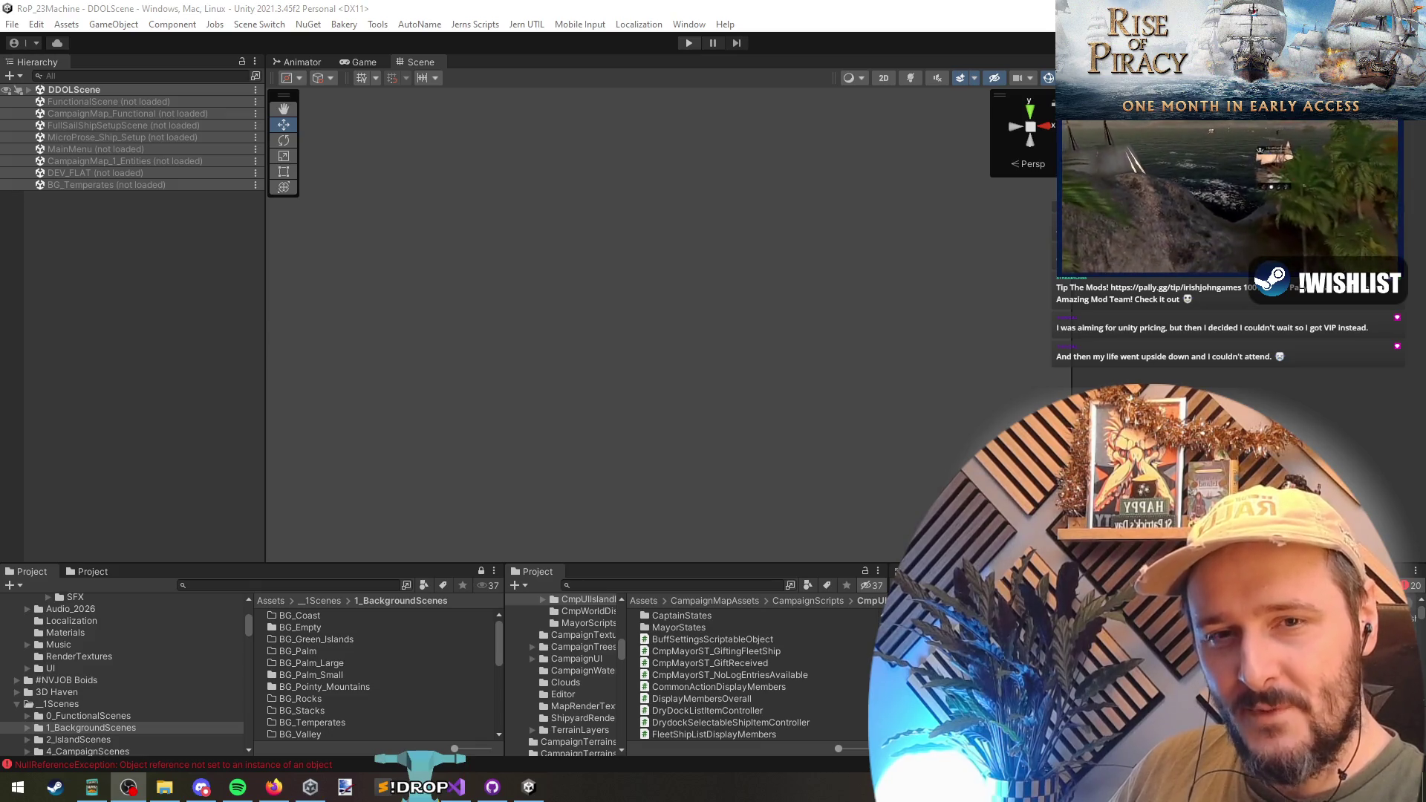
- Return to Unity briefly, then bring forward Firefox playing the Godot dungeon generator Short
key("alt+Tab")
key("alt+Tab")
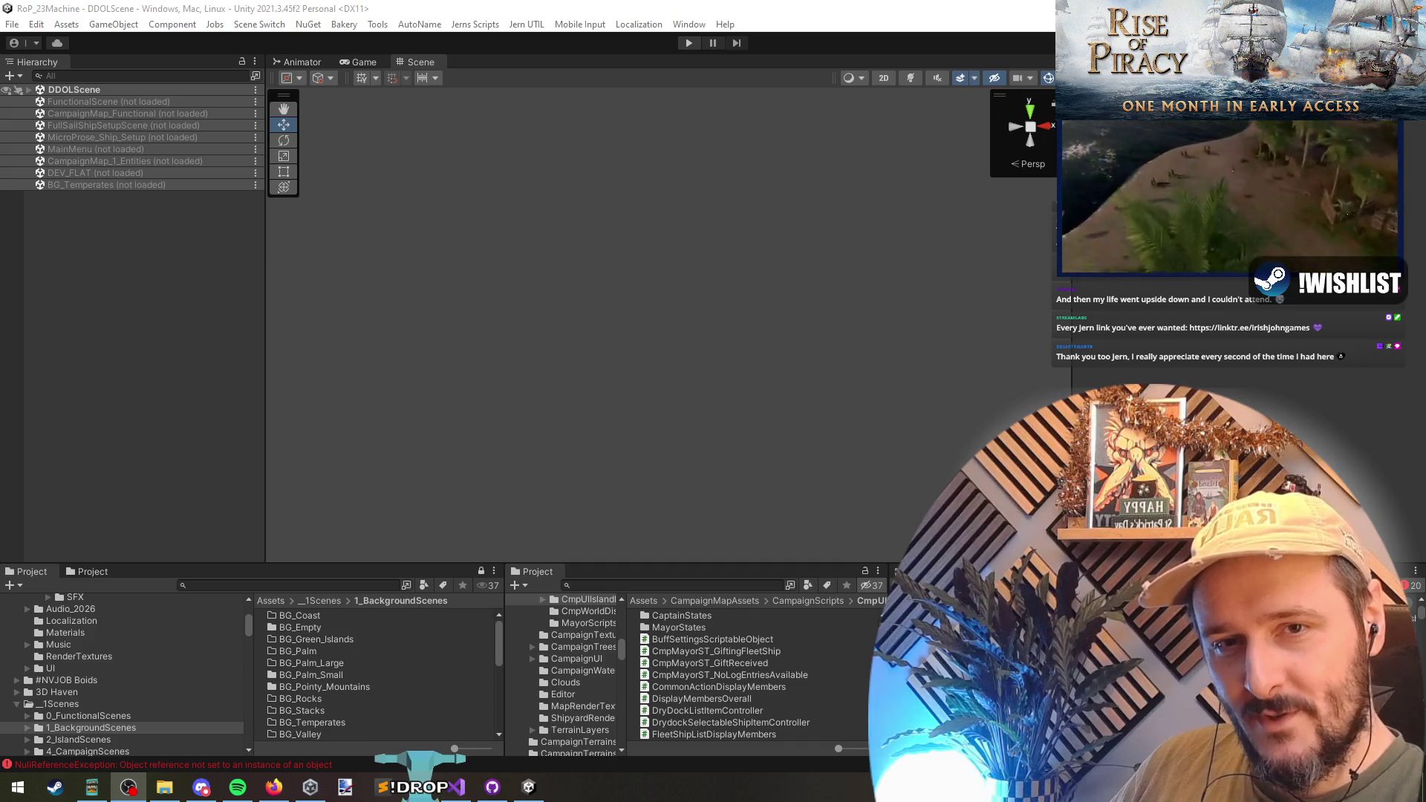
key("alt+Tab")
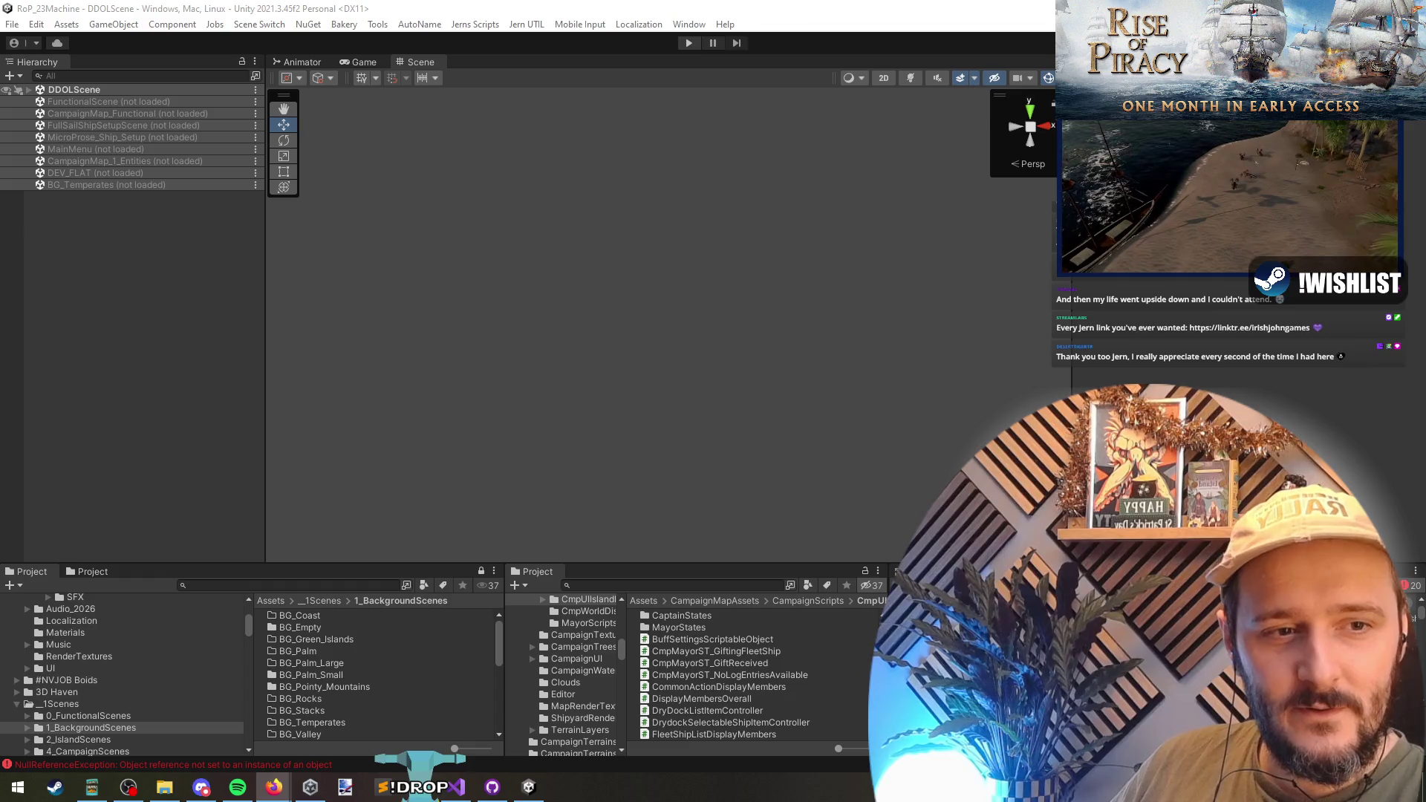
key("alt+Tab")
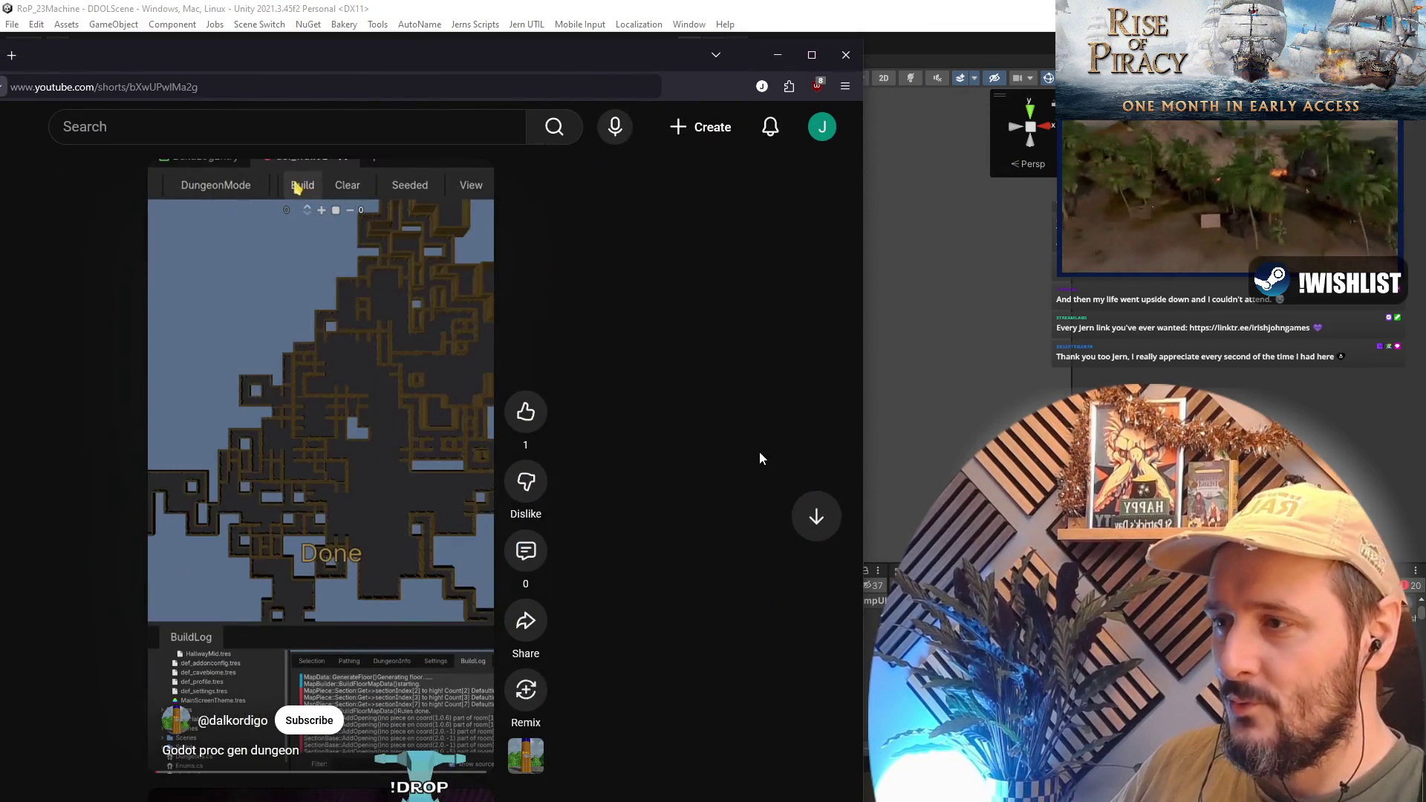
- Like the Godot proc gen dungeon Short and close the Firefox window
mouse_move(462, 58)
left_mouse_down()
mouse_move(486, 40)
mouse_move(474, 69)
left_mouse_up()
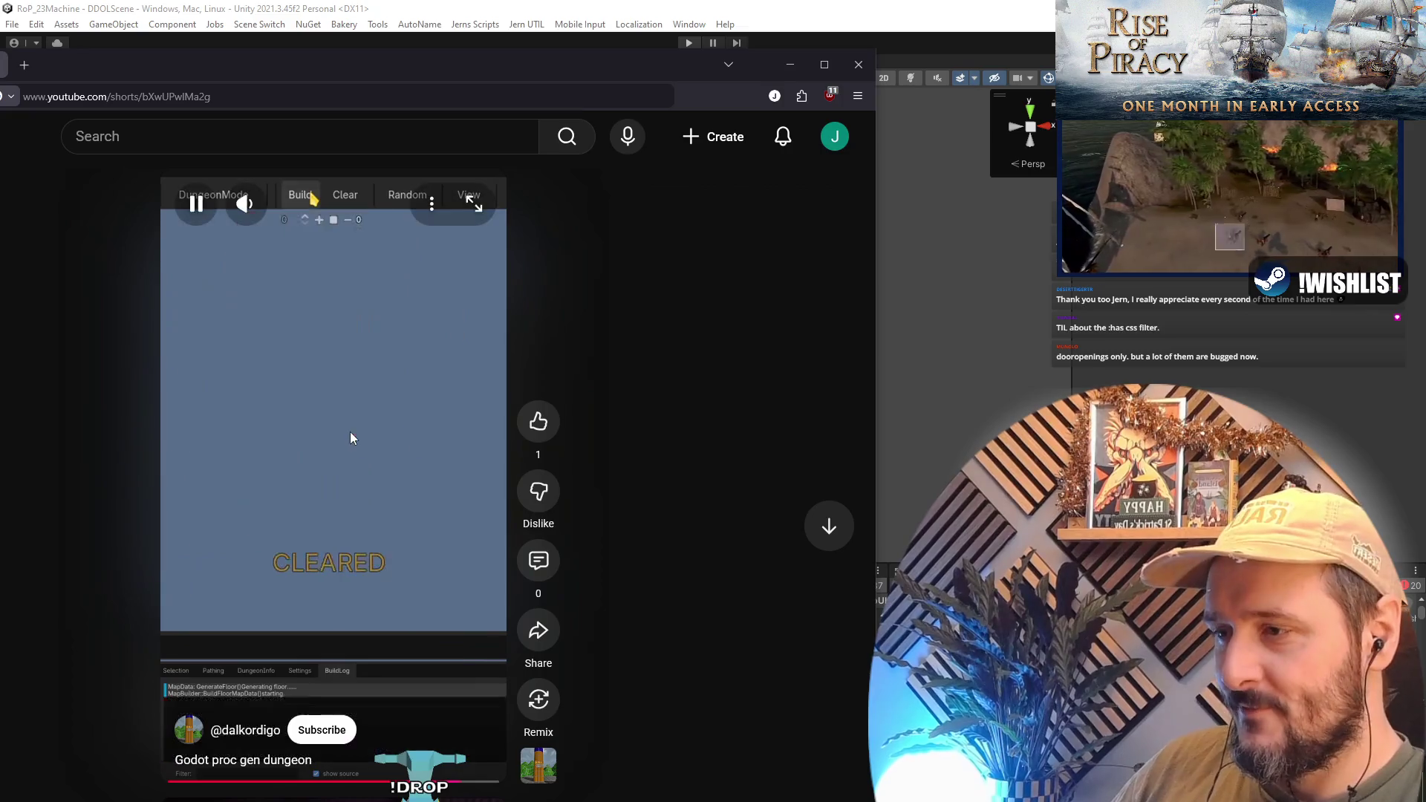
left_click(538, 421)
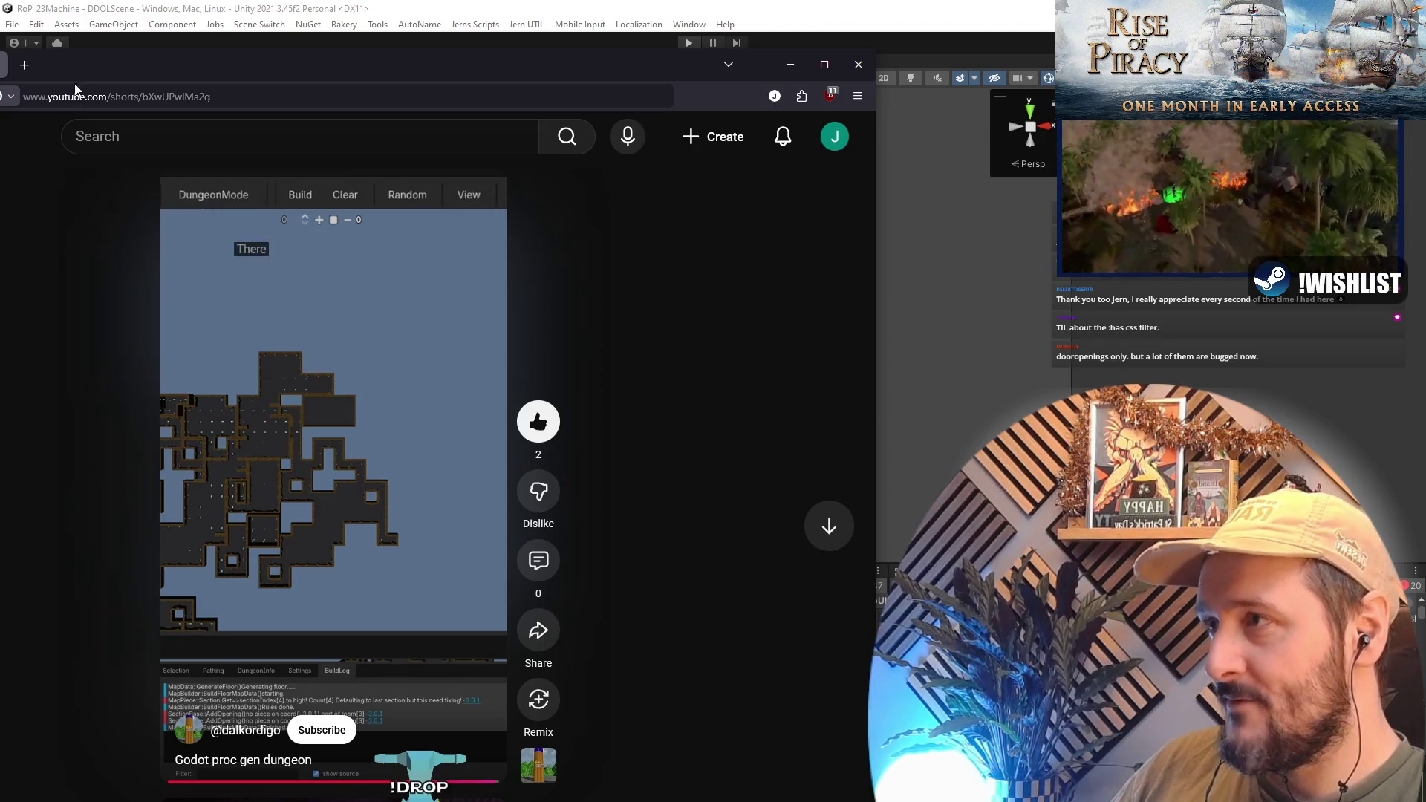
left_click(858, 68)
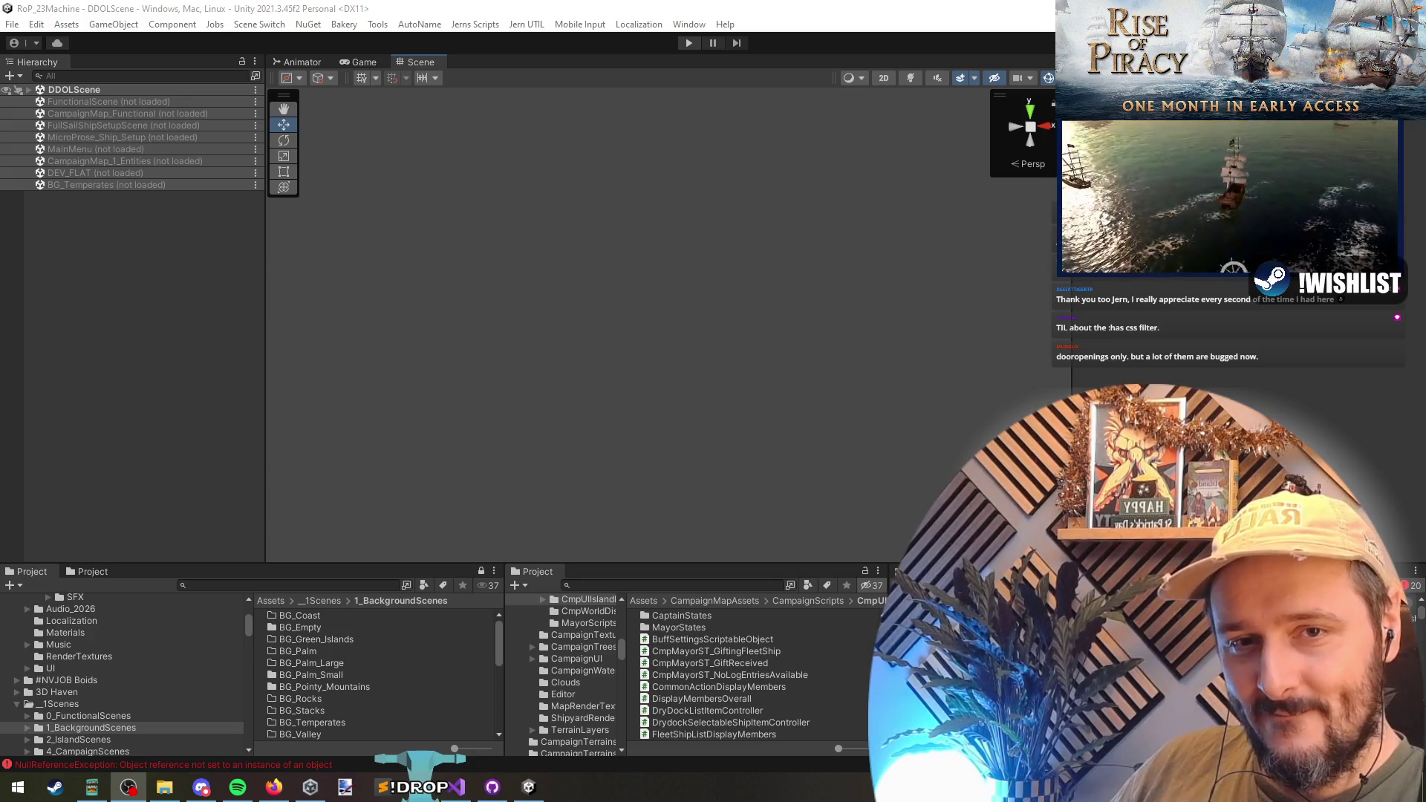
- Go back to Unity's Scene view, then switch to Visual Studio showing PlayerController.cs
left_click(1202, 341)
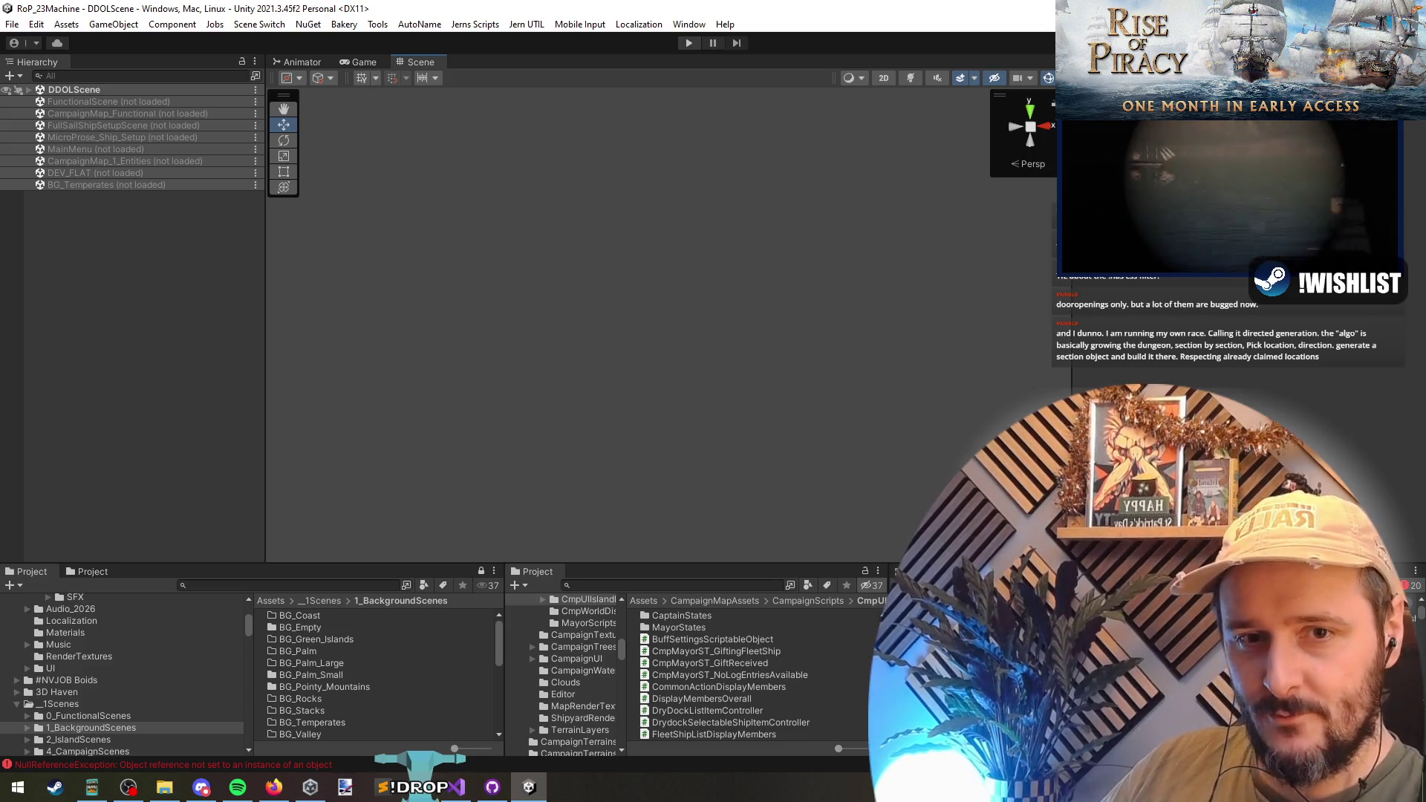
right_click(355, 283)
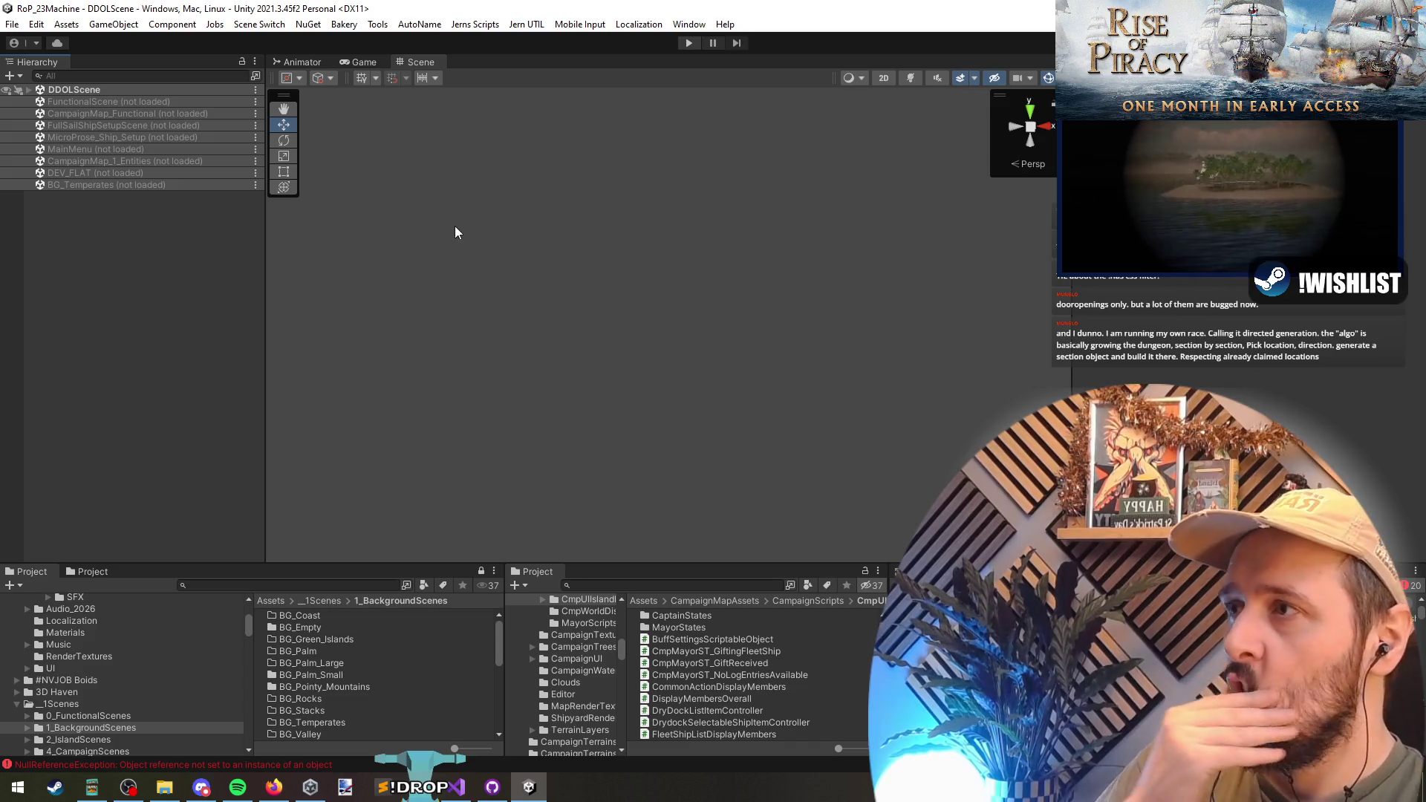
left_click(456, 787)
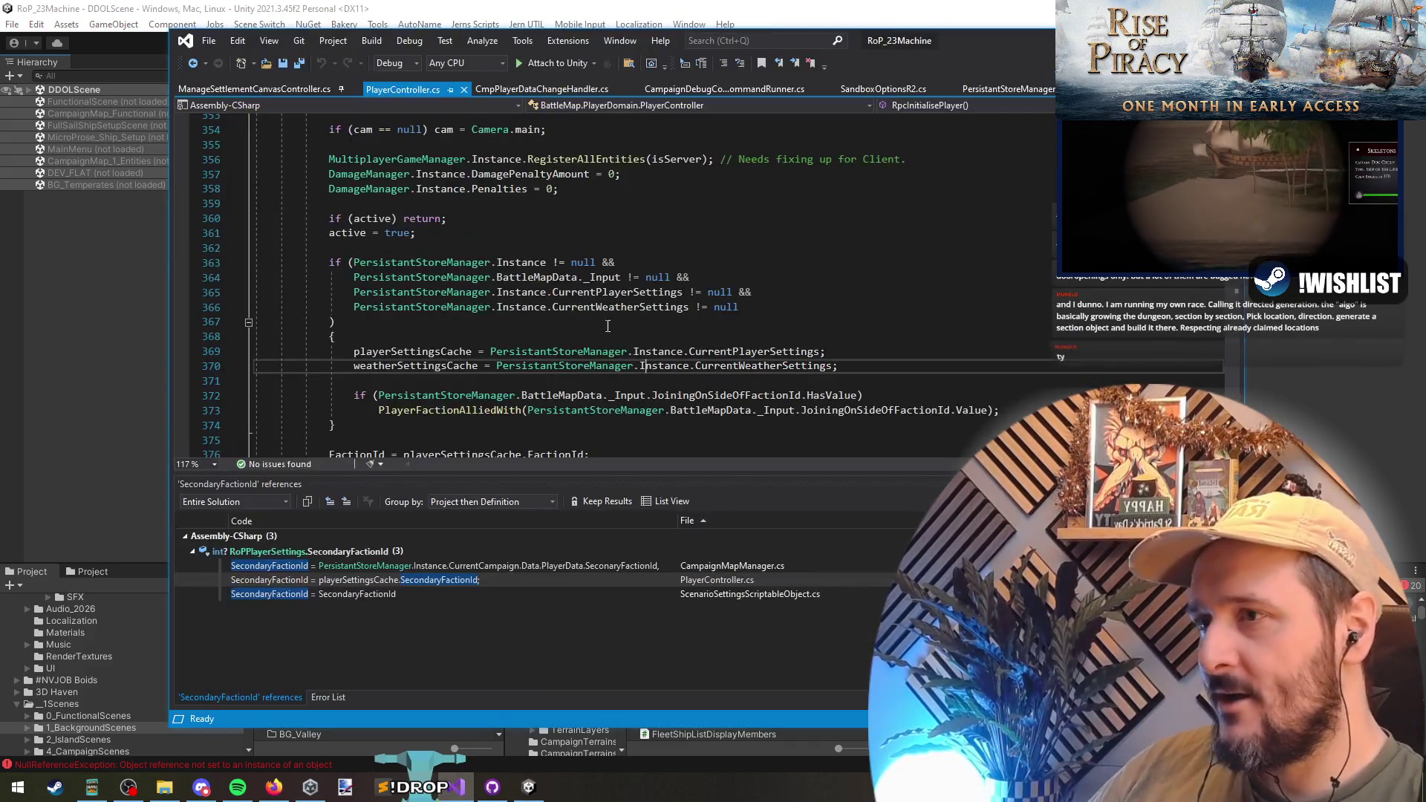
- Enter Play mode and continue the saved game into CampaignMap_1
left_click(144, 325)
left_click(691, 42)
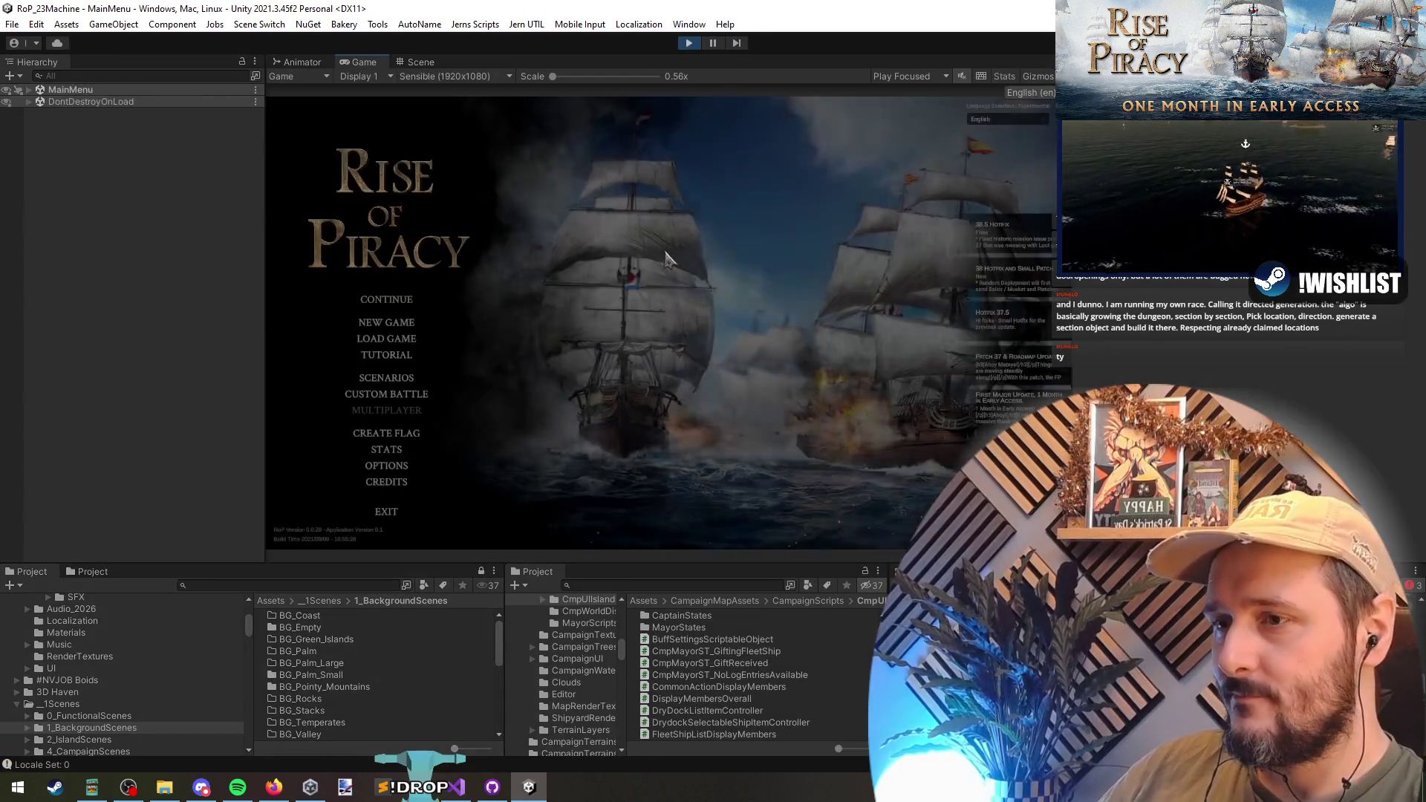
left_click(387, 302)
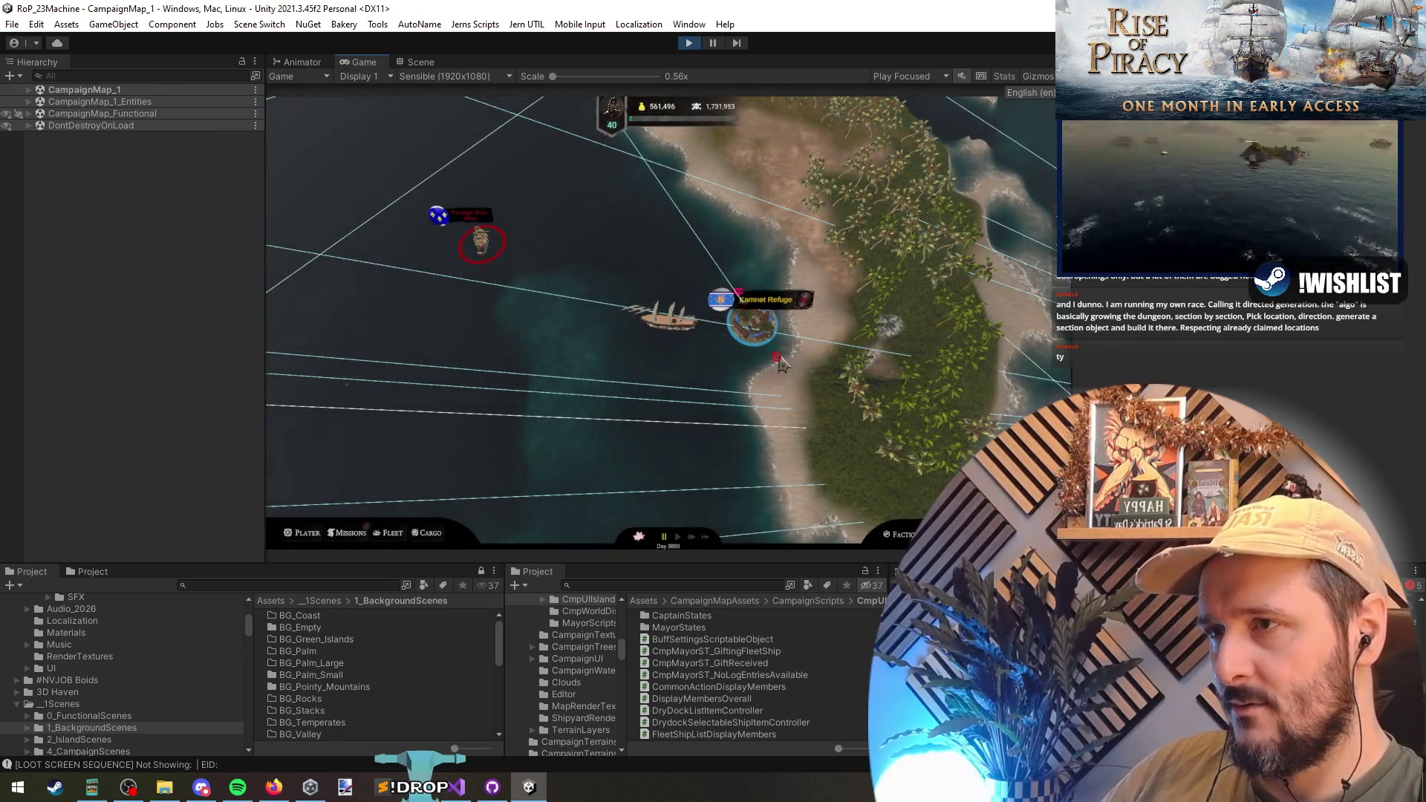
- Visit and leave Kamnet Refuge port, then open the debug console with its command field focused
left_click(764, 326)
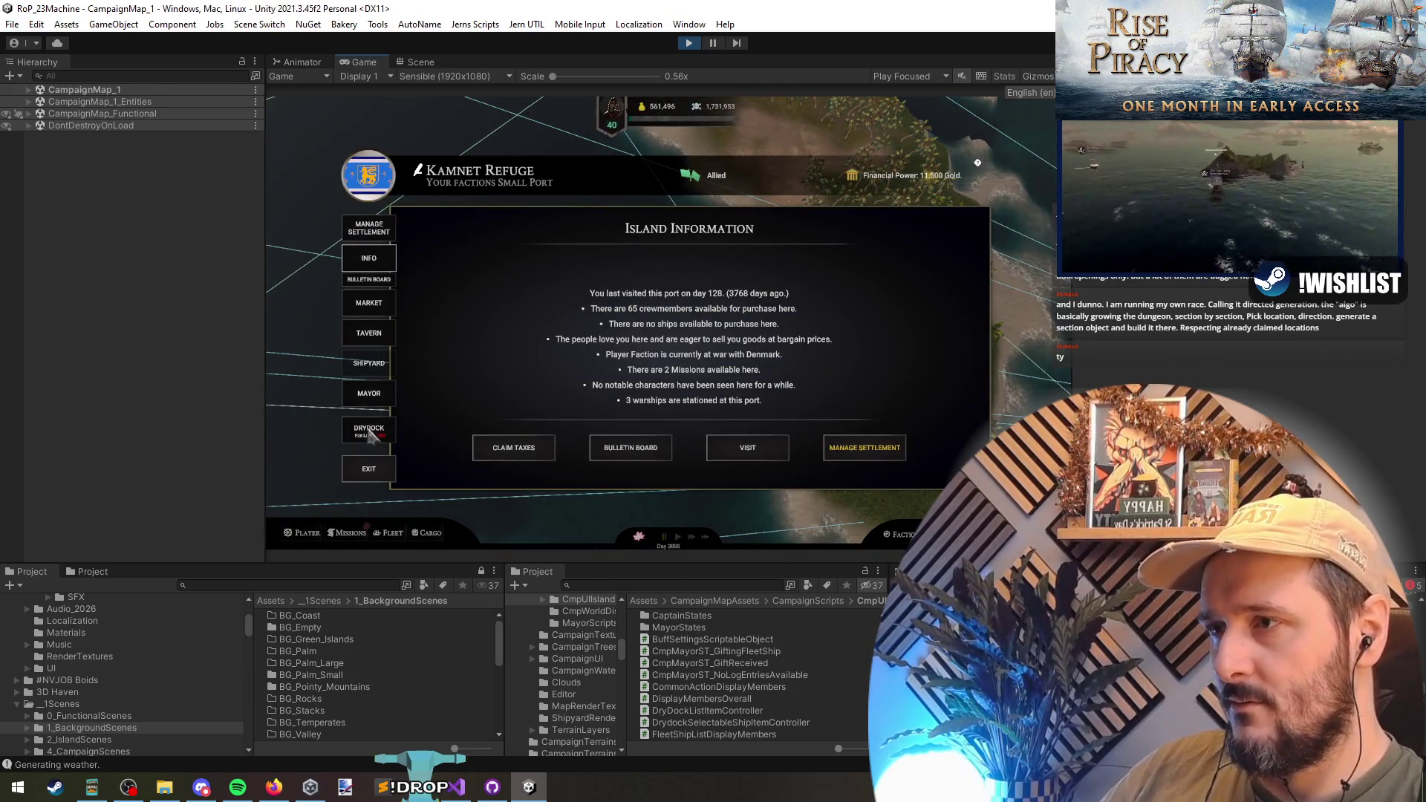
left_click(369, 469)
mouse_move(472, 268)
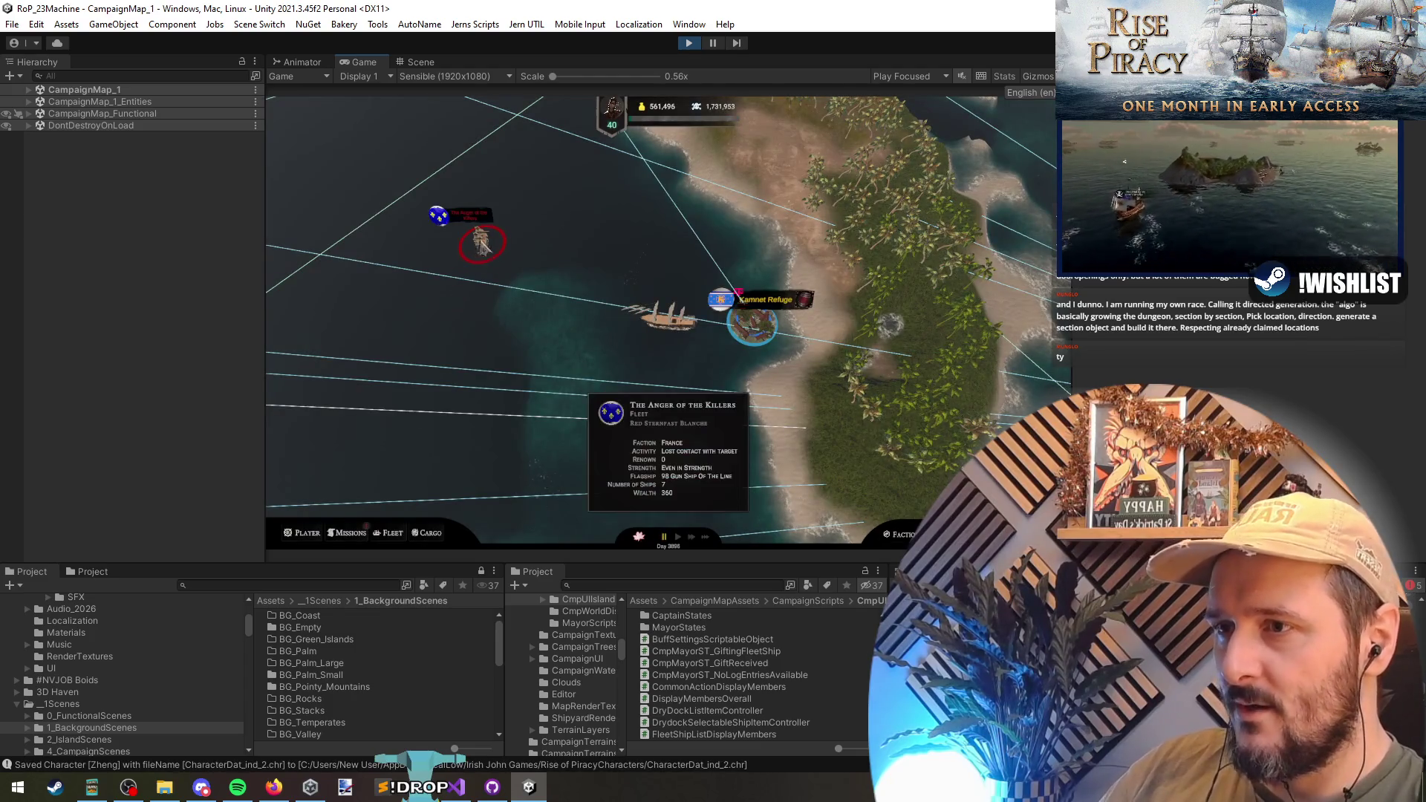
key("grave")
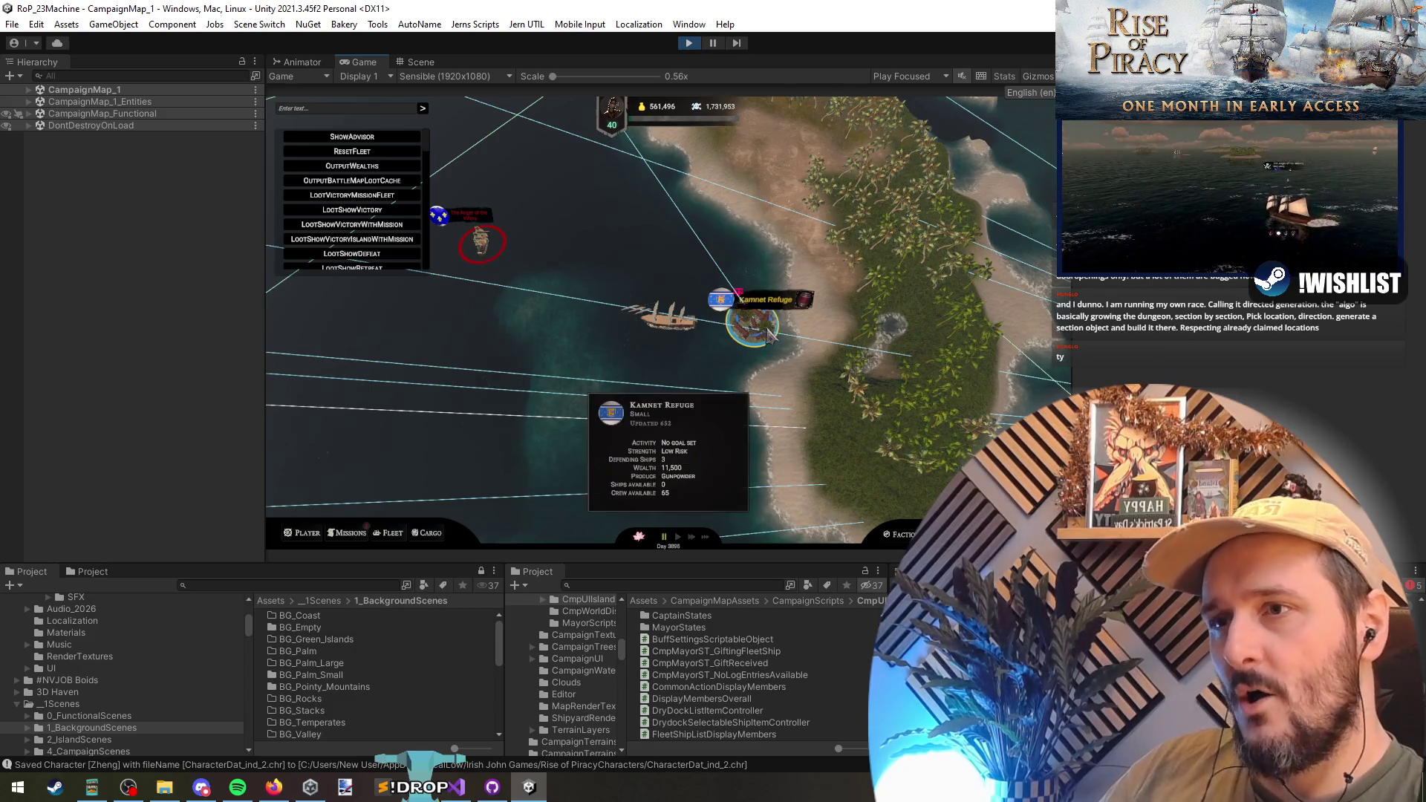
left_click(359, 111)
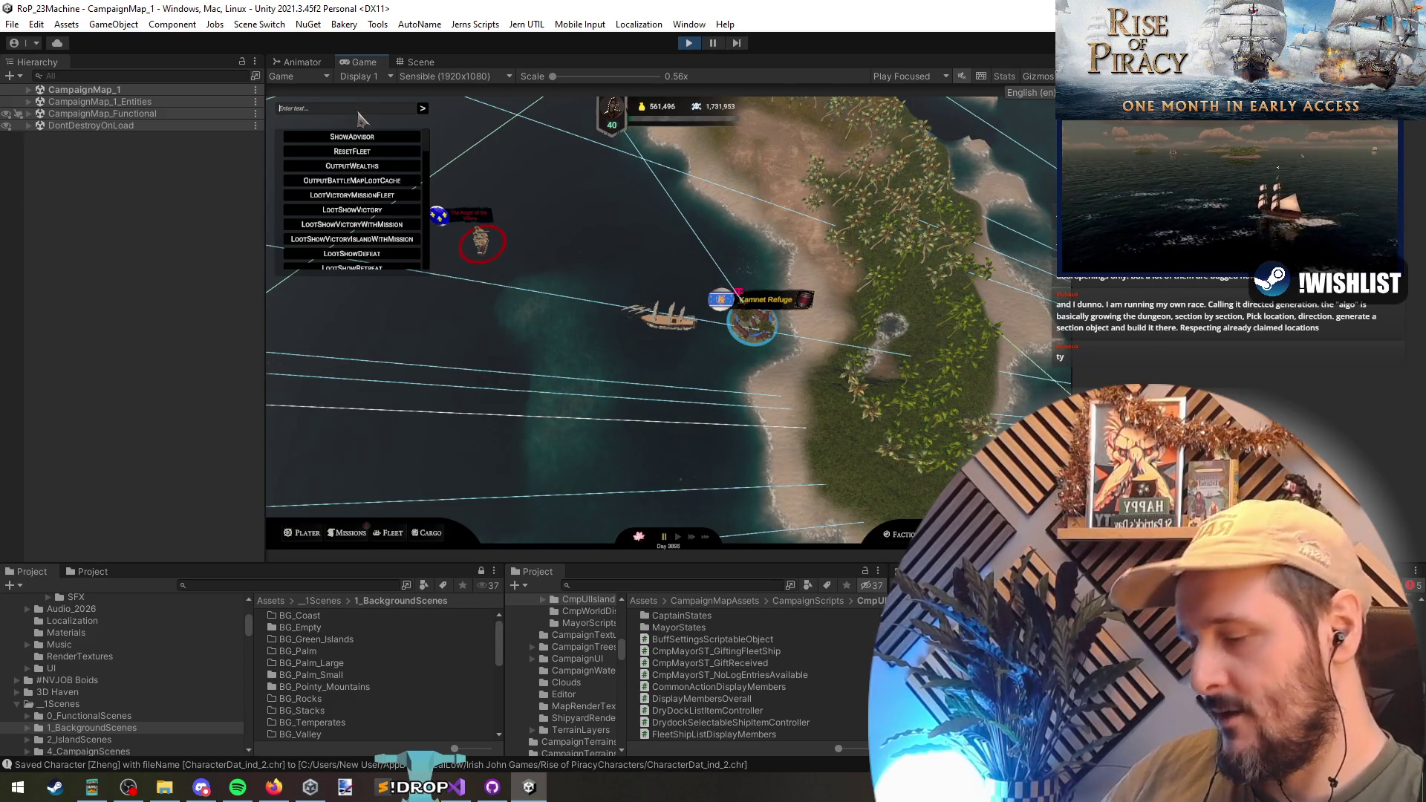
- Type 'mar' in the console and browse the suggestions and island map toward Torstall
type("mar")
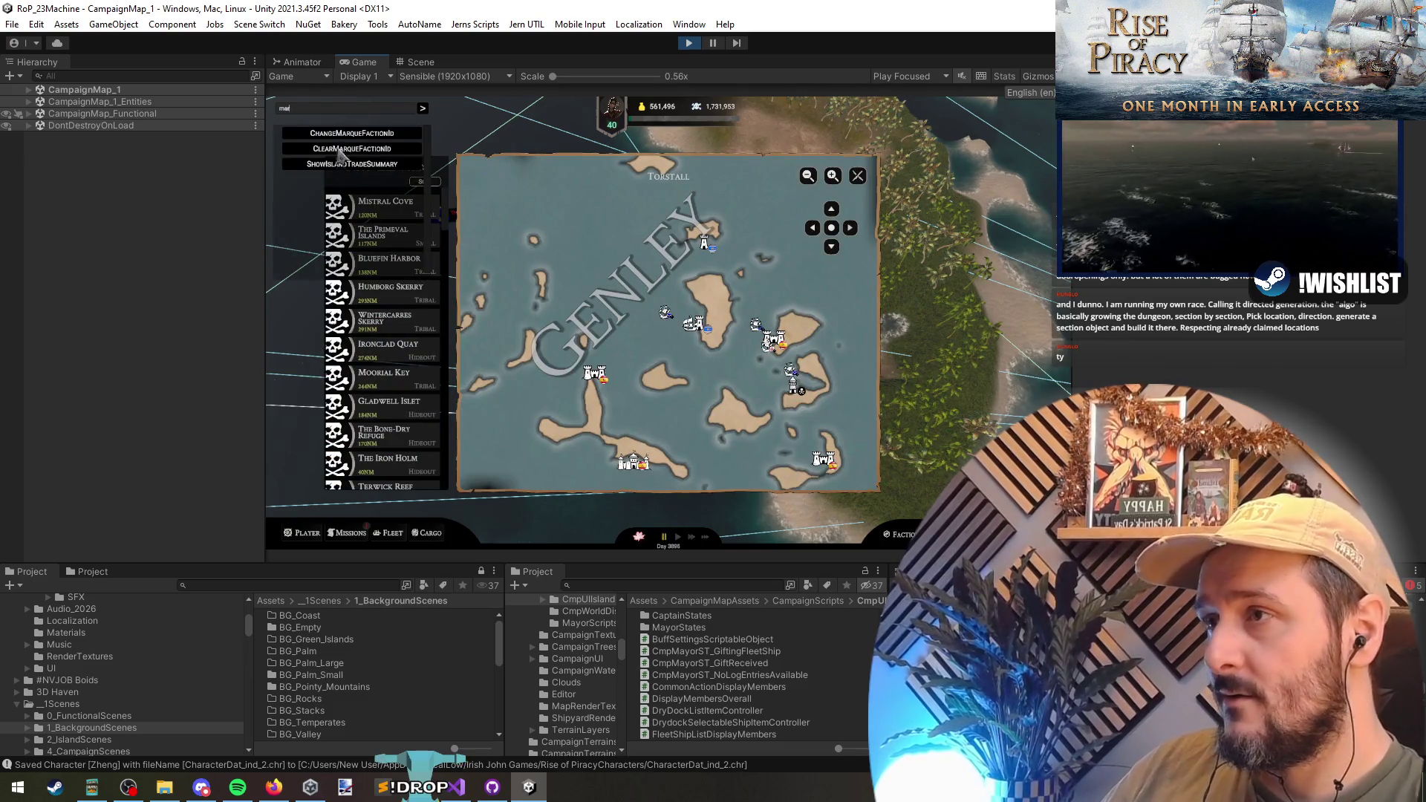
scroll(410, 461, "down", 2)
scroll(410, 461, "down", 15)
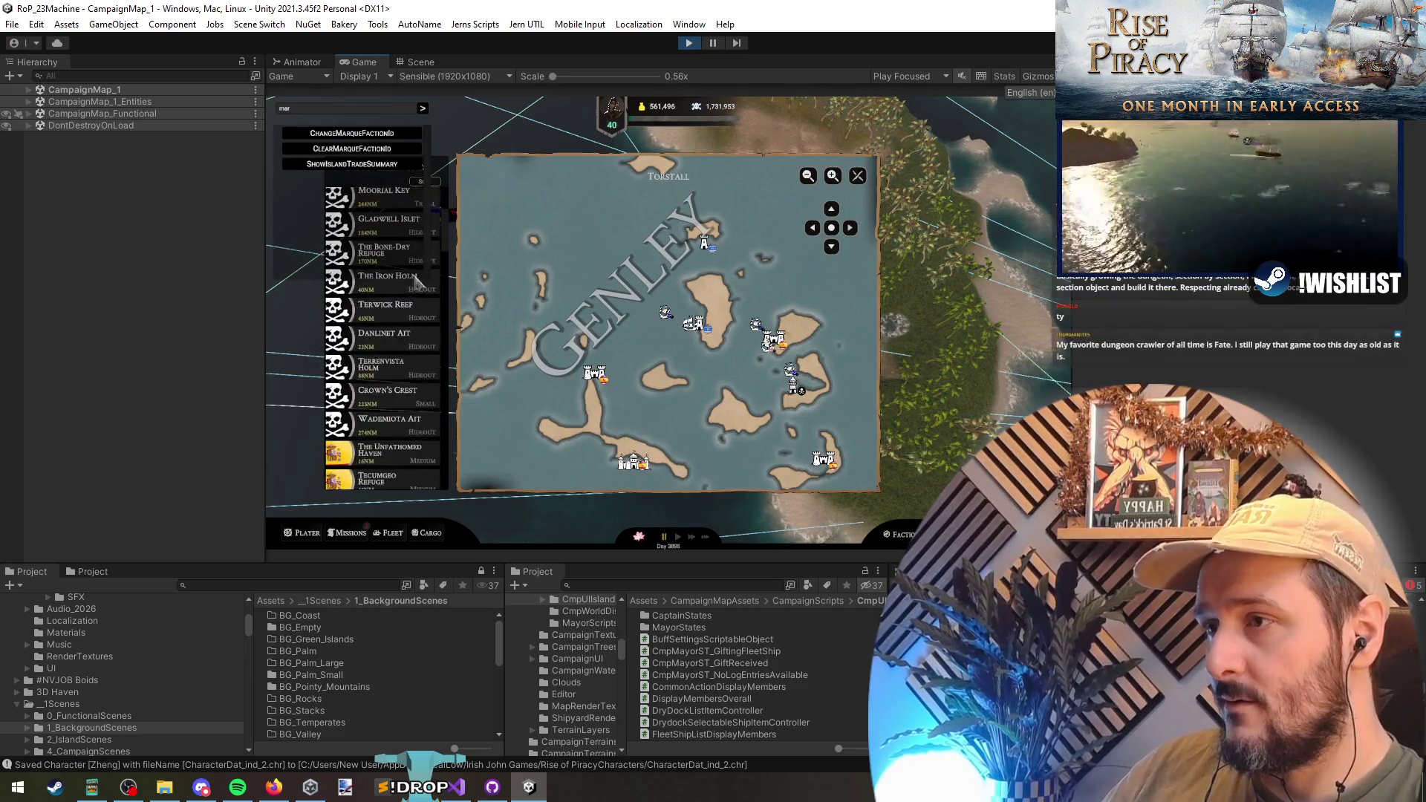
scroll(379, 399, "down", 10)
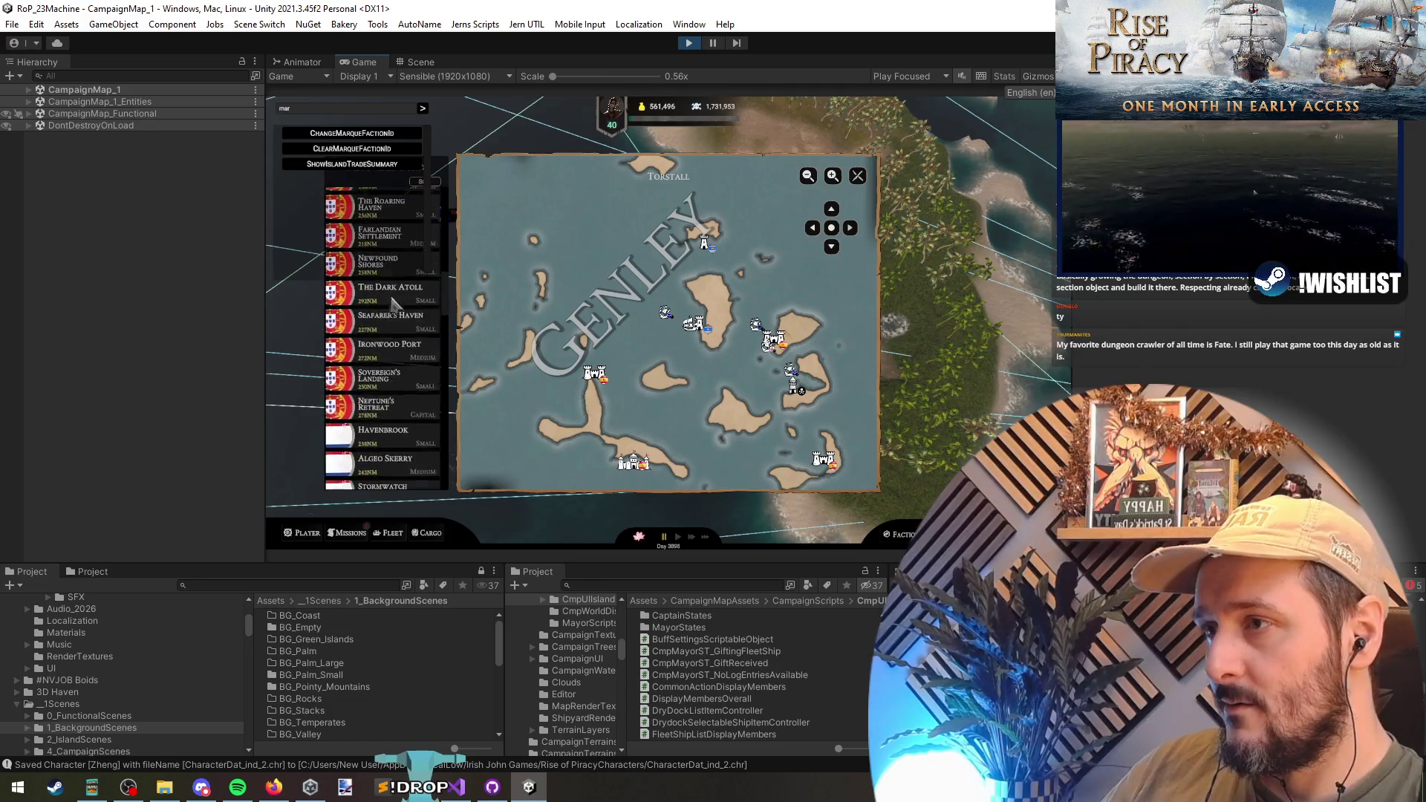
scroll(384, 409, "up", 20)
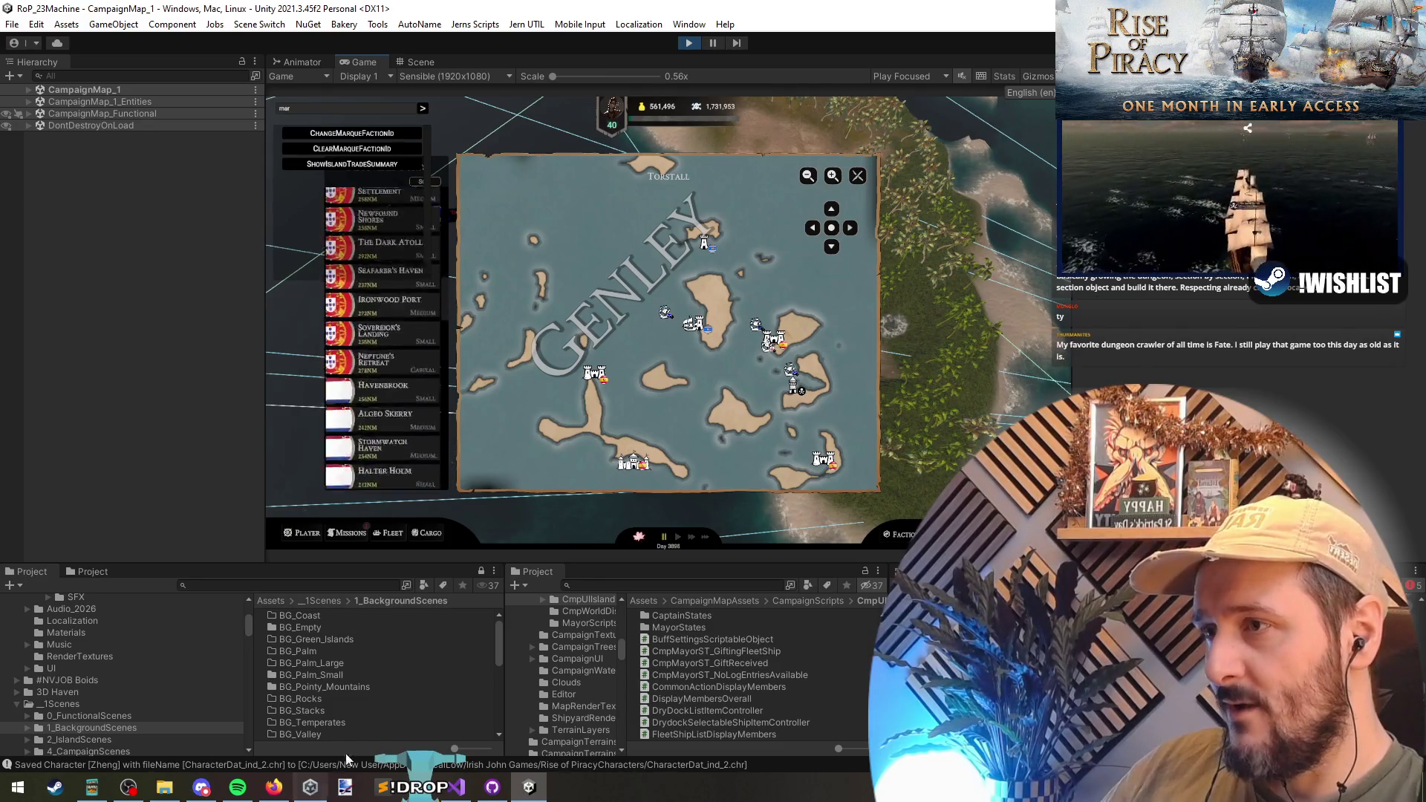
scroll(389, 297, "down", 20)
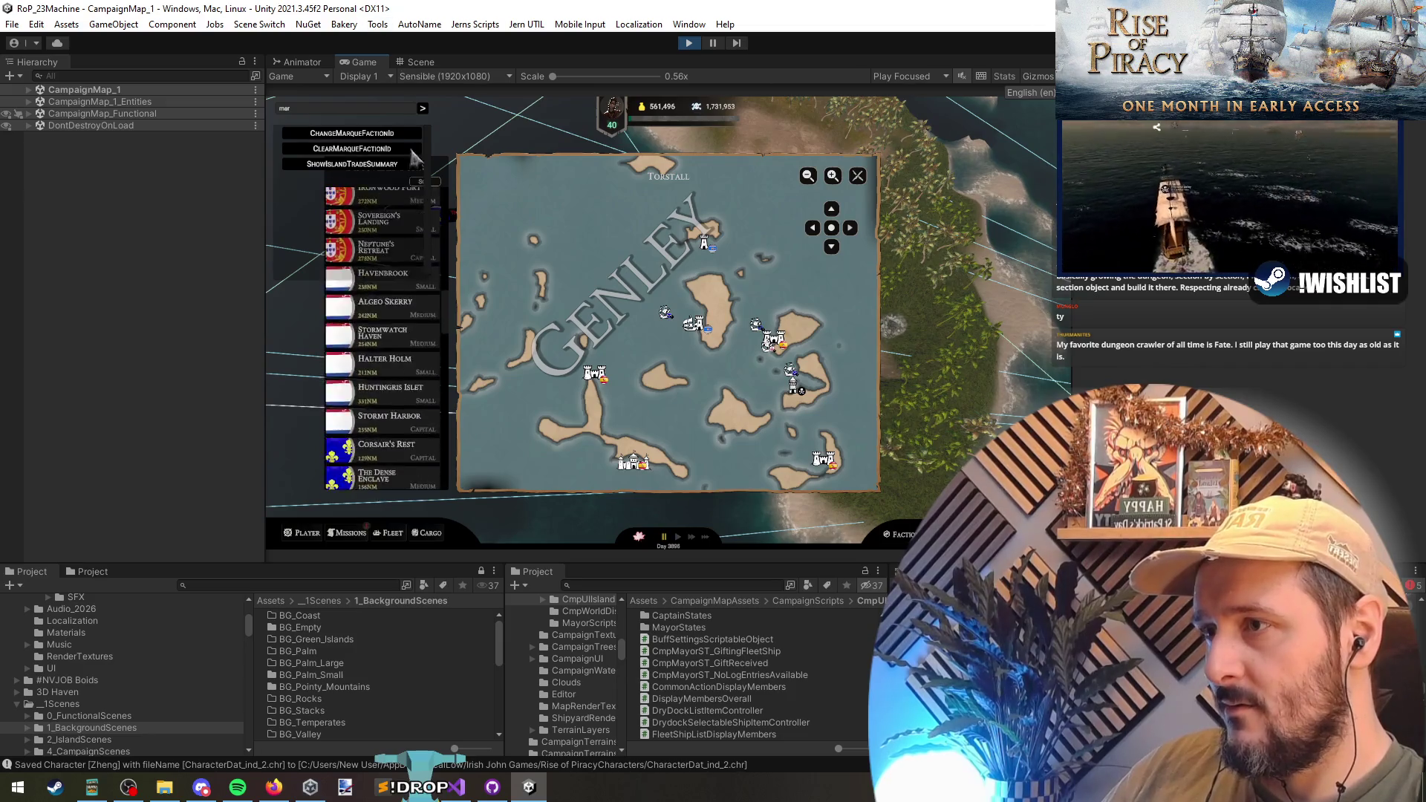
scroll(389, 297, "up", 20)
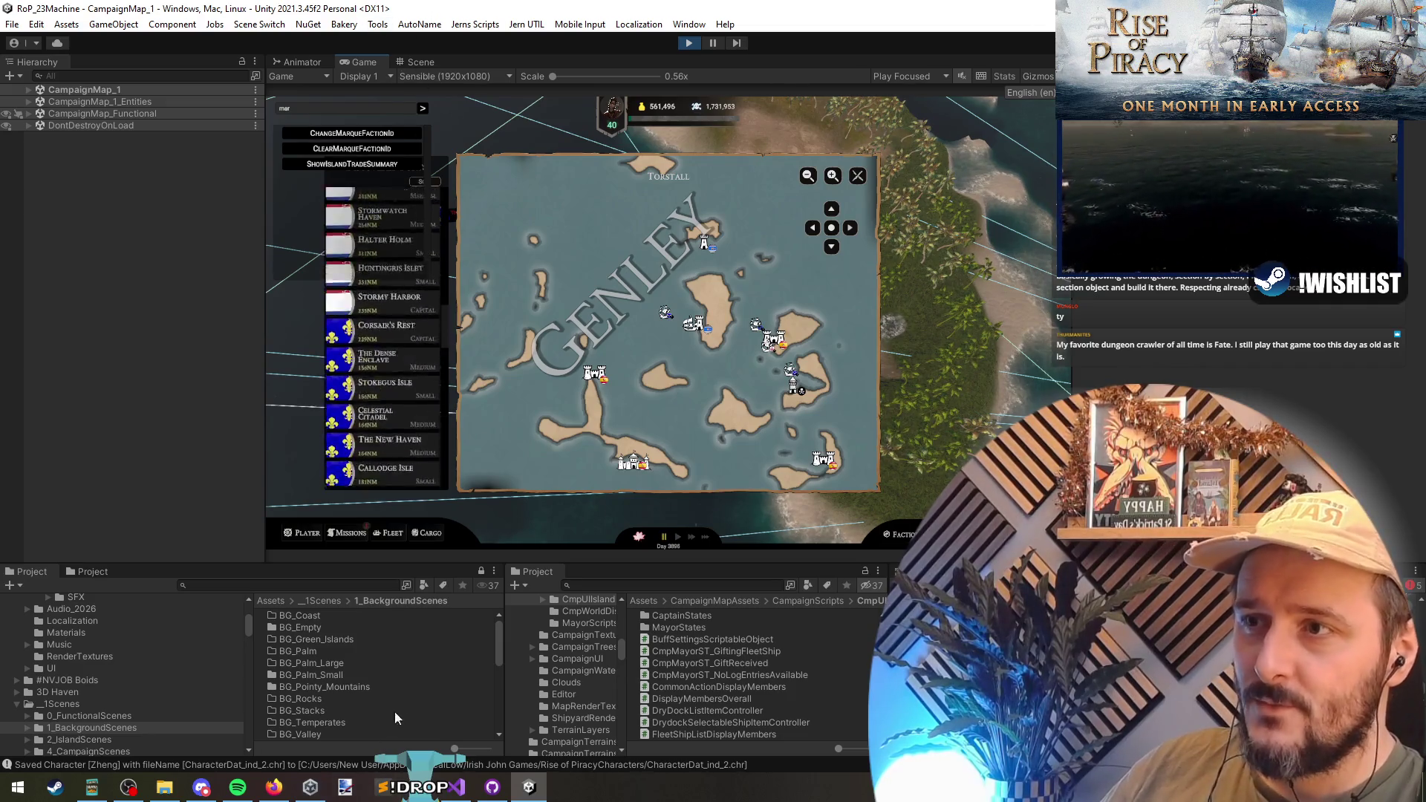
scroll(646, 313, "down", 3)
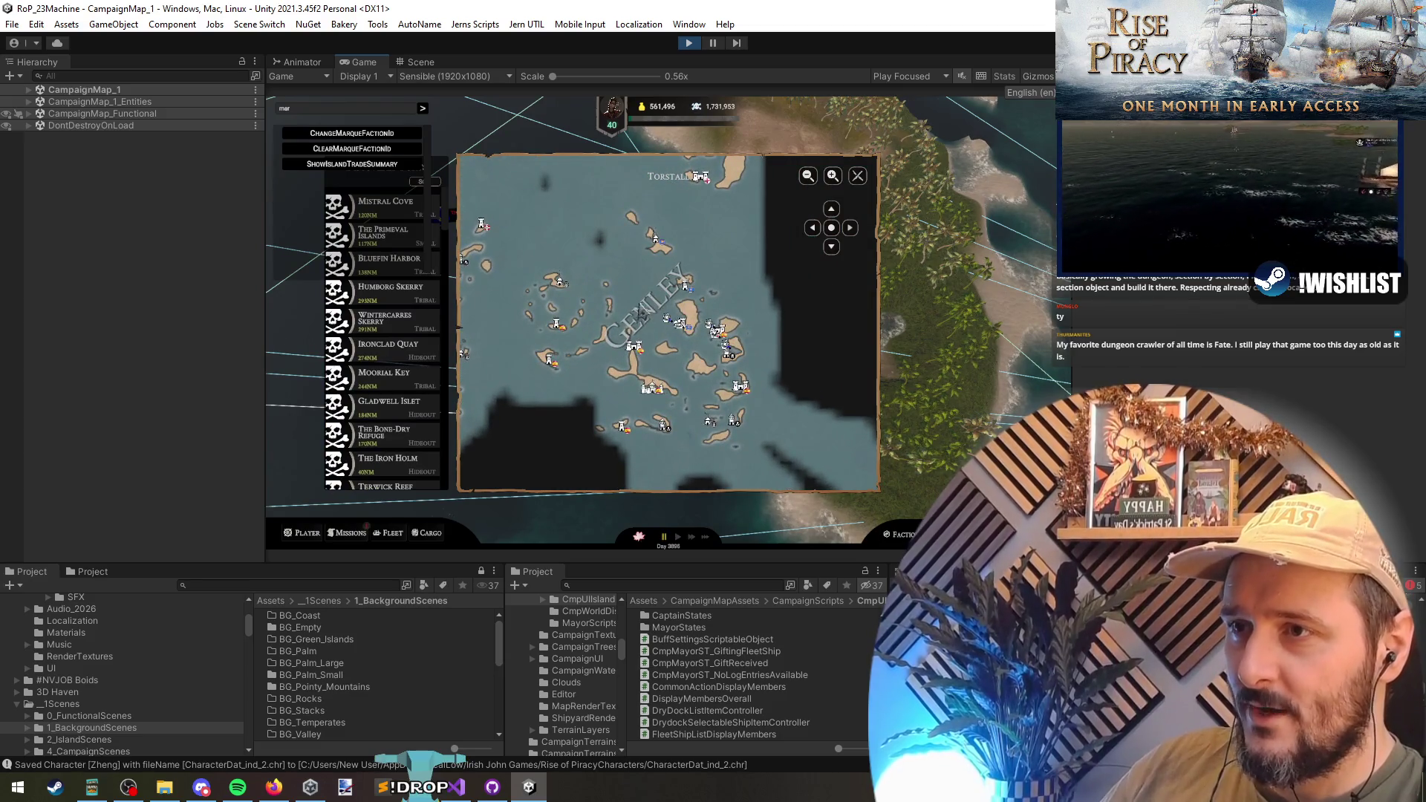
scroll(645, 316, "down", 3)
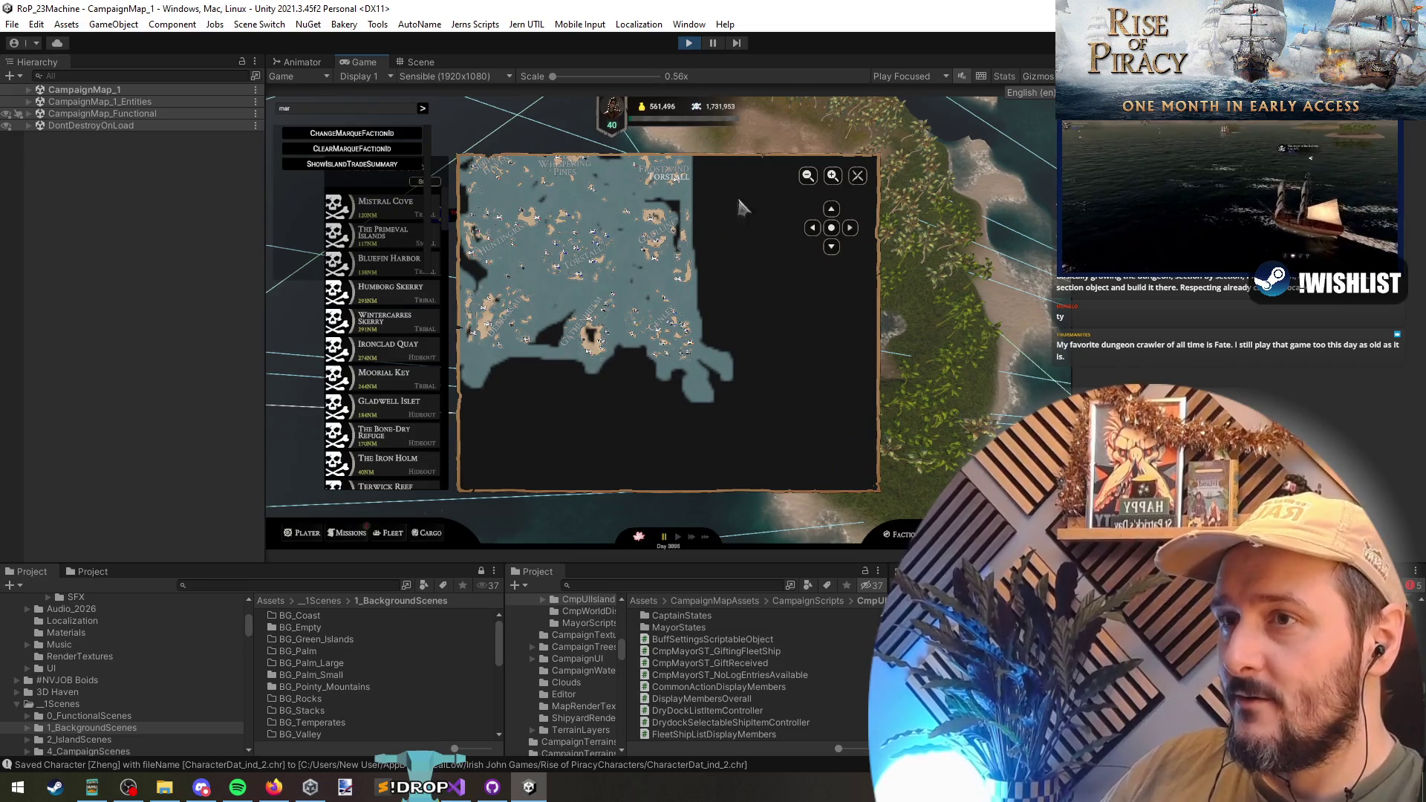
left_click(831, 209)
left_click(813, 227)
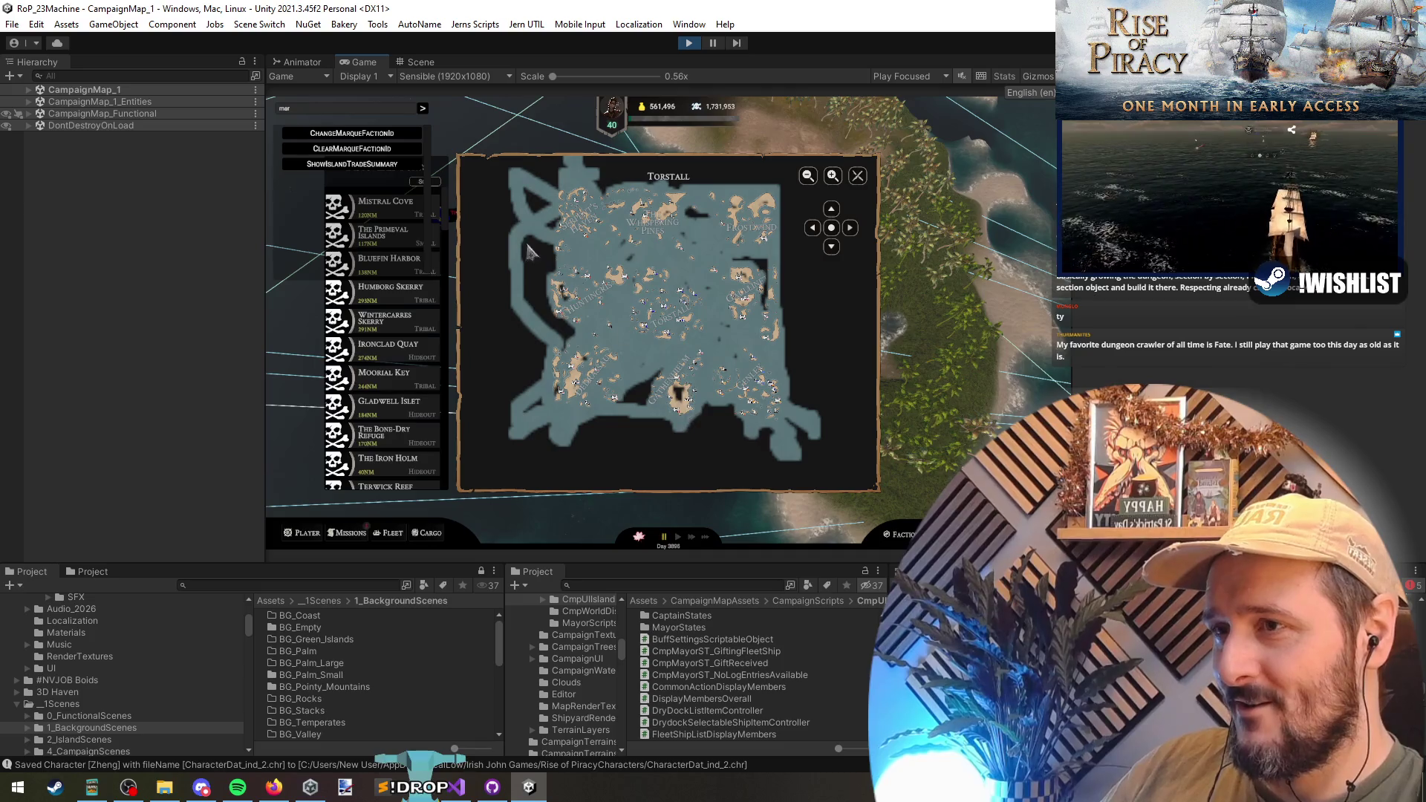
key("Escape")
key("m")
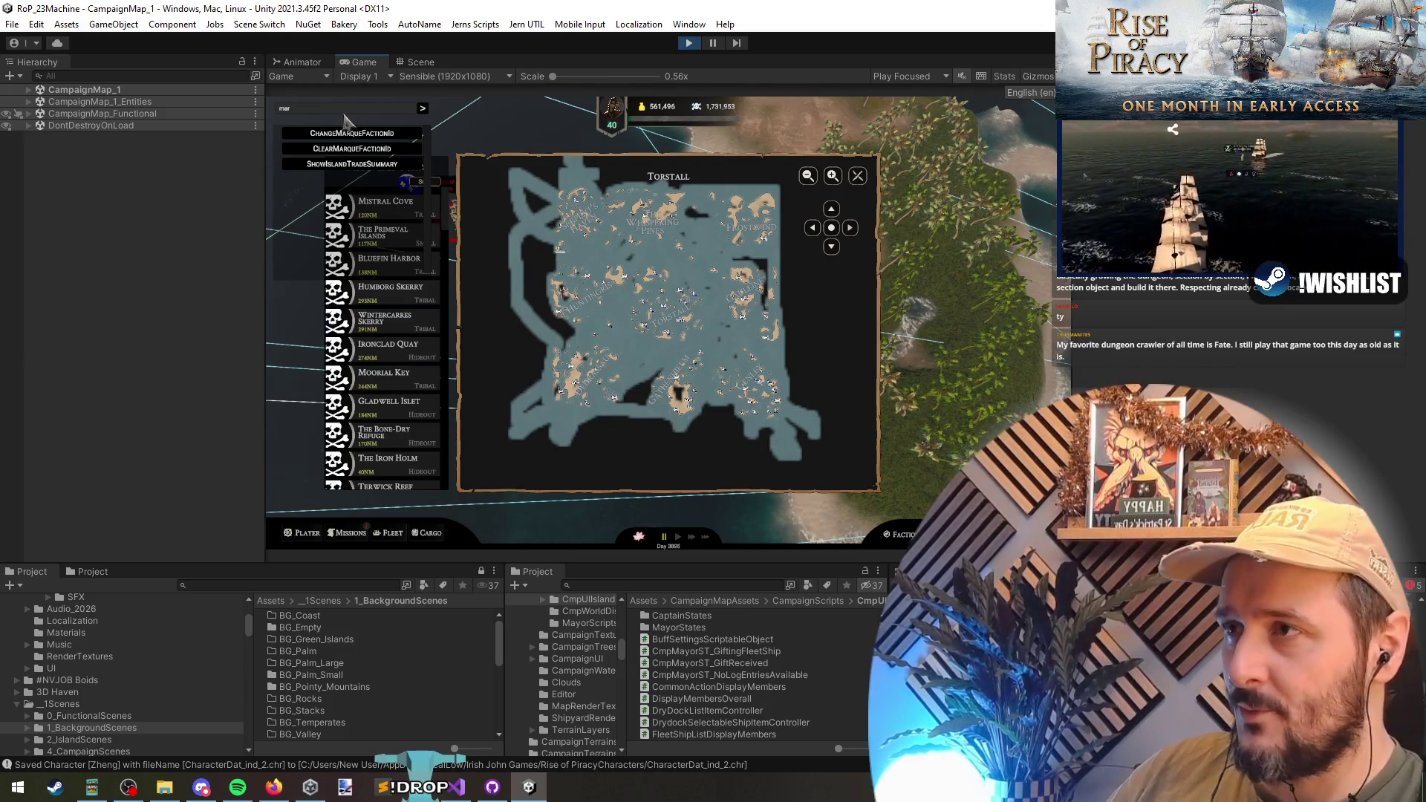
- Run ChangeMarqueFactionId from the suggestions, then close the console and the world map
left_click(349, 134)
left_click(422, 109)
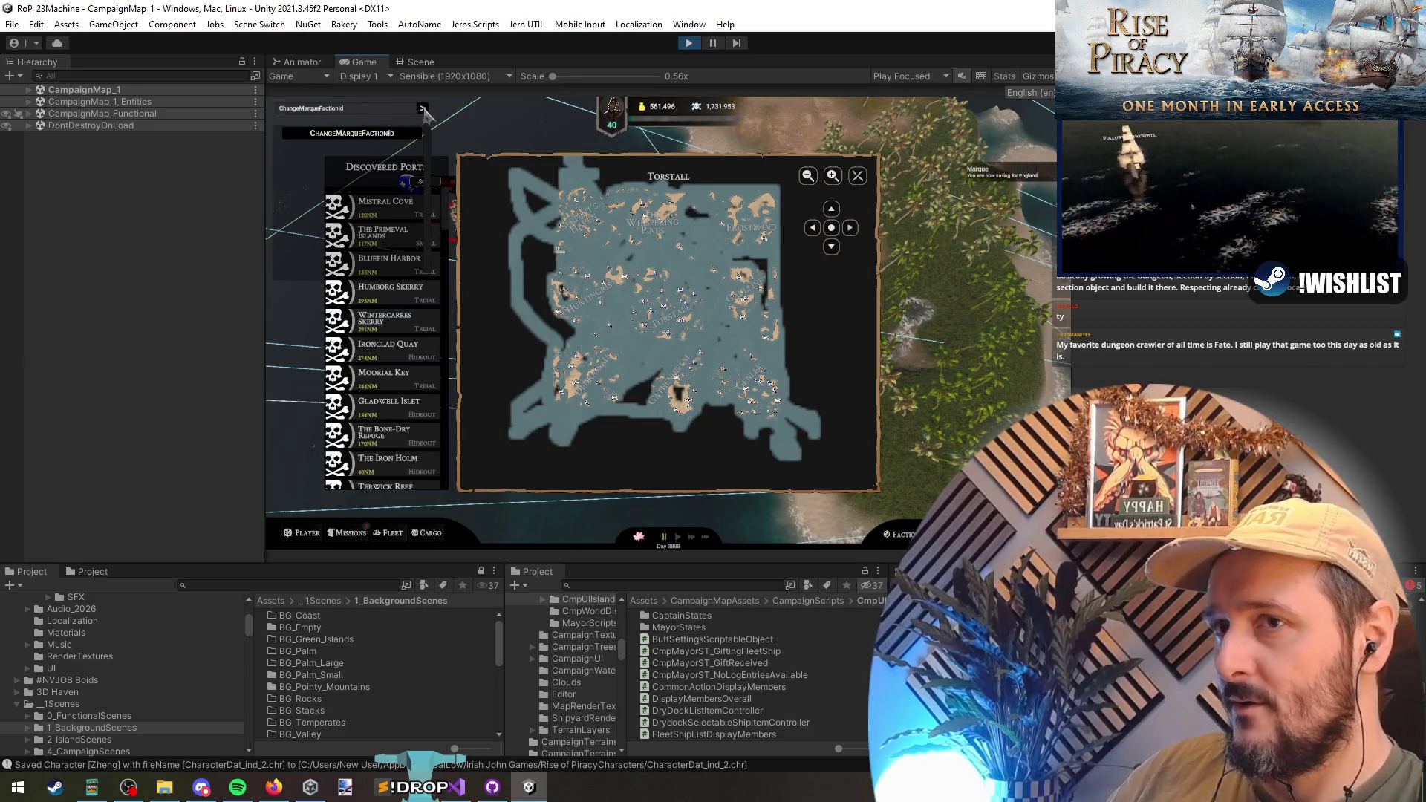
left_click(427, 115)
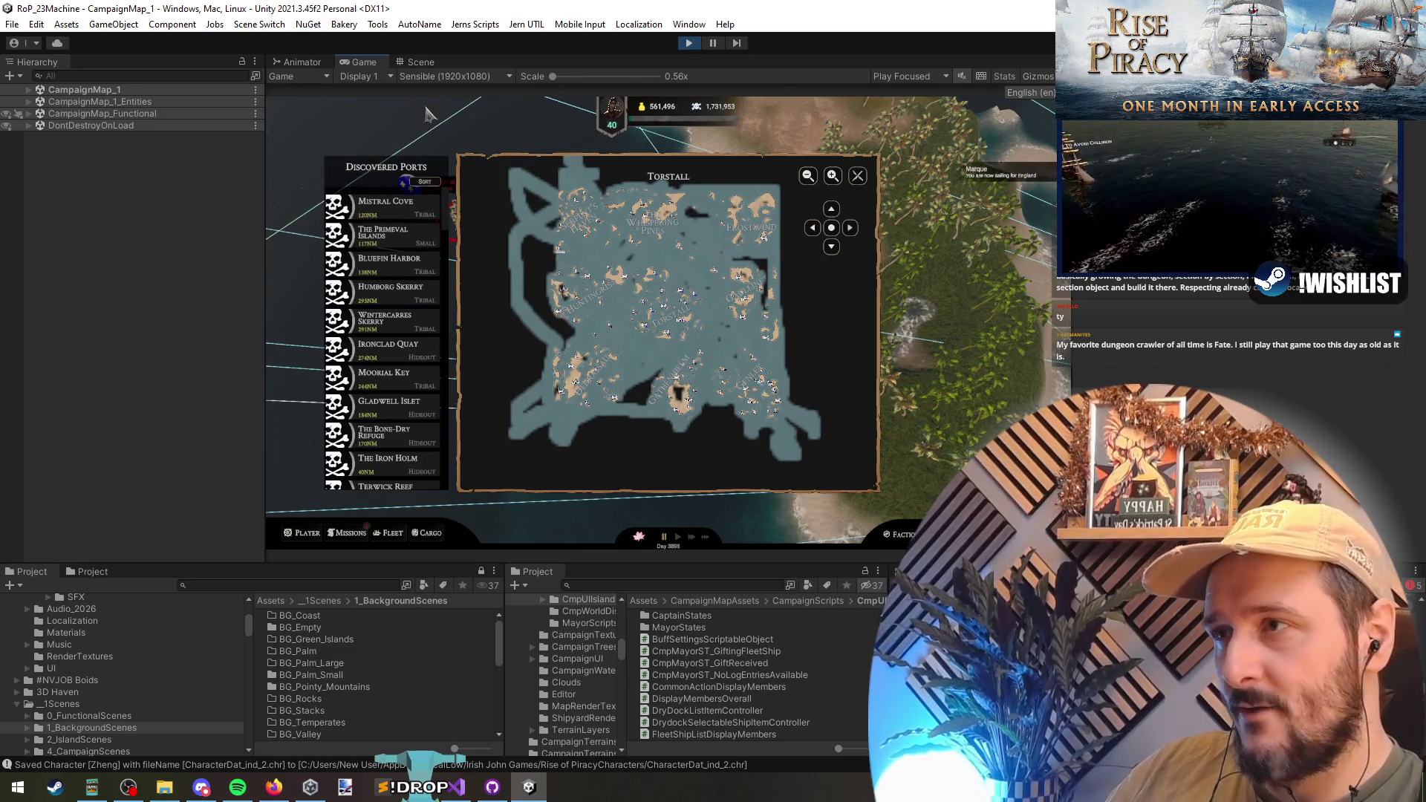
left_click(858, 177)
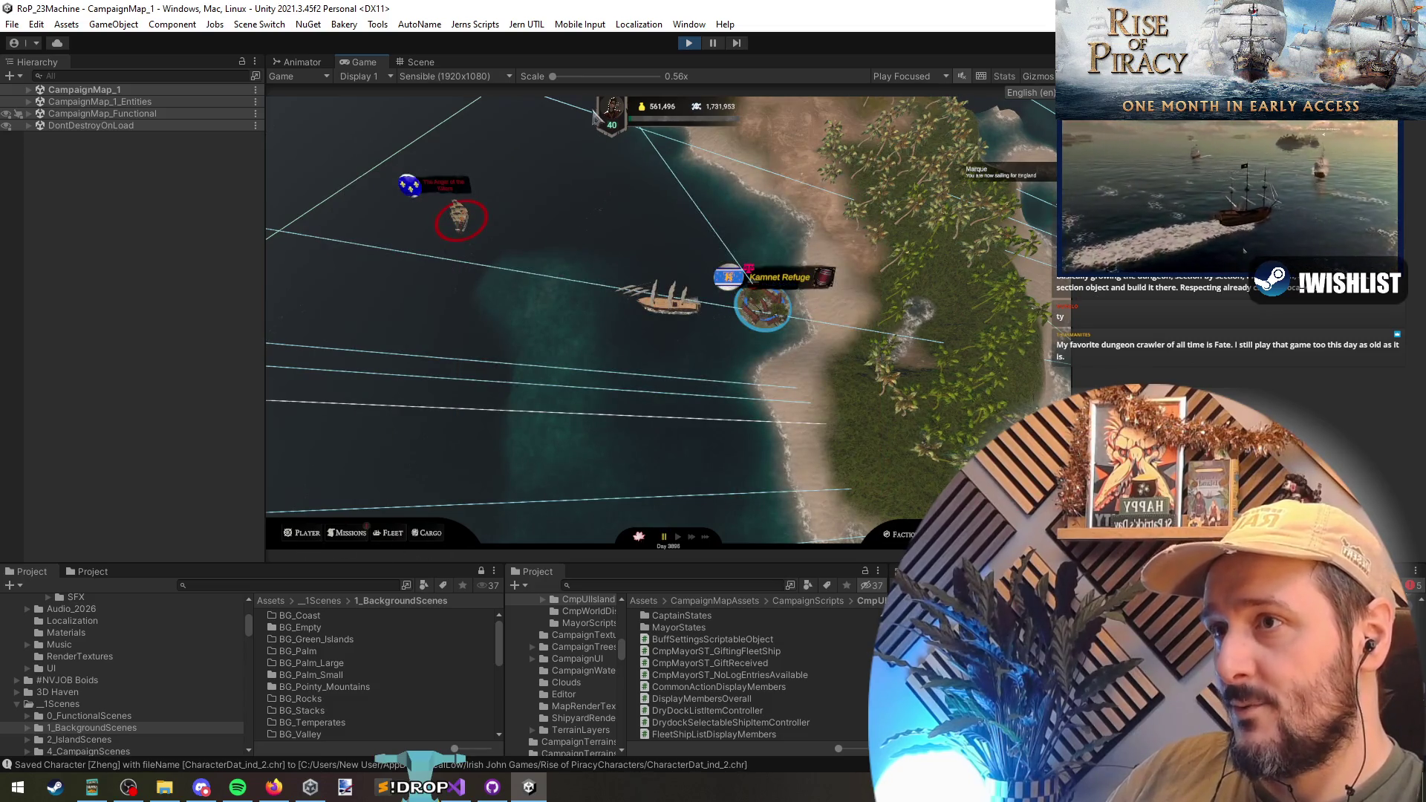
- Open the Player stats panel, then stop Play mode
left_click(298, 534)
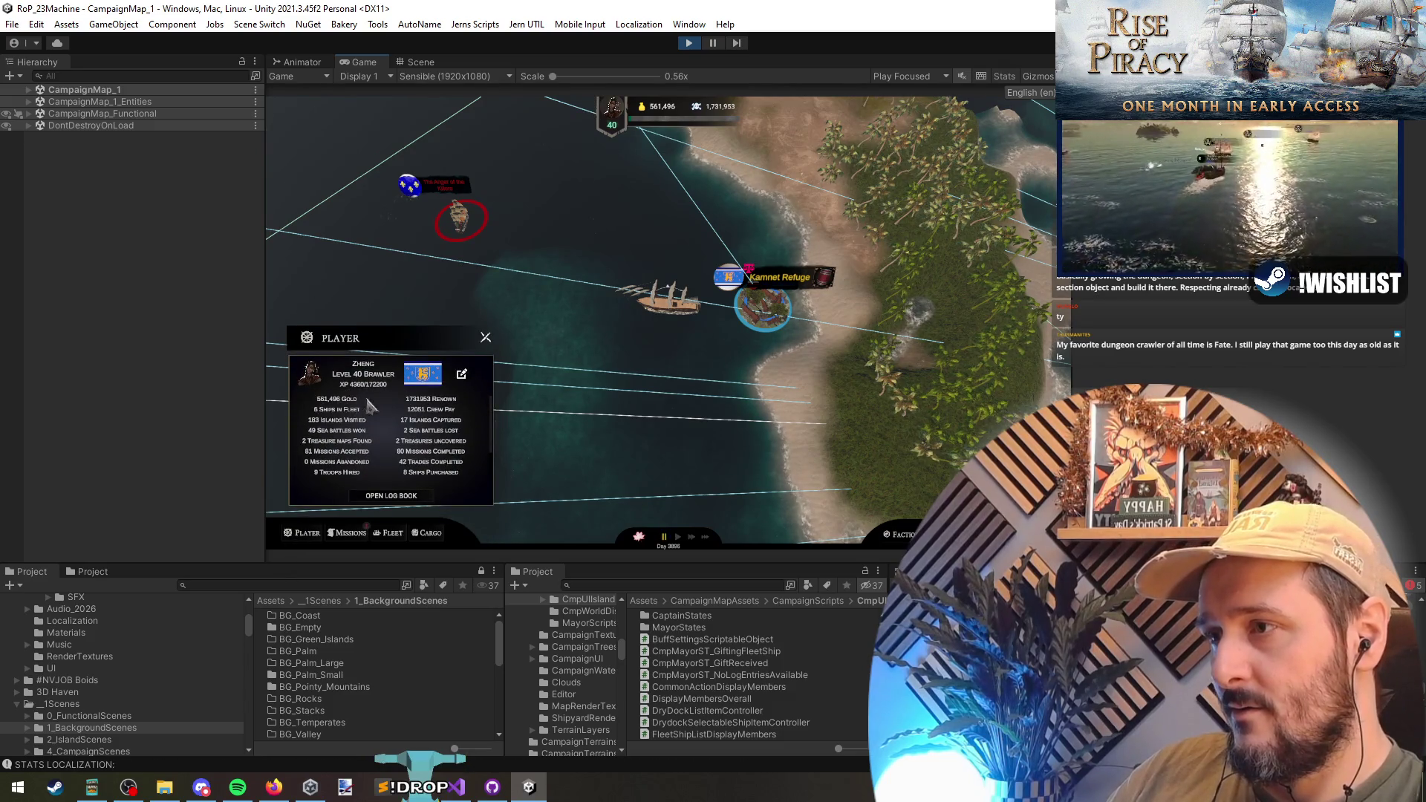
left_click(689, 45)
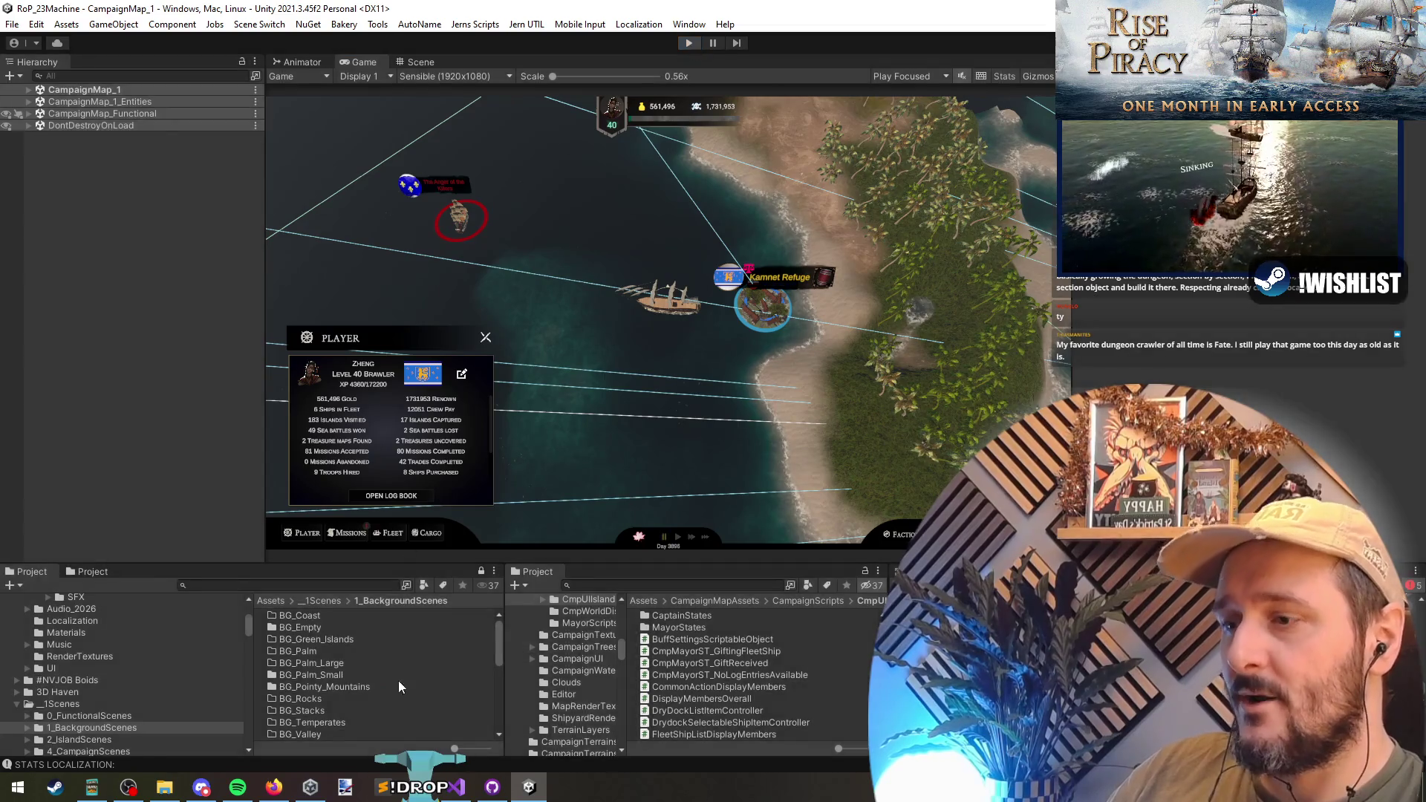
- Open CMPUI_PlayerCanvasController.cs via a 'playercanvas' search and select the Gold stat line in Refresh
key("alt+Tab")
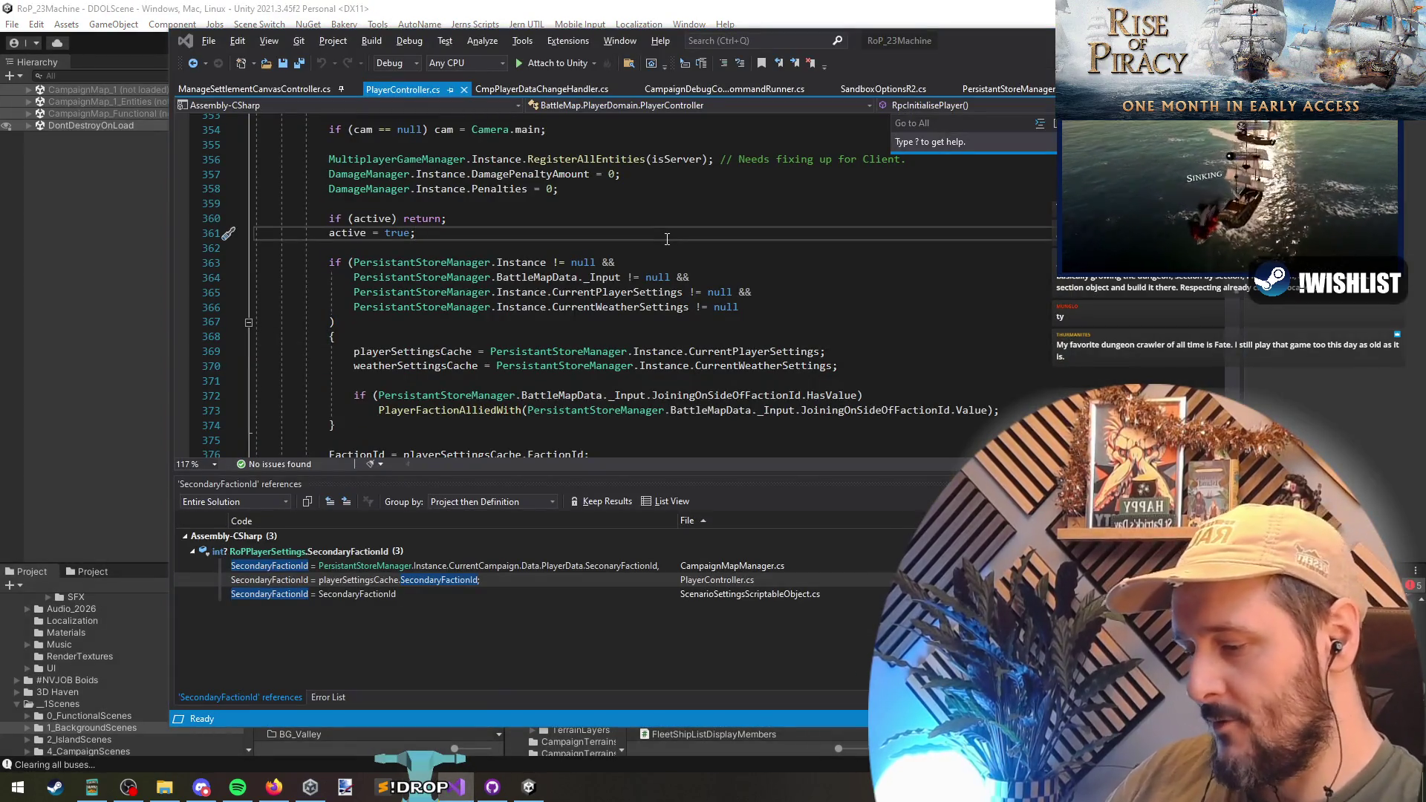
type("player")
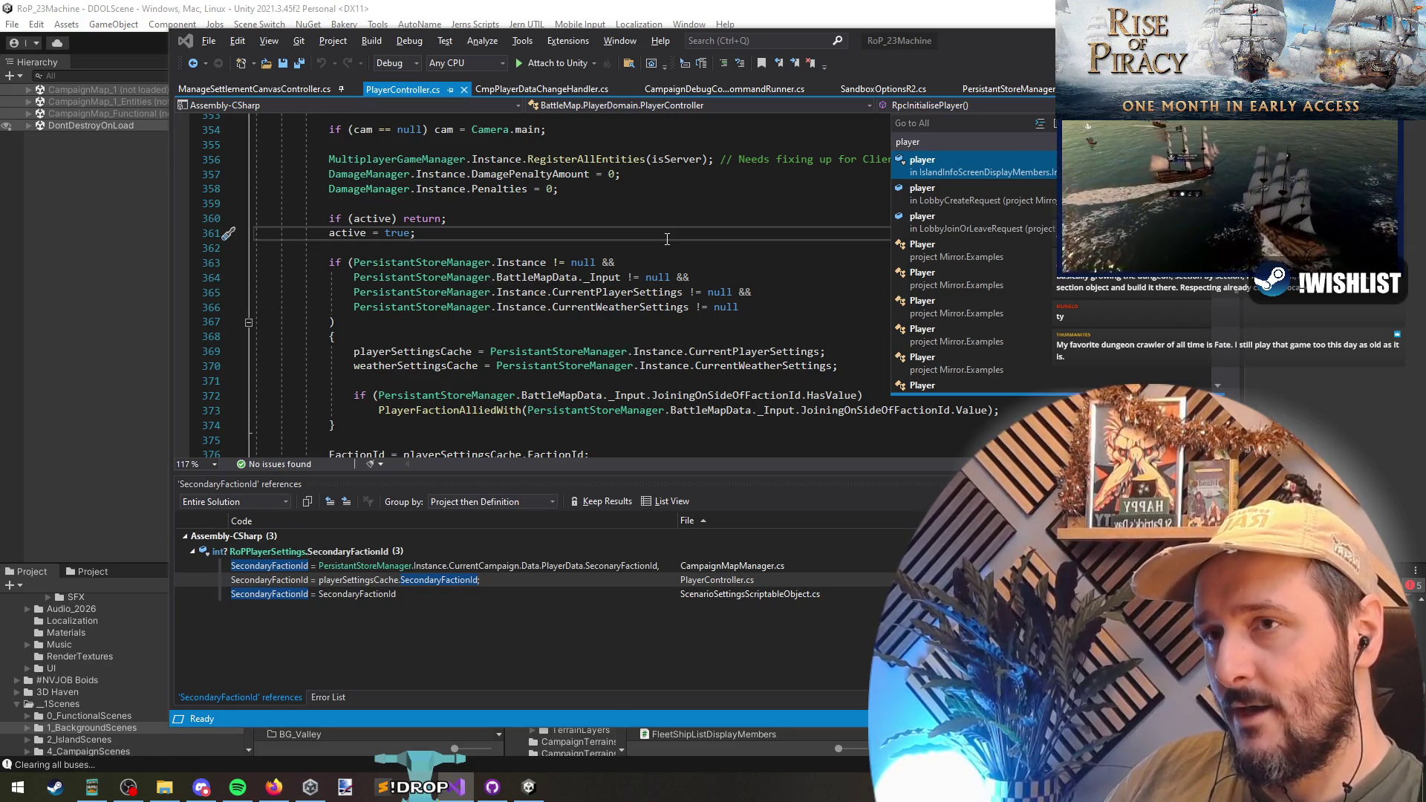
type("canvas")
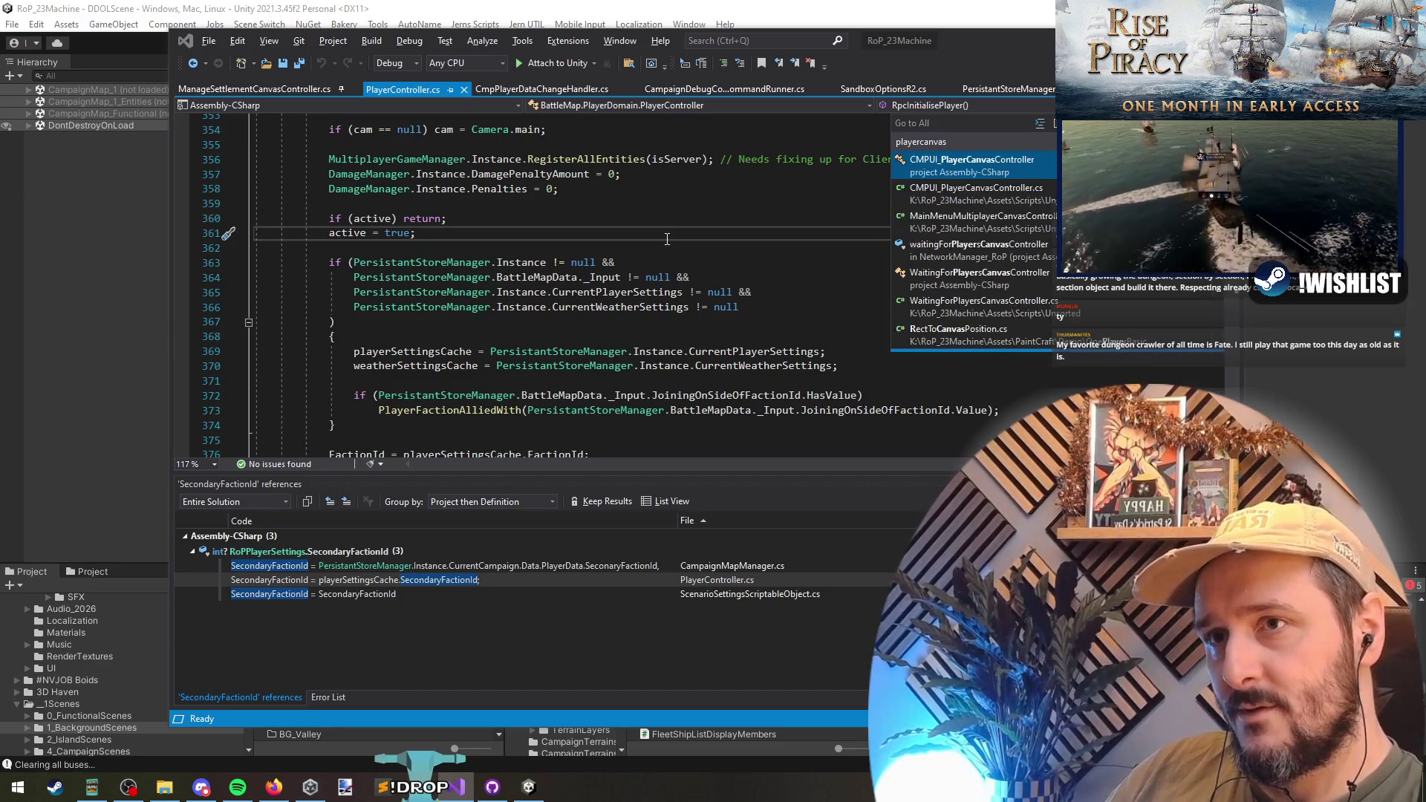
key("Return")
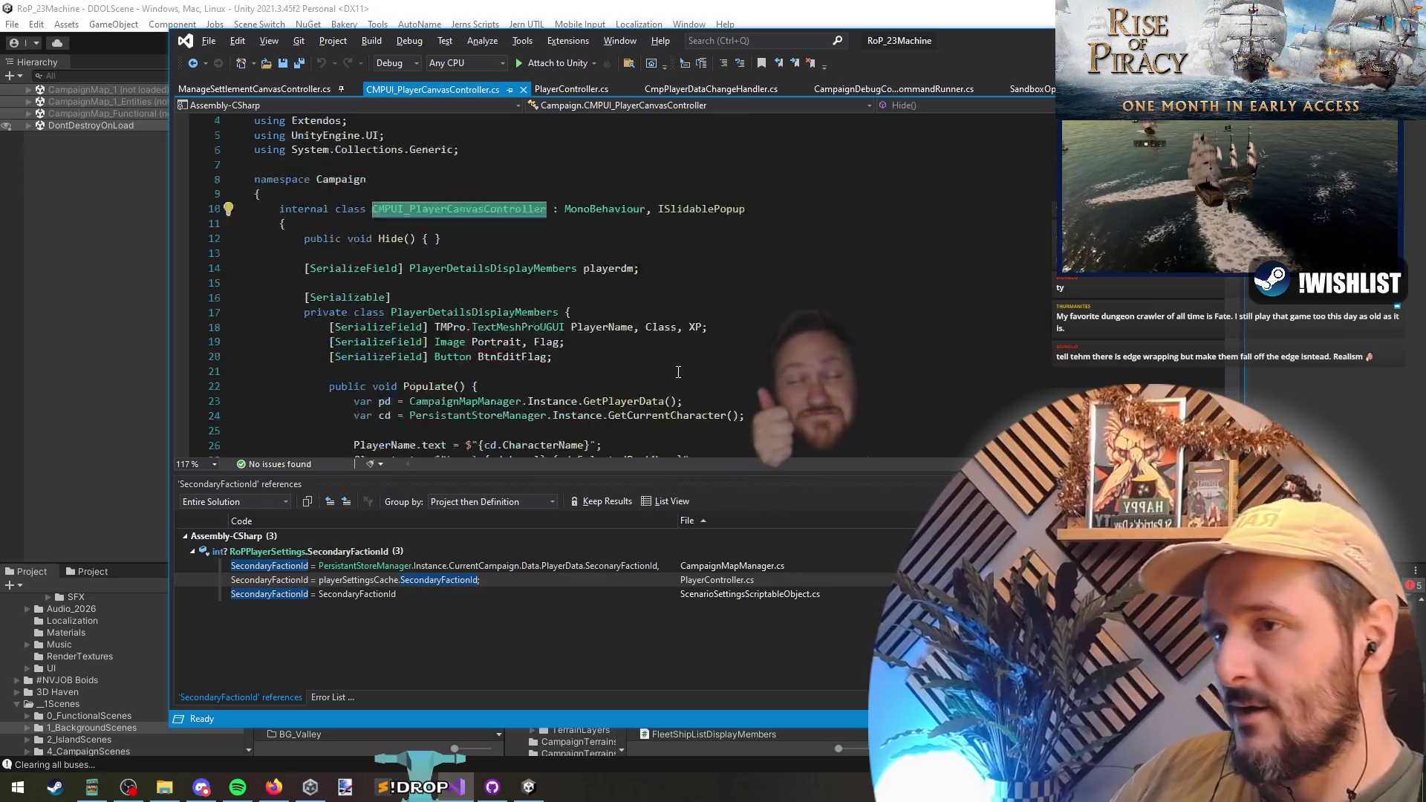
scroll(591, 297, "down", 5)
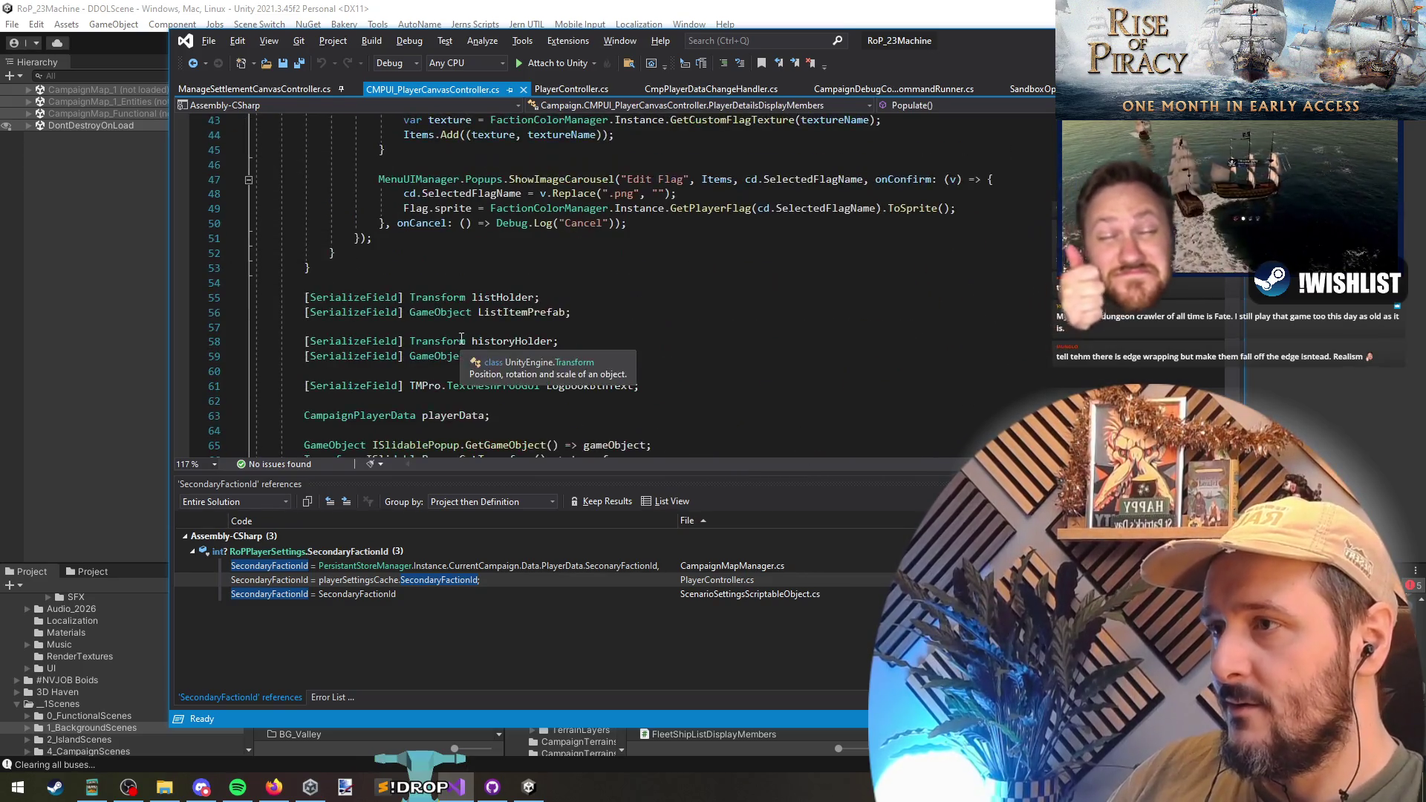
scroll(466, 324, "down", 20)
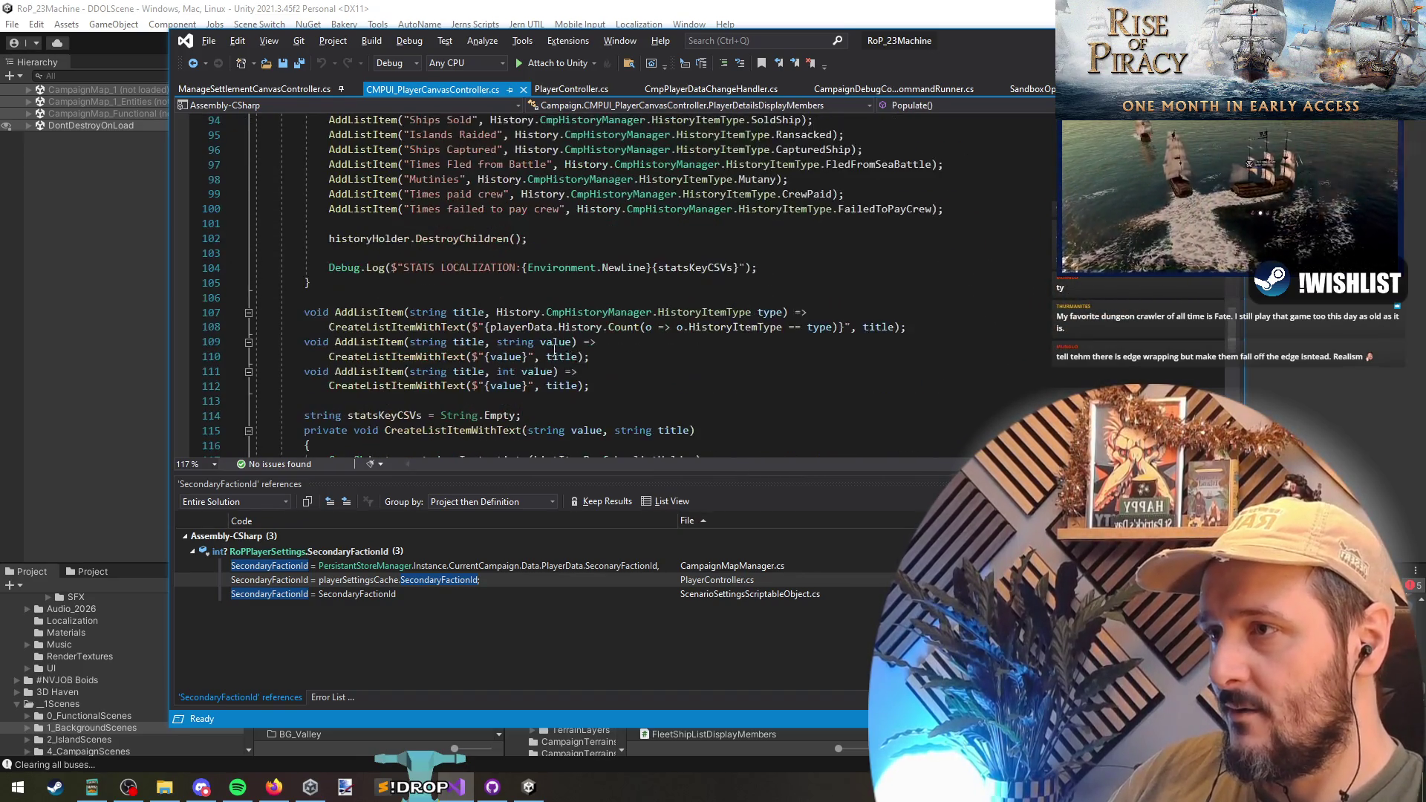
triple_click(401, 209)
scroll(415, 238, "up", 9)
triple_click(429, 253)
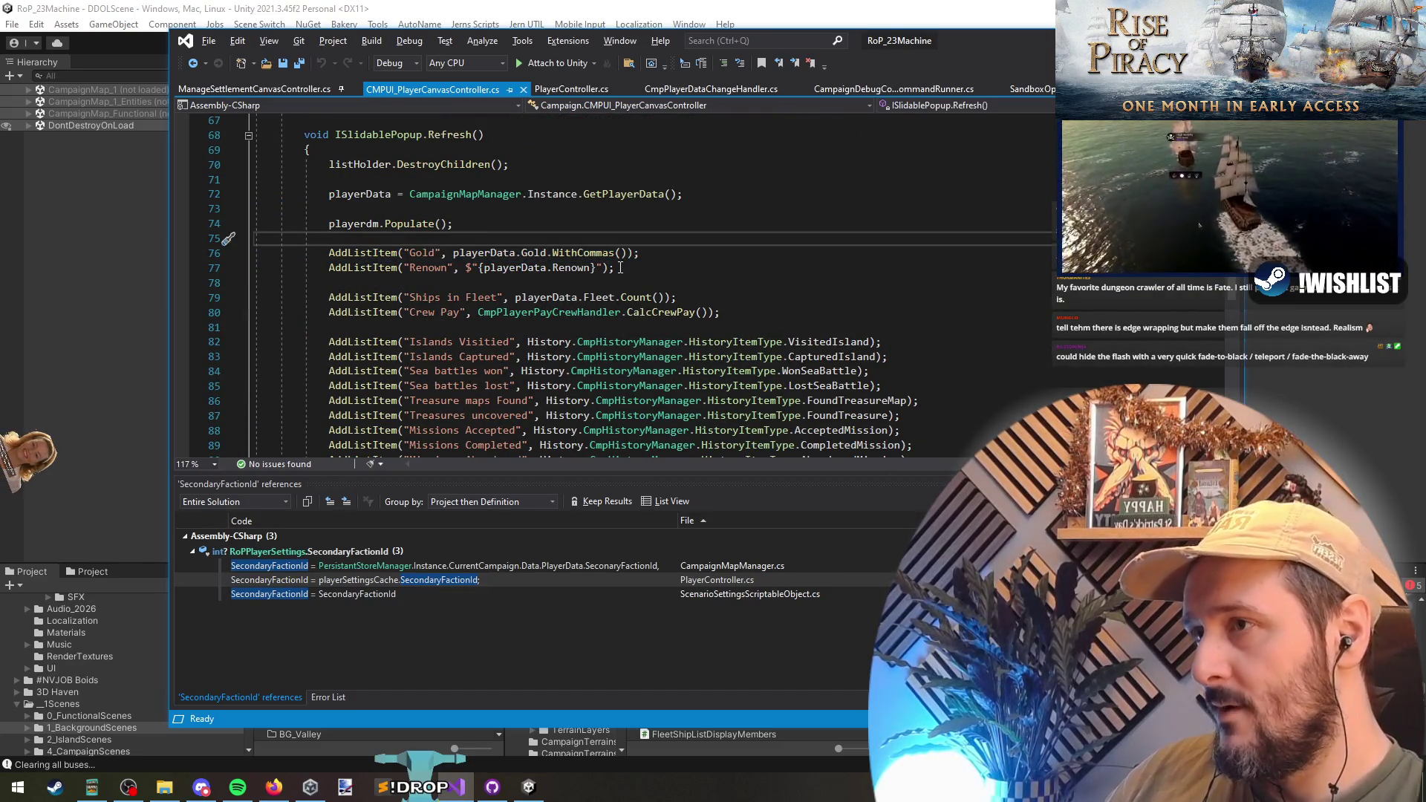
- Duplicate the Gold stat line and guard it with if (playerData.MarqueFactionId.HasValue)
key("ctrl+v")
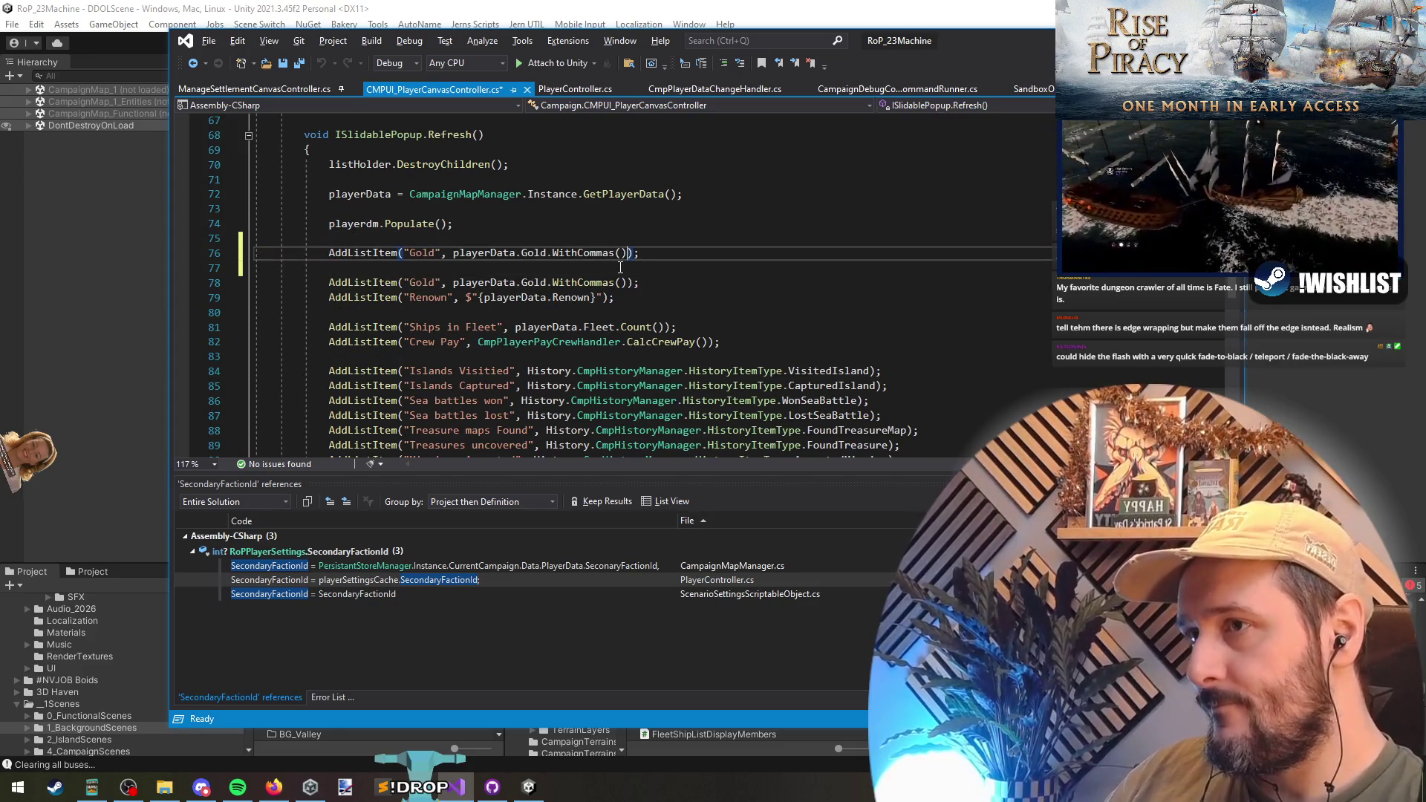
key("ctrl+shift+Left")
key("ctrl+shift+Left")
key("ctrl+shift+Left")
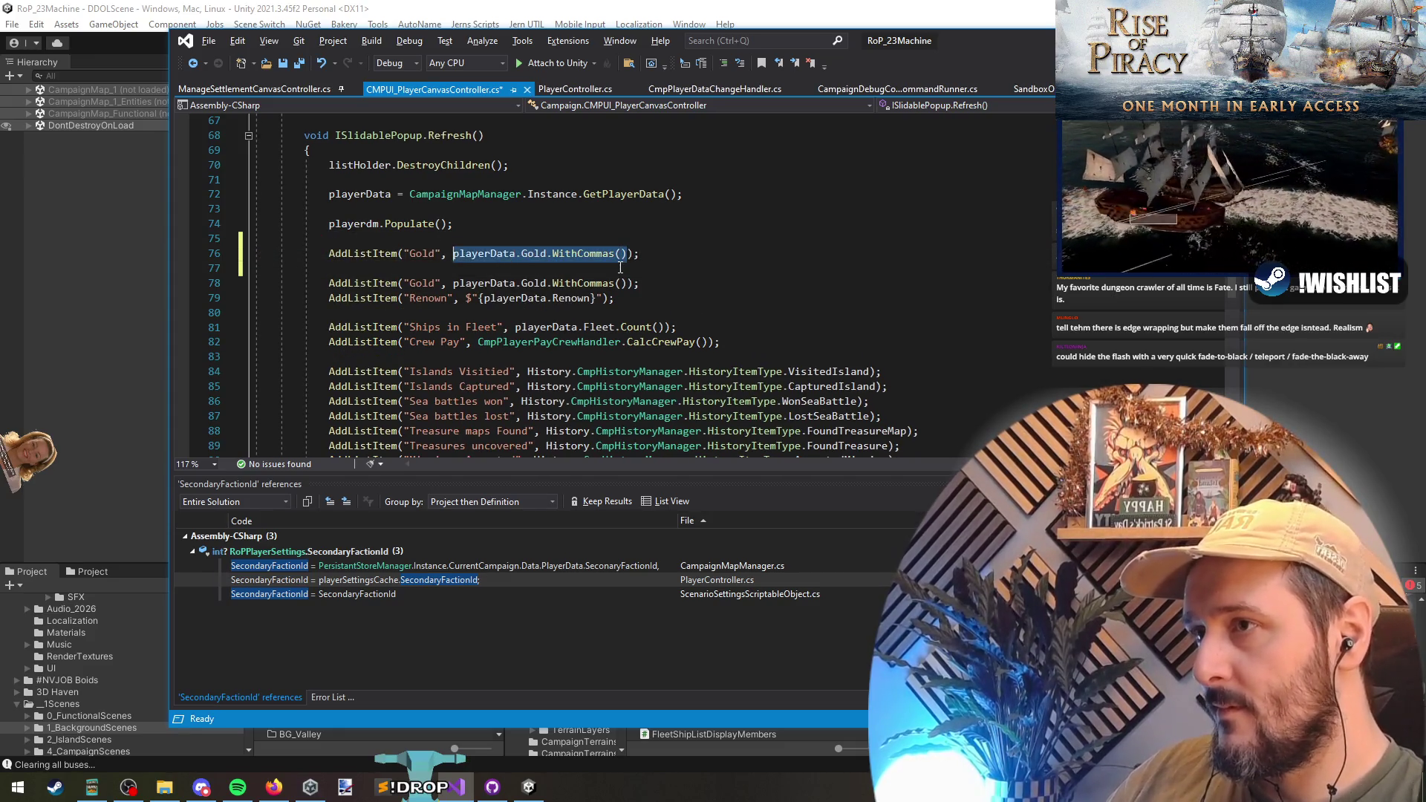
key("ctrl+x")
key("ctrl+Return")
type("if(")
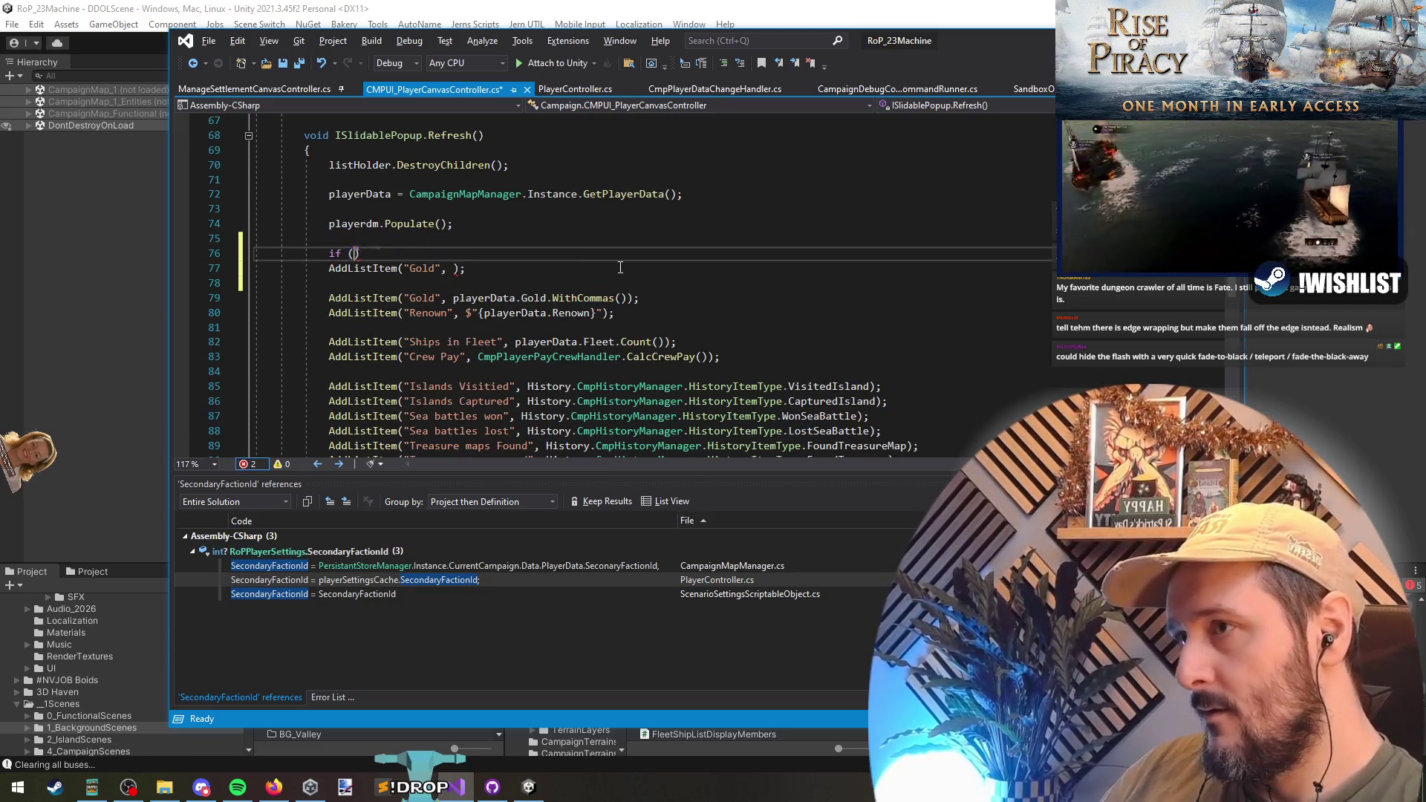
type(" playerData.ma")
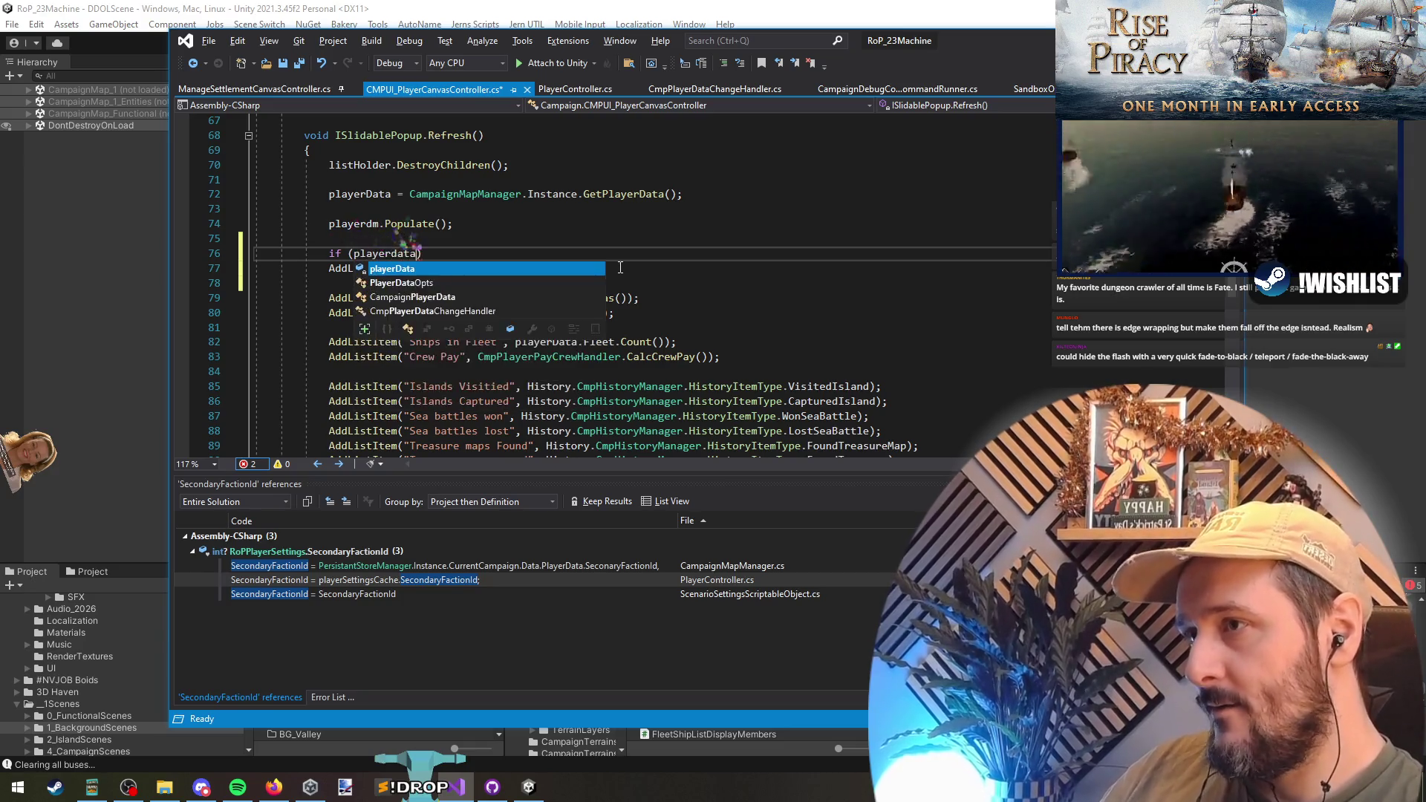
key("Tab")
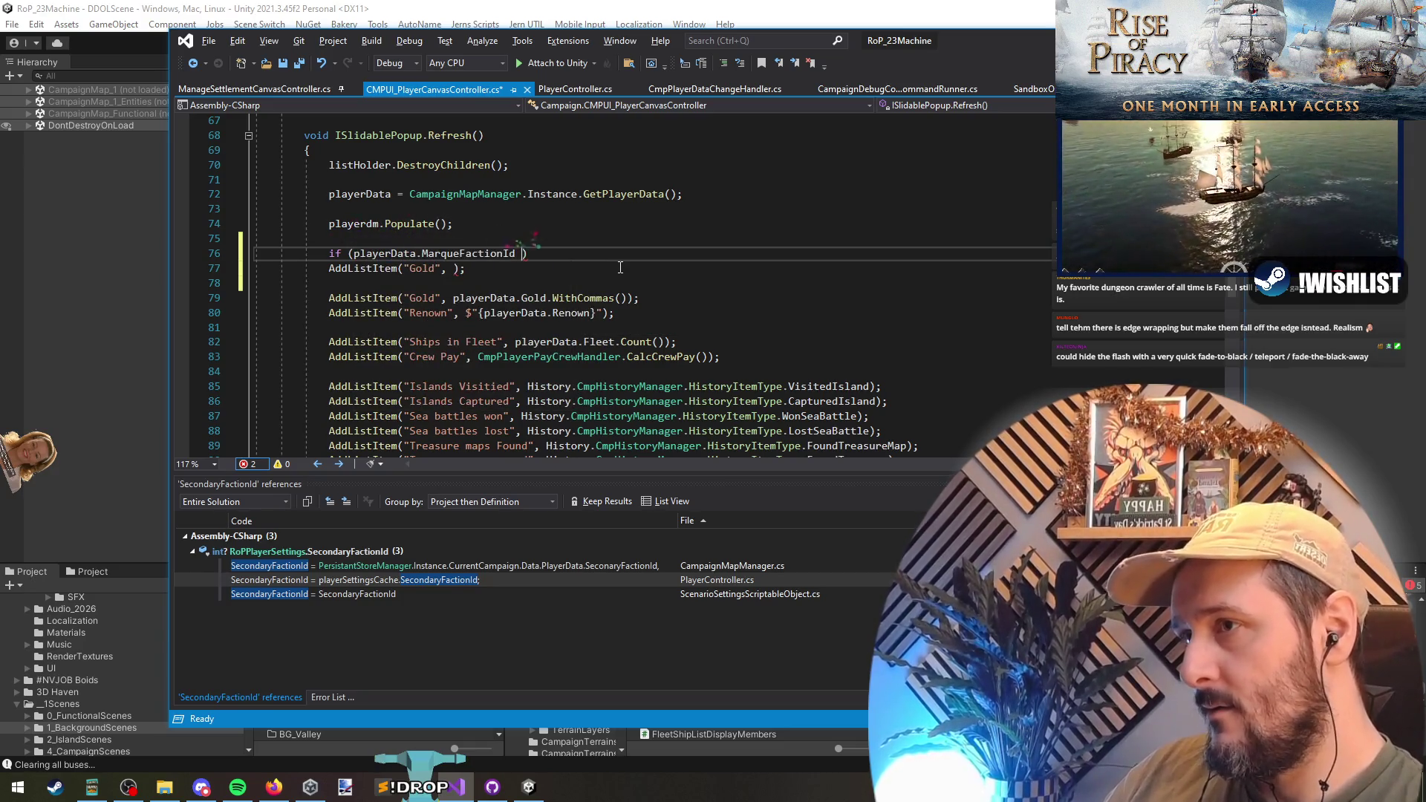
key("BackSpace")
key("BackSpace")
type(".h")
key("Tab")
left_click(620, 267)
key("Home")
key("Tab")
- Change the new entry's label to 'Sailing For (Marque)' with an empty $"{}" value
key("Up")
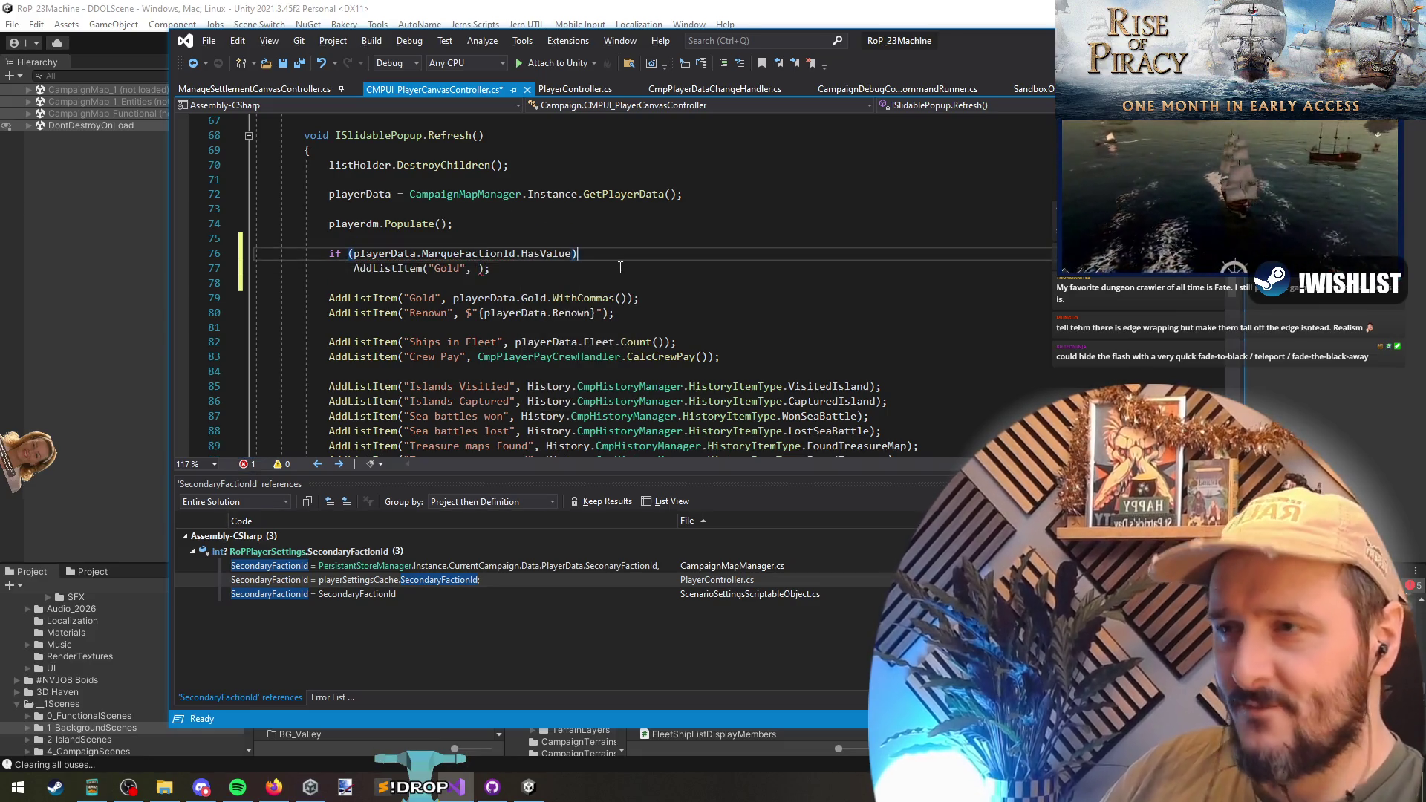
key("Down")
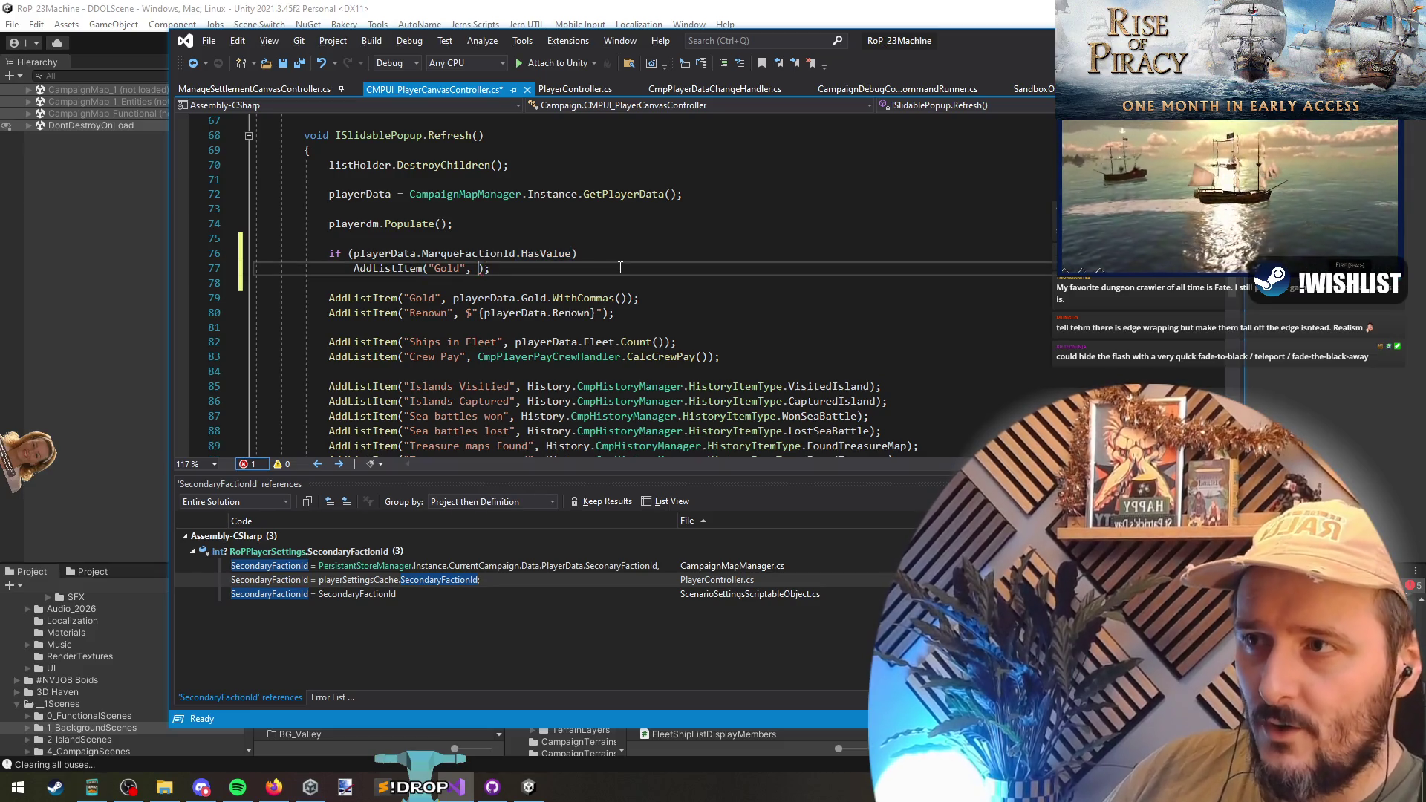
key("Up")
key("ctrl+Left")
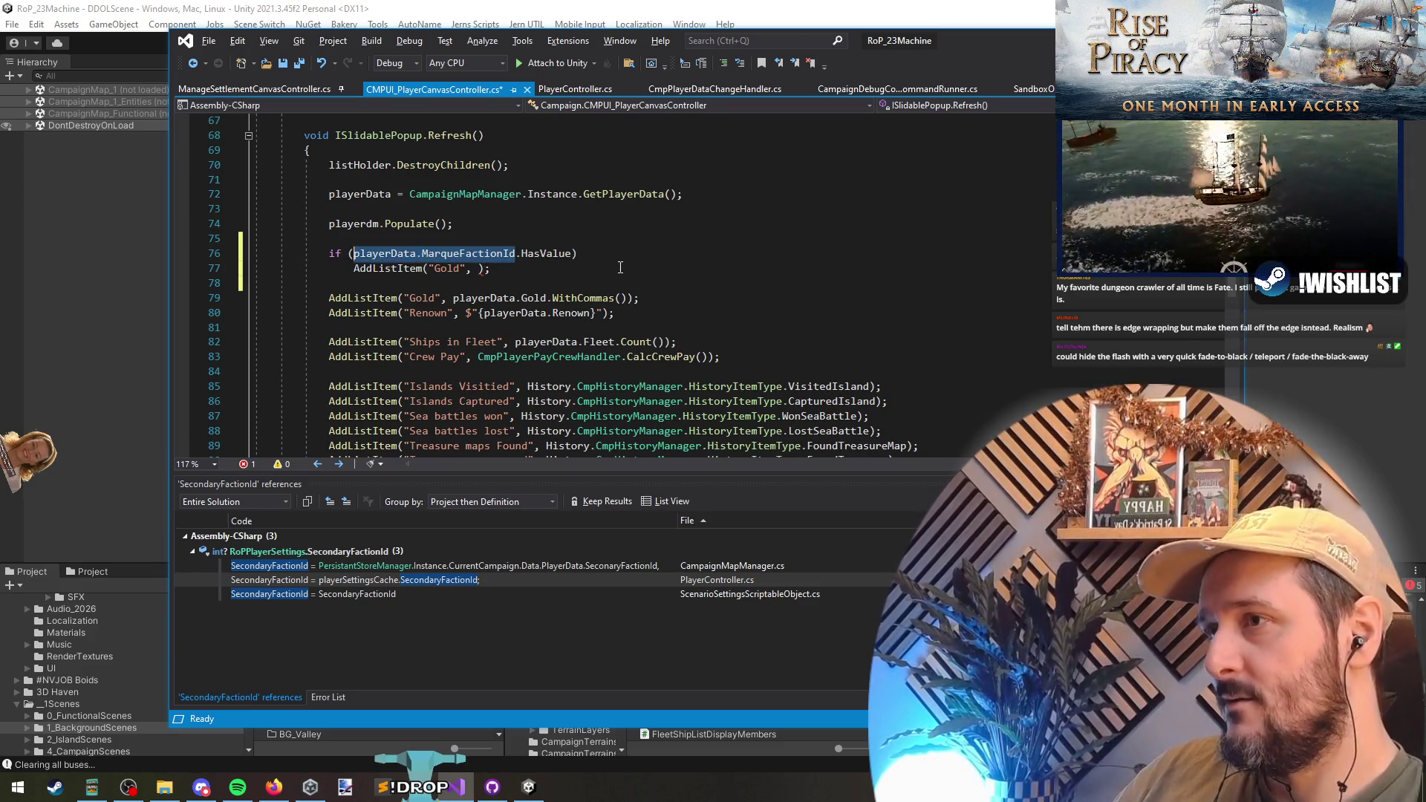
left_click(620, 267)
type("()")
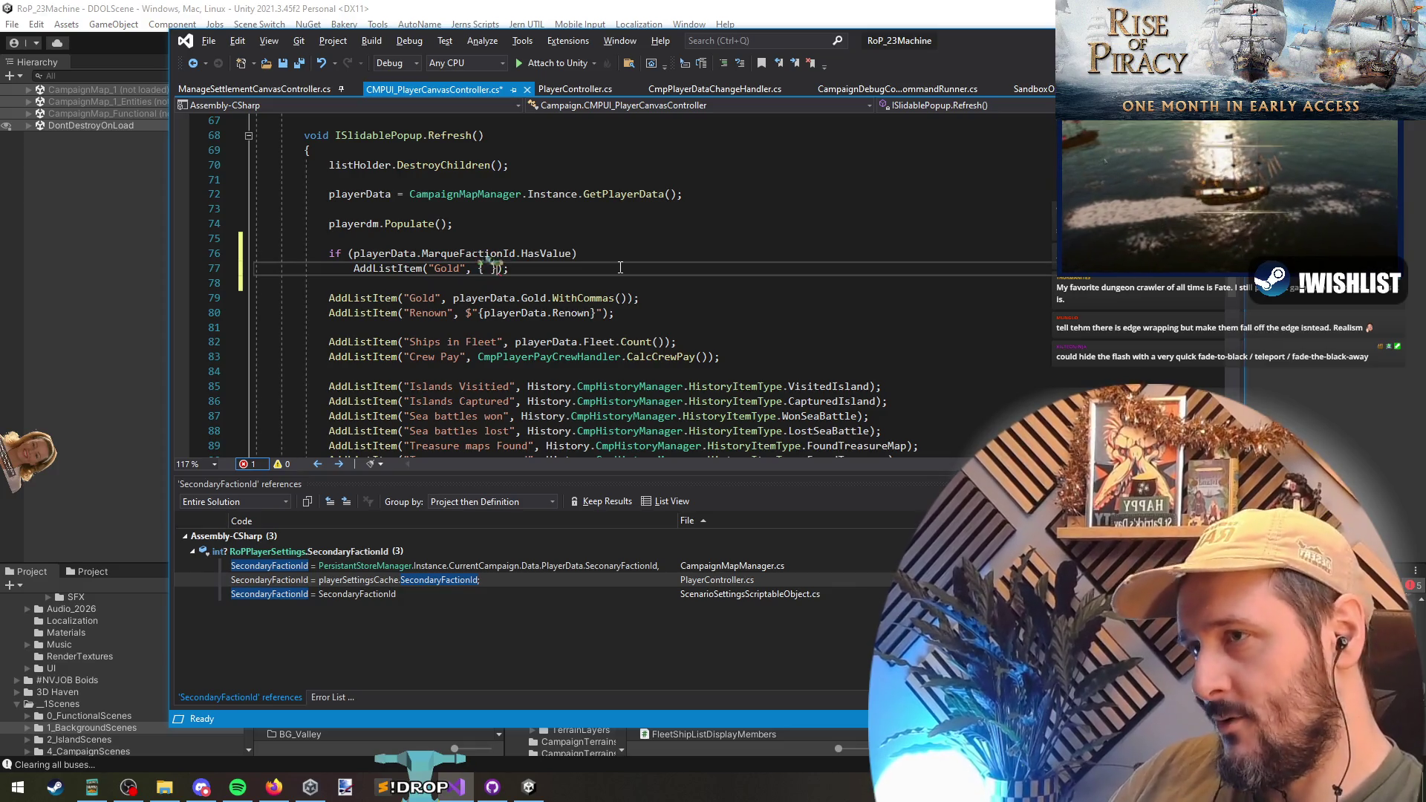
key("BackSpace")
key("BackSpace")
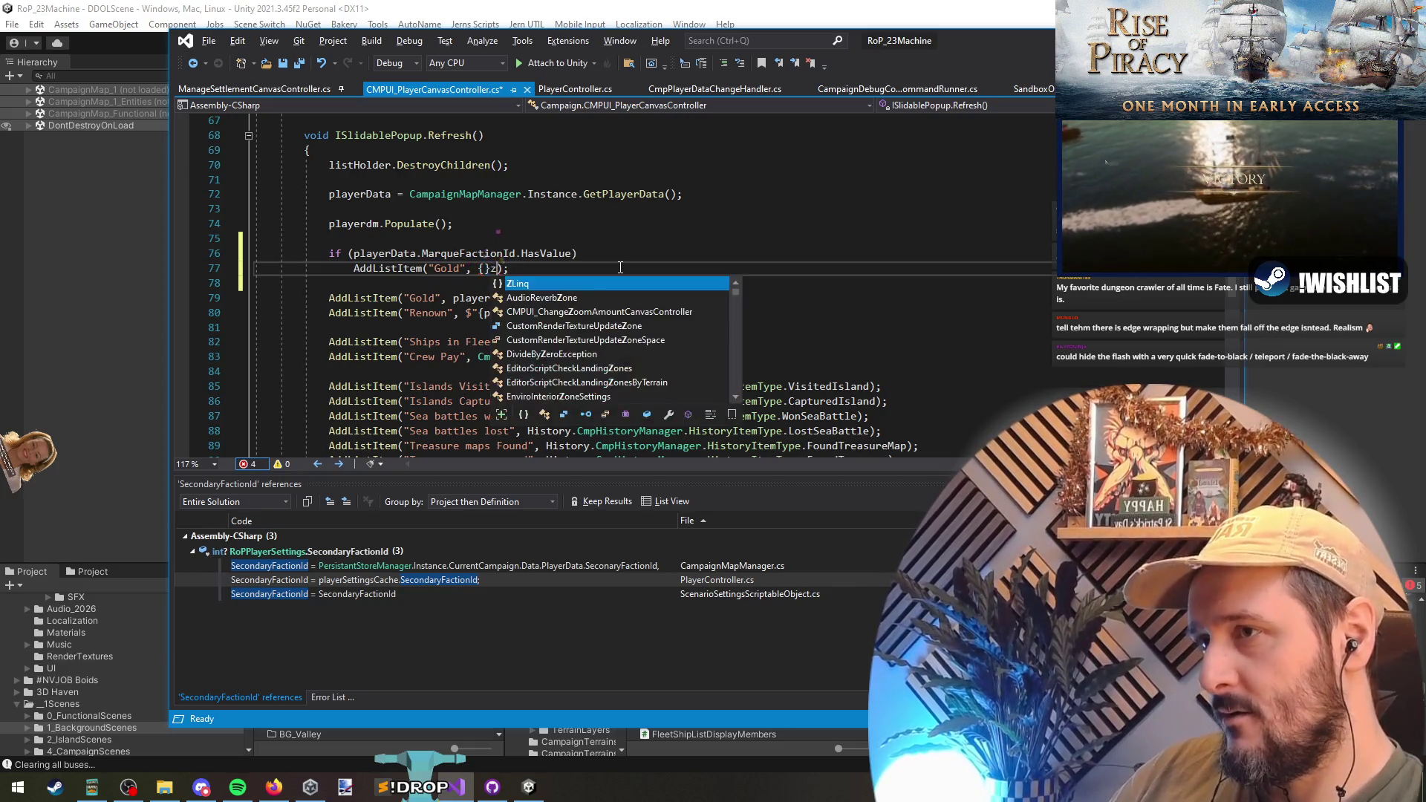
type("{")
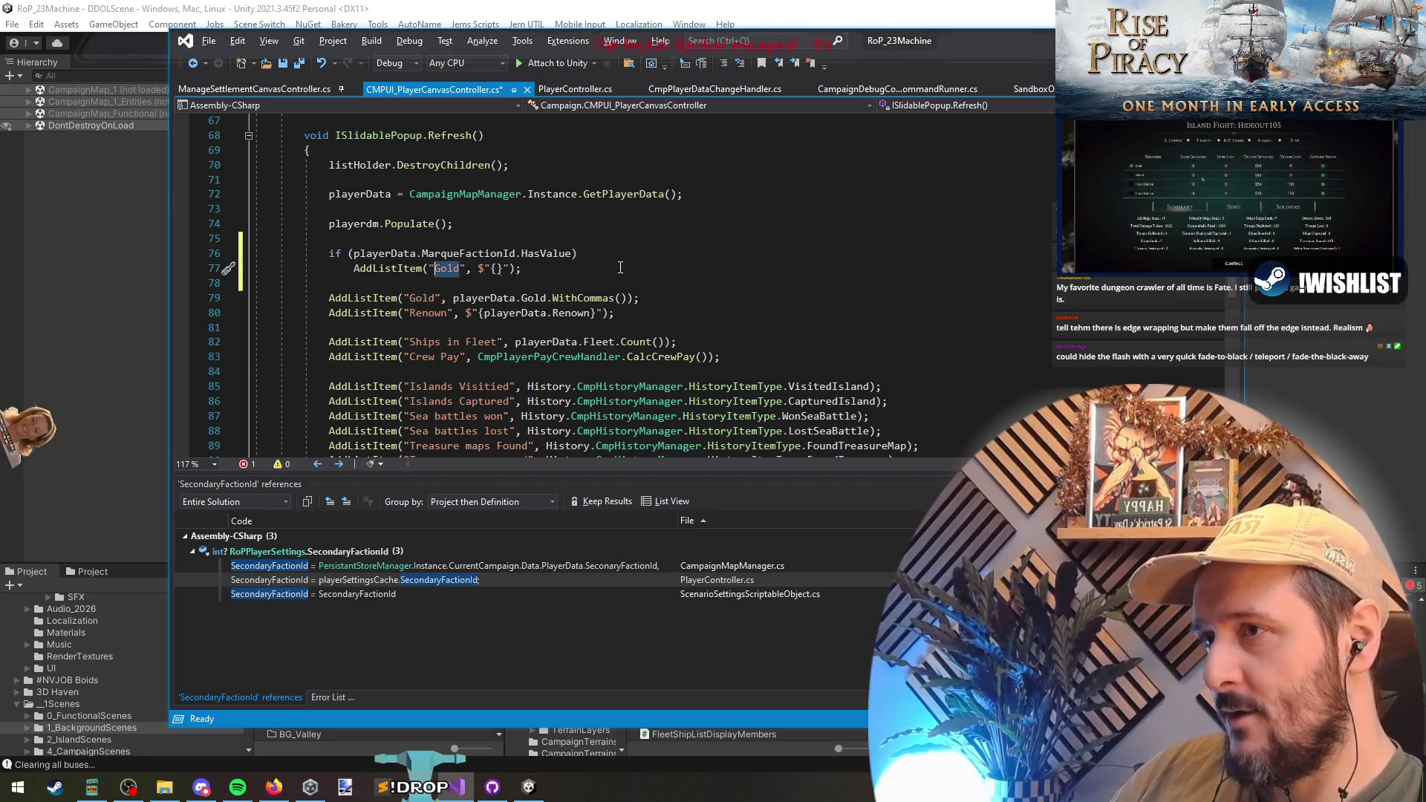
key("BackSpace")
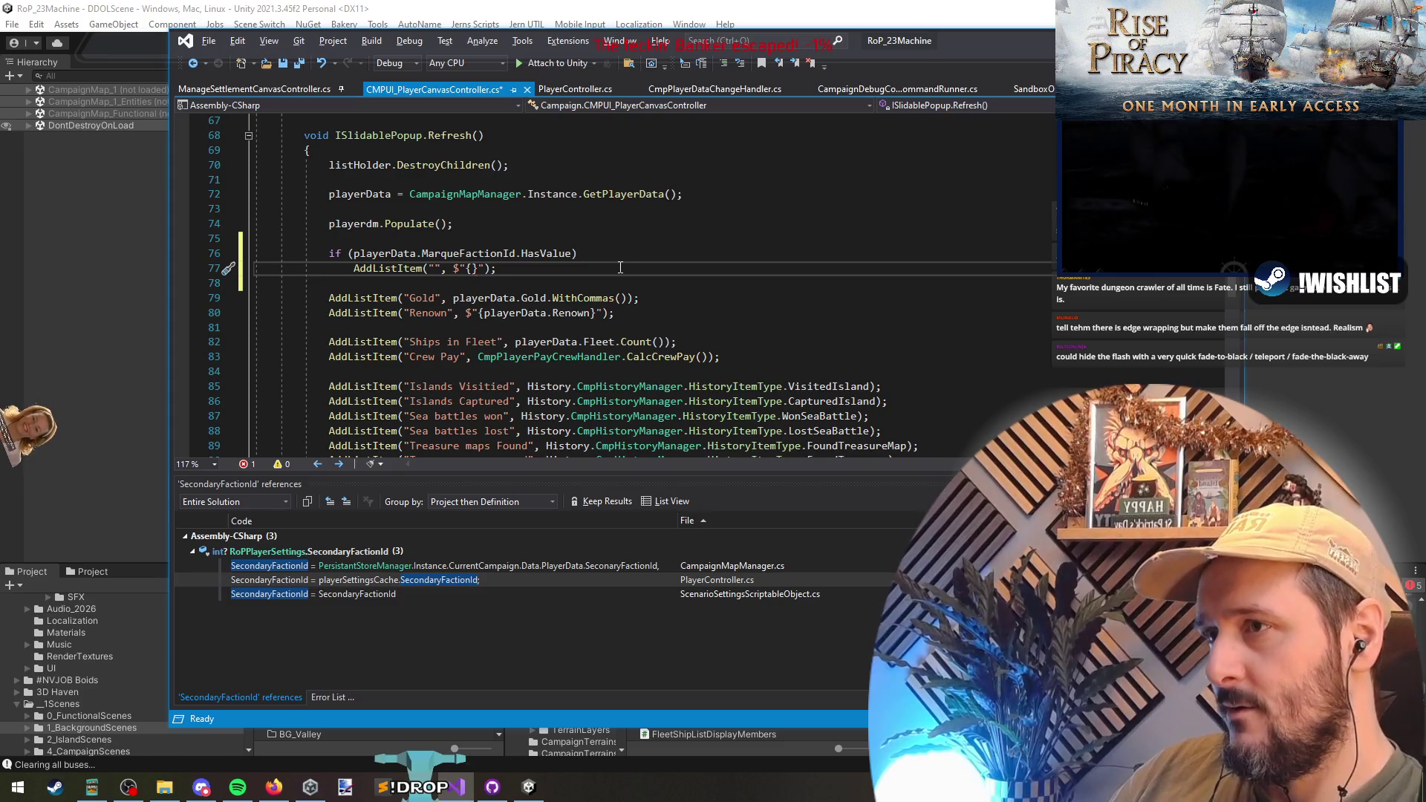
type("Marque")
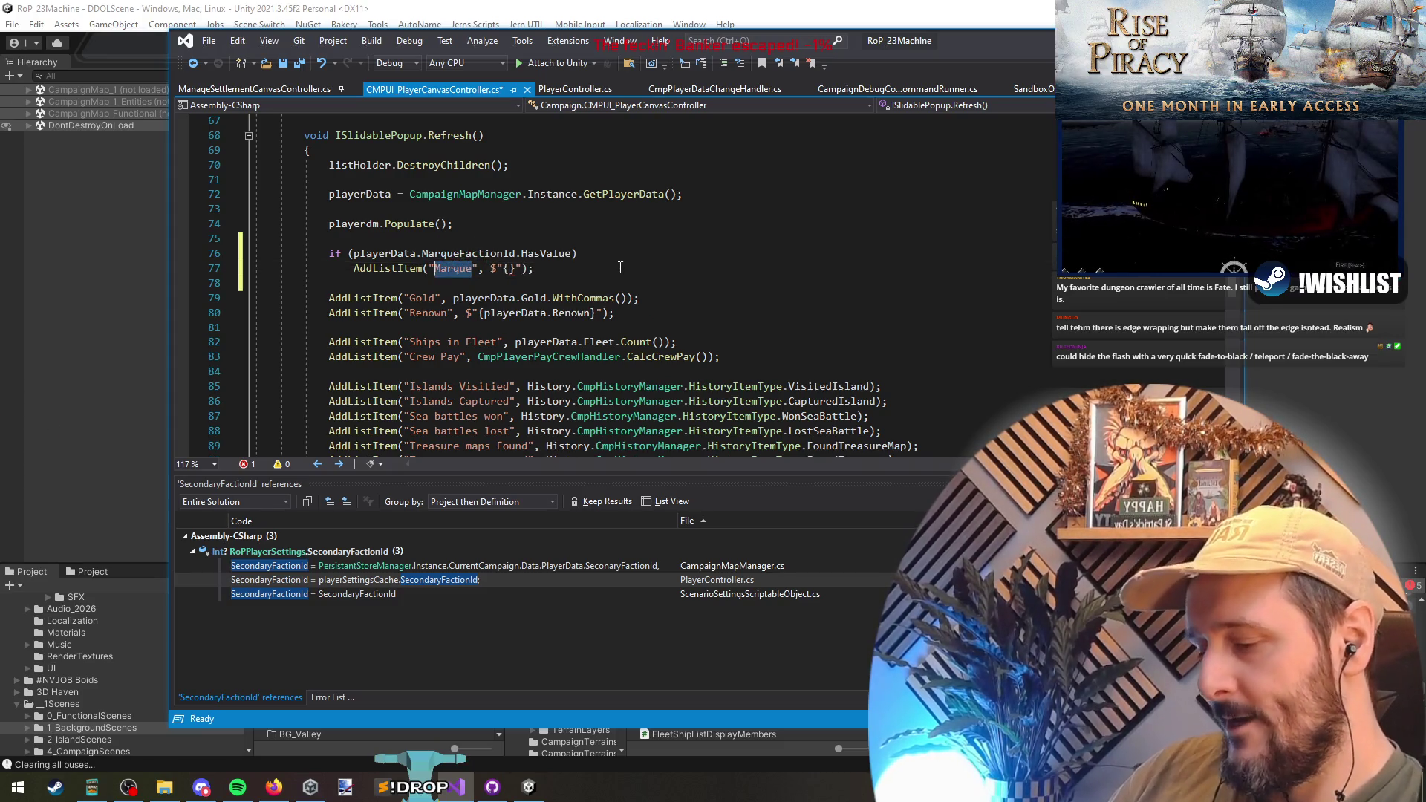
type("Letter of")
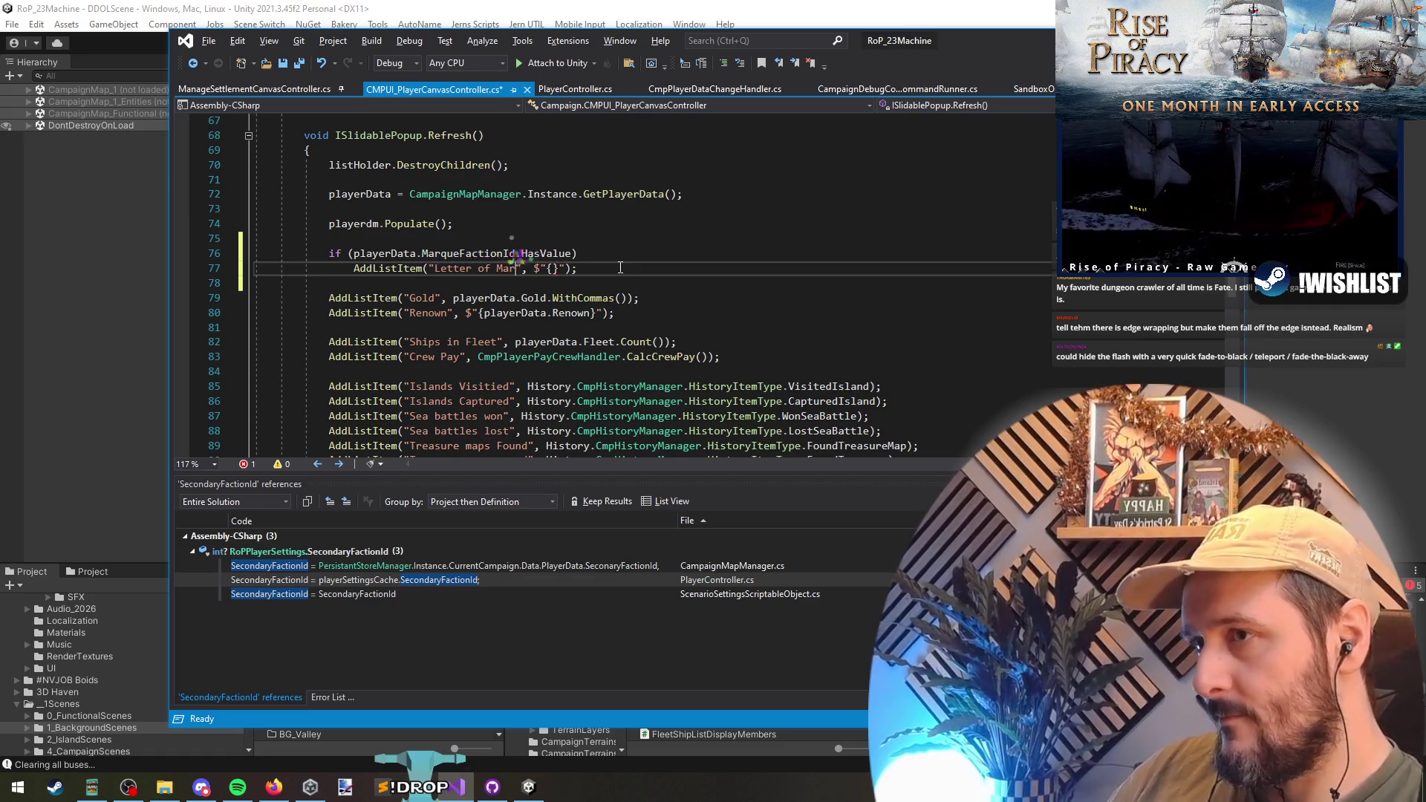
key("ctrl+shift+Left")
key("ctrl+shift+Left")
key("ctrl+shift+Left")
type("Sailing Fo")
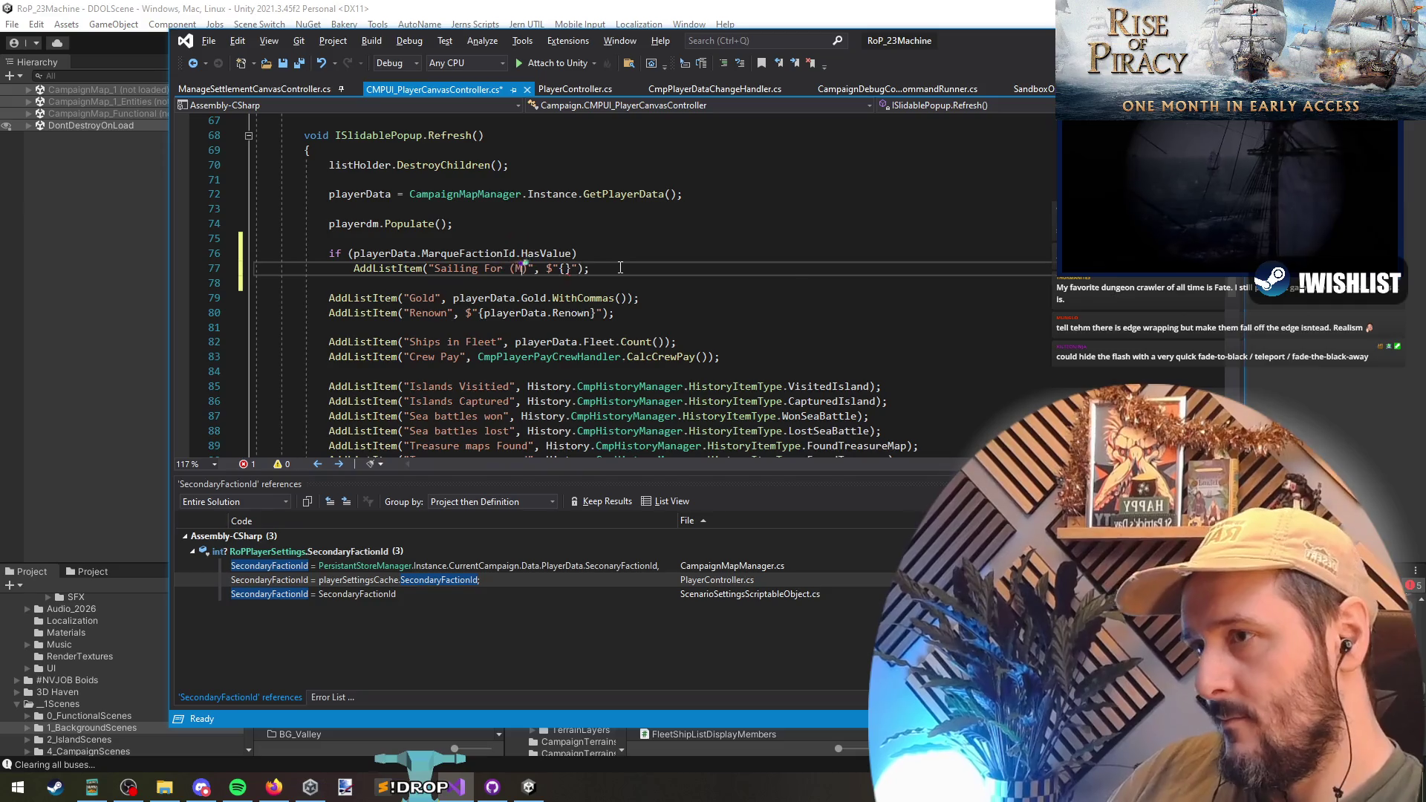
type("arque)")
key("Right")
key("Right")
key("Right")
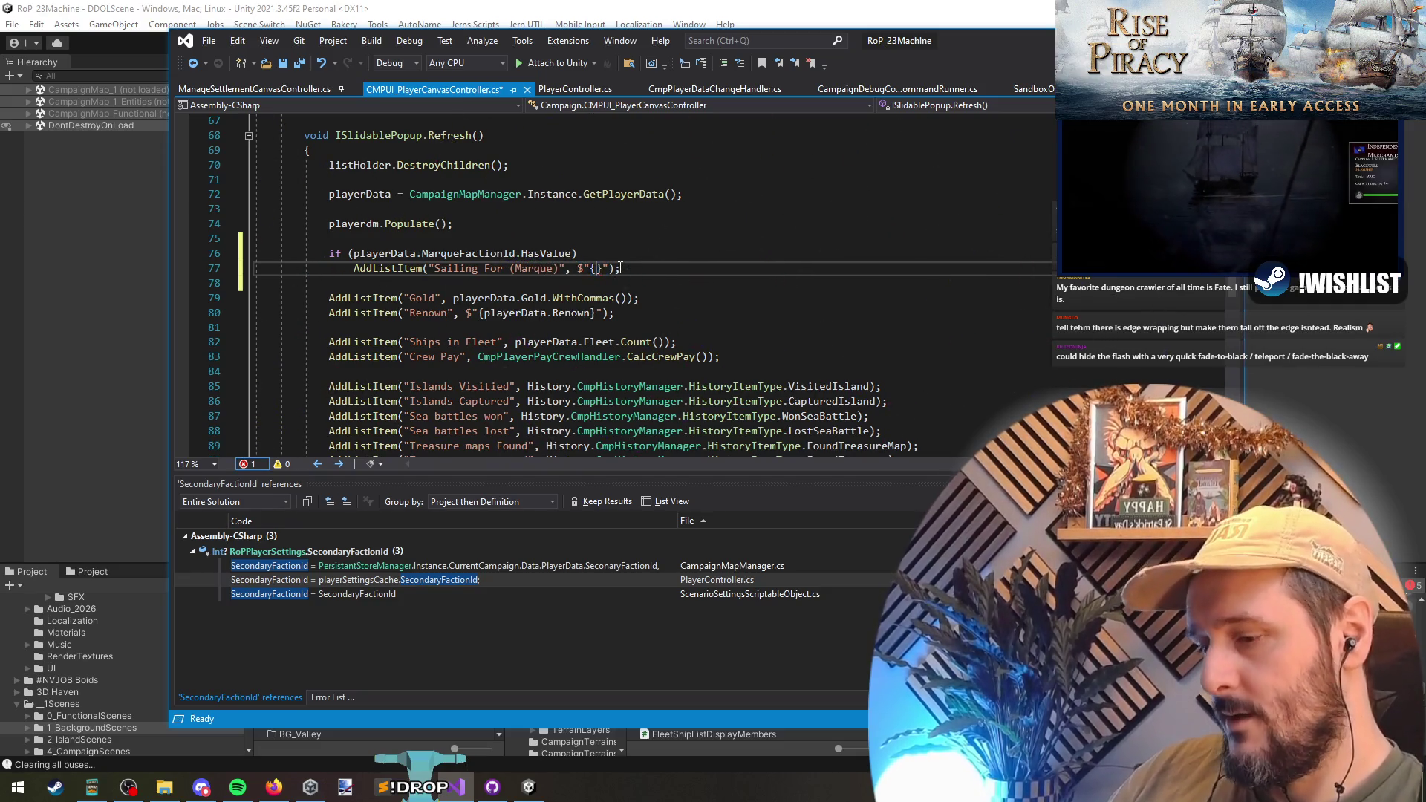
- Make the Sailing For (Marque) entry interpolate FactionColorManager.Instance.GetFaction(playerData.MarqueFactionId.Value)
type("FactionColorManager.")
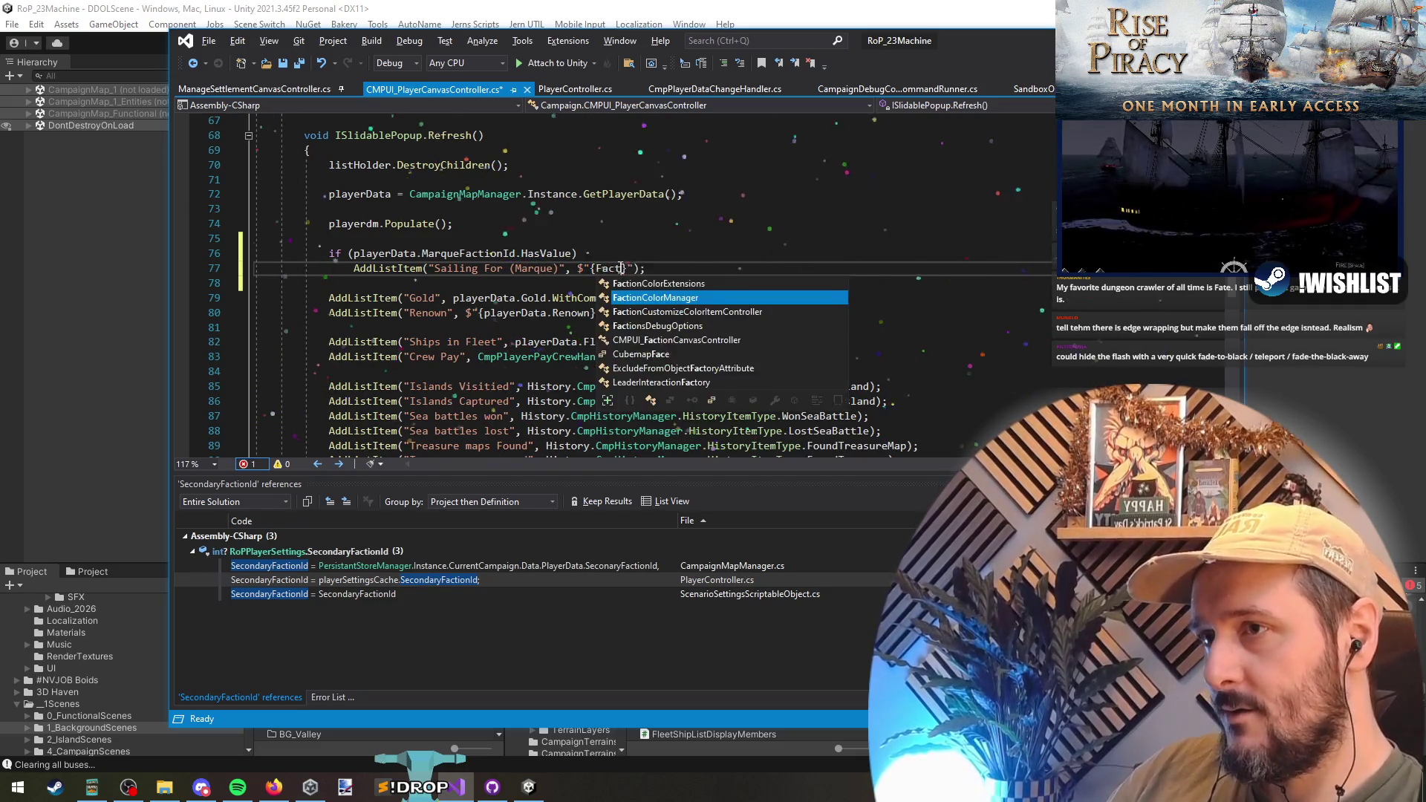
type("Instance.GetFaction(")
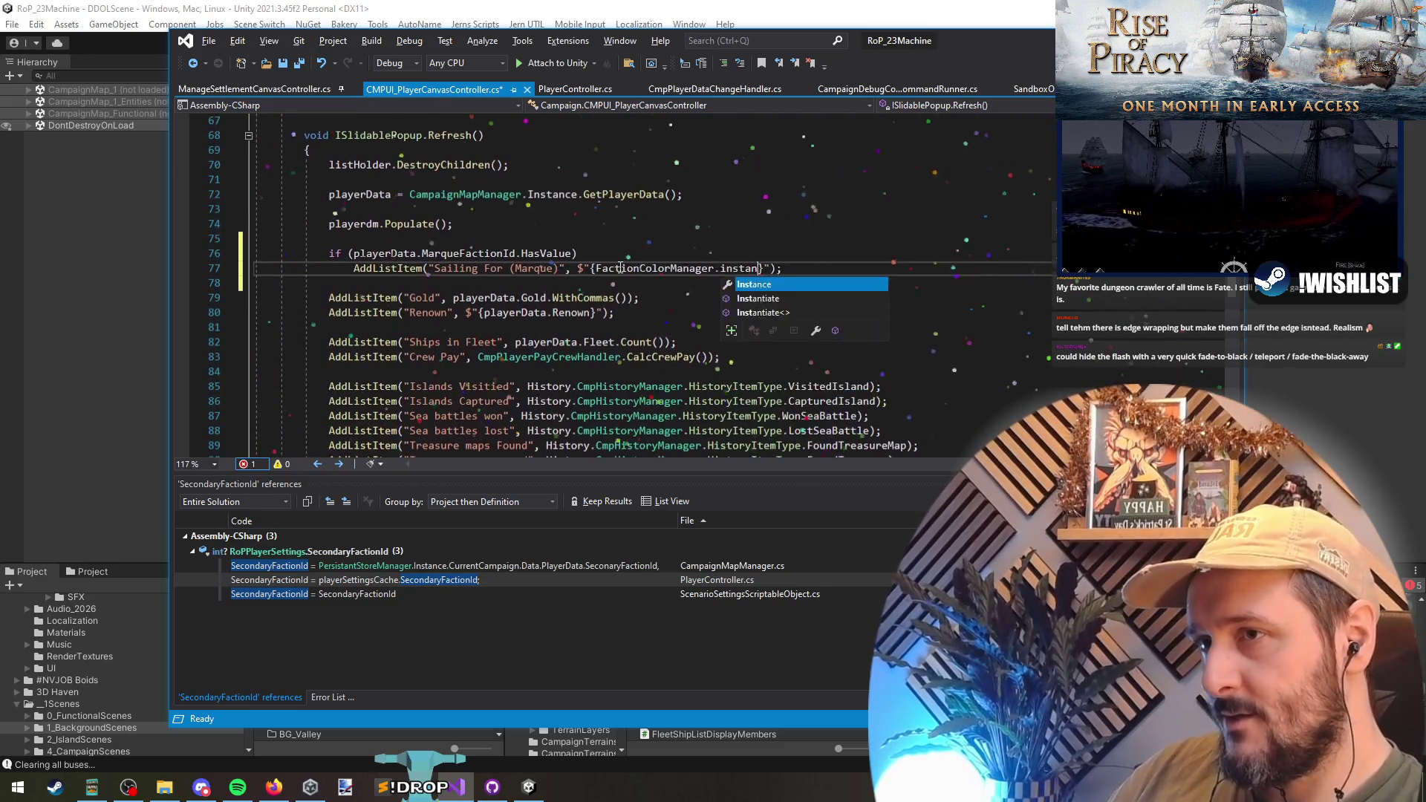
key("ctrl+BackSpace")
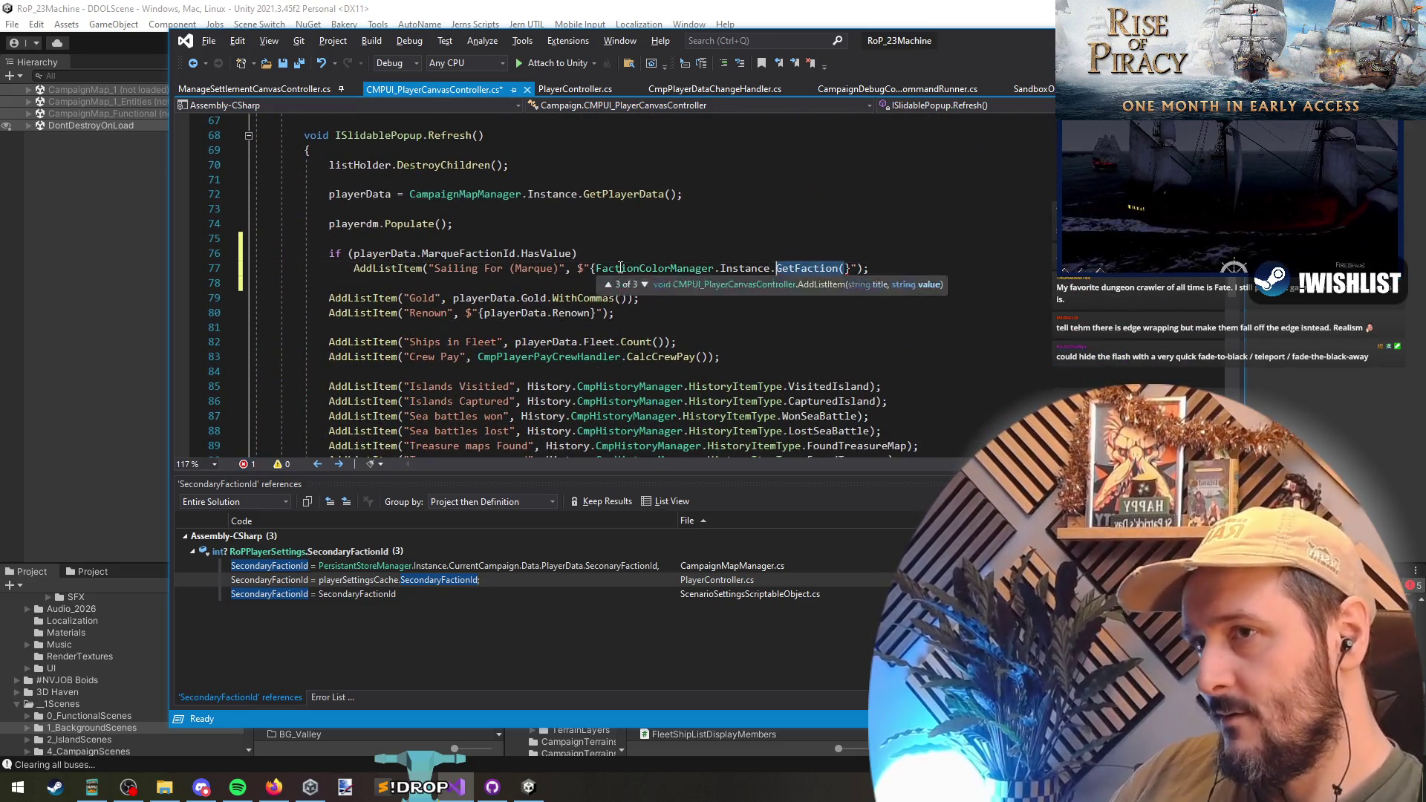
type("GetFaction(")
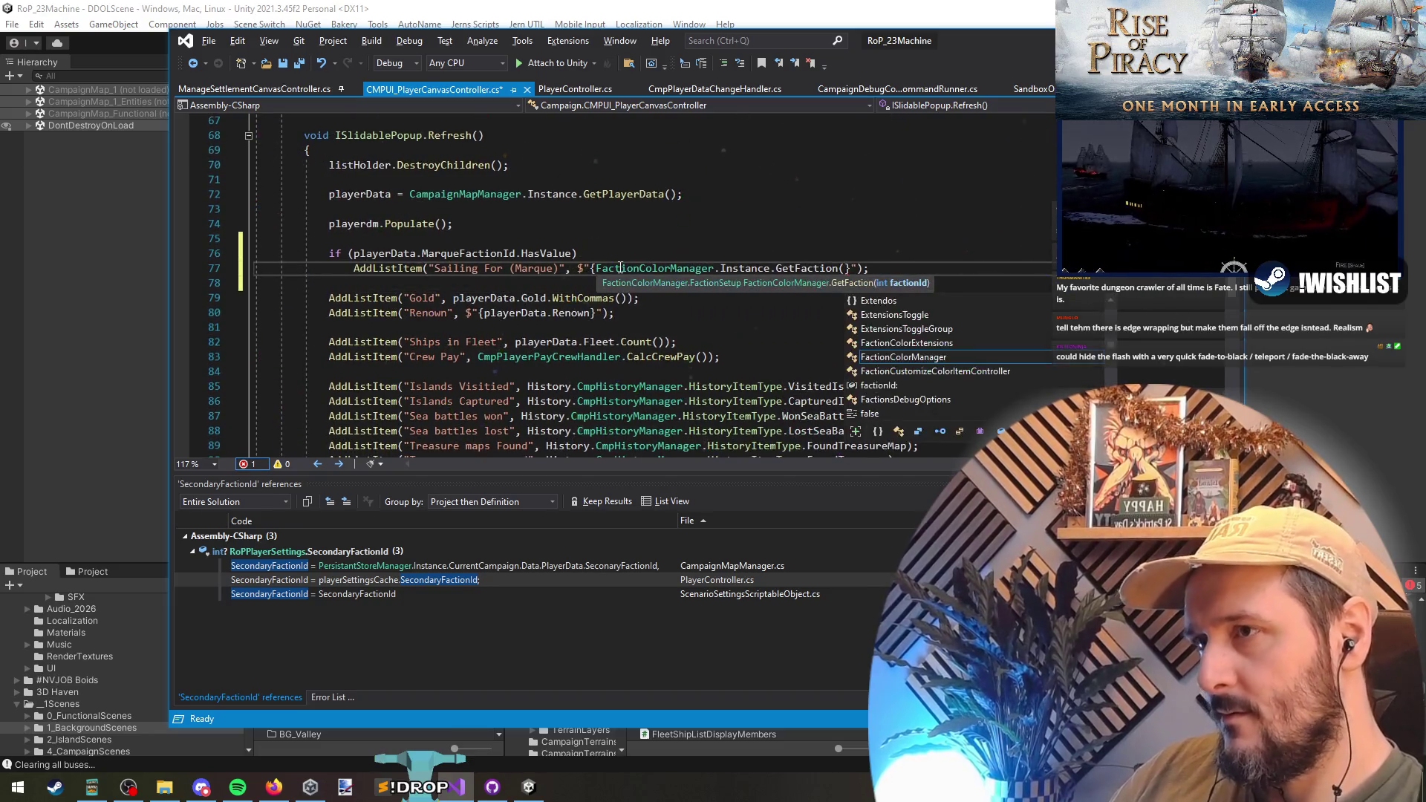
key("Escape")
key("Up")
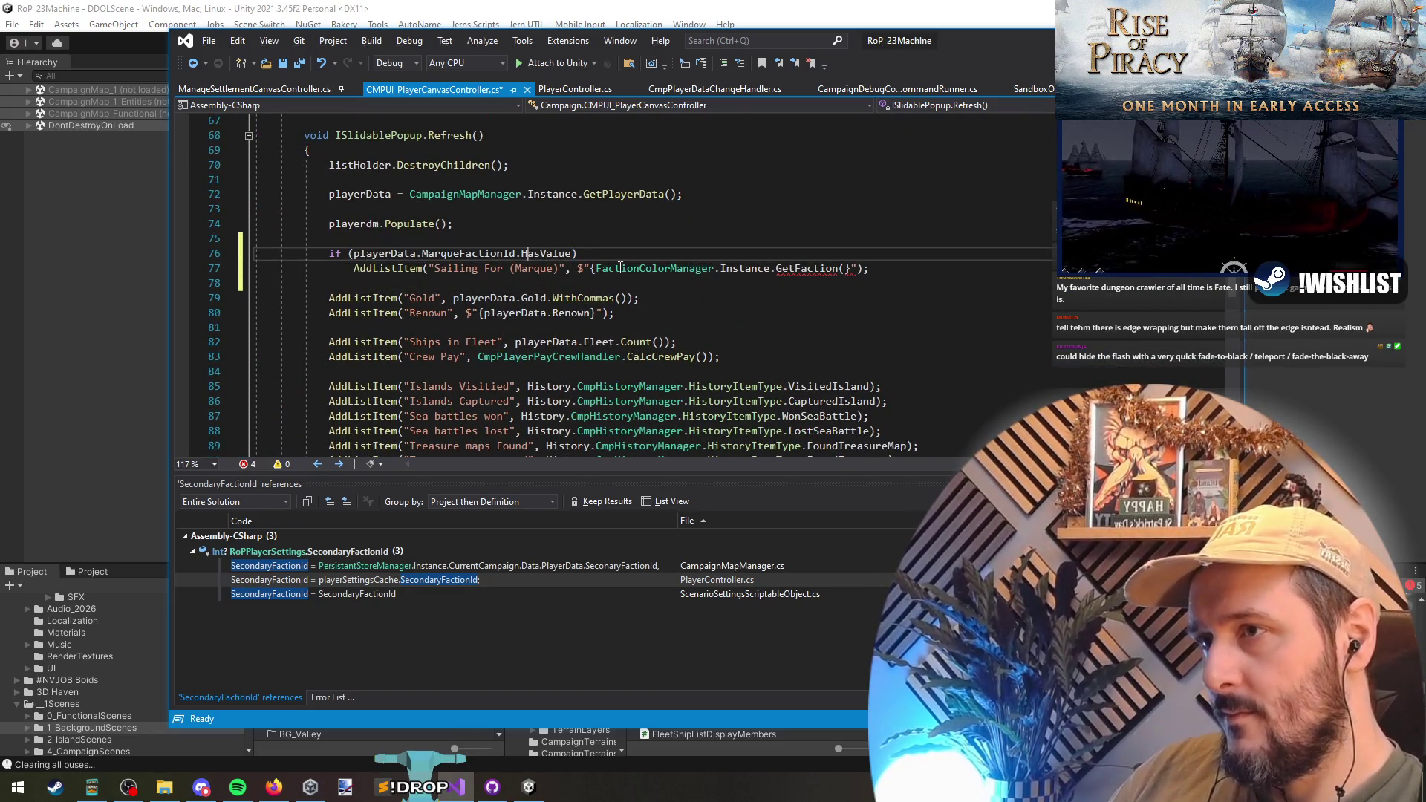
key("ctrl+shift+Left")
key("ctrl+shift+Left")
key("ctrl+shift+Left")
key("ctrl+c")
key("Down")
key("End")
key("ctrl+v")
type(".Value")
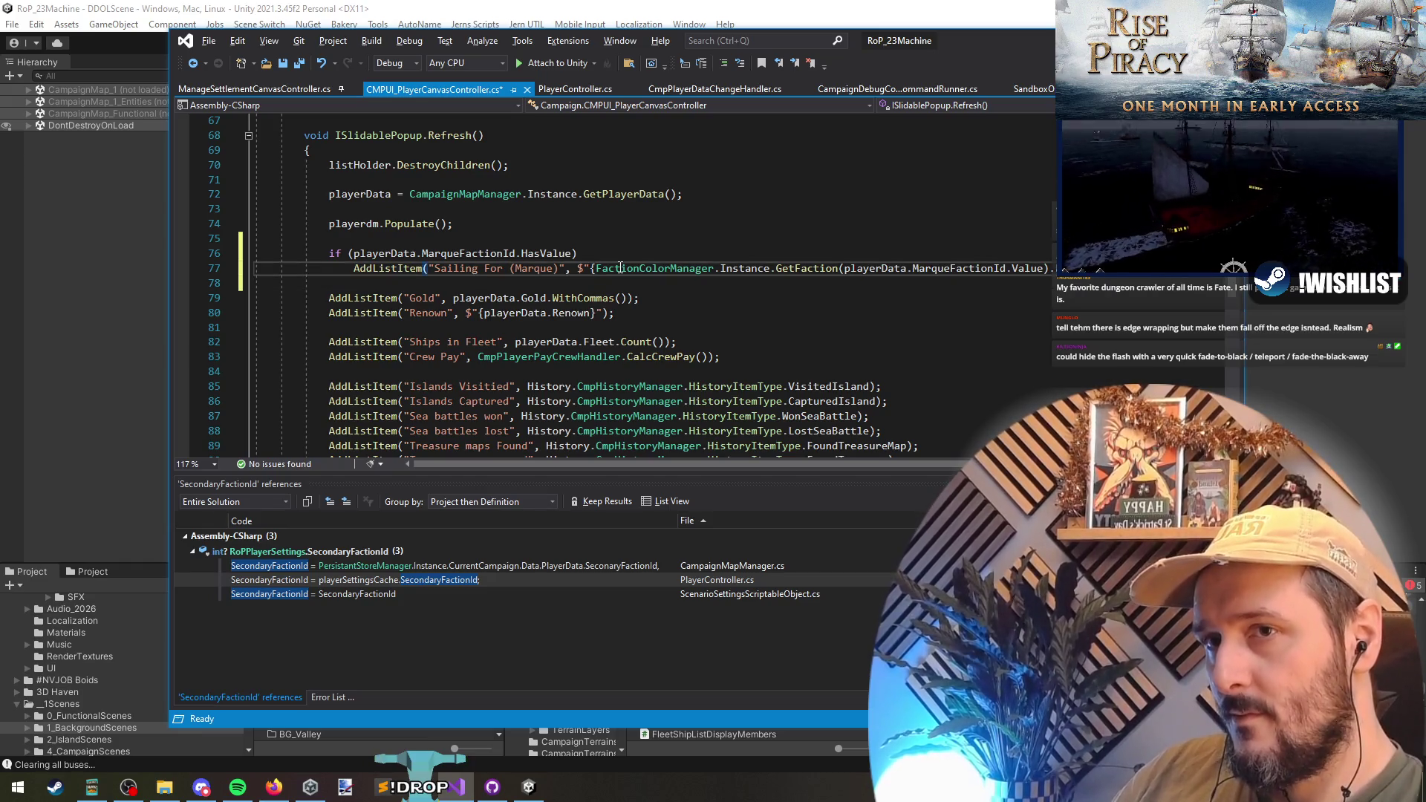
- Save the edited script in Visual Studio
key("ctrl+s")
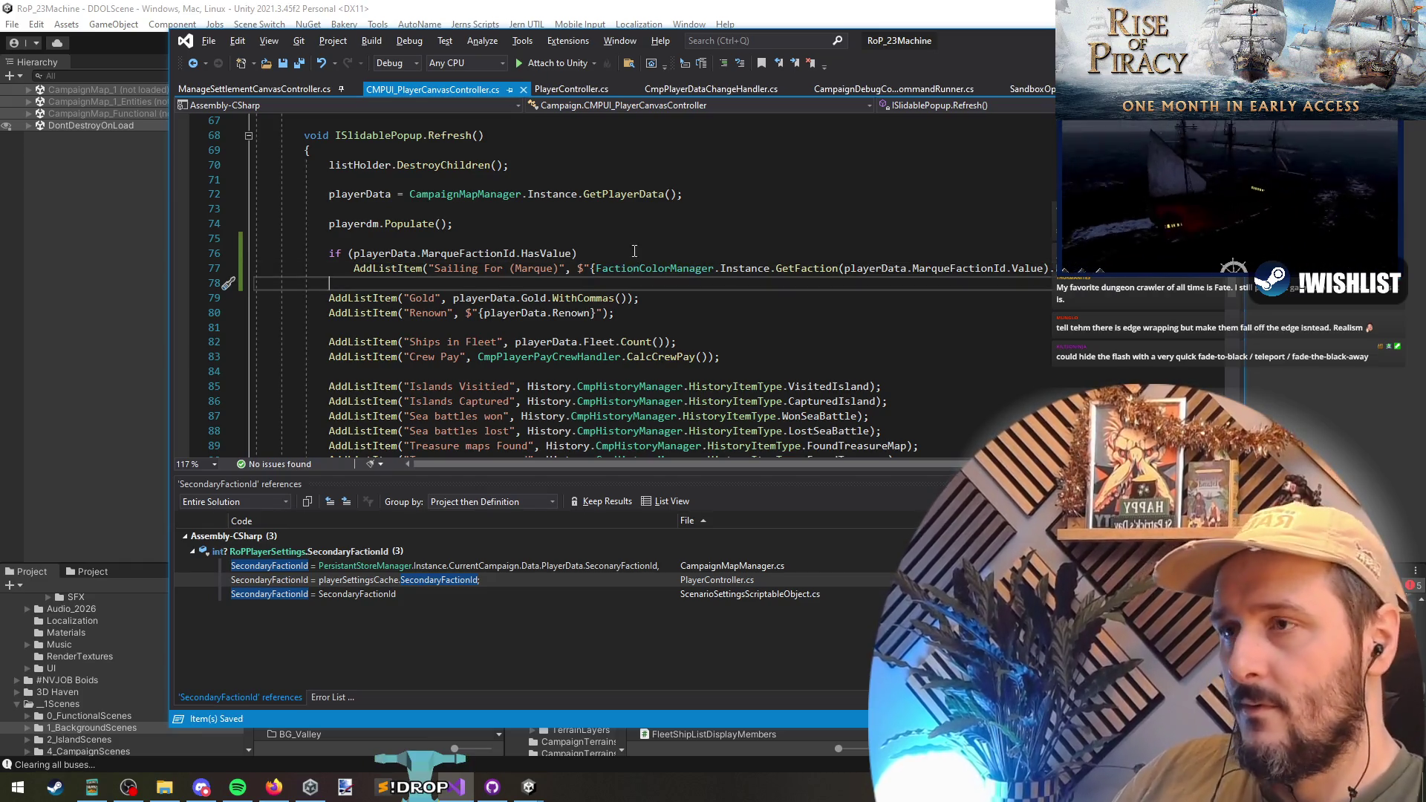
left_click(636, 255)
scroll(636, 255, "up", 1)
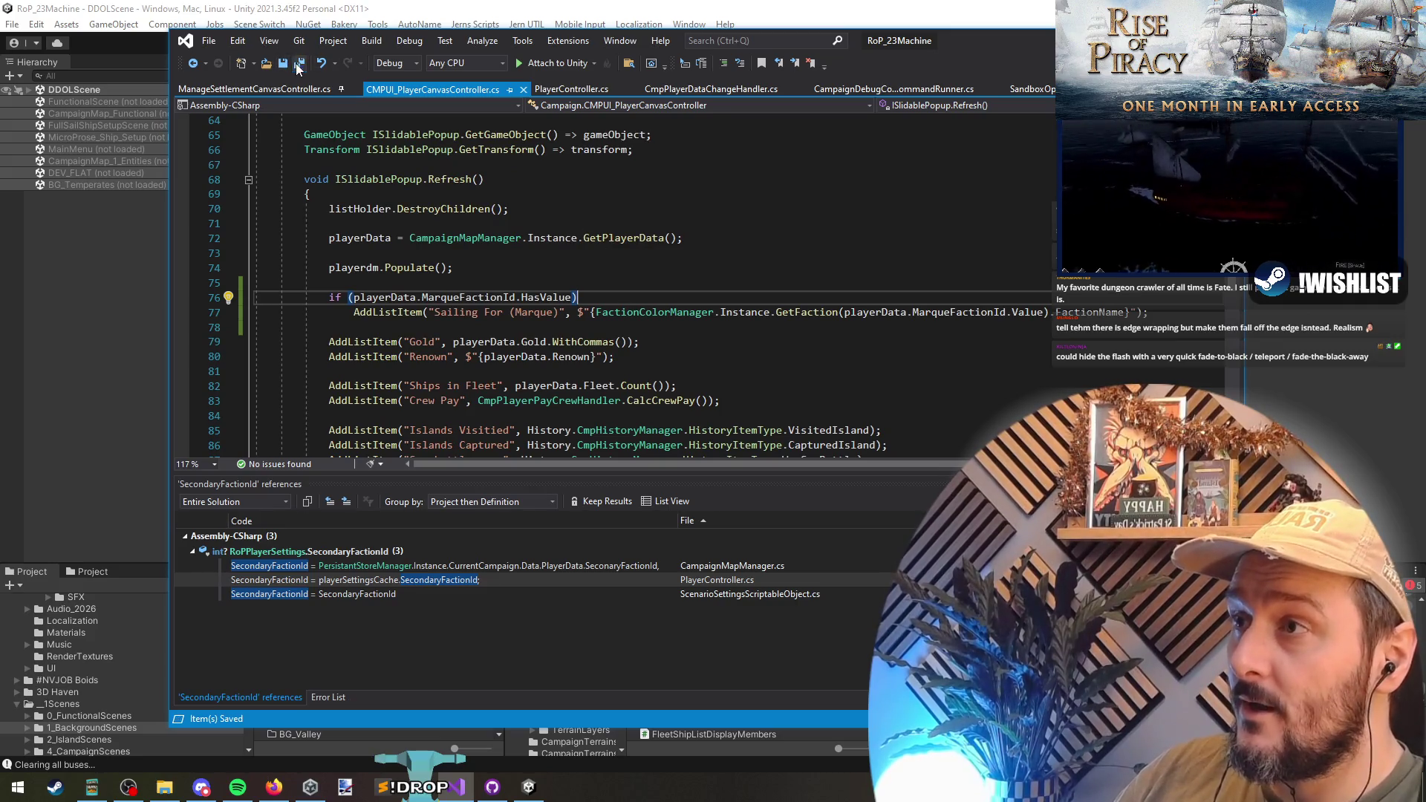
- Move the Visual Studio window aside and bring the Unity Editor back to the front
mouse_move(961, 39)
left_mouse_down()
mouse_move(959, 183)
mouse_move(967, 64)
left_mouse_up()
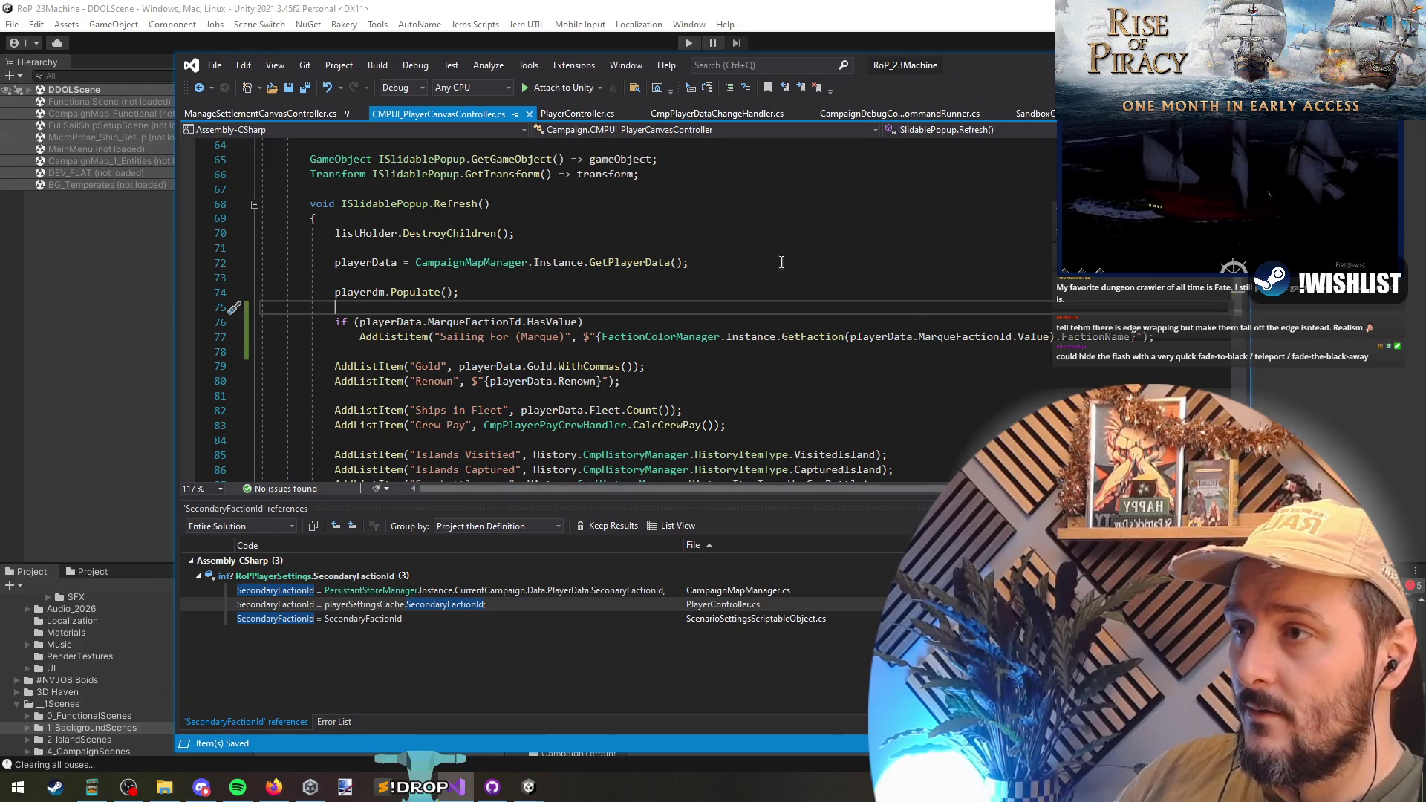
left_click(511, 274)
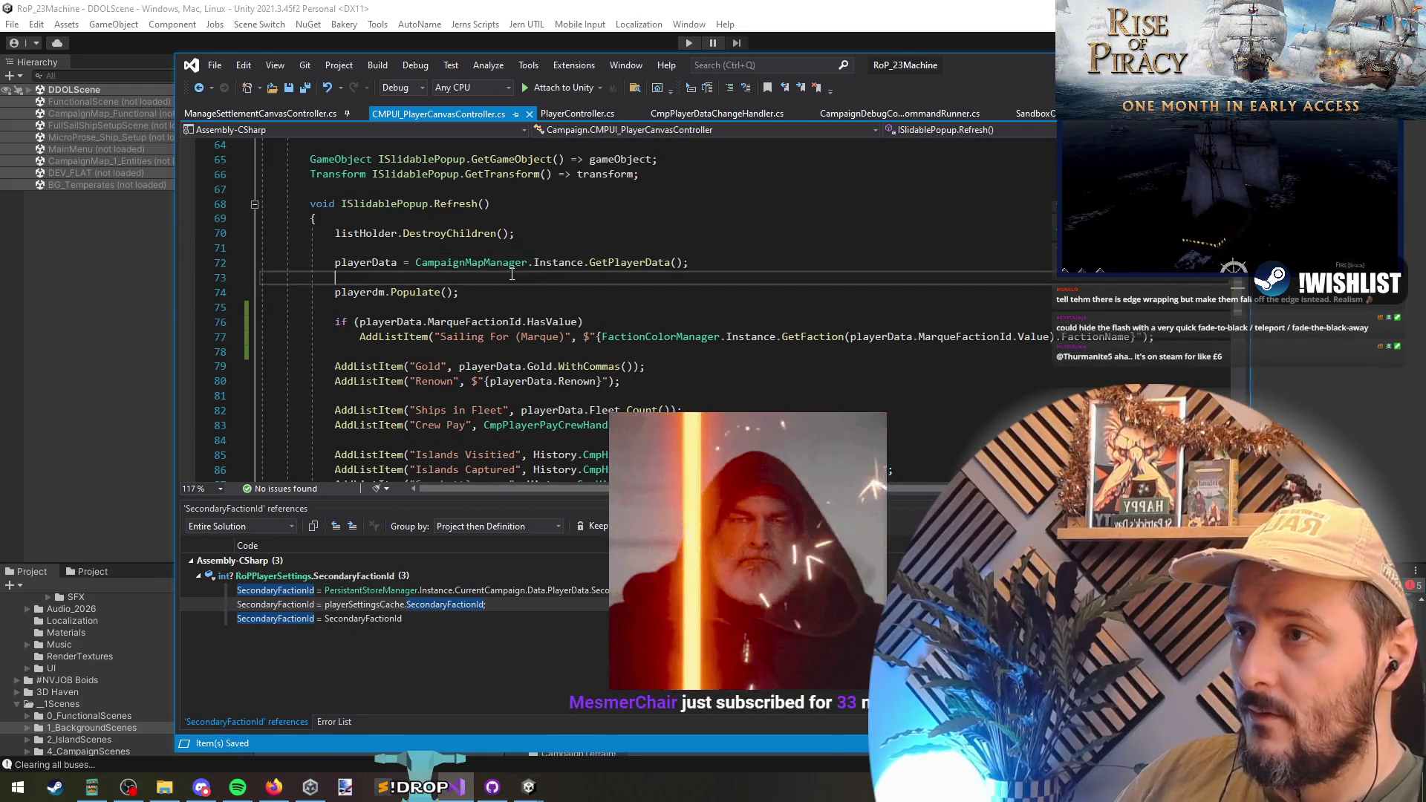
left_click(515, 188)
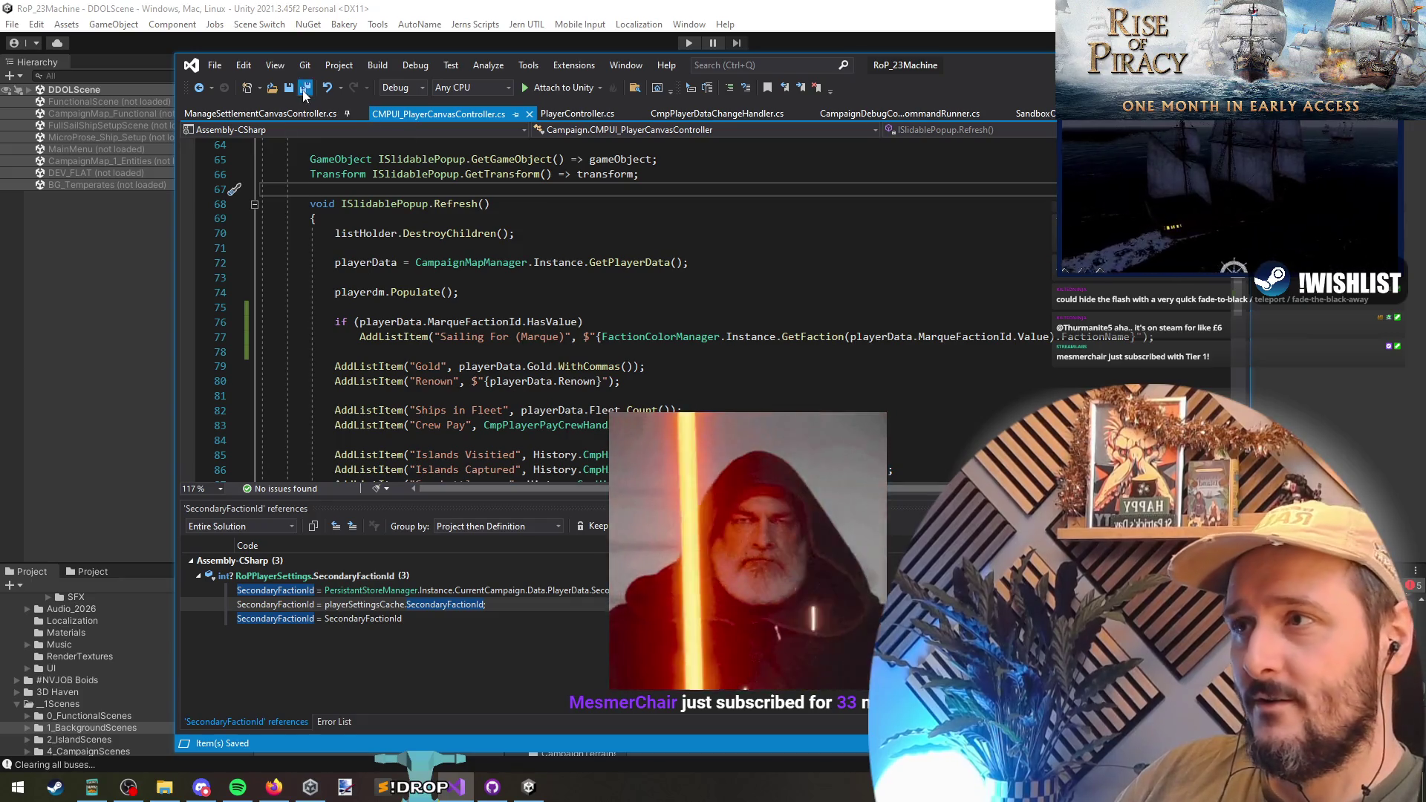
left_click(82, 276)
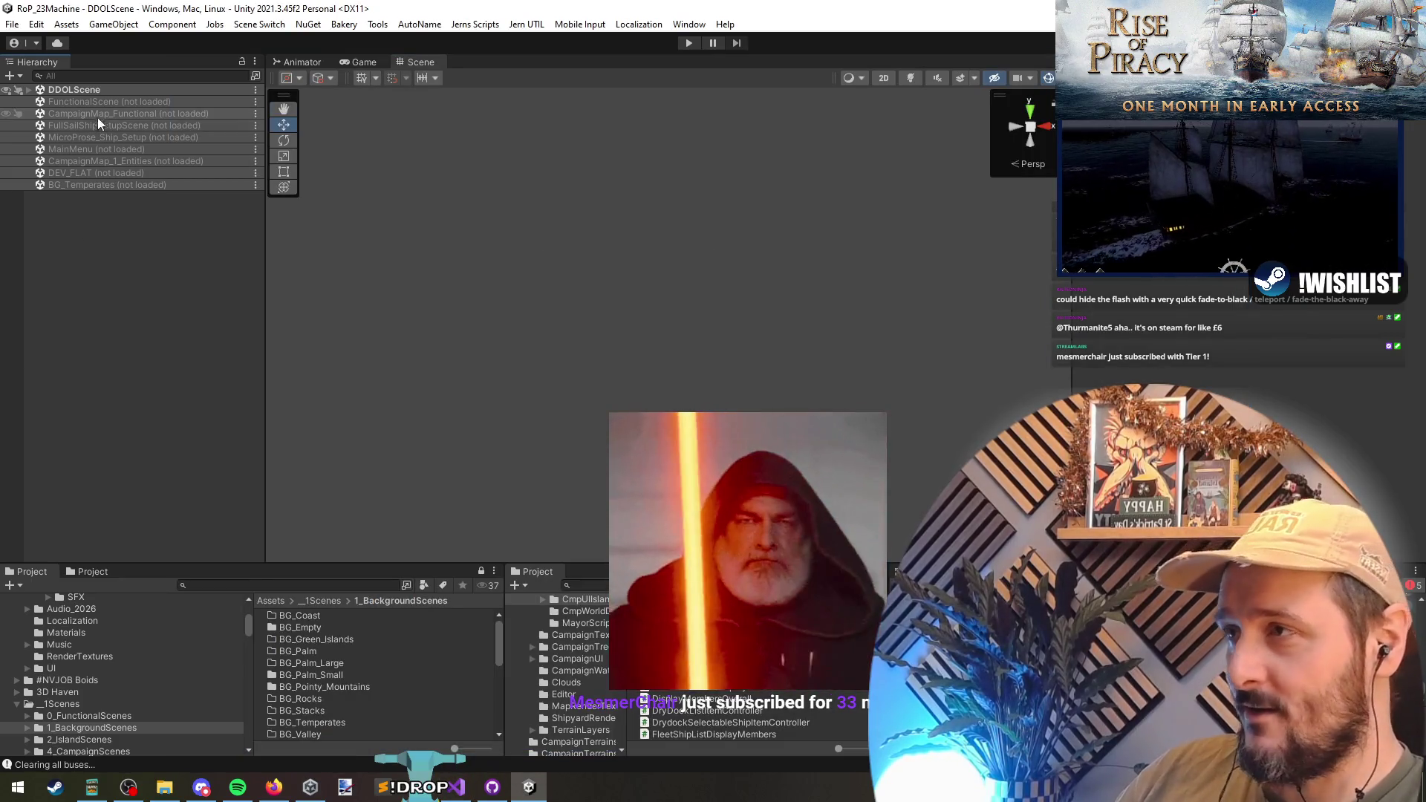
- Load the CampaignMap_Functional scene from the Hierarchy
right_click(108, 117)
left_click(117, 120)
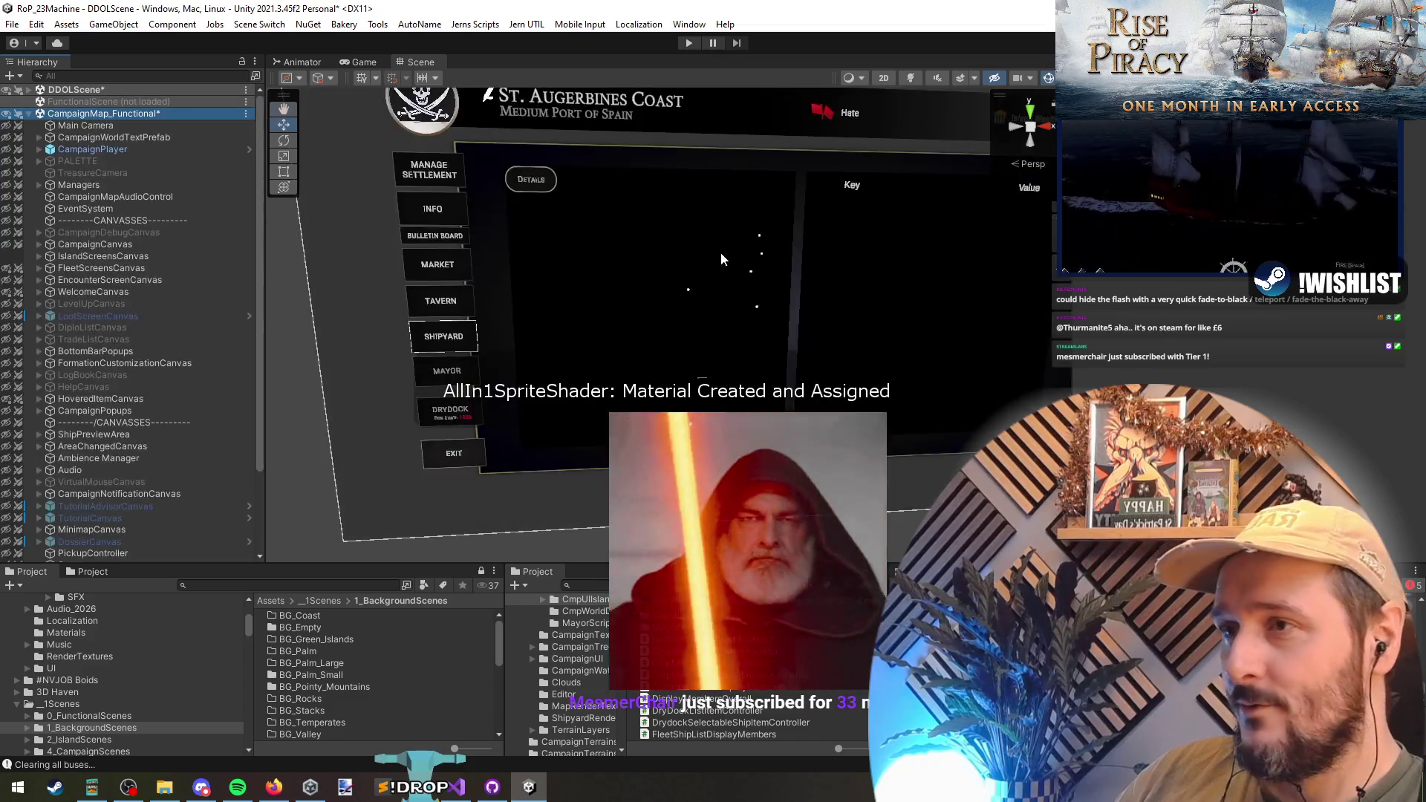
scroll(701, 238, "down", 2)
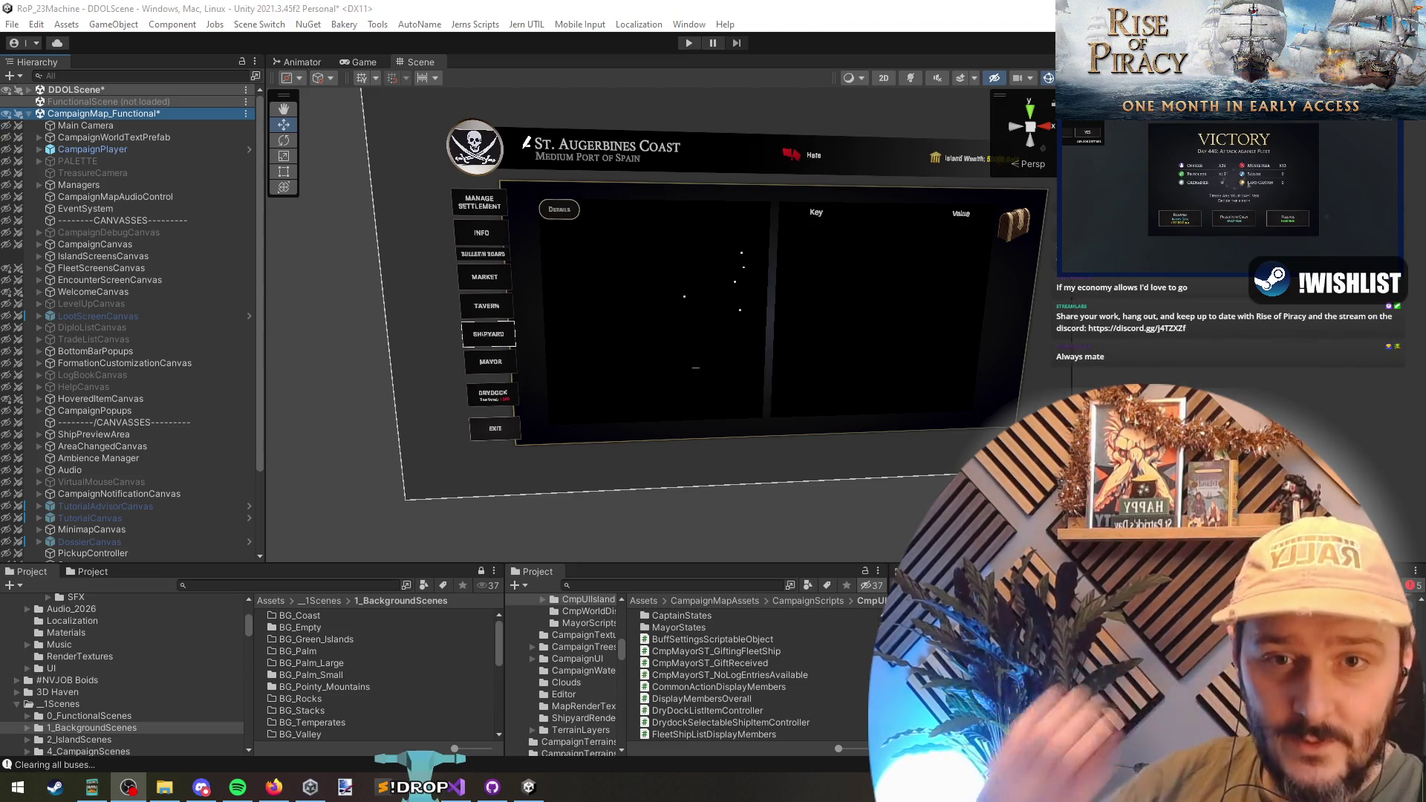
key("alt+Tab")
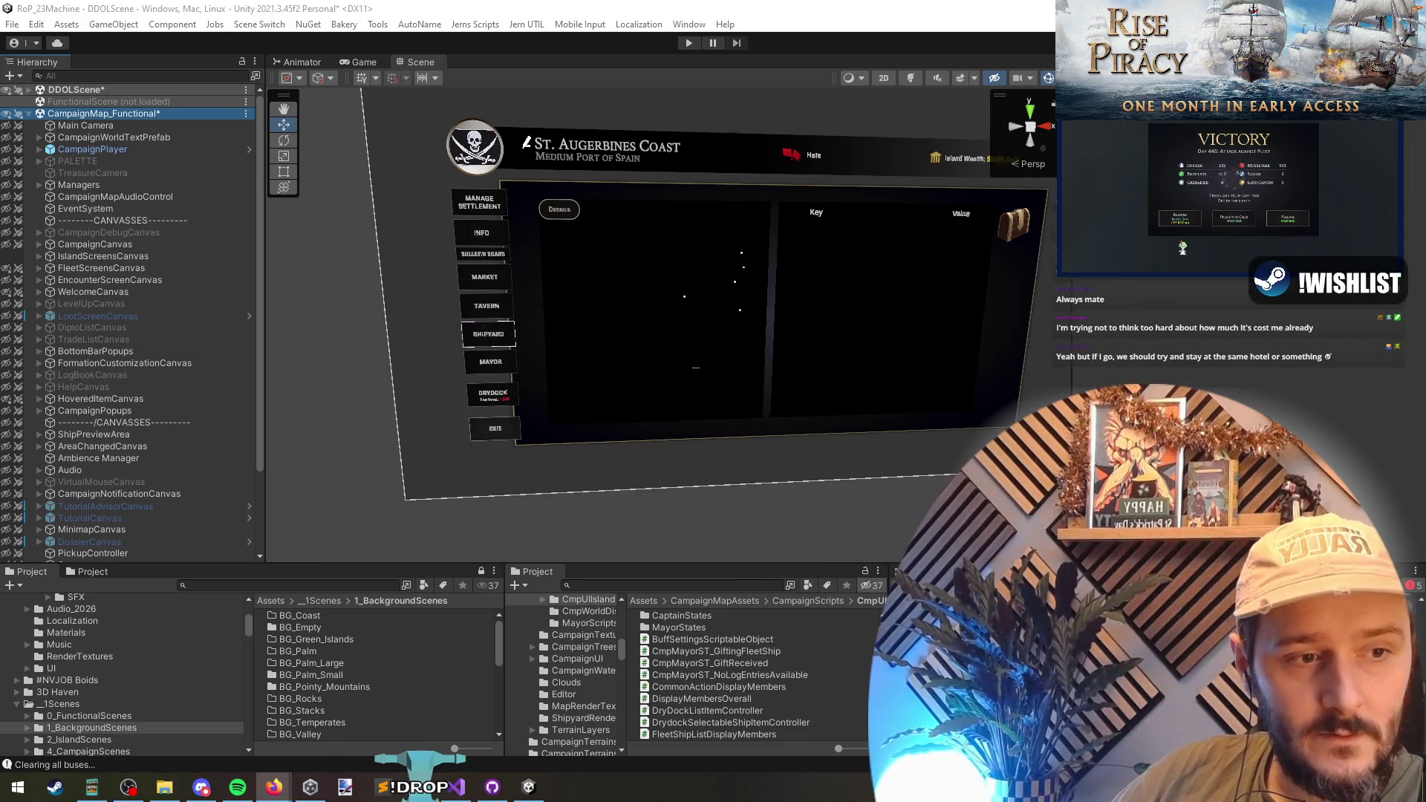
left_click(274, 786)
- Play the FATE trailer, skip ahead to about 0:11, and mute it
left_click(366, 535)
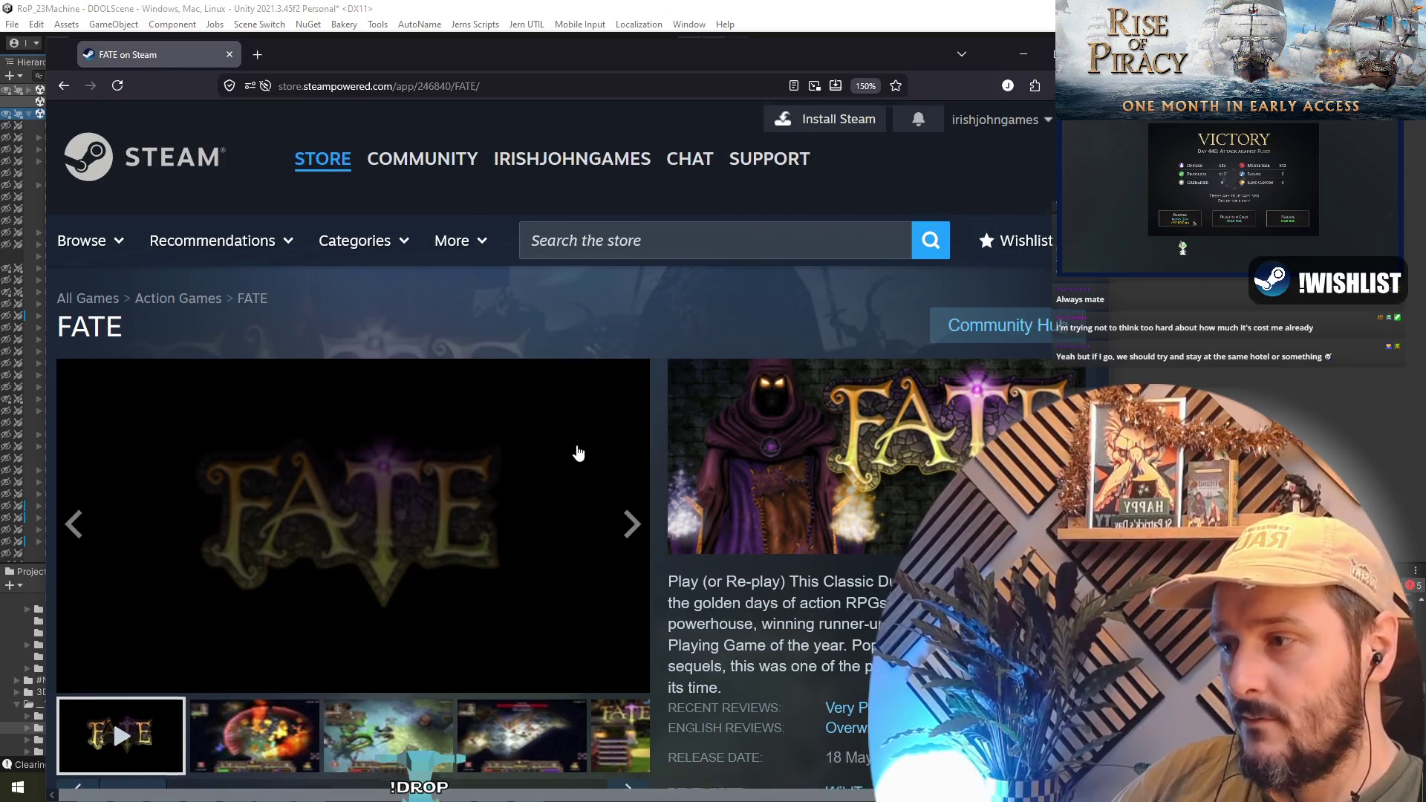
scroll(545, 501, "down", 2)
left_click(141, 532)
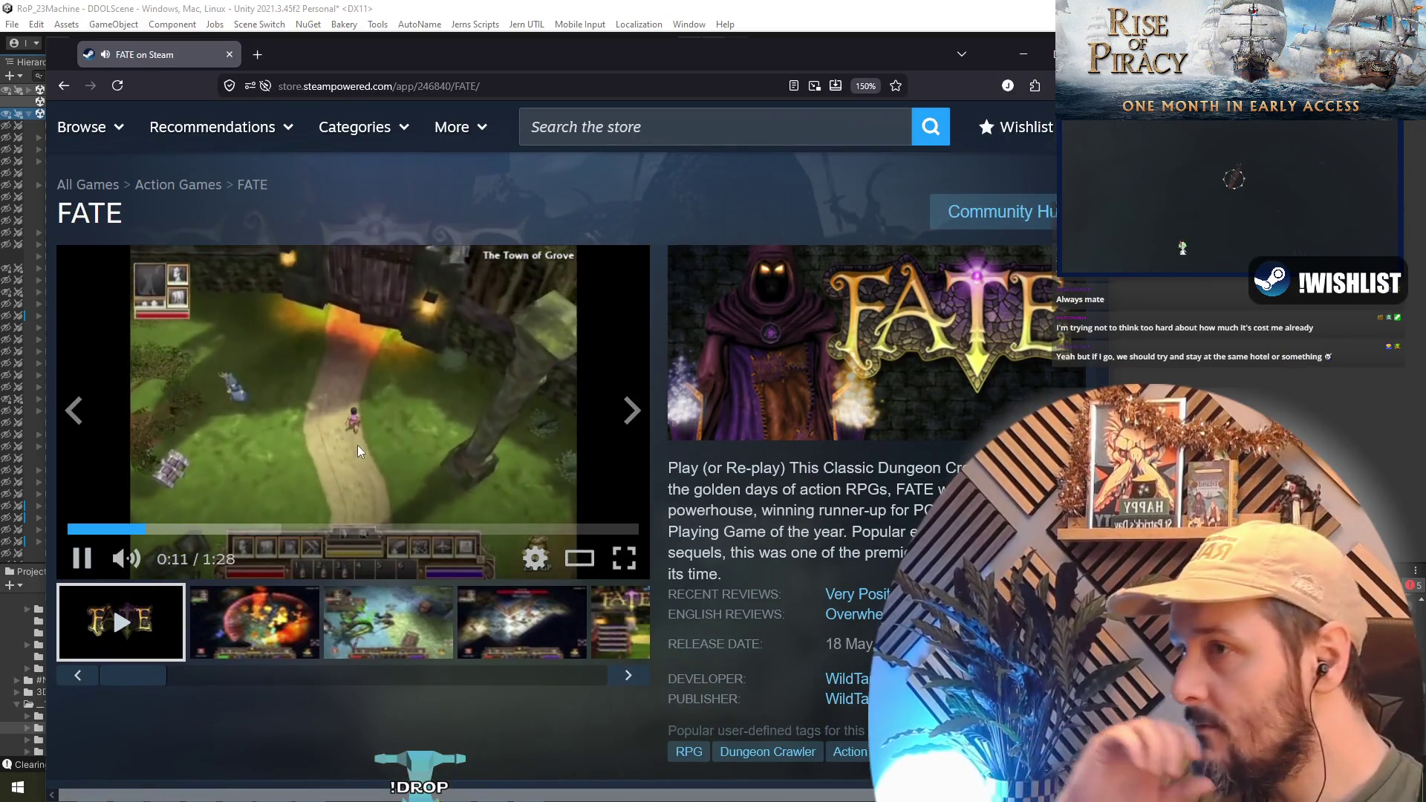
left_click(127, 560)
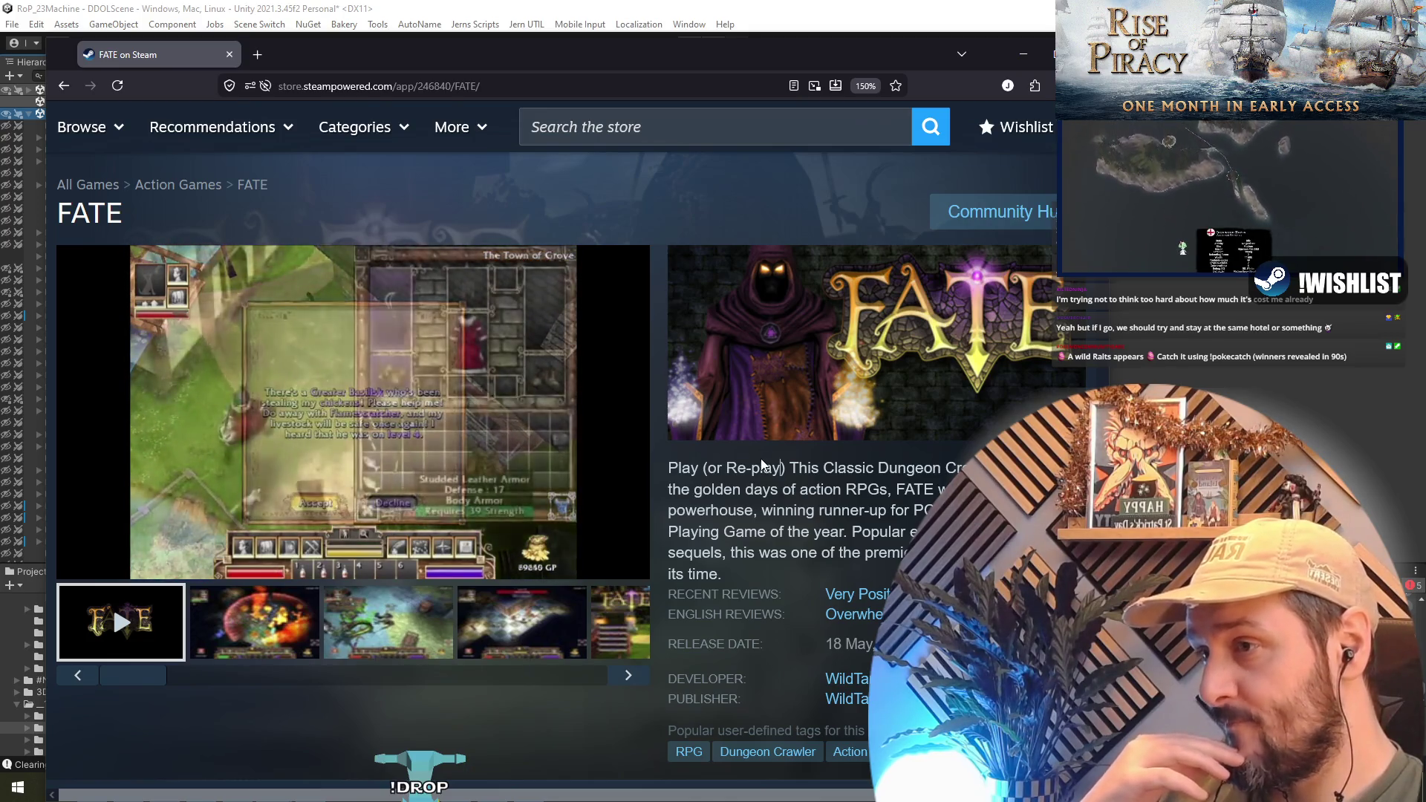
- Open the FATE Community Hub, then go back to the FATE store page
left_click(1001, 225)
key("ctrl+l")
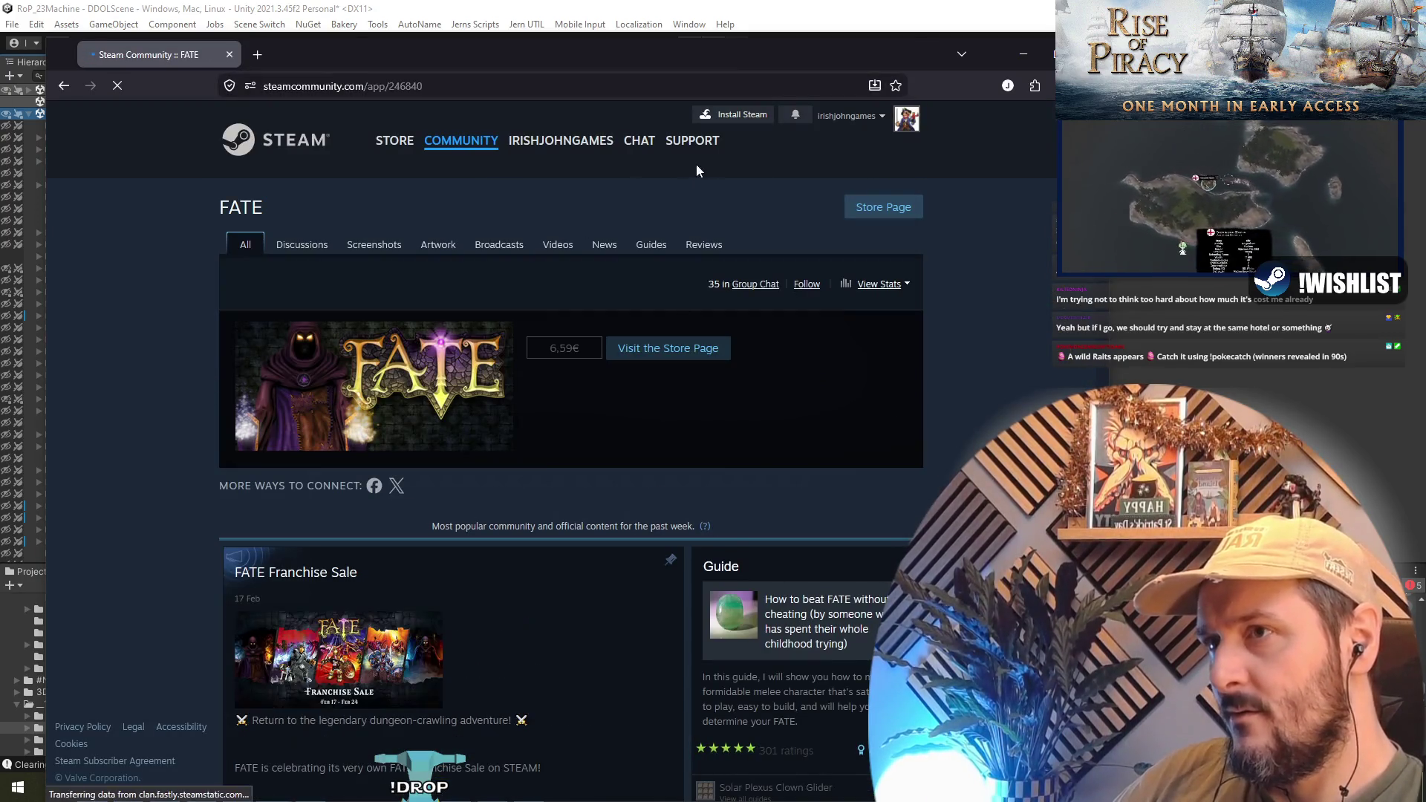
left_click(64, 86)
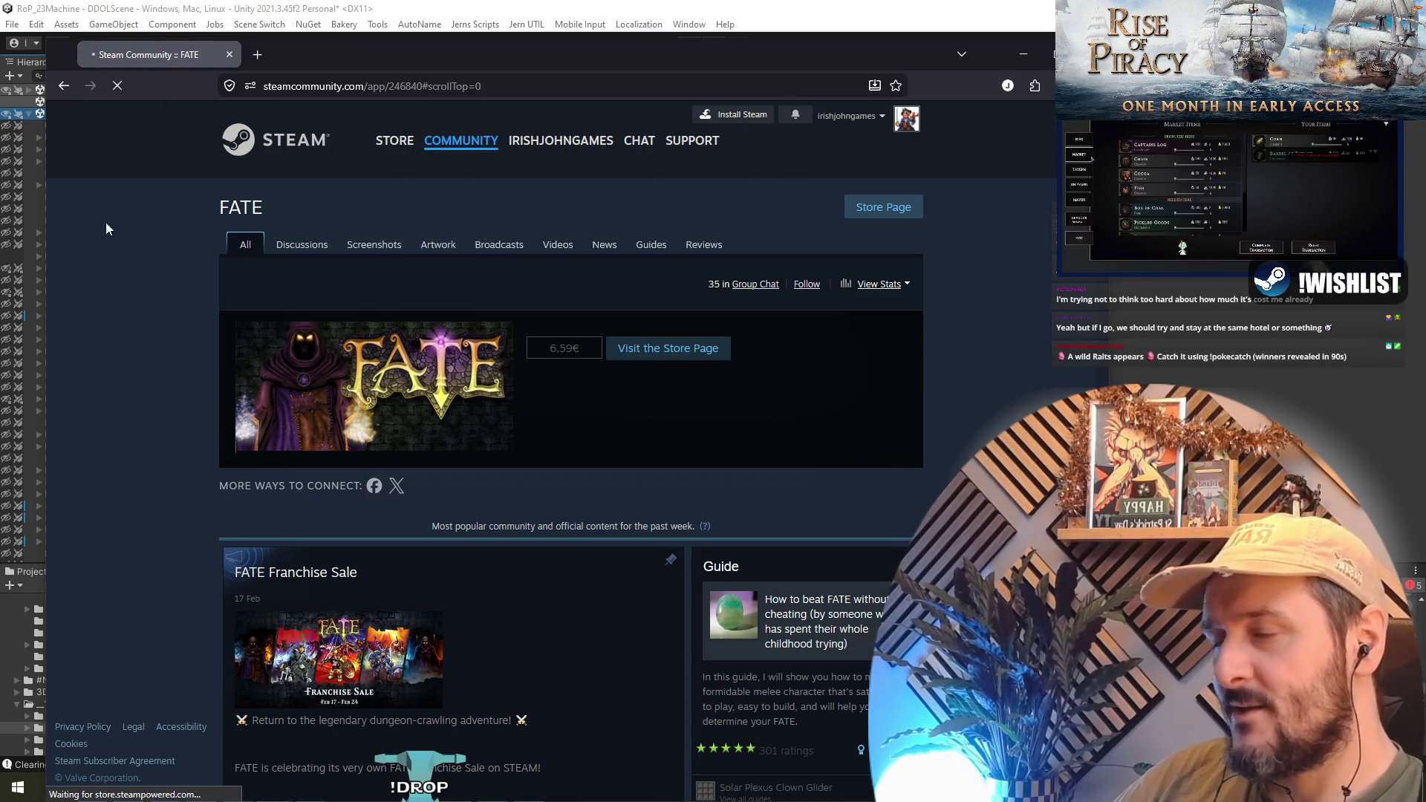
- Search the store for 'silver' and open the Silver store page
left_click(614, 244)
type("silver")
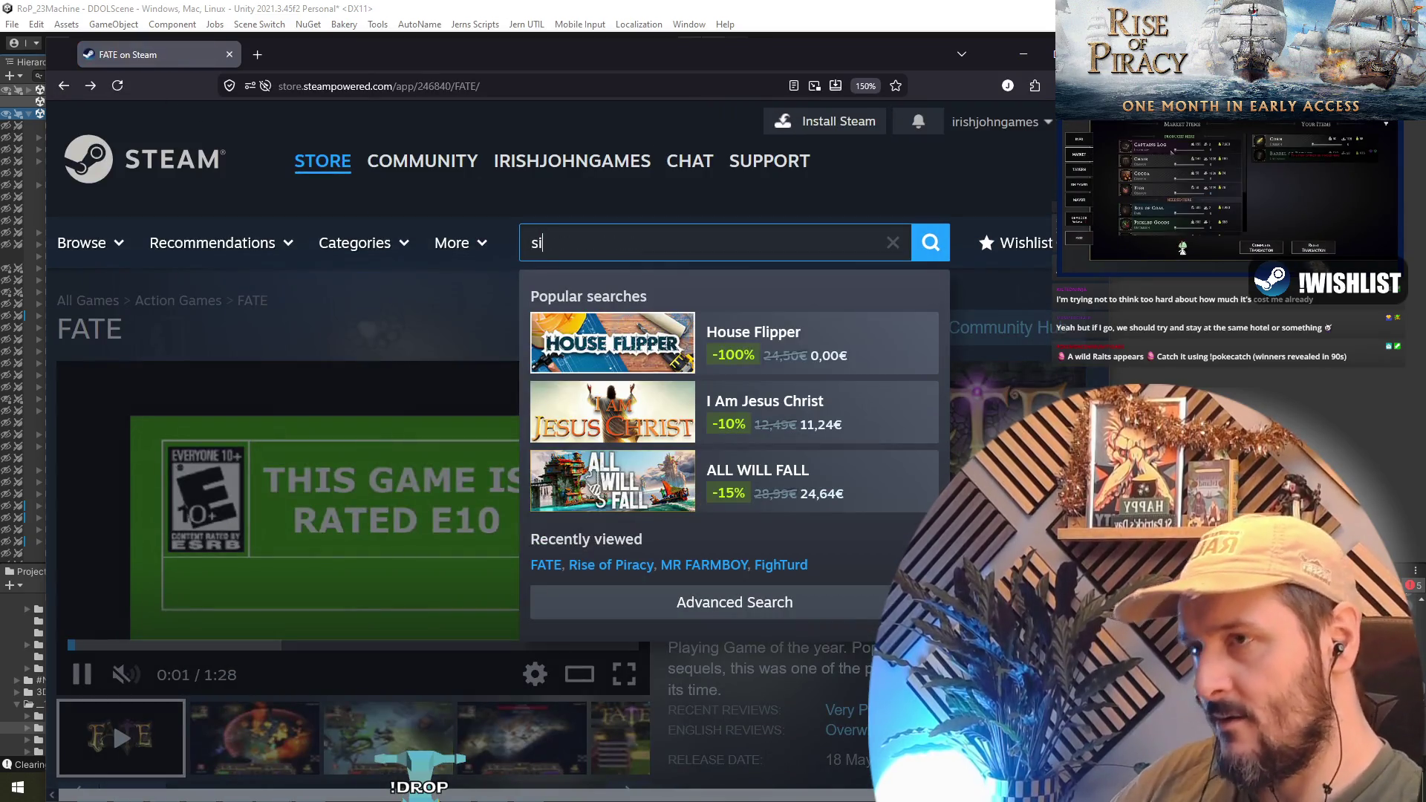
key("Down")
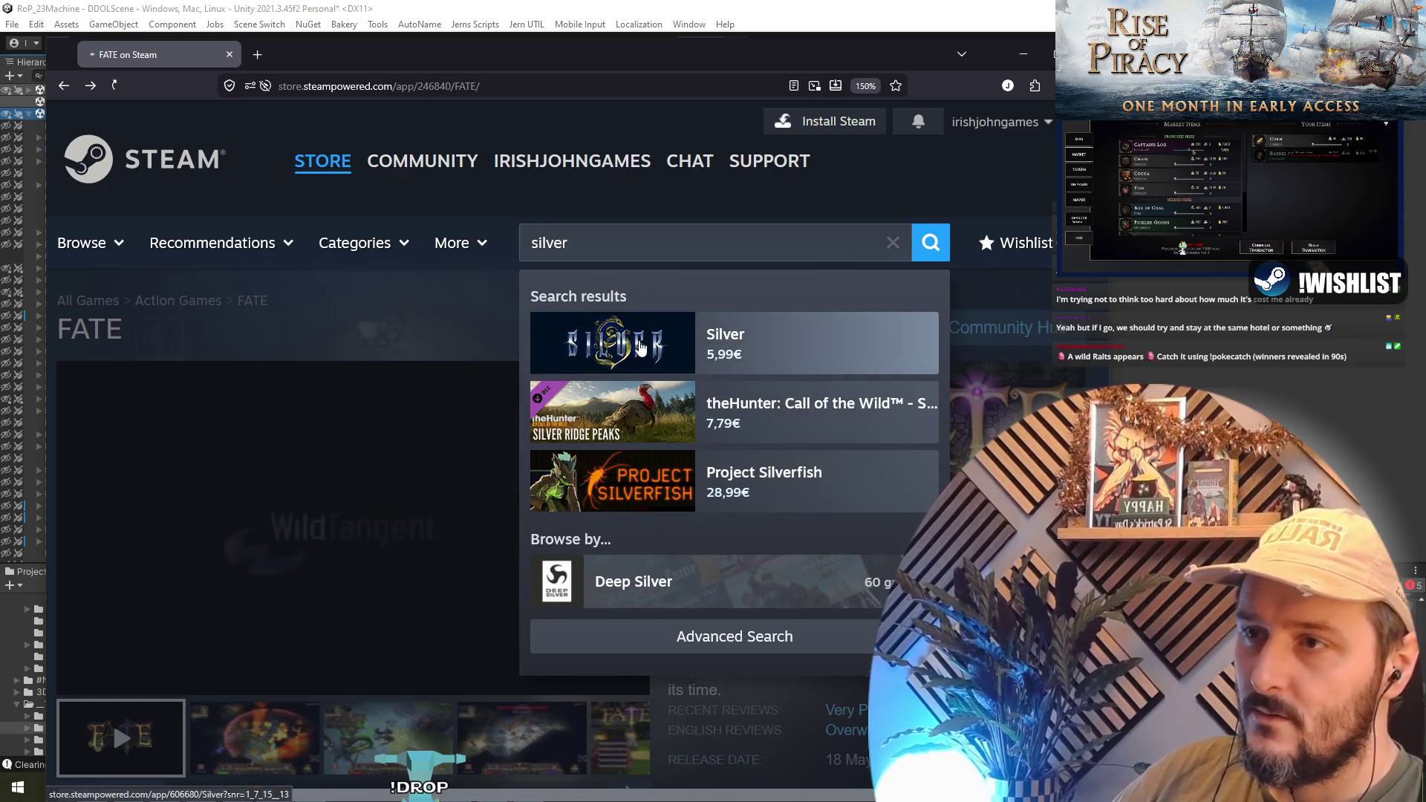
key("Return")
scroll(519, 439, "down", 2)
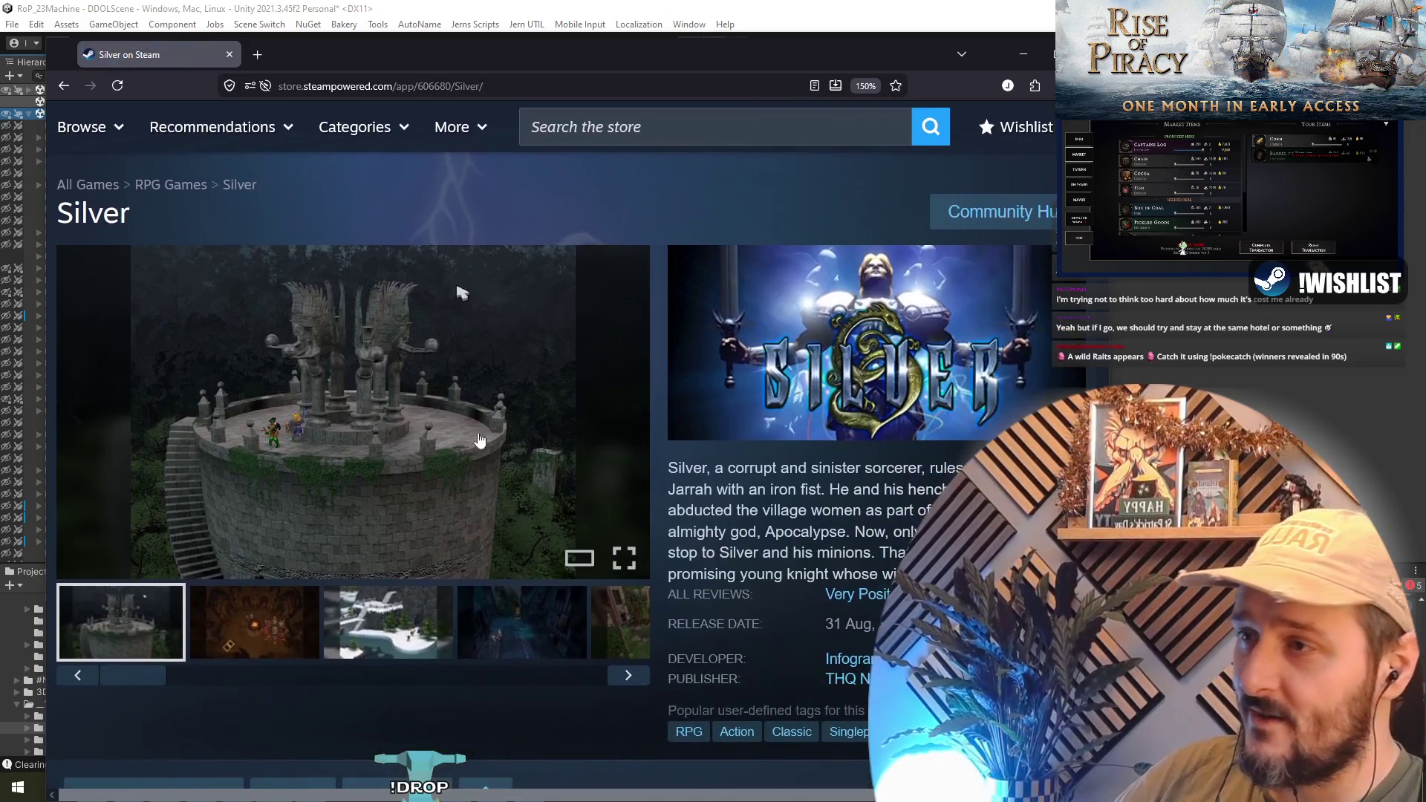
- Open the main Silver screenshot in the full-size viewer
left_click(399, 431)
key("Escape")
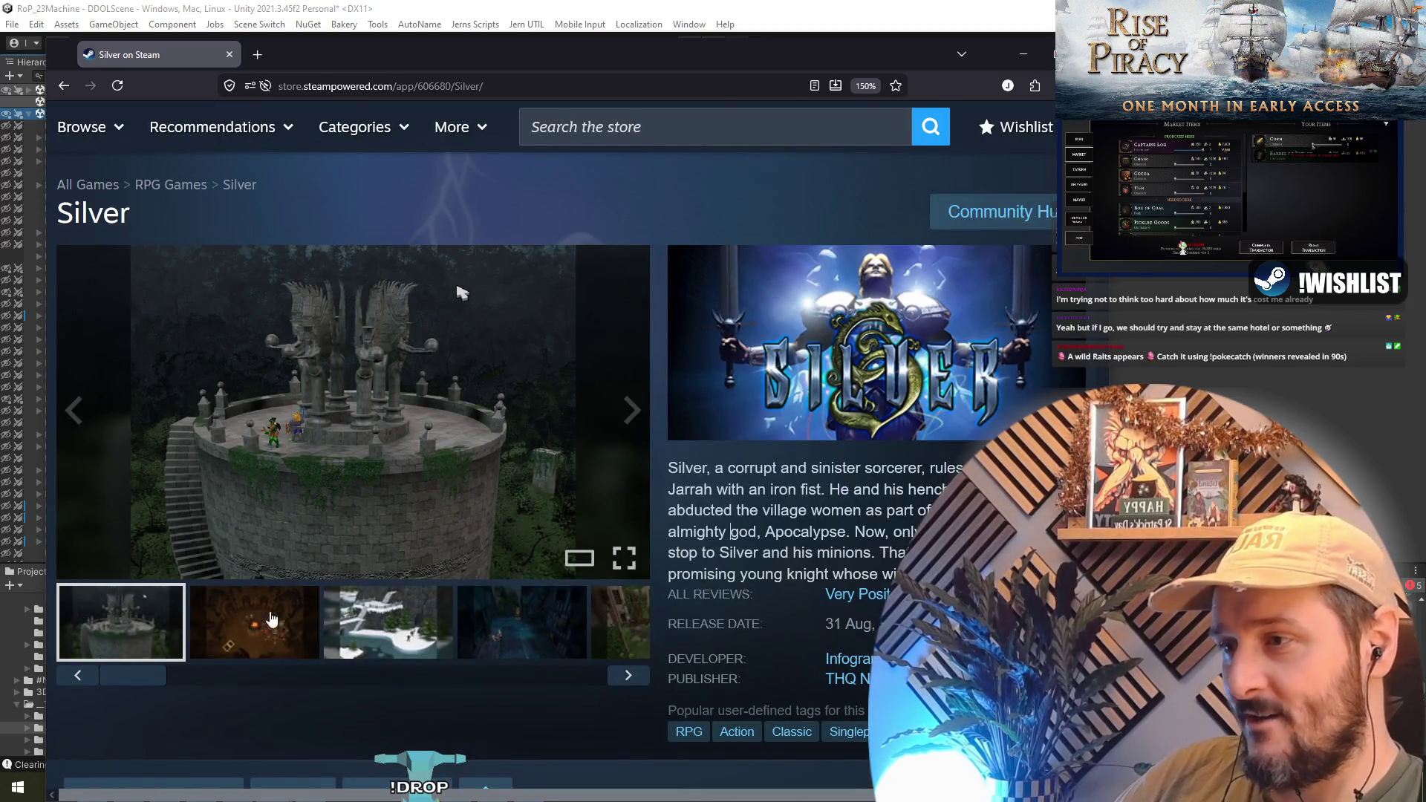
left_click(357, 406)
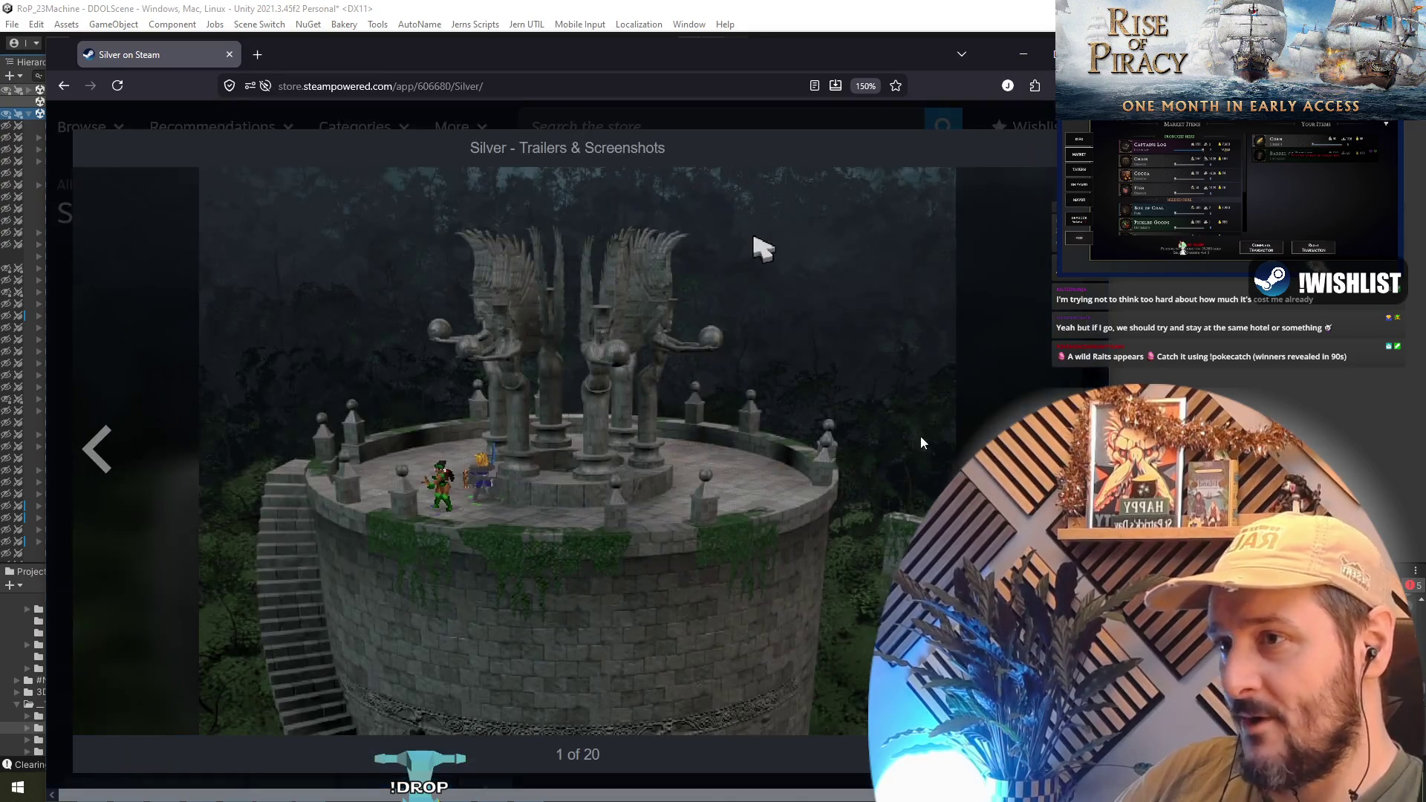
- Advance the Silver gallery through its first several screenshots
key("Right")
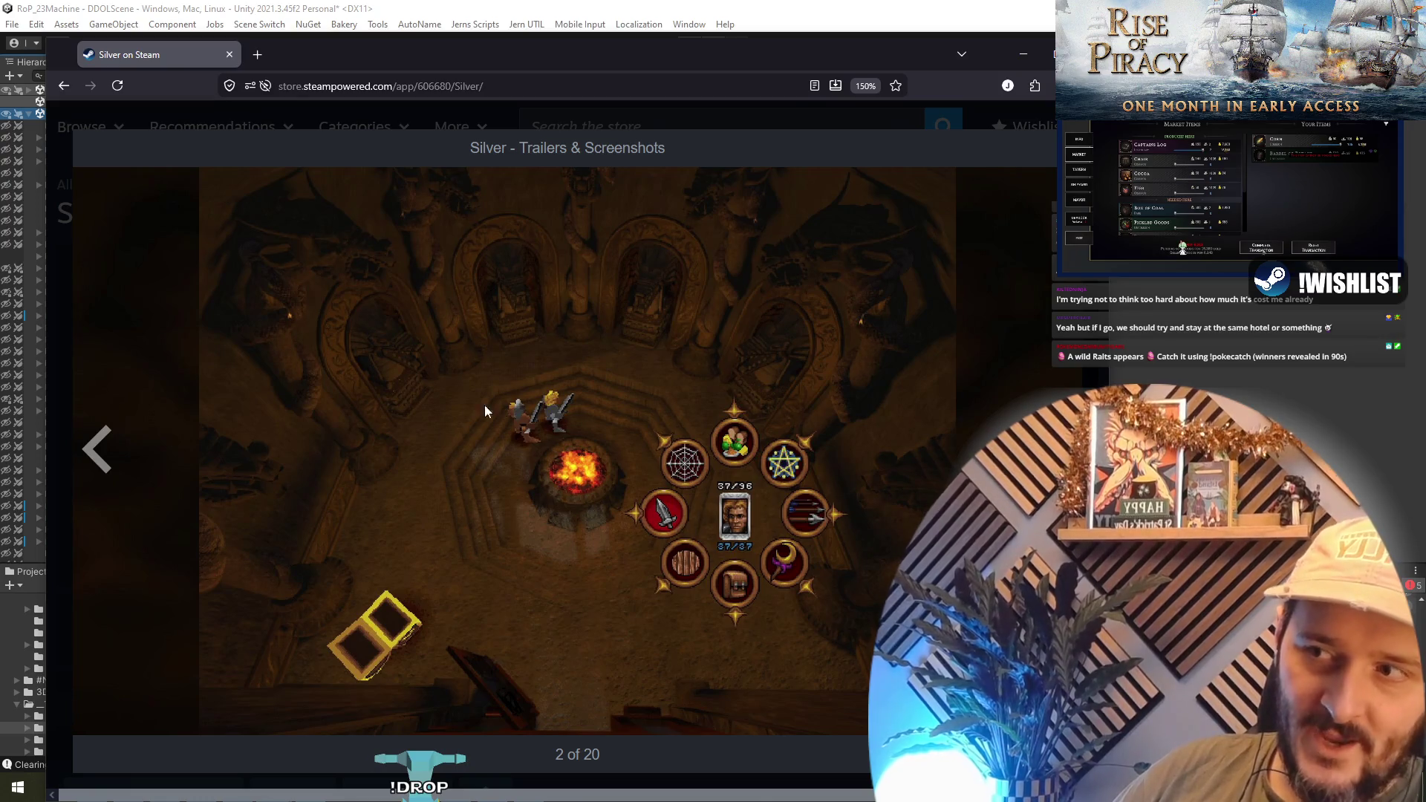
left_click_drag(336, 57, 303, 19)
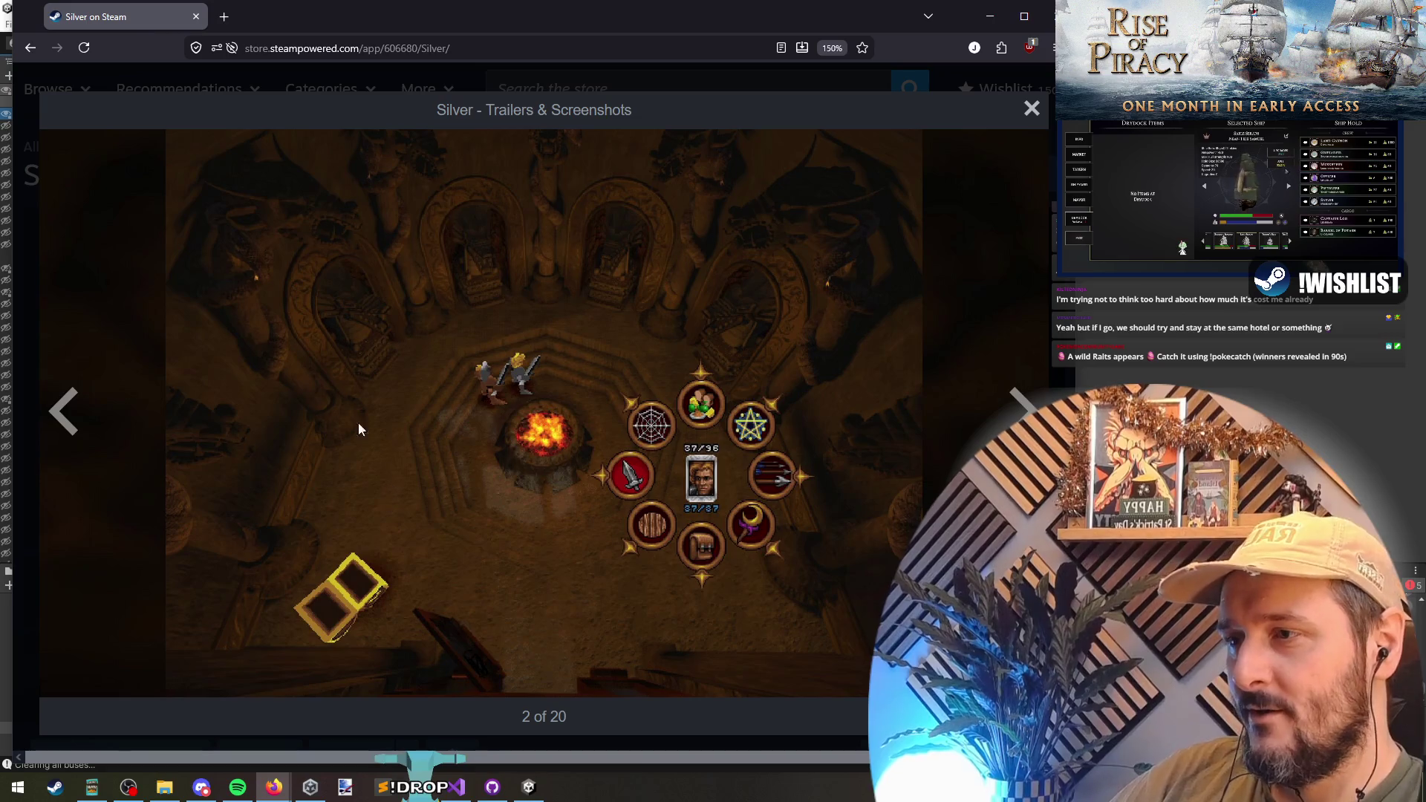
left_click(1024, 407)
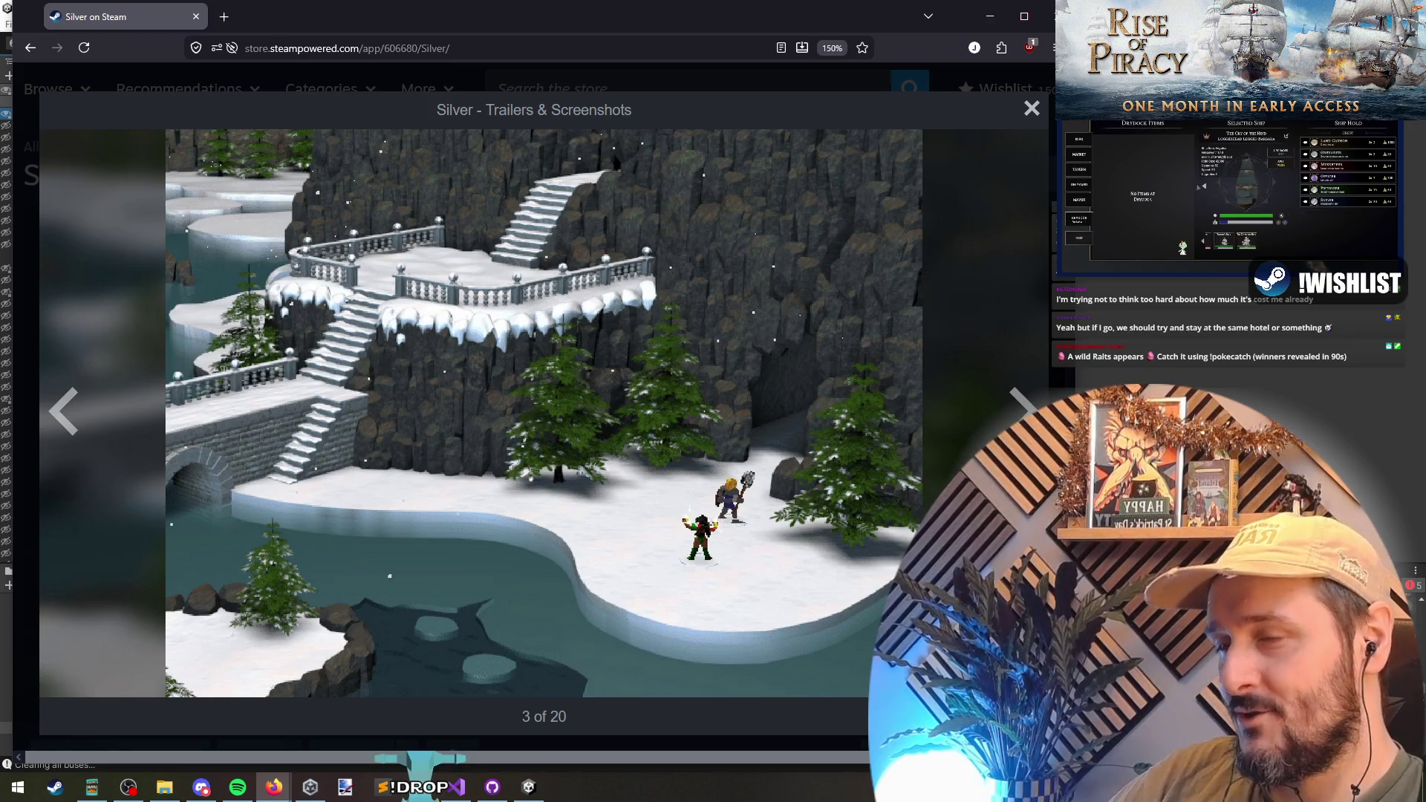
left_click(1032, 408)
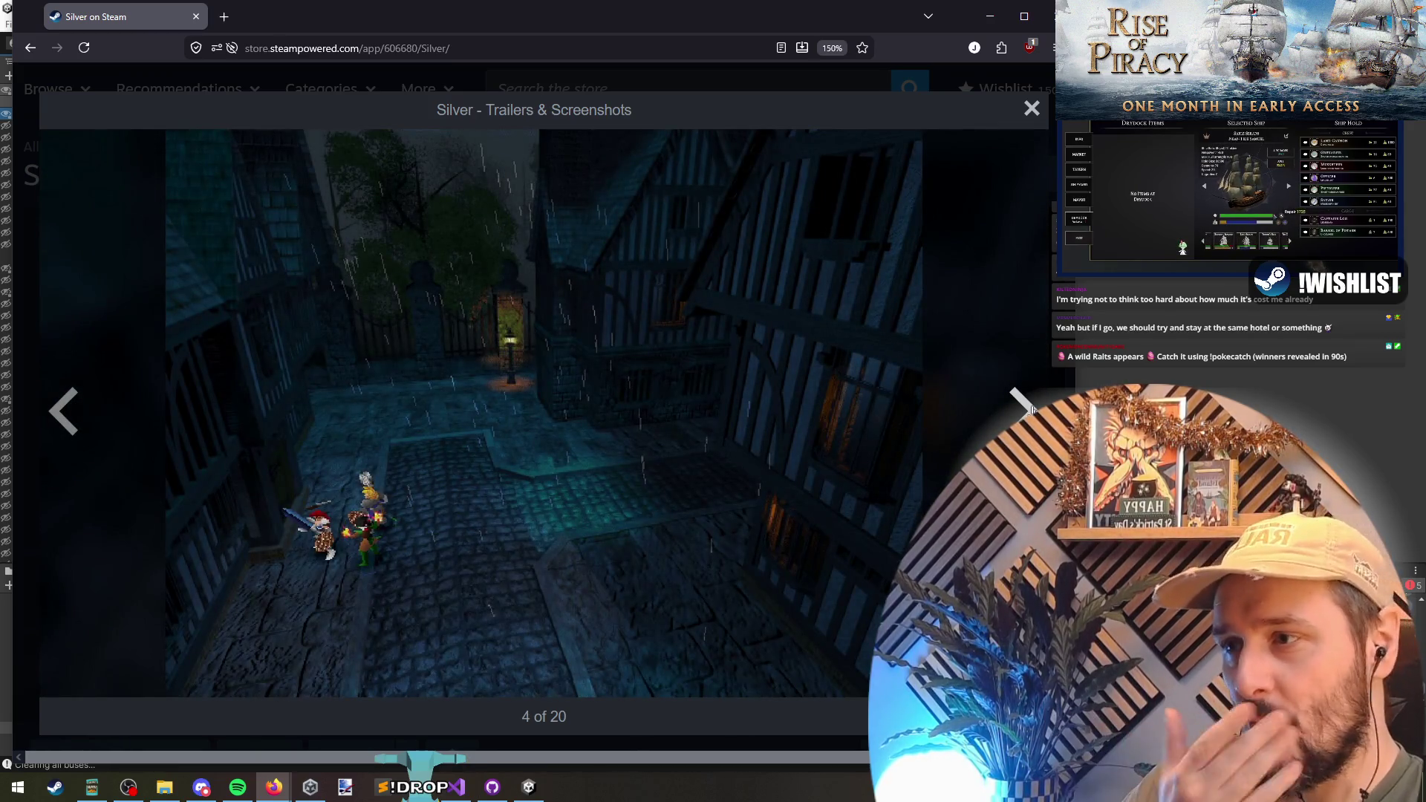
left_click(1032, 410)
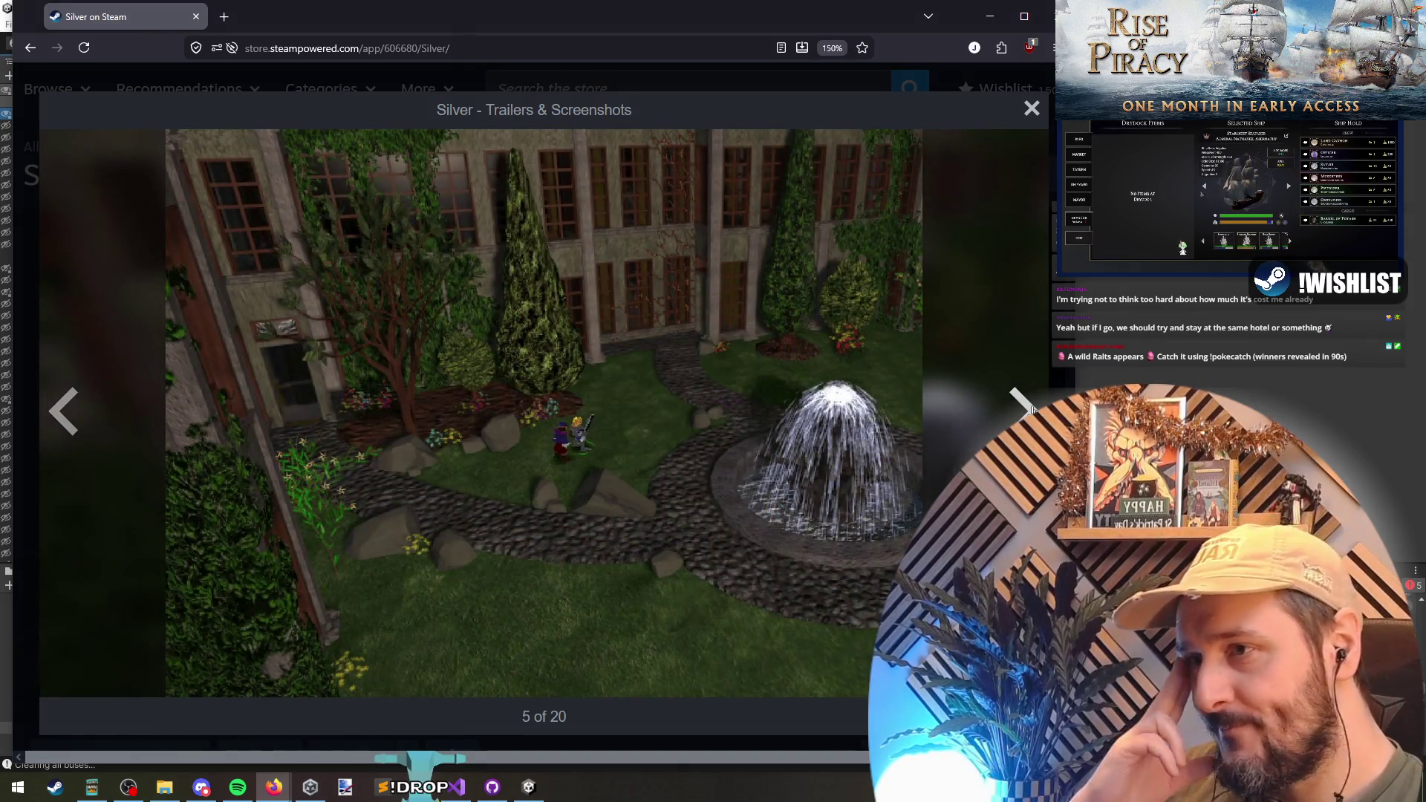
left_click(1033, 409)
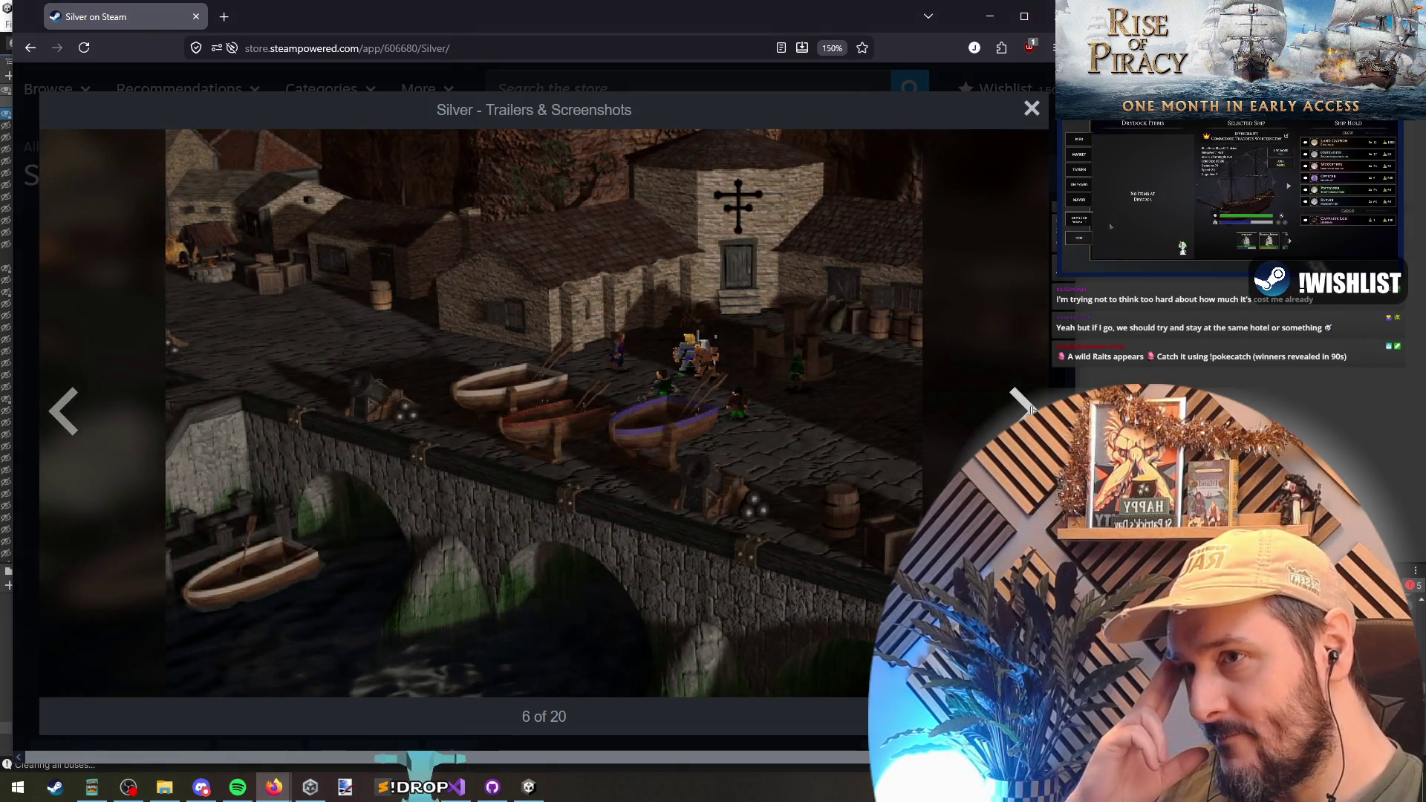
left_click(1032, 409)
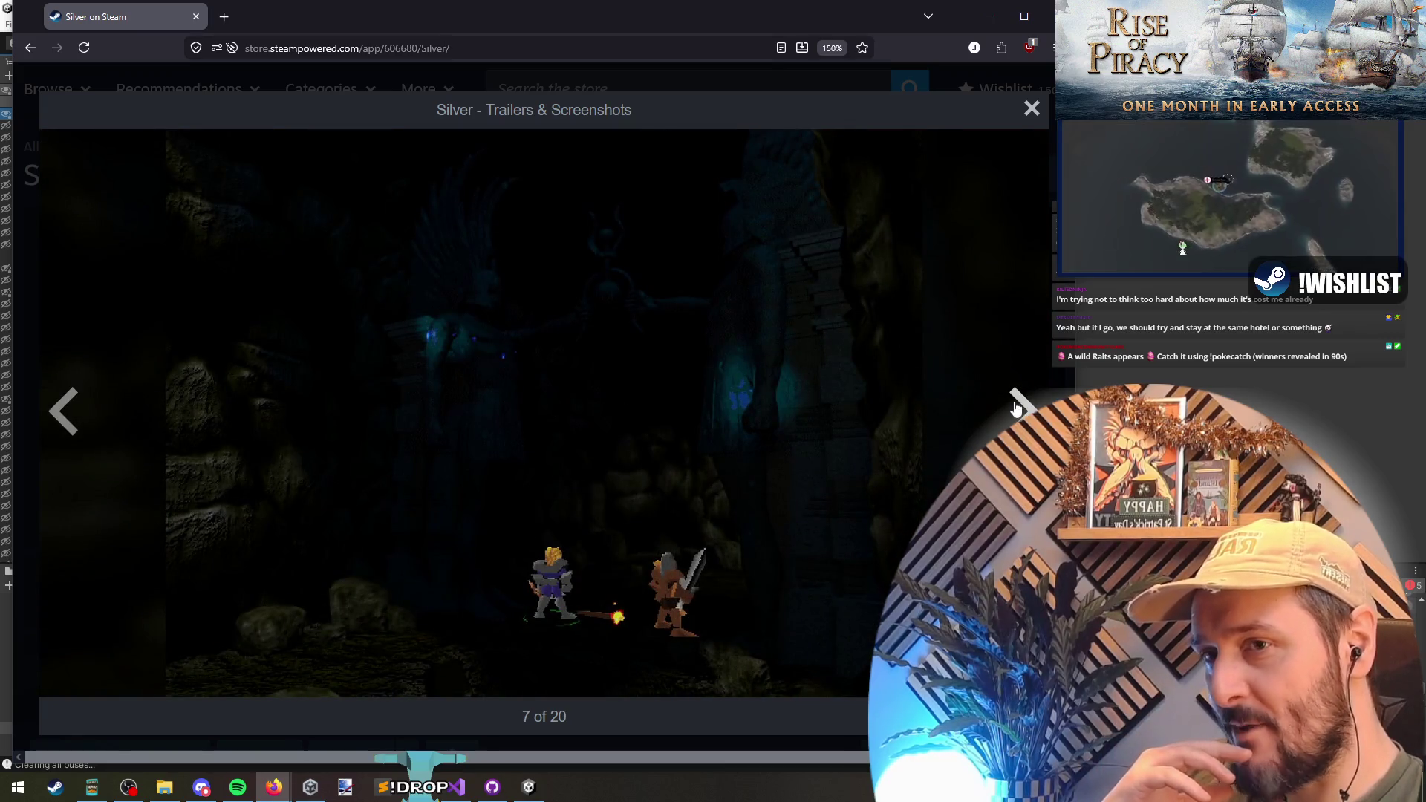
- Page through the remaining Silver screenshots, close the gallery, and return to Unity
key("Right")
left_click(1013, 399)
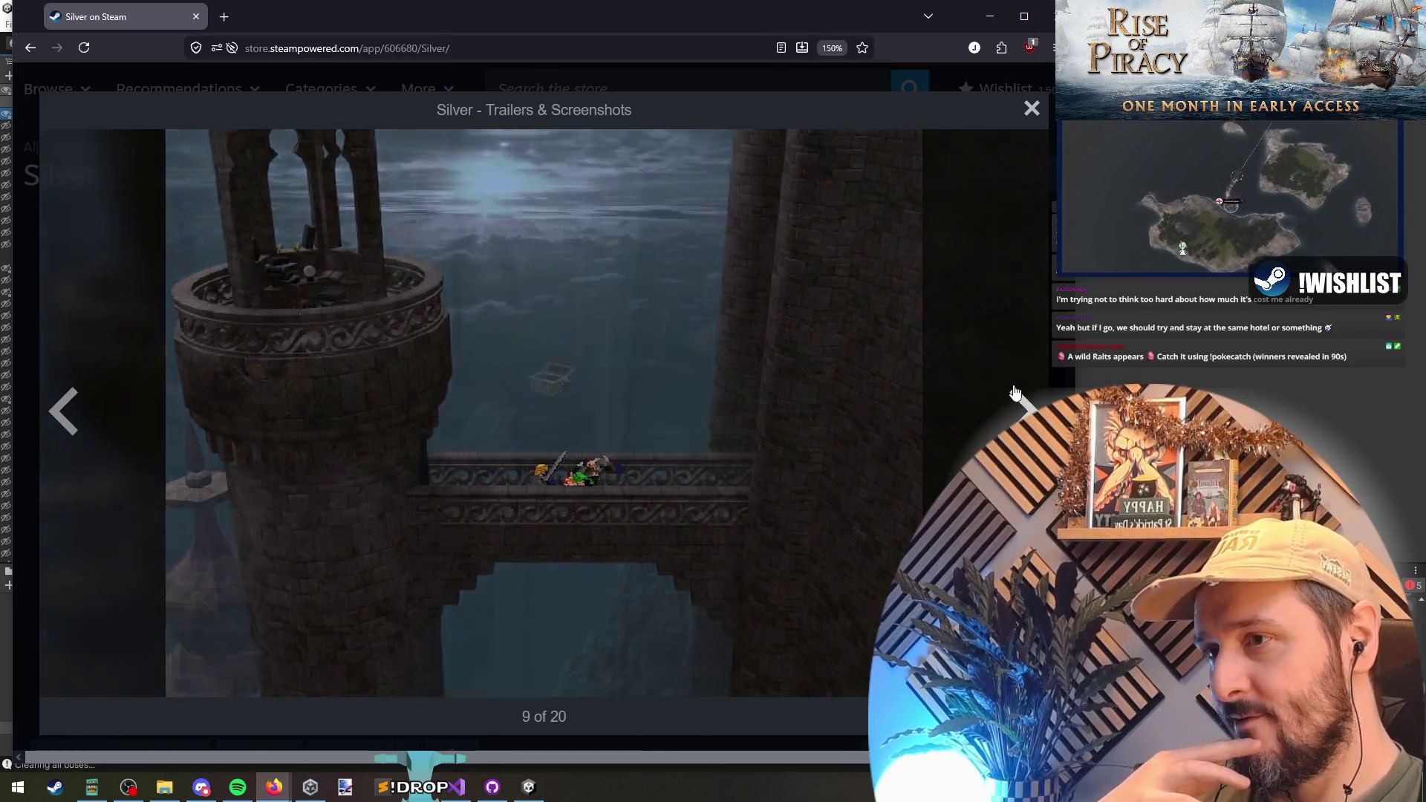
left_click(1040, 402)
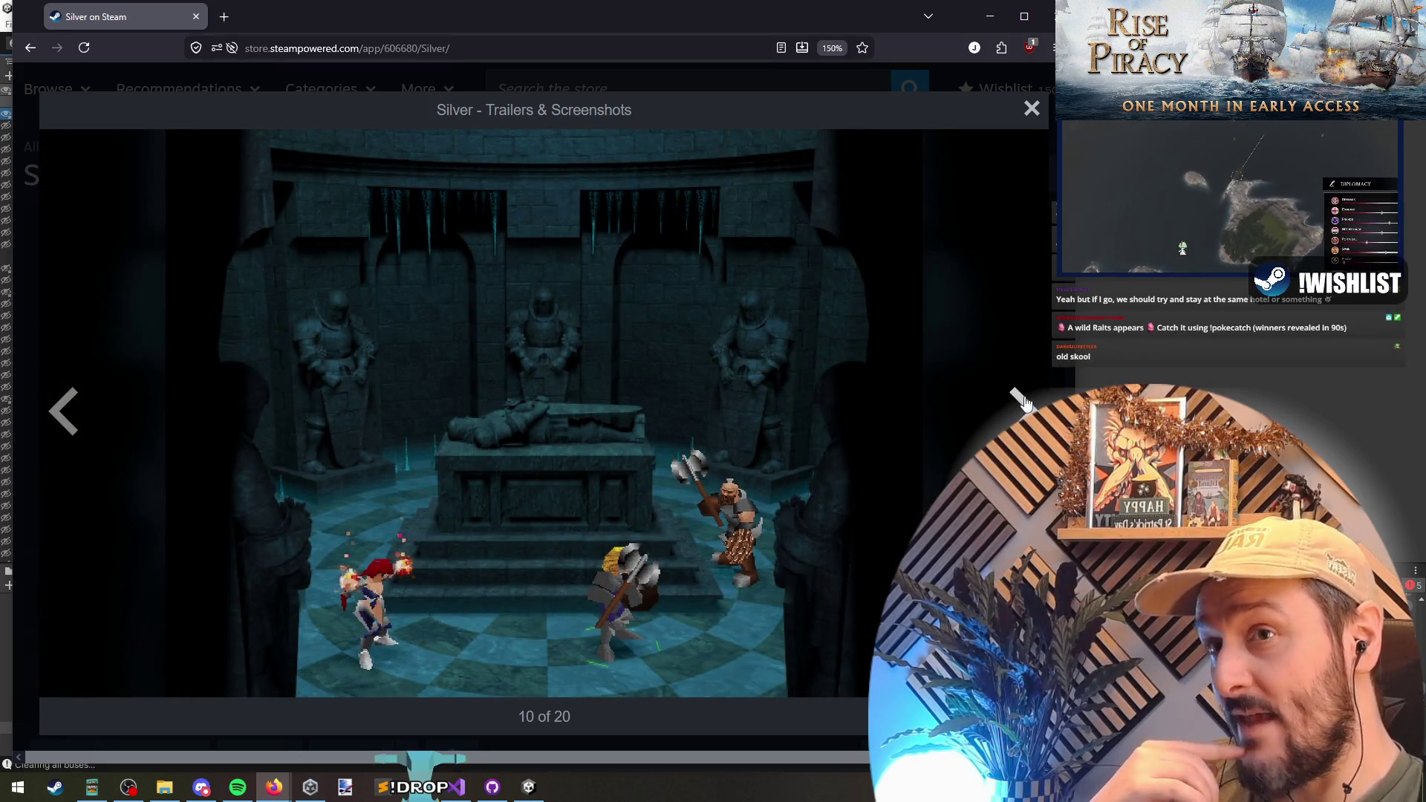
left_click(1019, 391)
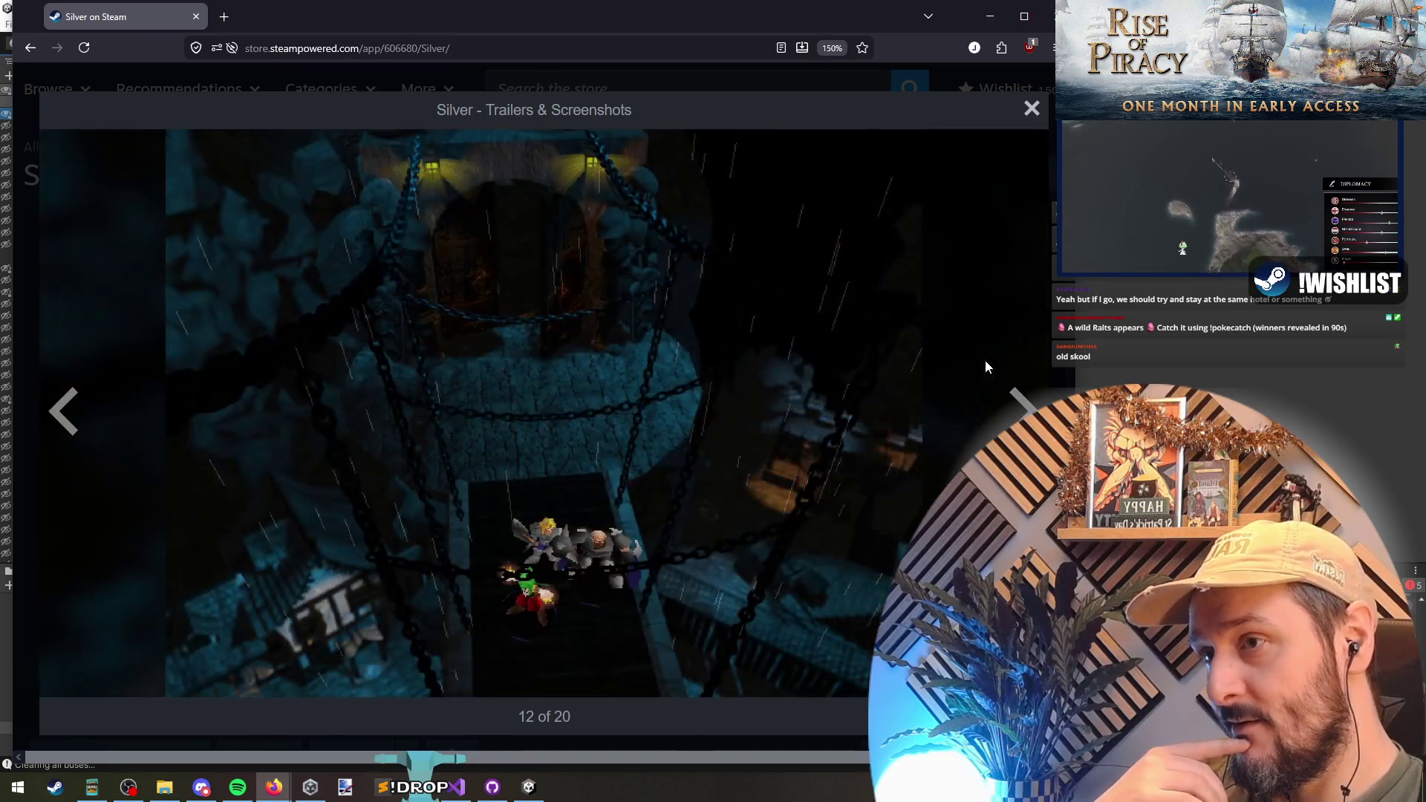
left_click(1025, 407)
left_click(1025, 407)
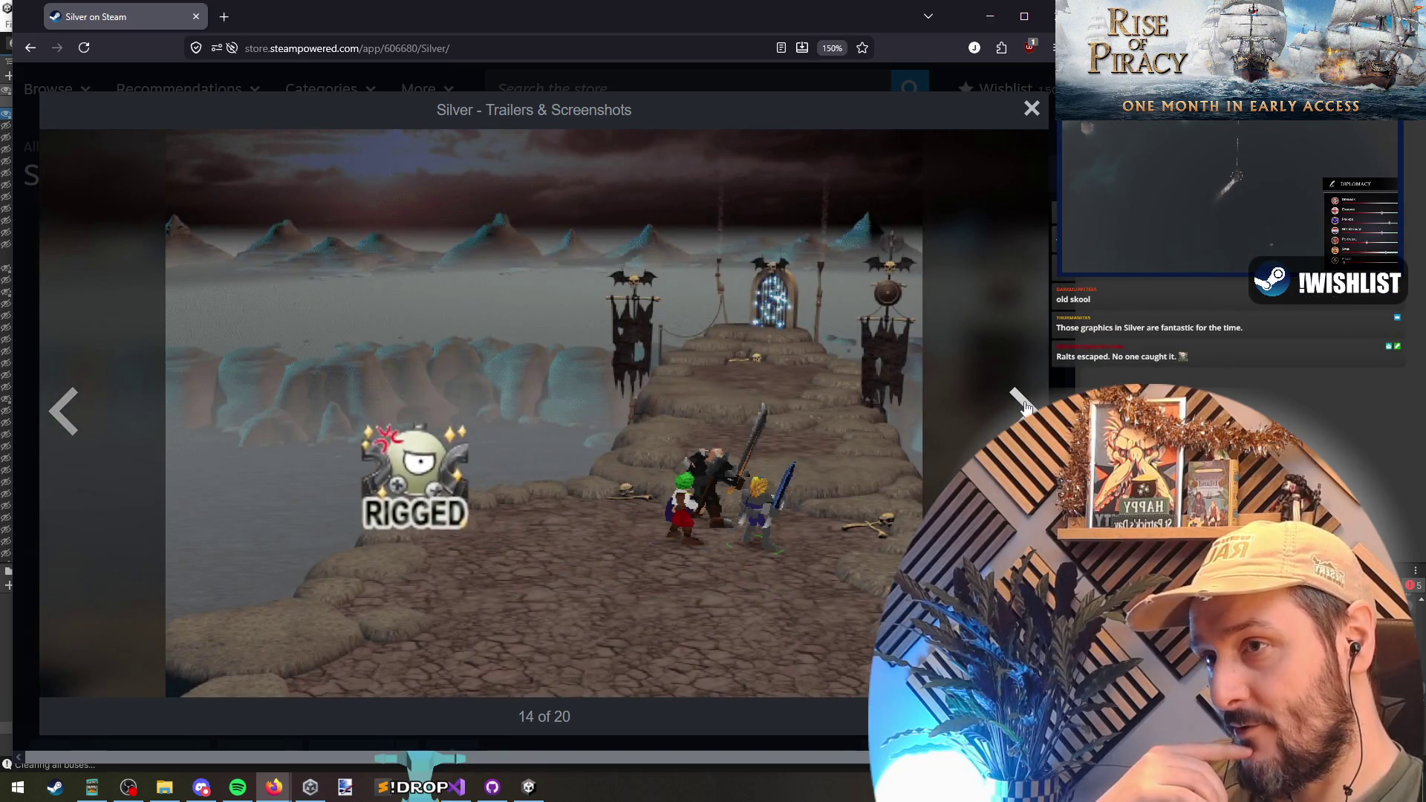
left_click(1025, 407)
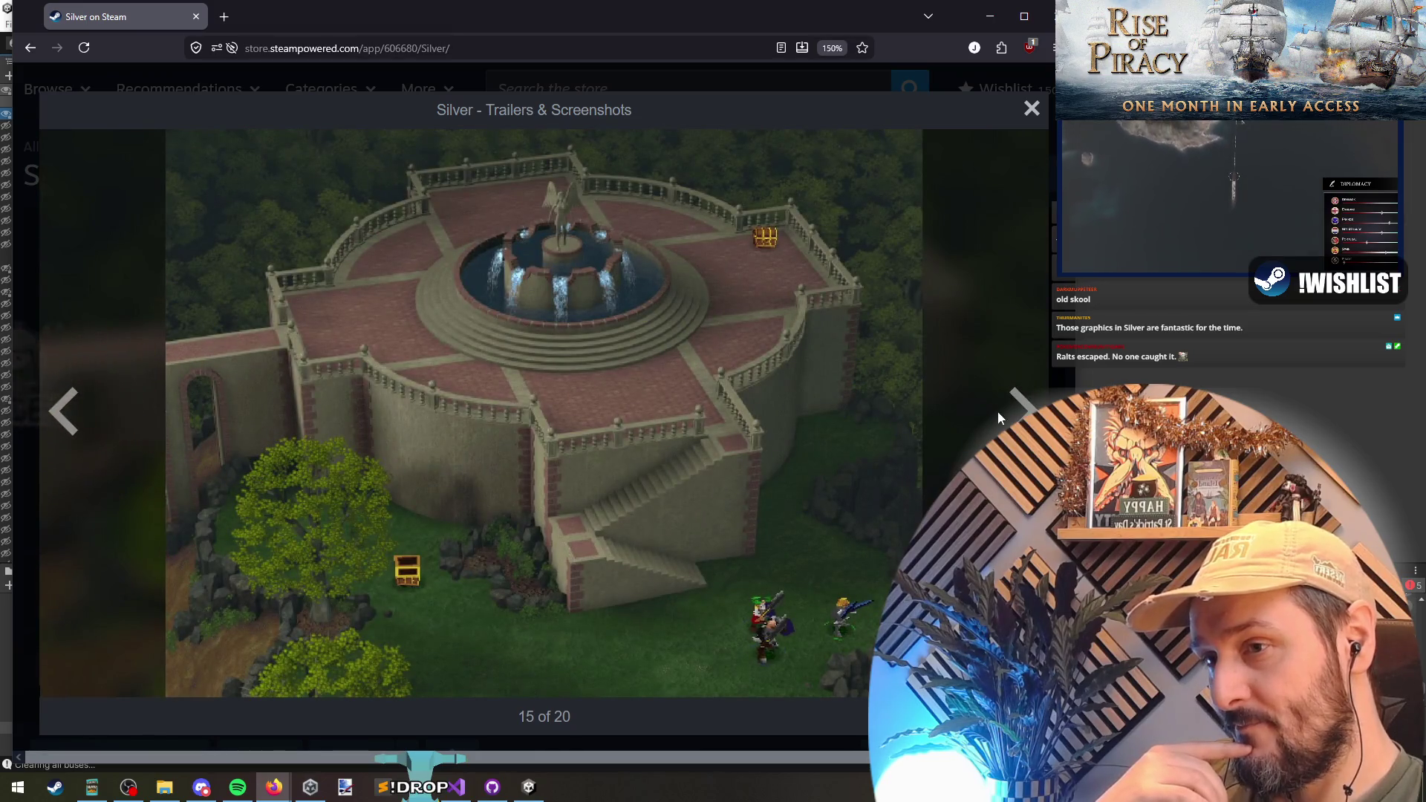
left_click(998, 410)
left_click(1005, 412)
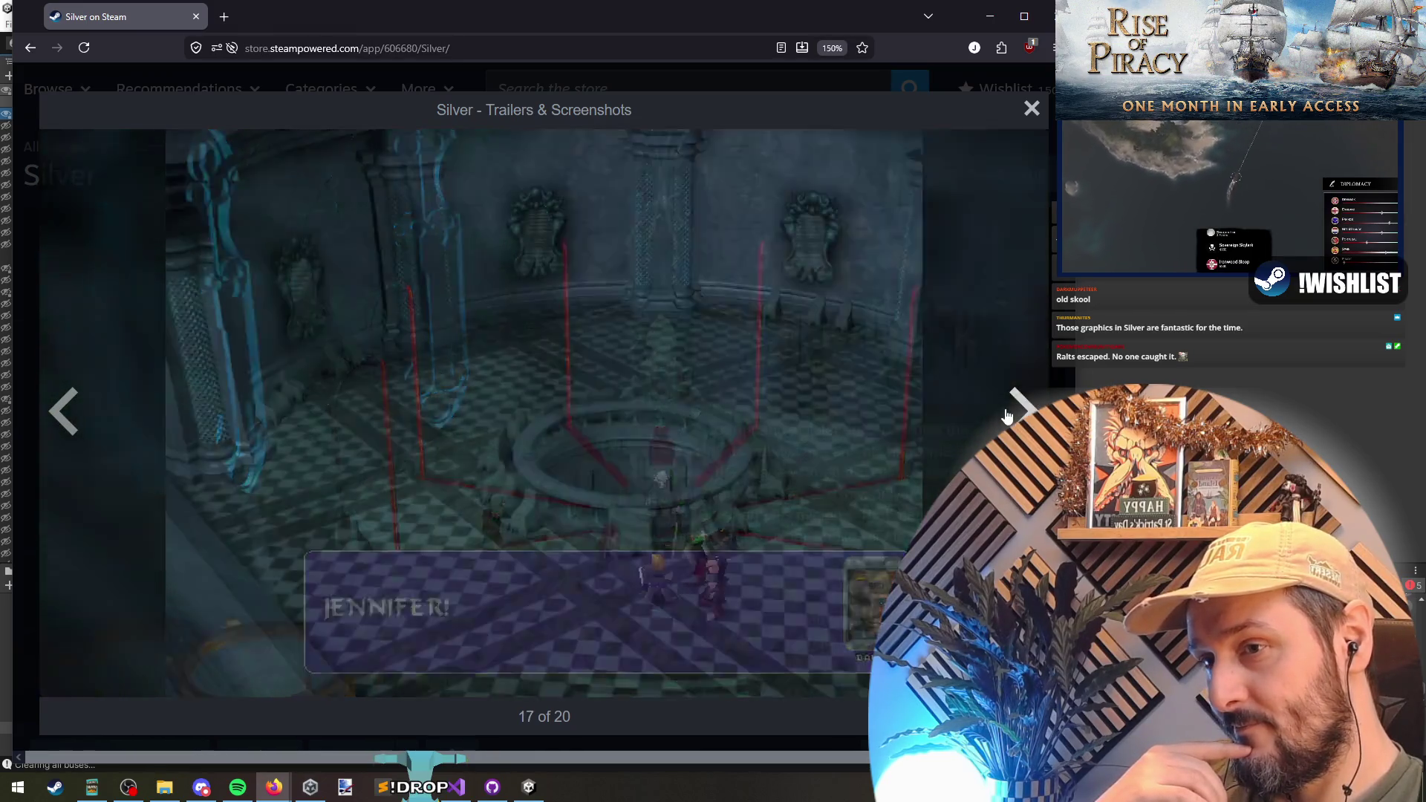
left_click(1003, 405)
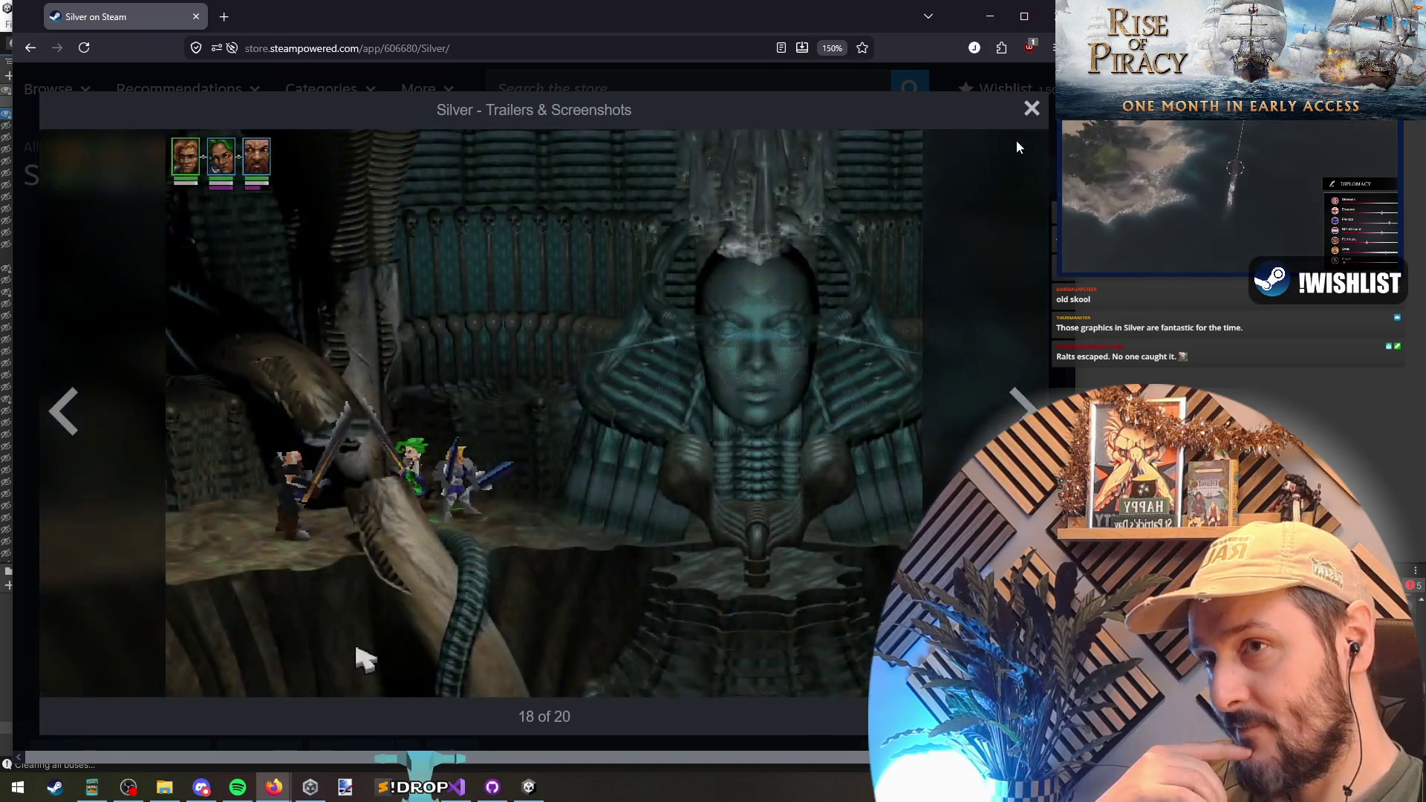
left_click(1032, 109)
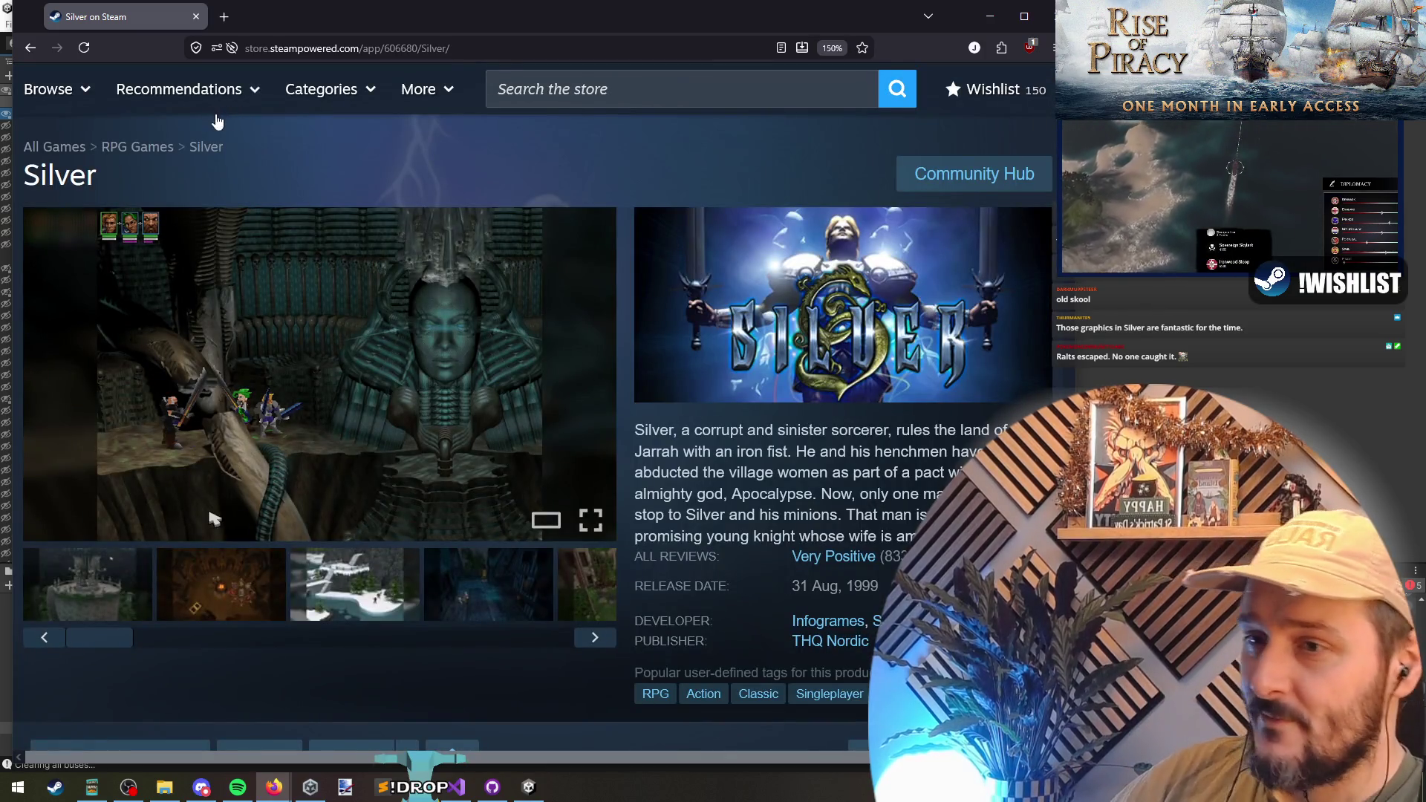
key("alt+Tab")
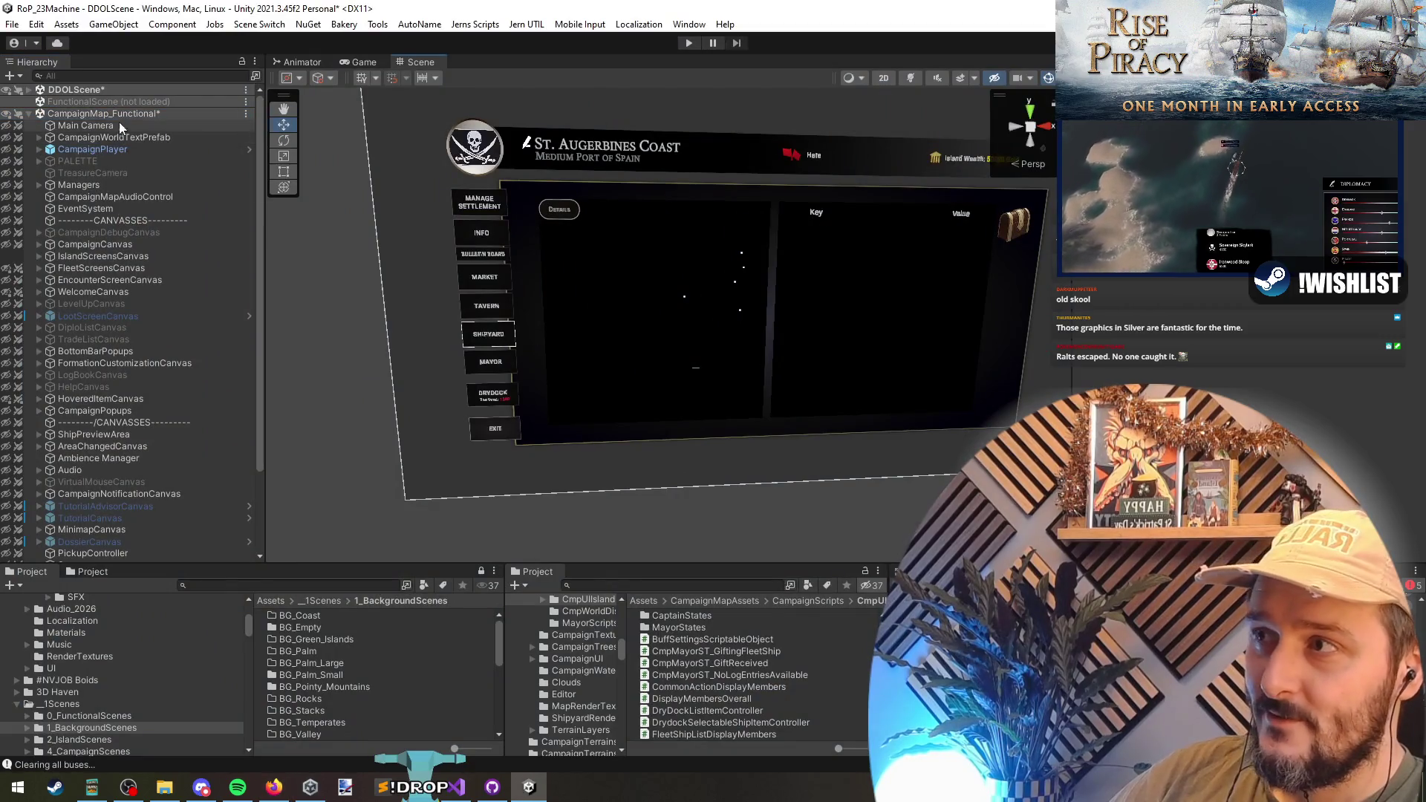
left_click(104, 113)
key("alt+Tab")
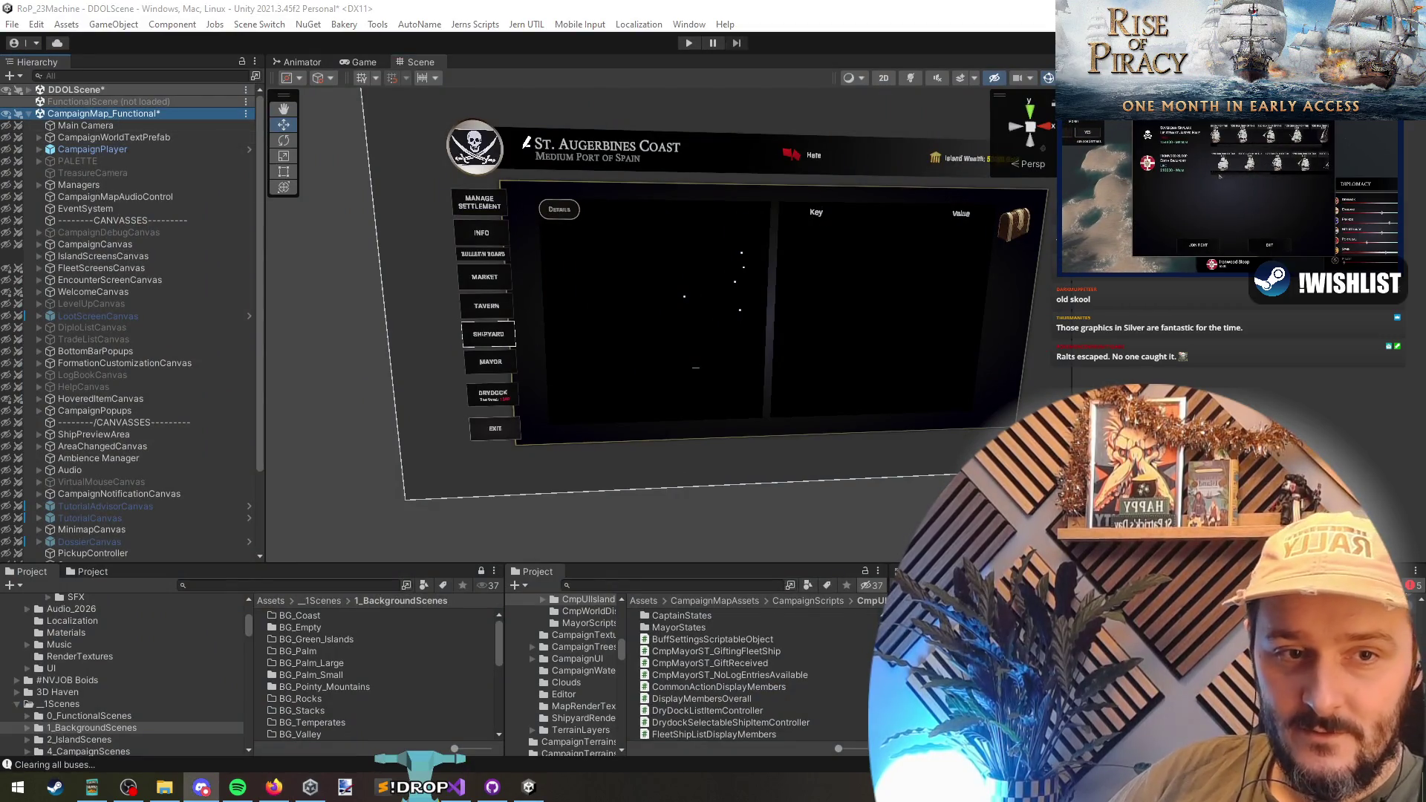
key("alt+Tab")
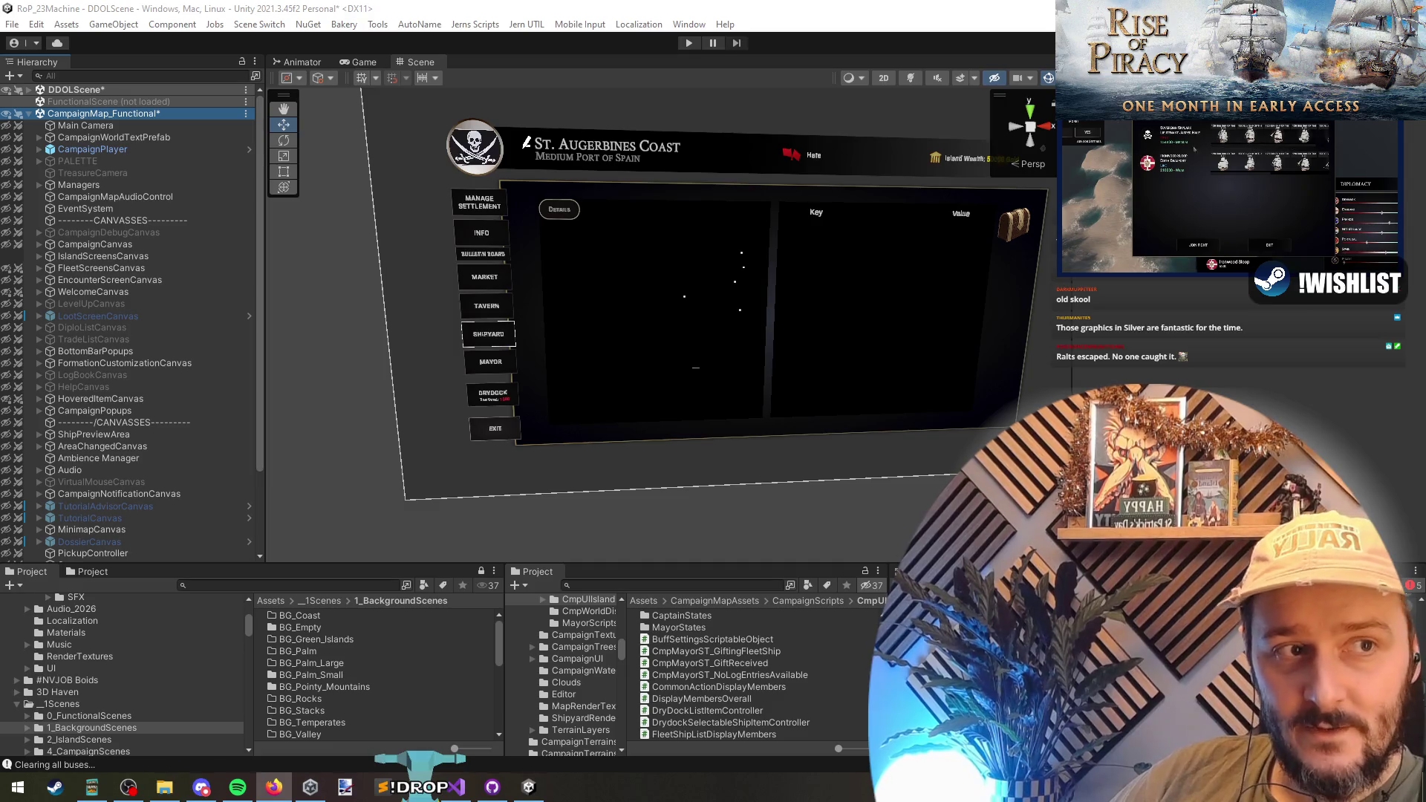
key("alt+Tab")
key("alt+Tab")
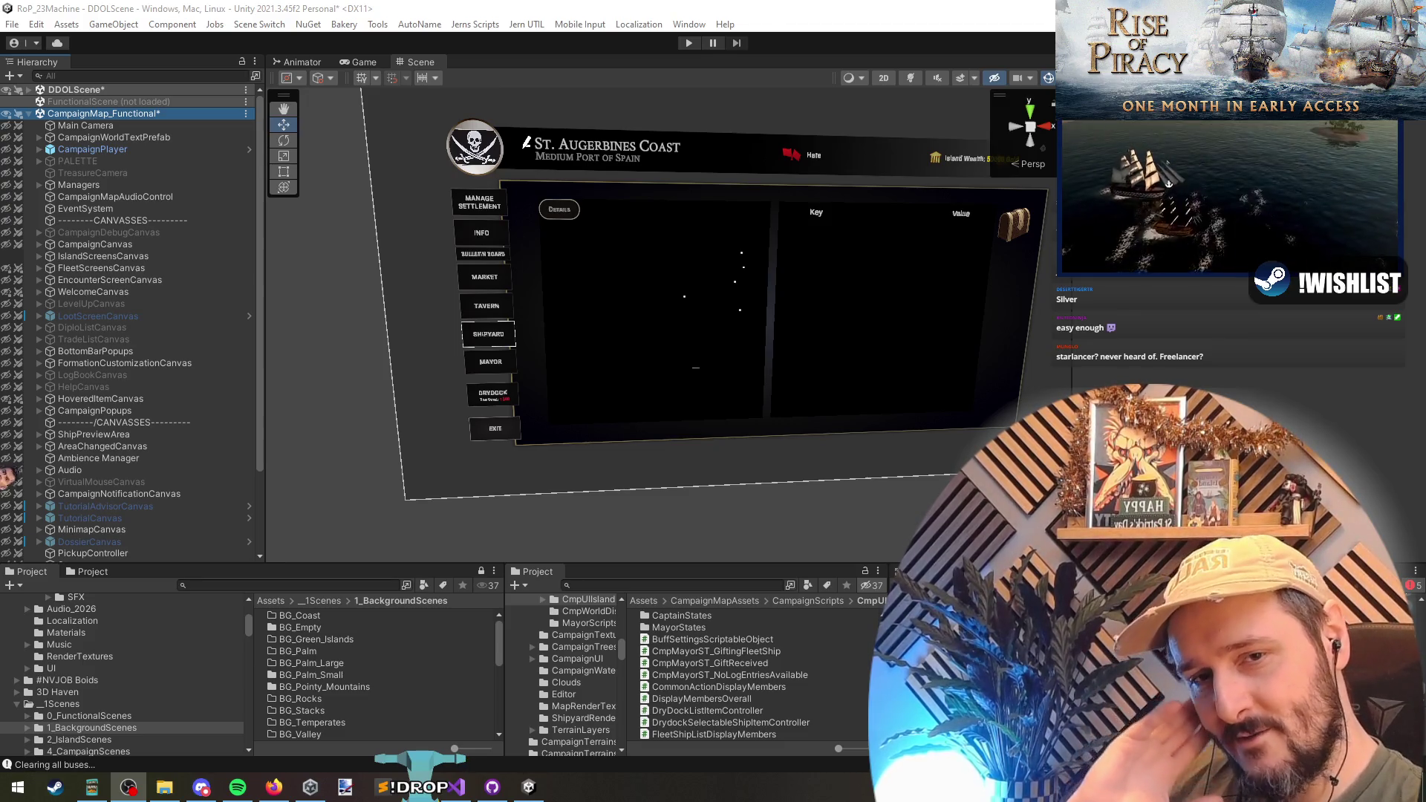
left_click(914, 317)
- Orbit to a front view of the settlement panel and select IslandScreensCanvas
mouse_move(914, 318)
left_mouse_down()
mouse_move(929, 279)
mouse_move(767, 281)
mouse_move(720, 257)
mouse_move(663, 295)
left_mouse_up()
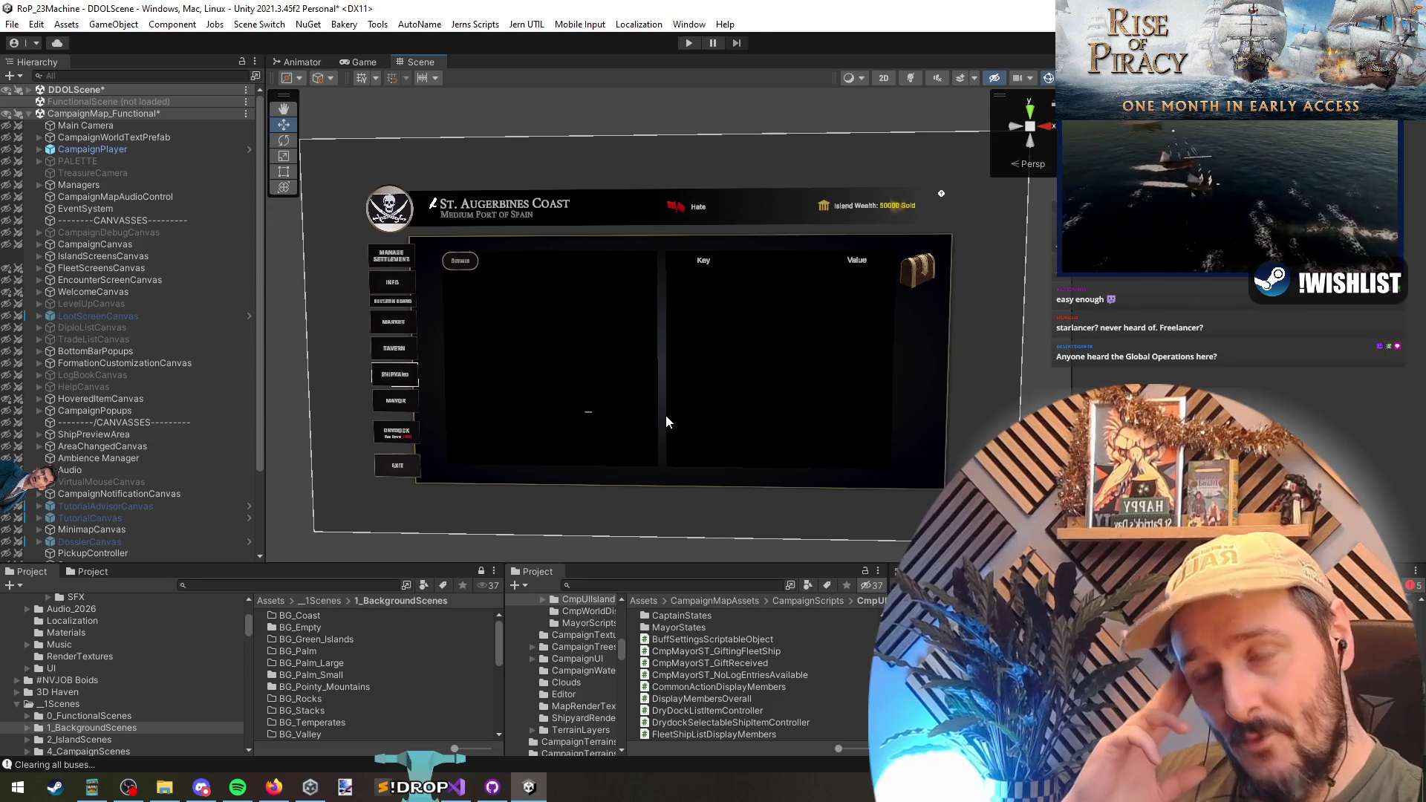
left_click_drag(666, 417, 686, 346)
scroll(692, 351, "down", 2)
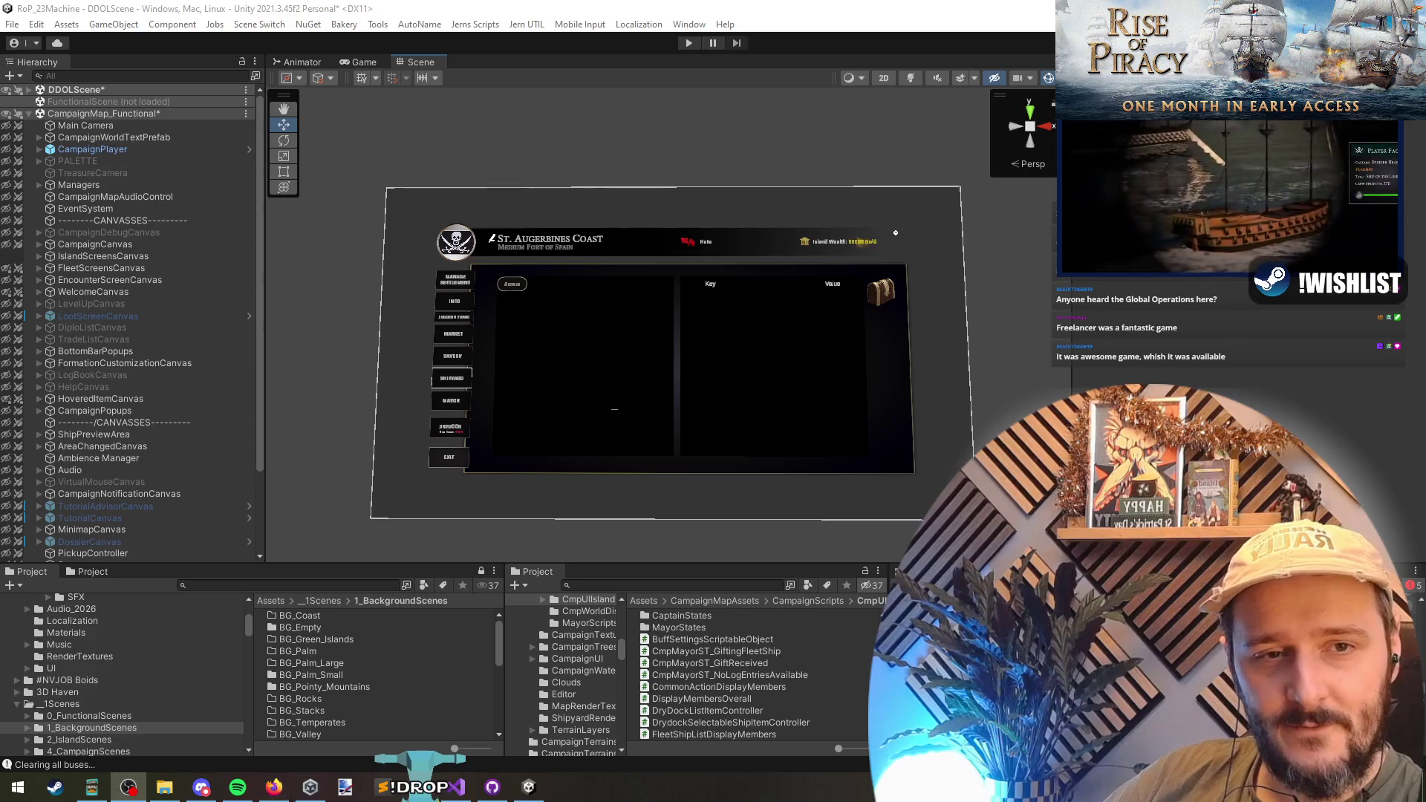
left_click(838, 350)
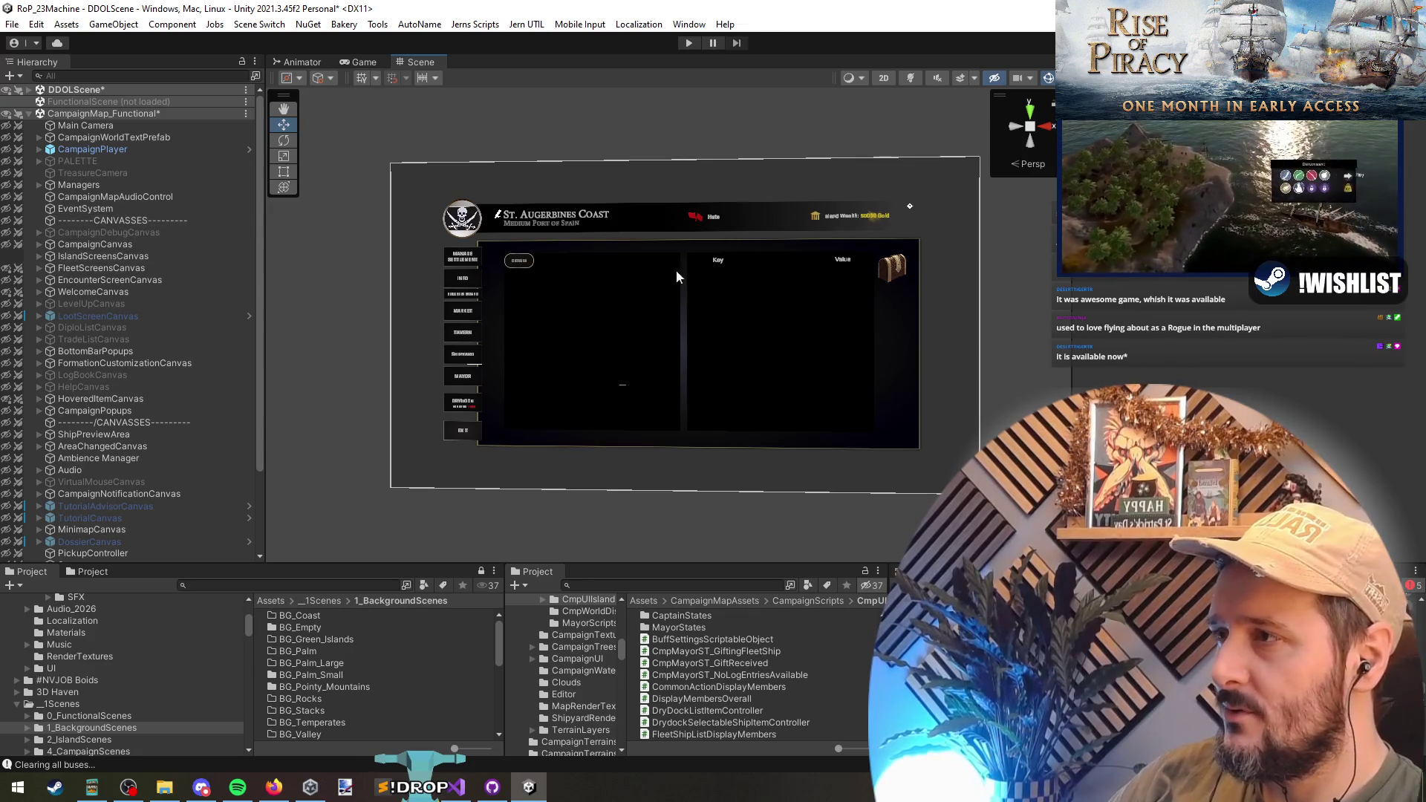
left_click(104, 256)
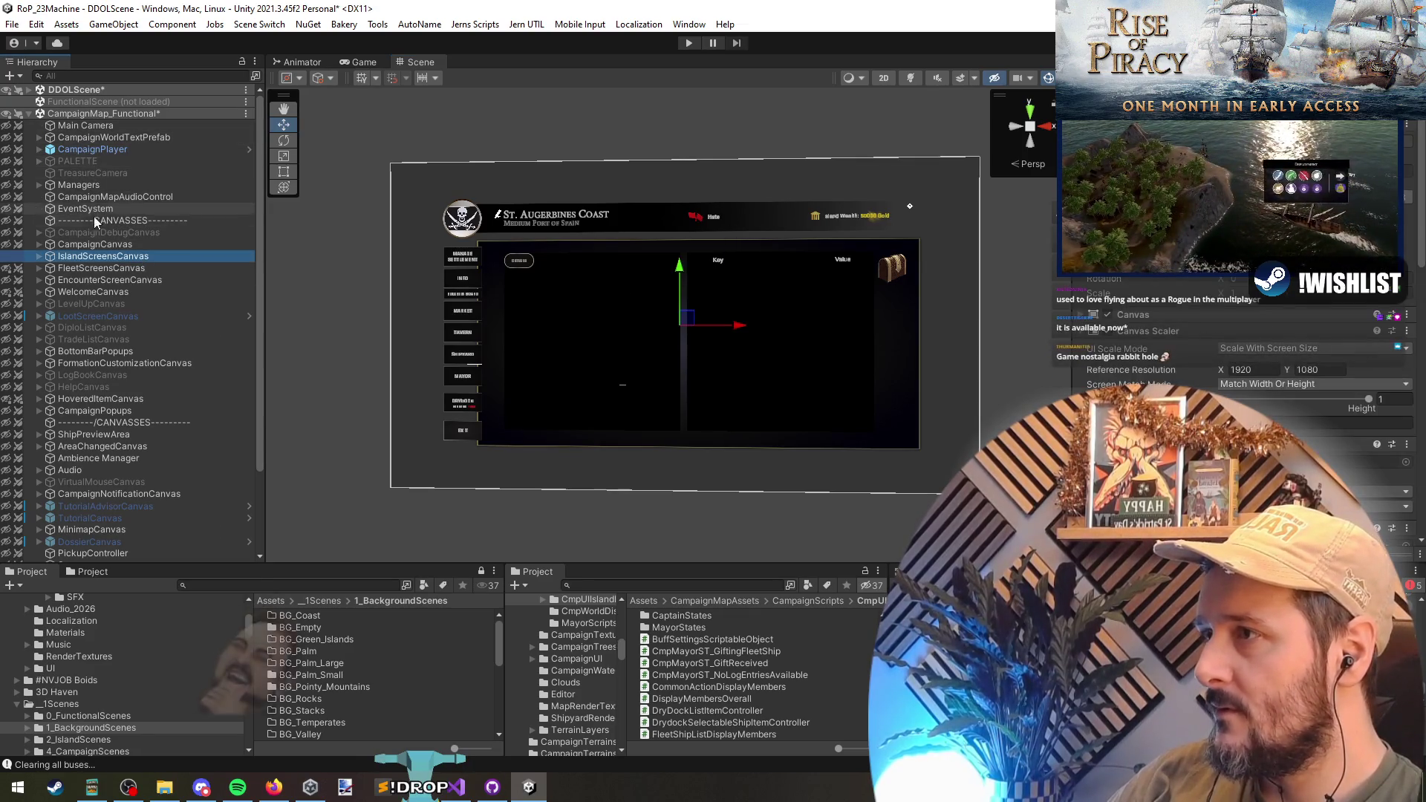
left_click(56, 244)
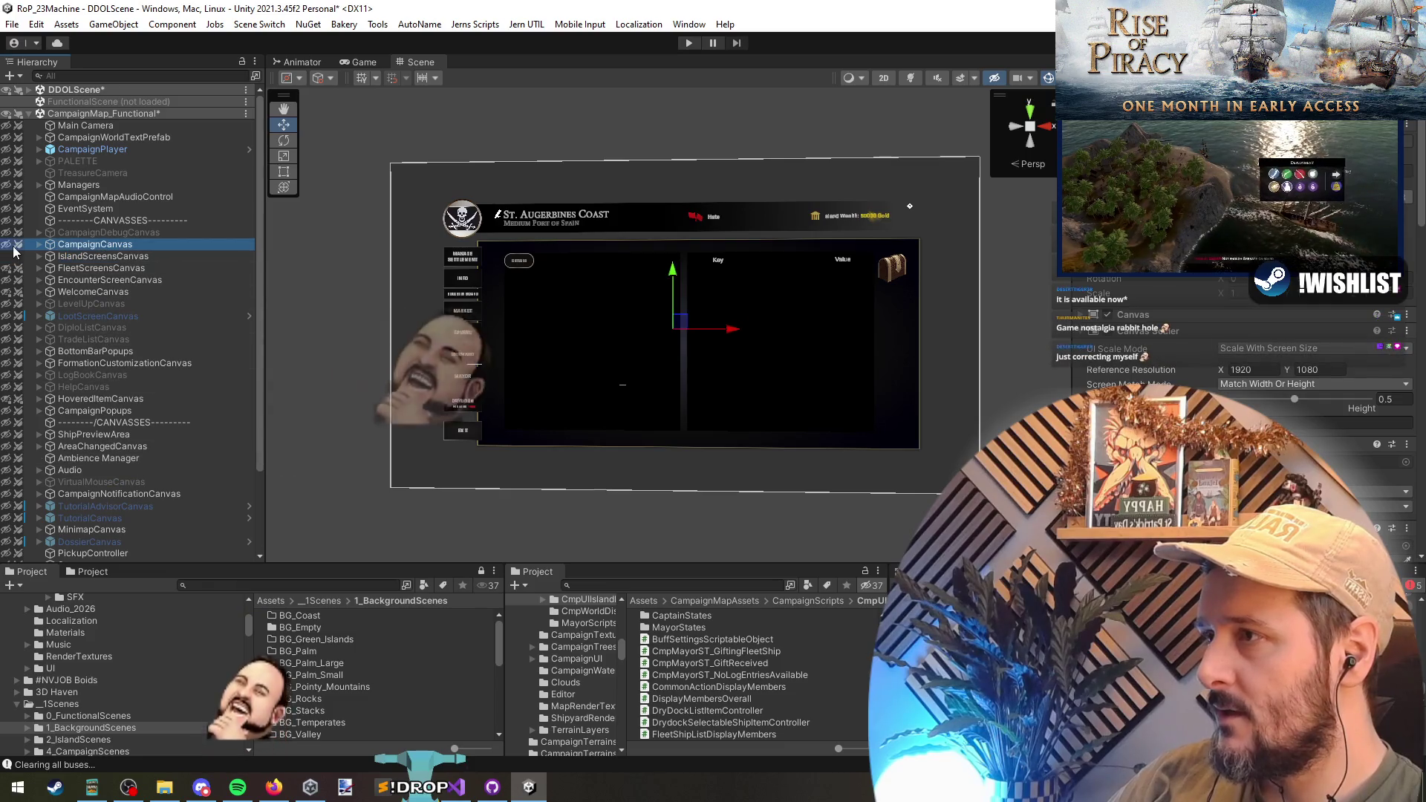
scroll(717, 243, "up", 6)
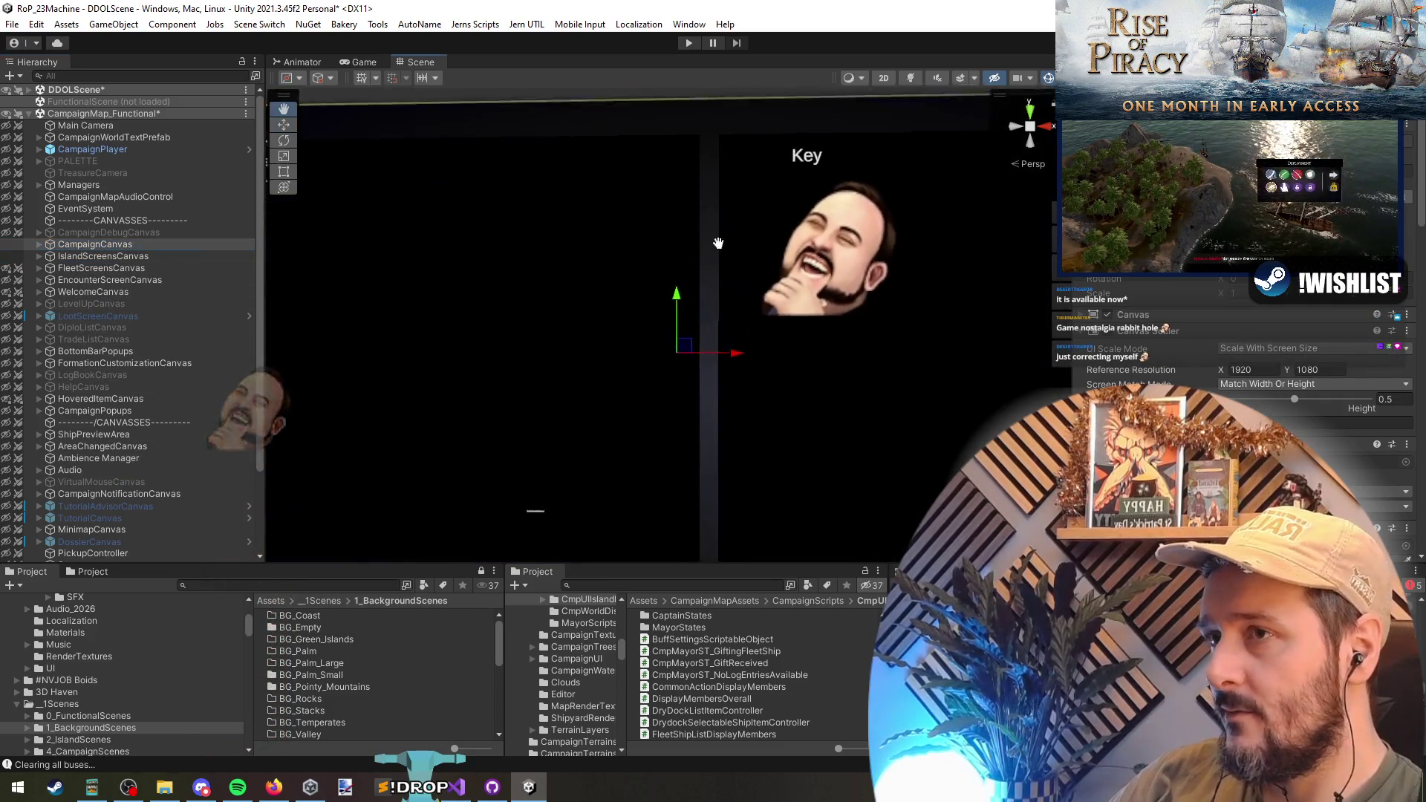
left_click(564, 217)
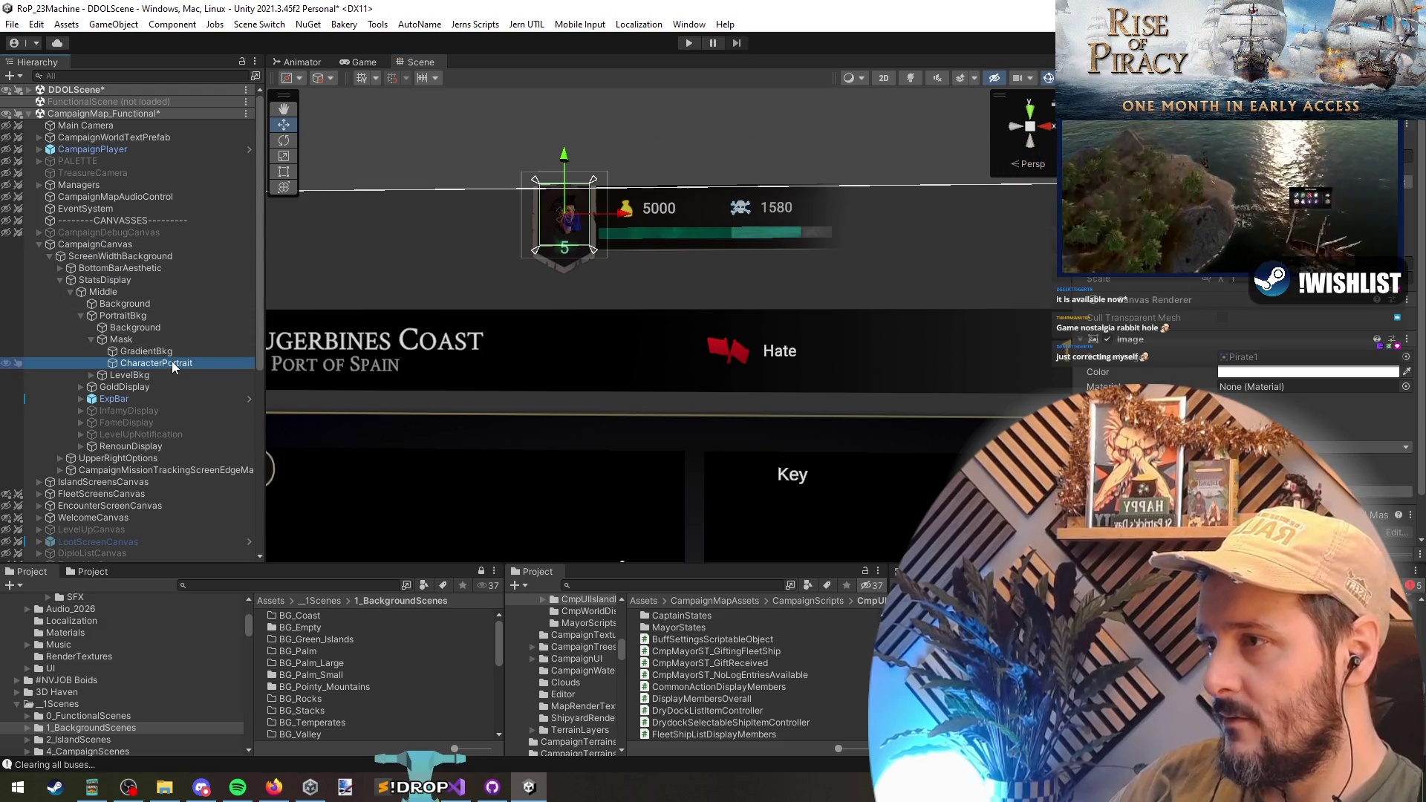
left_click(192, 350)
left_click(194, 361)
left_click(168, 338)
left_click(155, 320)
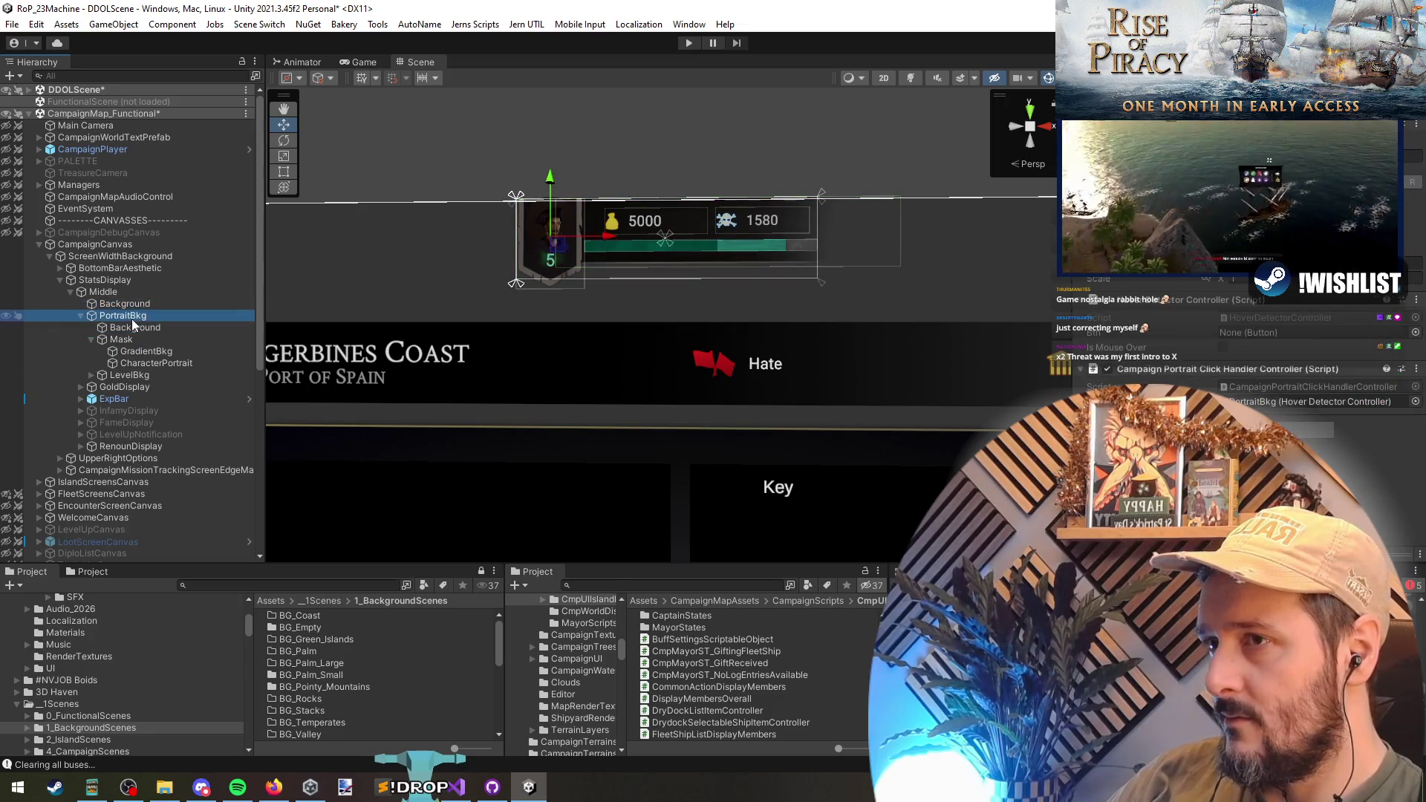
left_click(119, 293)
key("t")
mouse_move(817, 238)
left_mouse_down()
mouse_move(958, 241)
mouse_move(899, 244)
left_mouse_up()
key("ctrl+z")
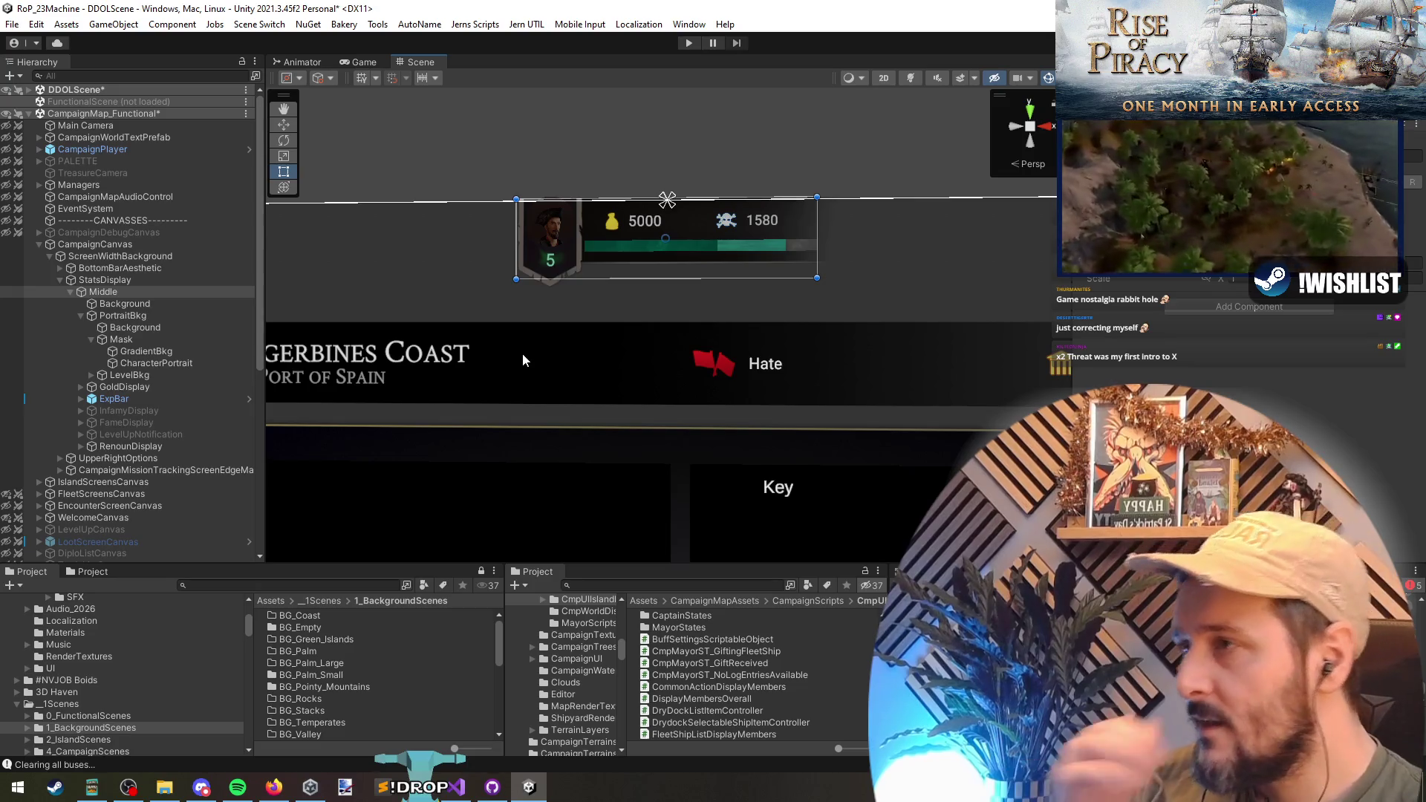
left_click(126, 280)
key("f")
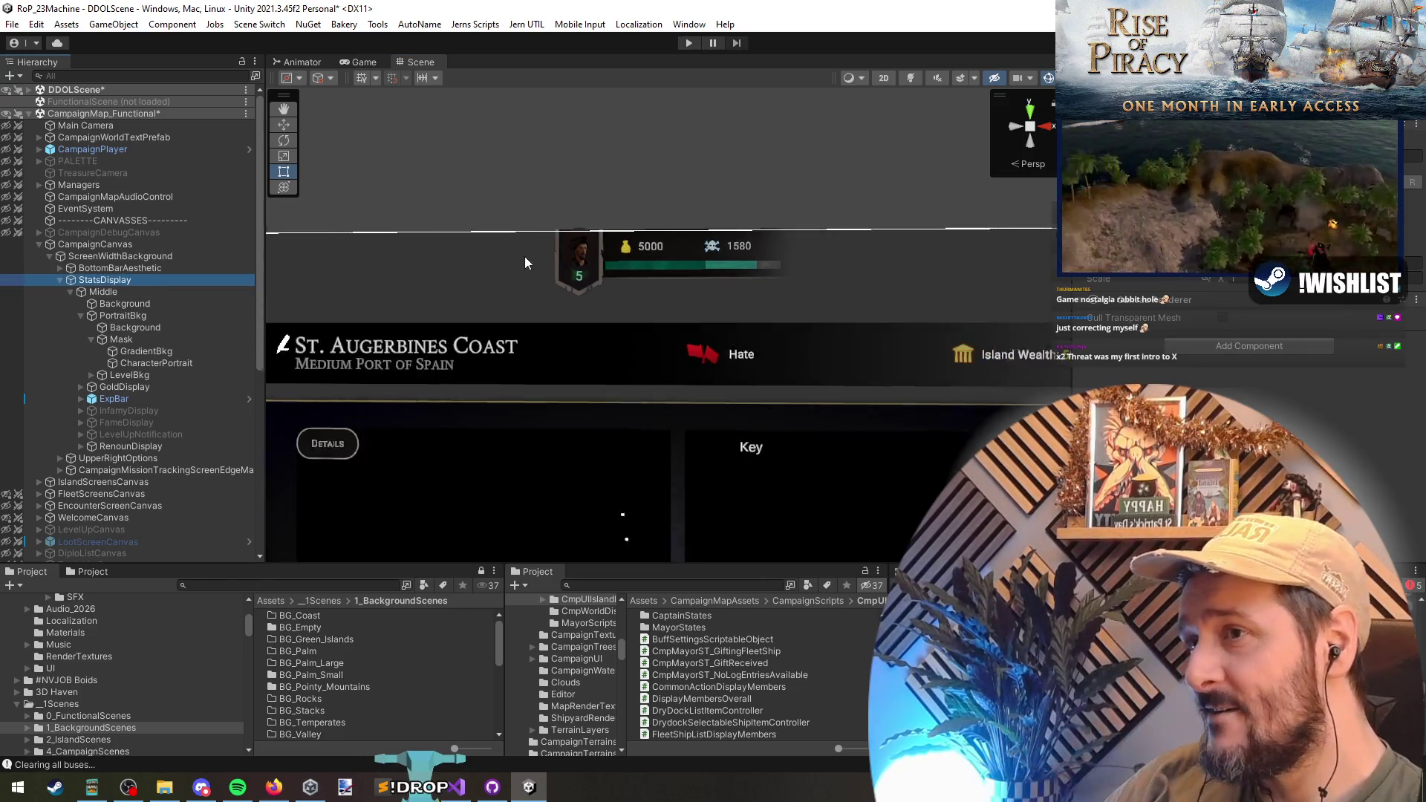
scroll(601, 244, "up", 5)
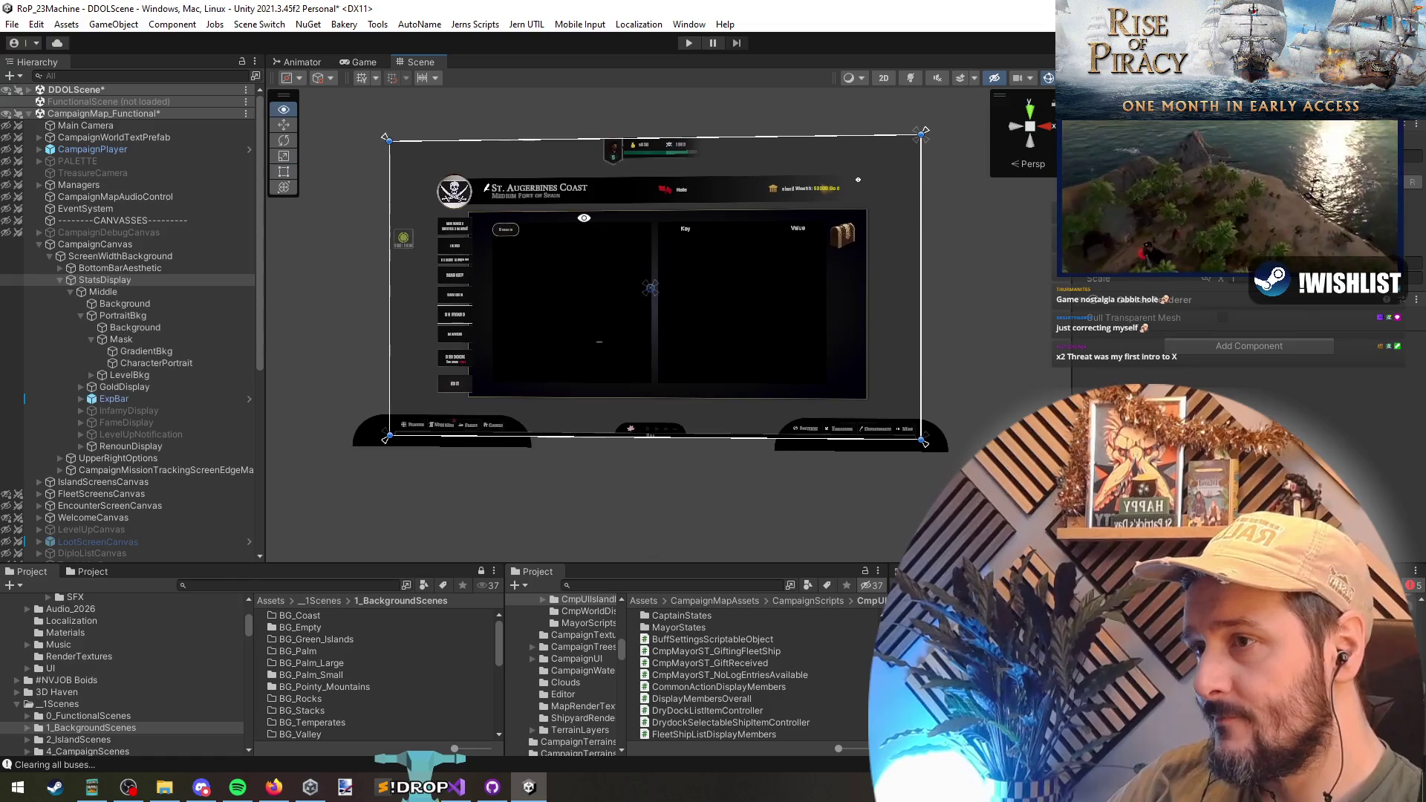
scroll(601, 243, "up", 2)
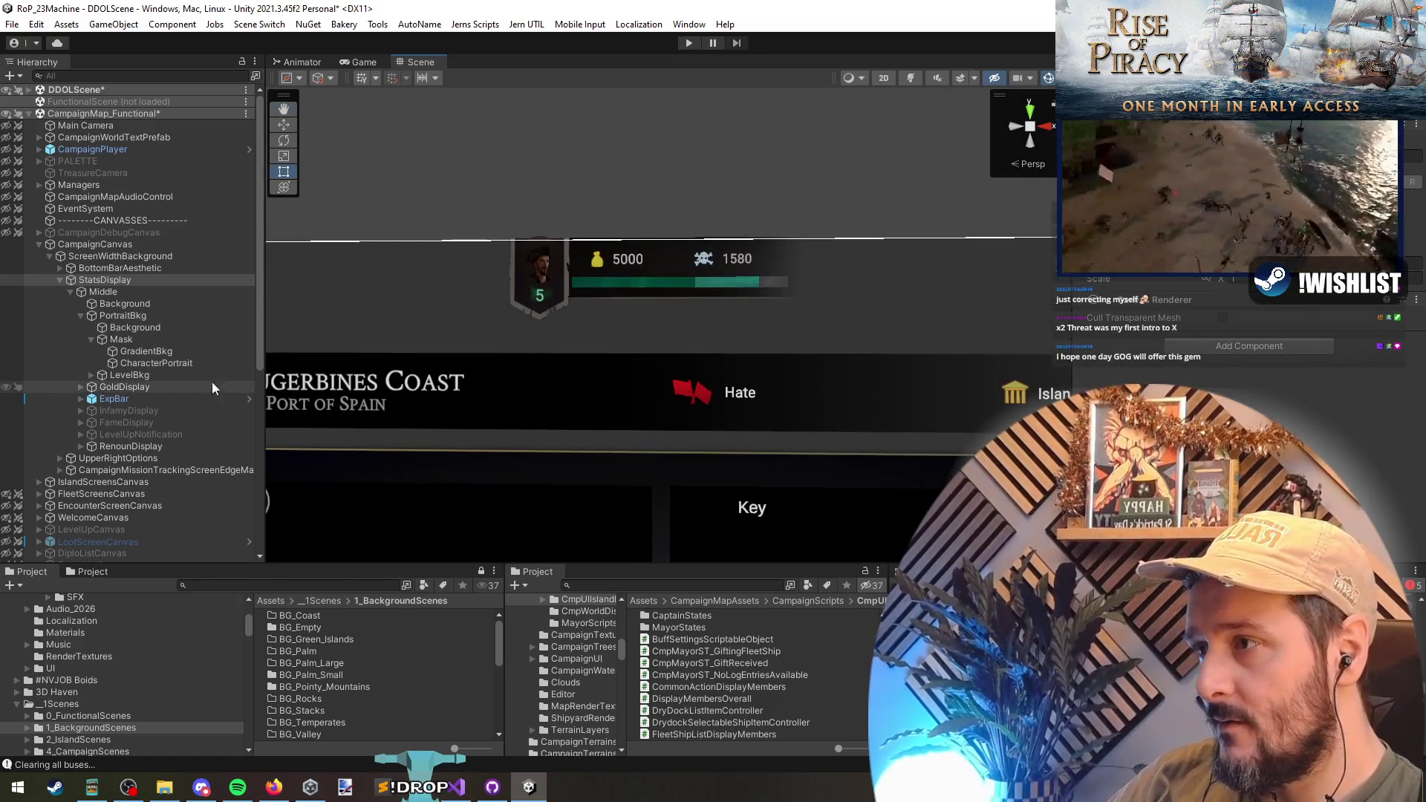
left_click(165, 398)
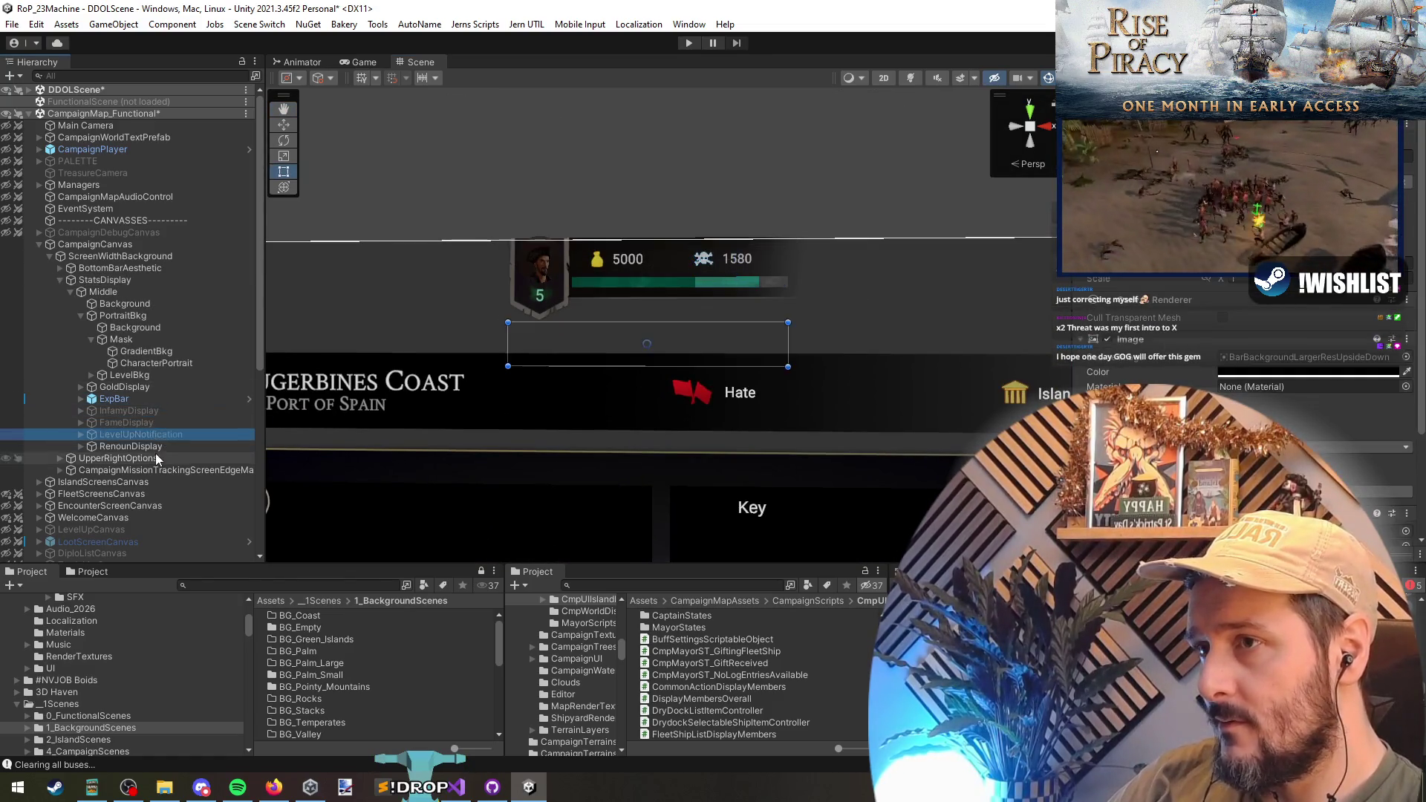
left_click(144, 282)
left_click(145, 289)
scroll(631, 297, "up", 2)
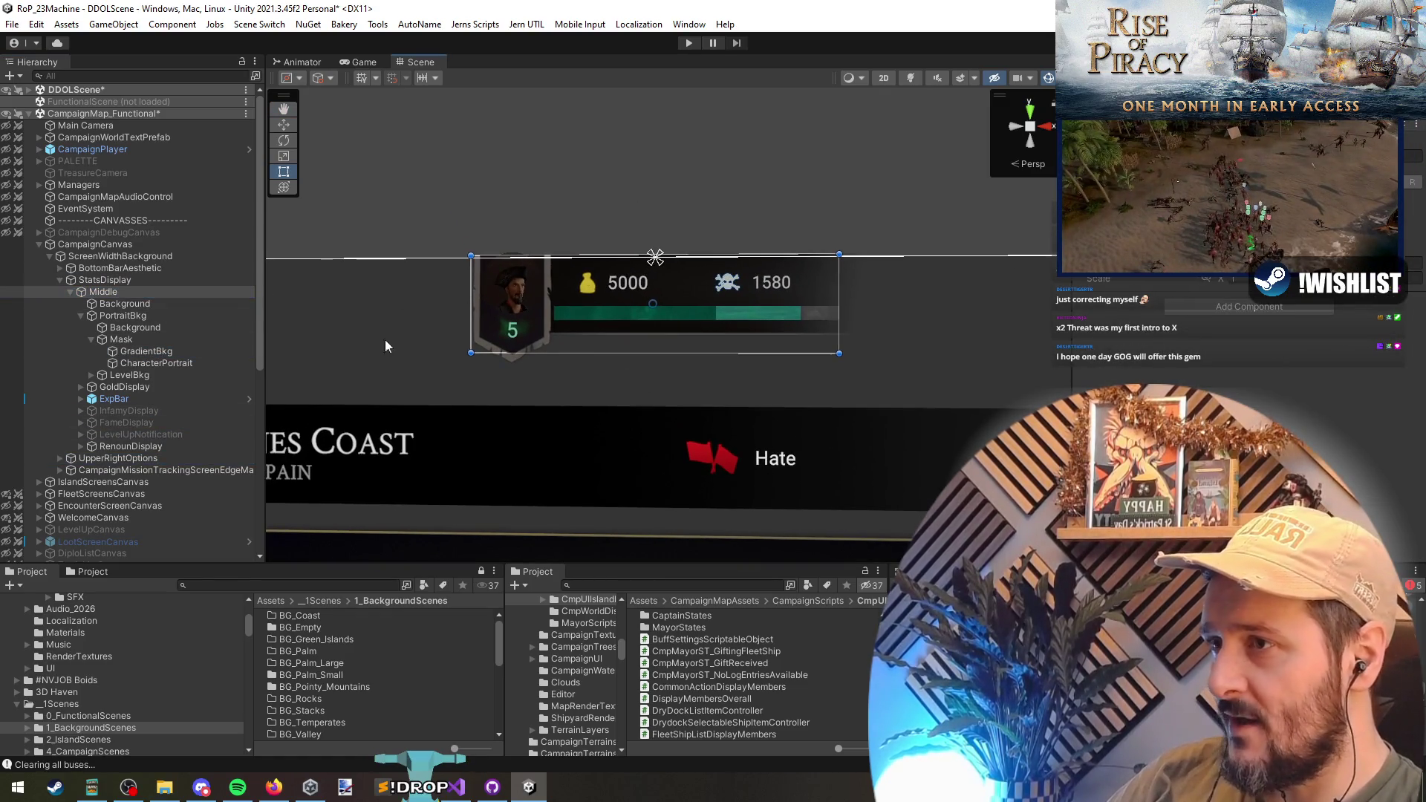
left_click(191, 292)
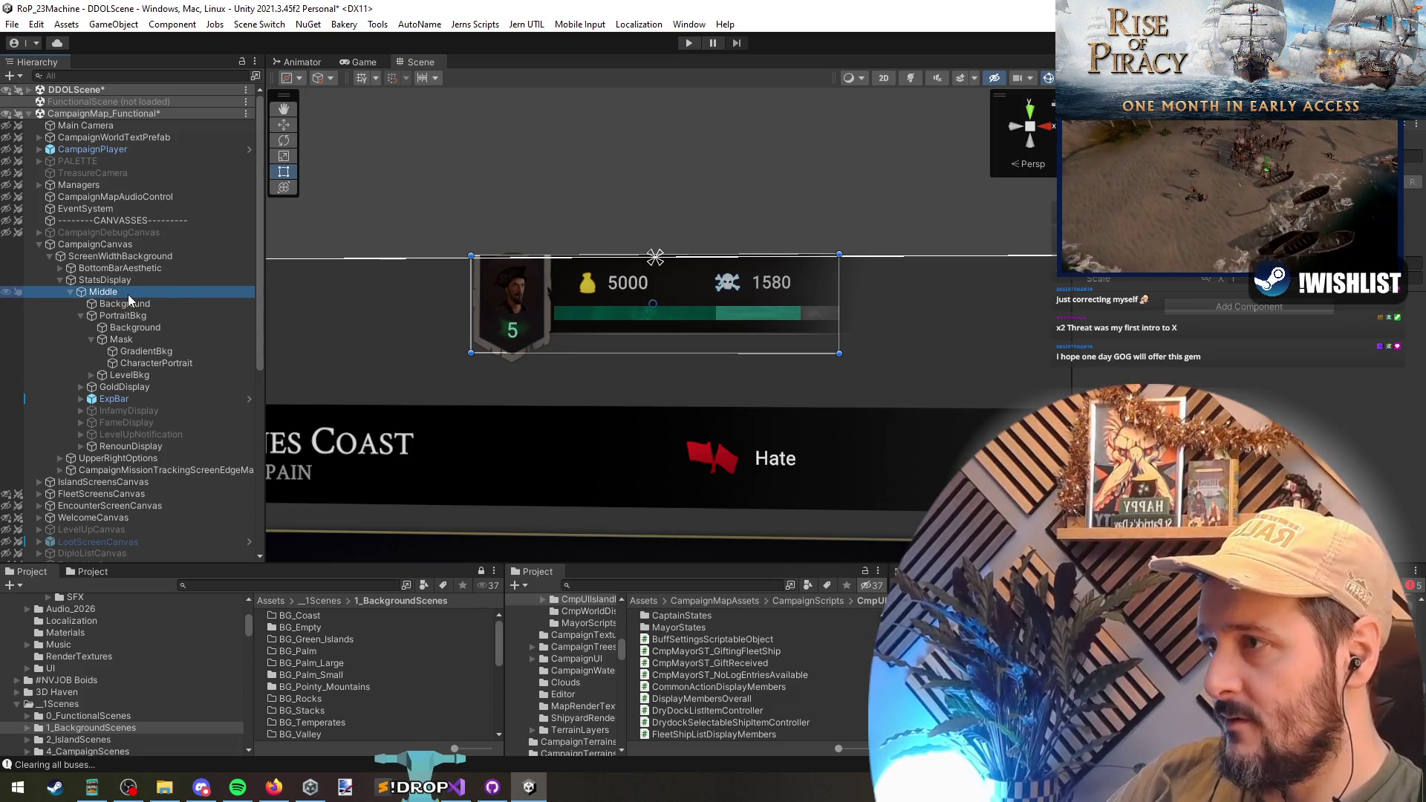
key("Down")
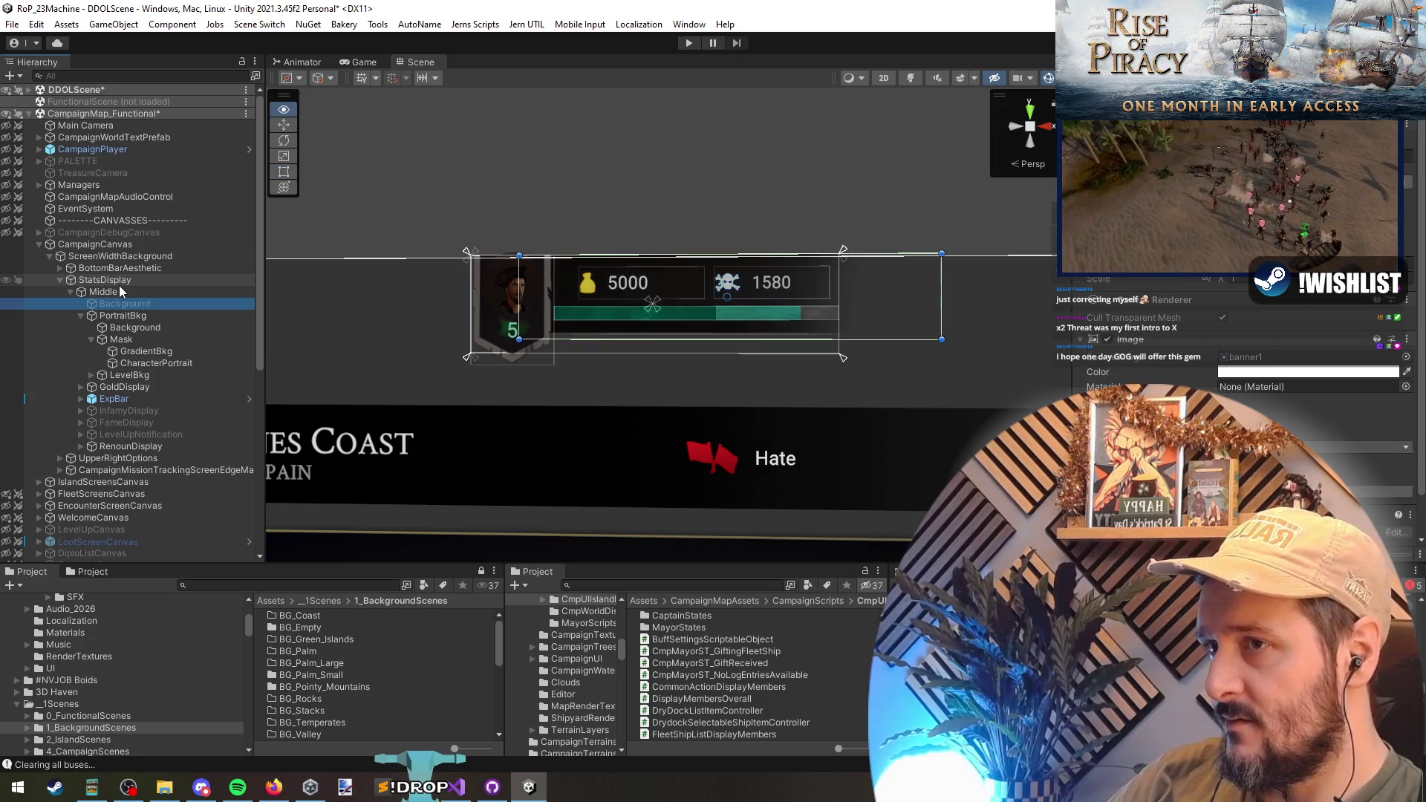
left_click(119, 292)
- Create a UI Image under Middle and move it left of the stats bar
right_click(116, 291)
mouse_move(164, 527)
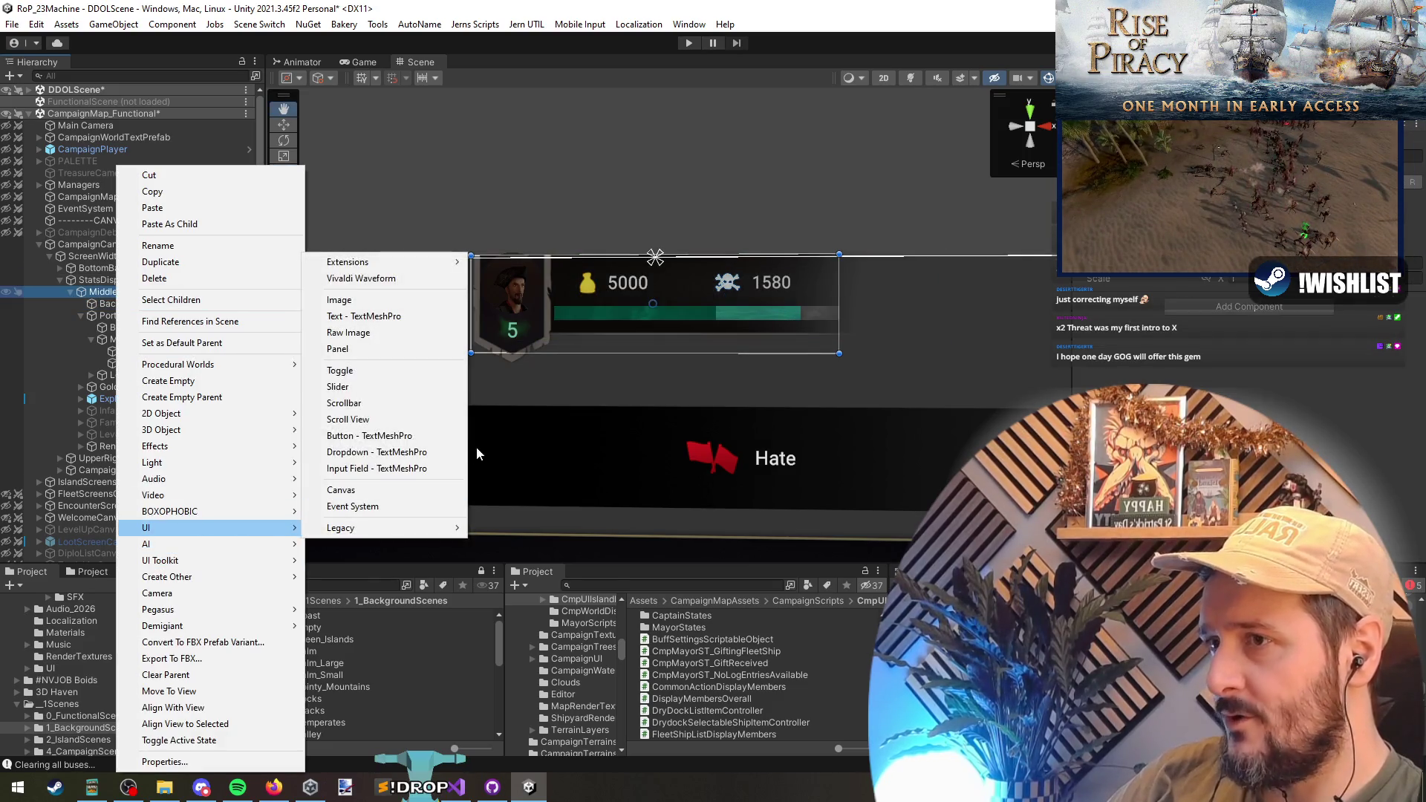
left_click(339, 300)
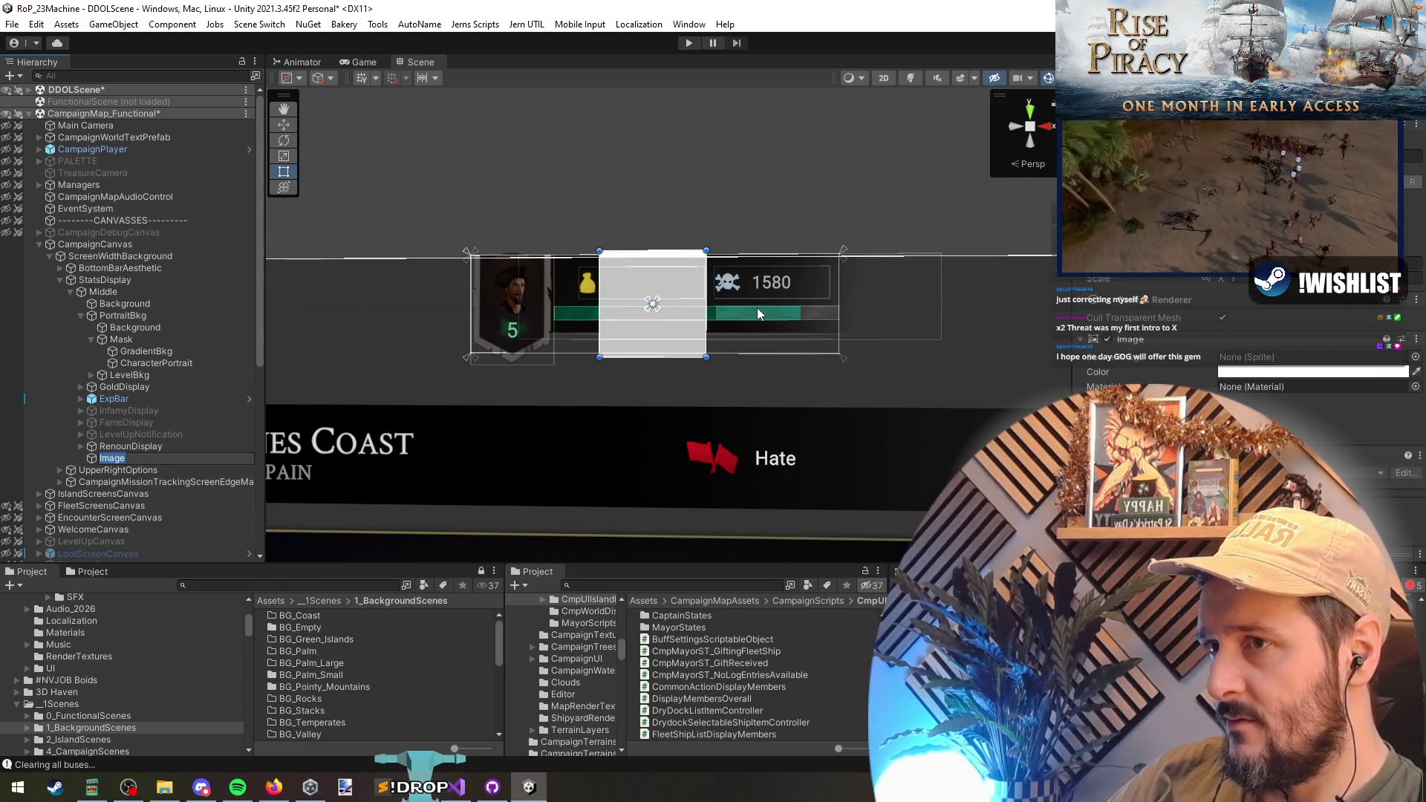
type("w")
key("Return")
mouse_move(680, 309)
left_mouse_down()
mouse_move(438, 315)
mouse_move(453, 317)
left_mouse_up()
key("w")
- Shorten the white image from the top and nudge it down slightly
left_click(136, 460)
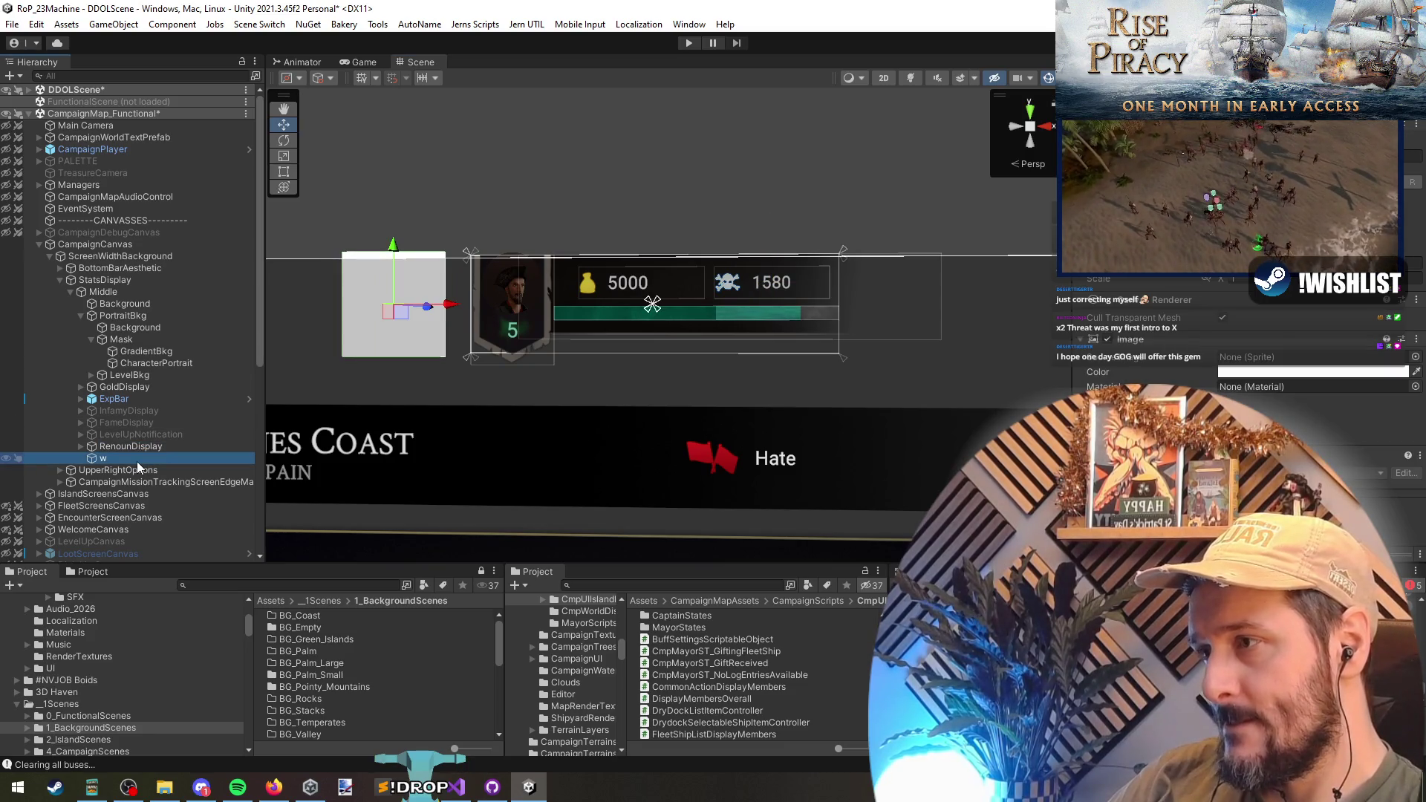
key("t")
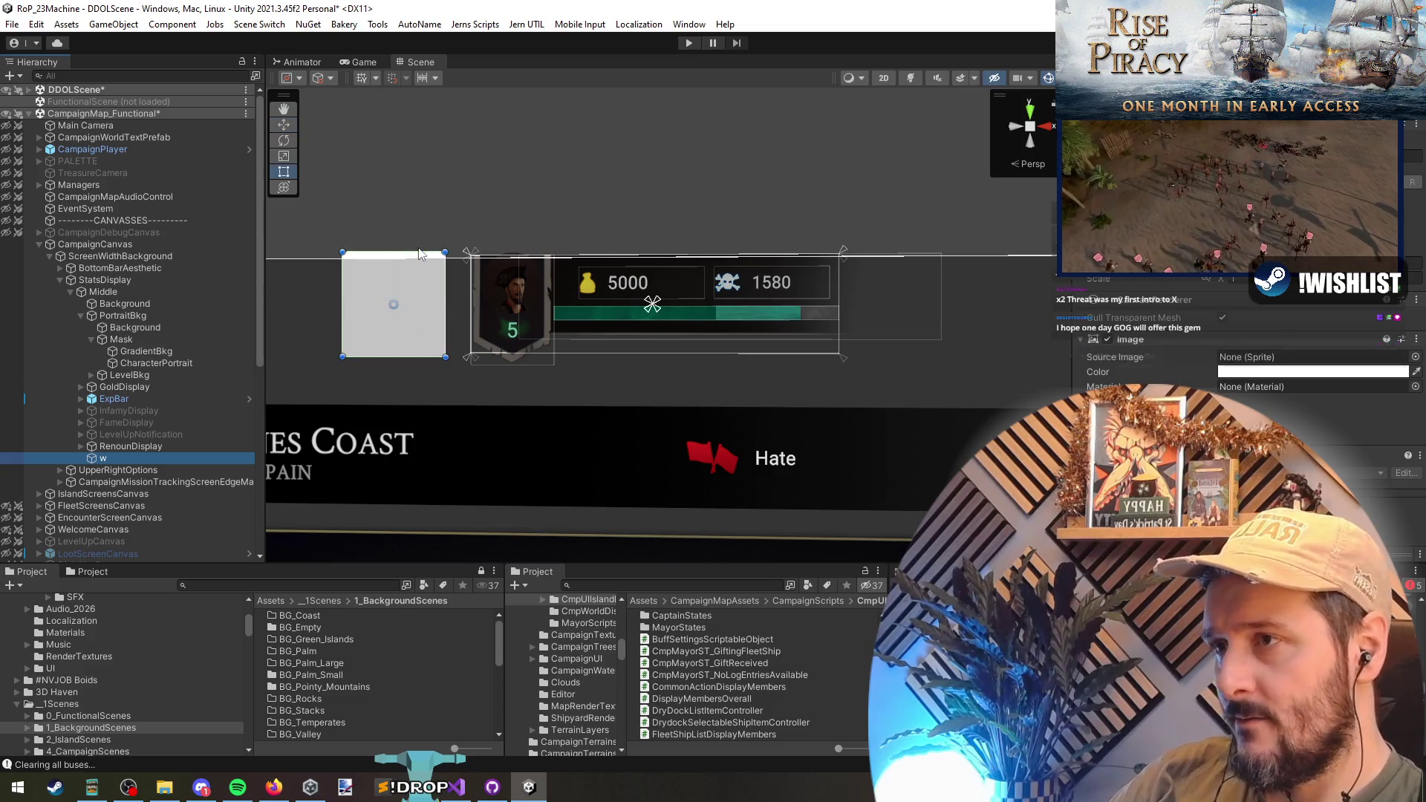
mouse_move(426, 252)
left_mouse_down()
mouse_move(426, 300)
mouse_move(452, 287)
mouse_move(413, 292)
left_mouse_up()
key("w")
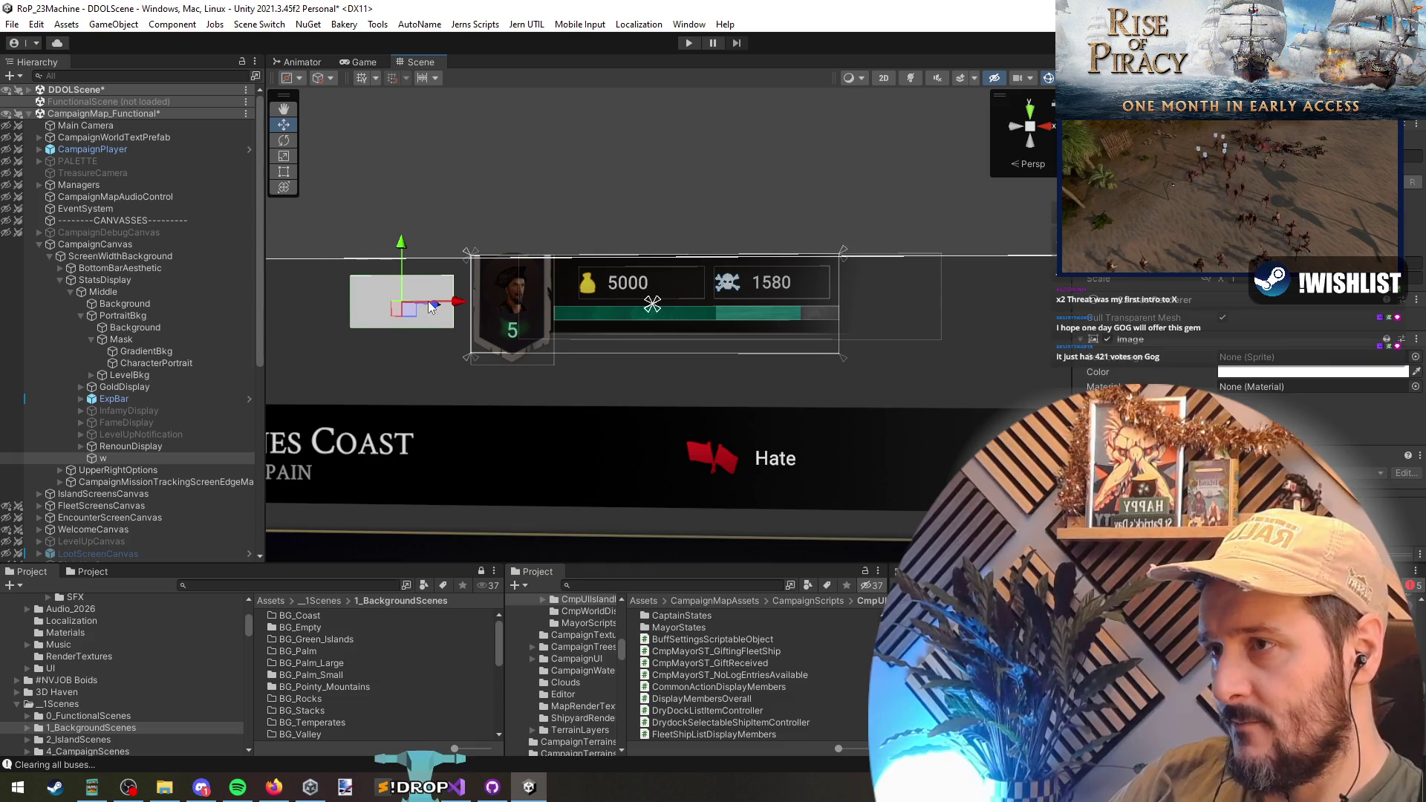
left_click_drag(402, 243, 403, 252)
key("t")
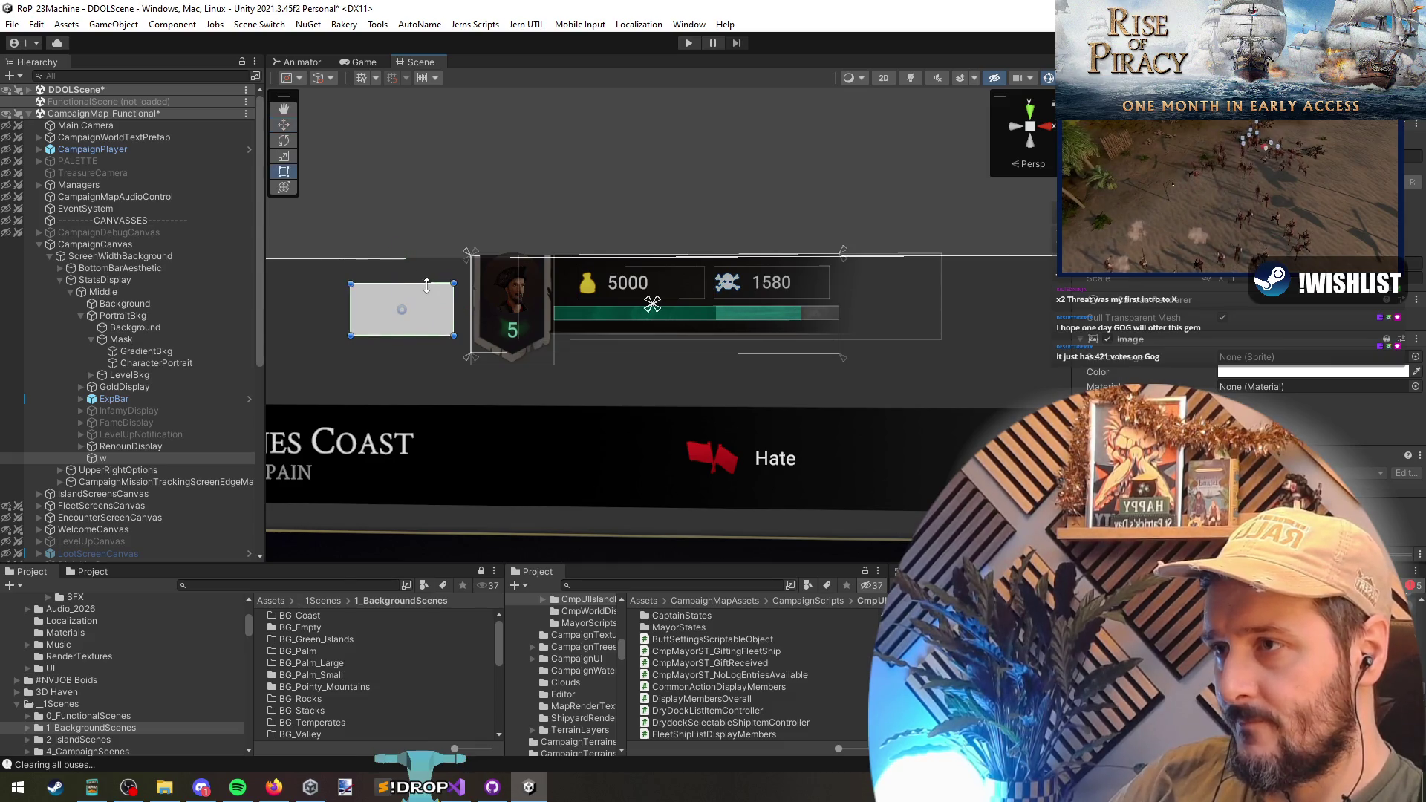
- Rename the new image to Marque
left_click(195, 375)
key("F2")
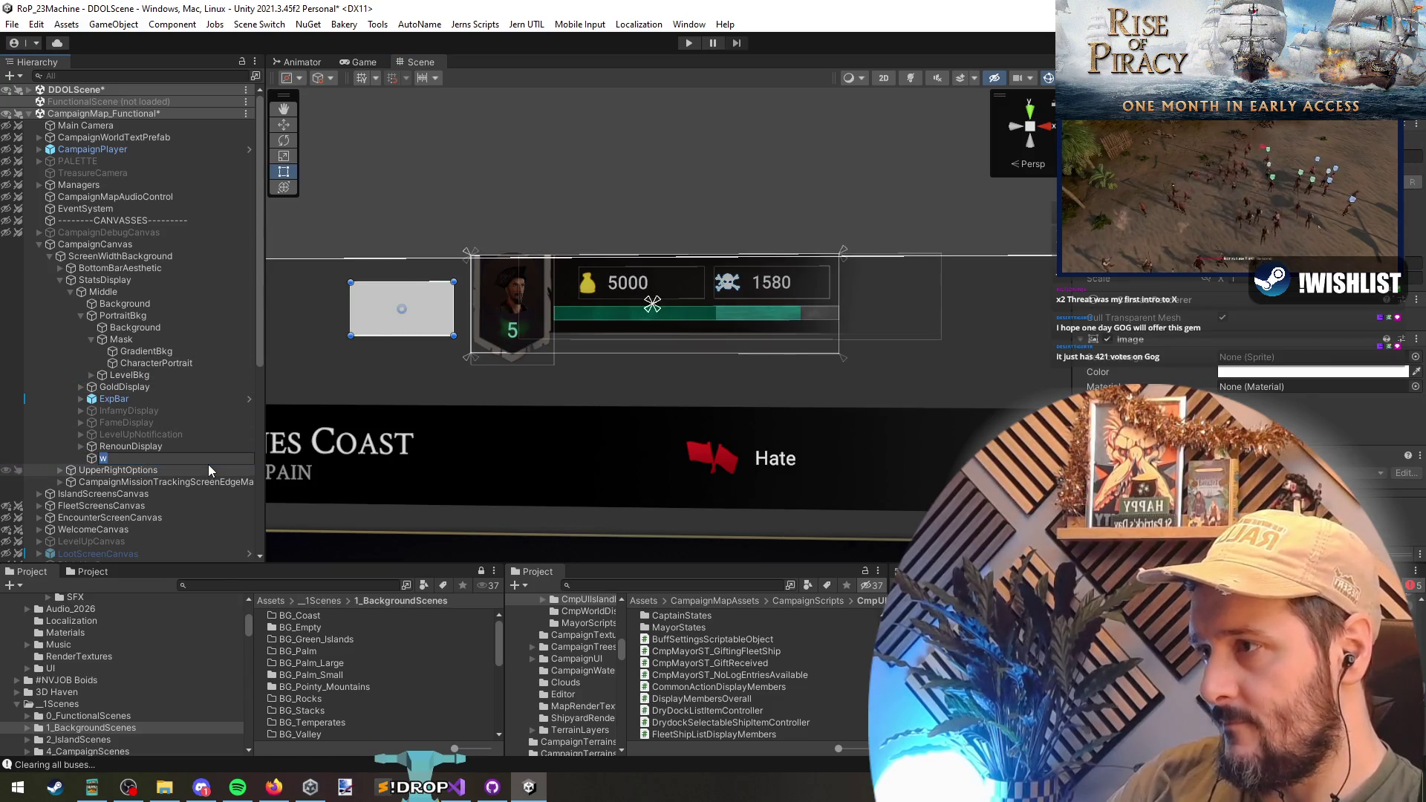
type("Marque")
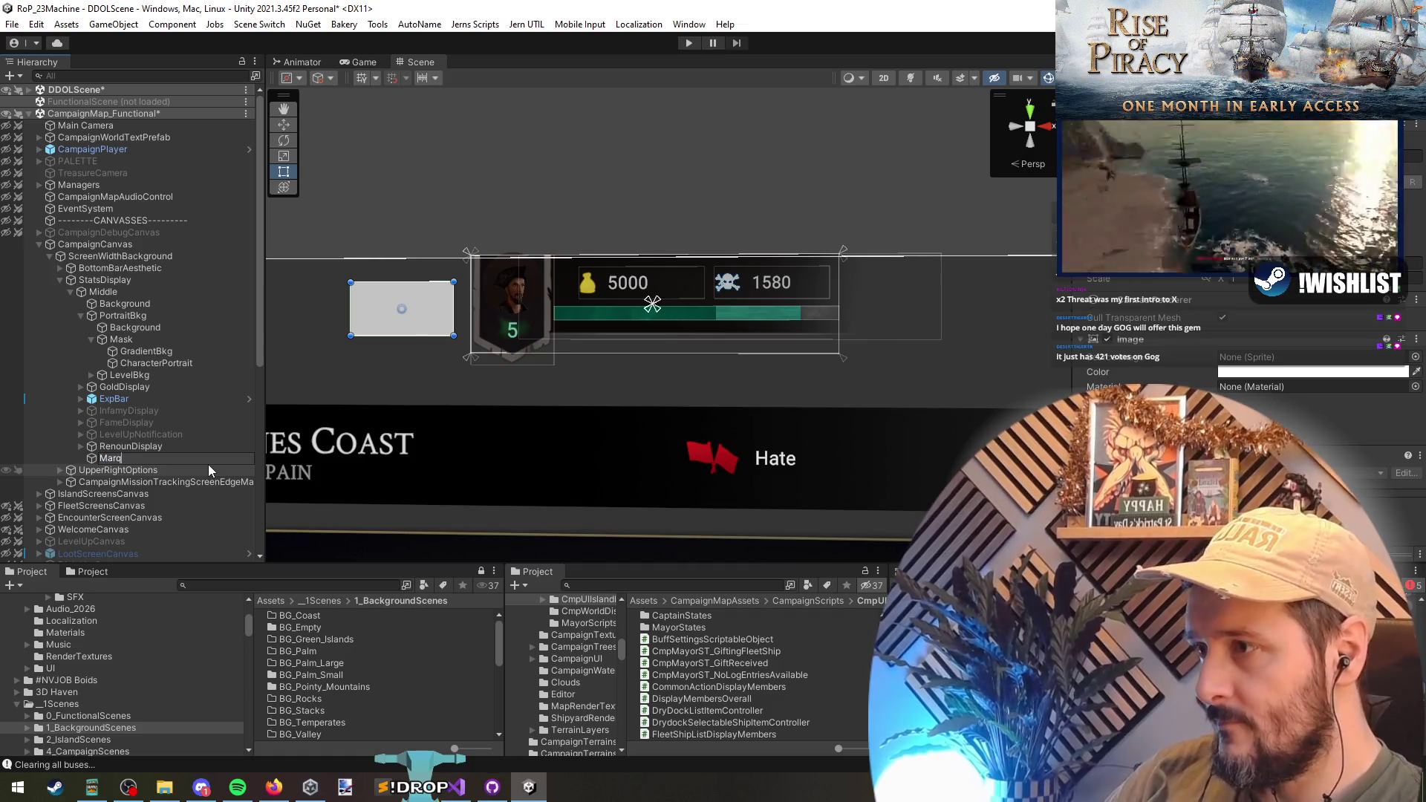
key("Return")
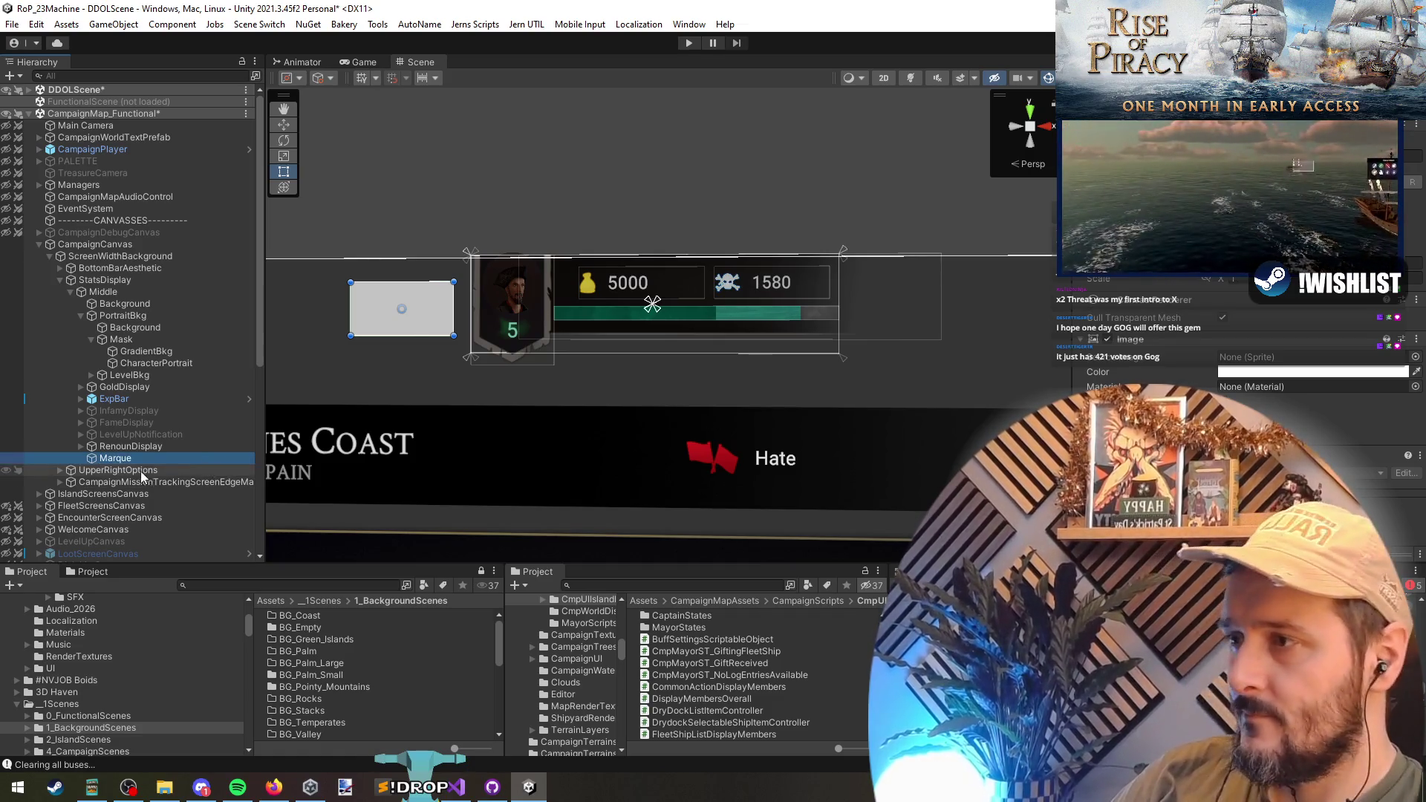
right_click(134, 458)
- Paste a child copy Marque (1) under Marque and remove Marque's Image component
left_click(113, 459)
key("ctrl+shift+v")
right_click(127, 459)
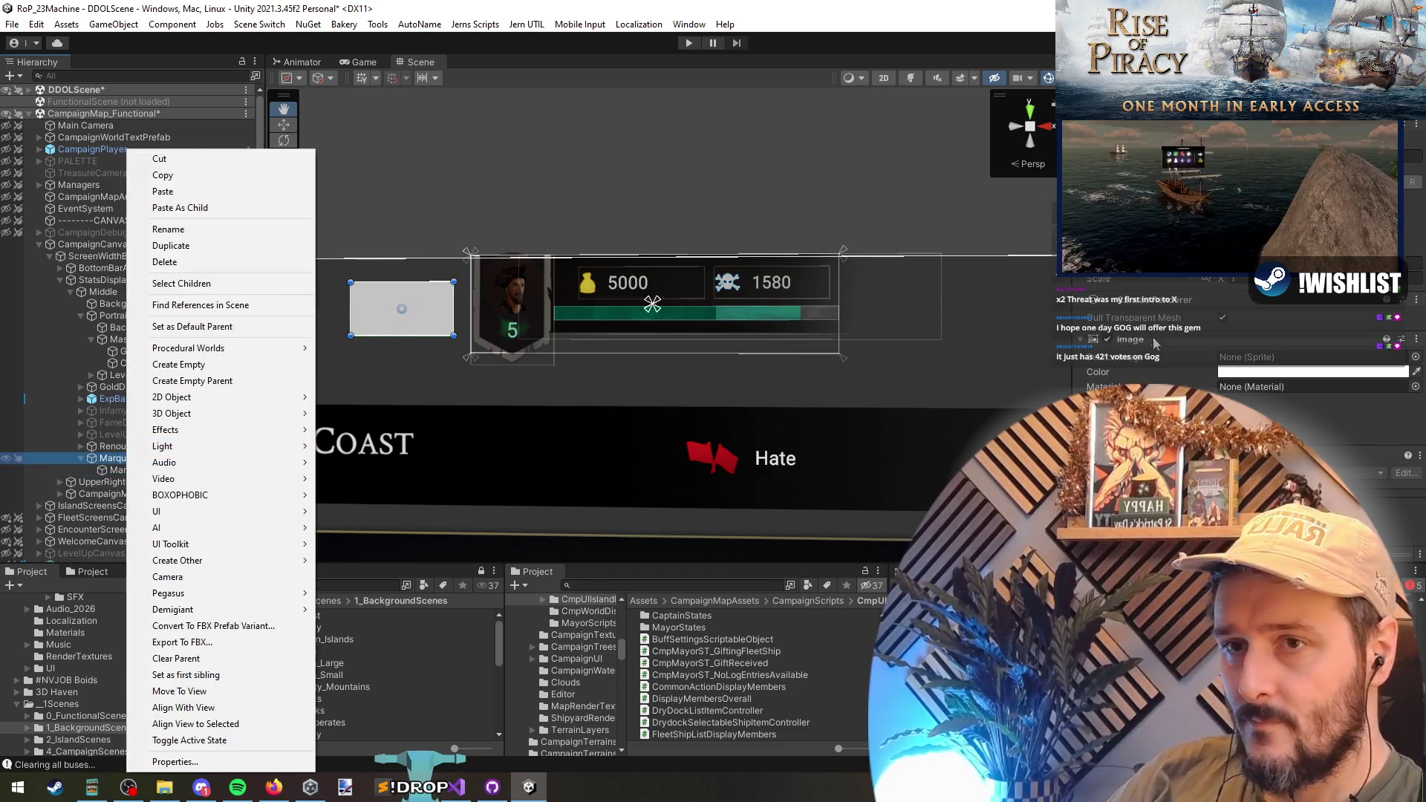
right_click(1155, 342)
left_click(1199, 334)
- Apply an anchor preset to the child Marque (1)
left_click(159, 469)
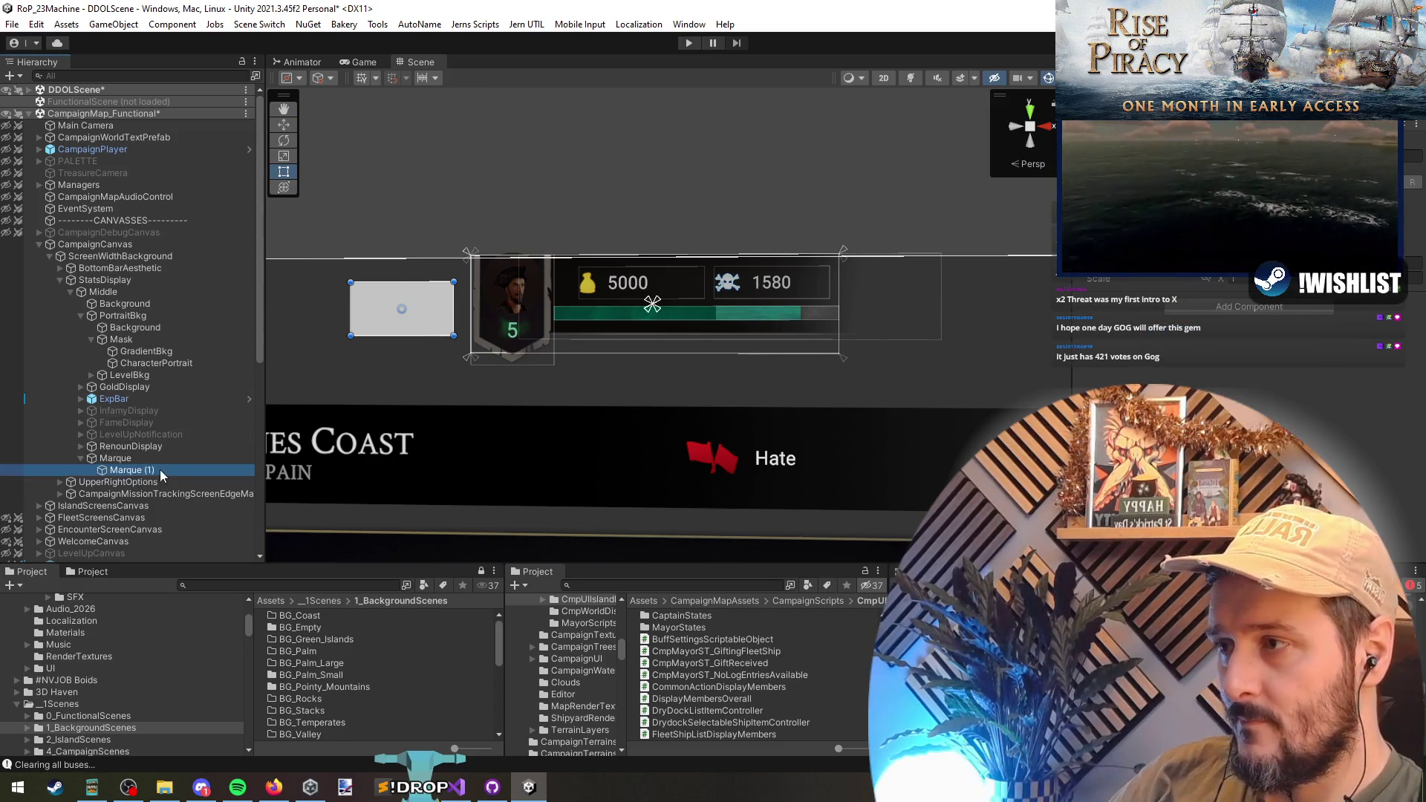
left_click(1092, 219)
left_click(1267, 404)
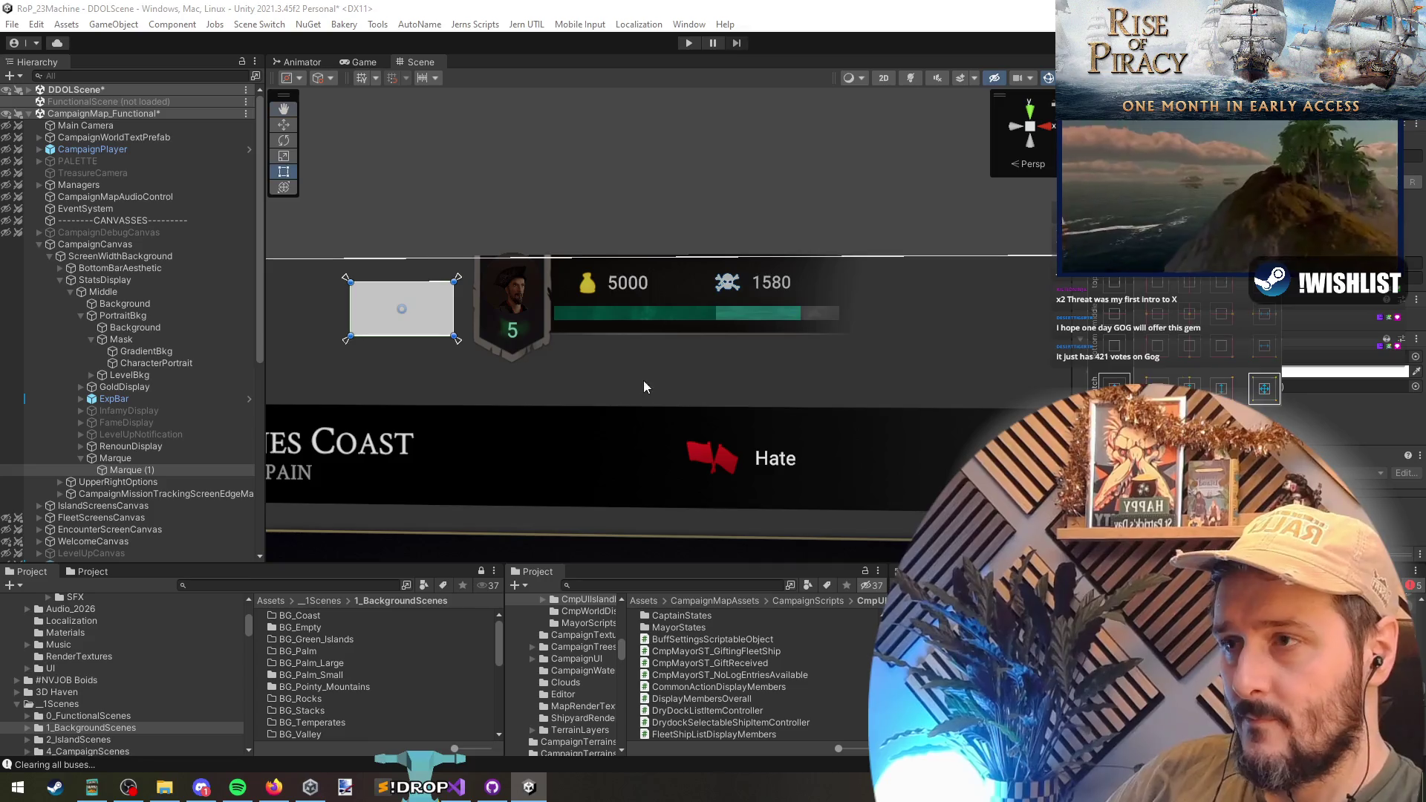
left_click(112, 457)
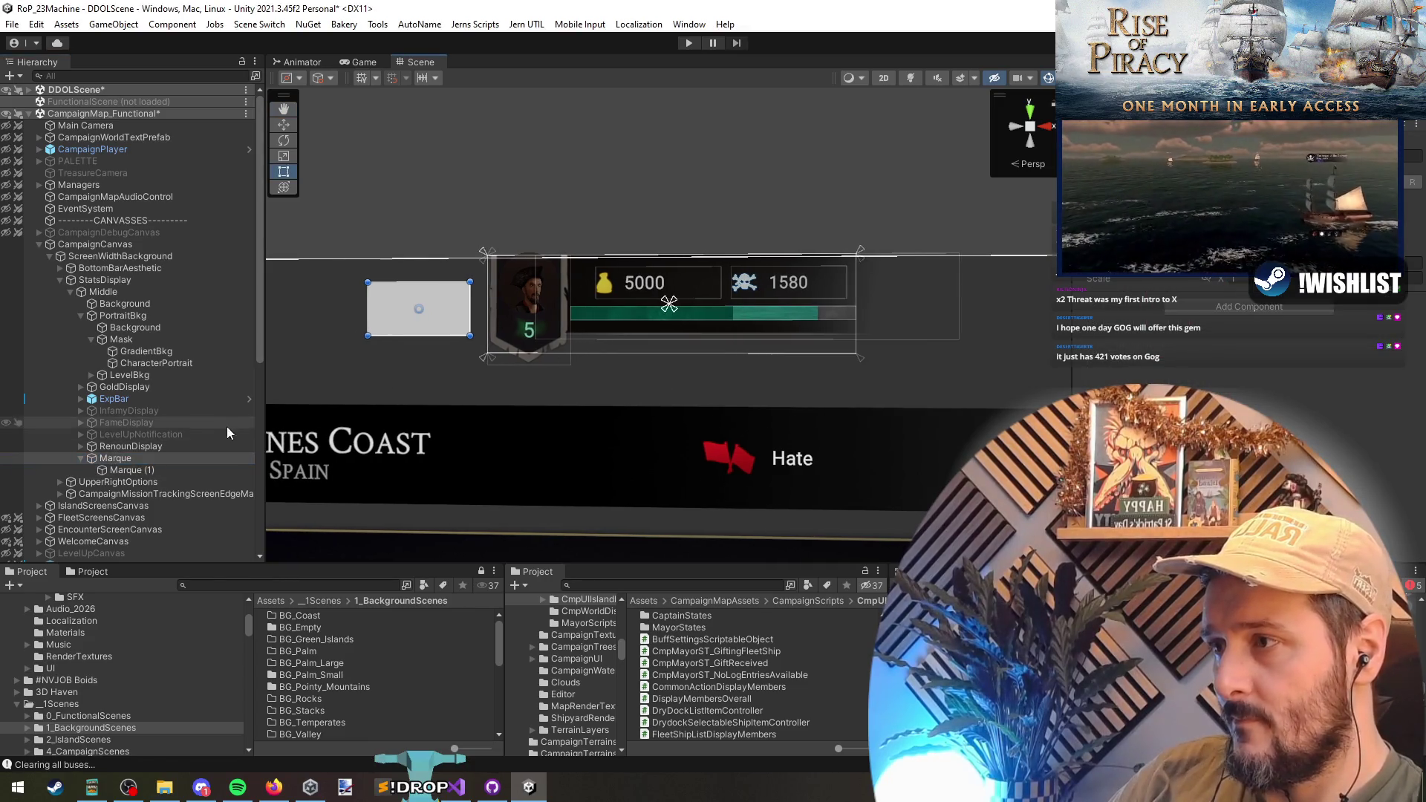
left_click(125, 469)
left_click(117, 458)
right_click(119, 460)
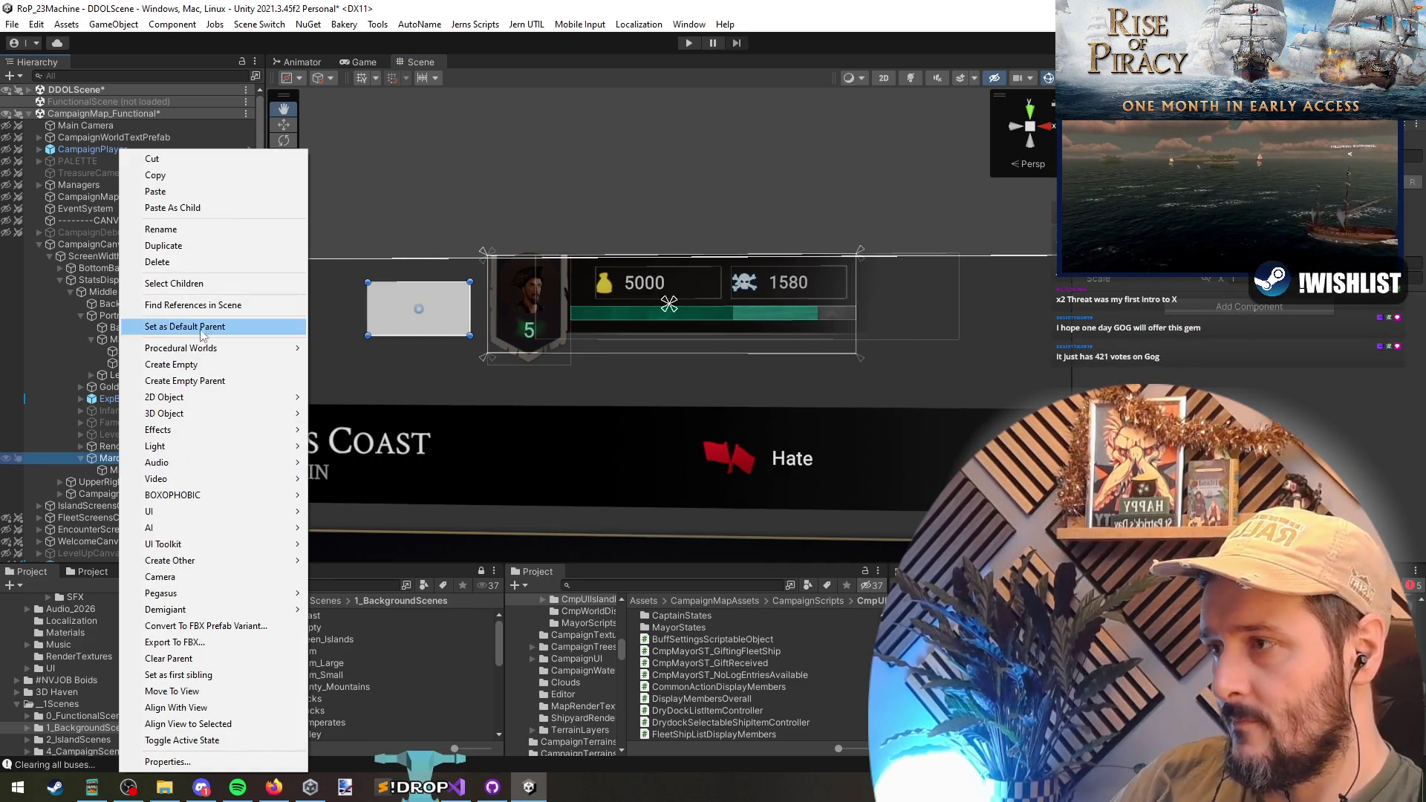
- Add a Text - TextMeshPro child under Marque and set its anchor preset
mouse_move(223, 510)
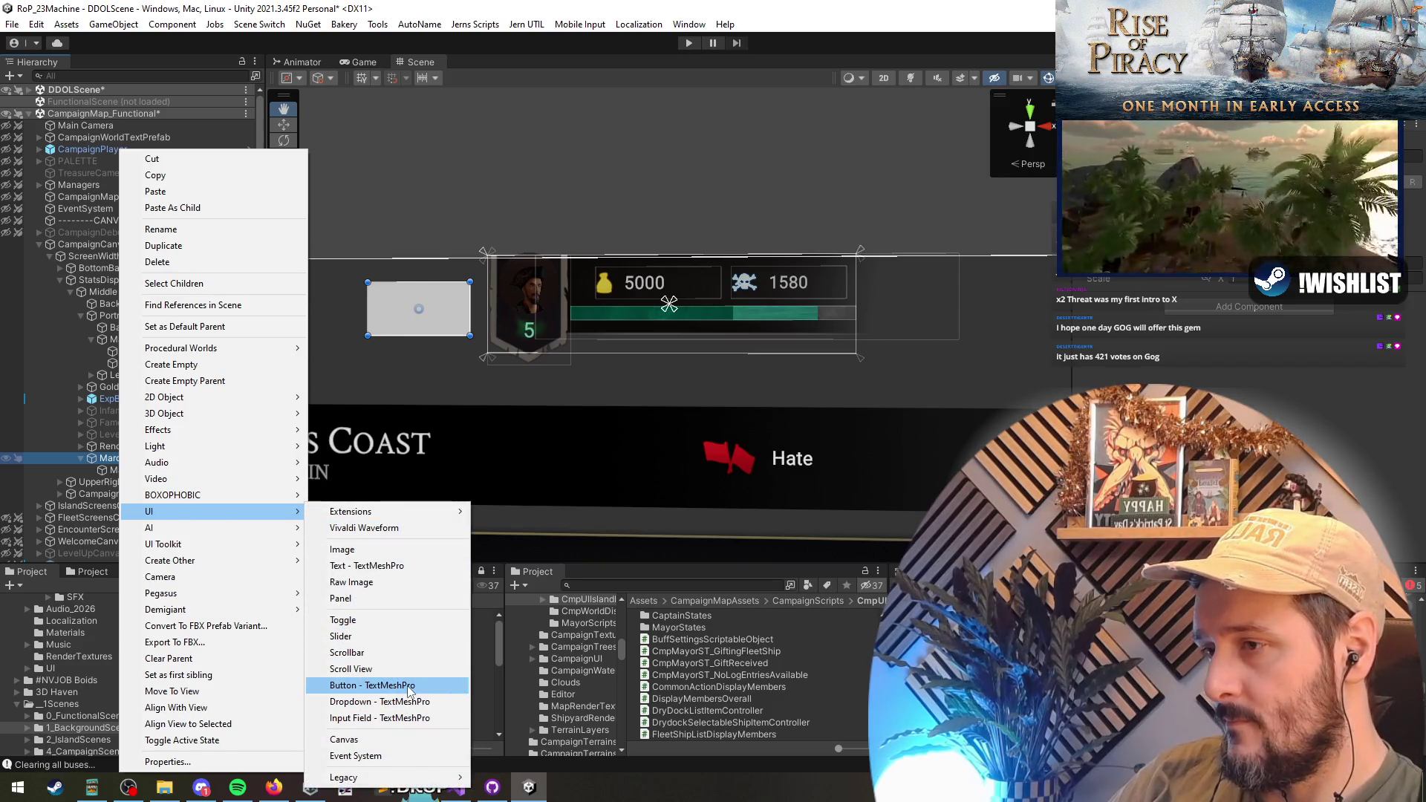
left_click(367, 565)
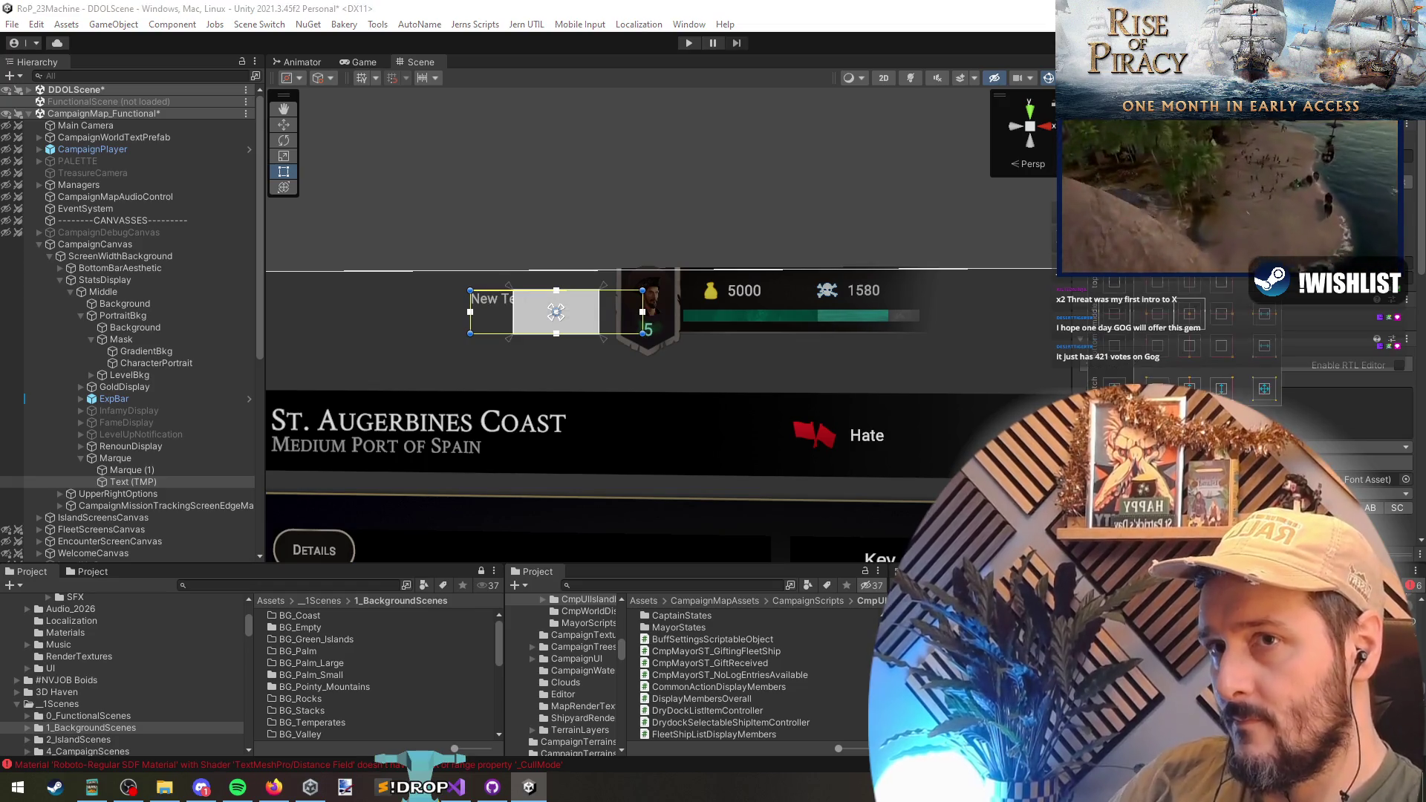
left_click(1202, 301)
left_click(1265, 337)
scroll(669, 324, "up", 2)
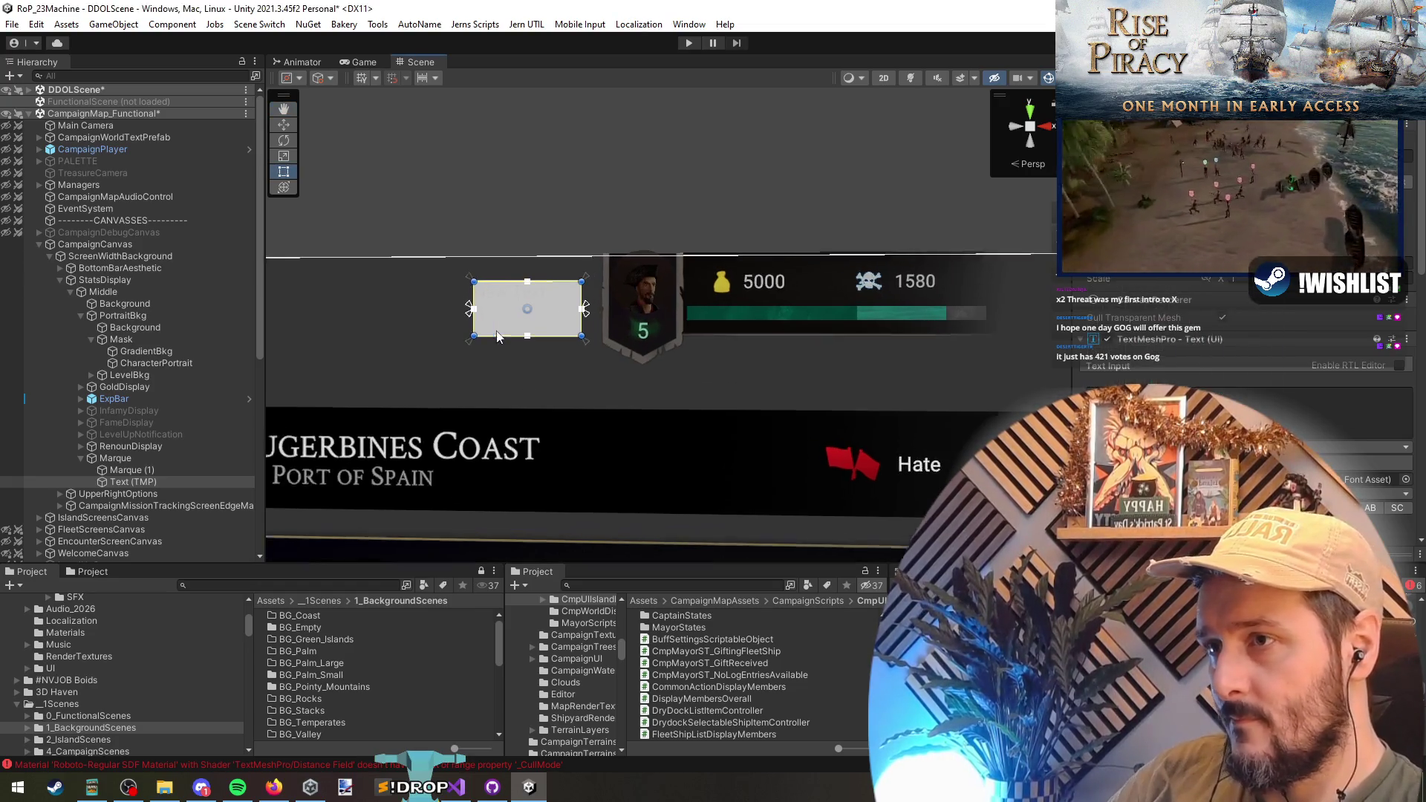
- Enlarge the Marque box downward and to the left with the Rect tool
key("t")
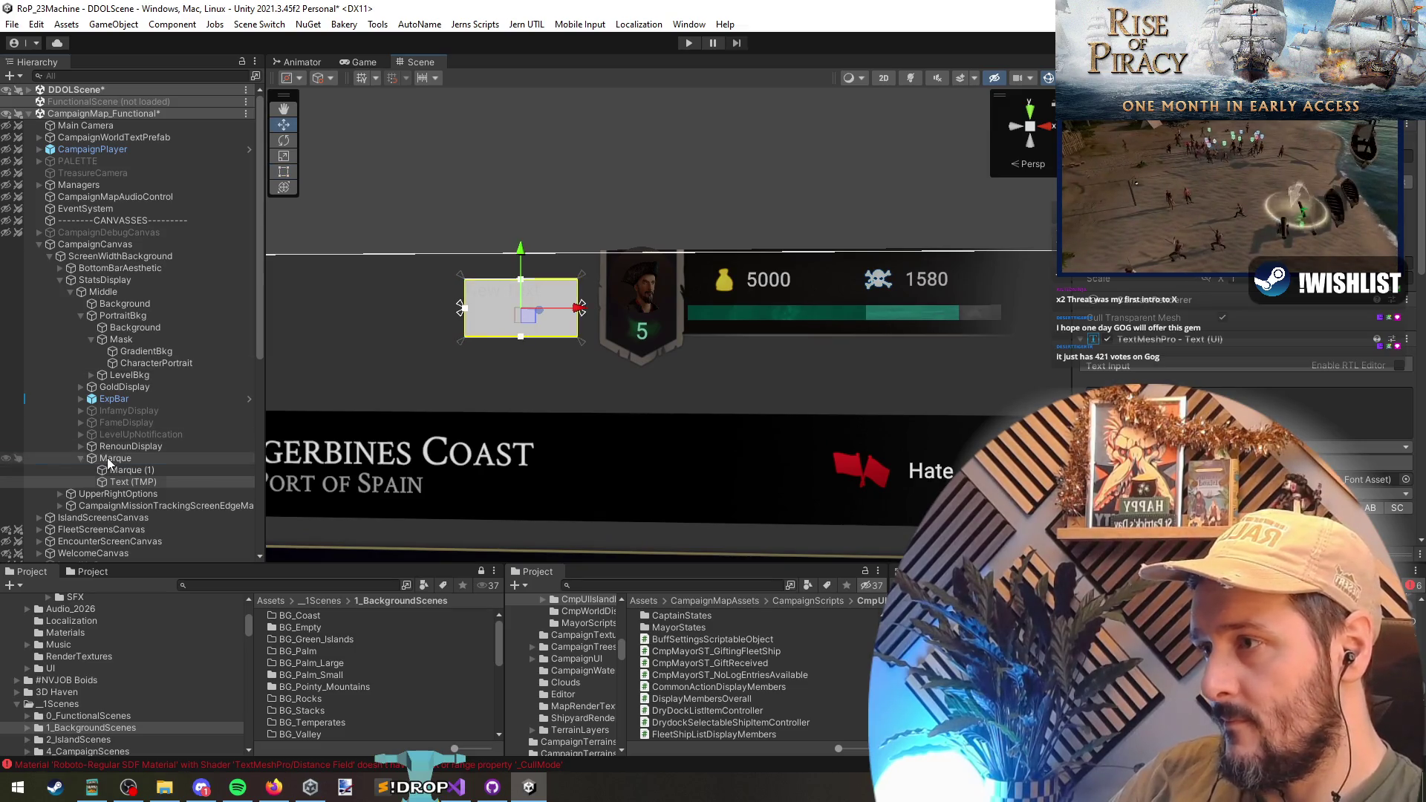
left_click(107, 457)
key("t")
mouse_move(559, 336)
left_mouse_down()
mouse_move(559, 369)
mouse_move(547, 356)
left_mouse_up()
mouse_move(464, 312)
left_mouse_down()
mouse_move(434, 312)
mouse_move(504, 254)
left_mouse_up()
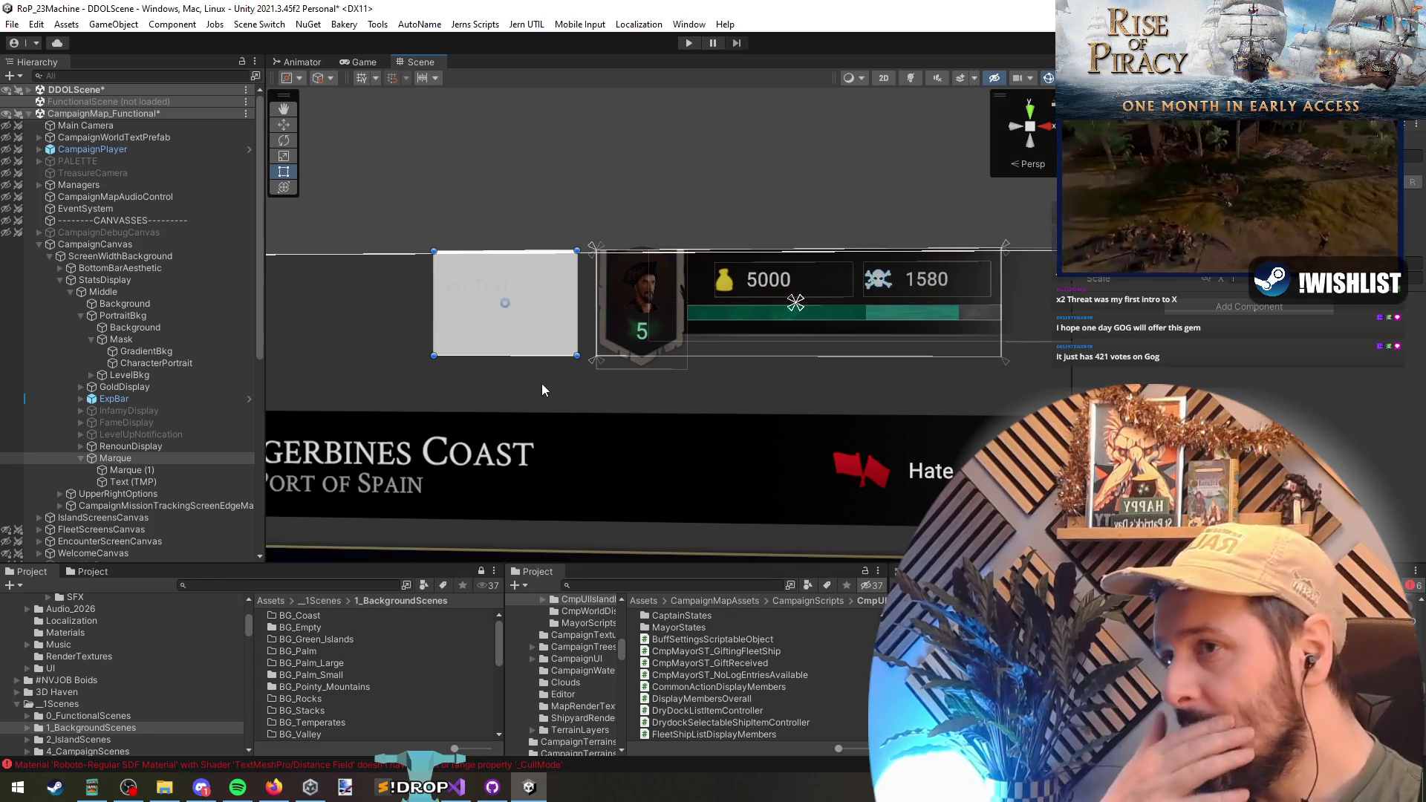
- Anchor Text (TMP) bottom-stretch and lower its top edge into a thin bottom strip
scroll(541, 383, "up", 3)
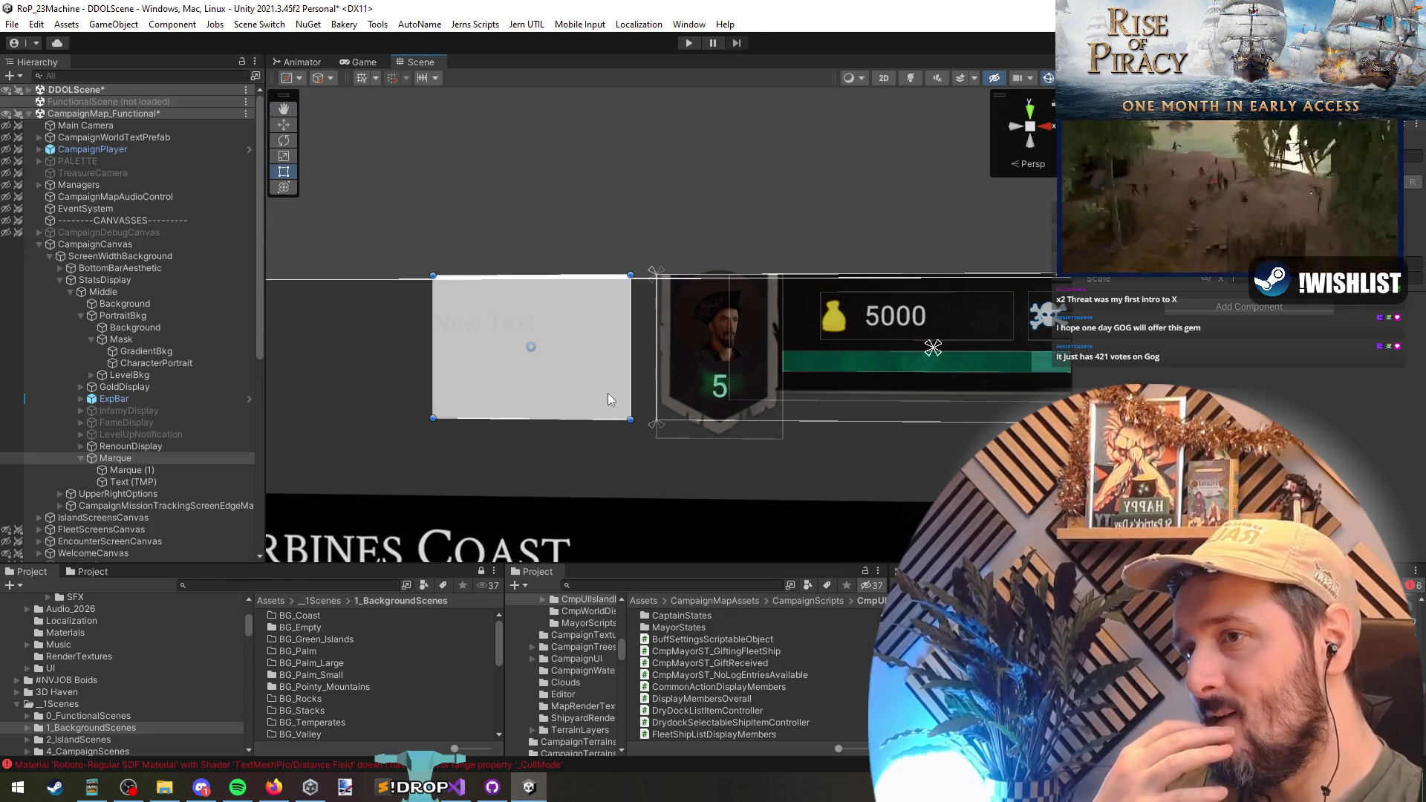
left_click_drag(540, 273, 540, 322)
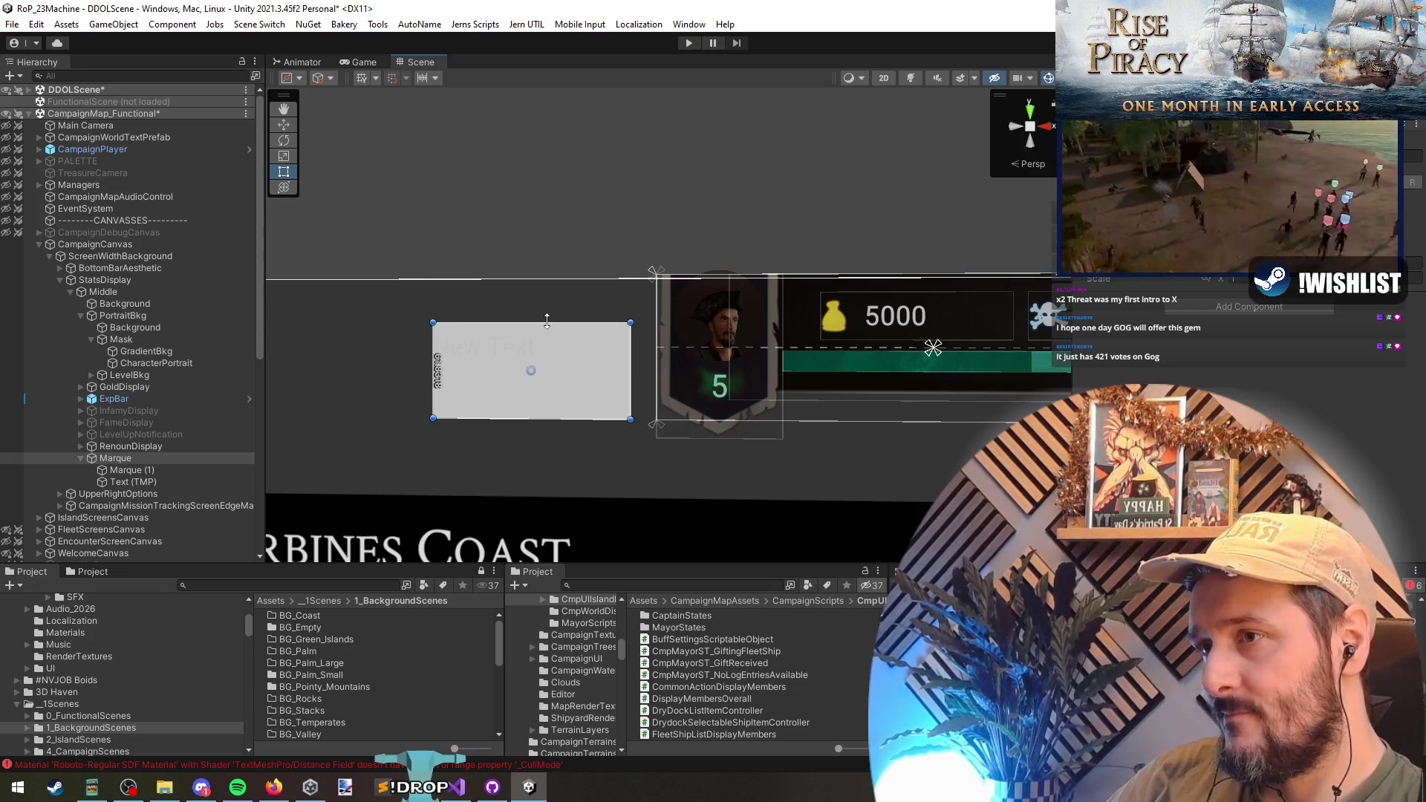
left_click(134, 481)
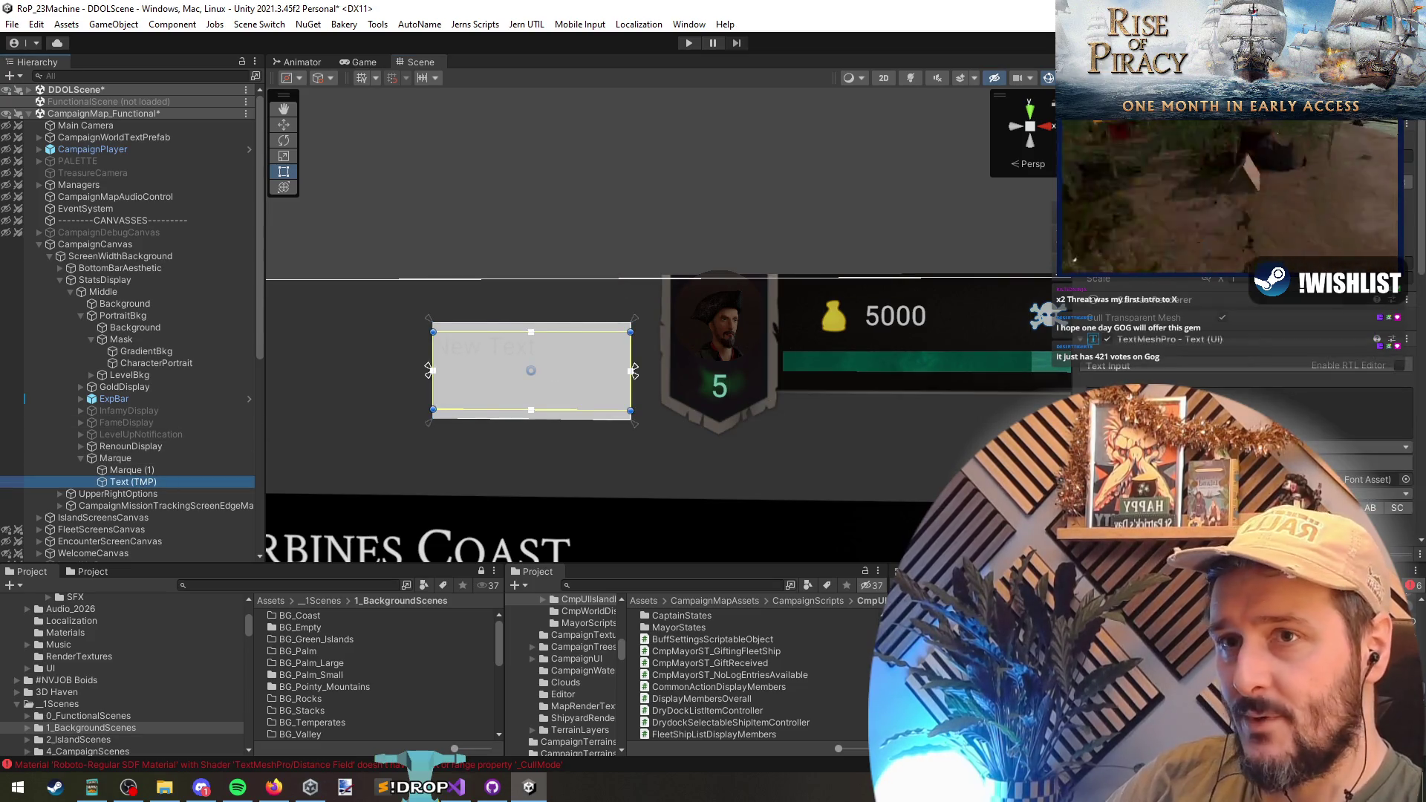
left_click(1094, 199)
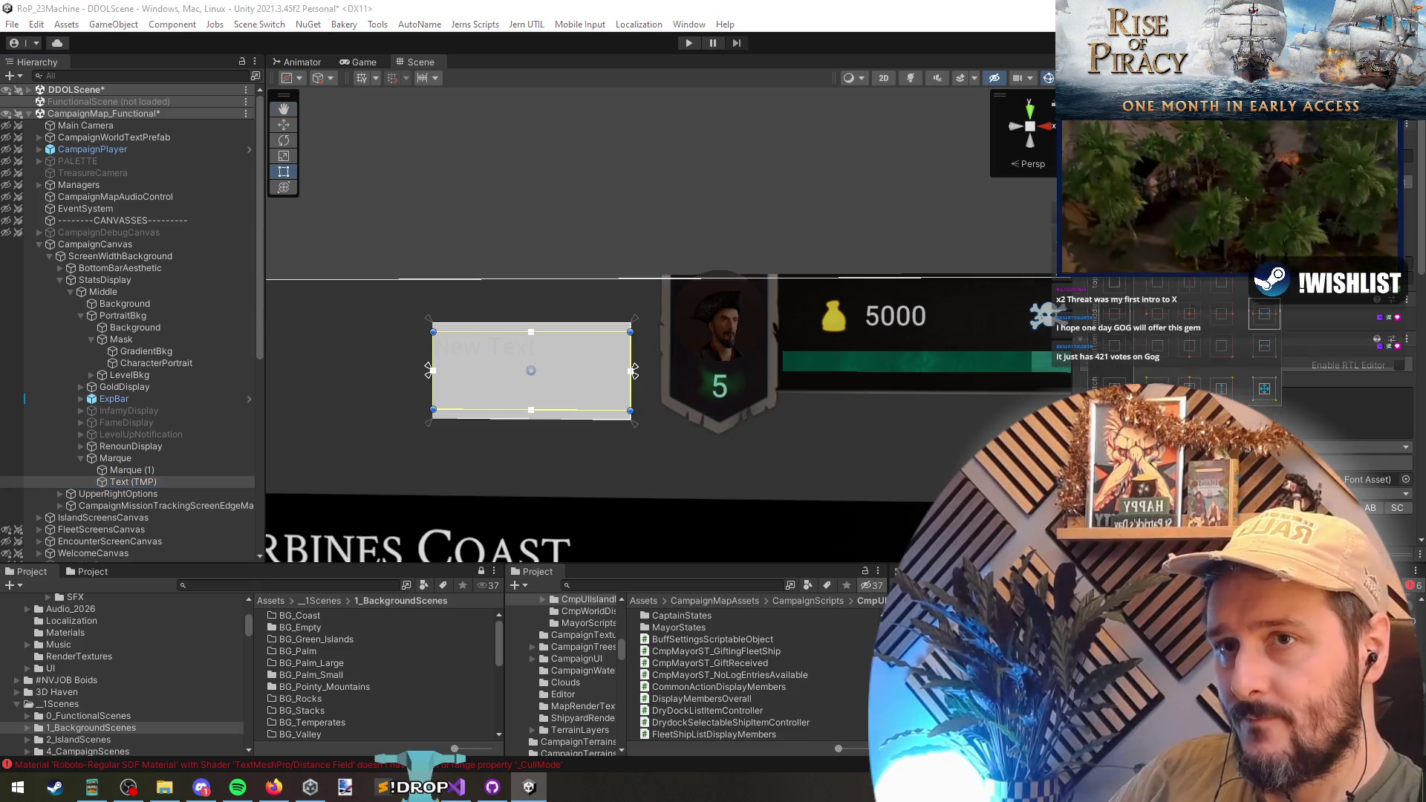
left_click(1267, 354)
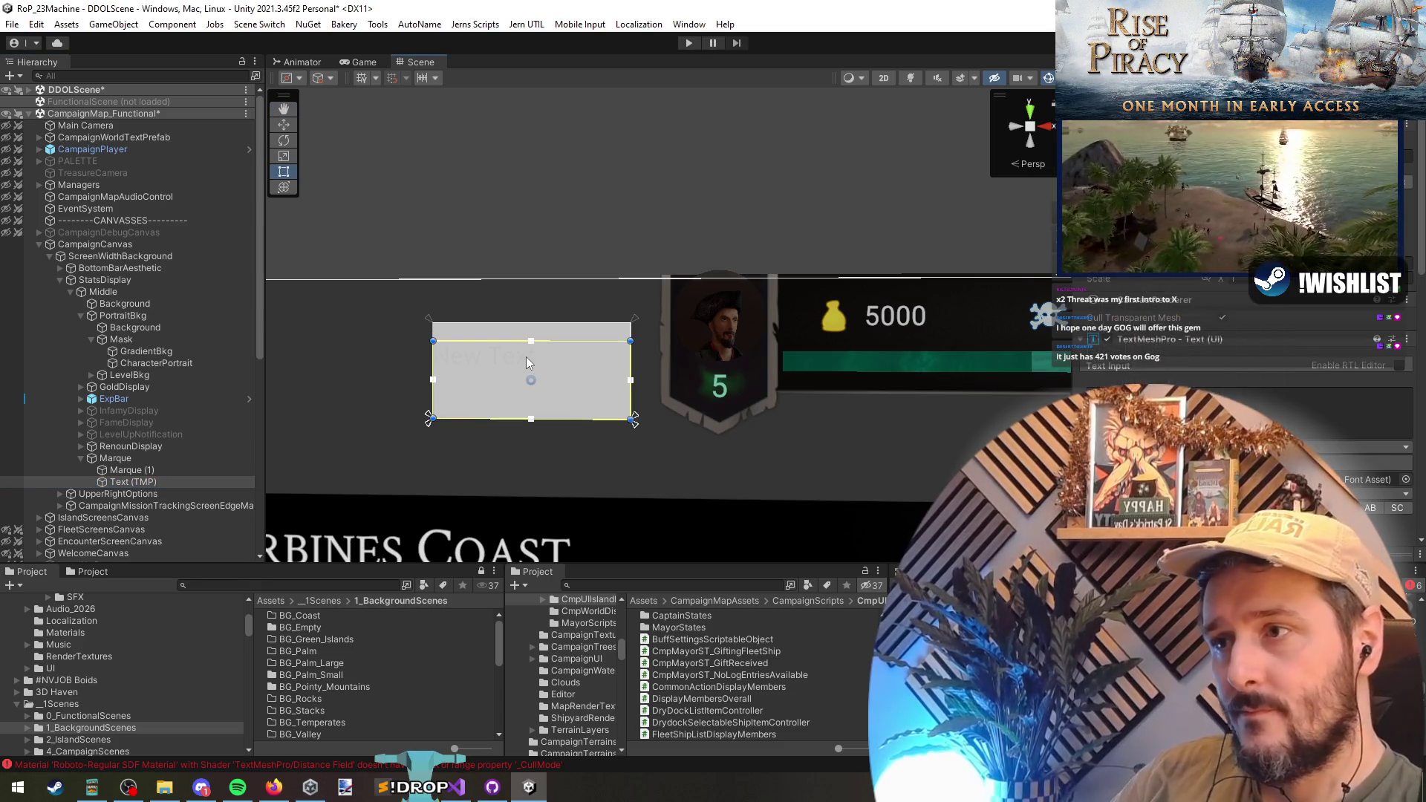
left_click_drag(560, 341, 560, 375)
- Change the label's text to England
scroll(1240, 371, "down", 3)
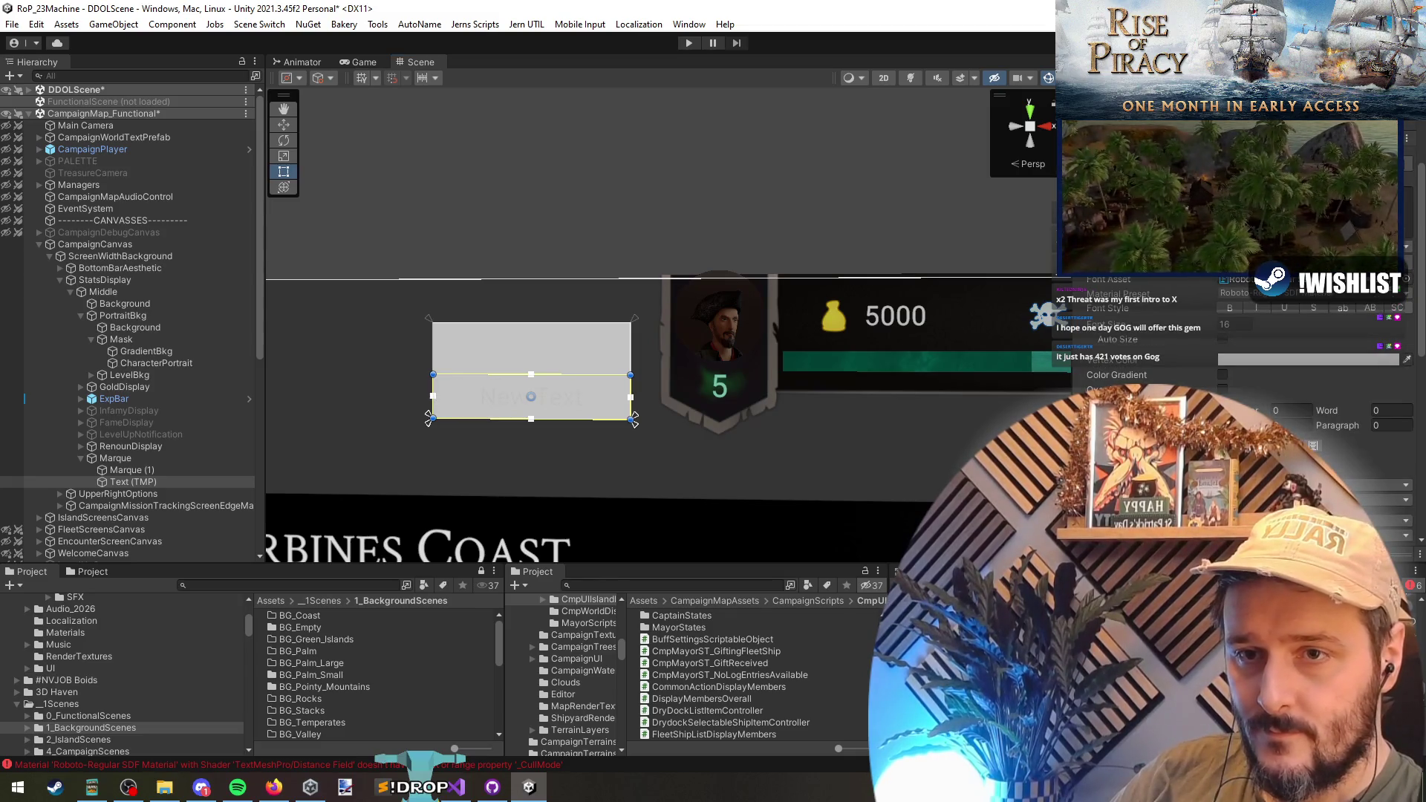
scroll(534, 392, "up", 1)
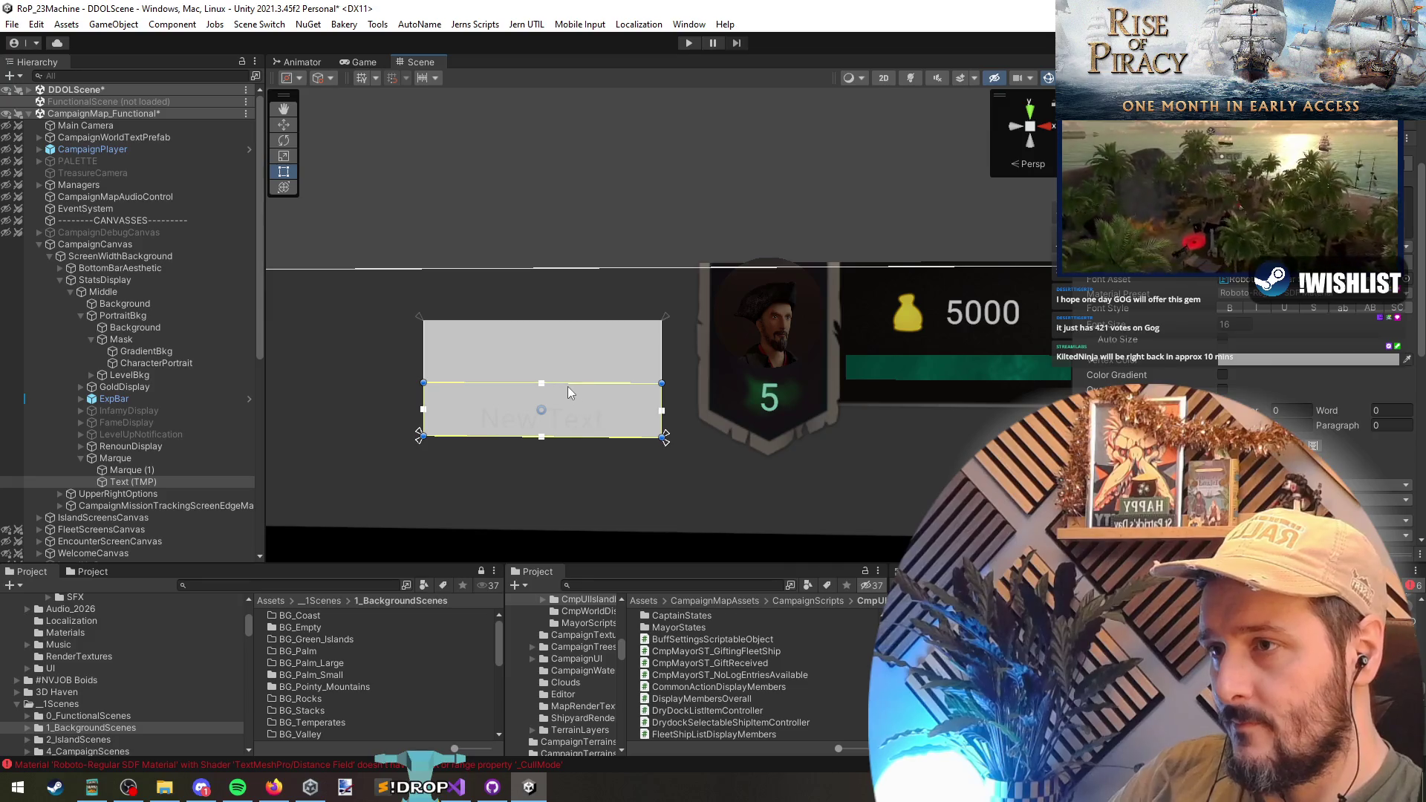
type("Fame")
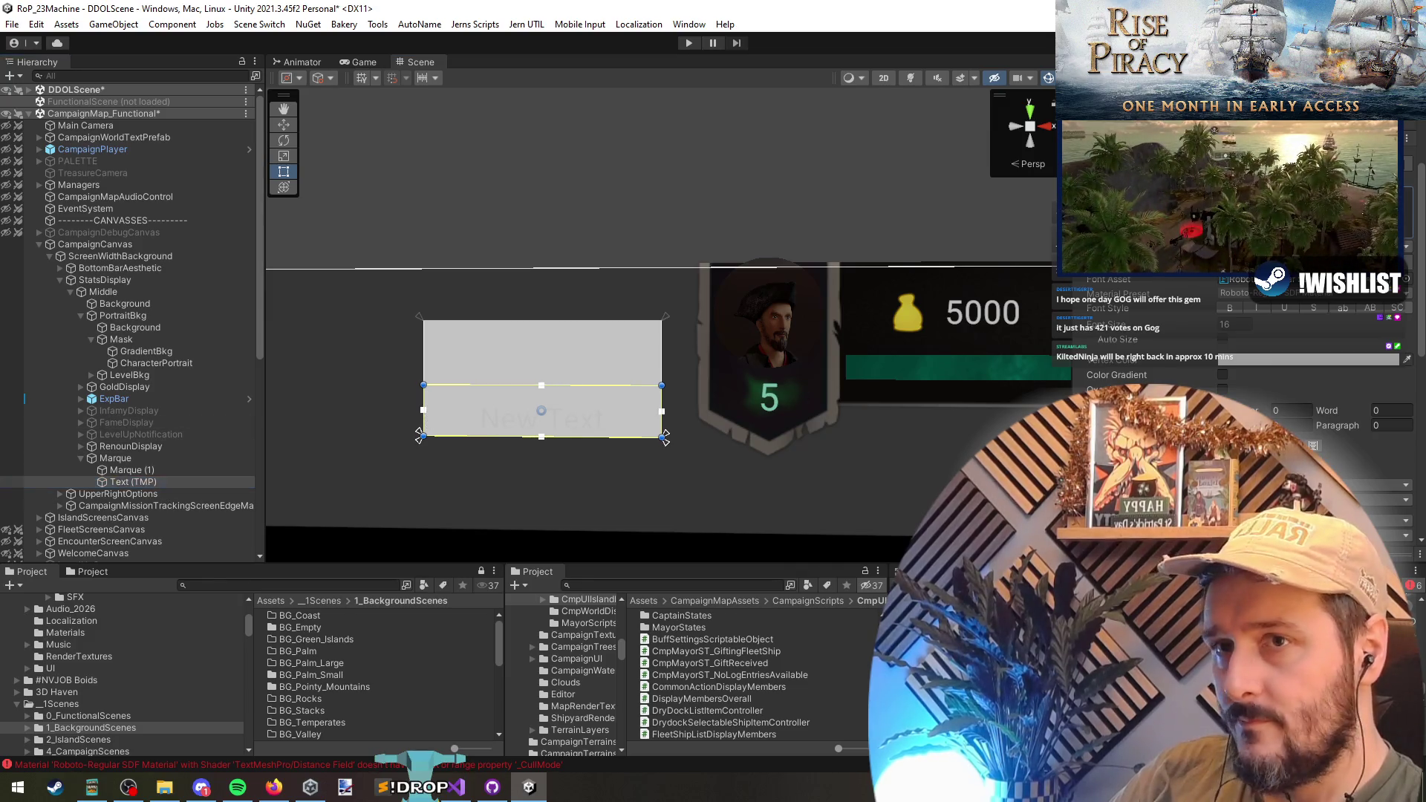
type("England")
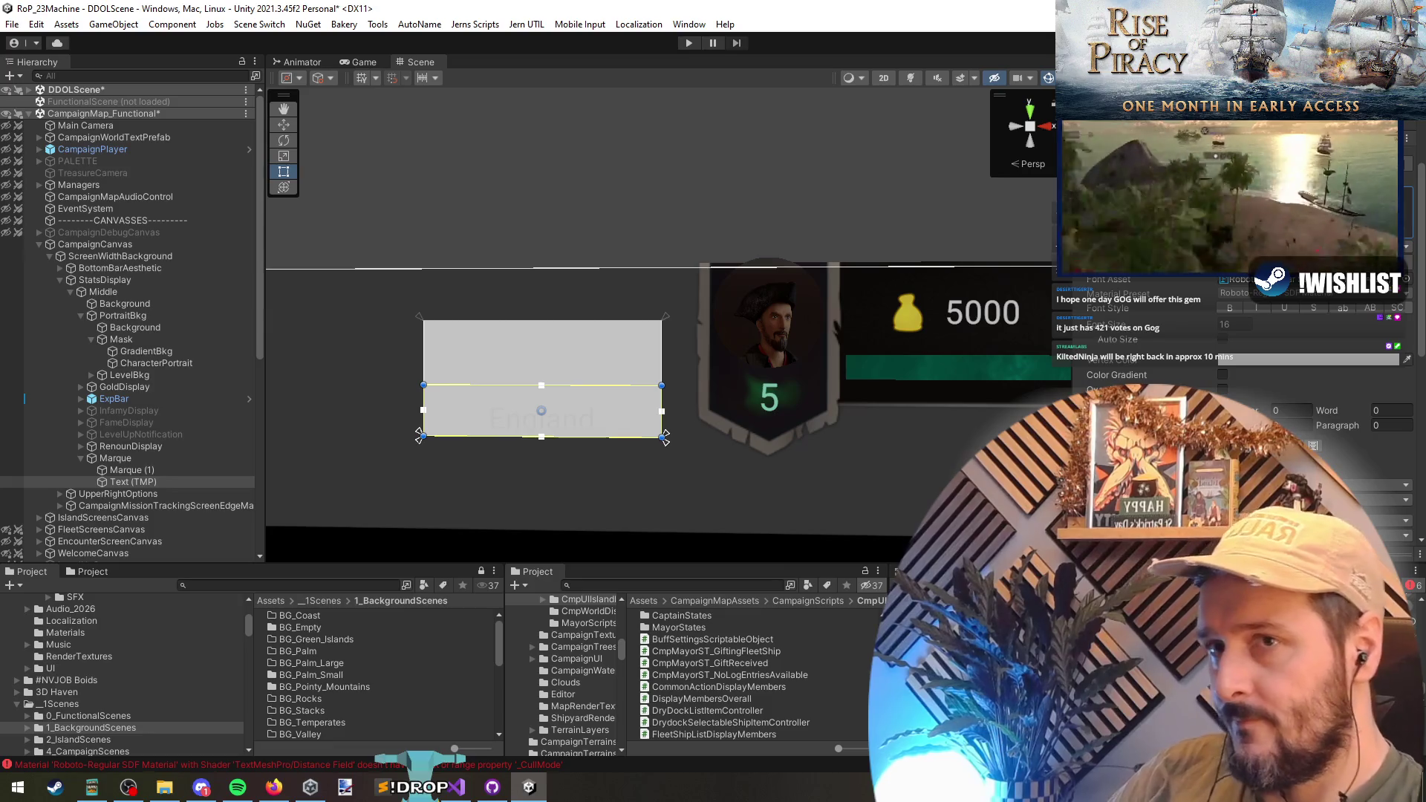
left_click(148, 470)
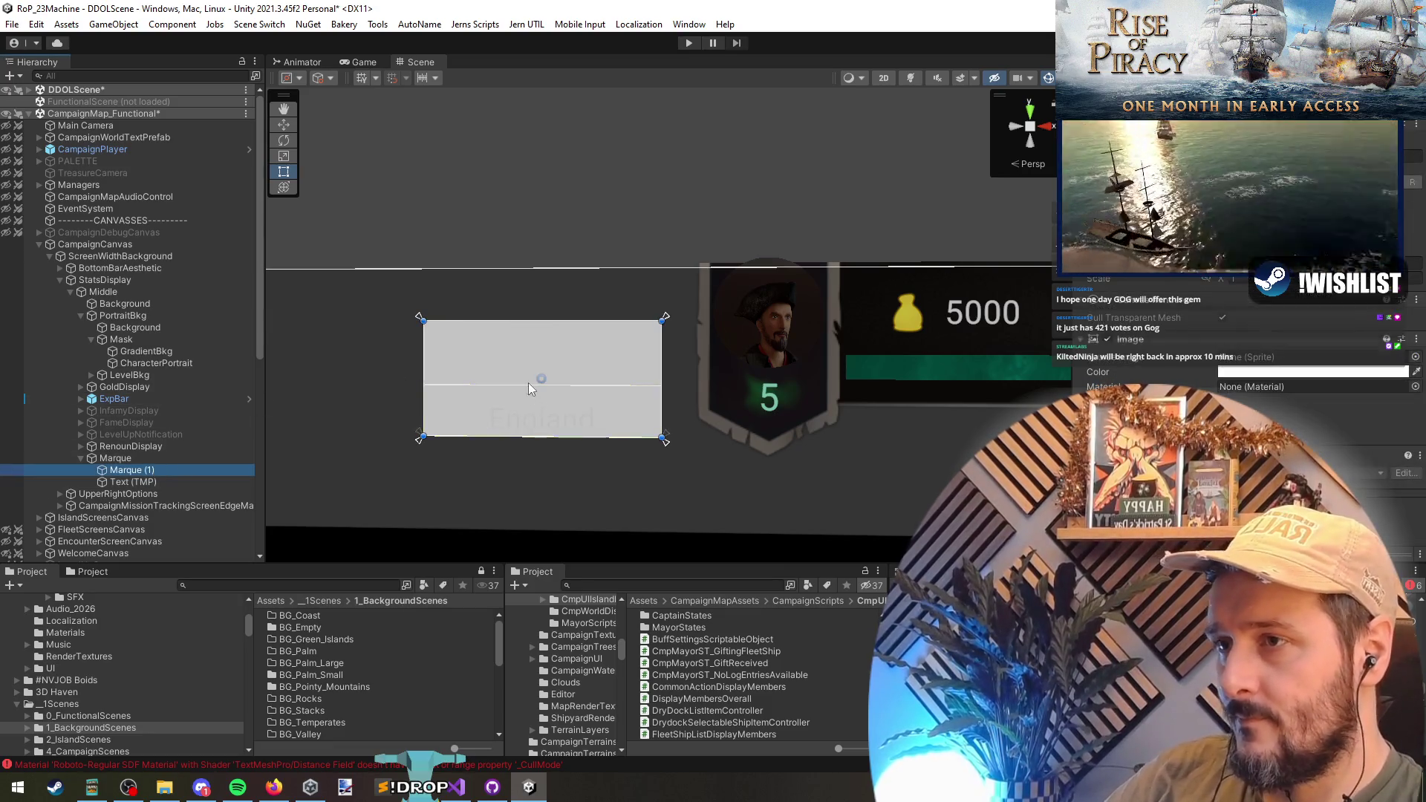
- Shrink the grey image upward and change the label text to 'Marque of England'
left_click_drag(568, 438, 568, 394)
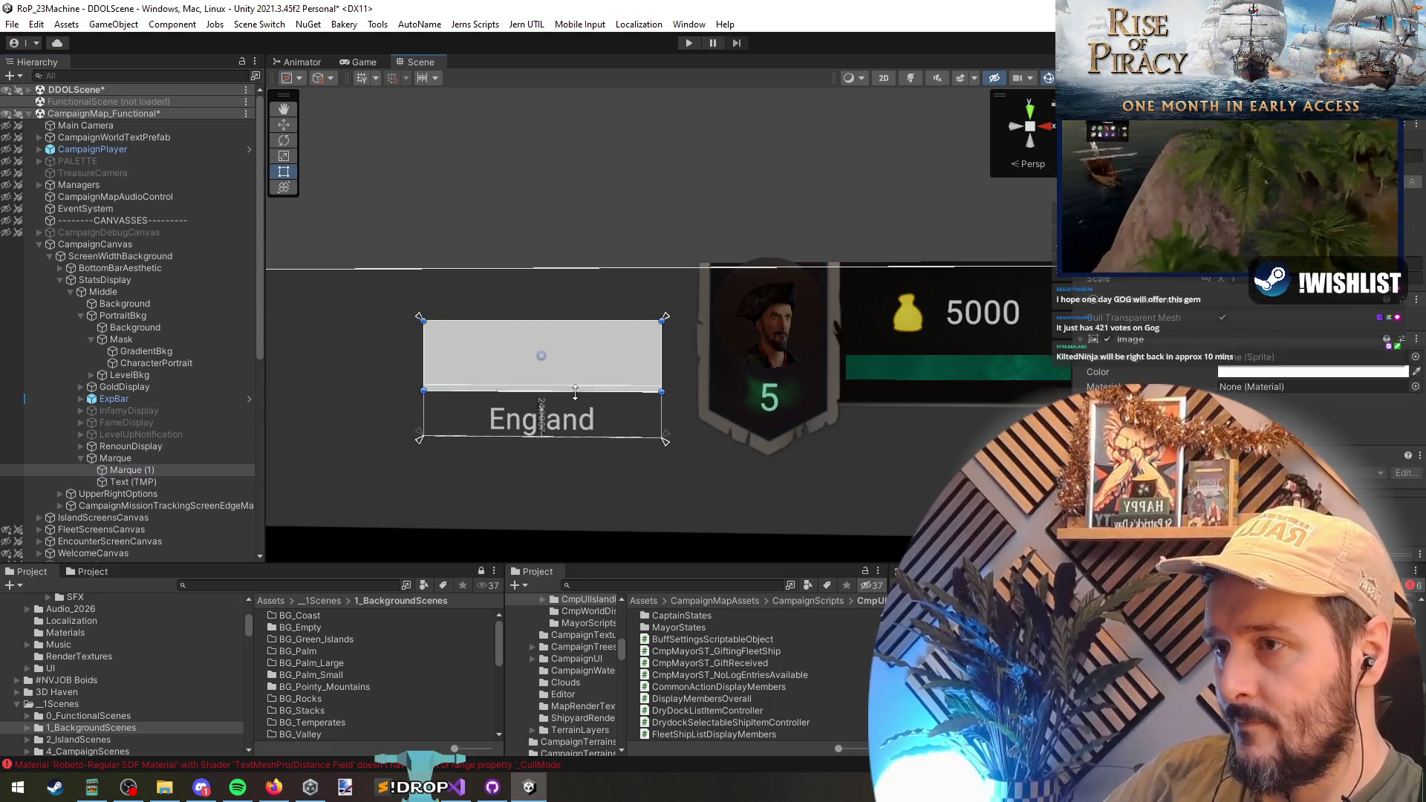
left_click(163, 458)
left_click(134, 482)
left_click_drag(579, 394, 579, 394)
scroll(1233, 416, "down", 5)
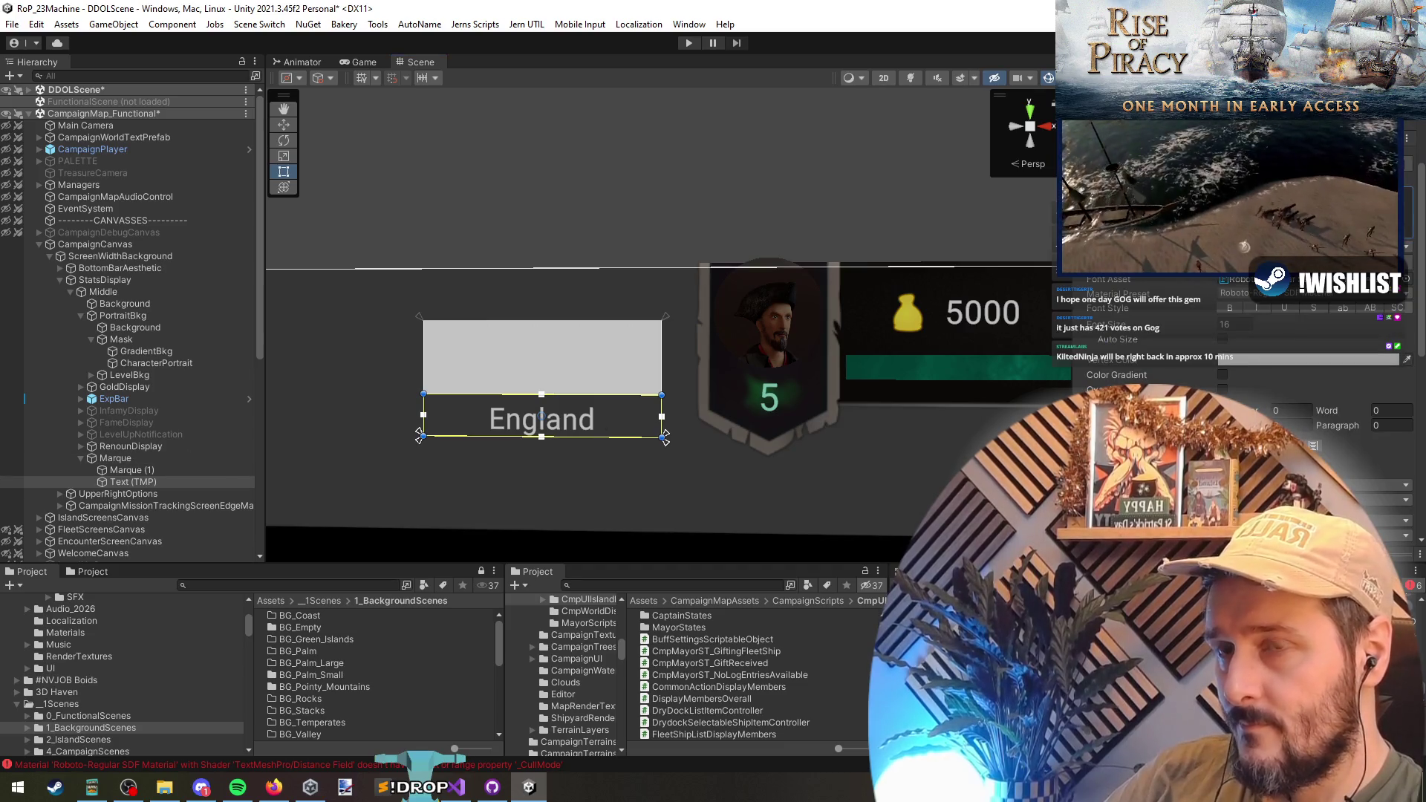
type("Marque of")
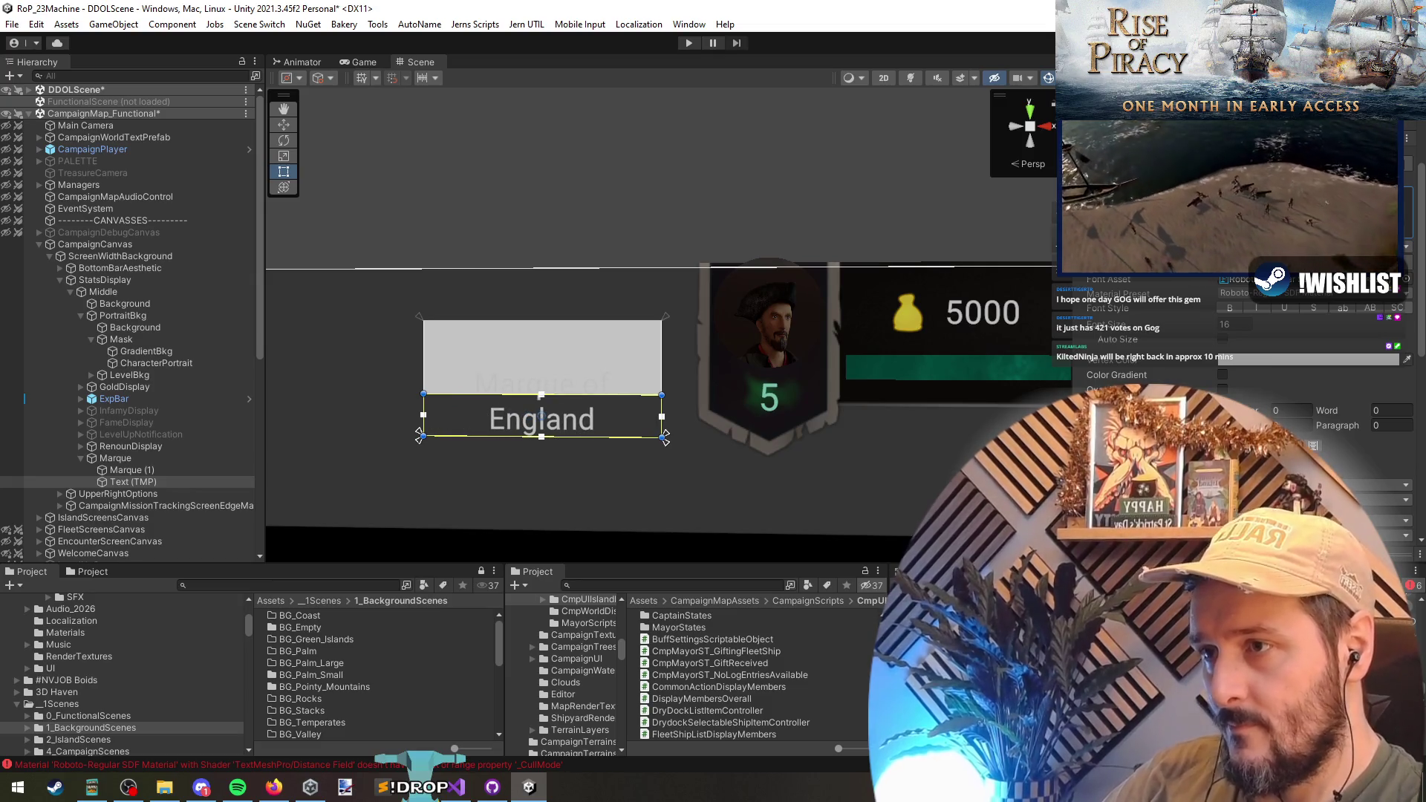
- Widen the Marque box leftward and raise its top edge so the title fits on one line
left_click(148, 458)
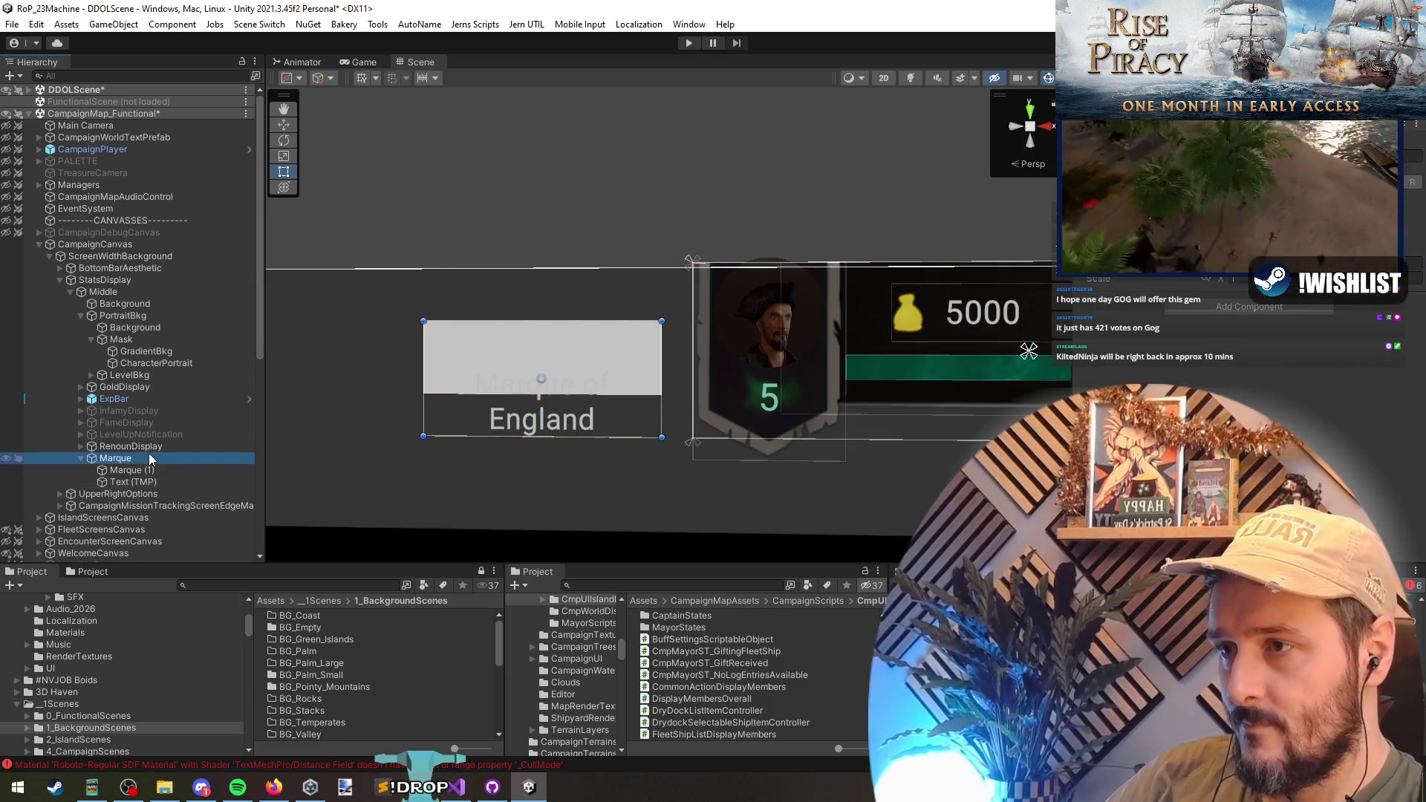
left_click_drag(423, 371, 367, 371)
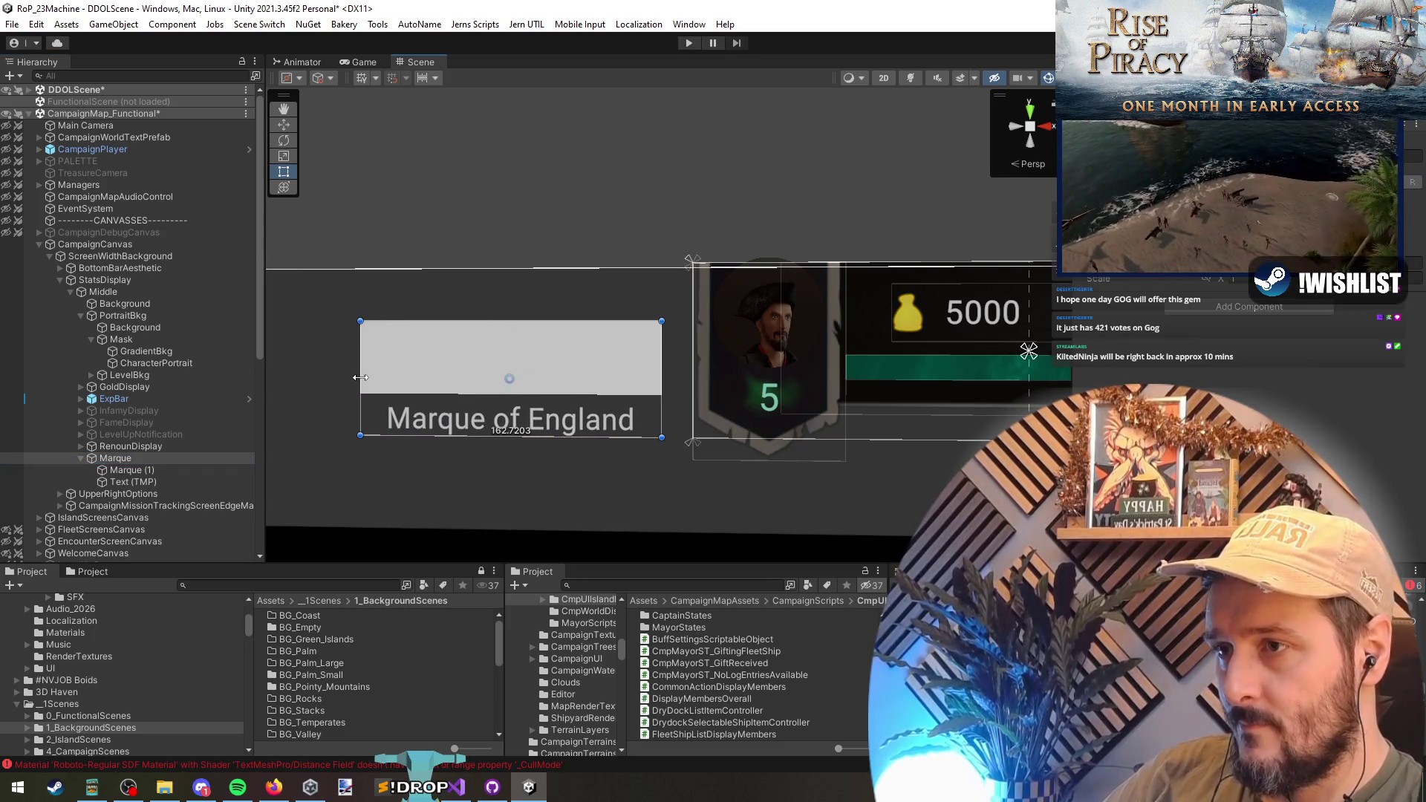
mouse_move(477, 319)
left_mouse_down()
mouse_move(486, 276)
mouse_move(487, 290)
left_mouse_up()
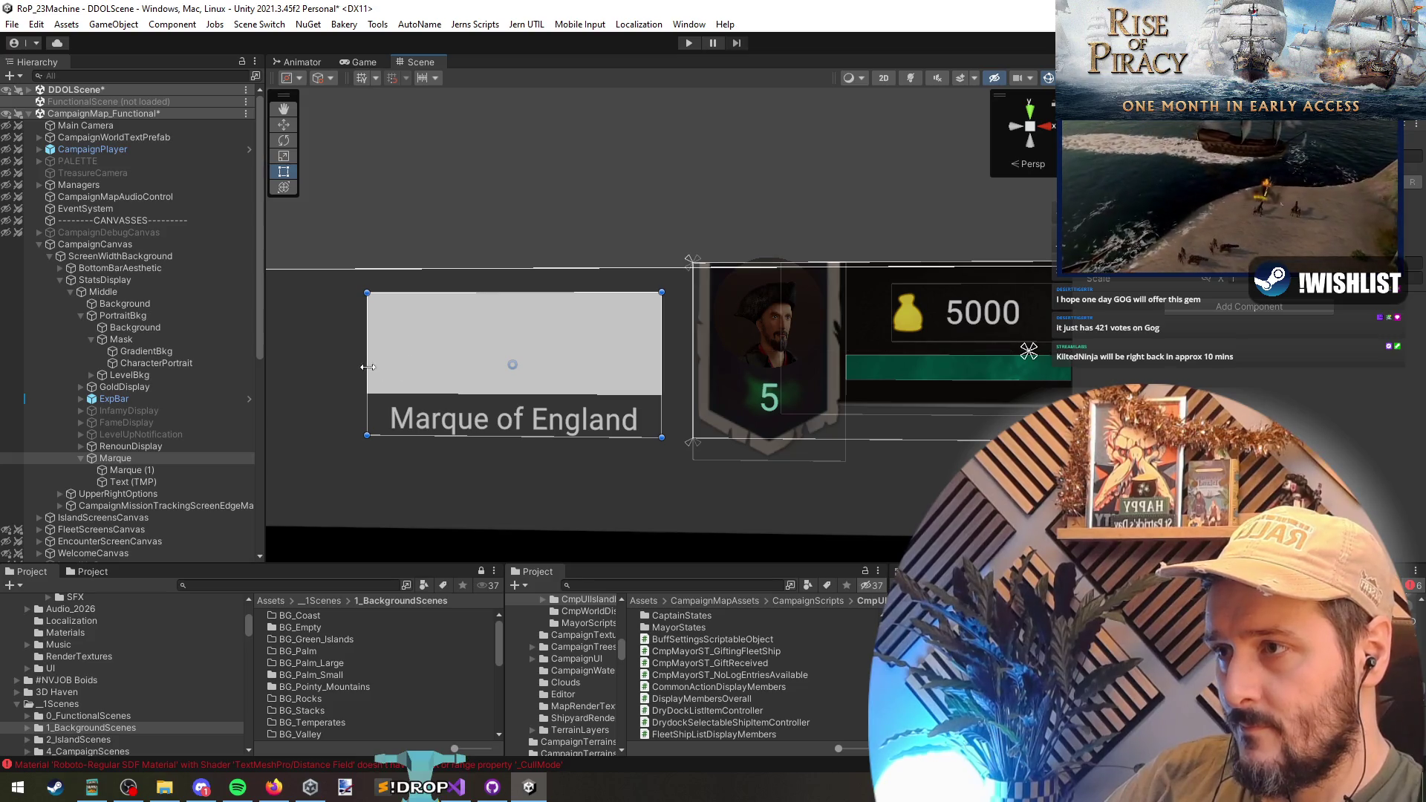
left_click_drag(368, 367, 382, 367)
left_click(148, 470)
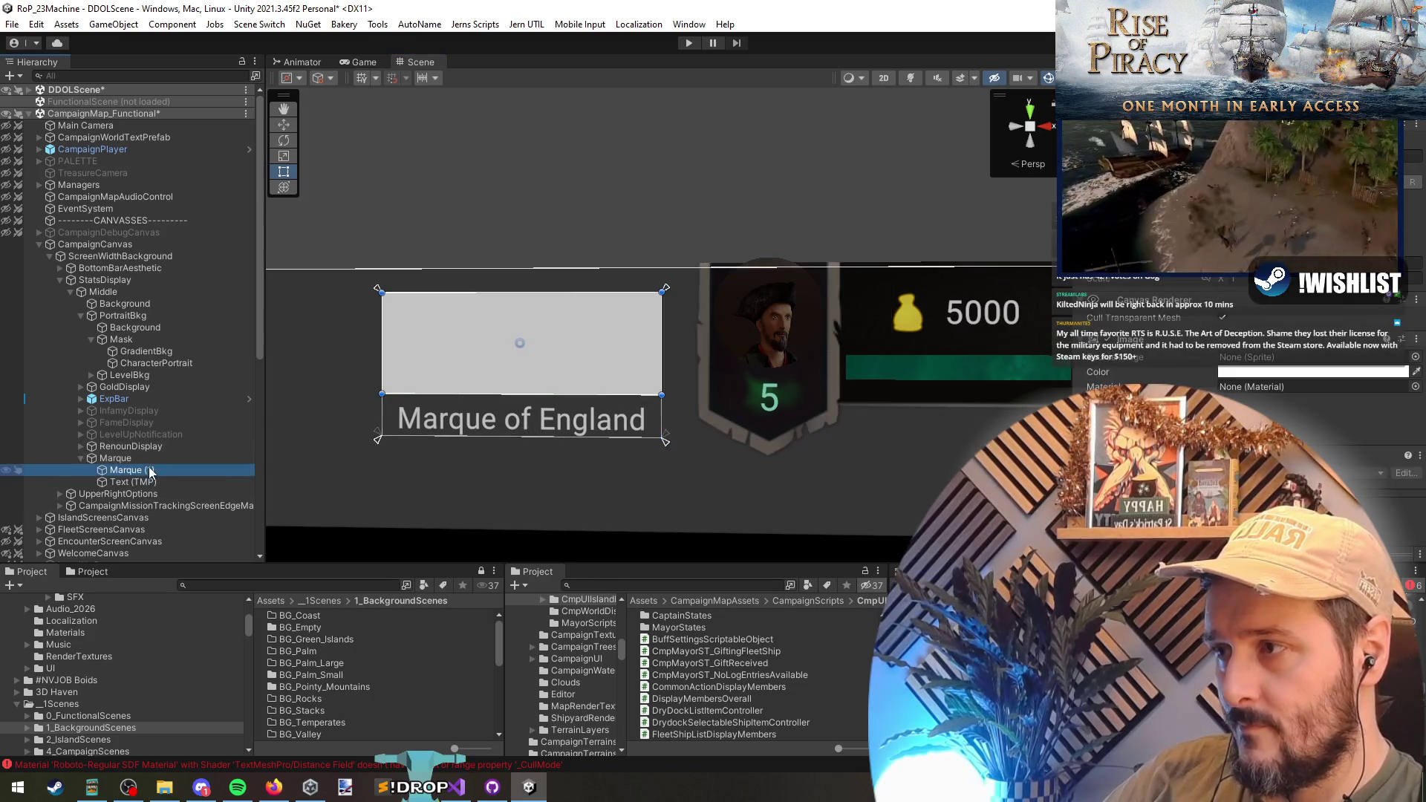
- Rename the Marque (1) image child to MarqueFlag
key("Right")
type("Flag")
key("Return")
left_click(147, 458)
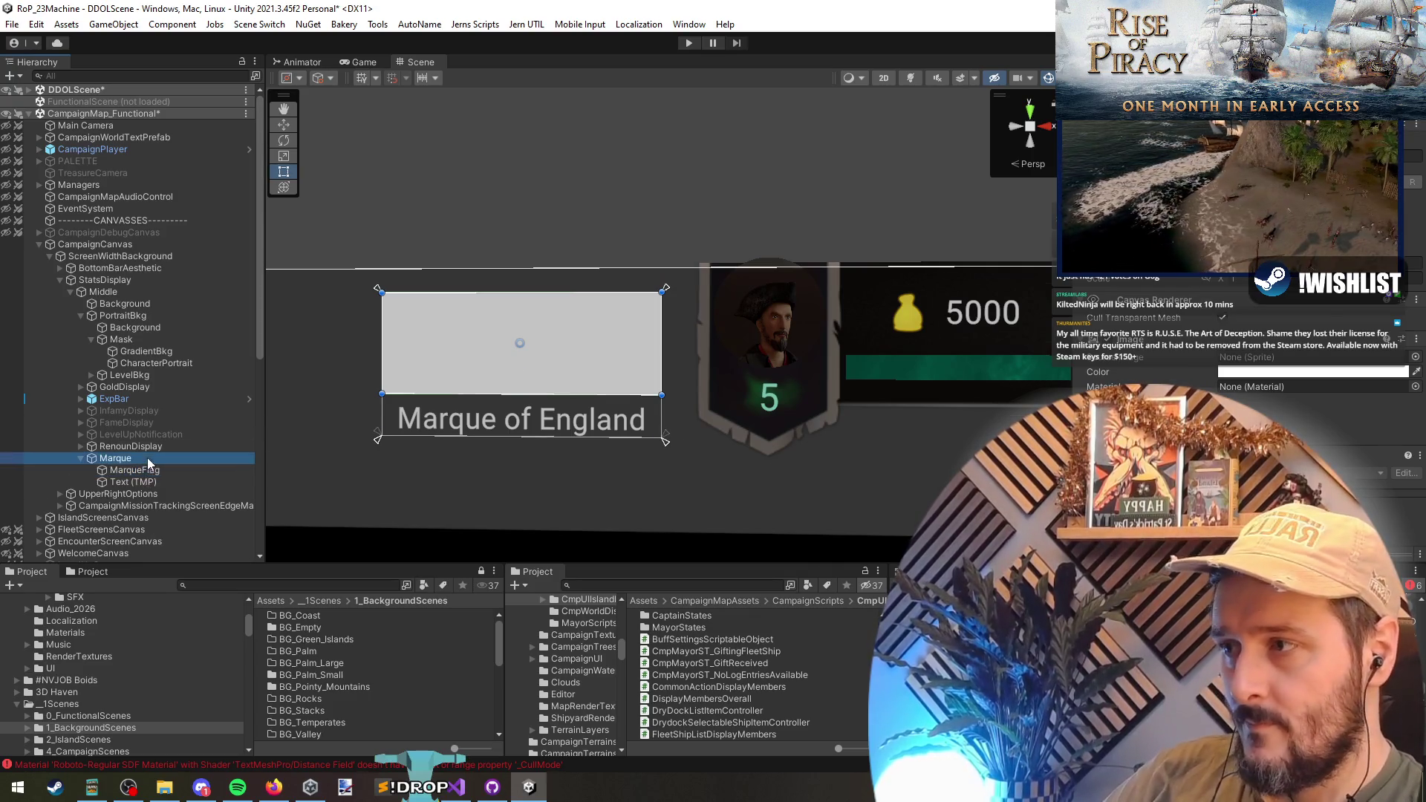
left_click(151, 480)
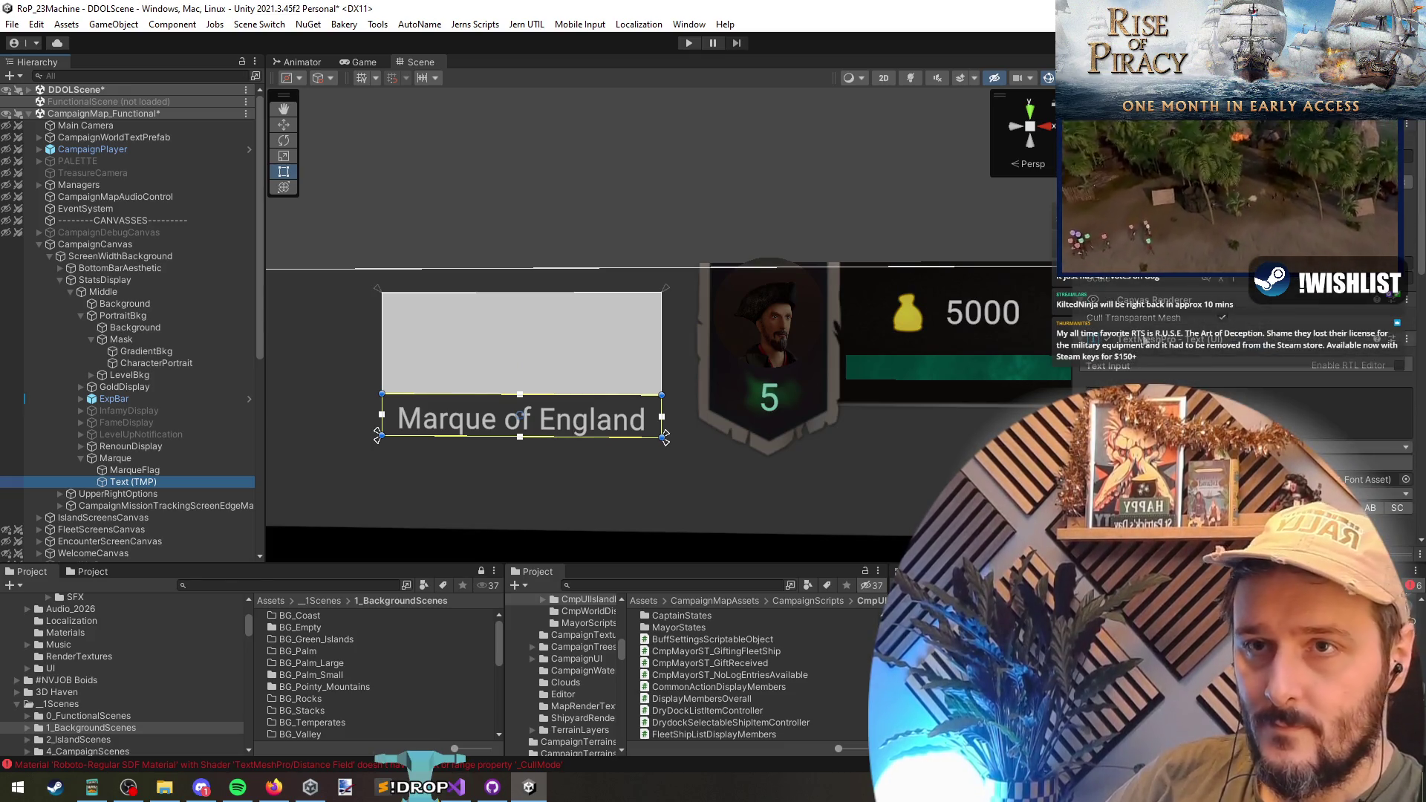
left_click(145, 468)
- Assign the EnglandFlag sprite as the MarqueFlag image's Source Image
left_click(1414, 357)
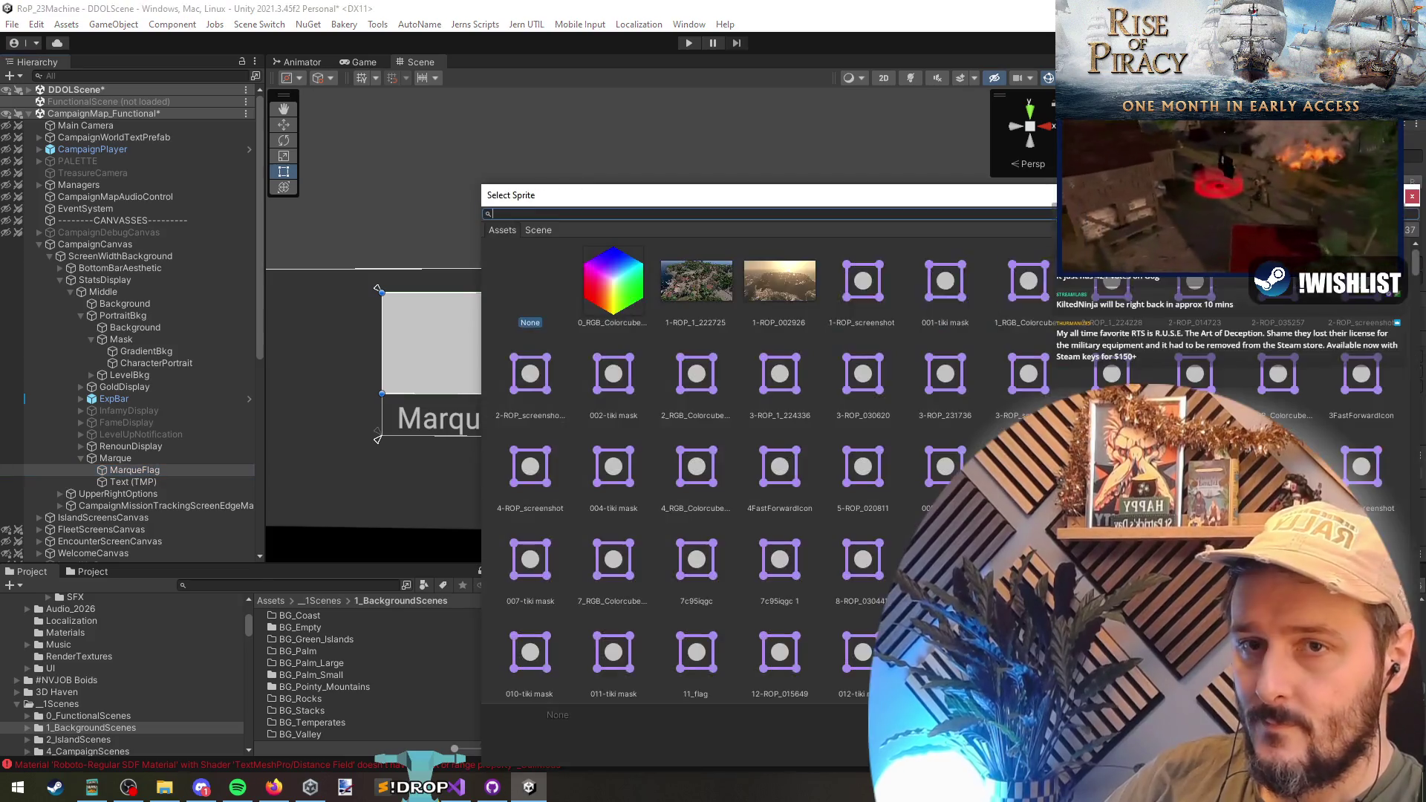
type("england")
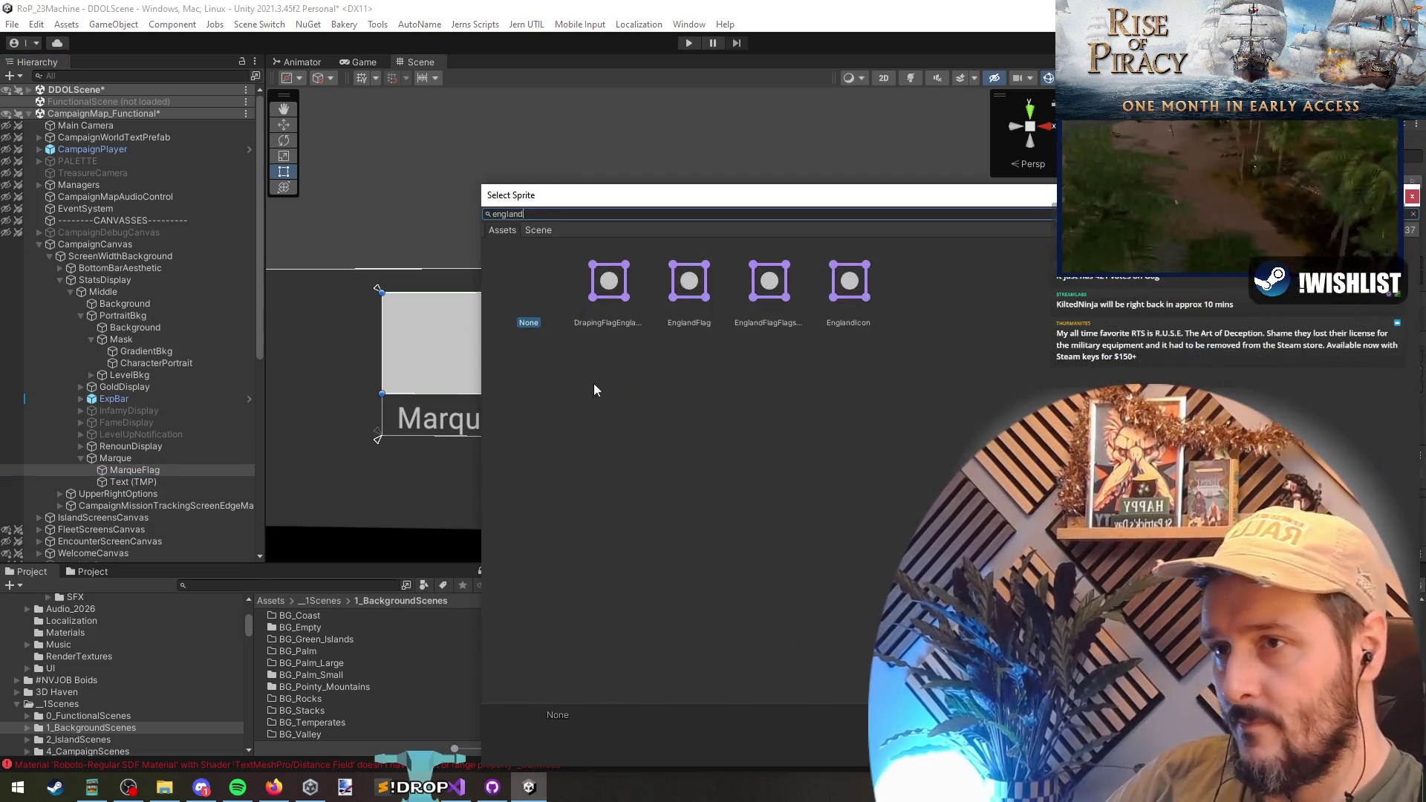
left_click(849, 281)
left_click(675, 278)
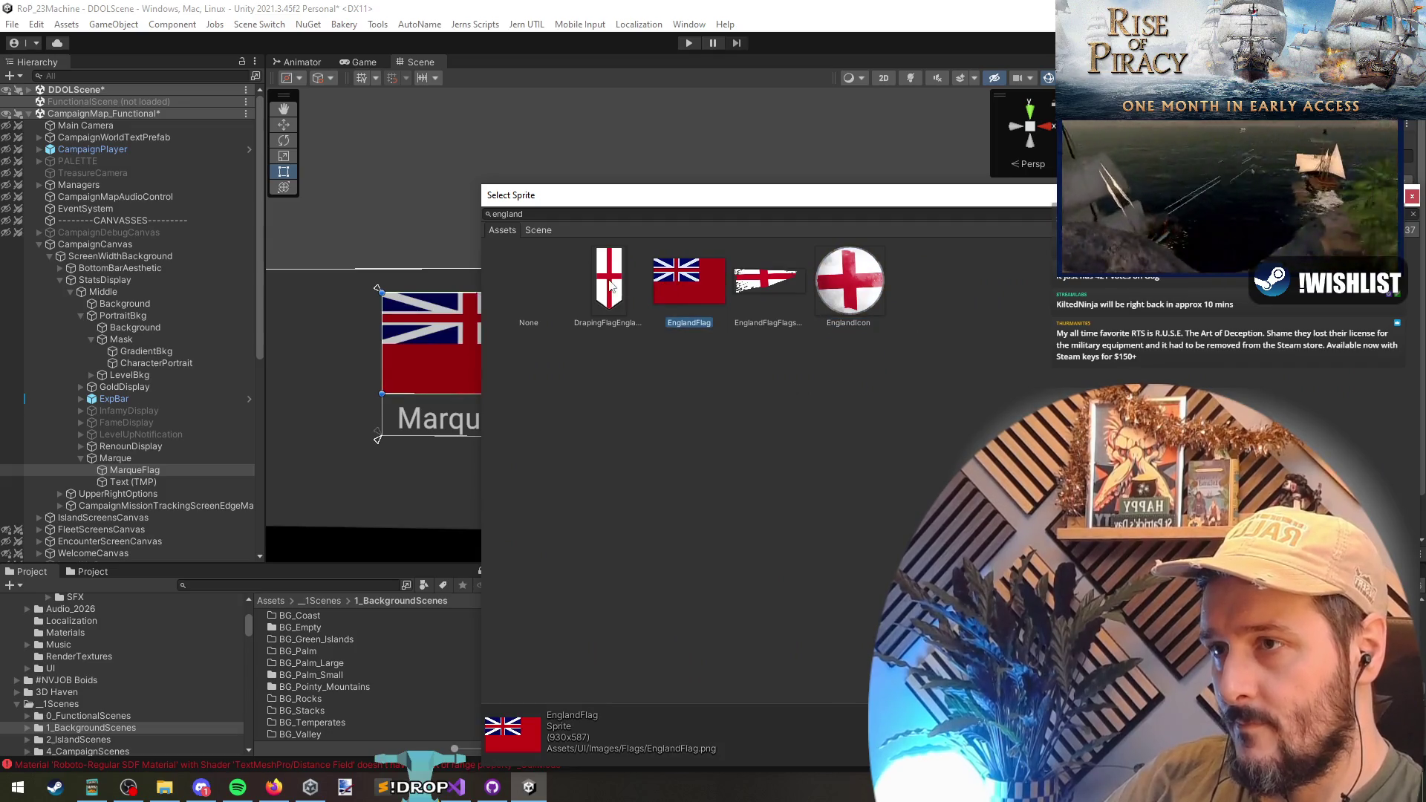
mouse_move(658, 202)
left_mouse_down()
mouse_move(522, 475)
mouse_move(299, 386)
left_mouse_up()
left_click(386, 466)
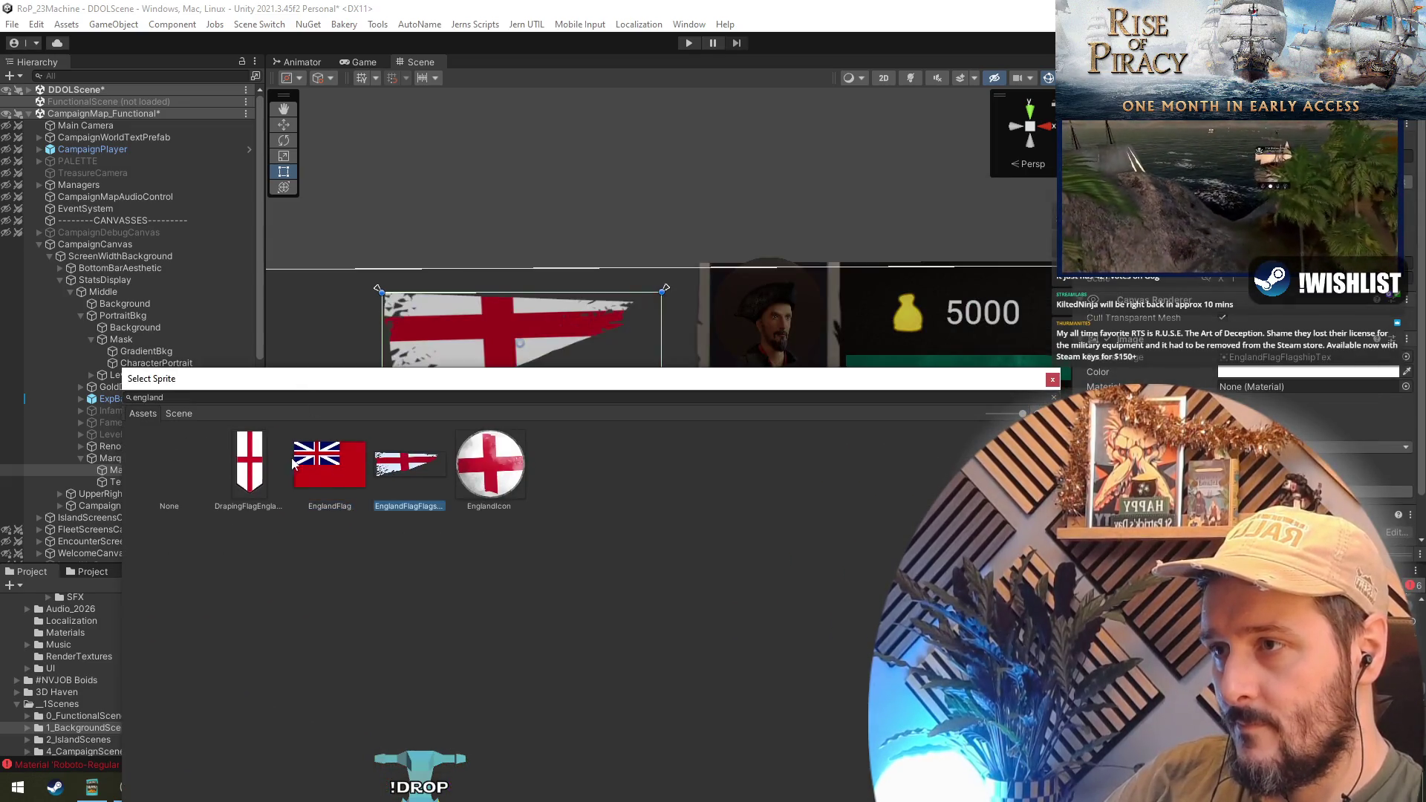
left_click(247, 464)
left_click(489, 477)
double_click(328, 473)
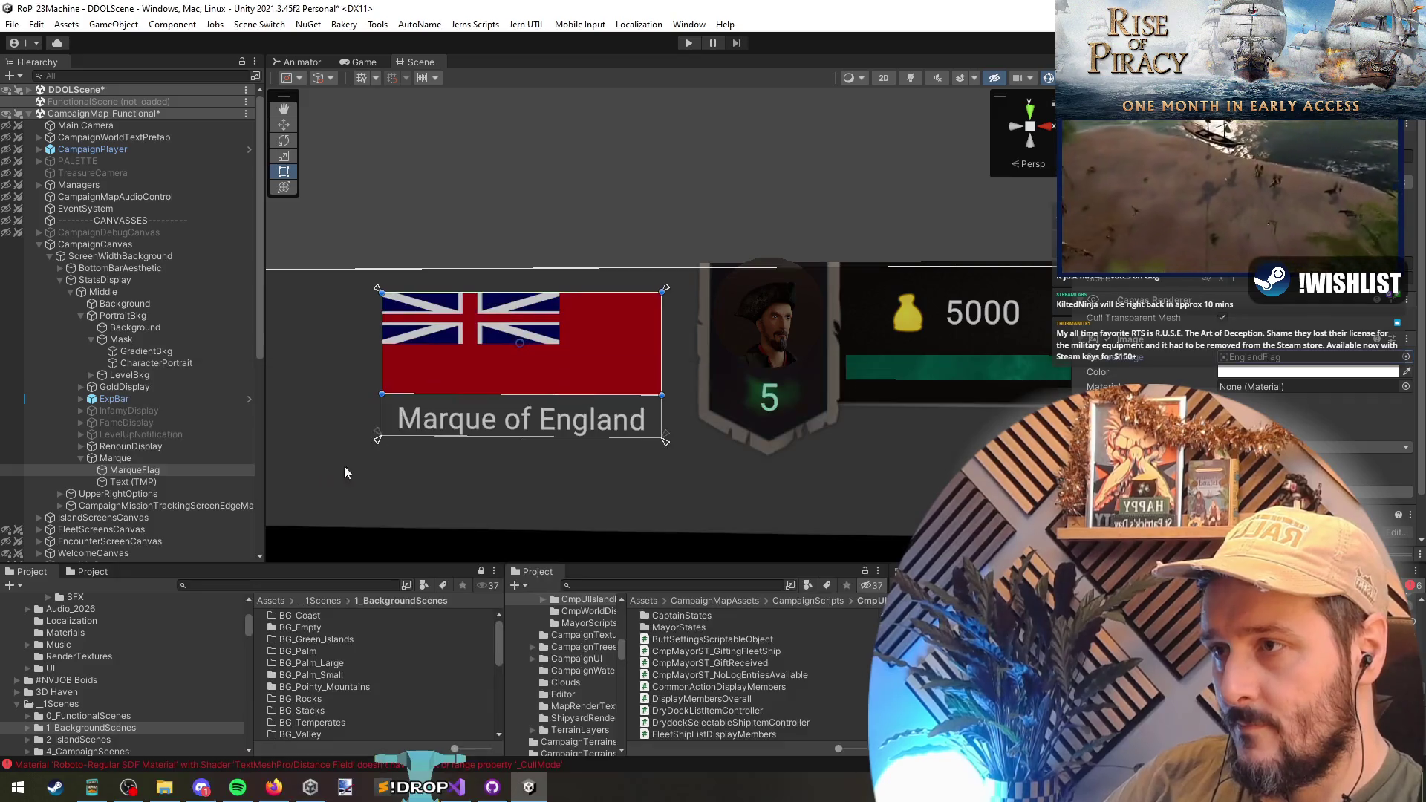
- Tick Preserve Aspect on the flag image and reselect the parent Marque object
left_click(1221, 476)
scroll(364, 432, "up", 3)
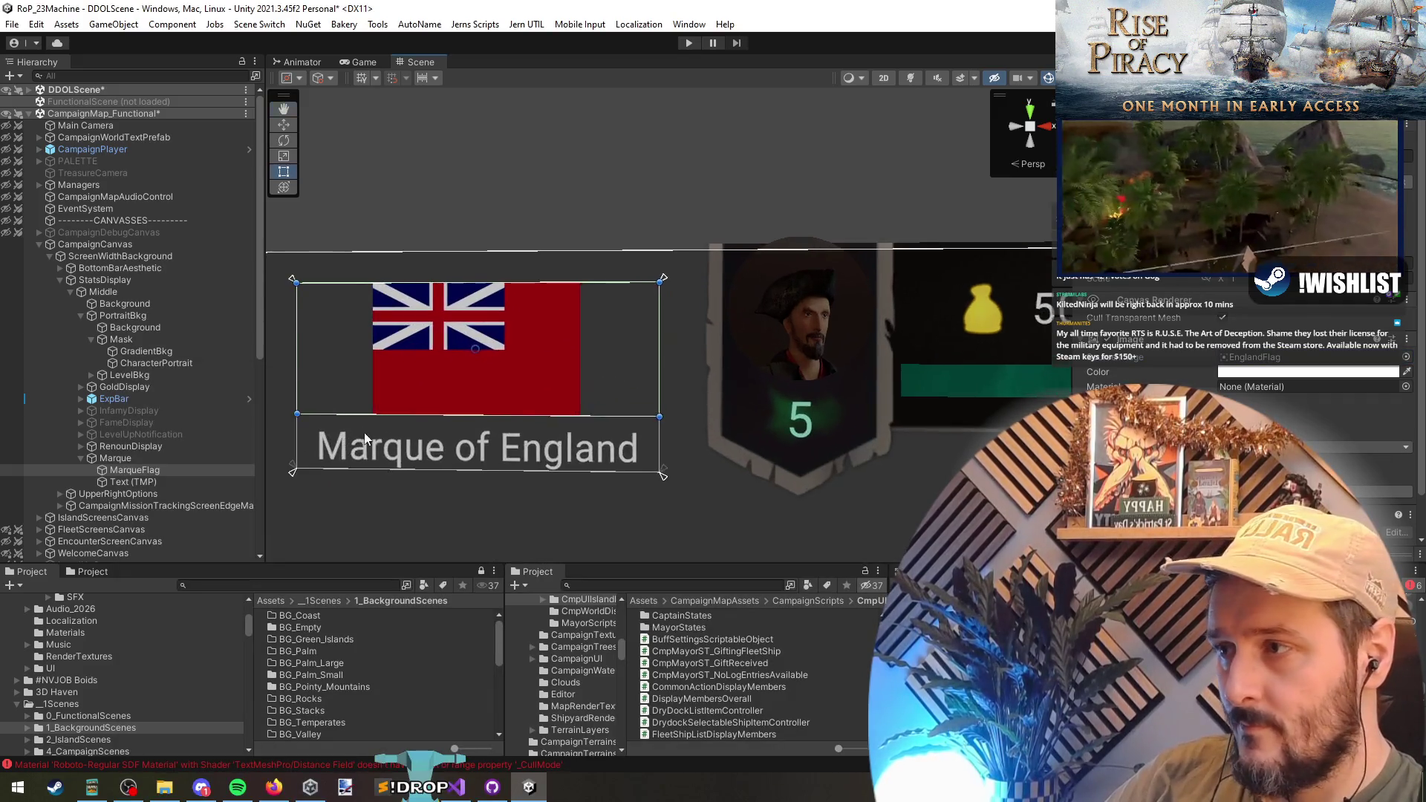
scroll(416, 399, "down", 3)
left_click(130, 482)
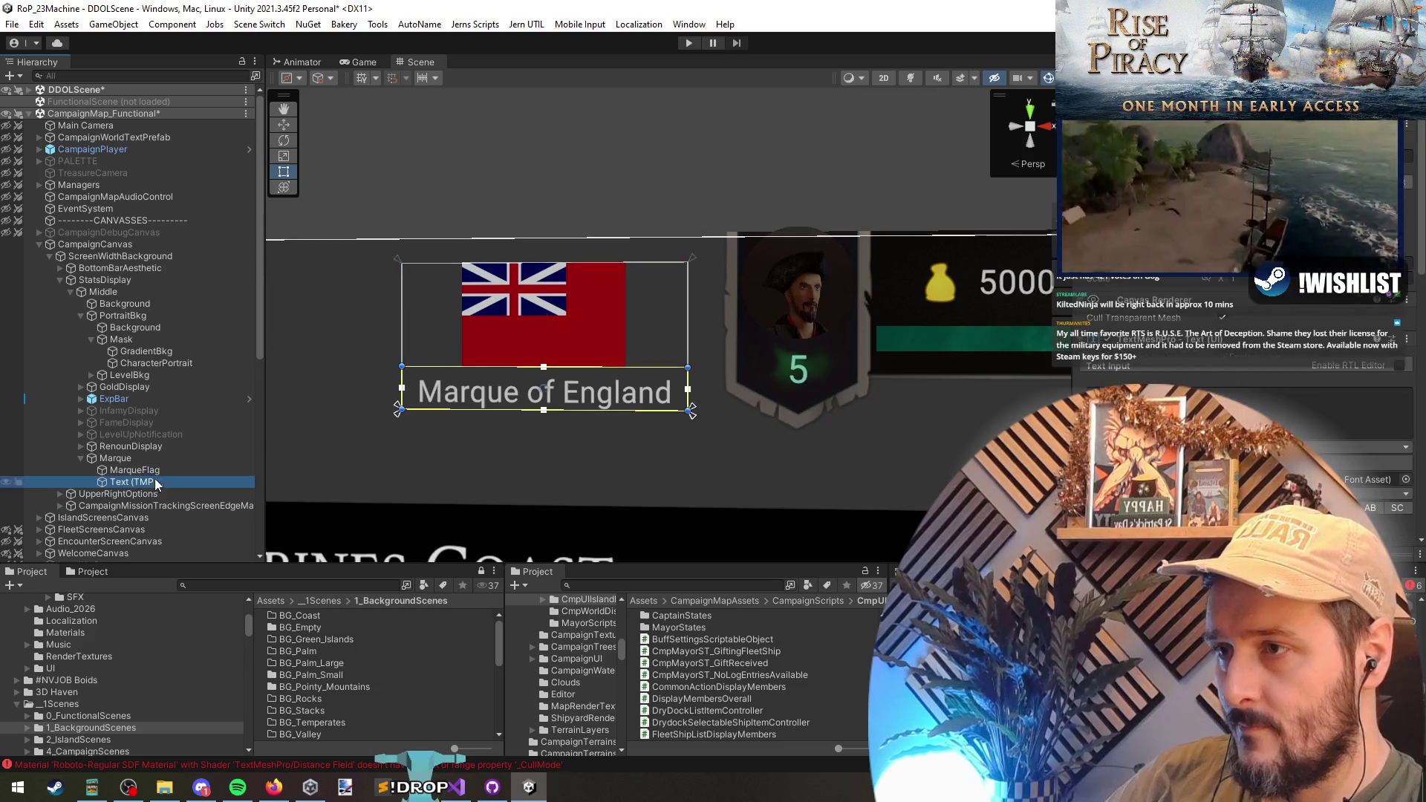
scroll(759, 297, "down", 5)
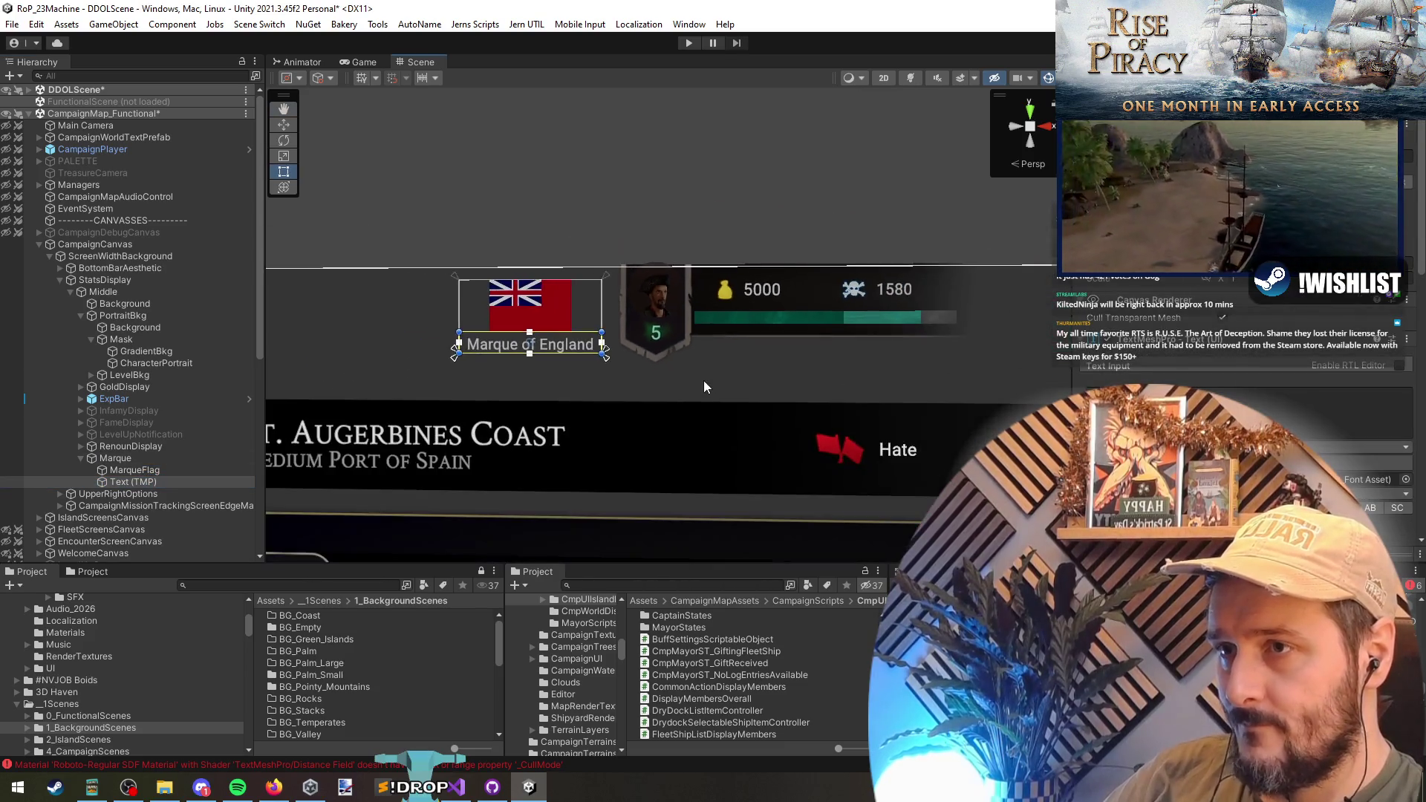
scroll(706, 380, "up", 3)
left_click(147, 470)
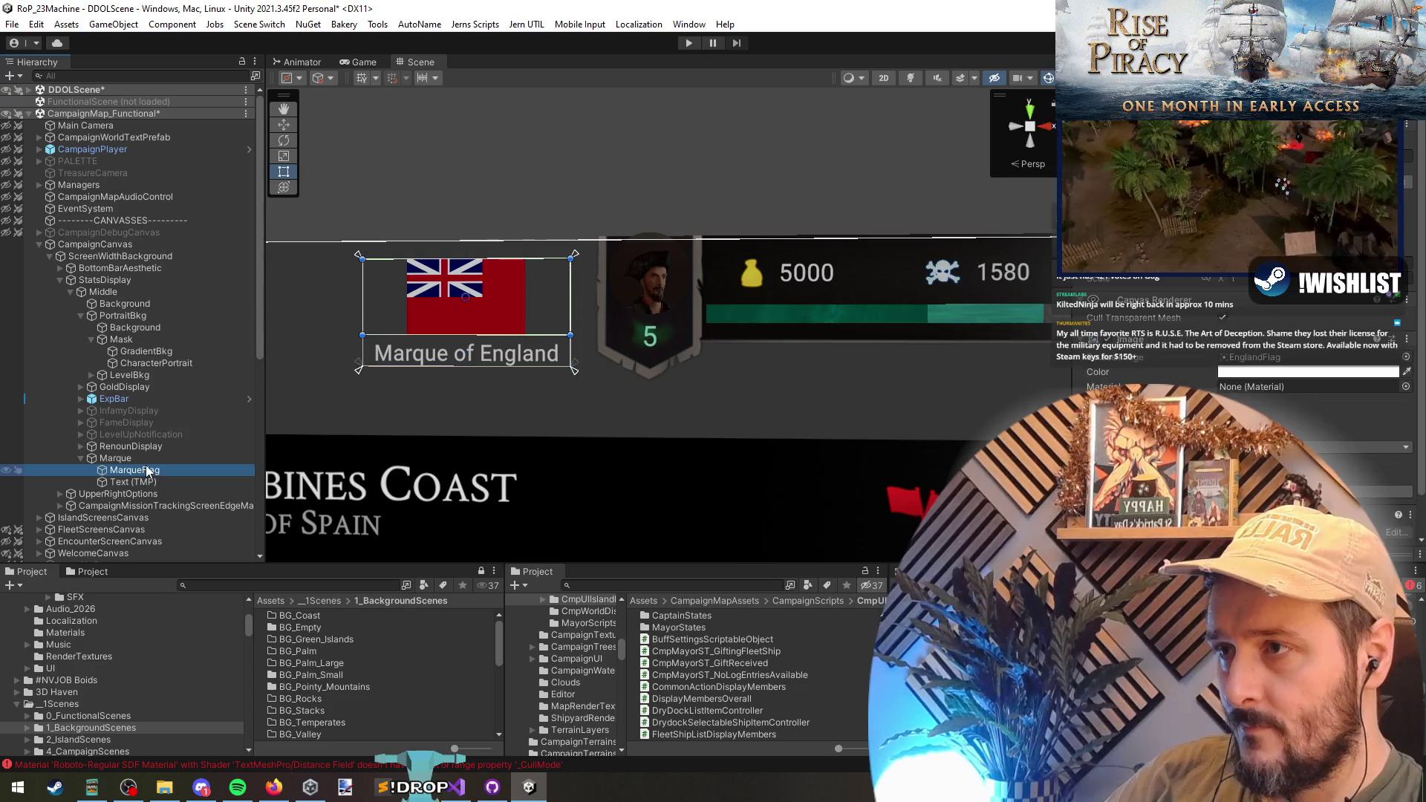
left_click(141, 458)
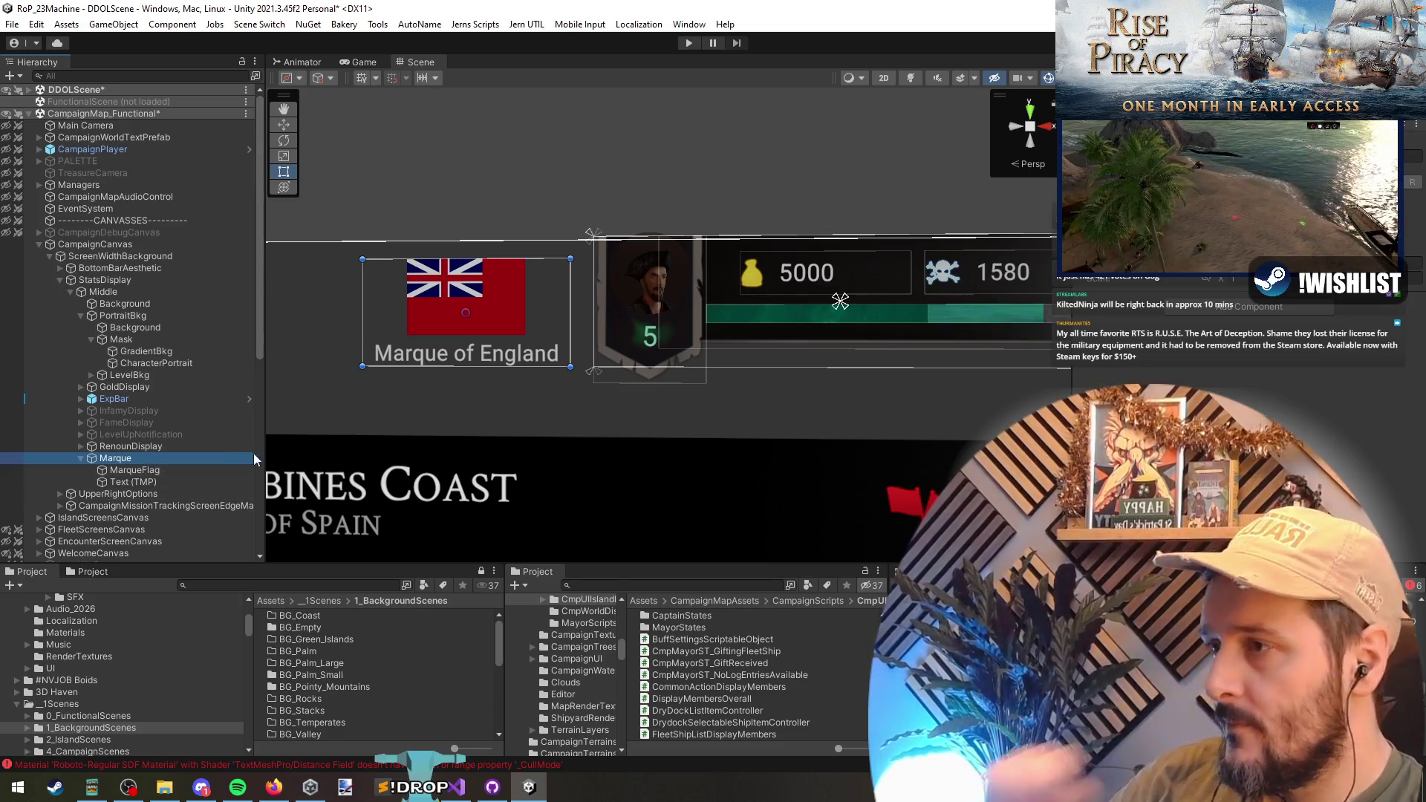
- Add a new Cmp_MarqueDisplayUIController script component to the Marque object
left_click(1225, 307)
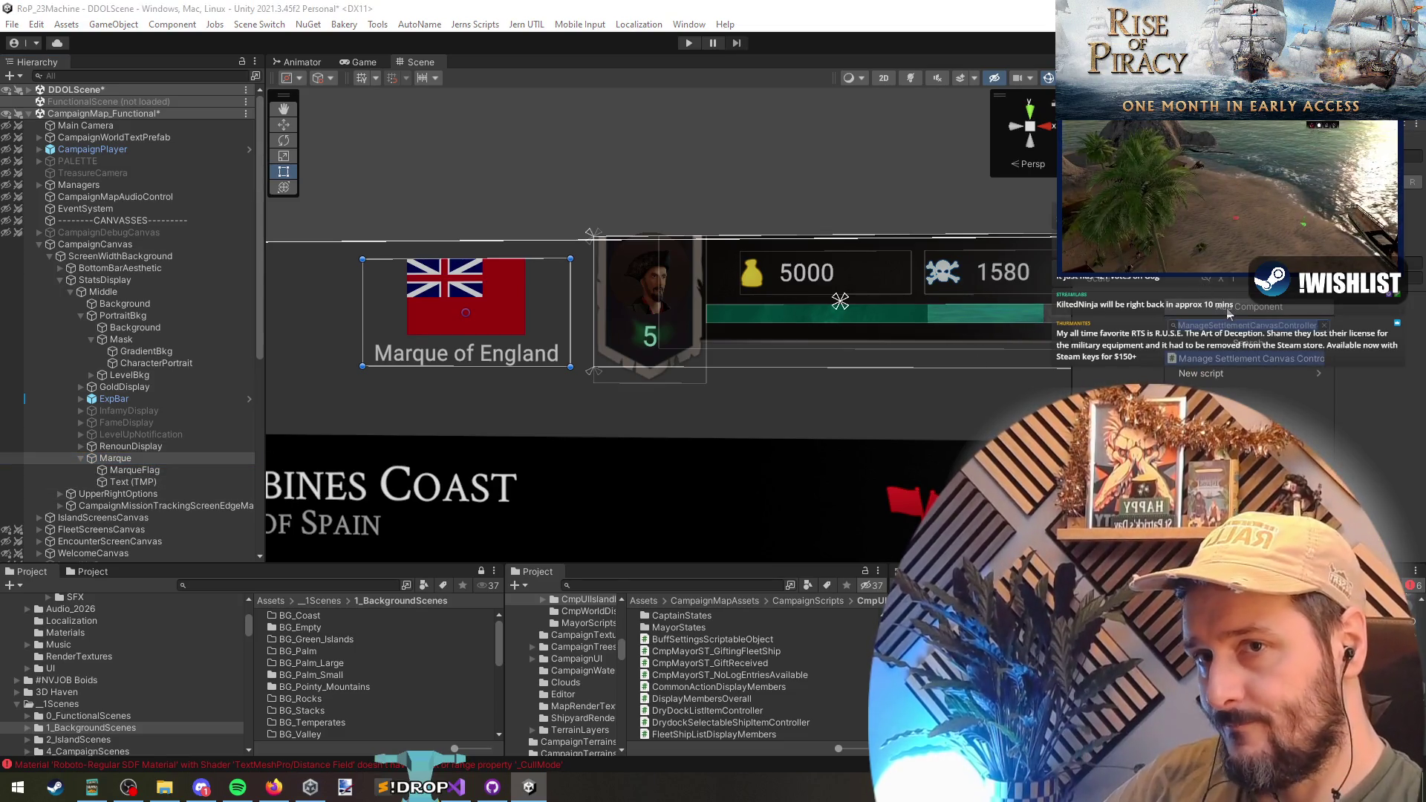
type("MarqueDisplay")
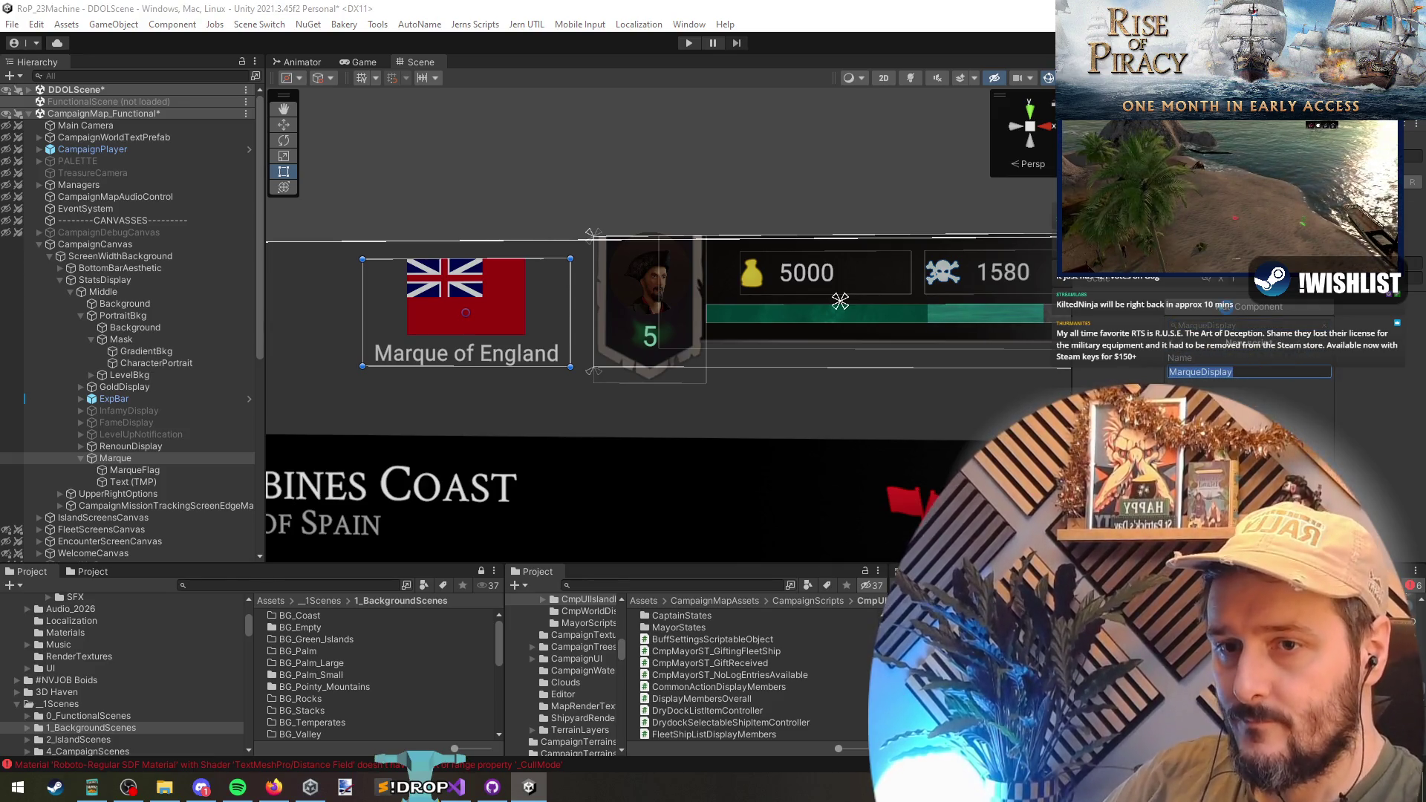
key("Escape")
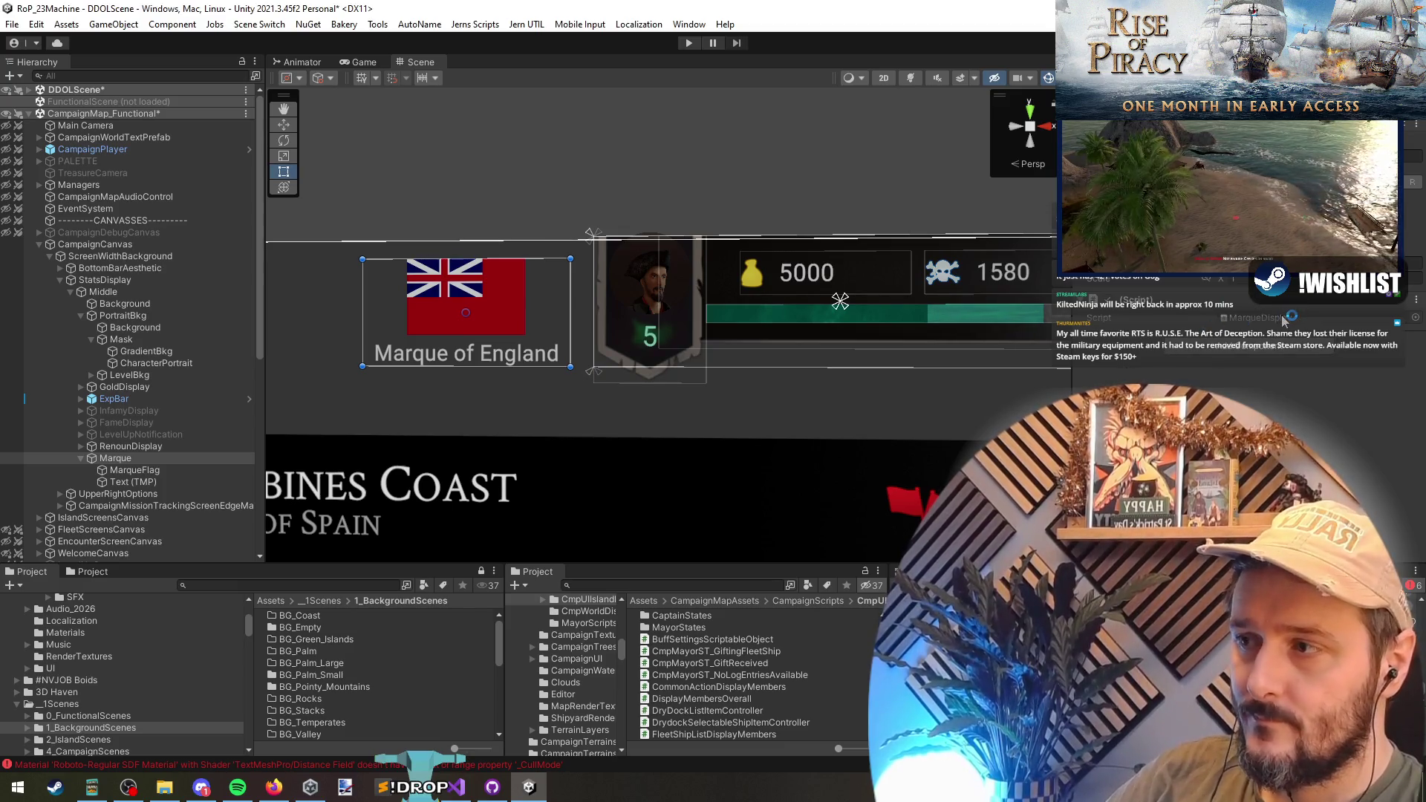
left_click(1281, 319)
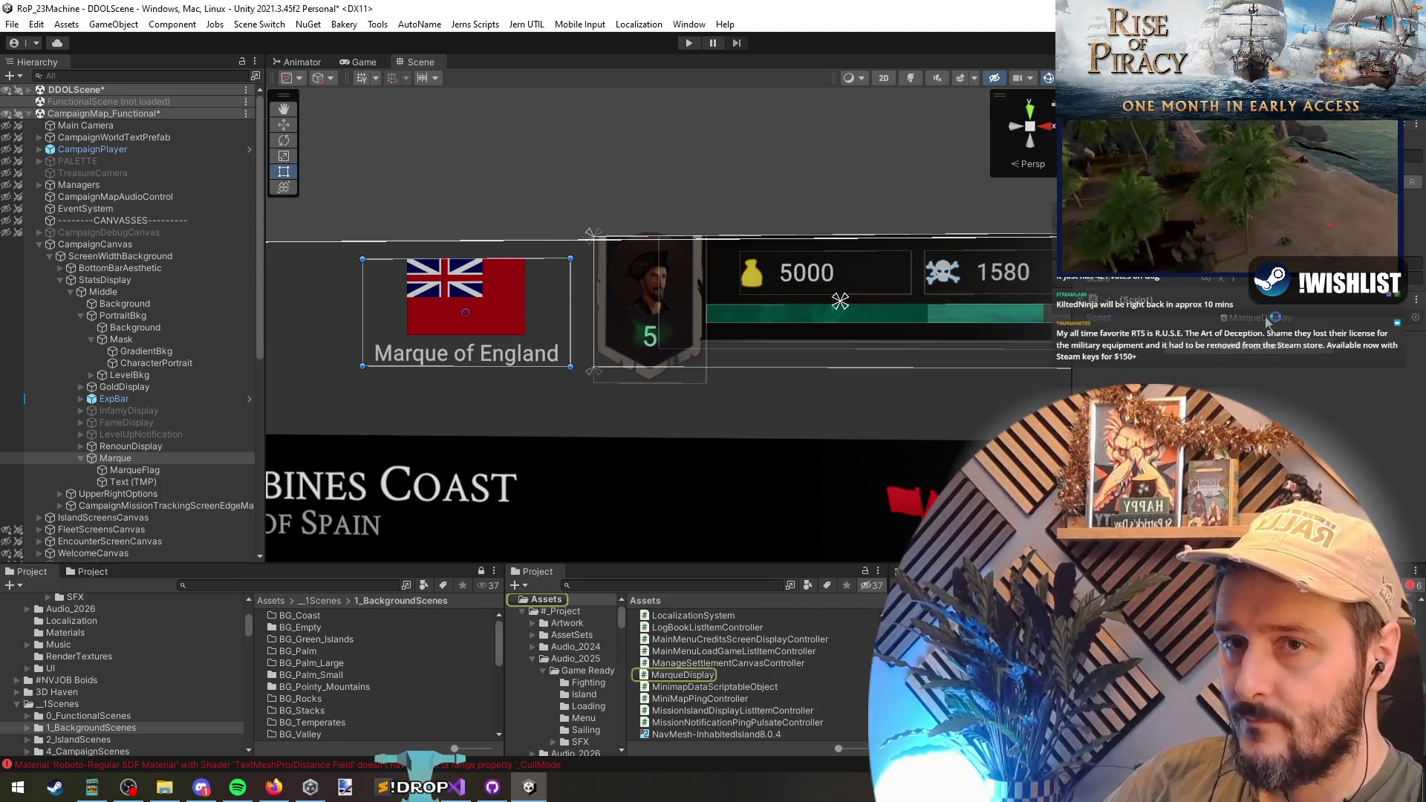
left_click(1234, 305)
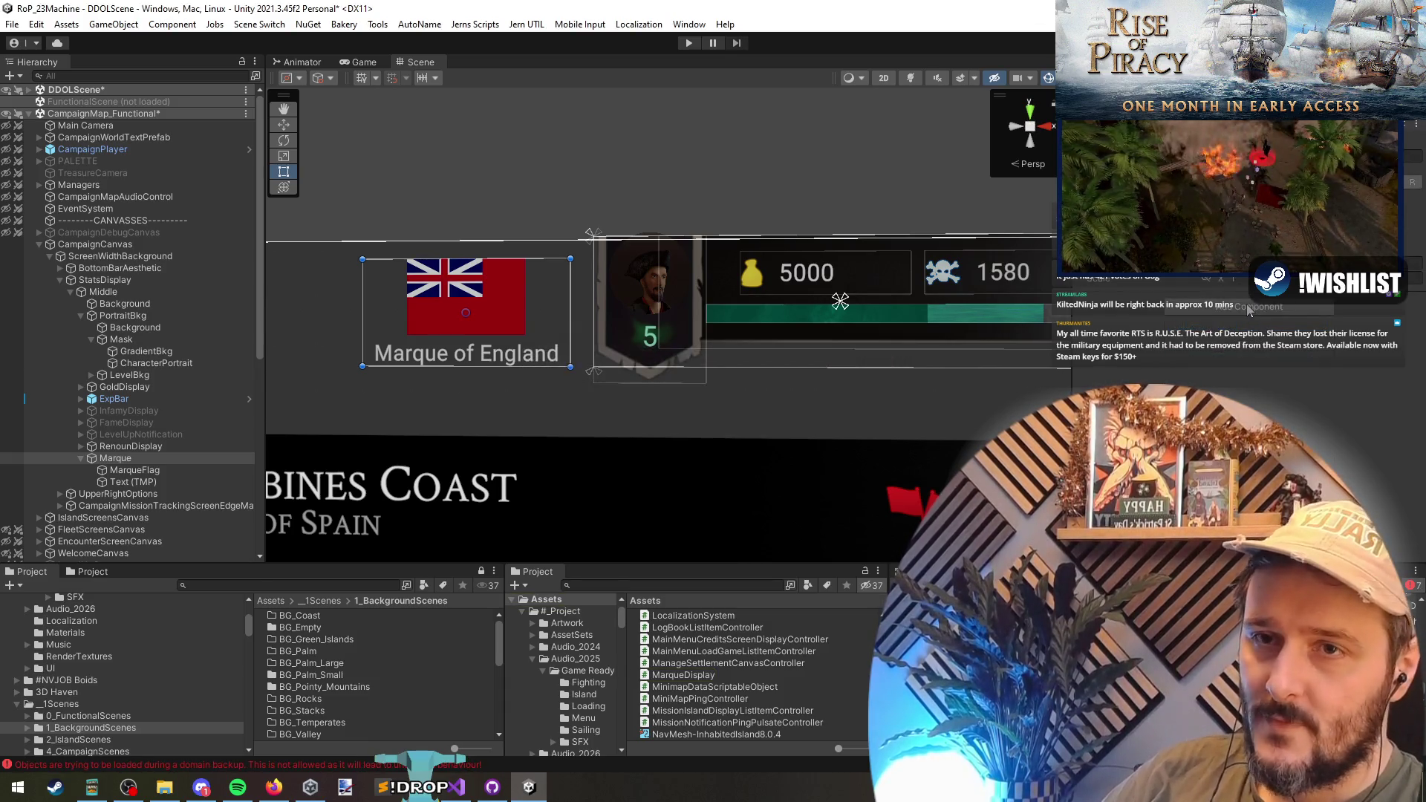
left_click(1234, 305)
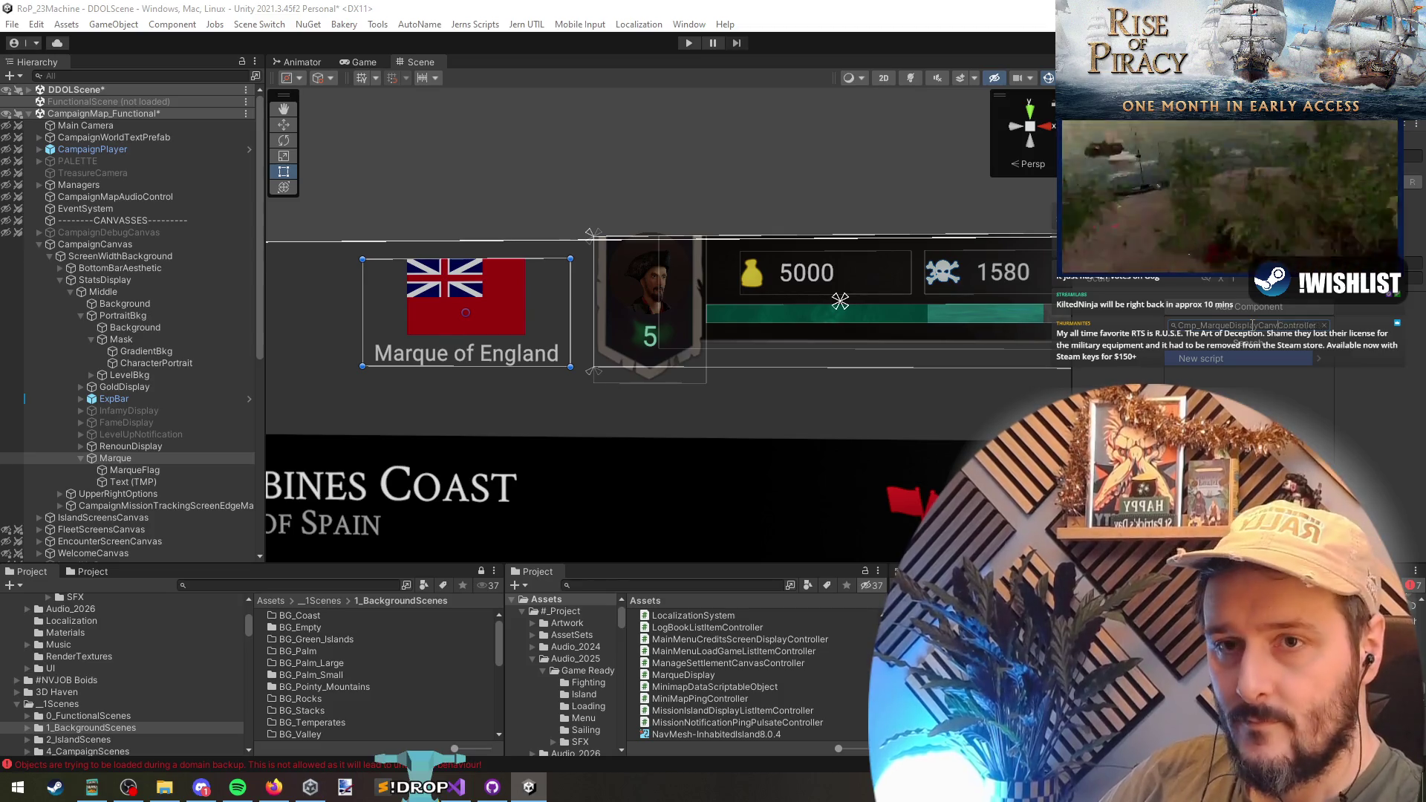
key("Delete")
key("Delete")
key("Delete")
key("Return")
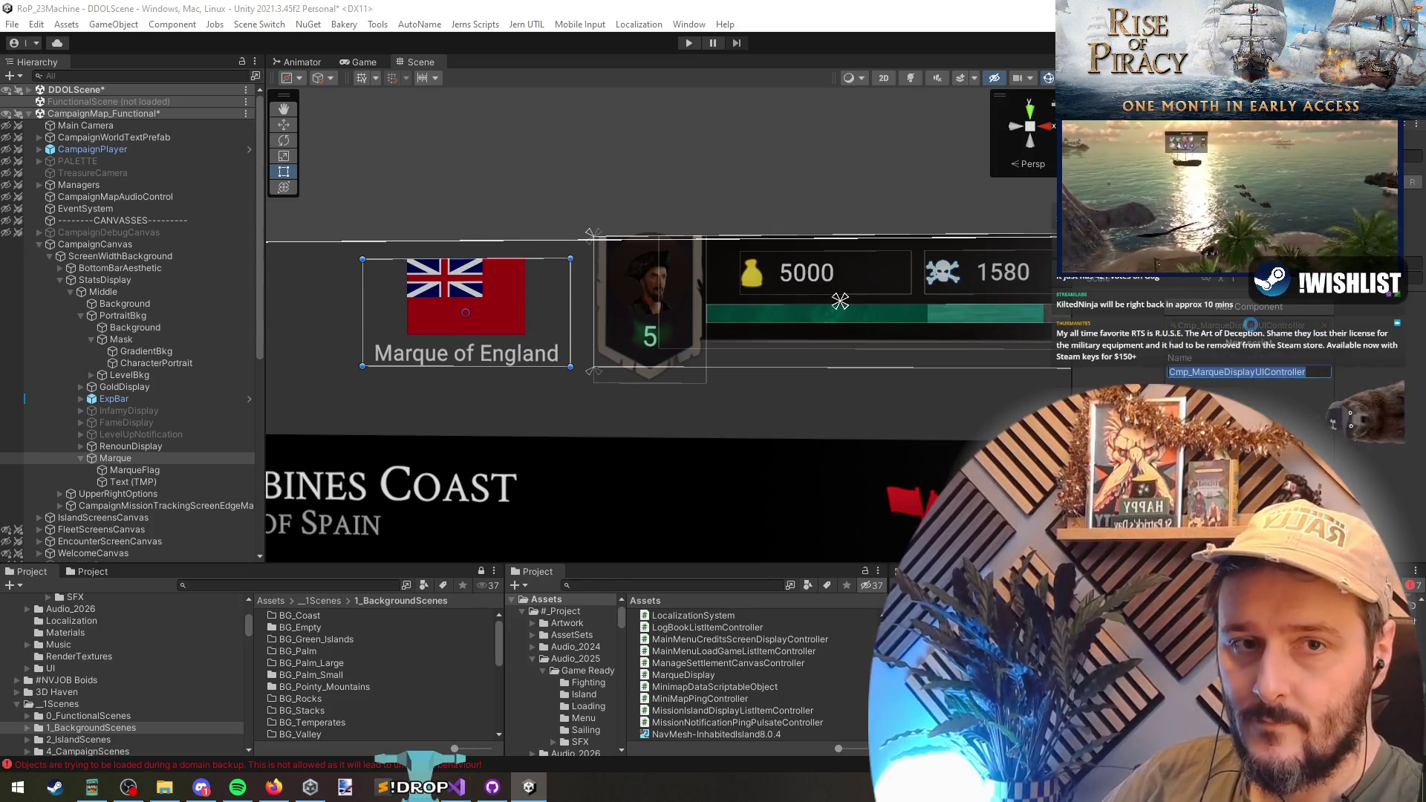
key("Return")
- Open the Cmp_MarqueDisplayUIController script in the code editor
left_click(1260, 319)
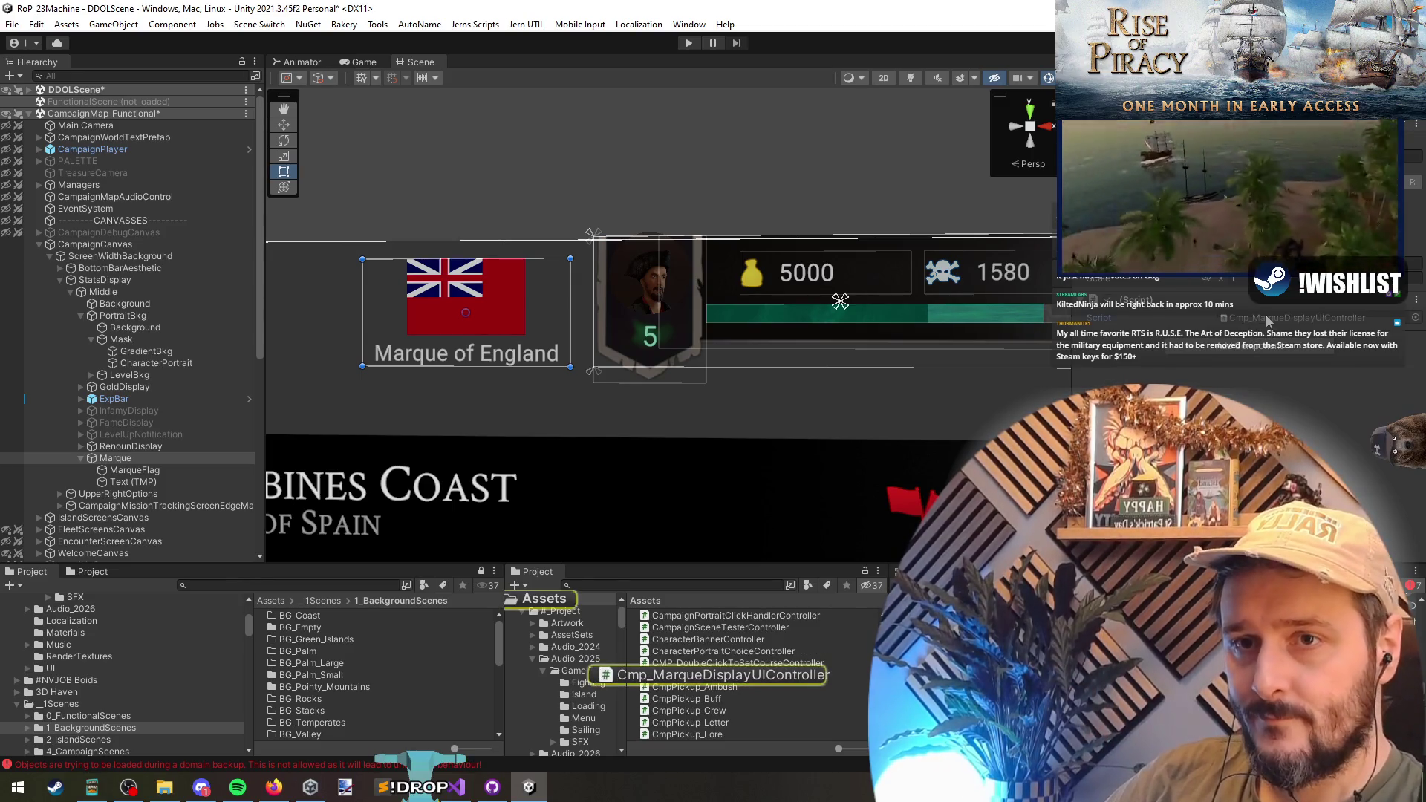
double_click(1266, 320)
left_click(342, 207)
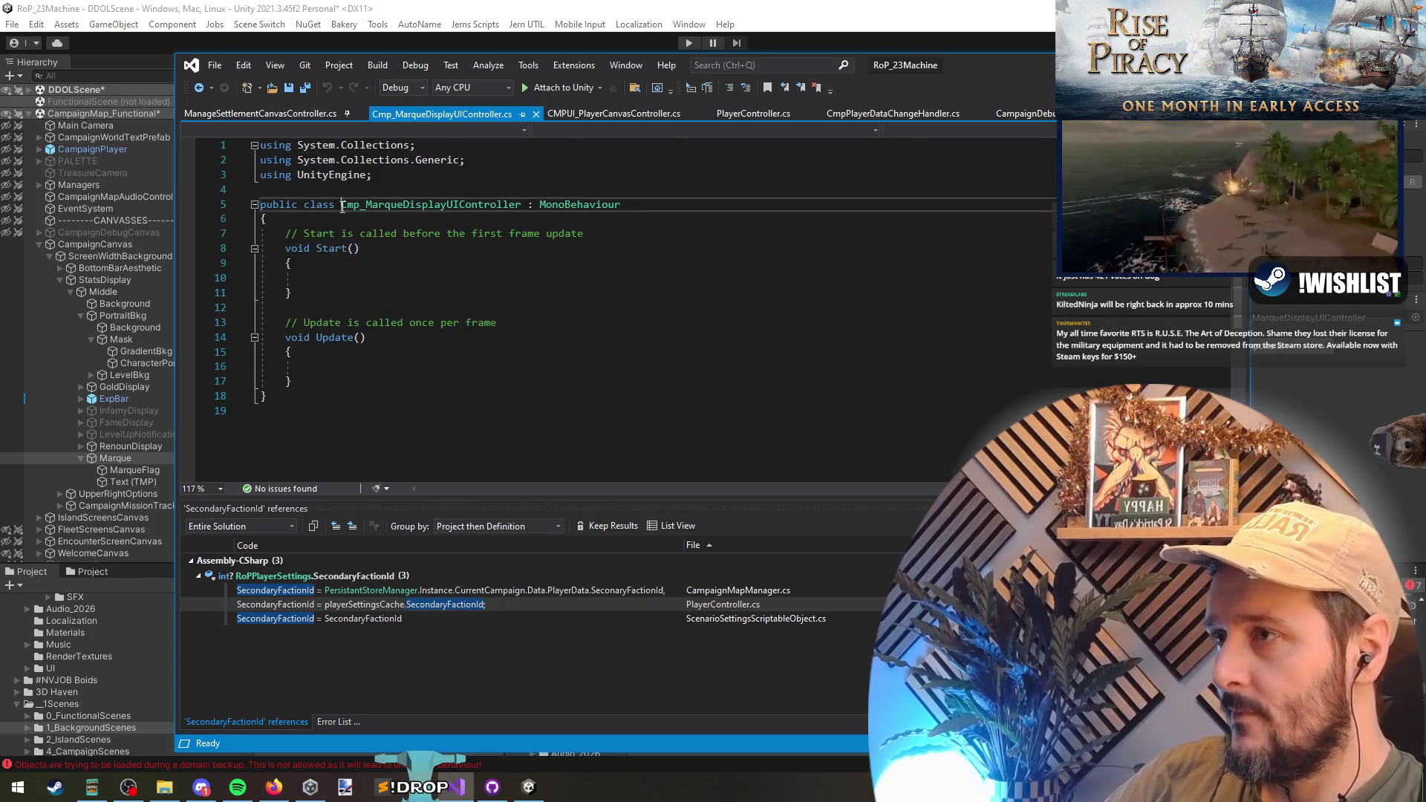
- Replace the default Start and Update methods with an OnEnable method
left_click_drag(343, 213, 341, 365)
key("BackSpace")
key("Return")
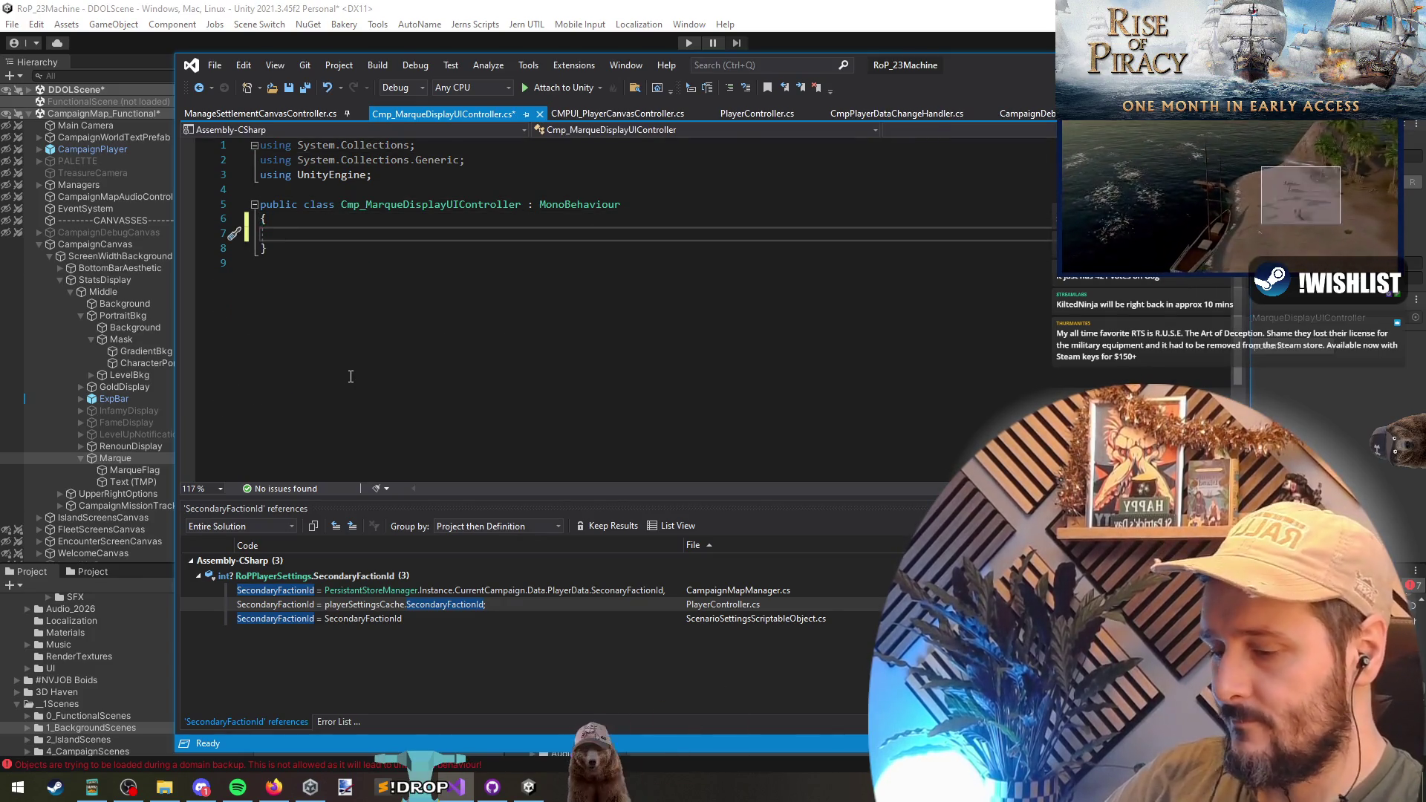
type("OnEnabl")
key("Tab")
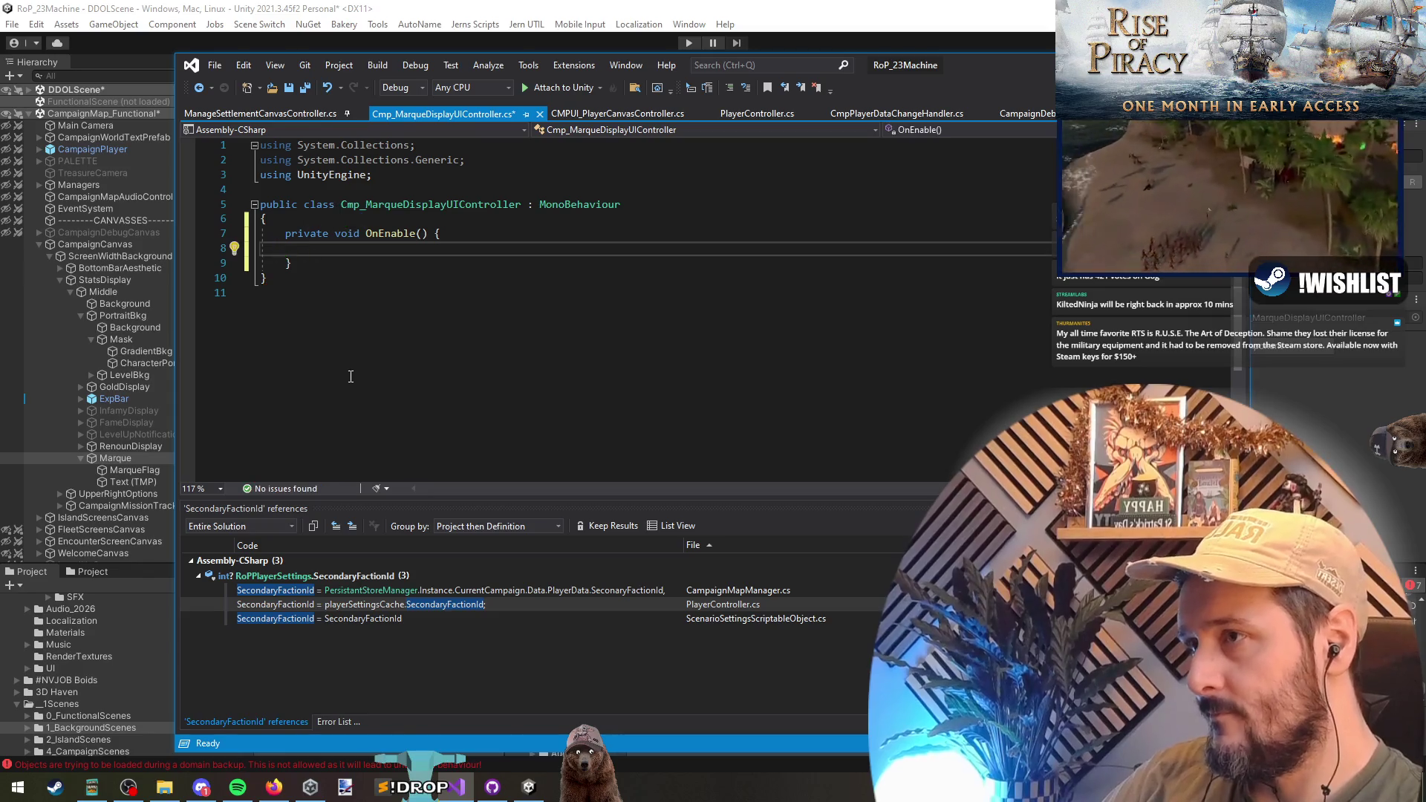
- Add a [SerializeField] UnityEngine.UI.Image MarqueFlag field above OnEnable
key("Up")
key("Up")
key("End")
key("Return")
key("Return")
key("Up")
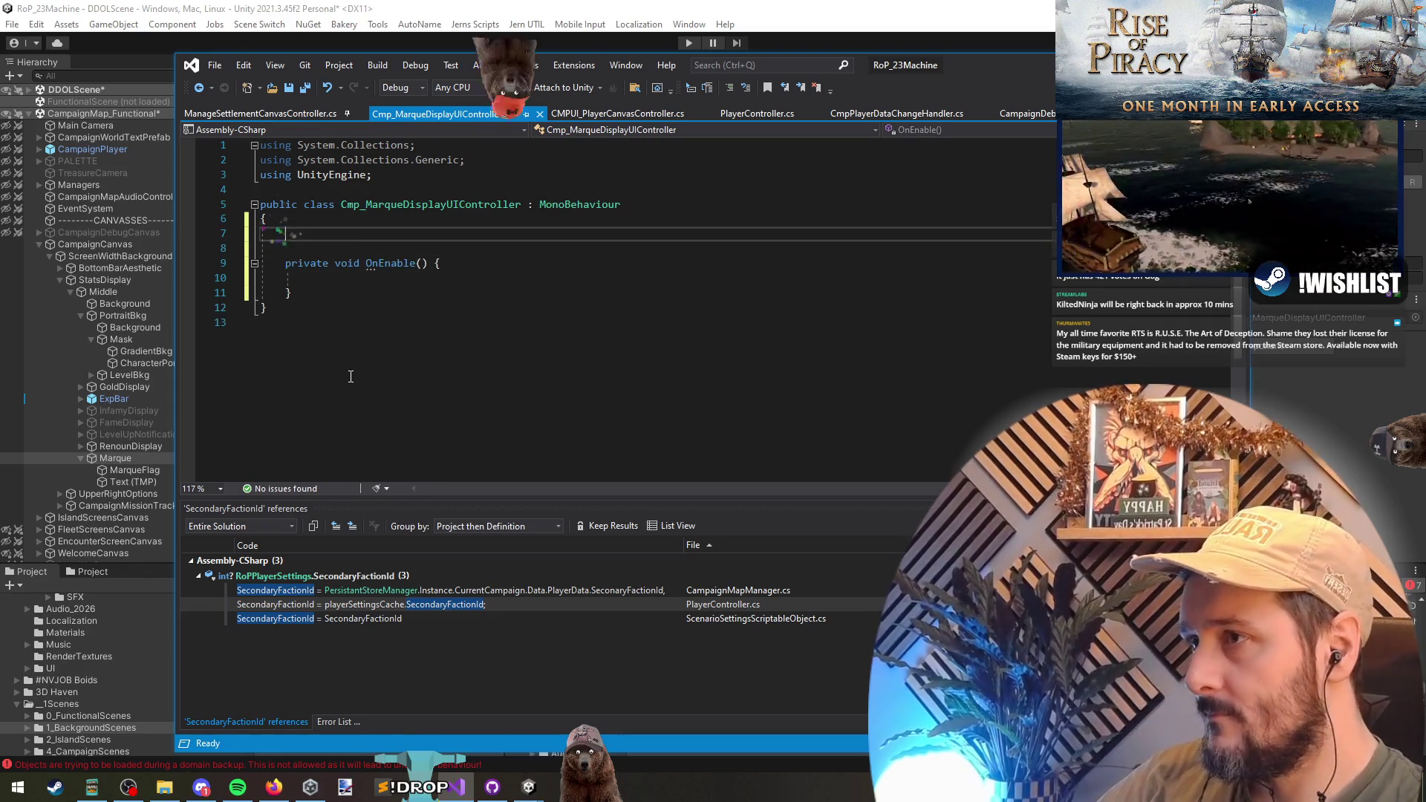
type("[Seriali")
key("Tab")
type("] UI.")
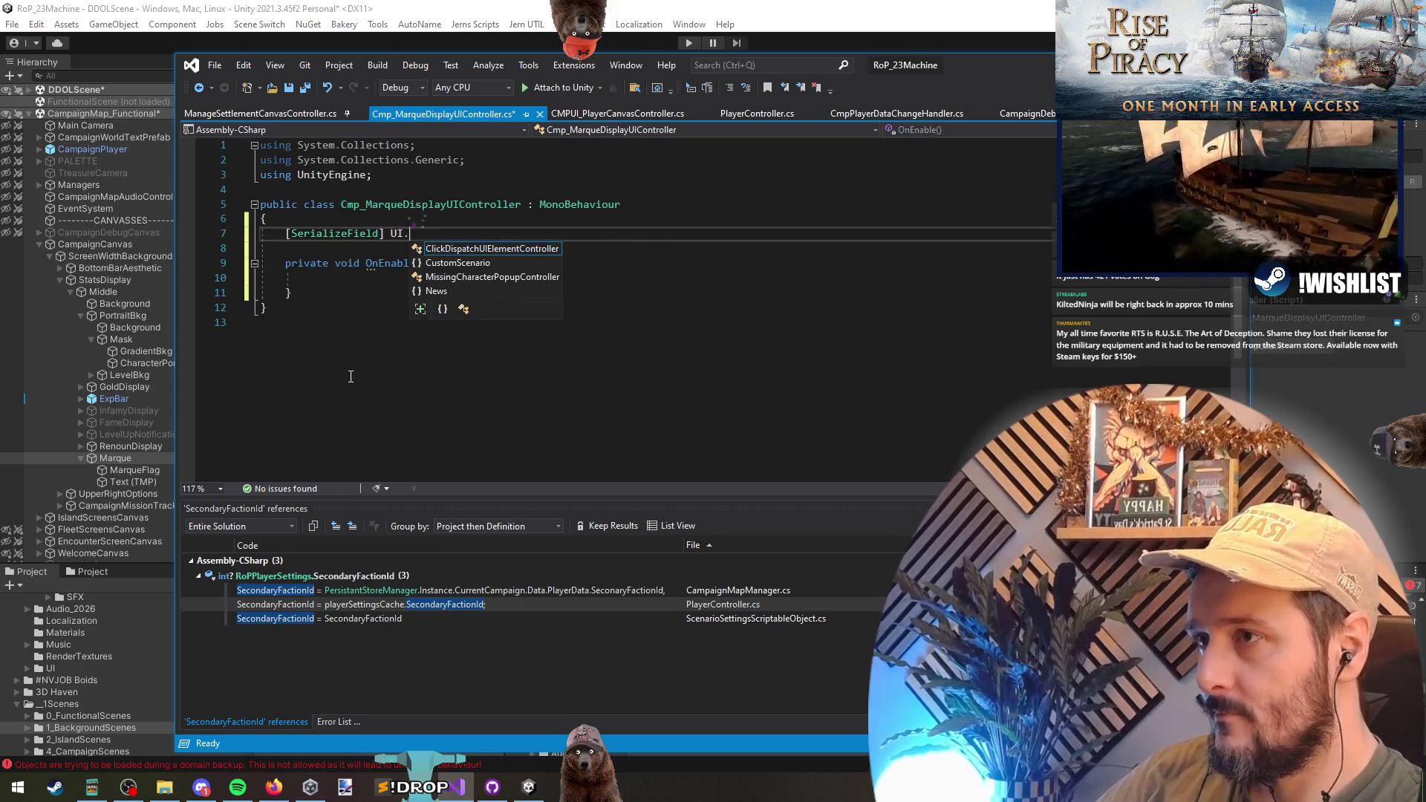
key("Escape")
type("nityEngine.U")
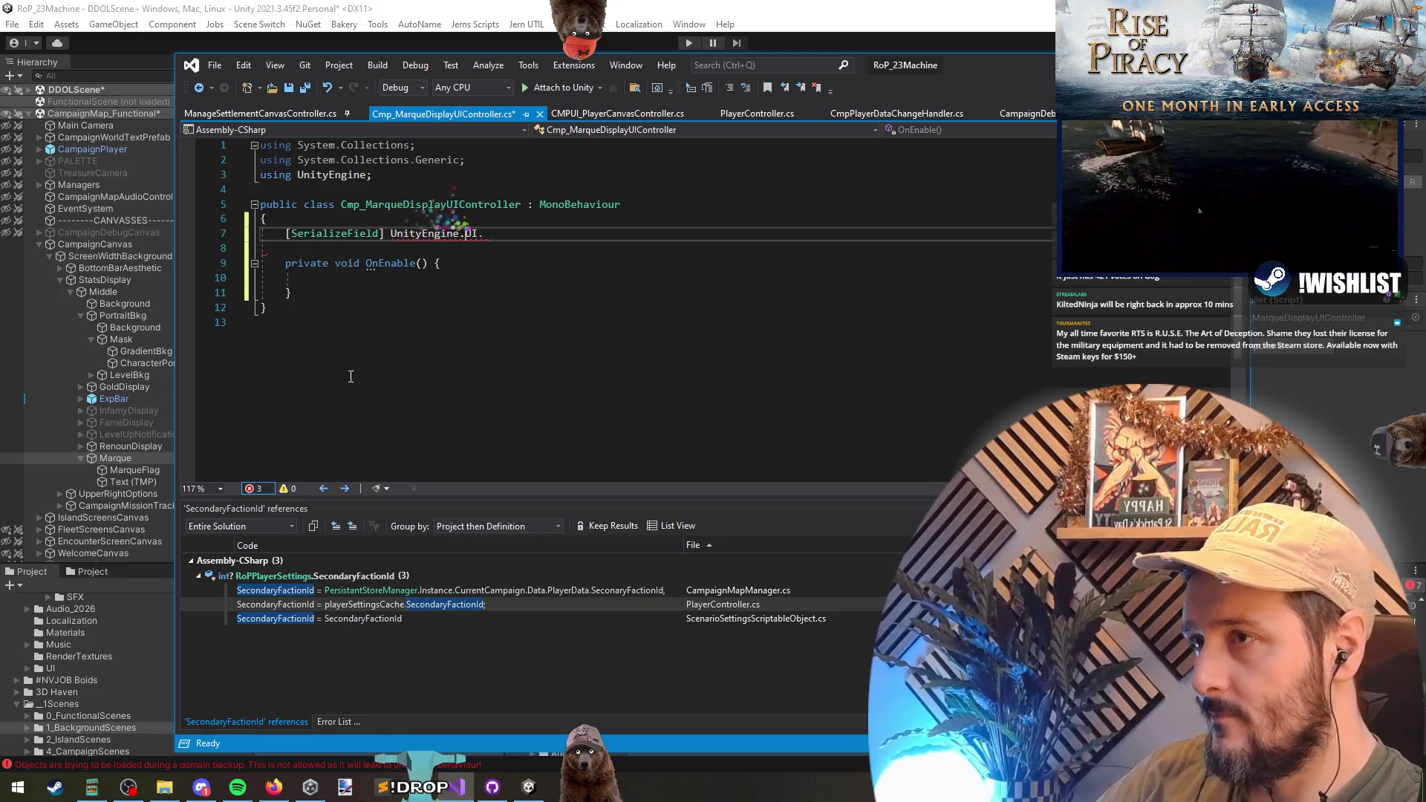
key("End")
type("Image ")
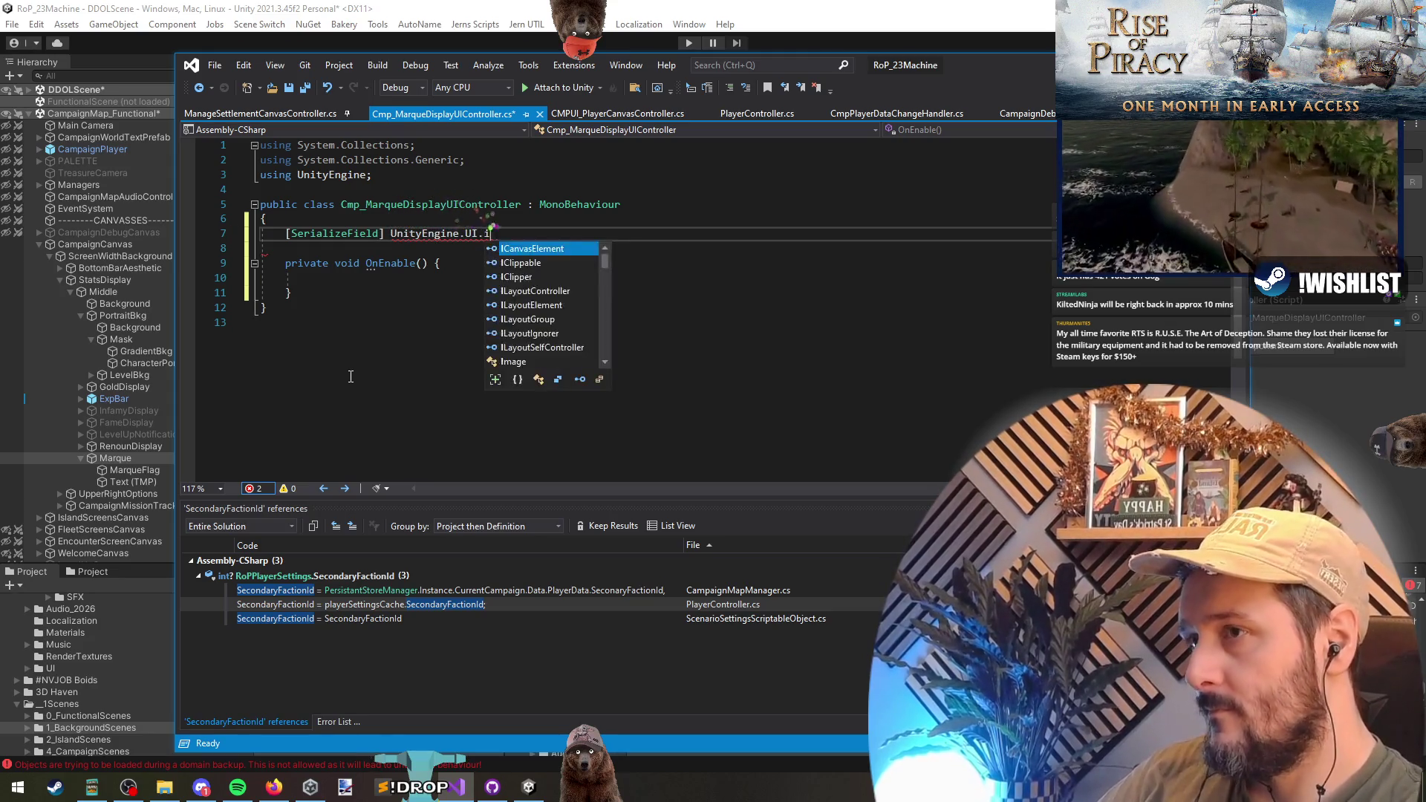
type("MarkQ")
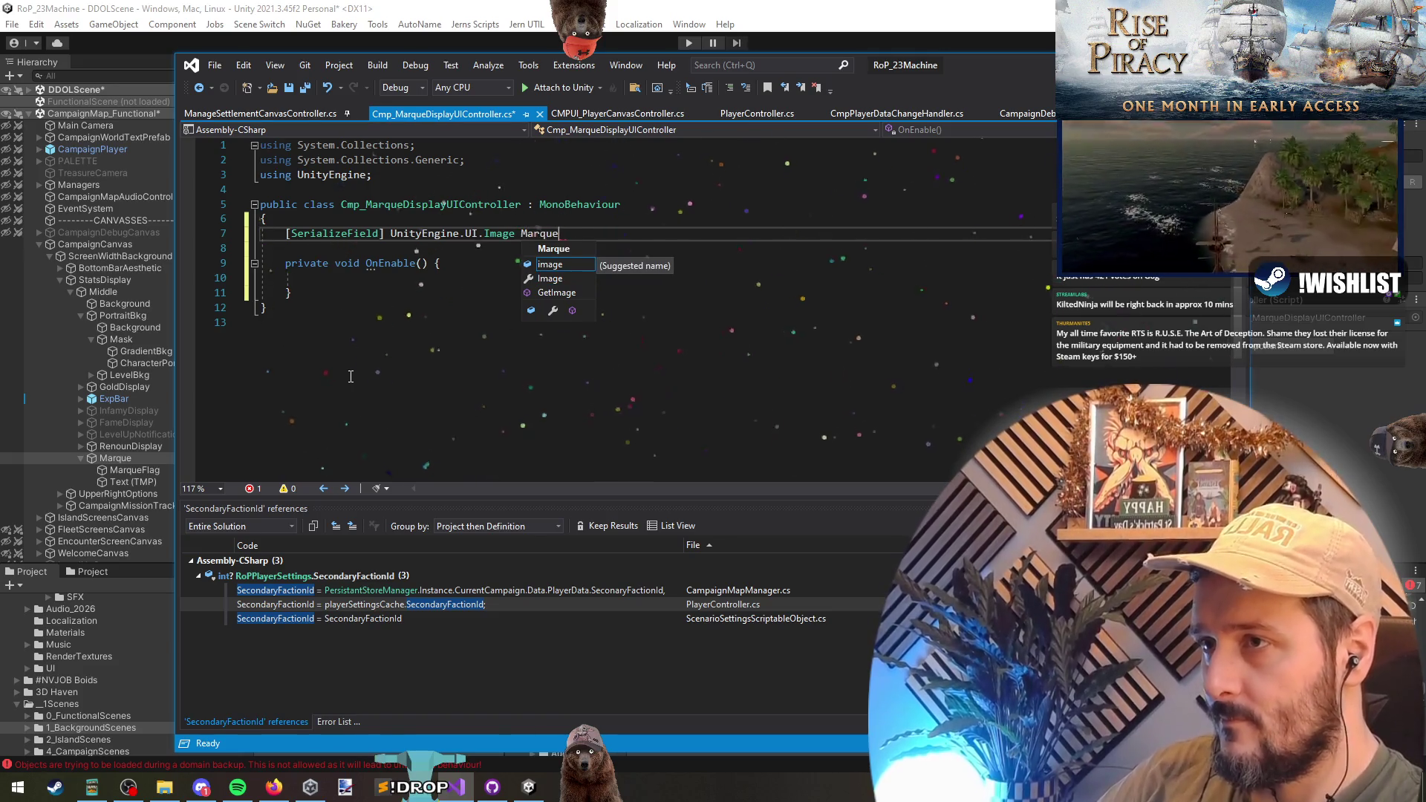
type("g;")
key("Return")
- Add a [SerializeField] TMPro.TextMeshProUGUI title field
type("[SerializeField] ")
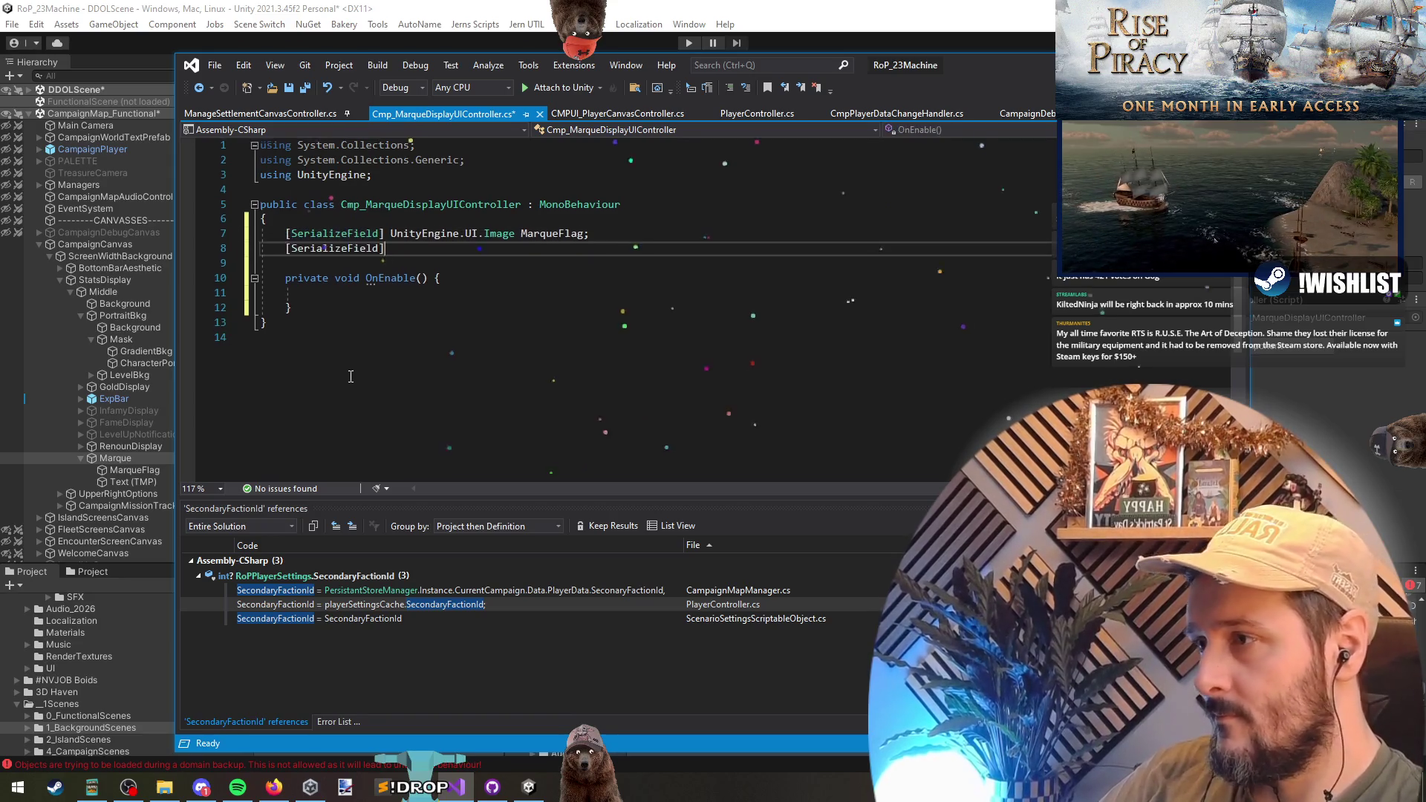
type("TMPro.TextMeshProUGUI")
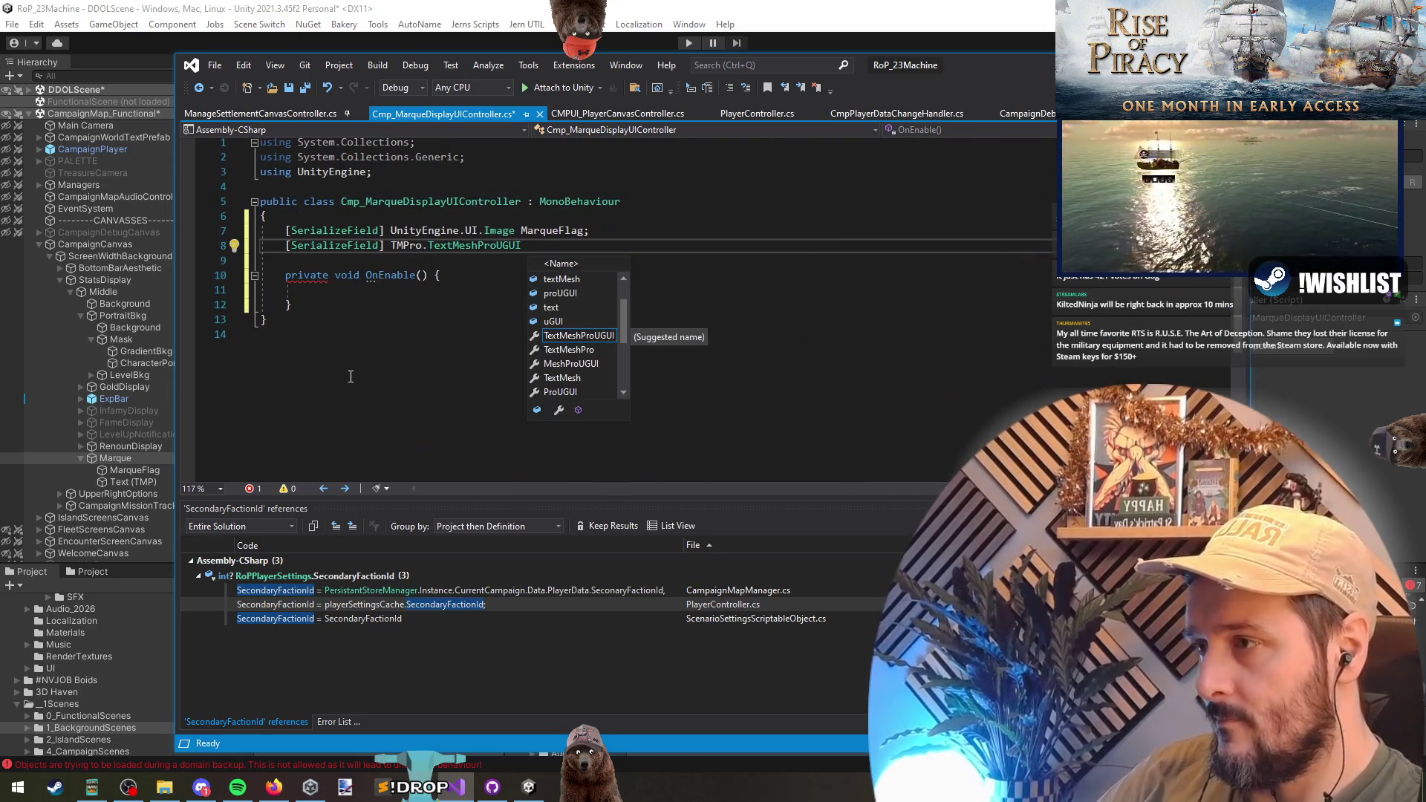
type(" title;")
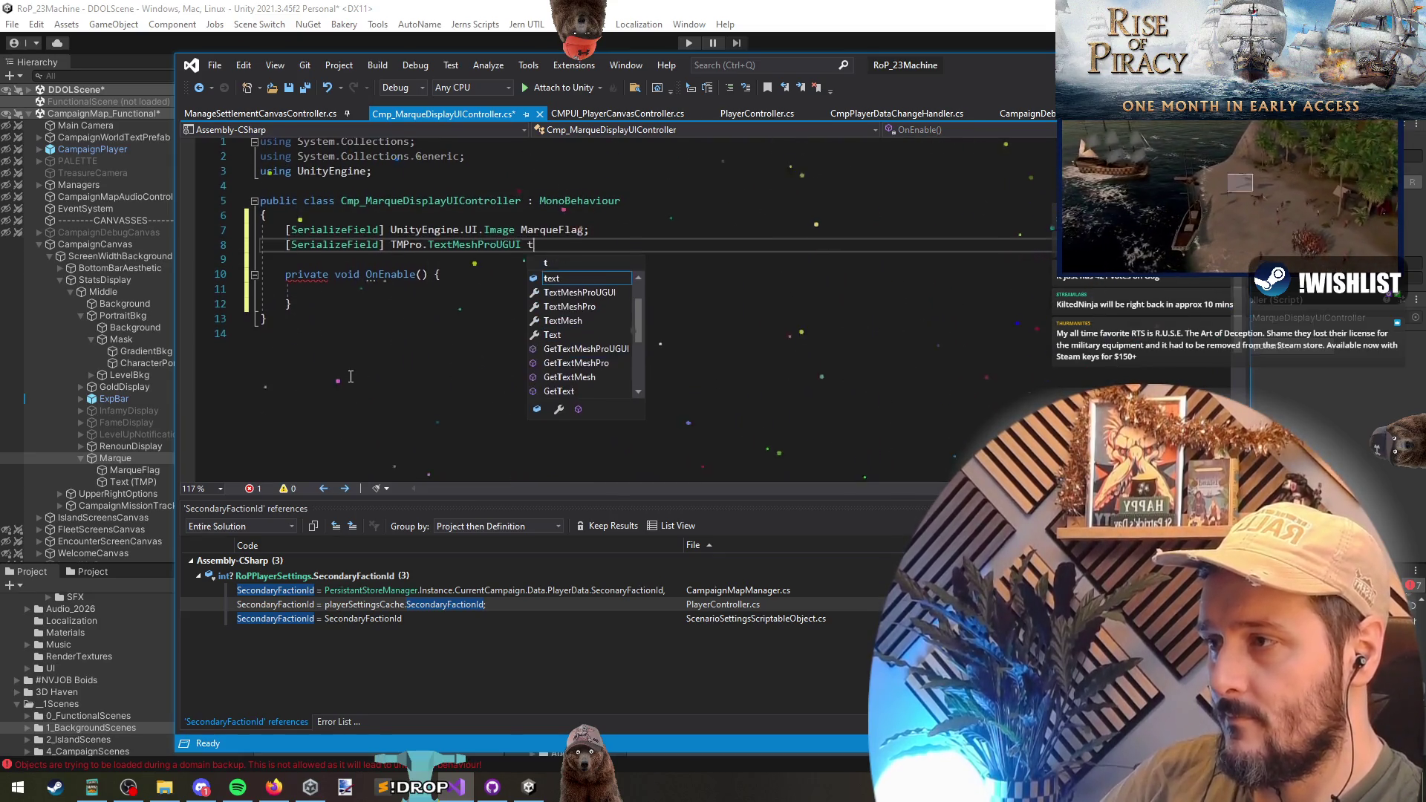
key("Down")
key("Down")
key("Down")
key("Up")
key("Up")
key("Down")
key("Down")
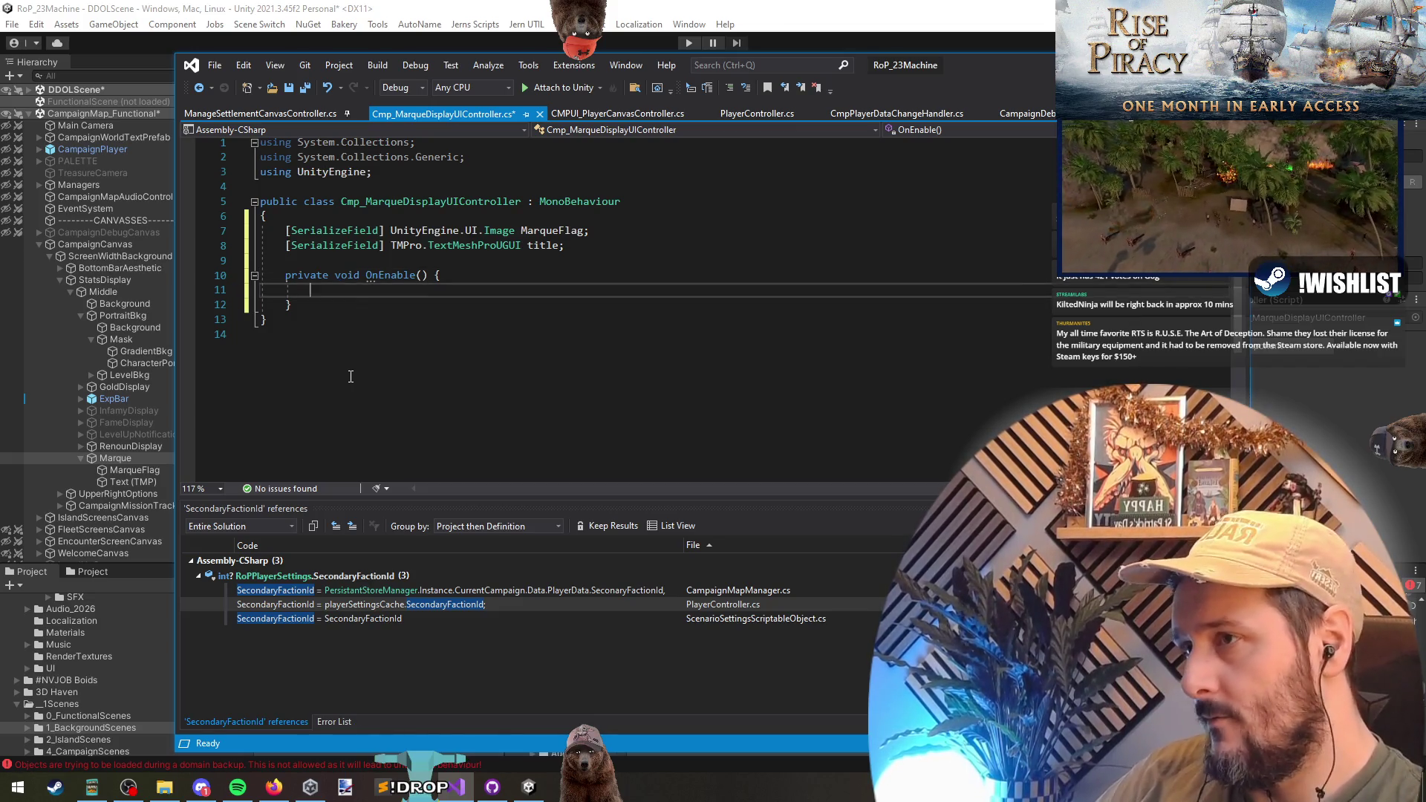
key("Up")
key("ctrl+Left")
key("ctrl+shift+Left")
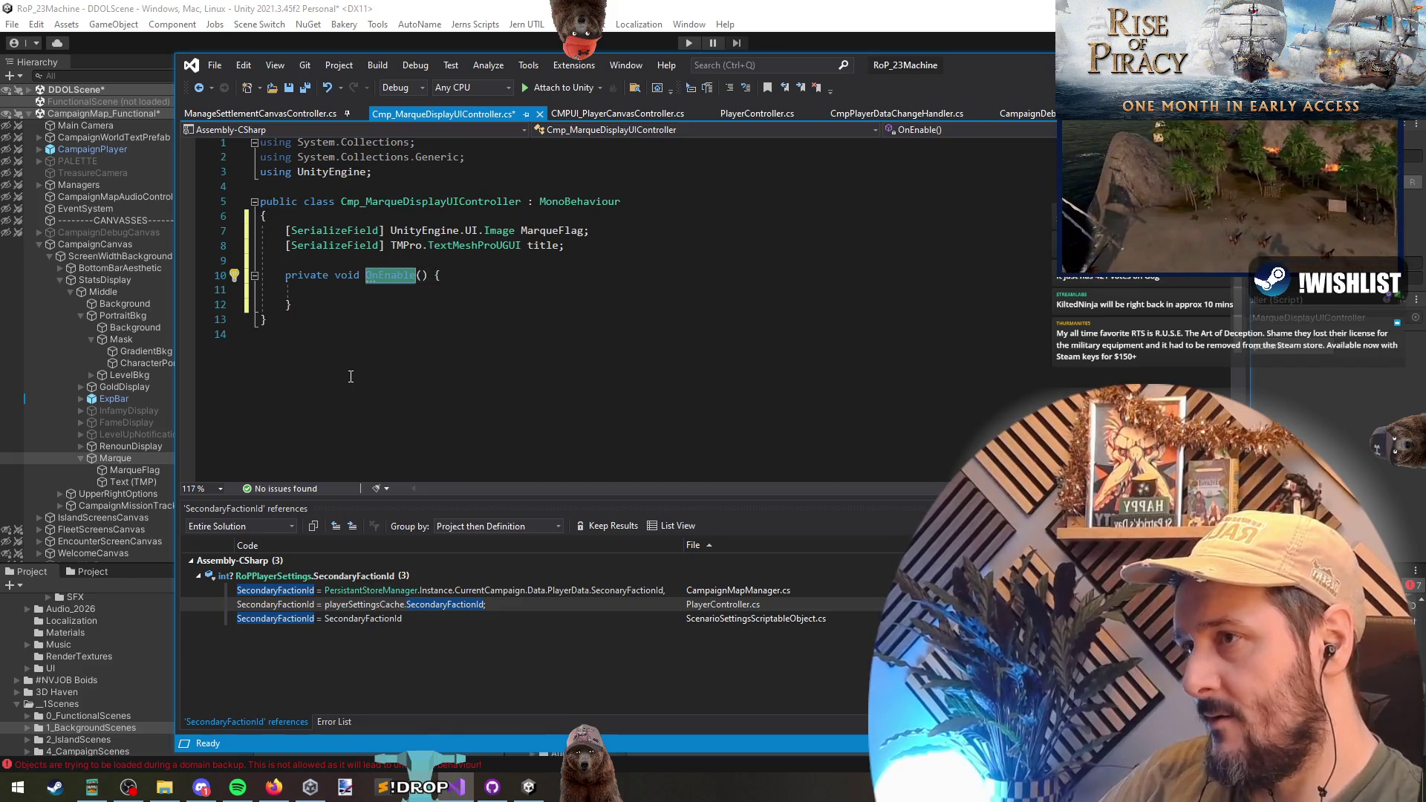
key("Down")
key("Down")
- Add an empty OnDisable method below OnEnable
key("Return")
key("Return")
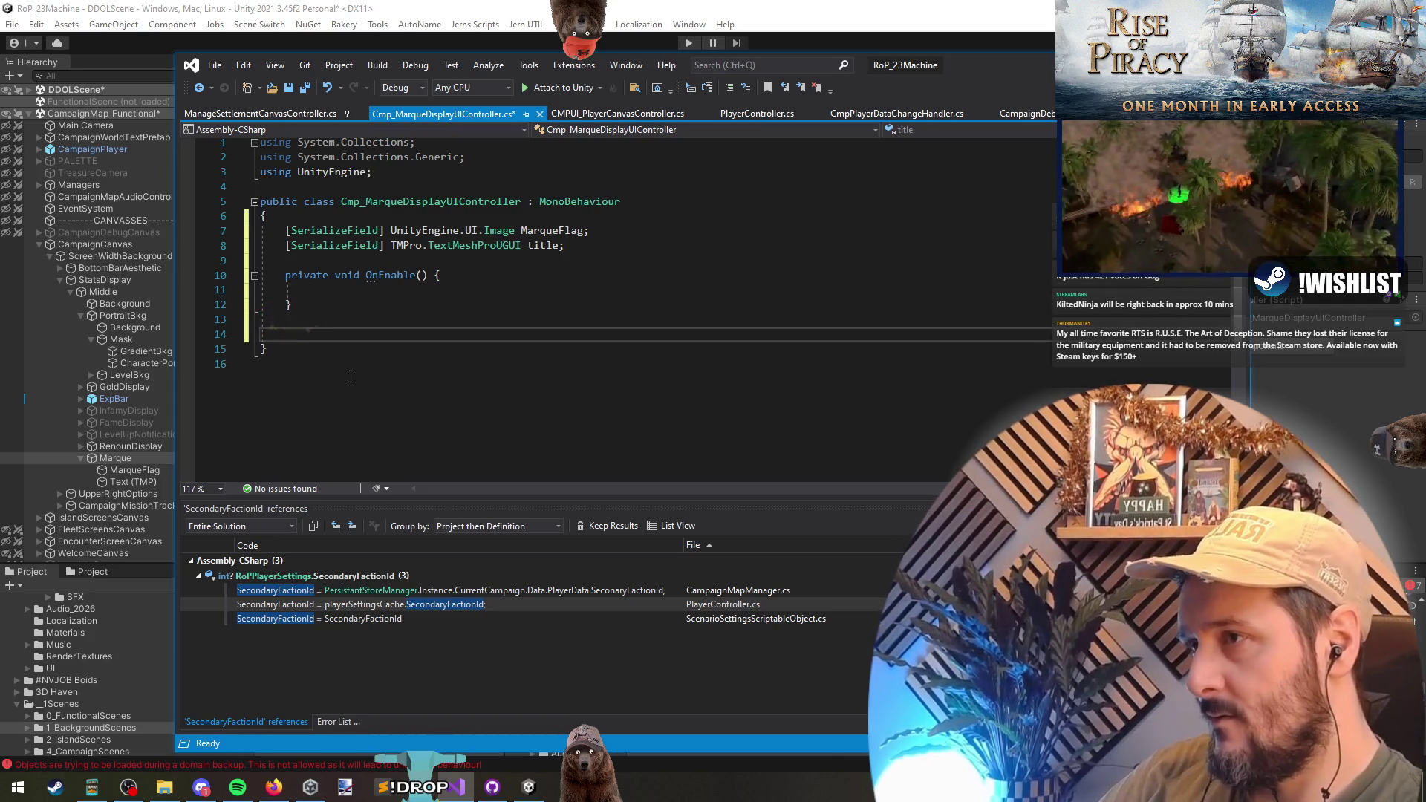
type("private void OnE")
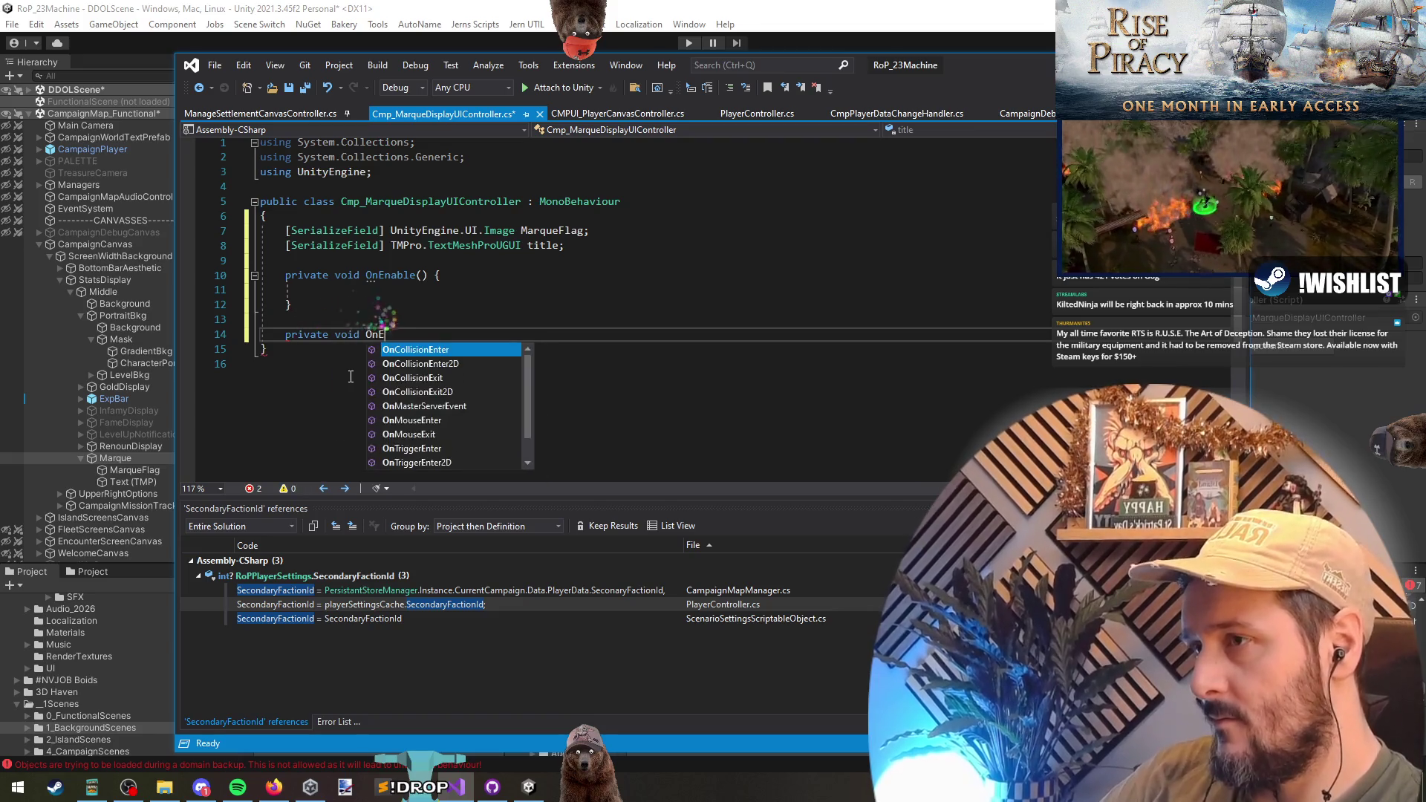
key("BackSpace")
type("Disable() {")
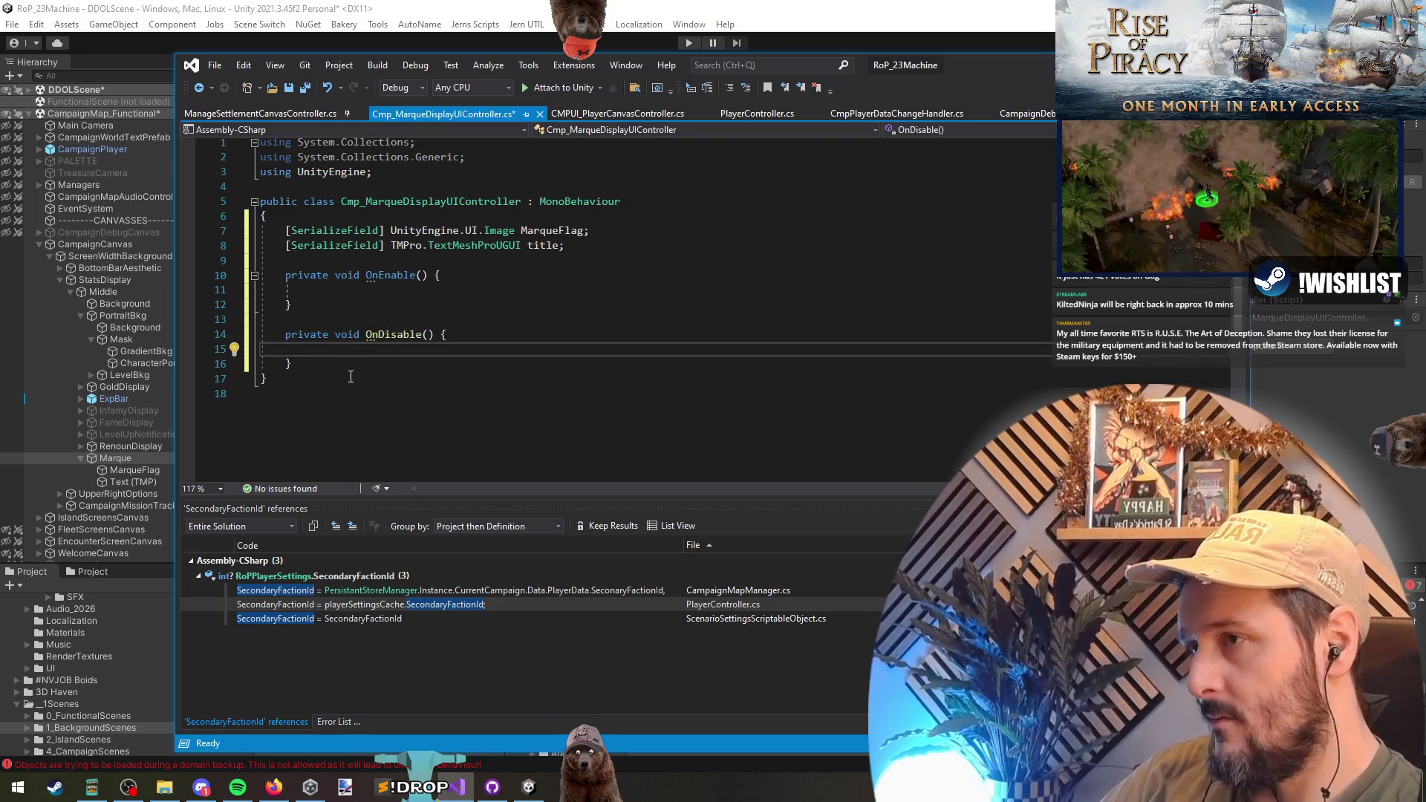
key("Up")
key("Up")
key("Up")
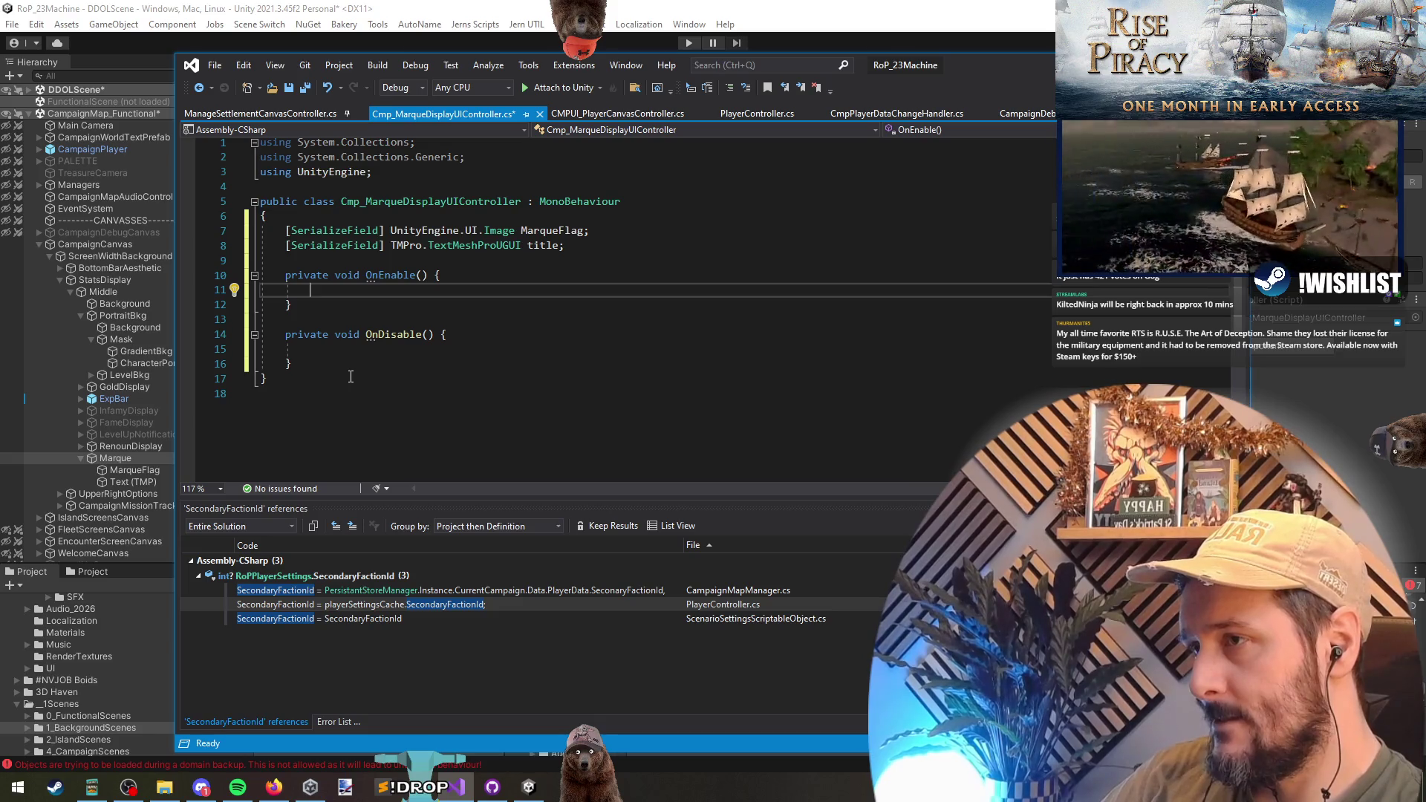
key("Down")
key("Down")
key("shift+Down")
key("shift+Down")
key("shift+Down")
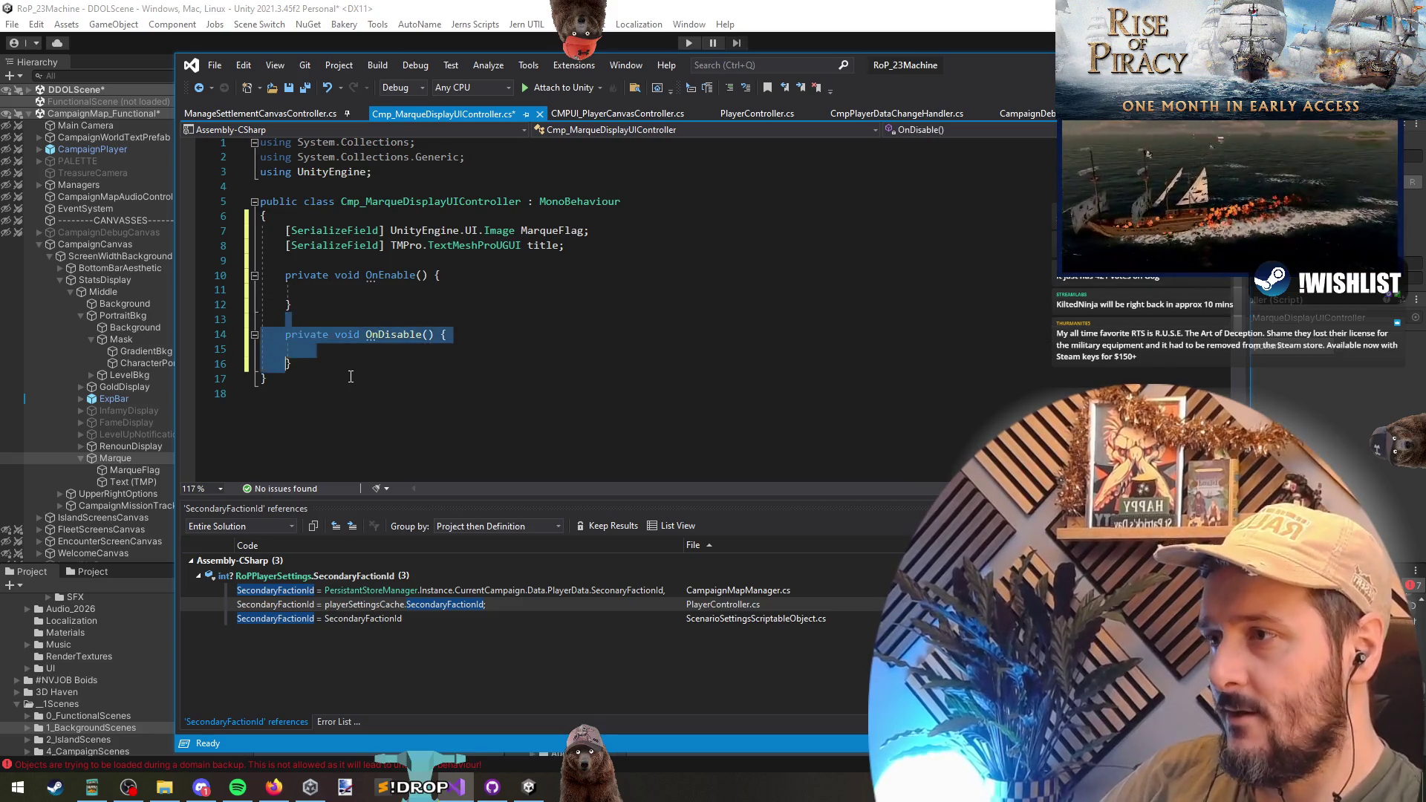
- Delete the OnDisable and OnEnable methods and save the script
key("Delete")
key("Up")
key("Up")
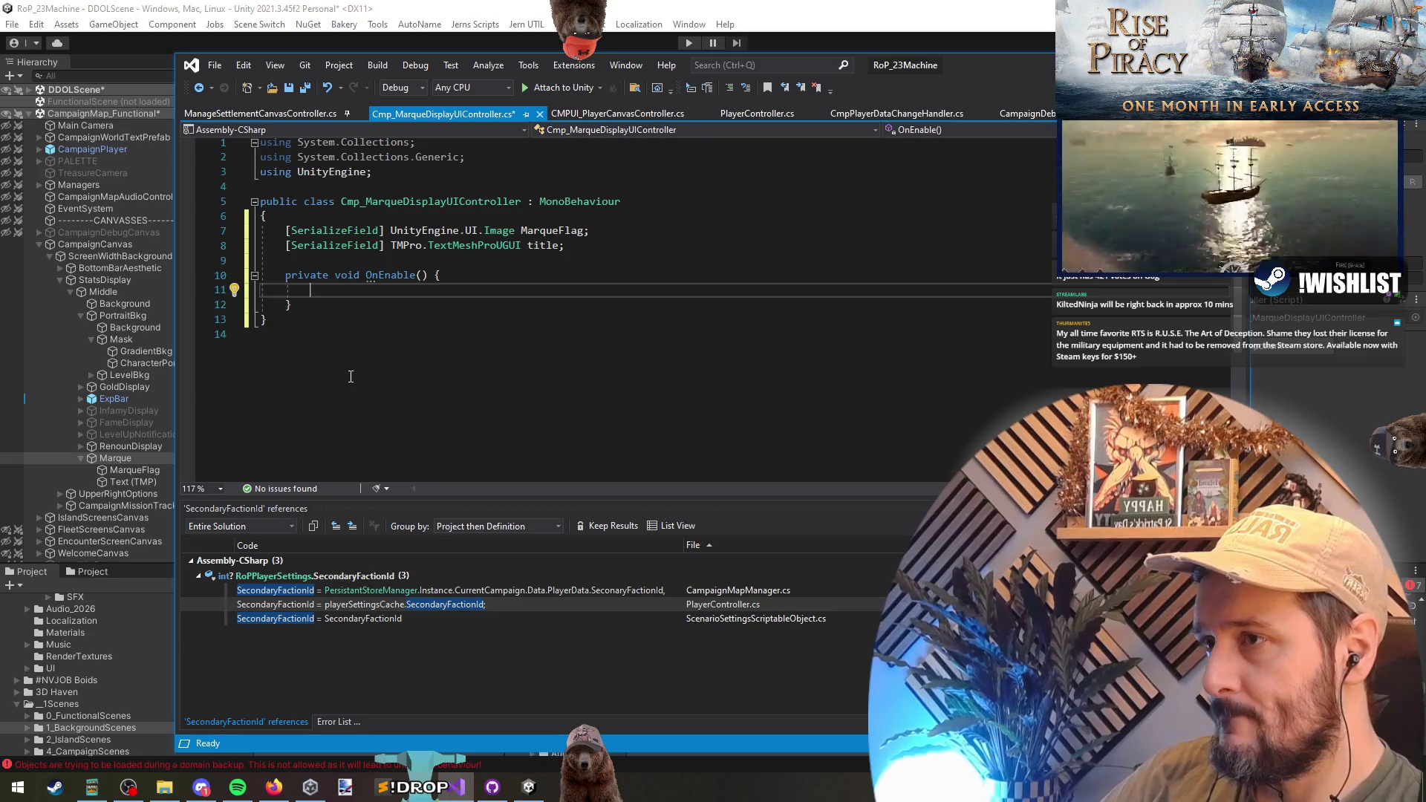
key("Up")
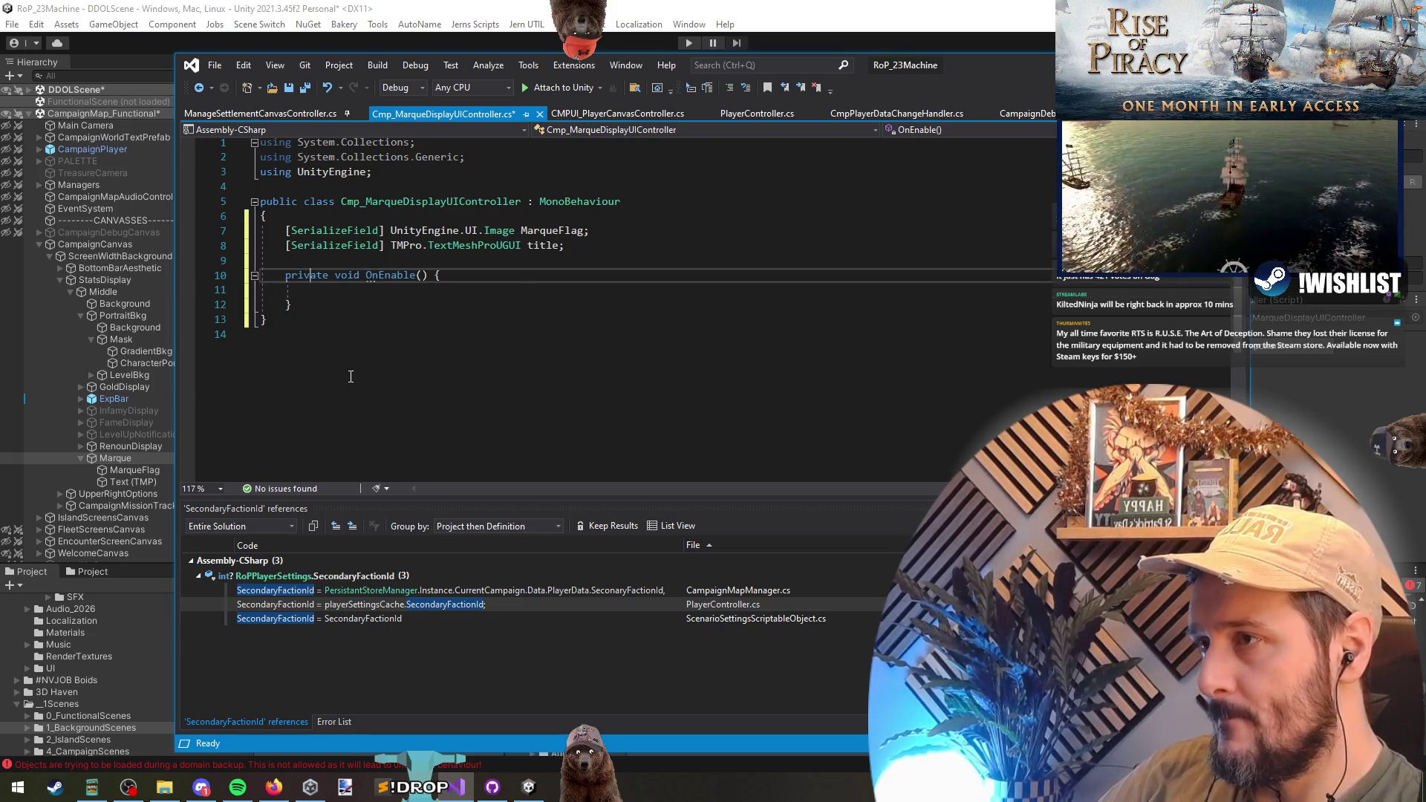
key("shift+Down")
key("shift+Down")
key("shift+Down")
key("Delete")
key("Return")
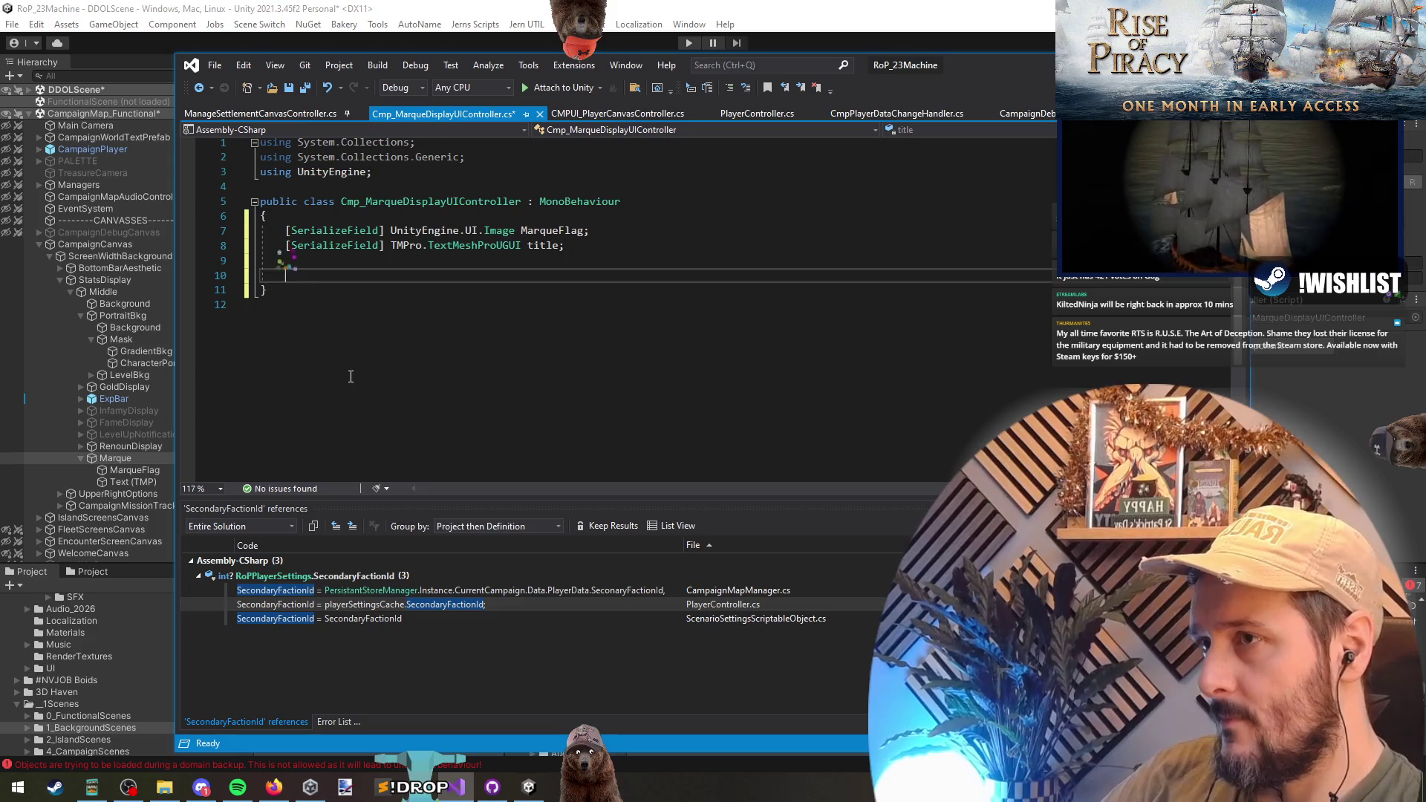
key("ctrl+s")
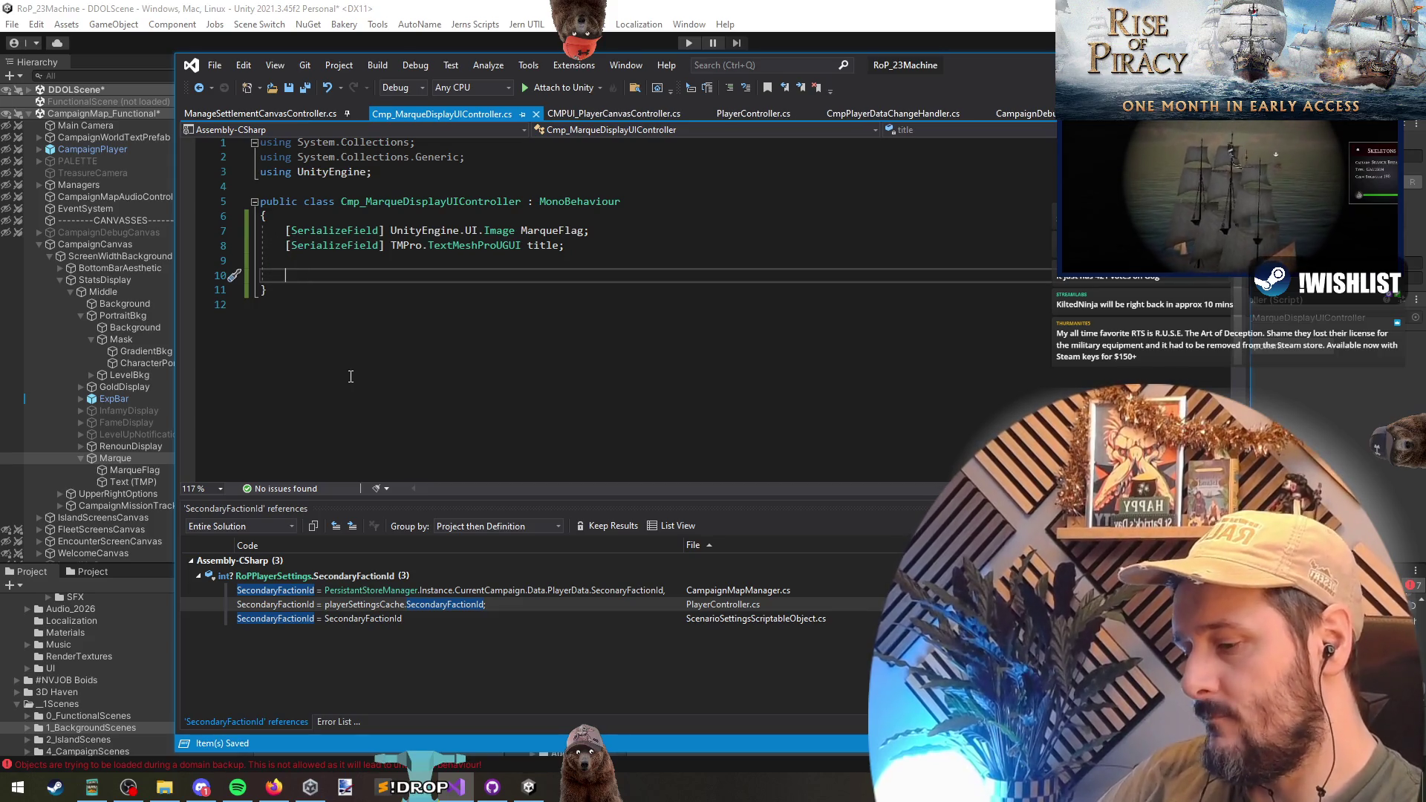
- Add a public void Show(int factionId) method with an empty body
type("public void")
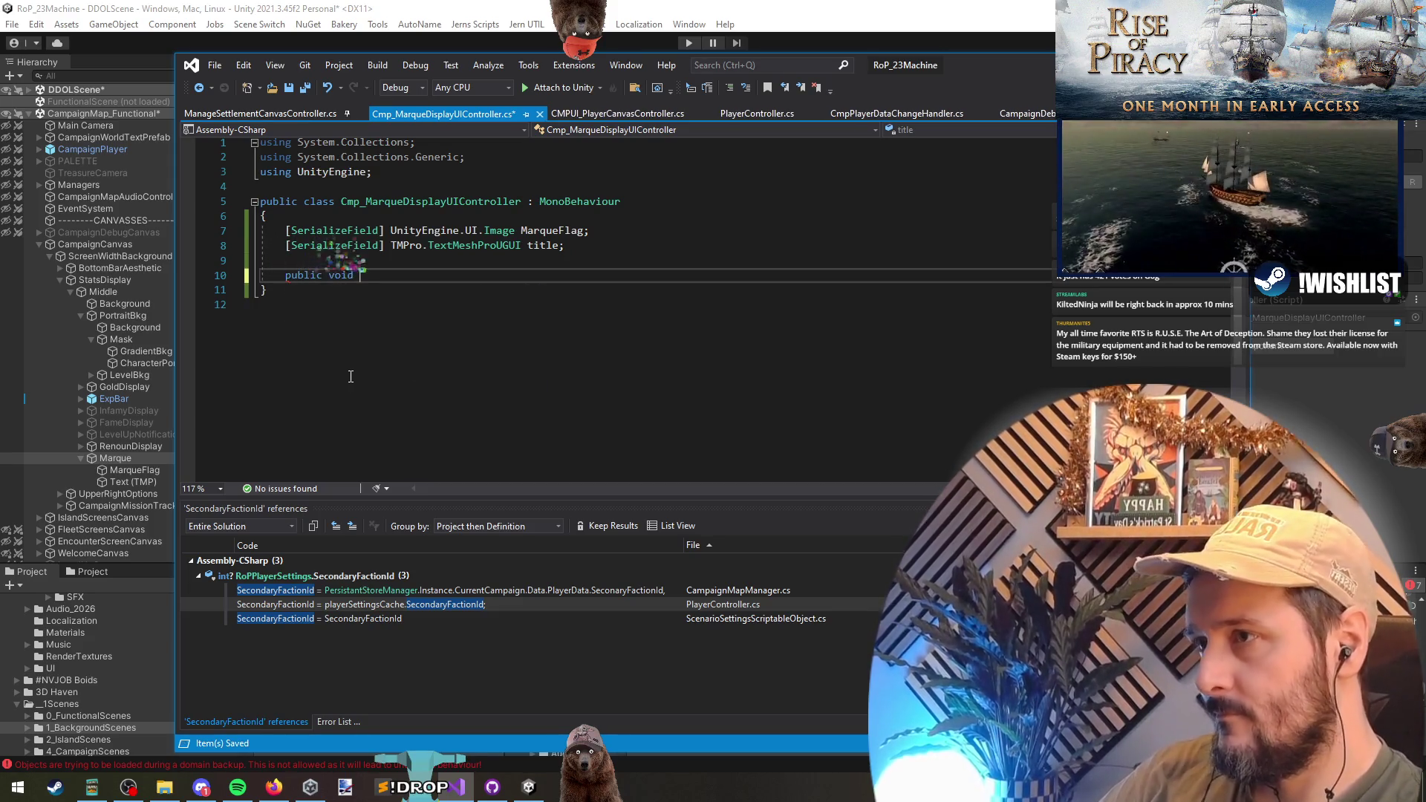
type(" Show()")
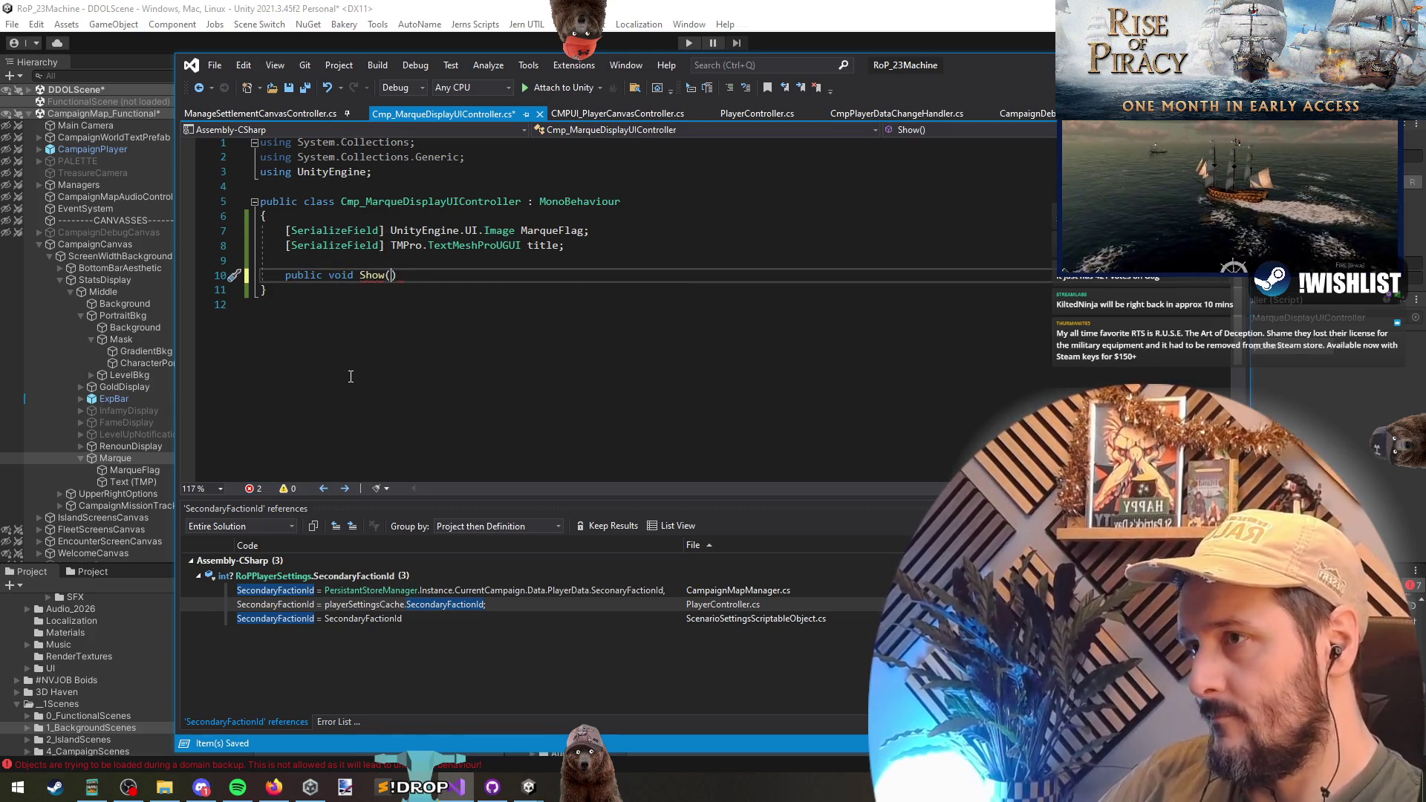
type("int FactionId")
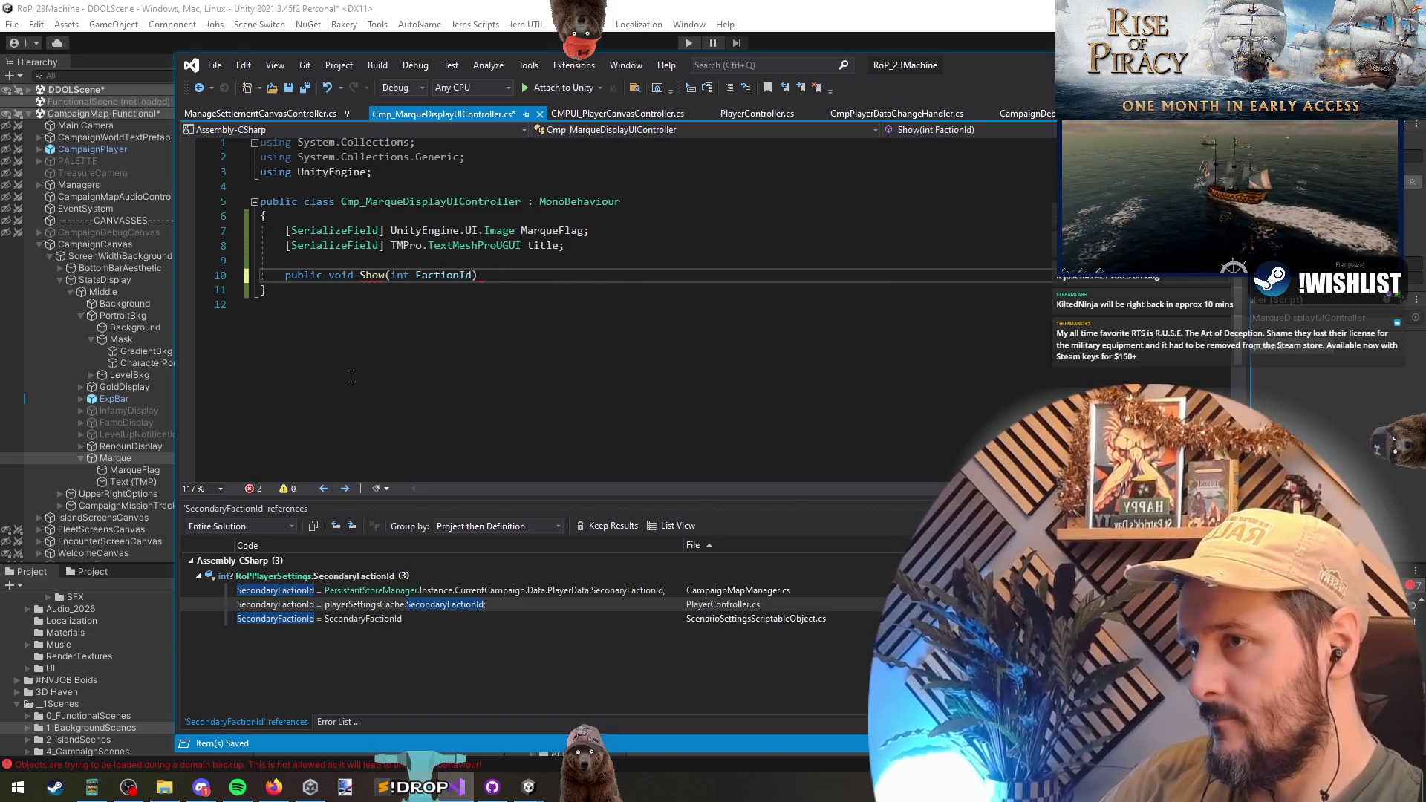
type(" {")
key("Return")
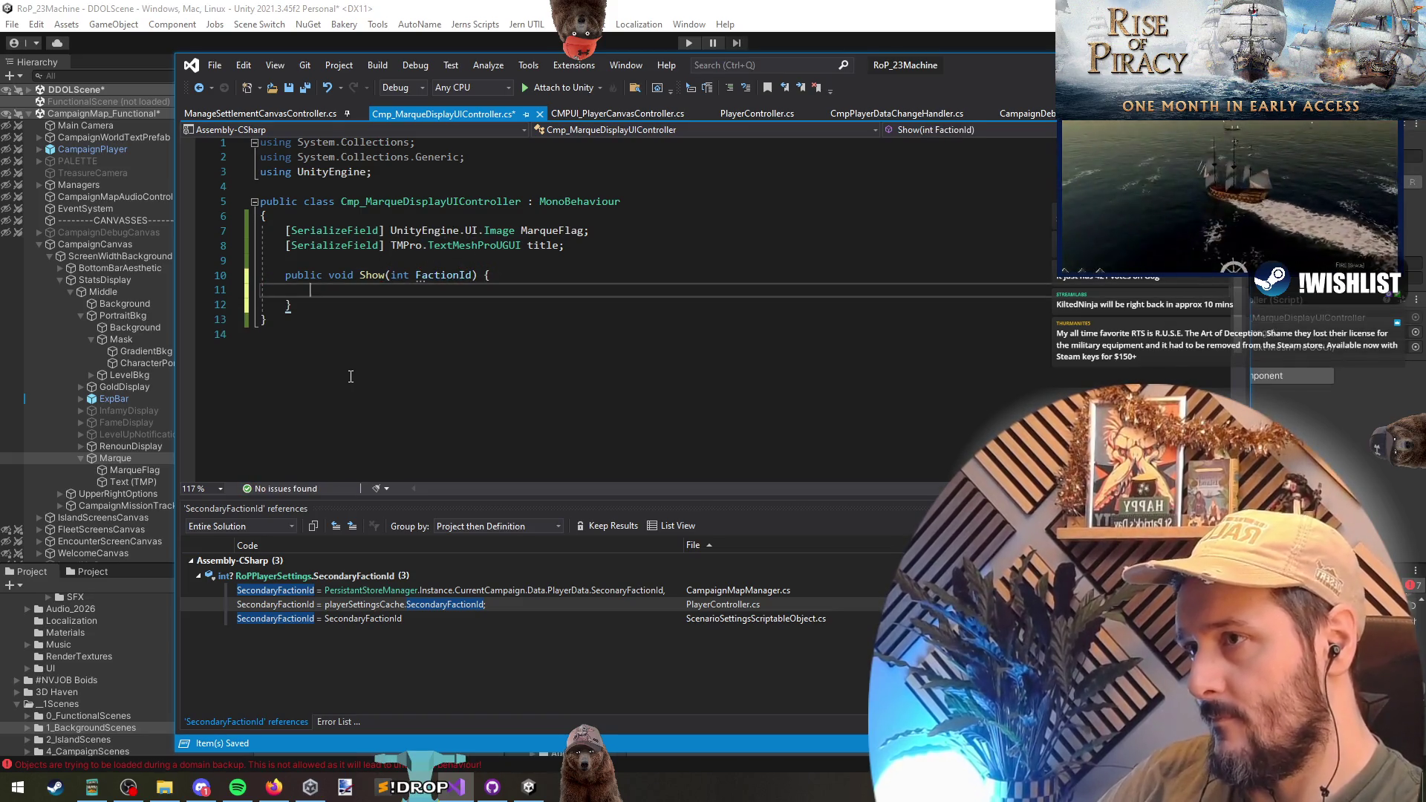
key("Up")
key("Delete")
type("f")
key("Down")
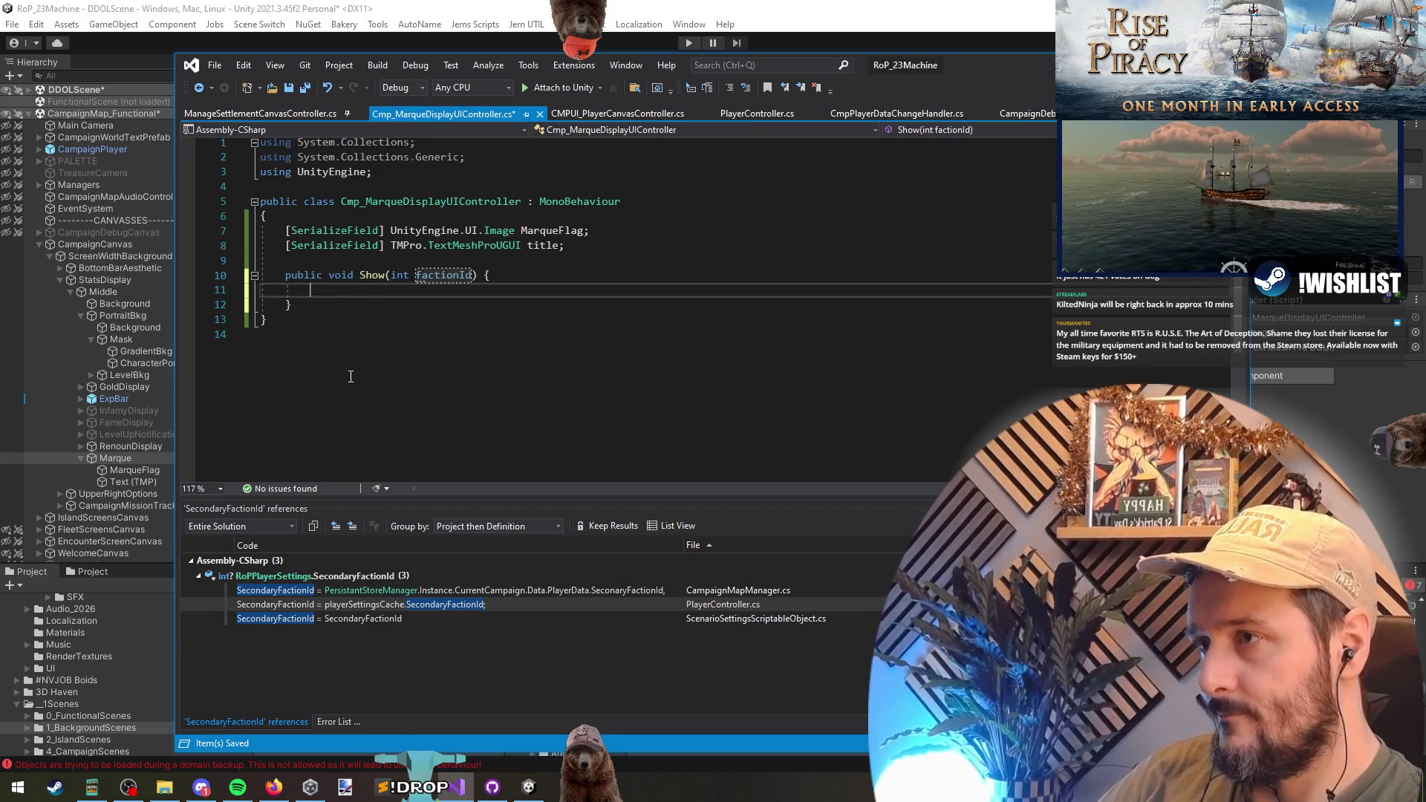
- Store FactionColorManager.Instance.GetFaction(factionId) in var f and begin a MarqueFlag.sprite line
type("FactionColor")
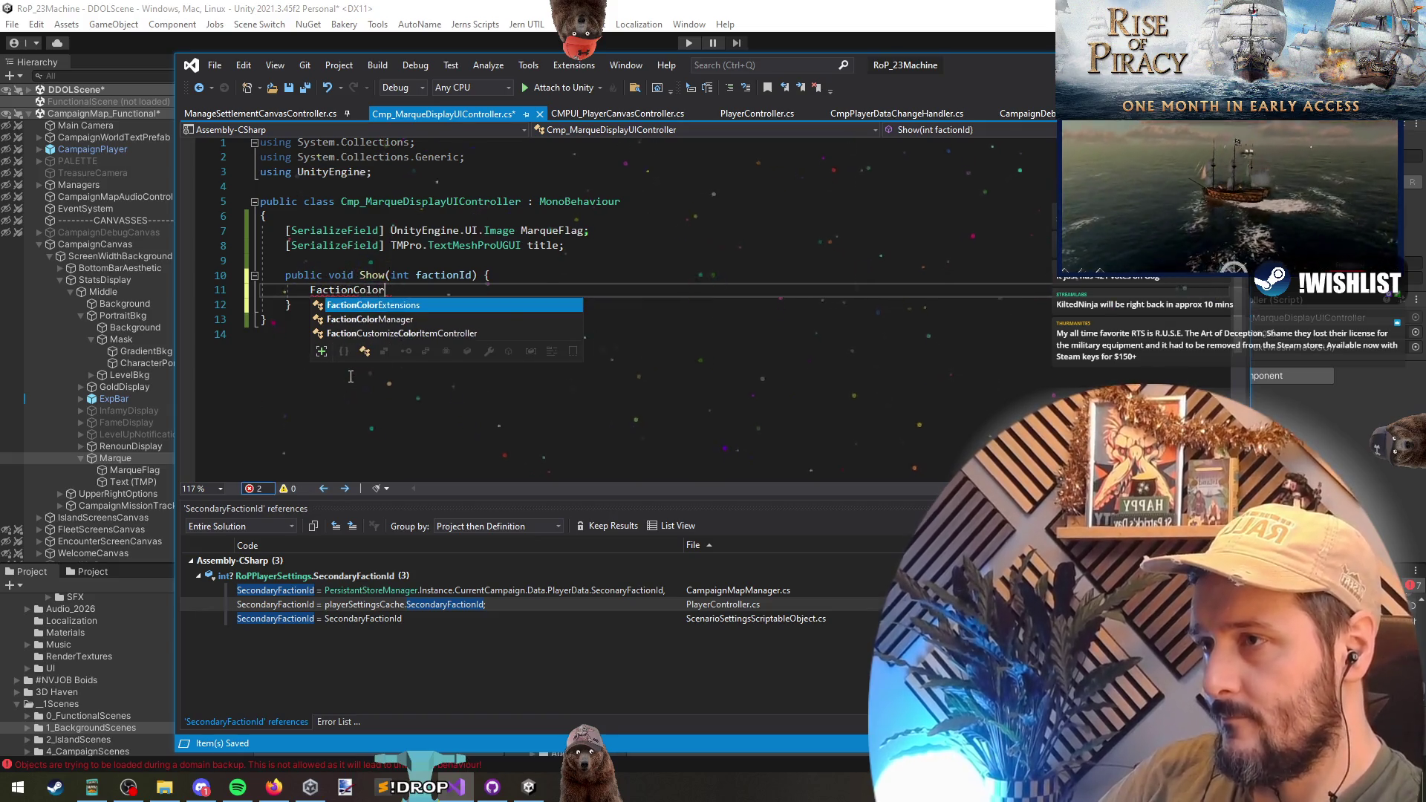
key("Down")
key("Tab")
type(".Instance.")
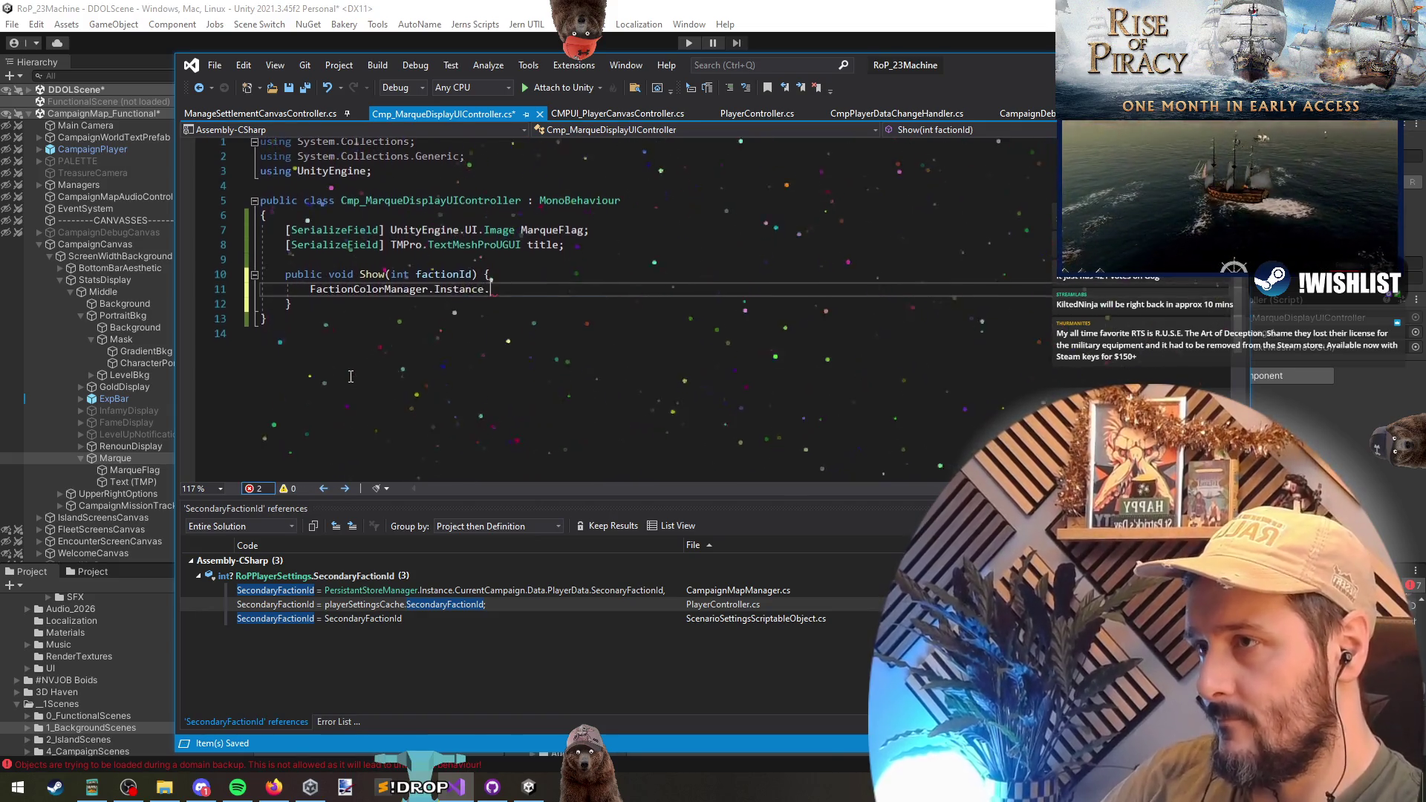
type("GetF")
key("Tab")
type("(")
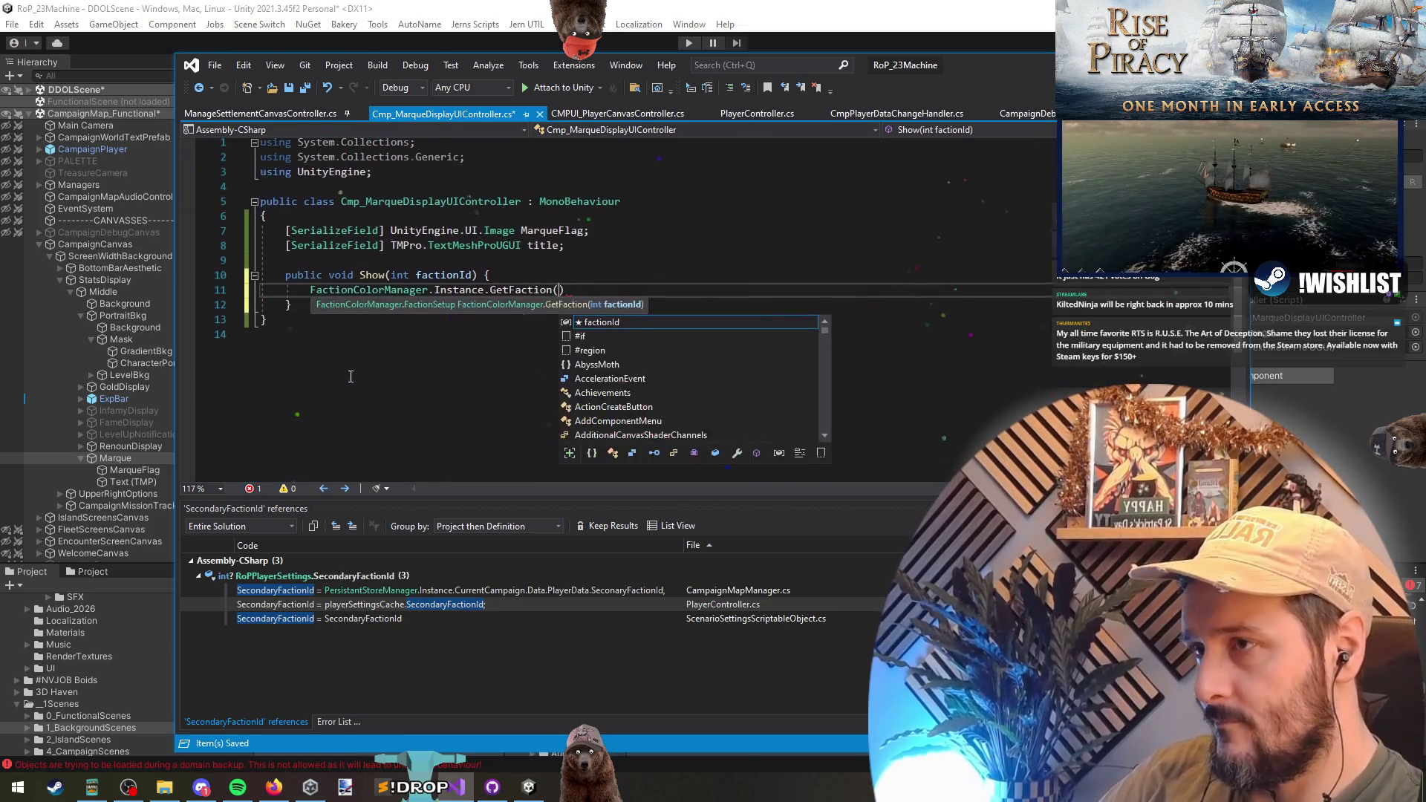
type("factionID")
key("Tab")
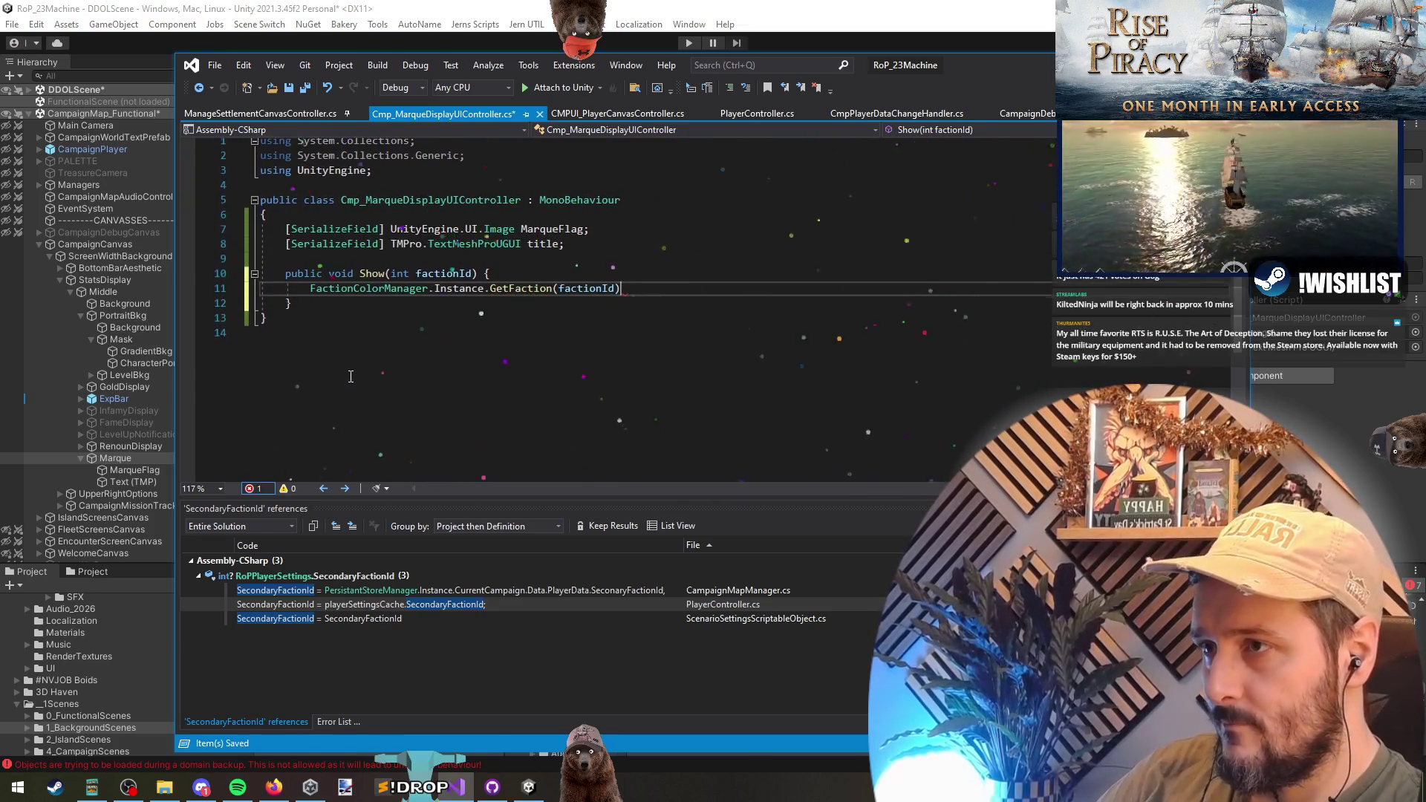
type(".")
key("BackSpace")
type(";")
key("Home")
type("var f =")
key("End")
key("Return")
key("Return")
type("MarqueFlag.")
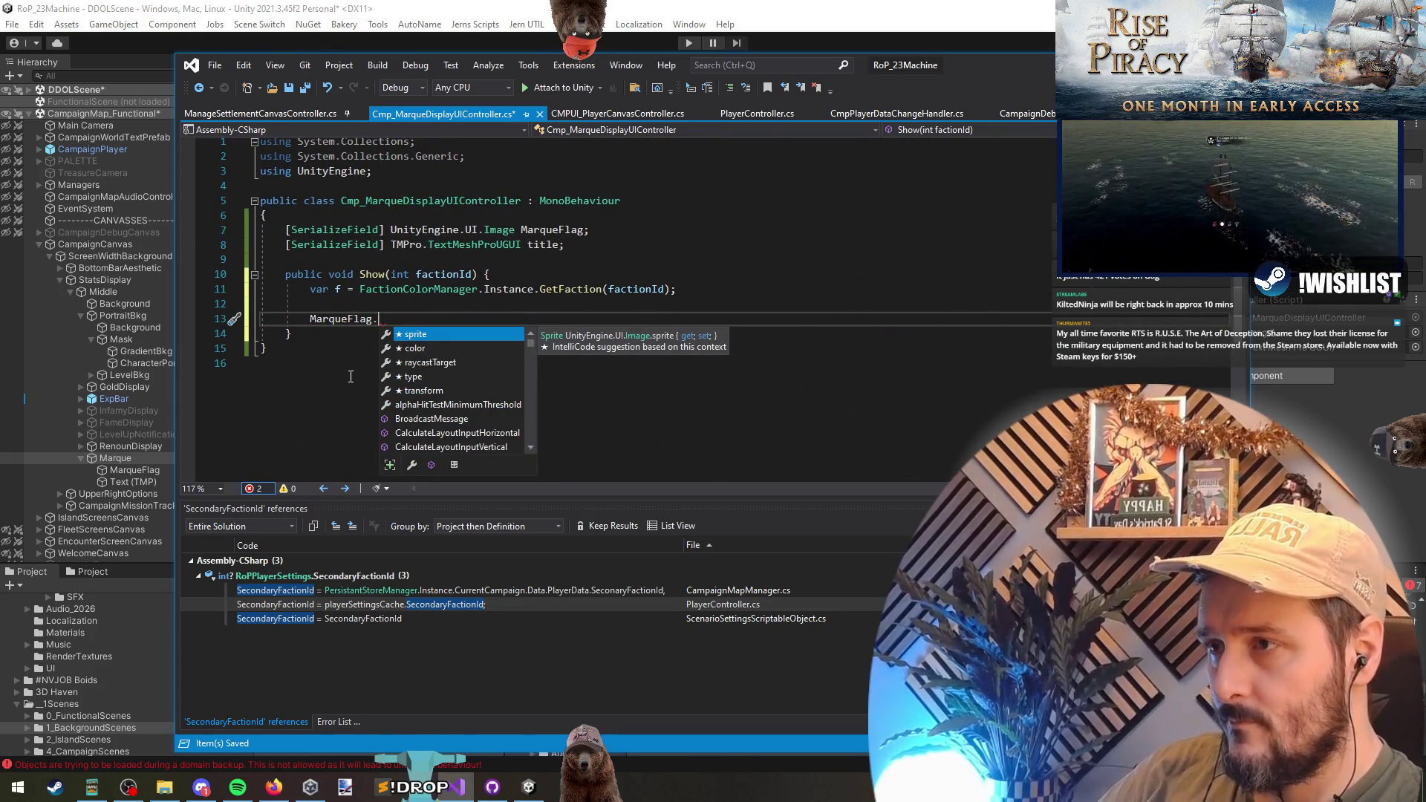
type("sprite = f.")
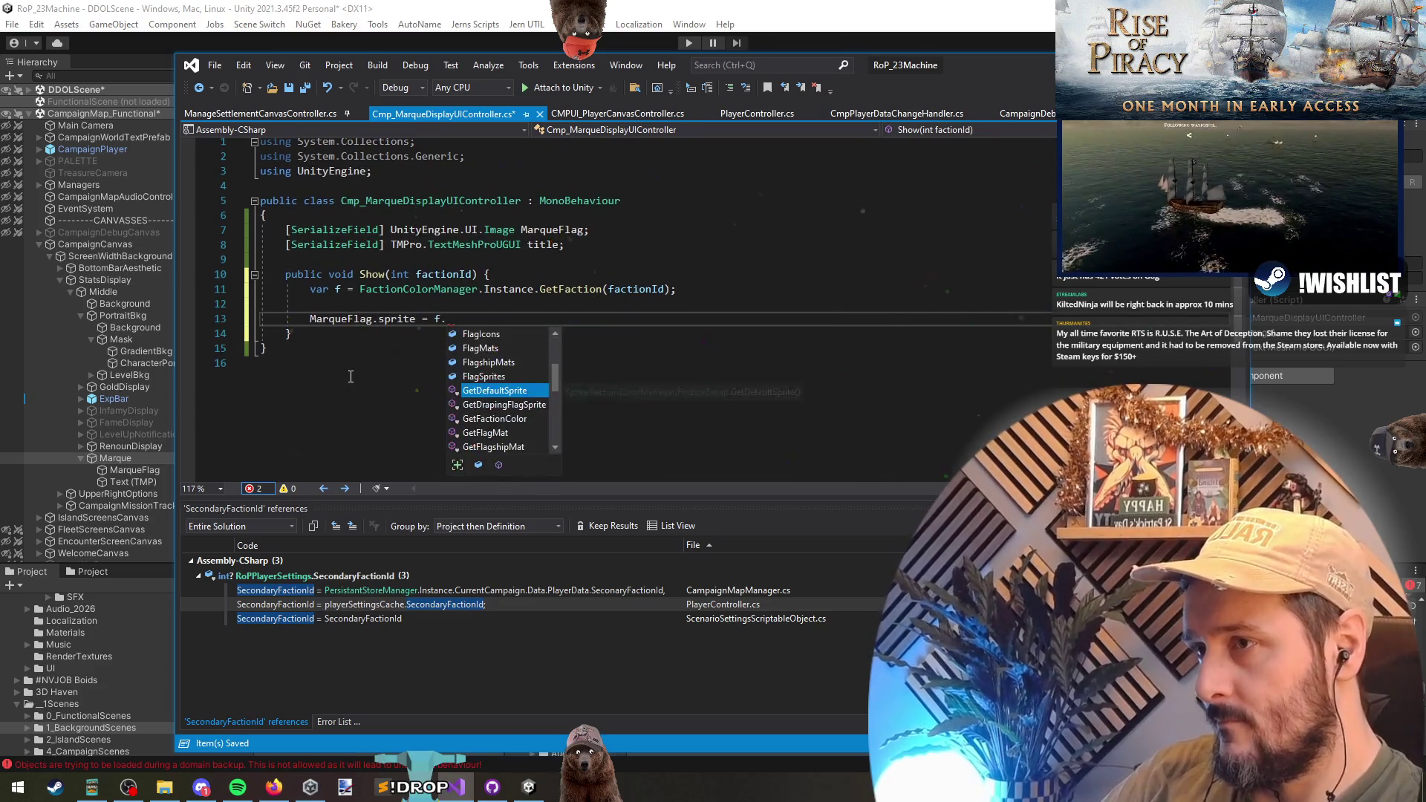
type("flag")
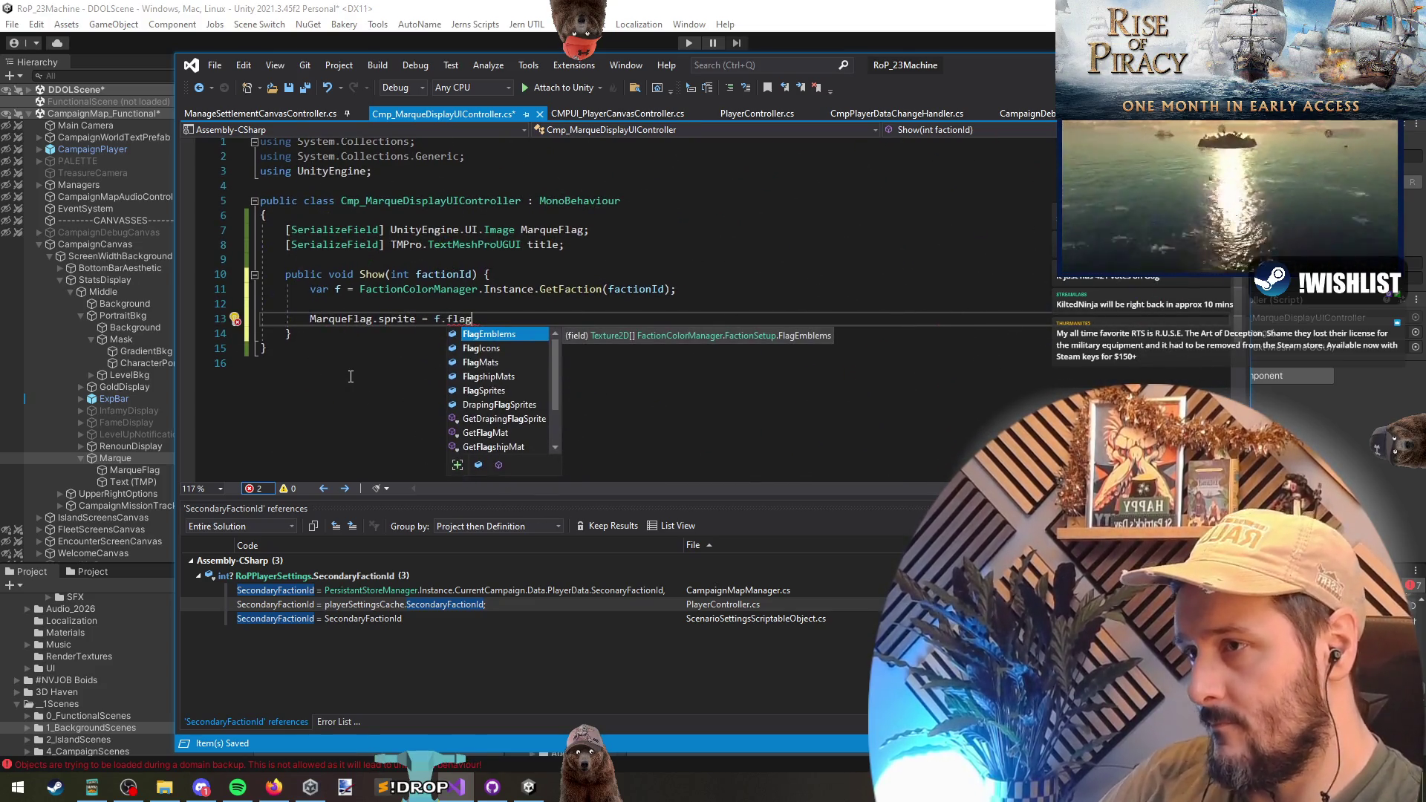
- Set MarqueFlag.sprite to FactionColorManager.Instance.GetDefaultFlagSpriteForFaction(f.FactionID)
key("BackSpace")
key("BackSpace")
key("BackSpace")
key("BackSpace")
type("getflag")
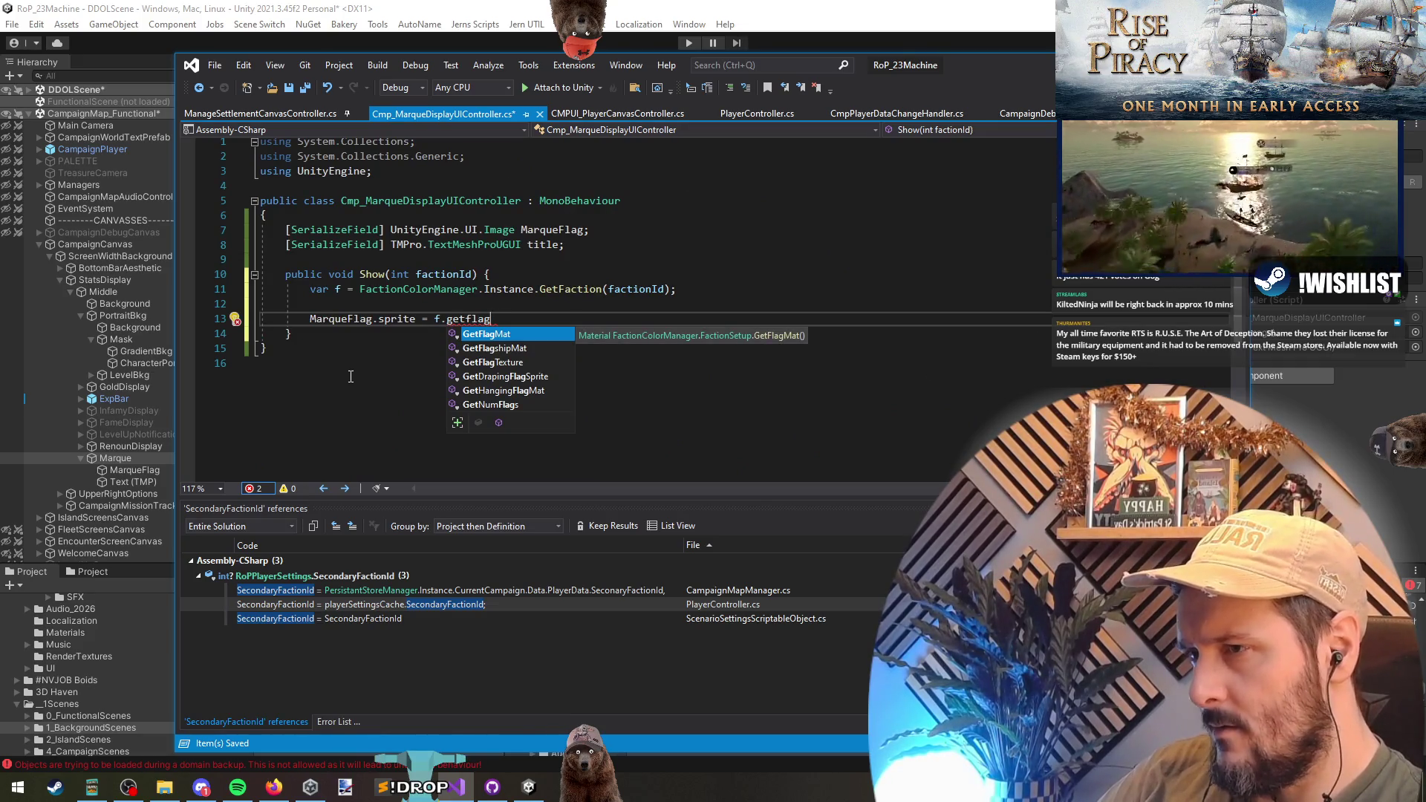
key("Escape")
key("Up")
key("Up")
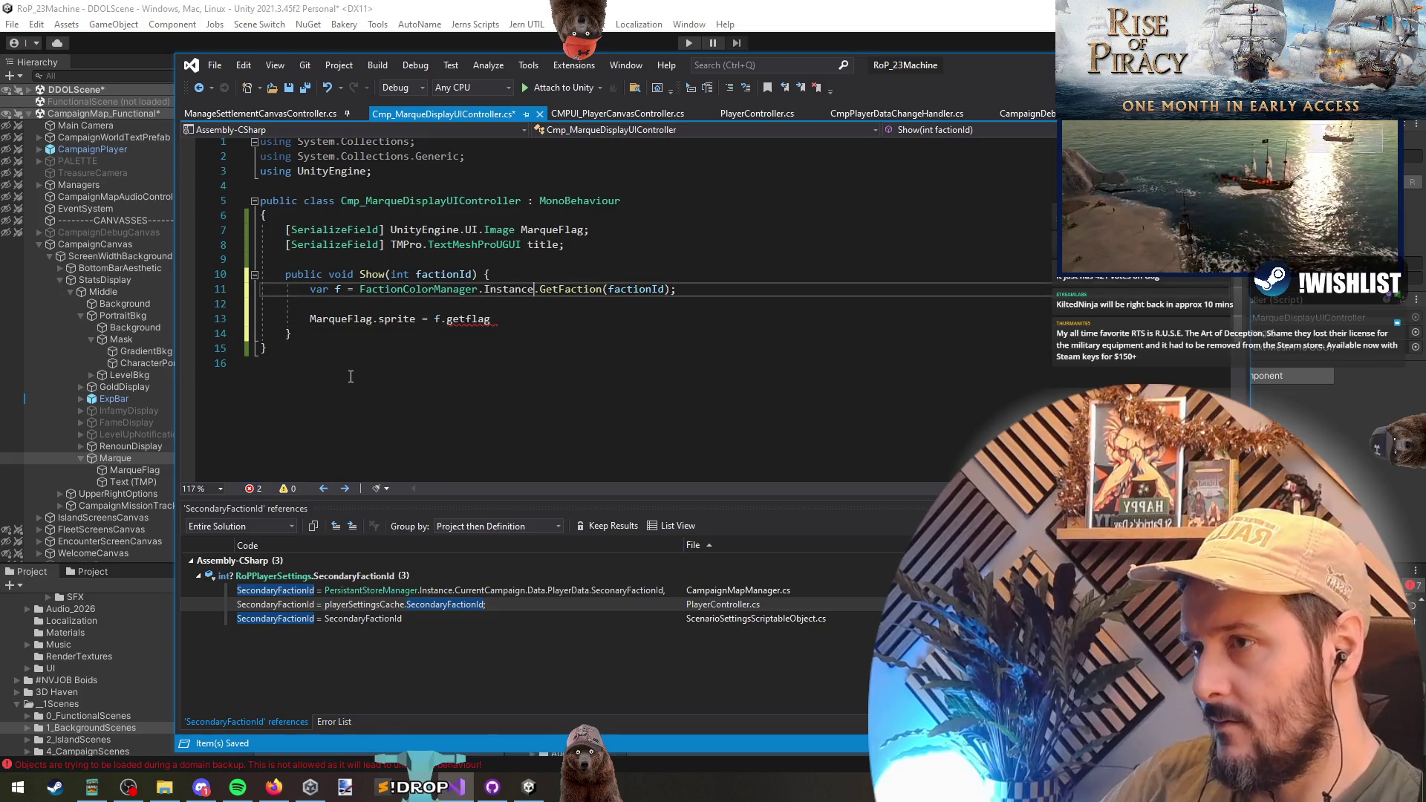
key("shift+alt+=")
key("shift+alt+=")
key("ctrl+c")
key("Down")
key("Down")
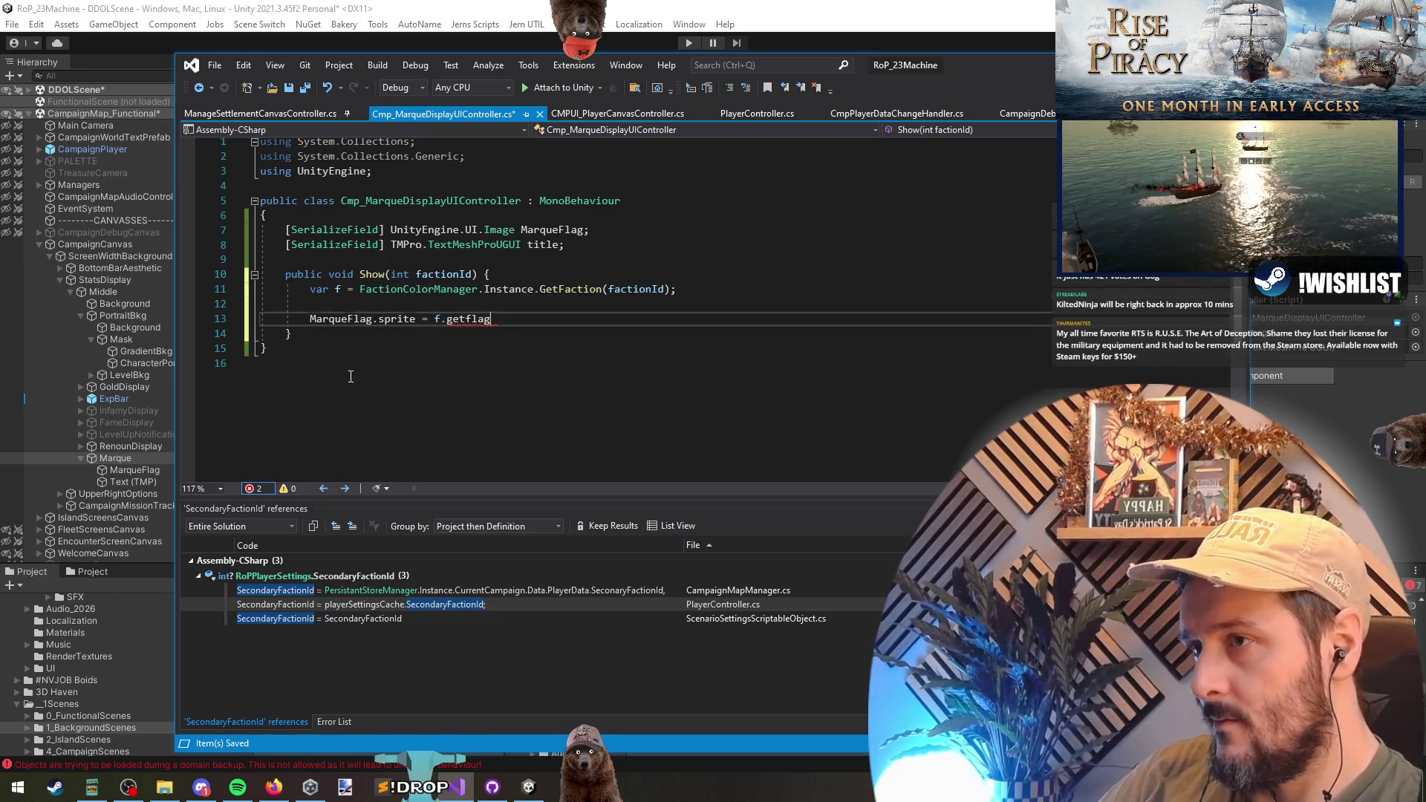
key("ctrl+shift+Left")
key("ctrl+shift+Left")
key("ctrl+shift+Left")
key("ctrl+v")
type(".getf")
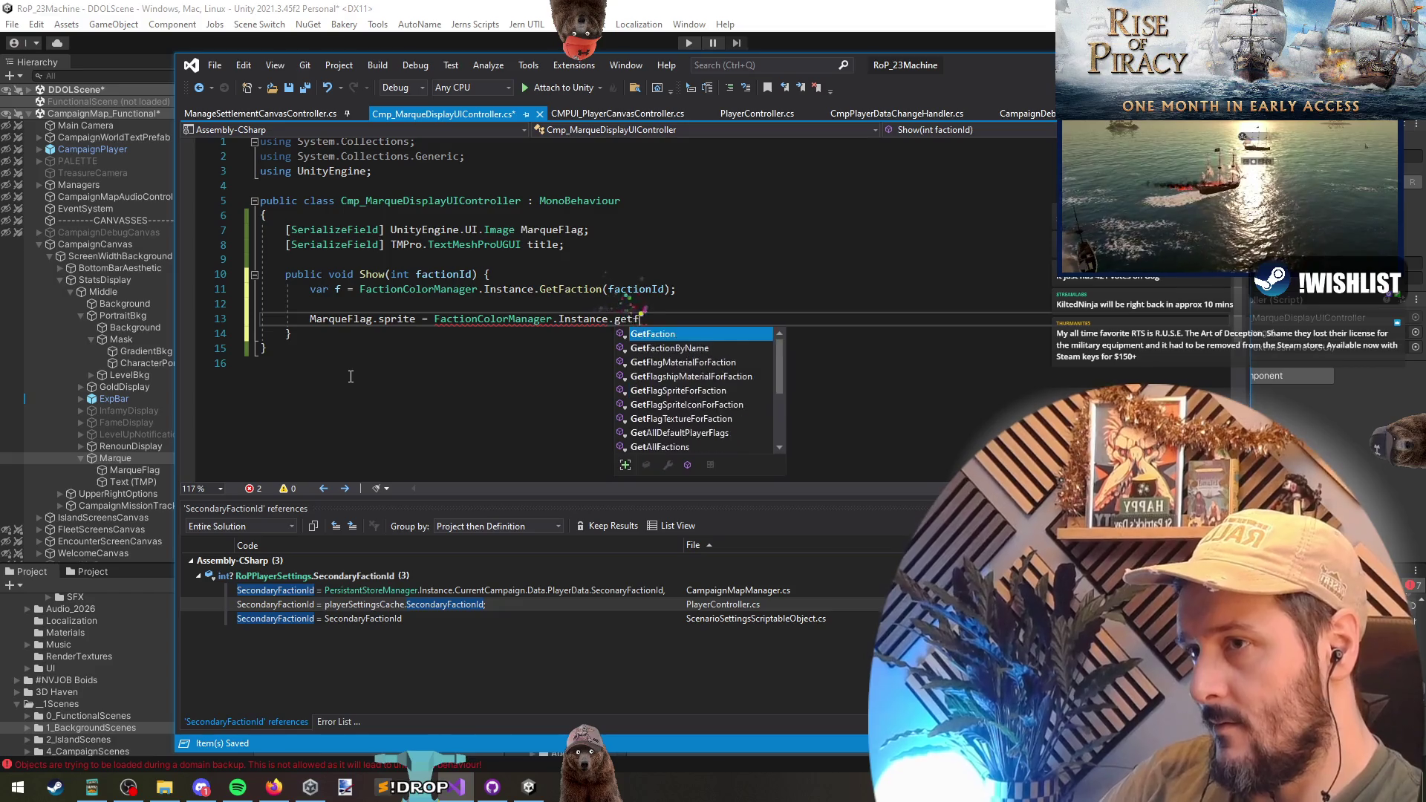
type("lagforfact")
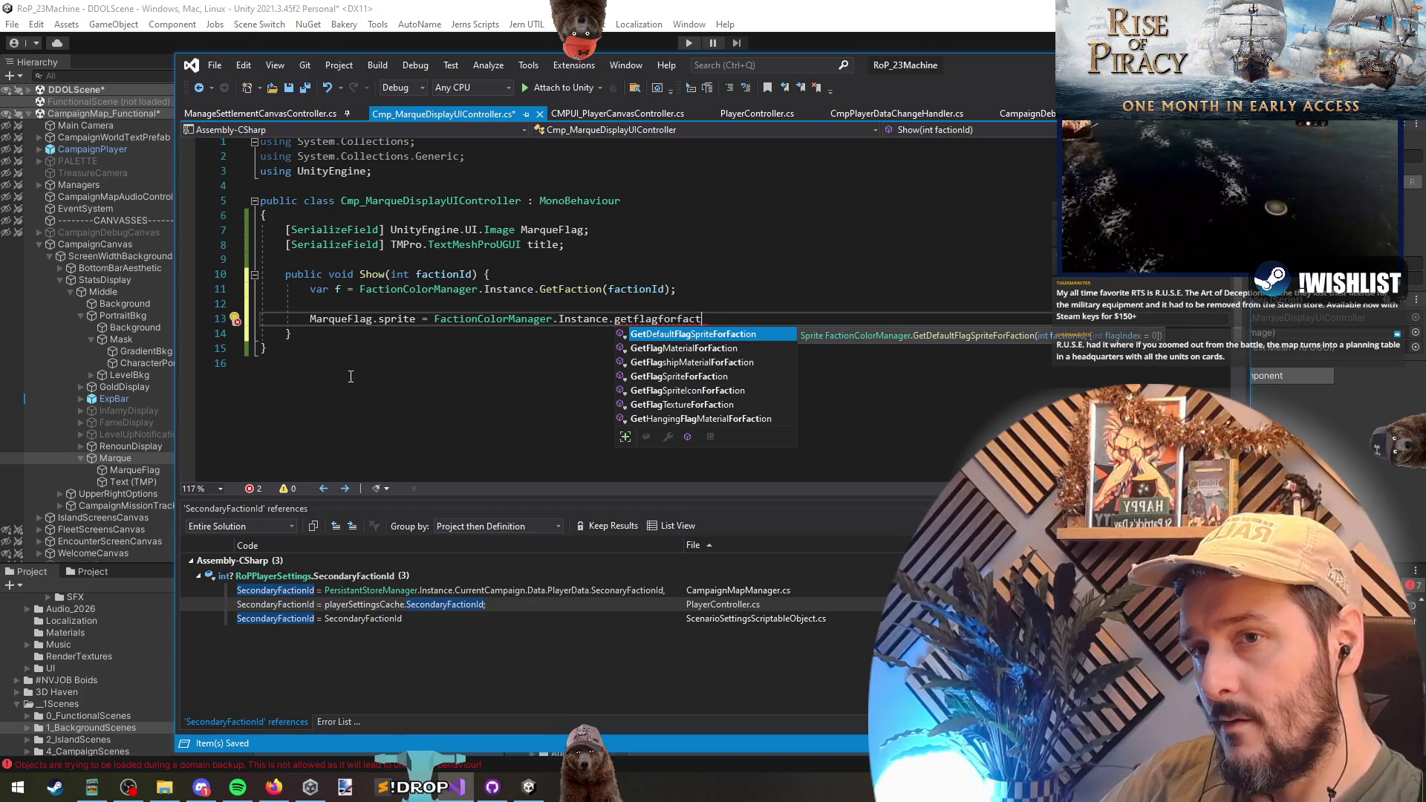
key("Tab")
type("(f.FactionID)")
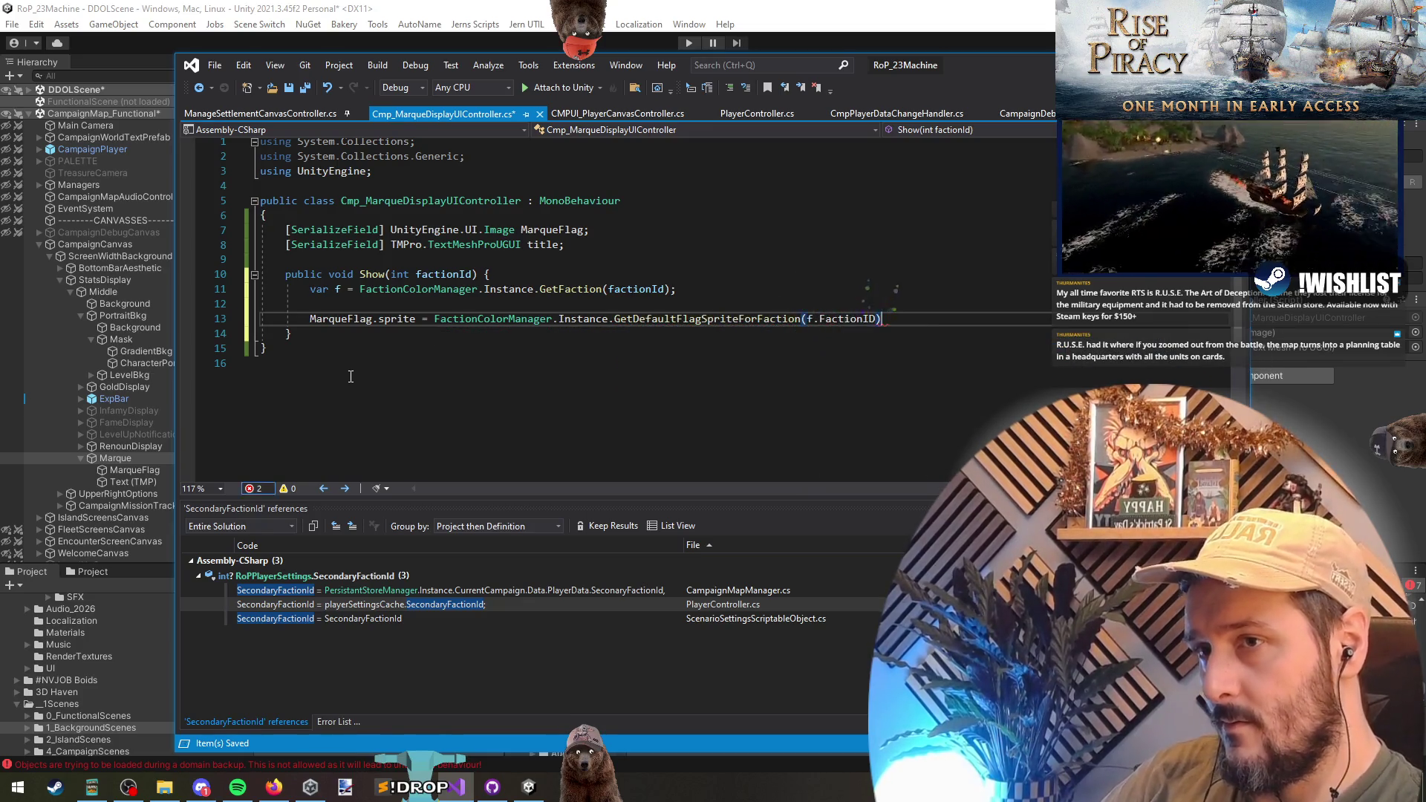
type(";")
key("Return")
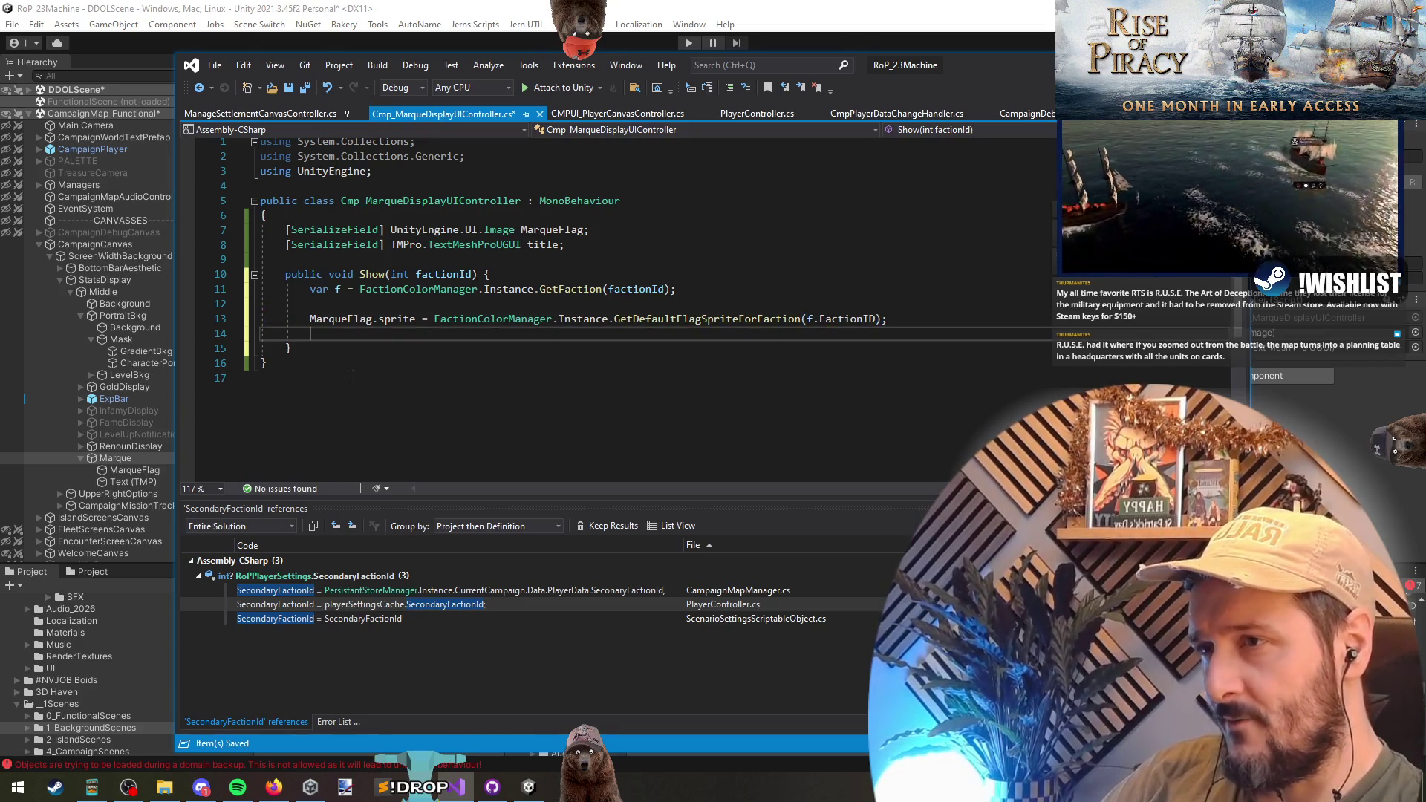
- Set title.text to $"Marque of {f.FactionName}" and save the script
key("Up")
key("Up")
key("Up")
key("Down")
key("Down")
key("Down")
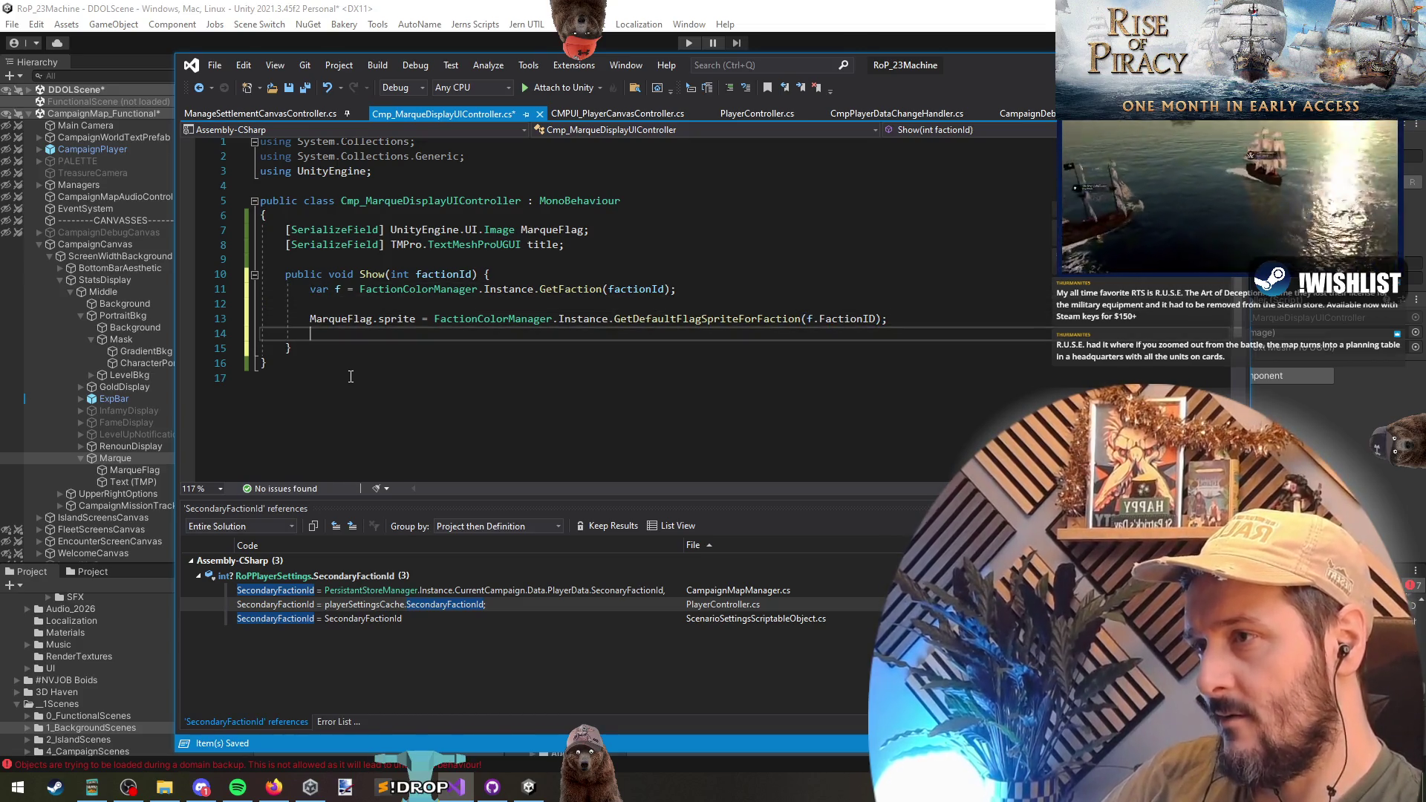
type("title.t")
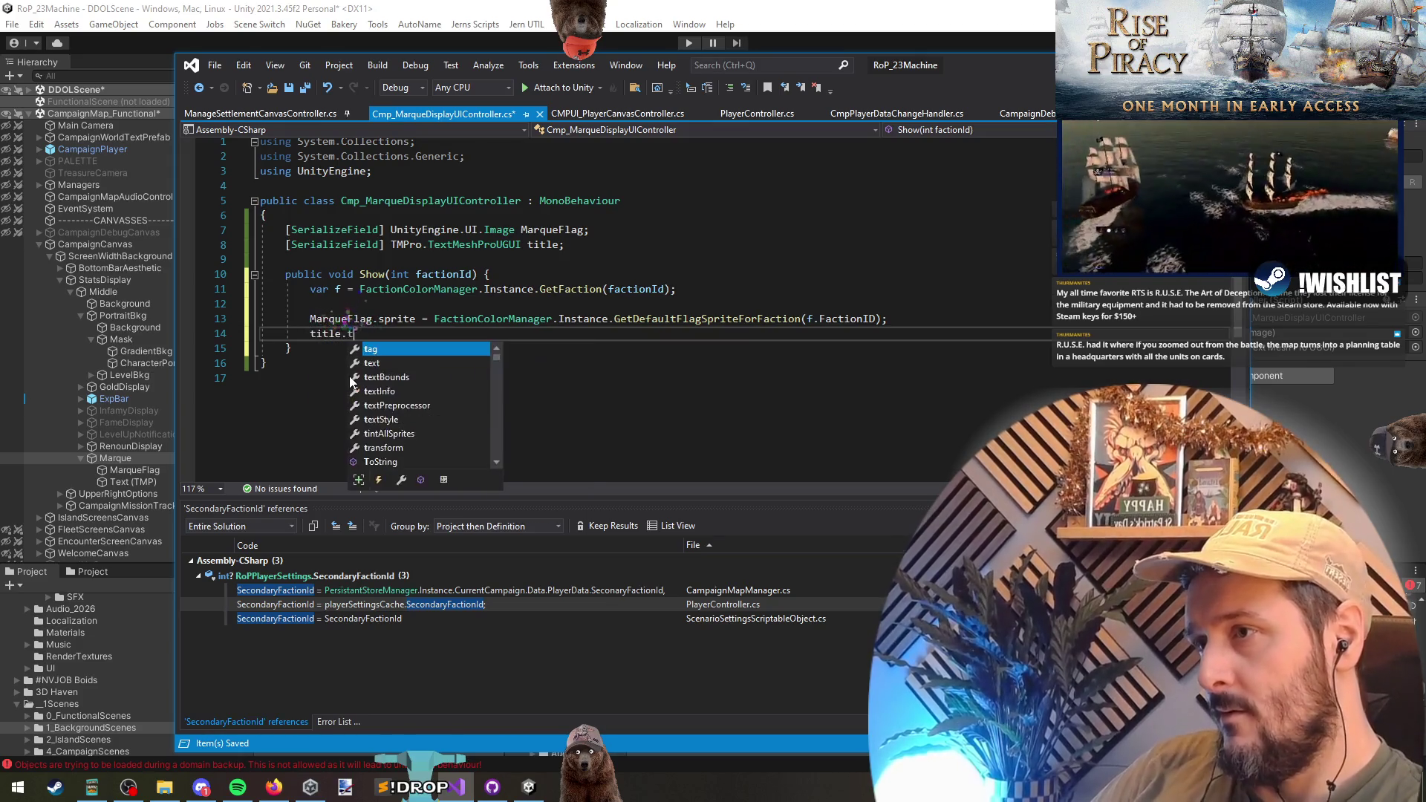
type("ext = f.faction")
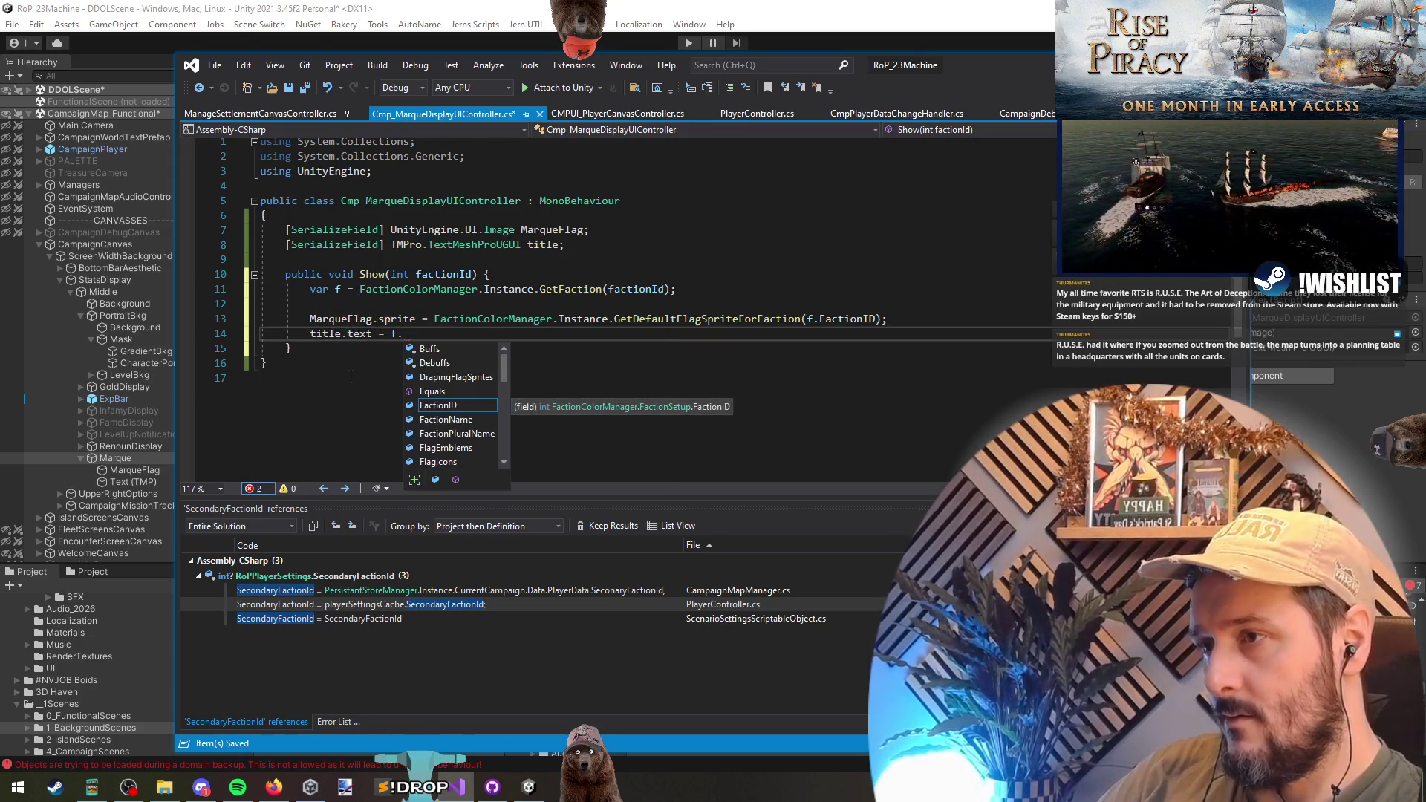
key("Down")
key("Tab")
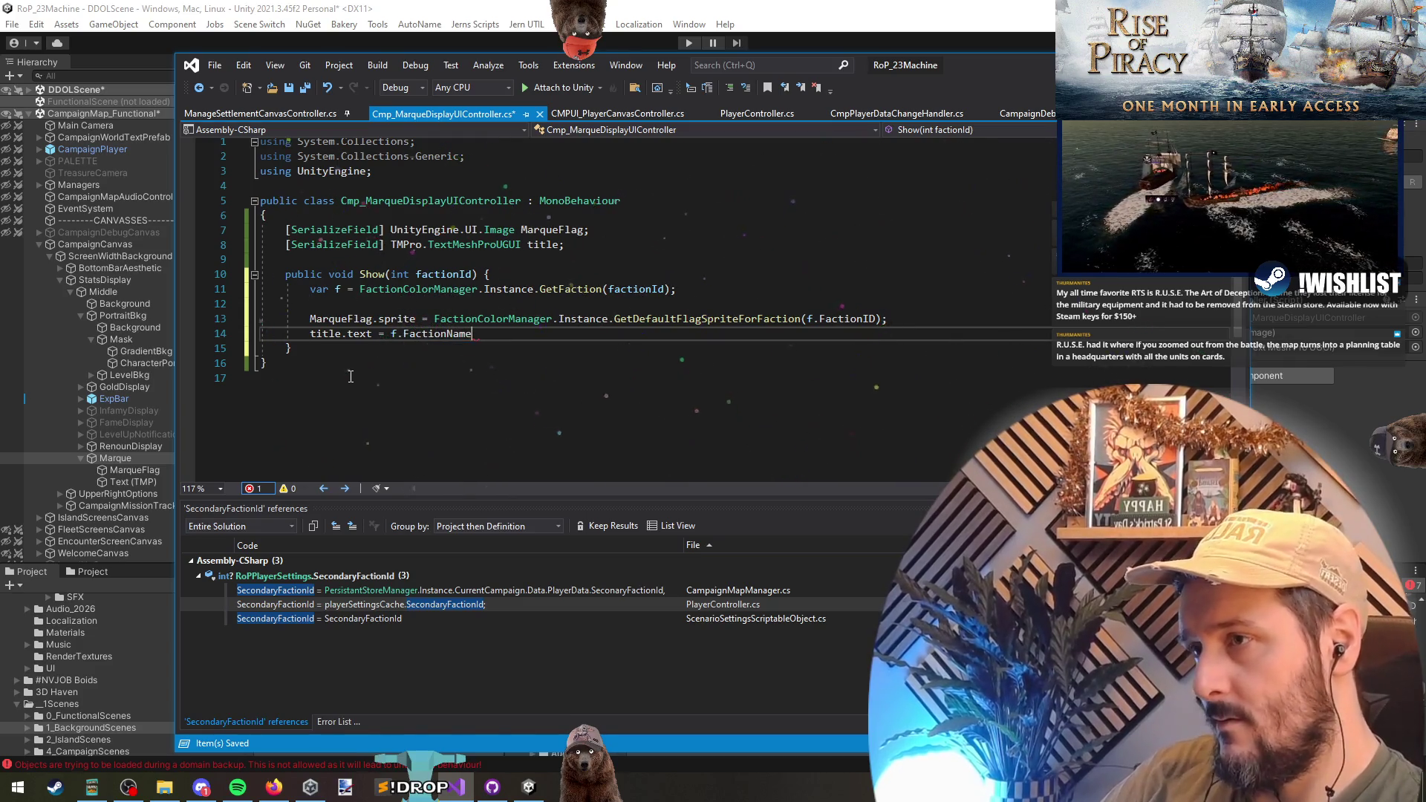
key("ctrl+Left")
key("ctrl+Left")
key("ctrl+Left")
type("$\"{")
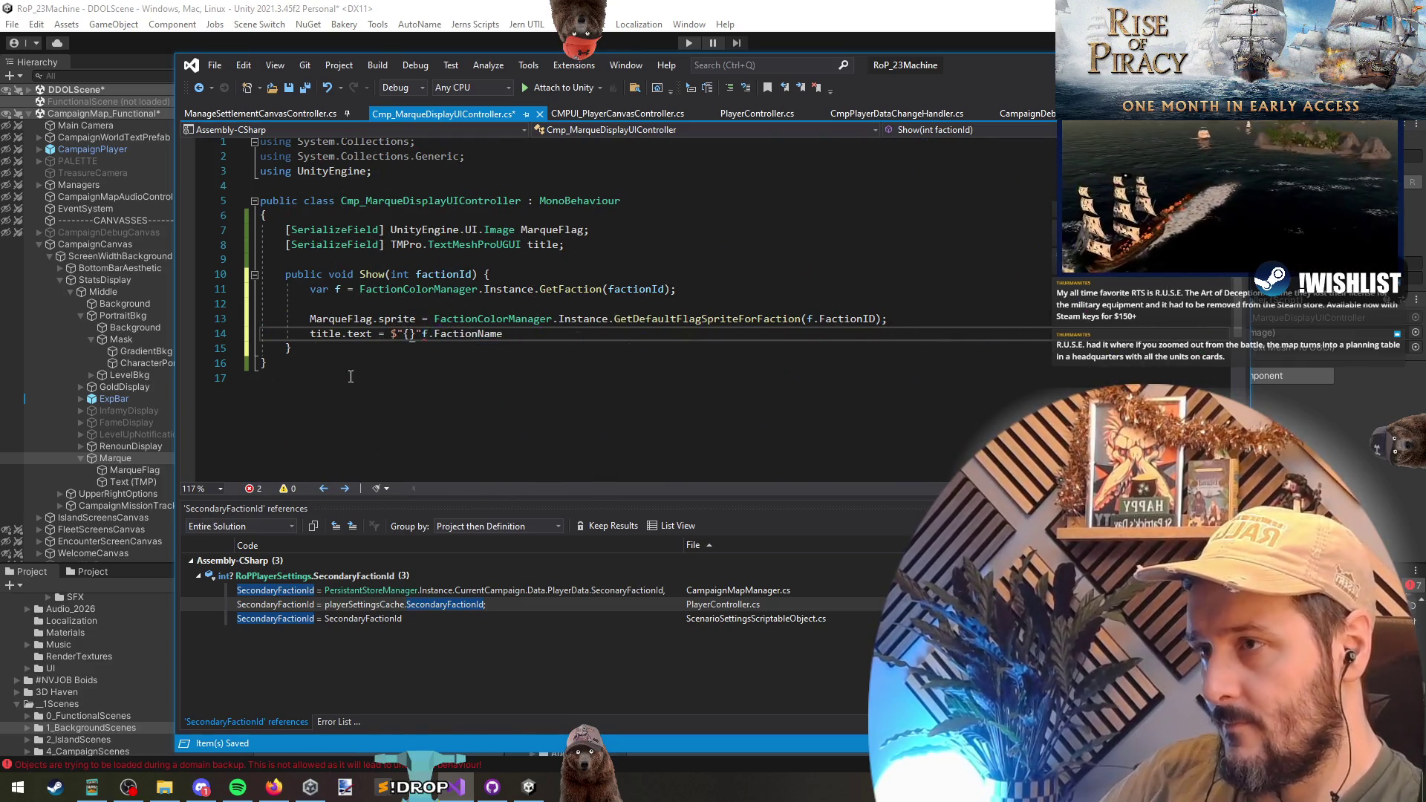
type("Marque of")
key("shift+End")
key("ctrl+x")
key("Left")
key("Left")
key("ctrl+v")
key("End")
type(";")
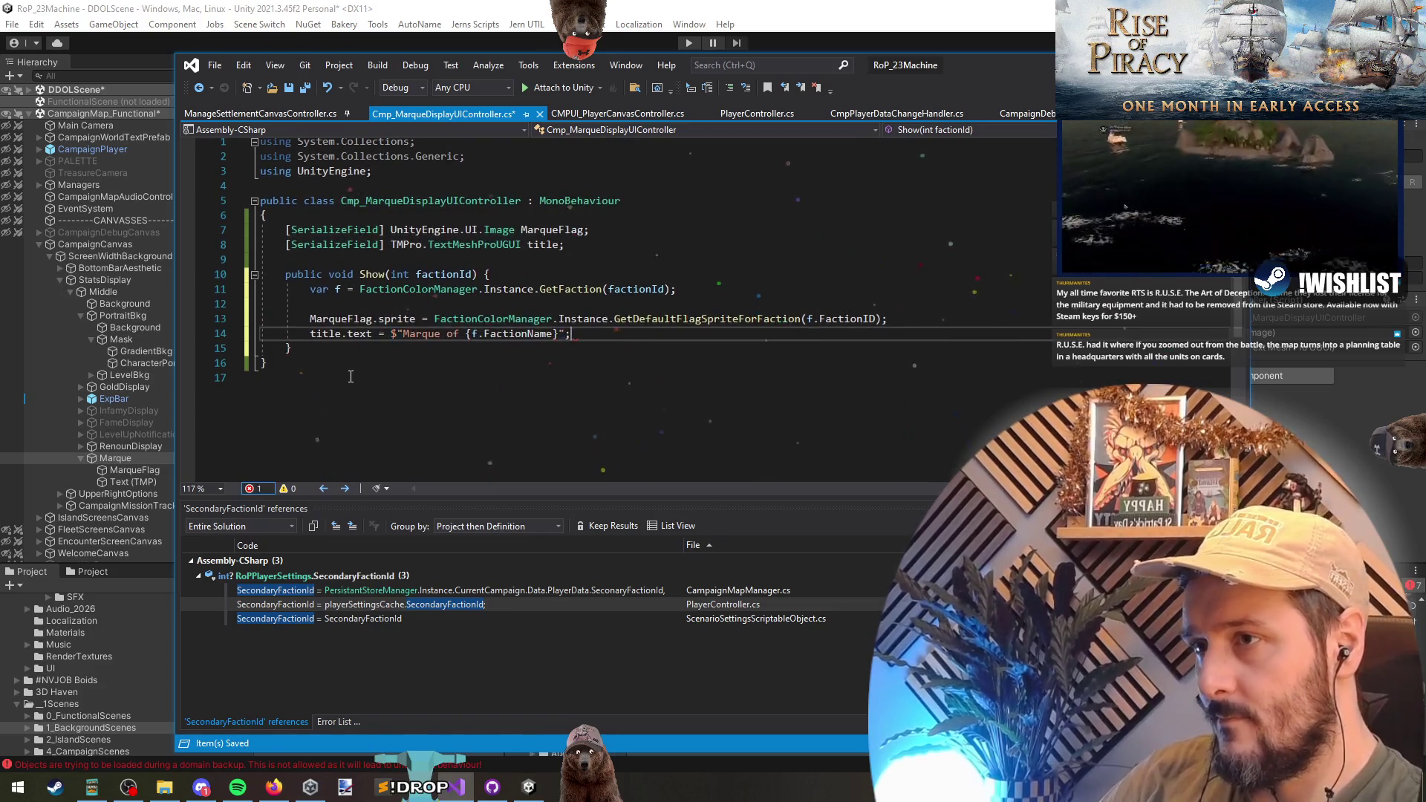
key("Up")
key("ctrl+s")
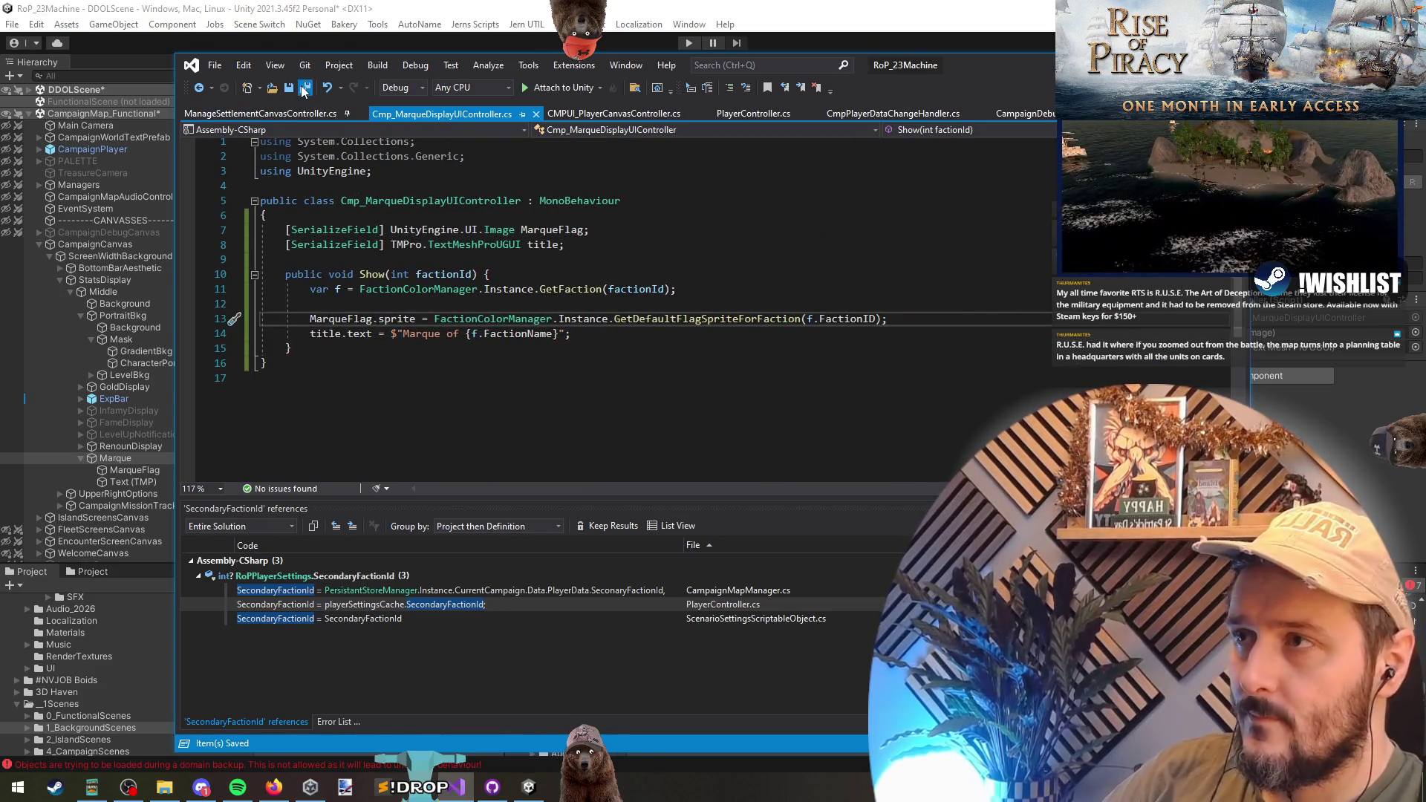
left_click(613, 113)
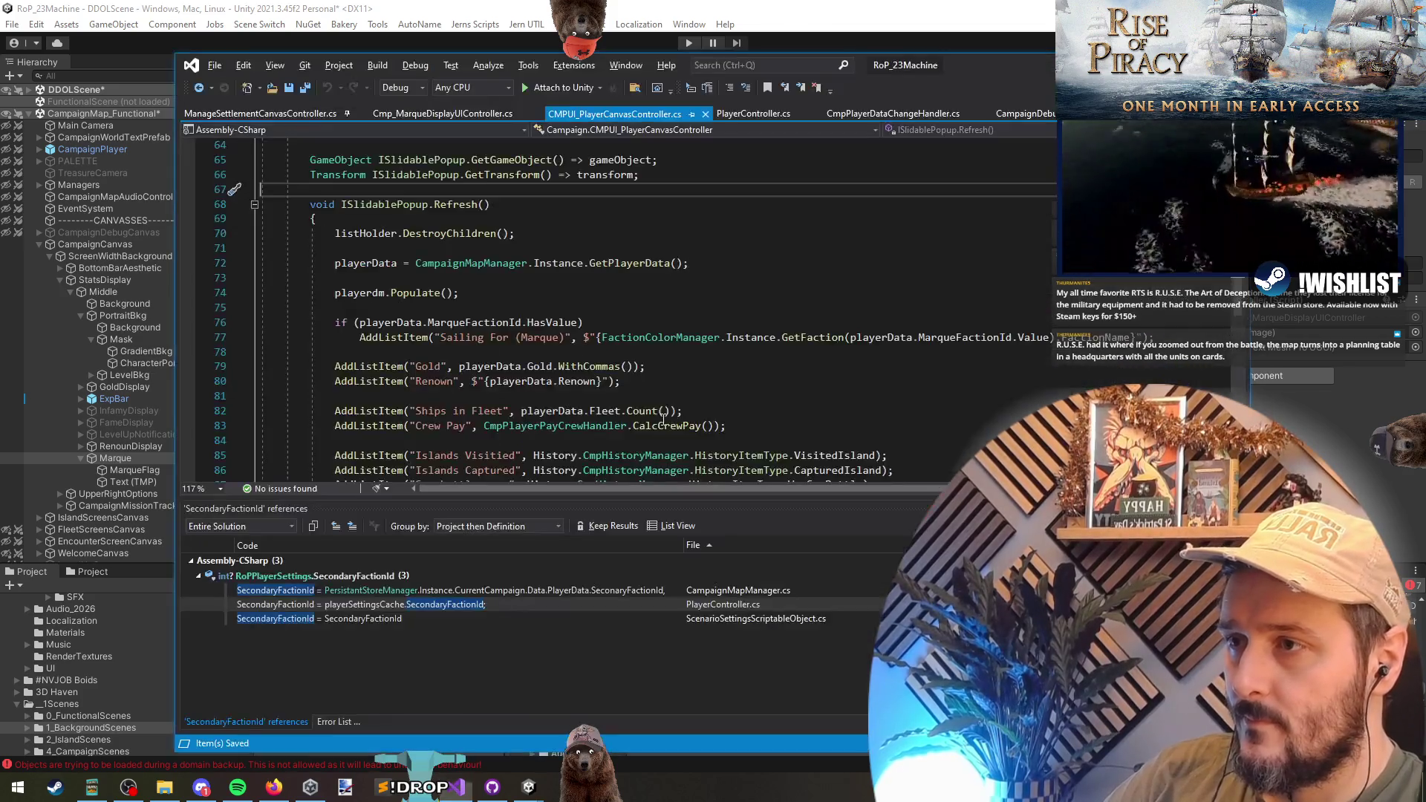
- Place the cursor on empty line 73 inside Refresh, then switch to another application window
left_click(388, 278)
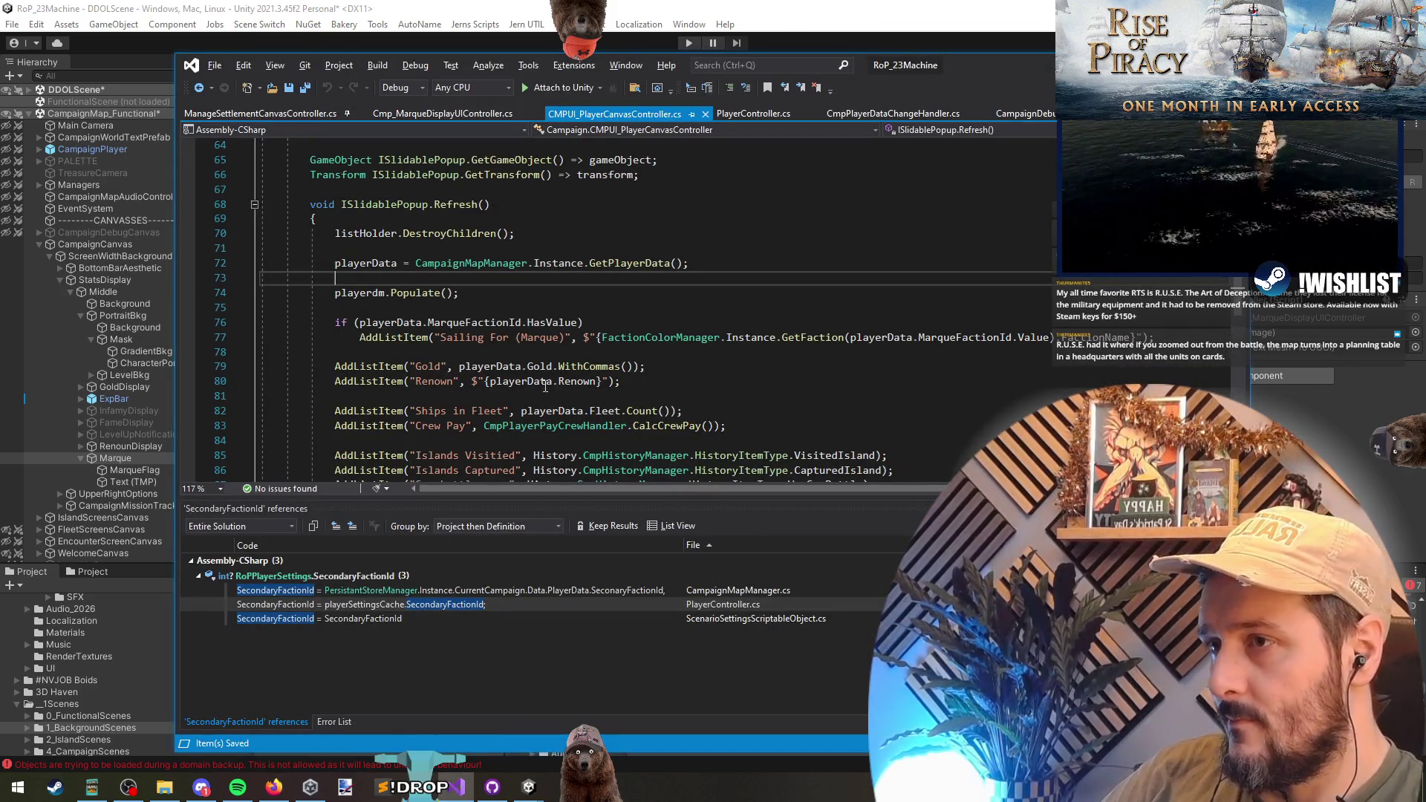
key("alt+Tab")
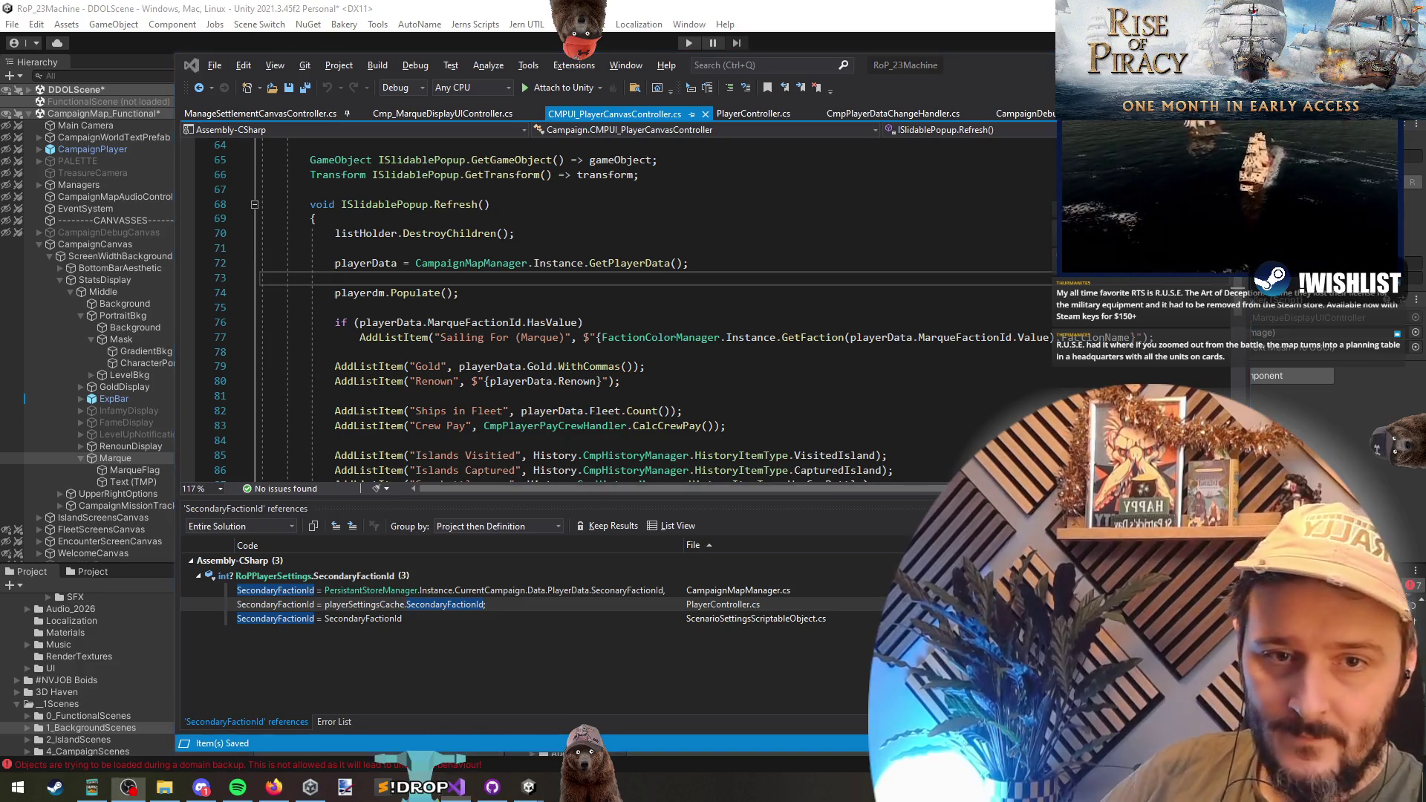
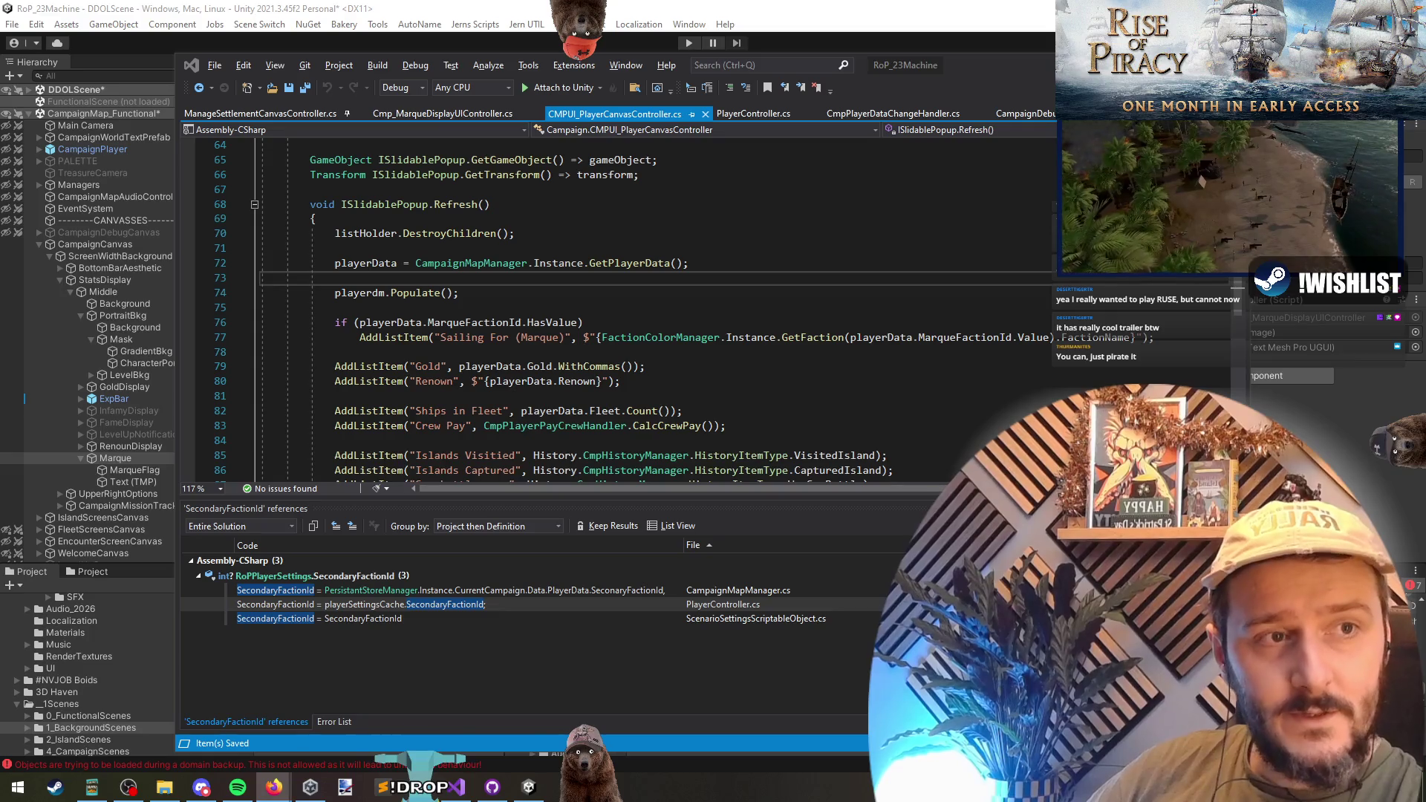
- Switch from Visual Studio to the browser showing the R.U.S.E gameplay video
key("alt+Tab")
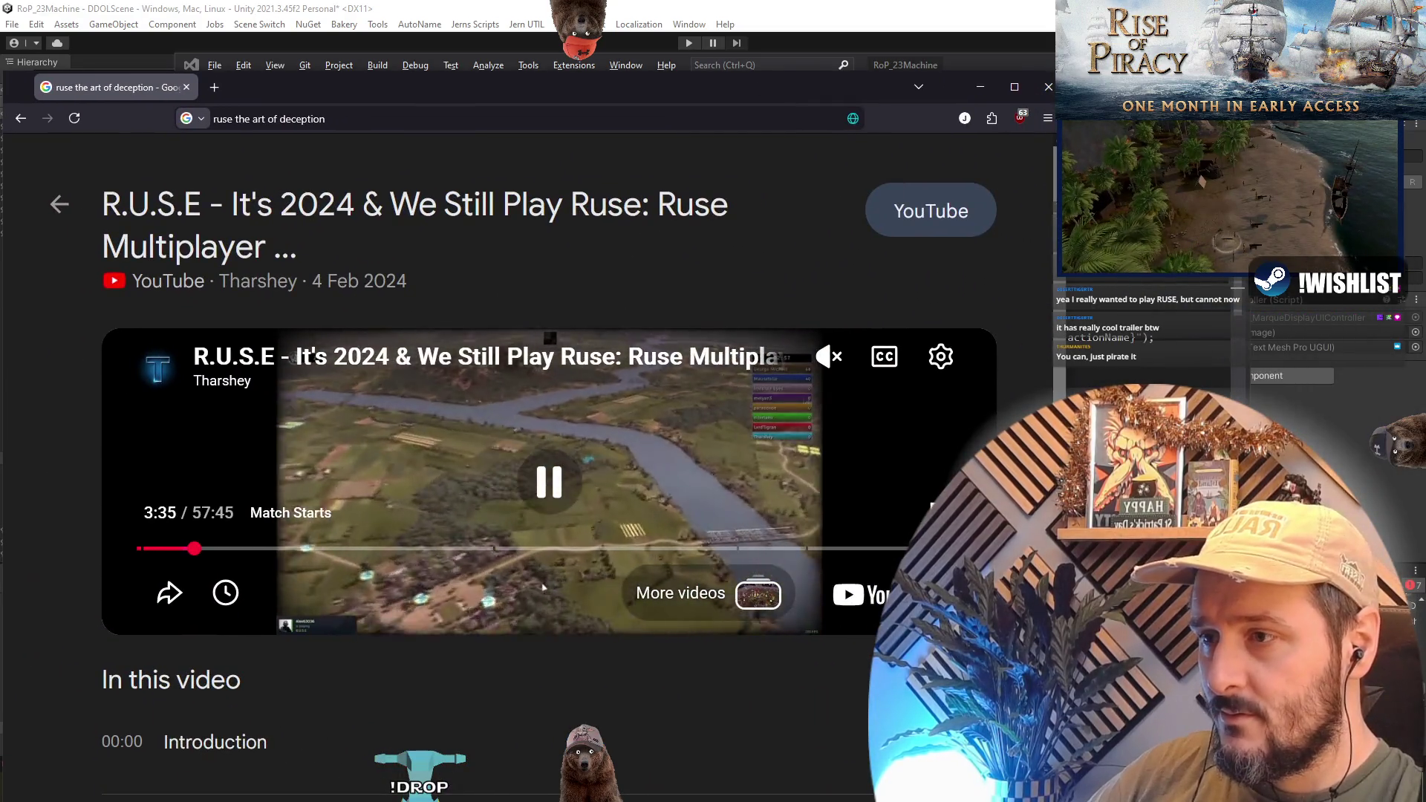
- Watch the R.U.S.E match fullscreen, then exit and jump to 41:56, 'Mid Eco Is Ours'
double_click(543, 586)
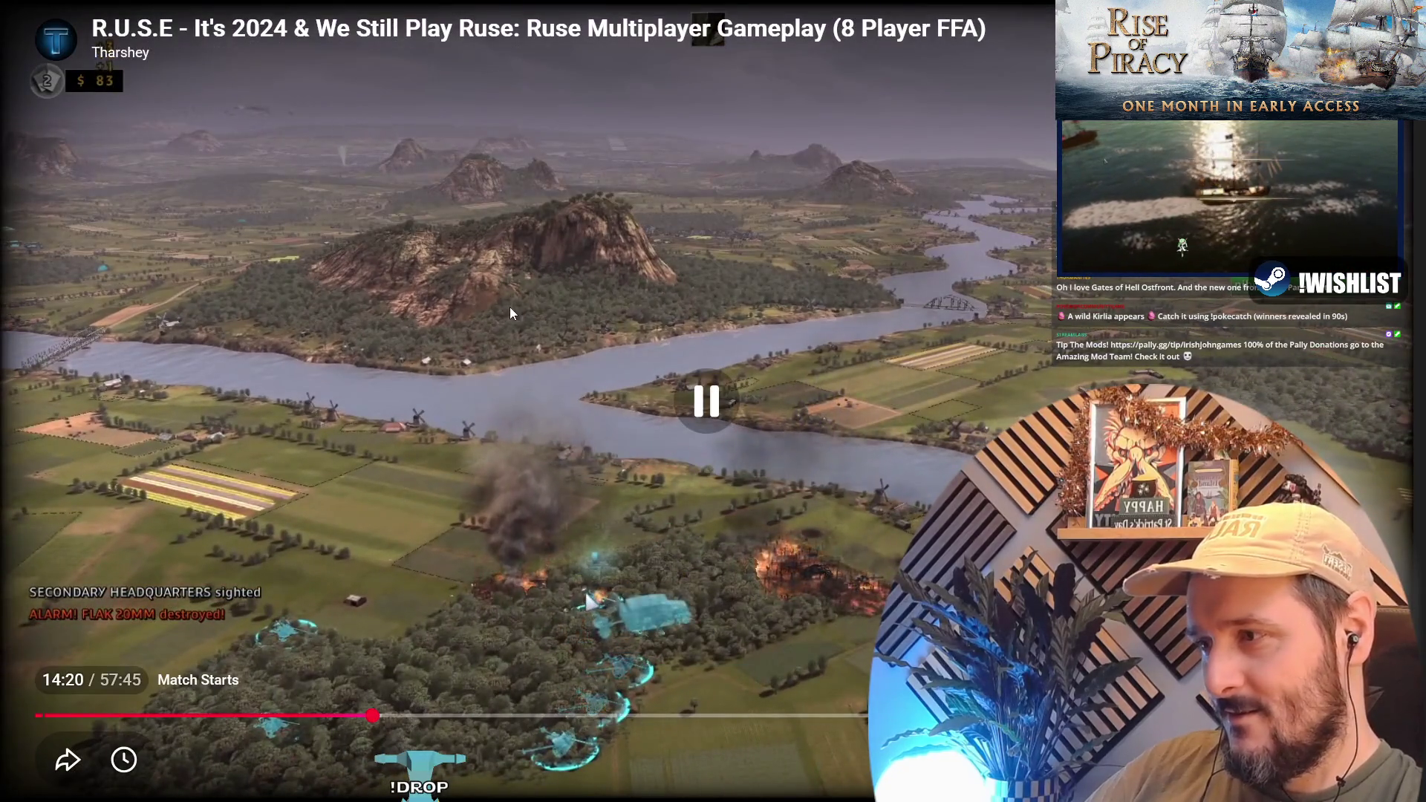
key("Escape")
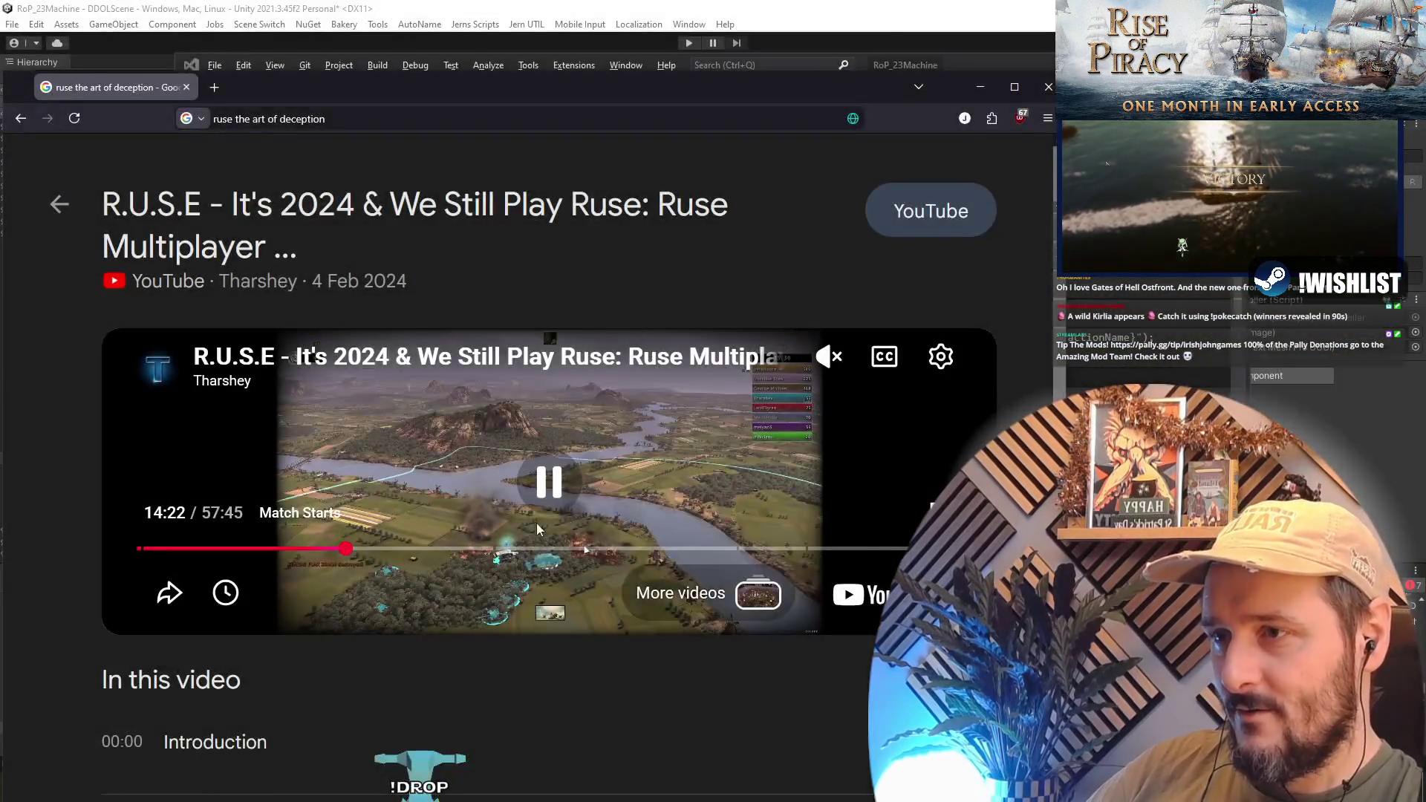
left_click(733, 548)
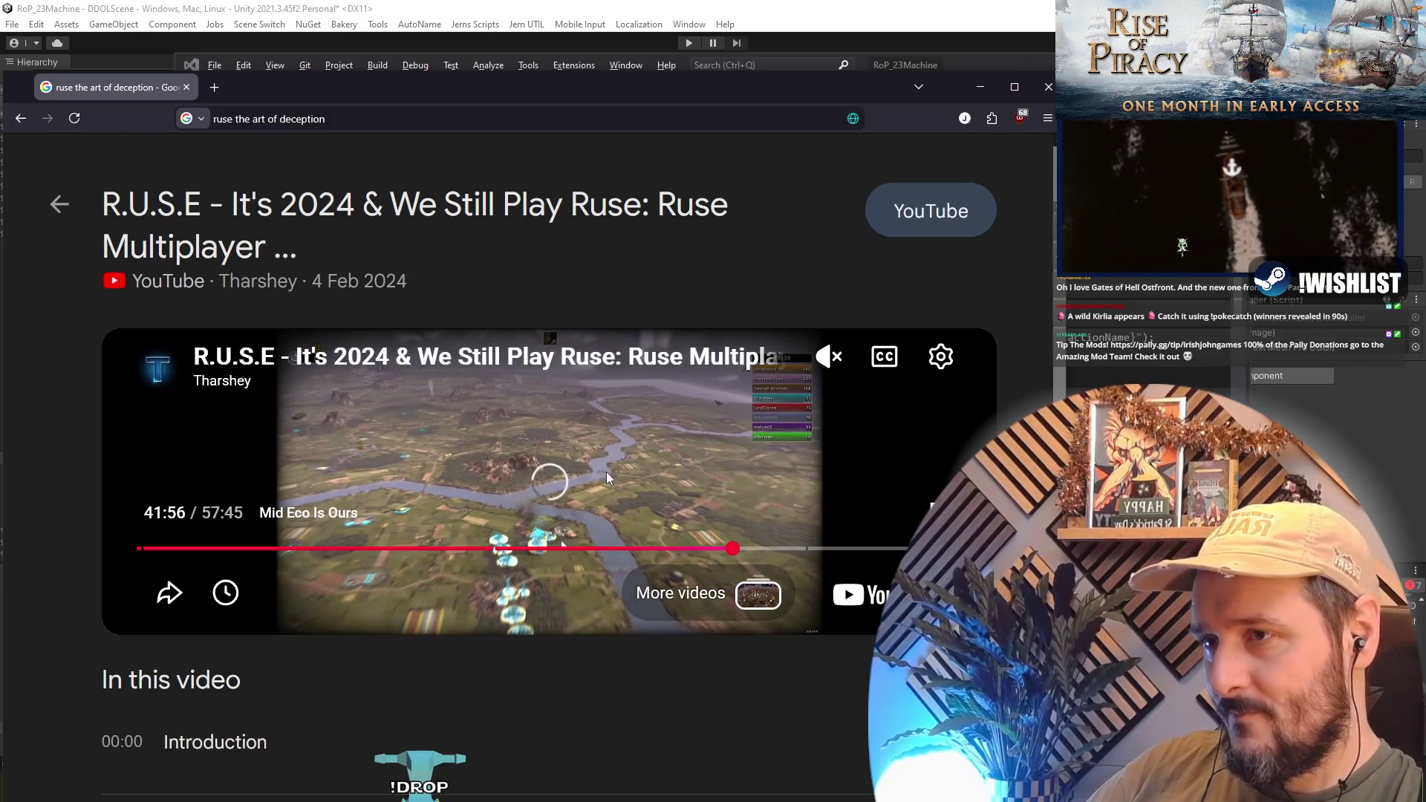
- Watch the R.U.S.E match fullscreen up to 51:29, 'Paratroopers?!', then exit fullscreen
double_click(607, 476)
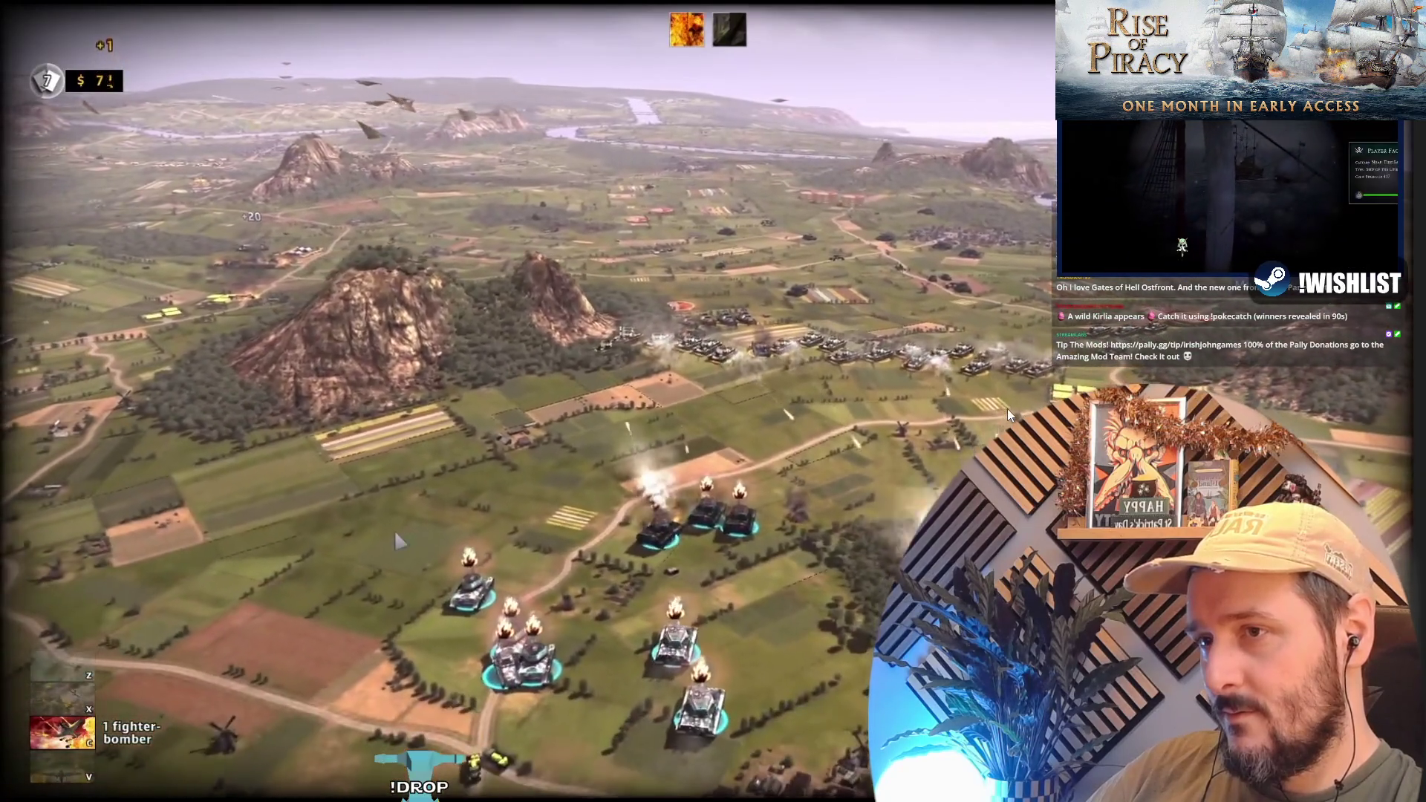
mouse_move(849, 314)
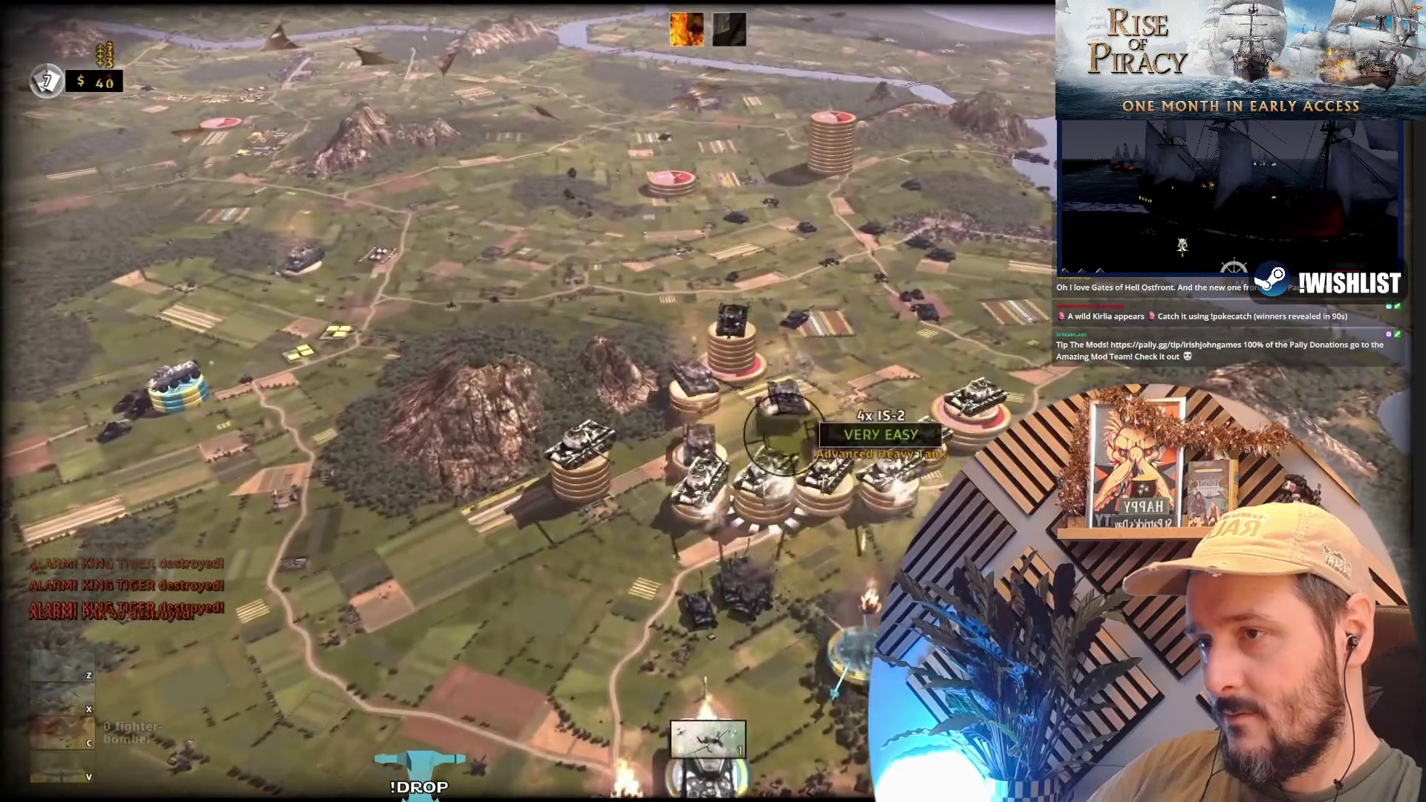
mouse_move(596, 545)
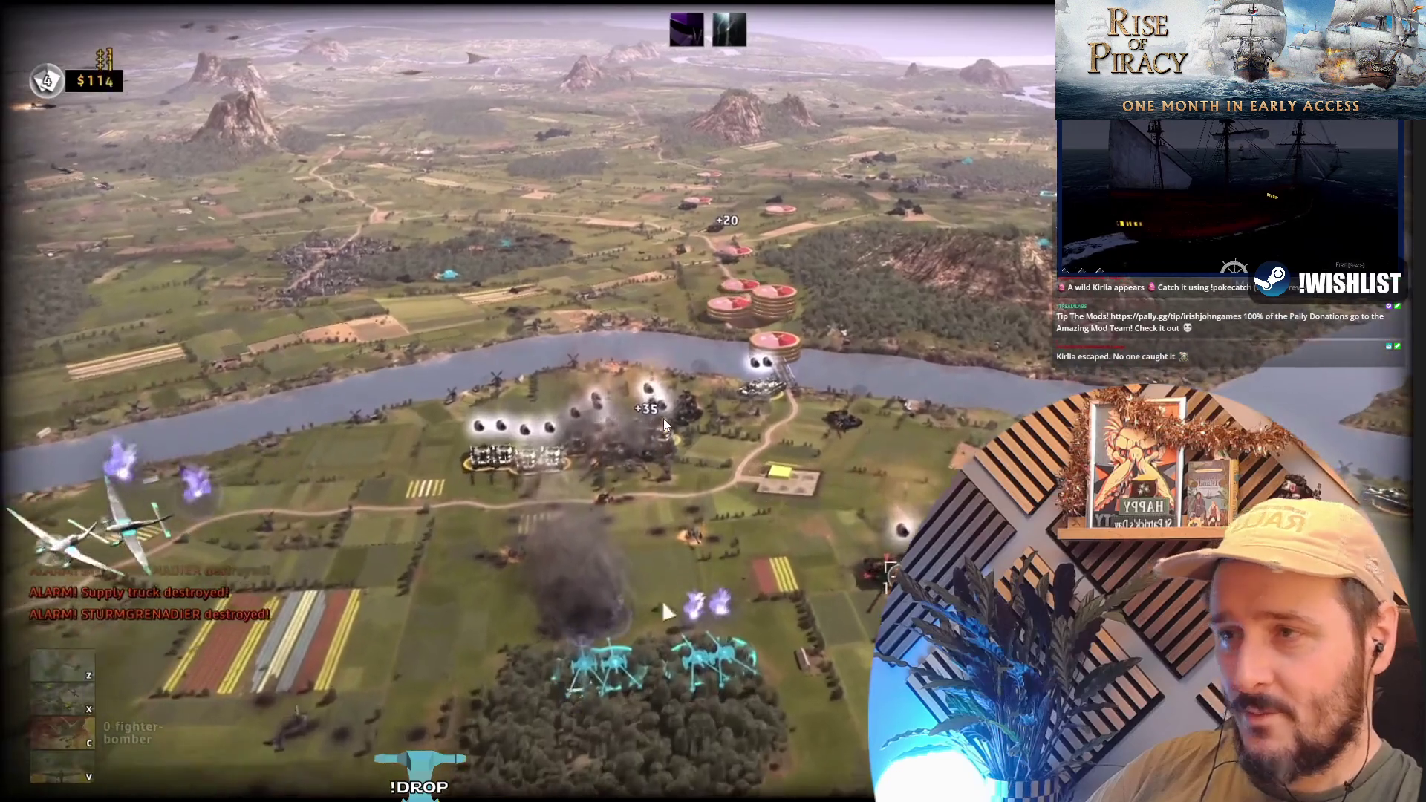
left_click(661, 414)
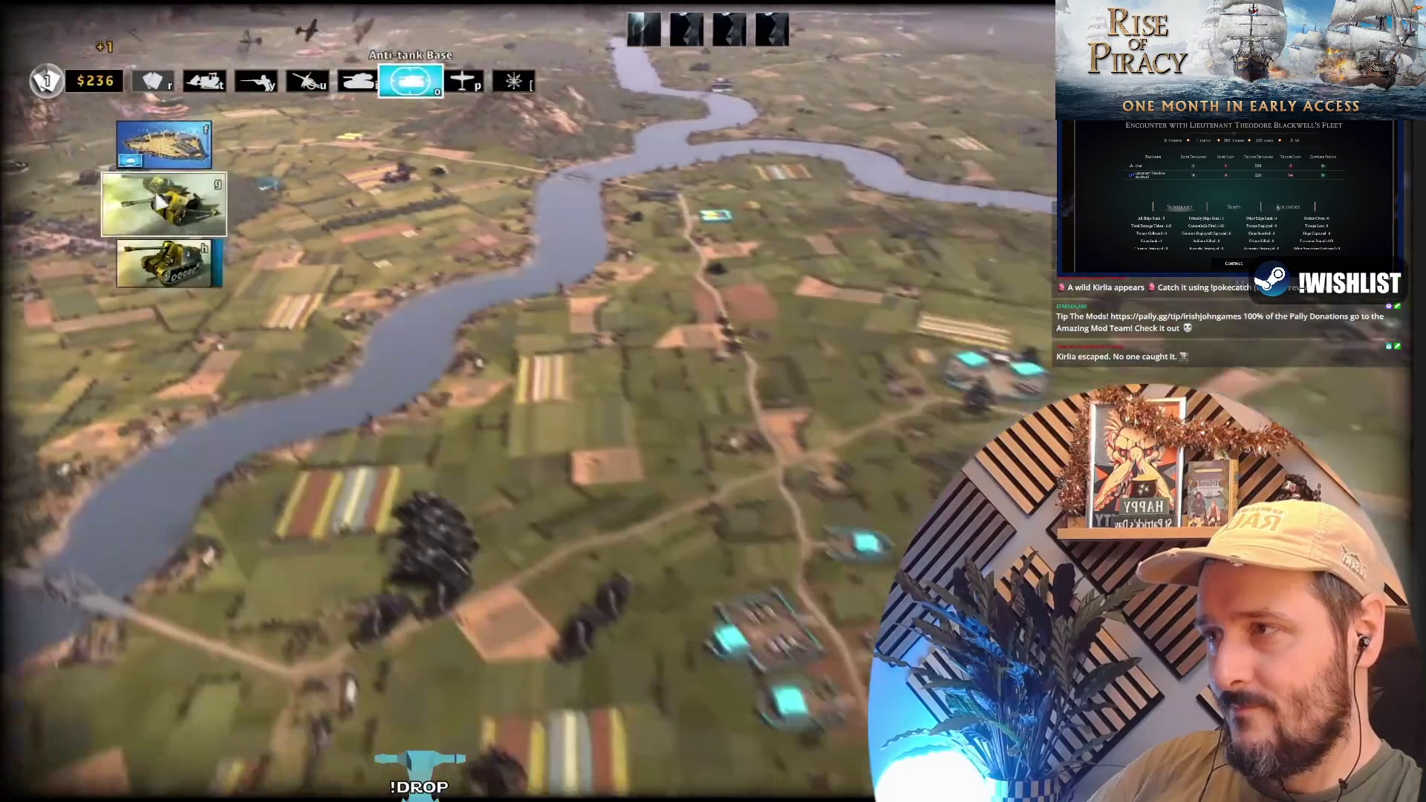
key("Escape")
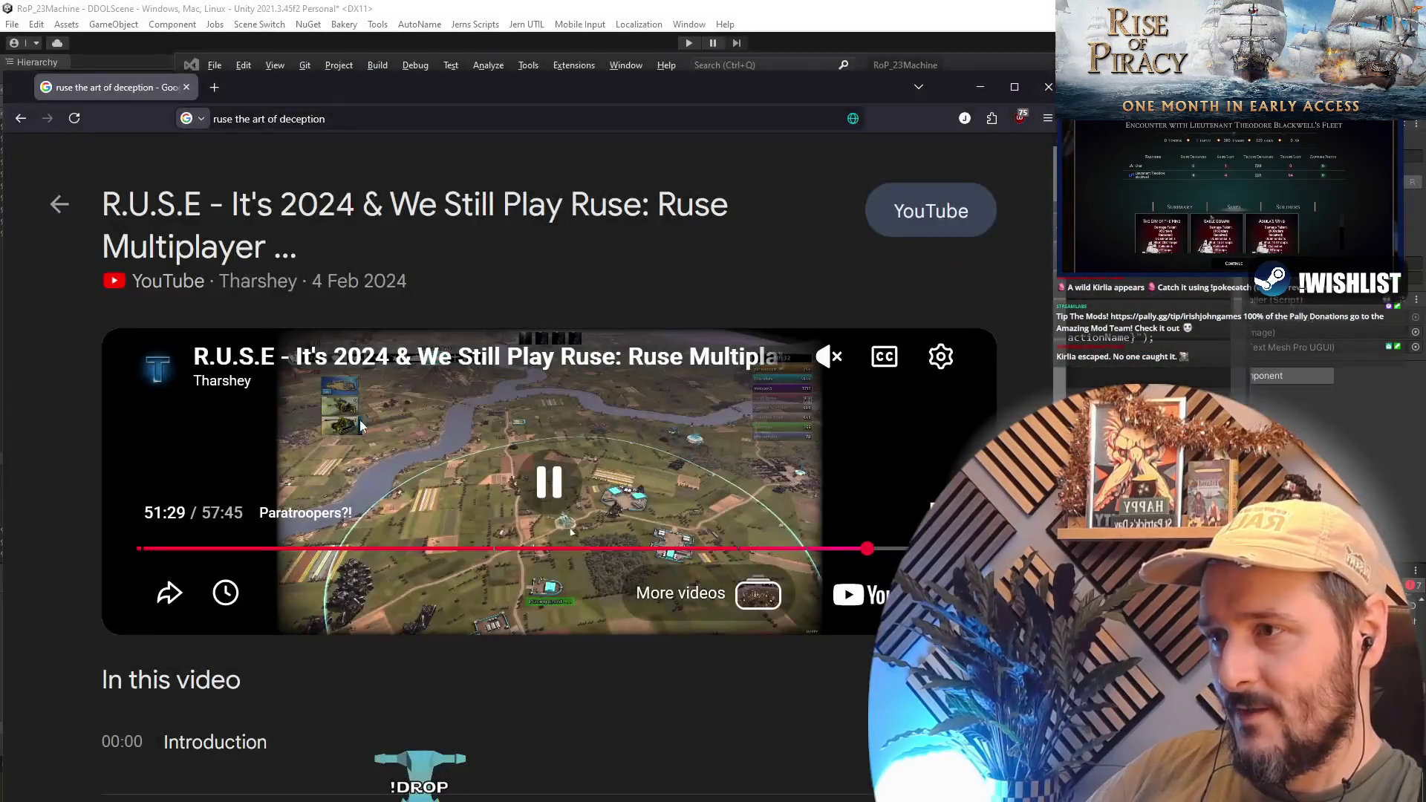
- Leave the browser for Visual Studio, then return to the Call to Arms: Panzer Elite store page
key("alt+Tab")
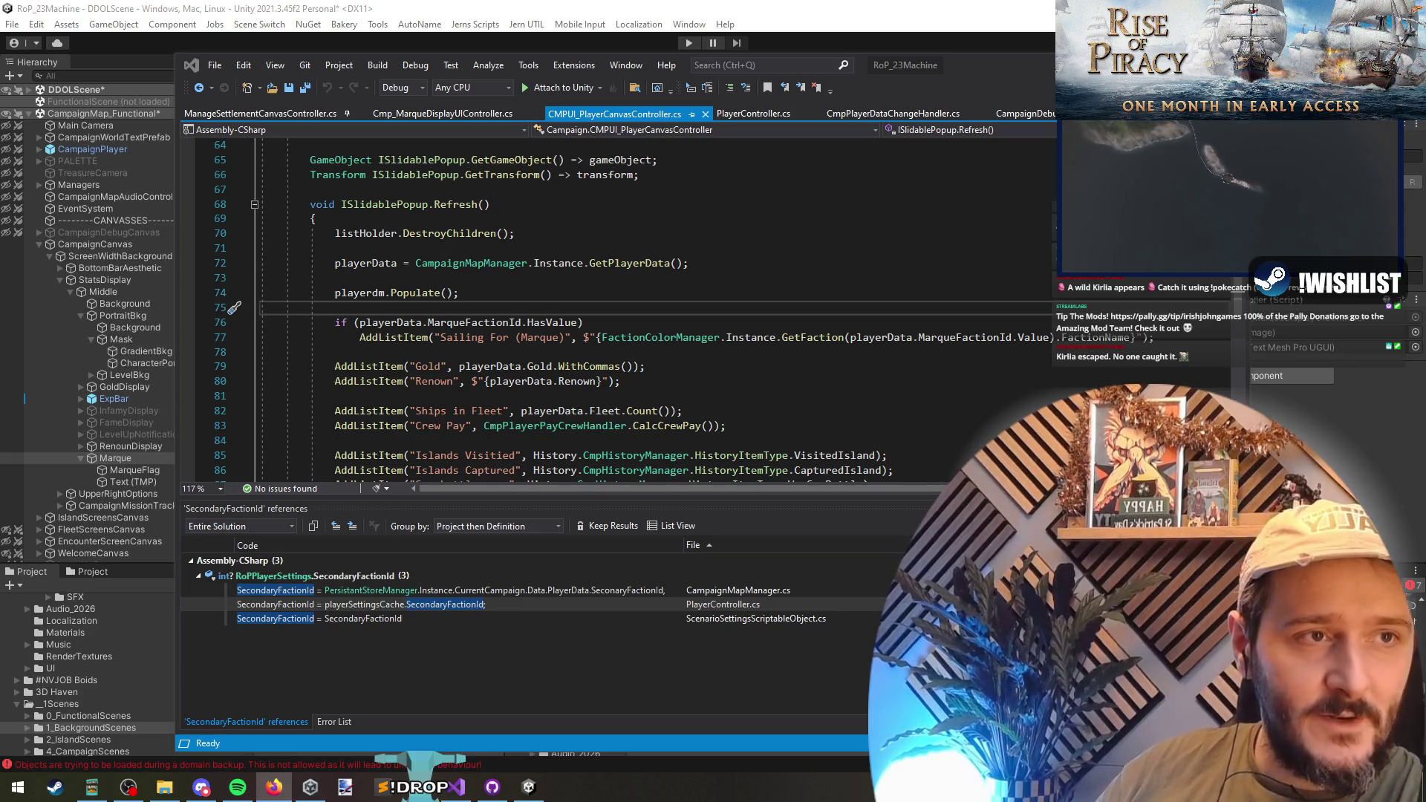
key("alt+Tab")
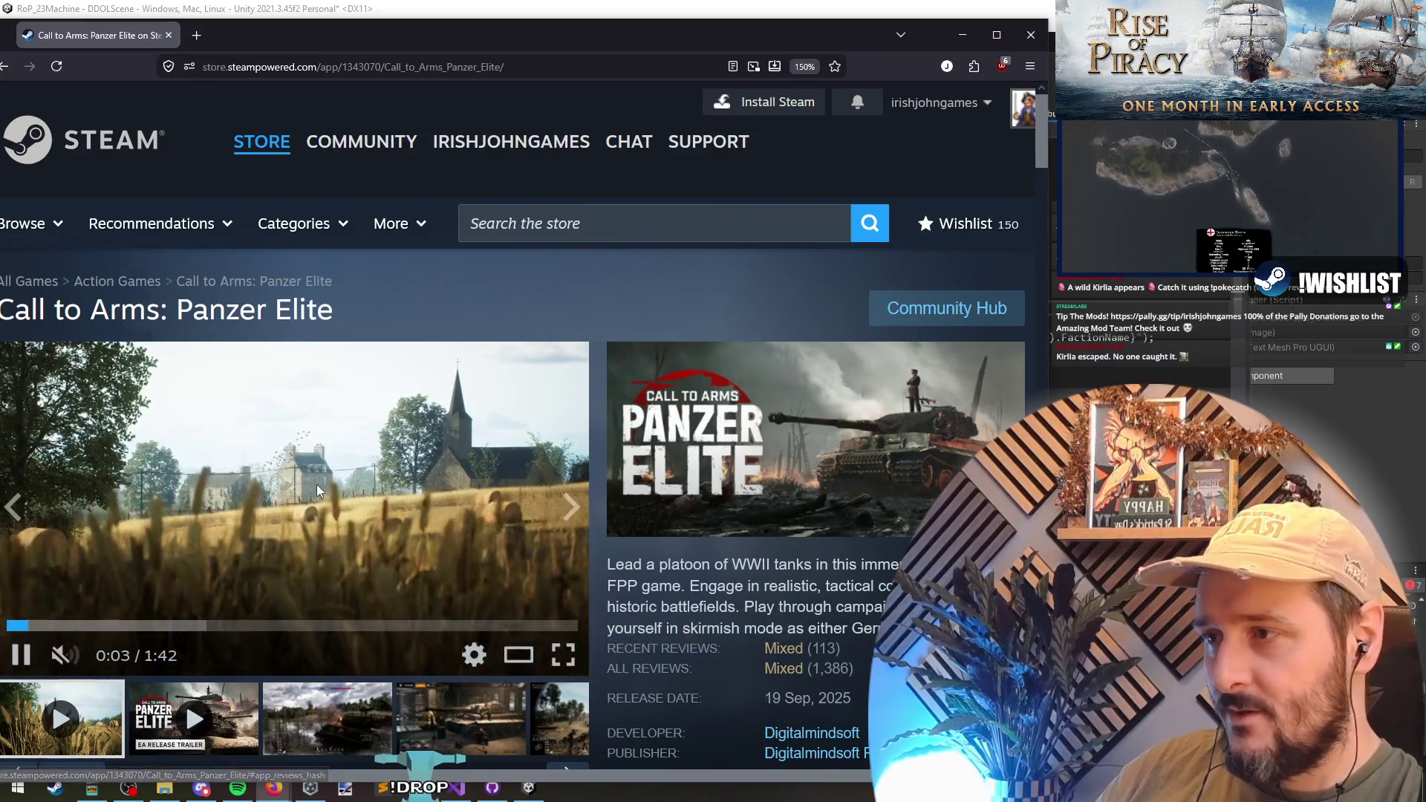
- Scroll the Call to Arms: Panzer Elite Steam page down and back up to its trailer
mouse_move(559, 138)
scroll(717, 415, "down", 2)
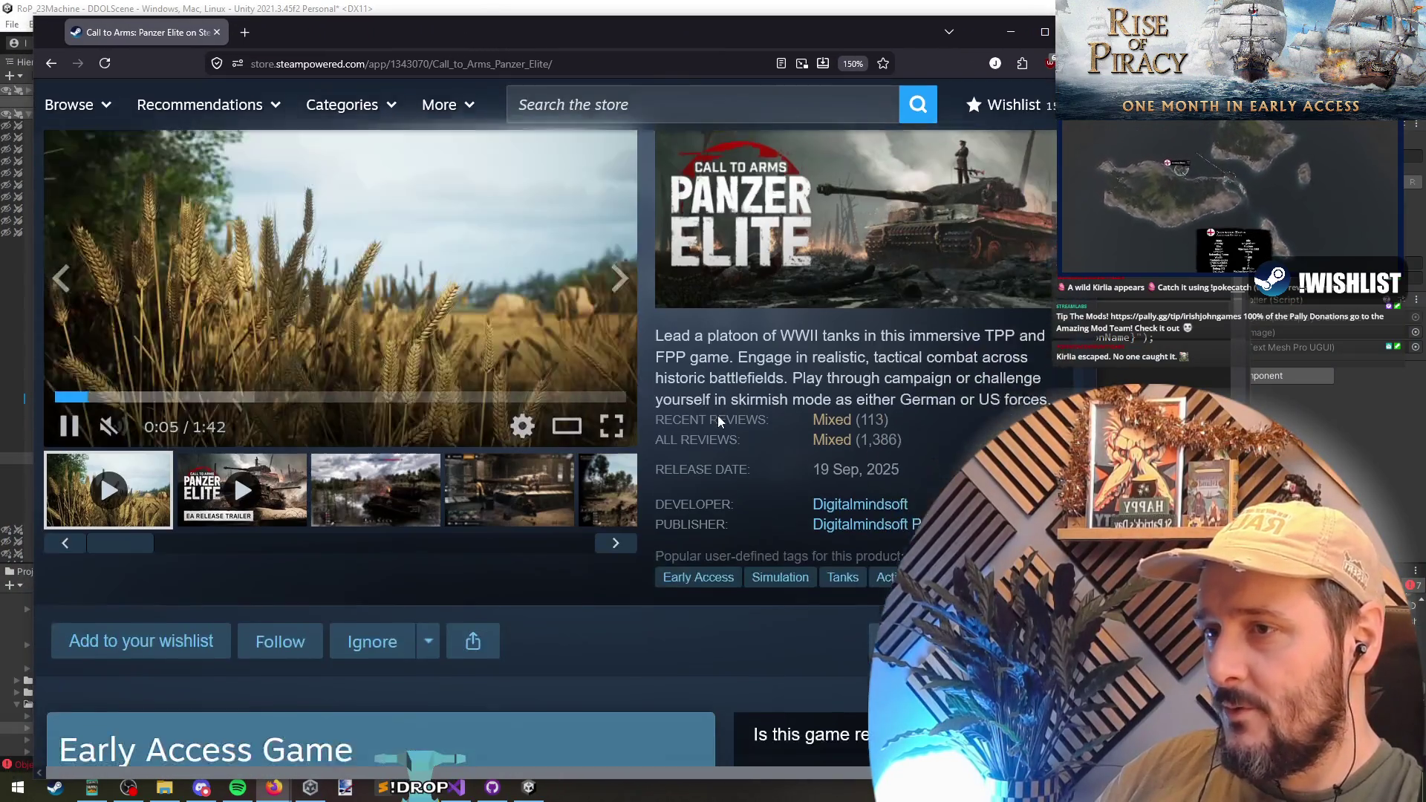
scroll(720, 357, "up", 1)
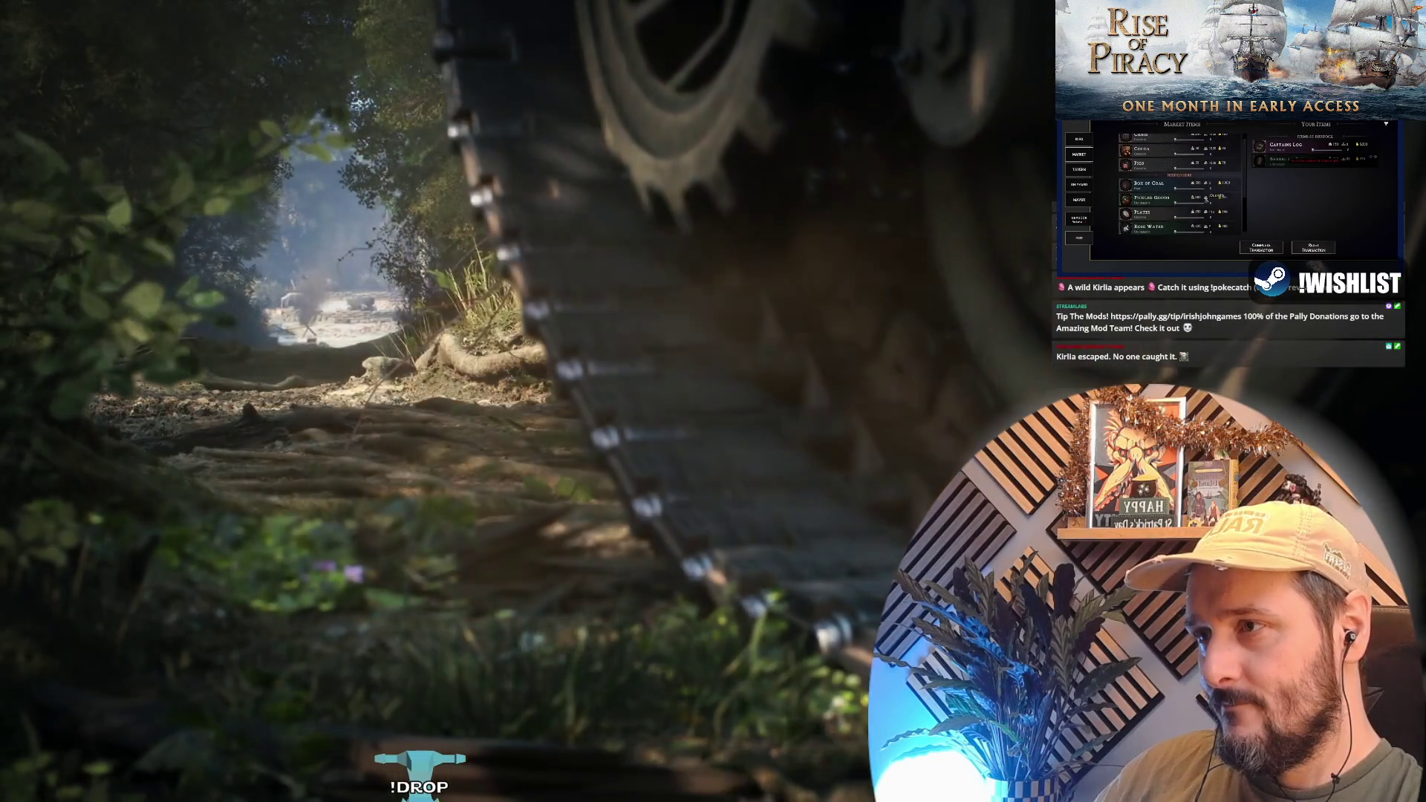
- Let the Panzer Elite trailer play fullscreen to 1:17, then return to the store page
mouse_move(807, 524)
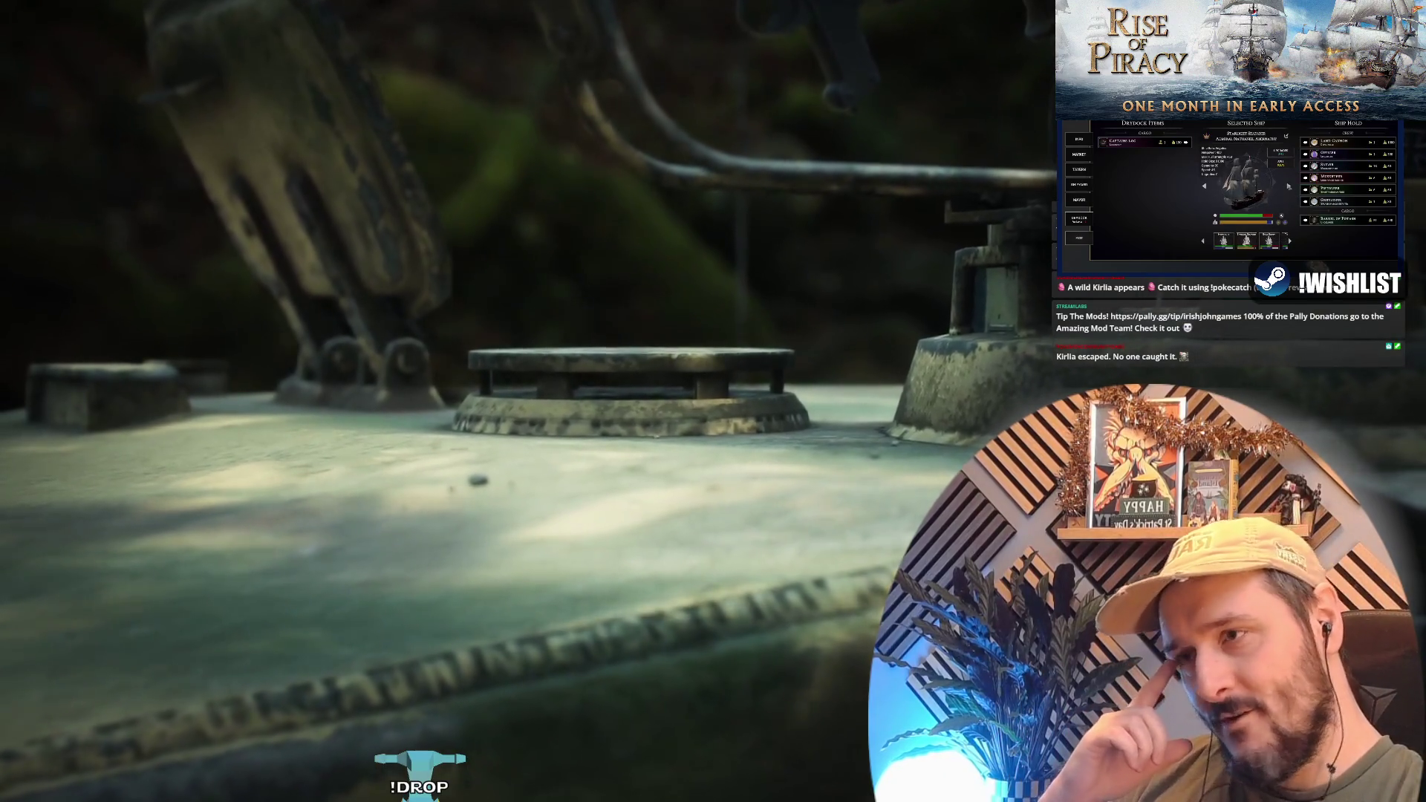
mouse_move(623, 482)
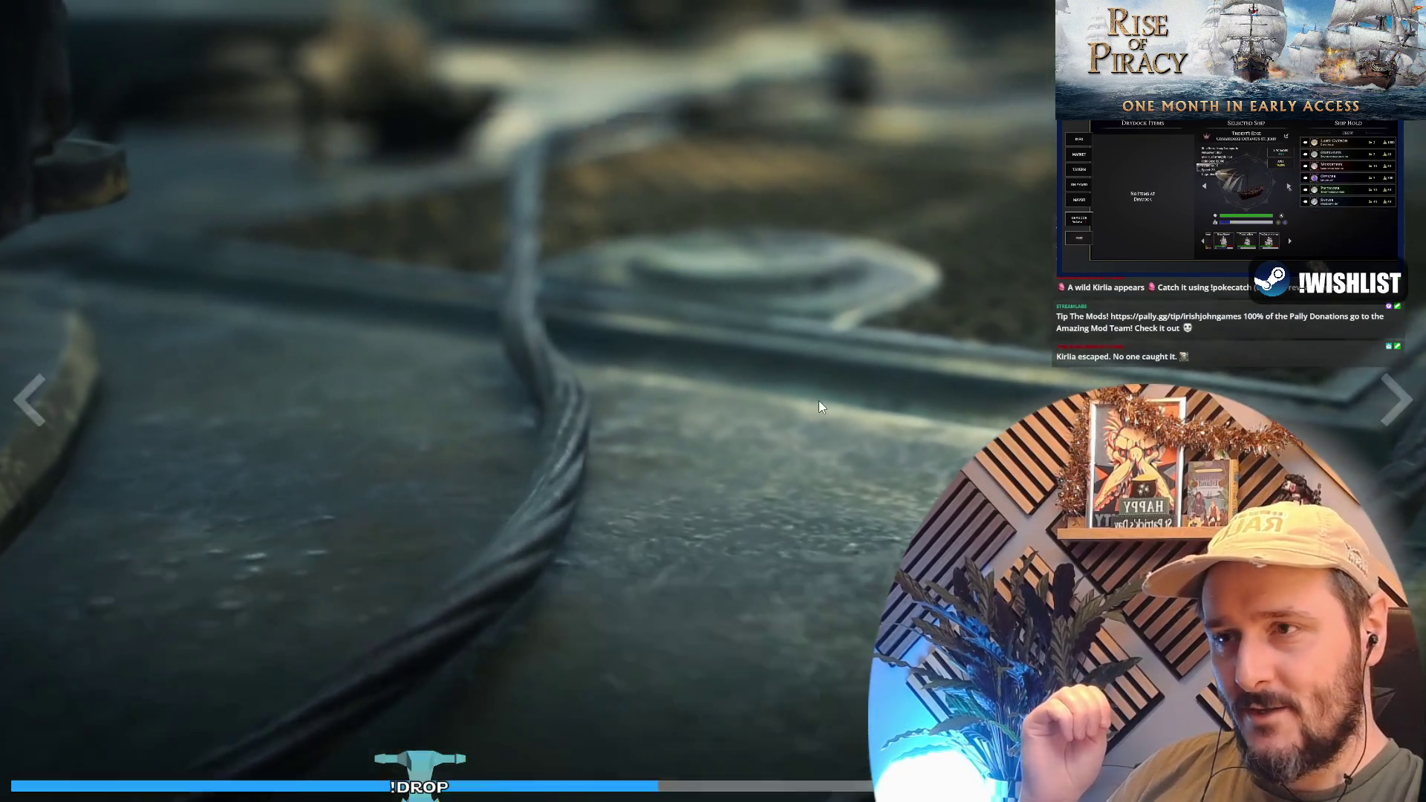
mouse_move(820, 406)
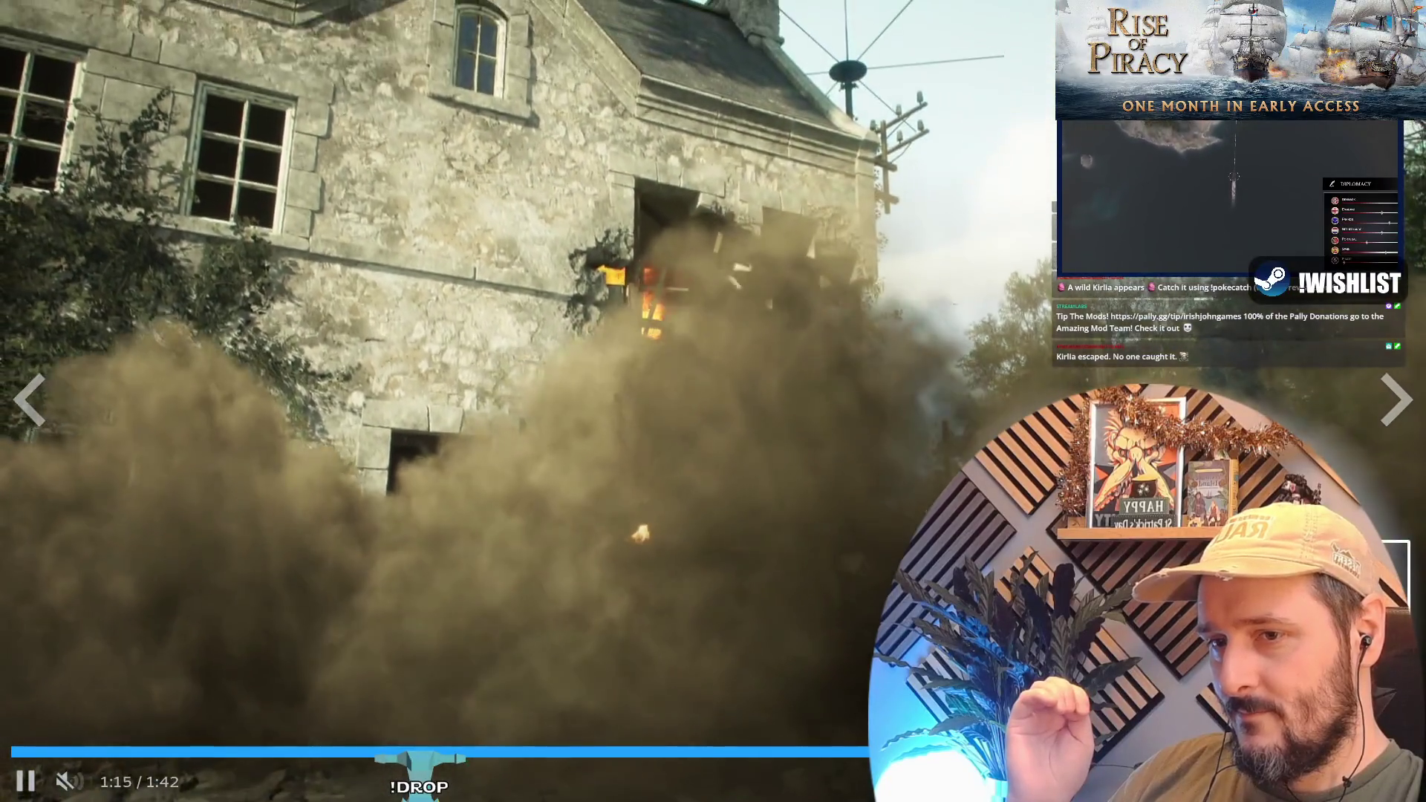
key("Escape")
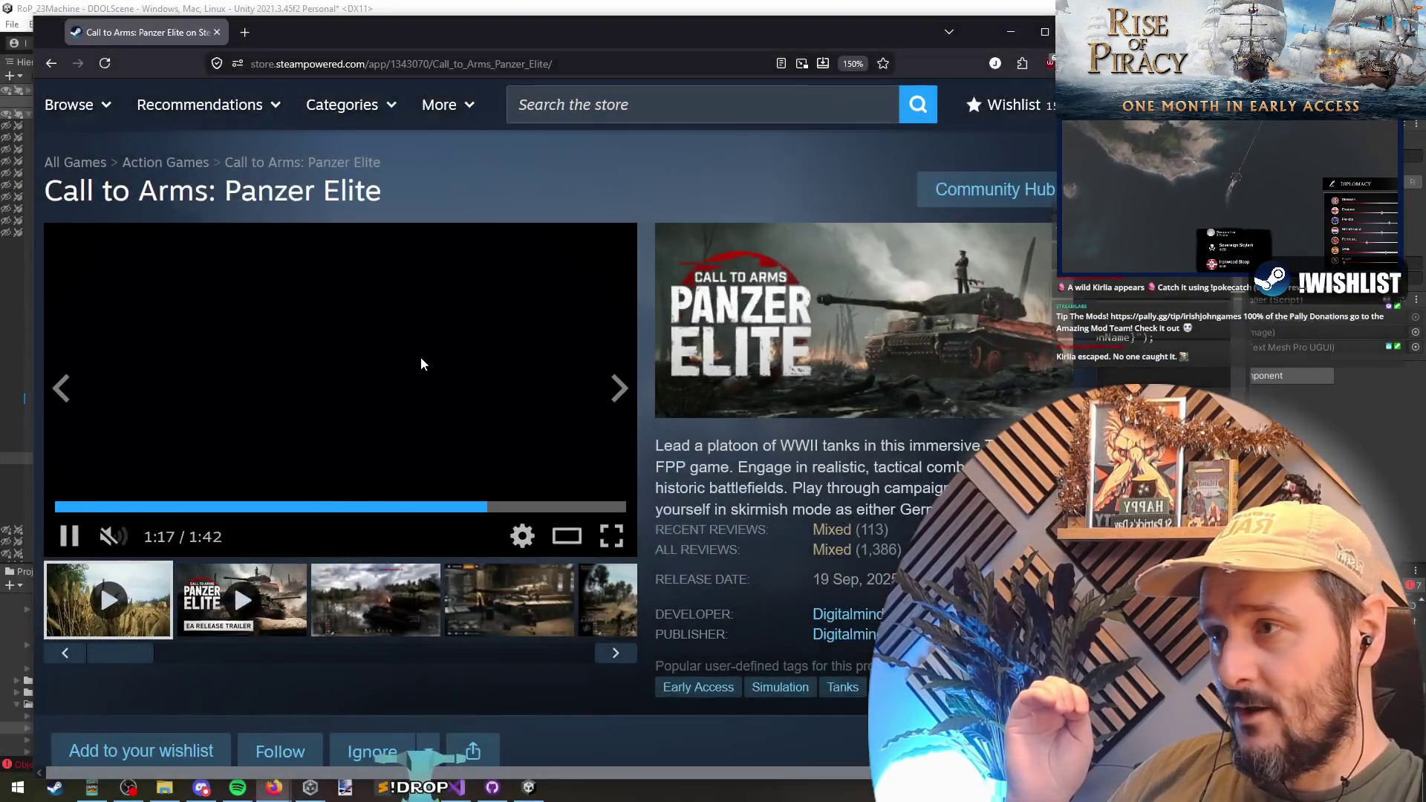
- Open and read the Early Access Roadmap announcement from Recent Events, then close it
scroll(421, 356, "down", 10)
scroll(336, 419, "down", 4)
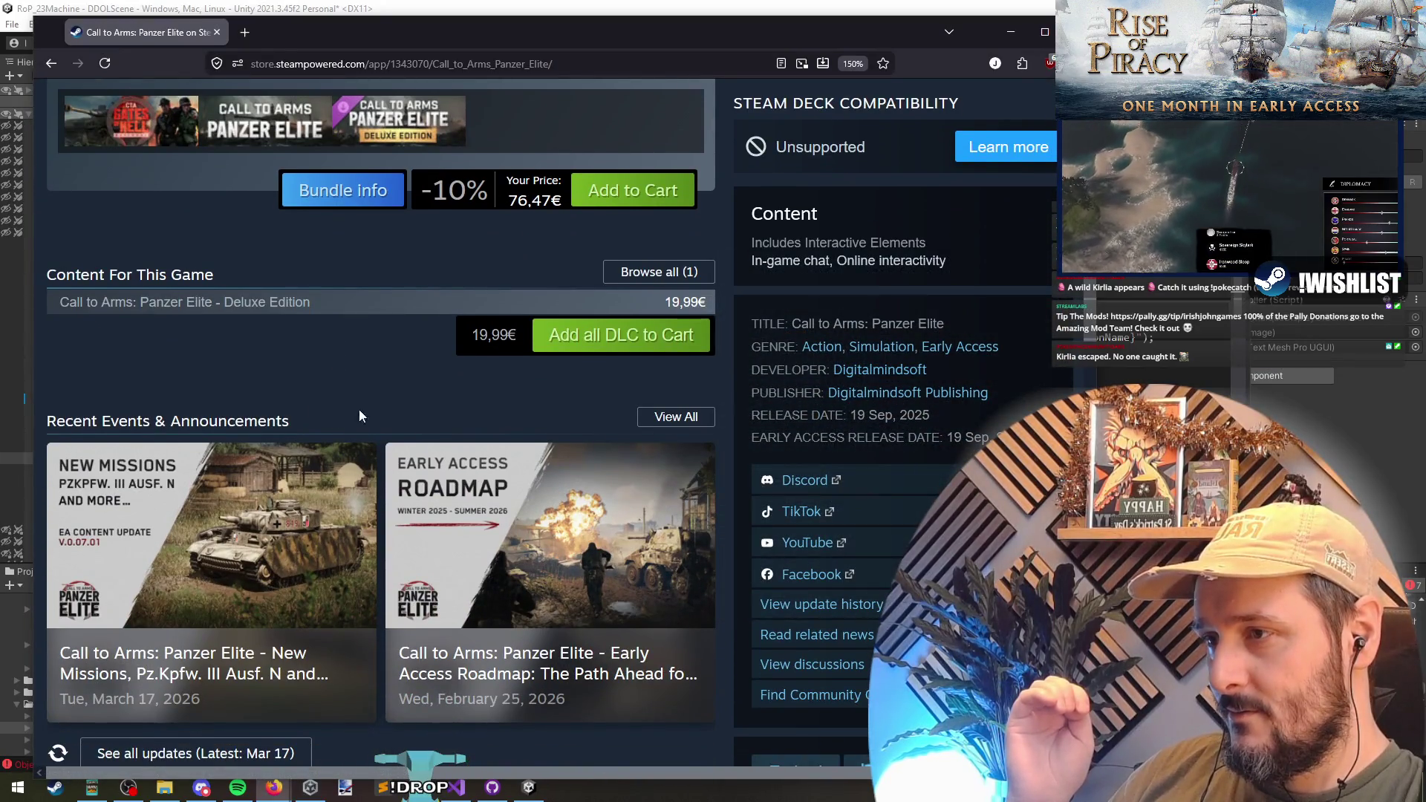
scroll(385, 406, "down", 2)
left_click(533, 392)
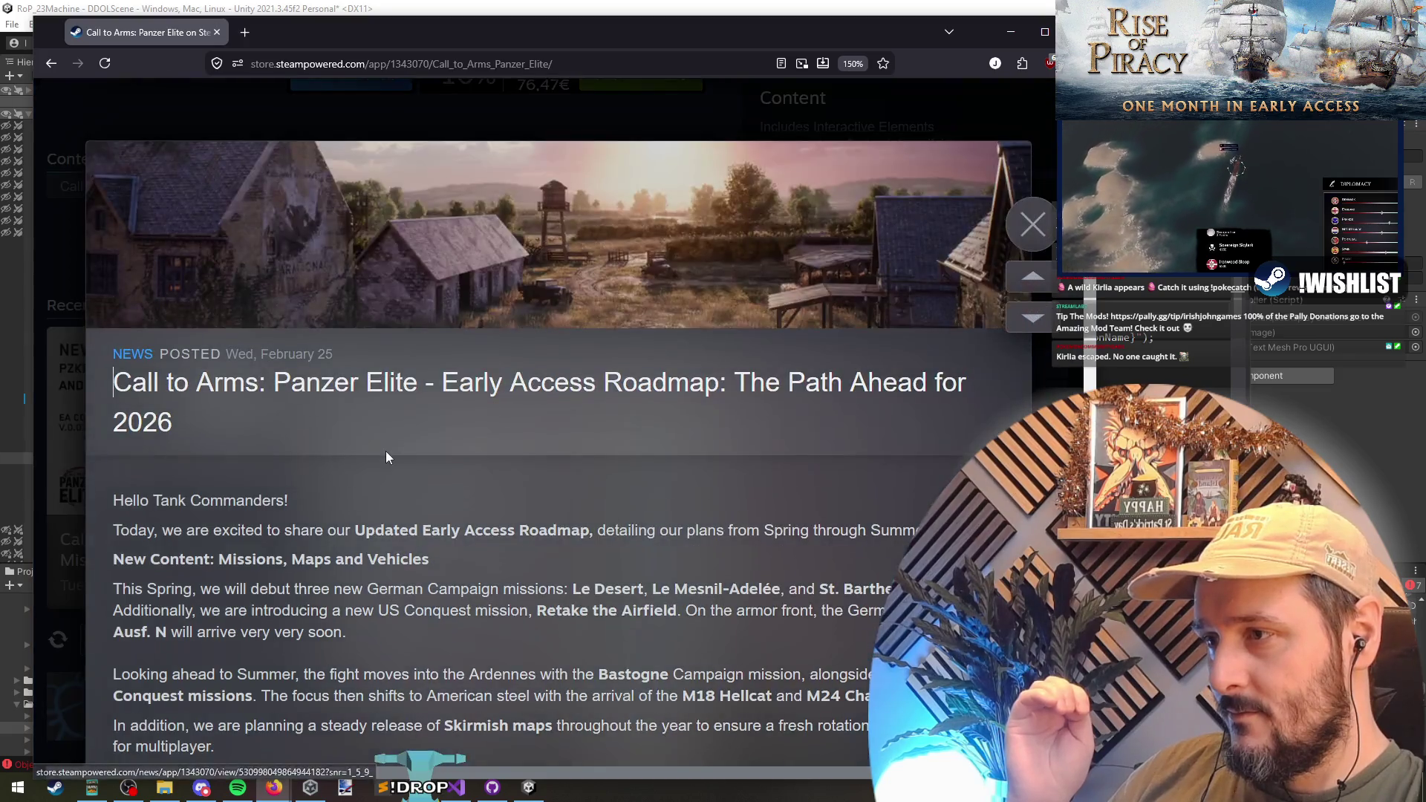
scroll(386, 453, "down", 15)
scroll(385, 466, "down", 4)
scroll(381, 469, "up", 3)
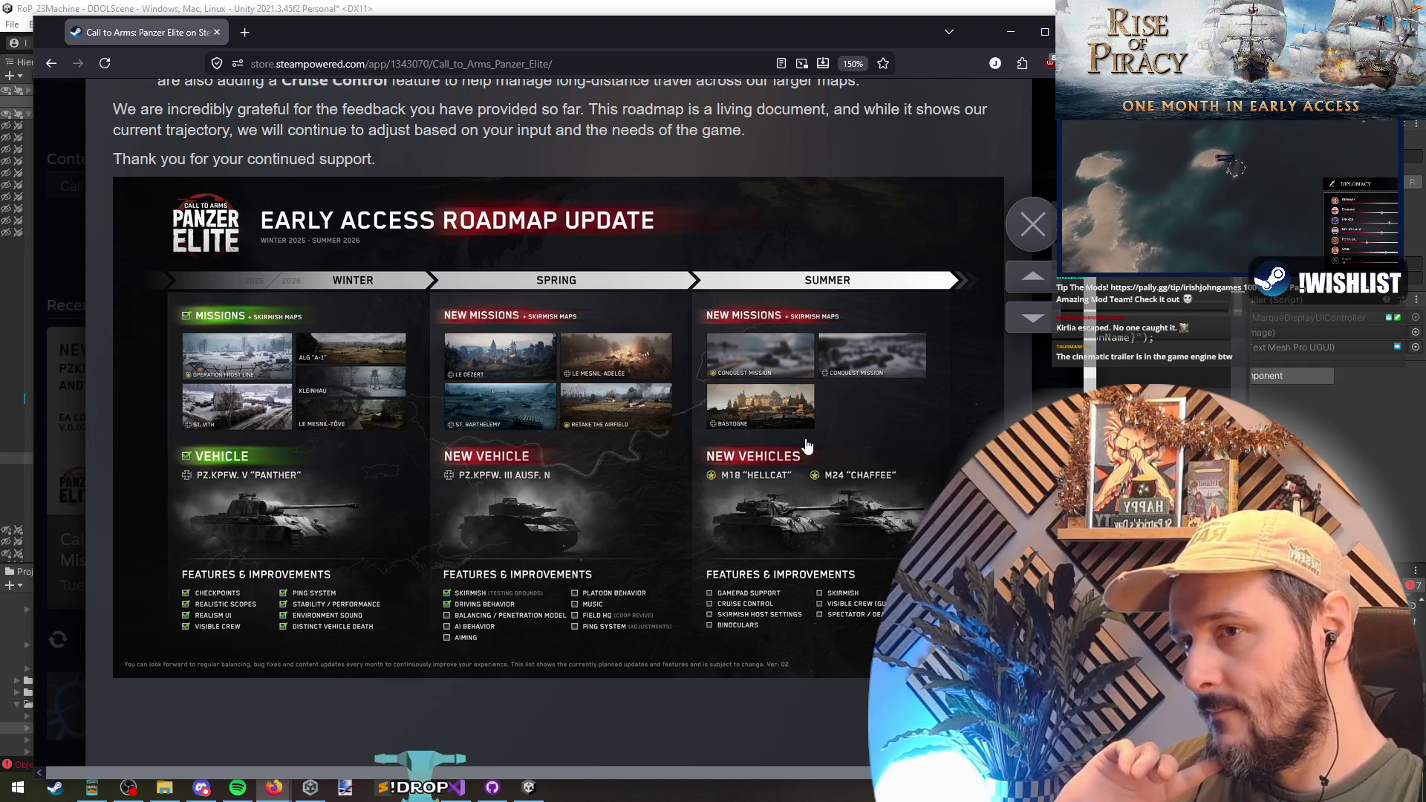
key("Escape")
- Scroll down and highlight the AI disclosure line about AI art
scroll(558, 396, "down", 10)
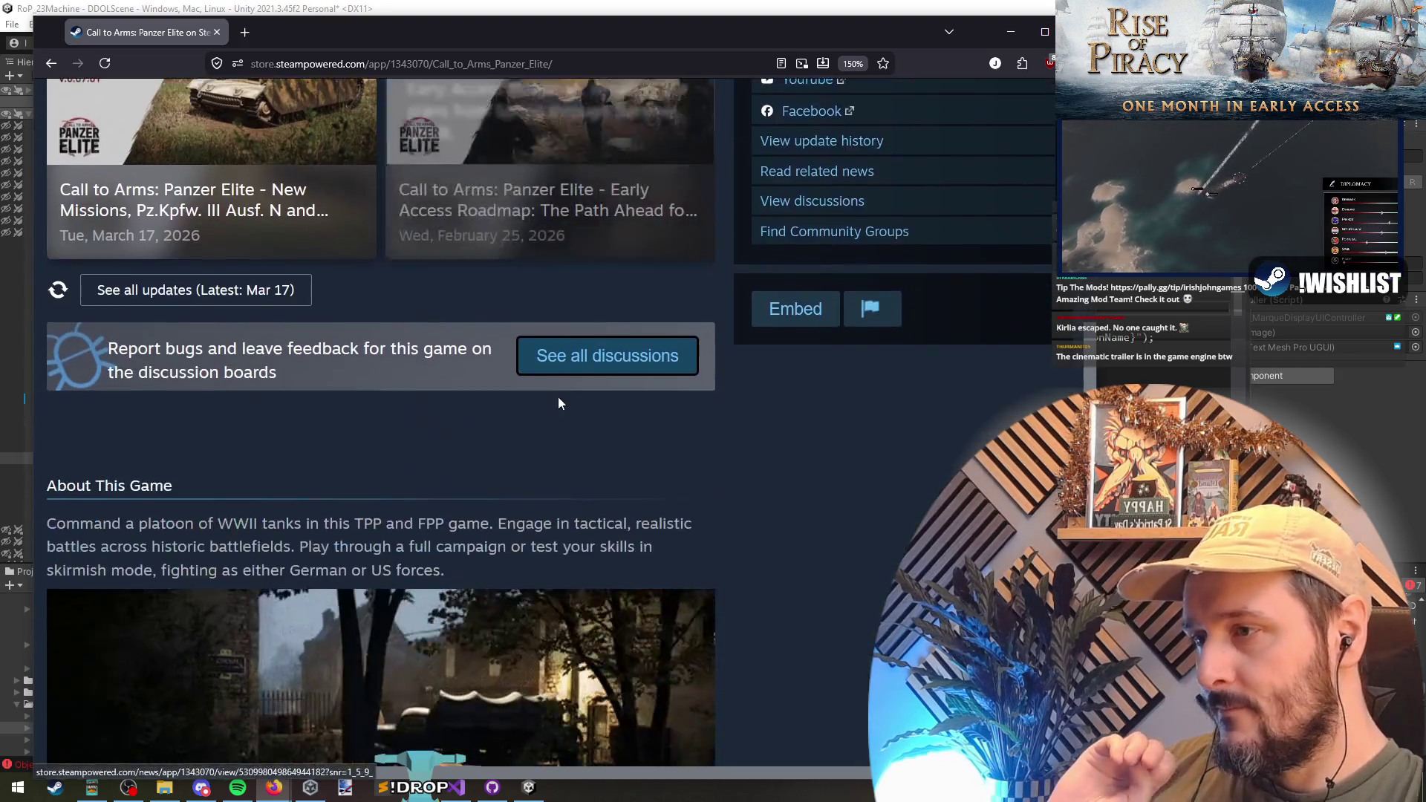
scroll(517, 463, "down", 3)
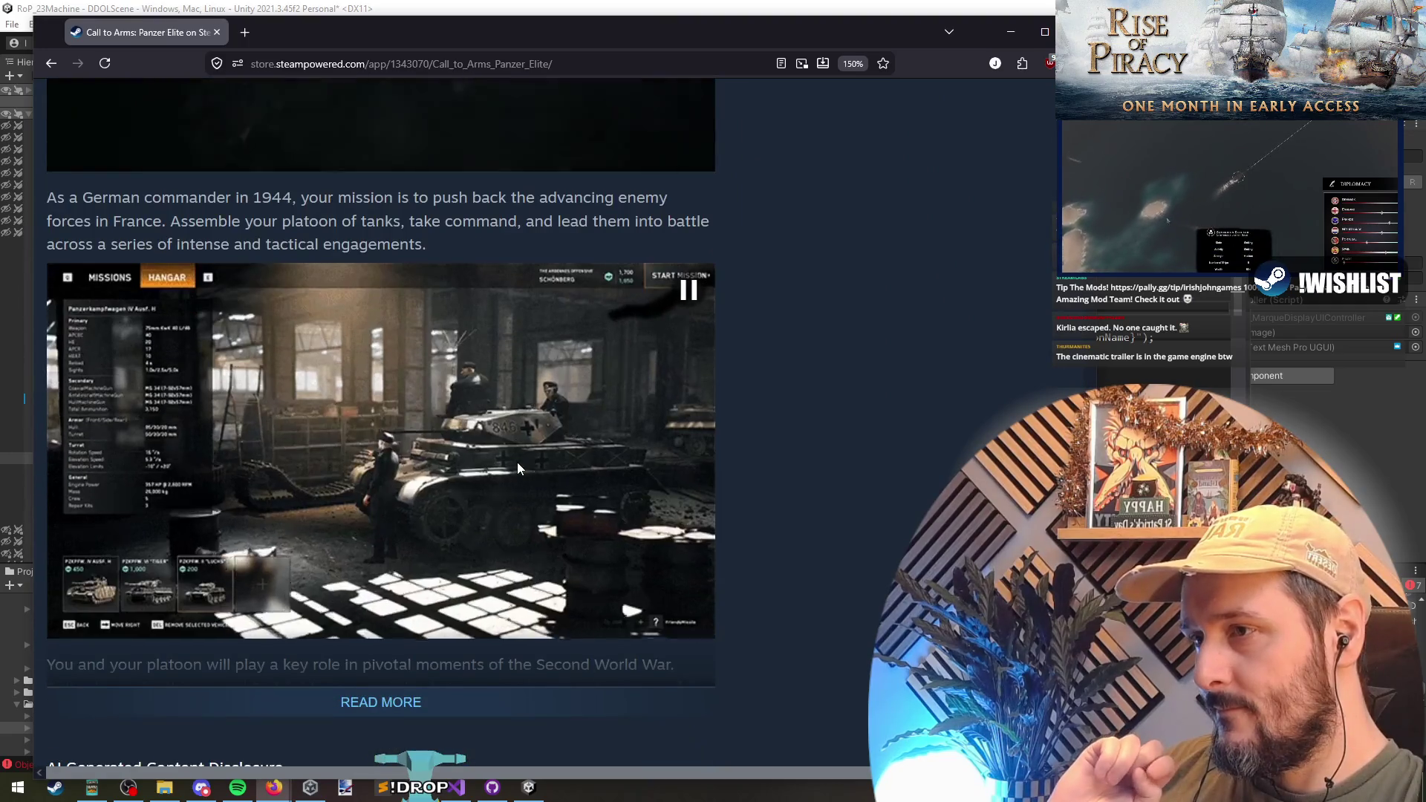
scroll(514, 468, "down", 6)
scroll(445, 401, "up", 2)
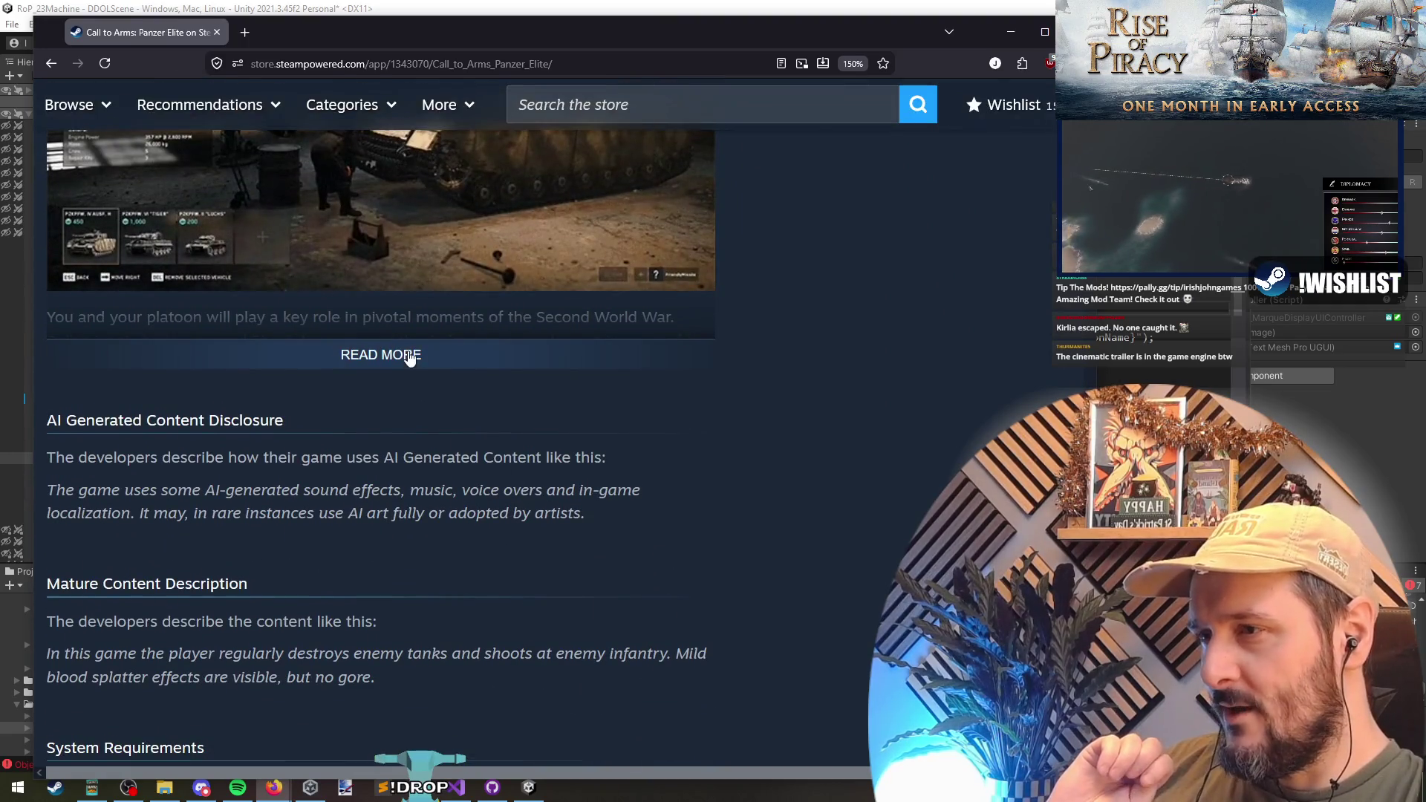
left_click_drag(96, 490, 388, 490)
mouse_move(565, 491)
left_mouse_down()
mouse_move(152, 512)
mouse_move(456, 524)
left_mouse_up()
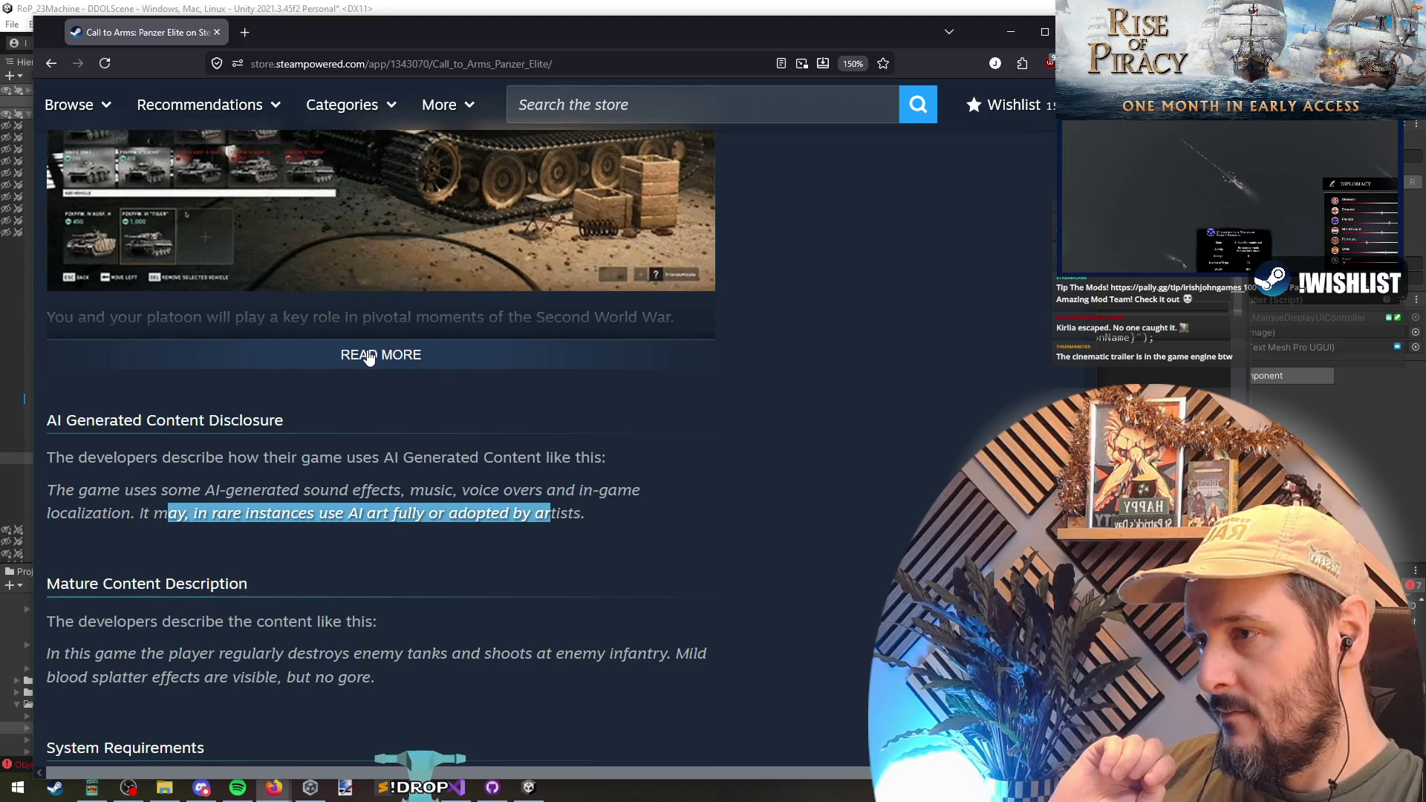
- Expand the full game description with READ MORE and scroll through it
left_click(368, 356)
scroll(353, 440, "down", 5)
scroll(354, 439, "down", 10)
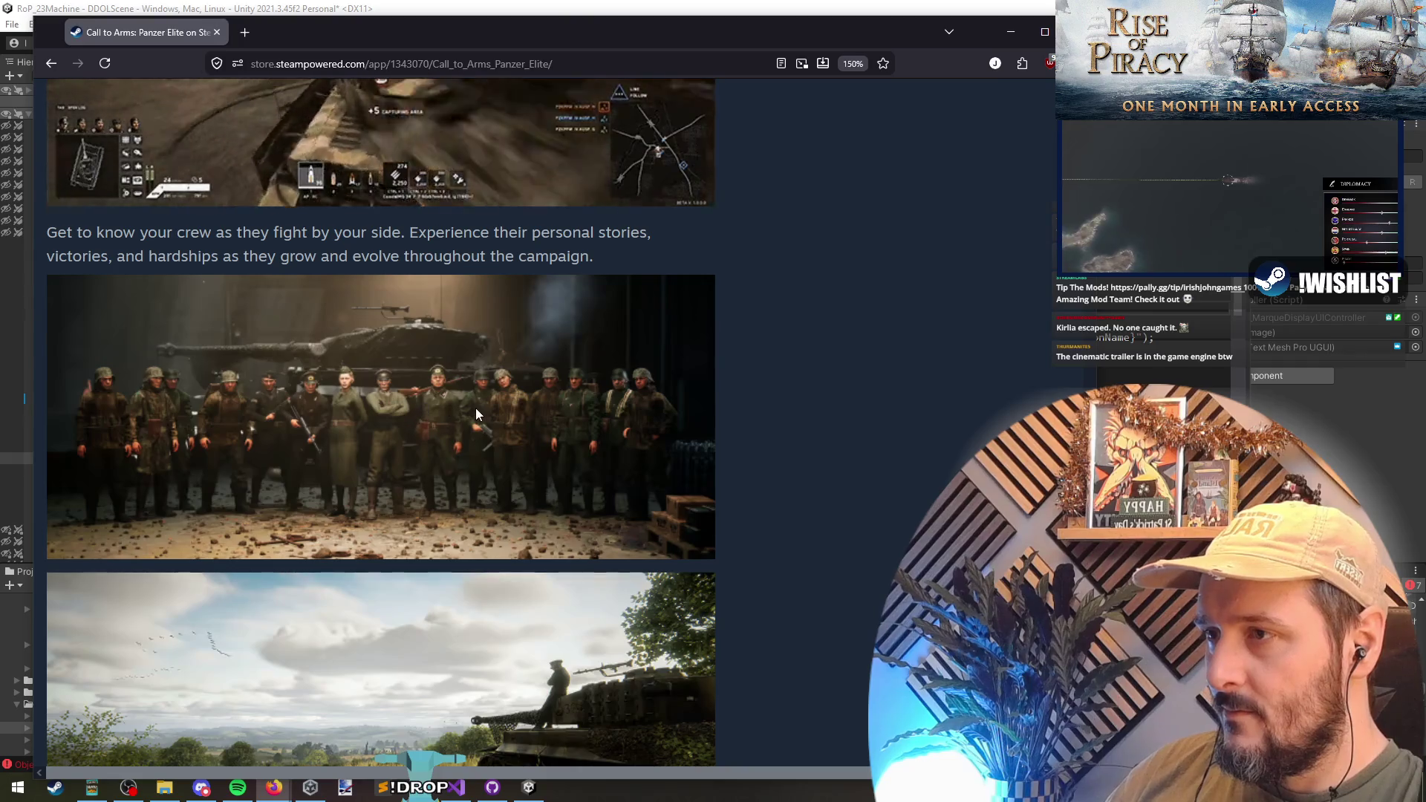
scroll(477, 413, "down", 5)
scroll(793, 533, "up", 20)
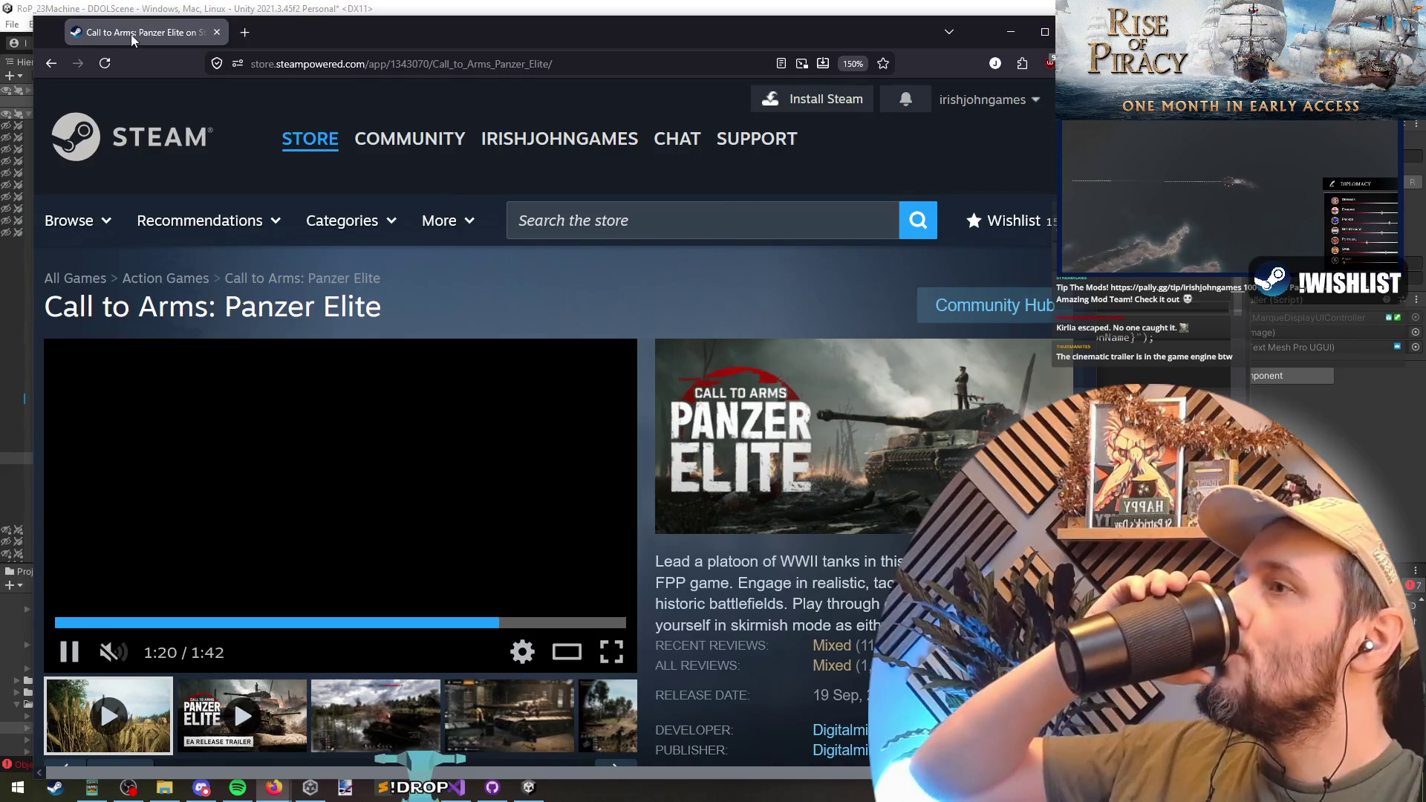
- Back in Visual Studio, go to the Sailing For (Marque) line and switch toward Cmp_MarqueDisplayUIController.cs
key("alt+Tab")
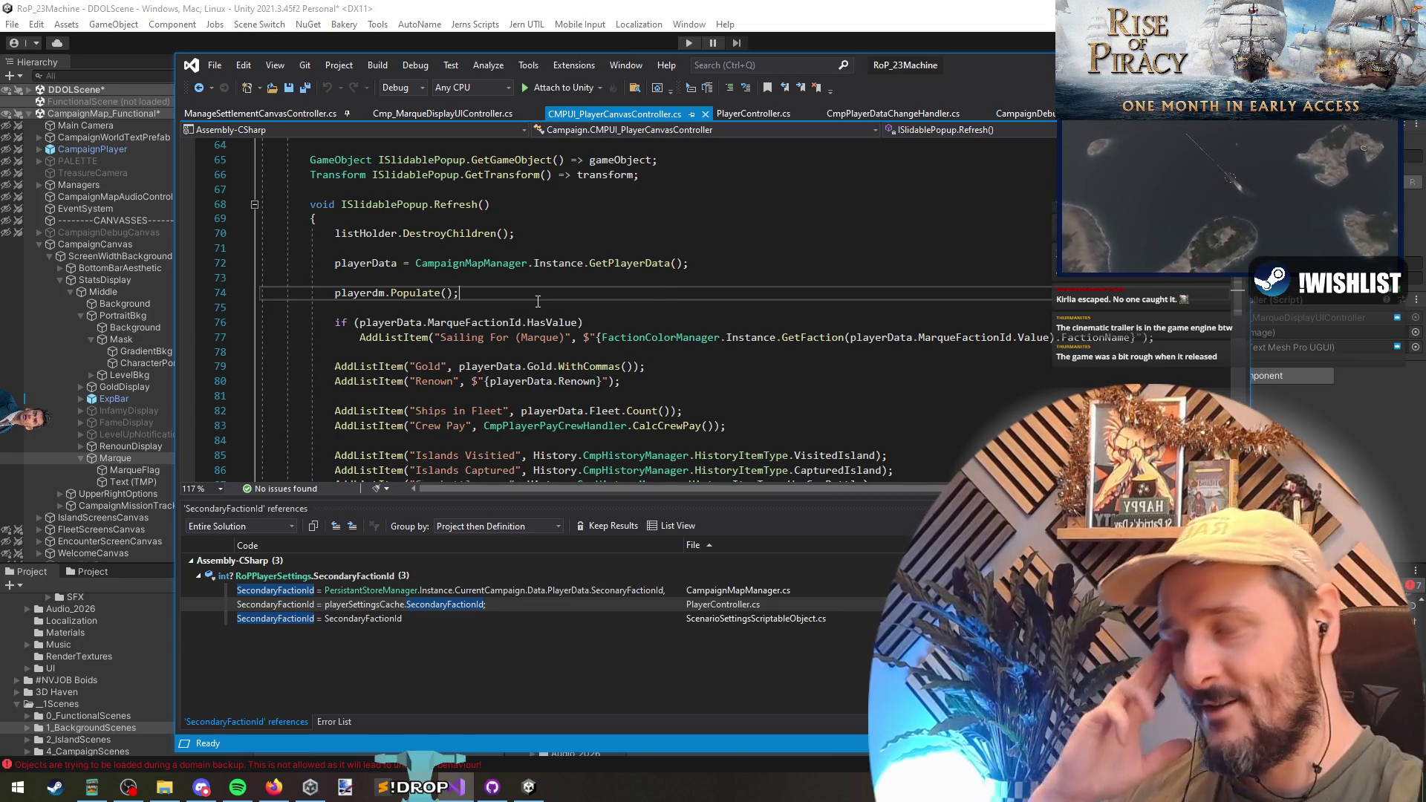
left_click(520, 337)
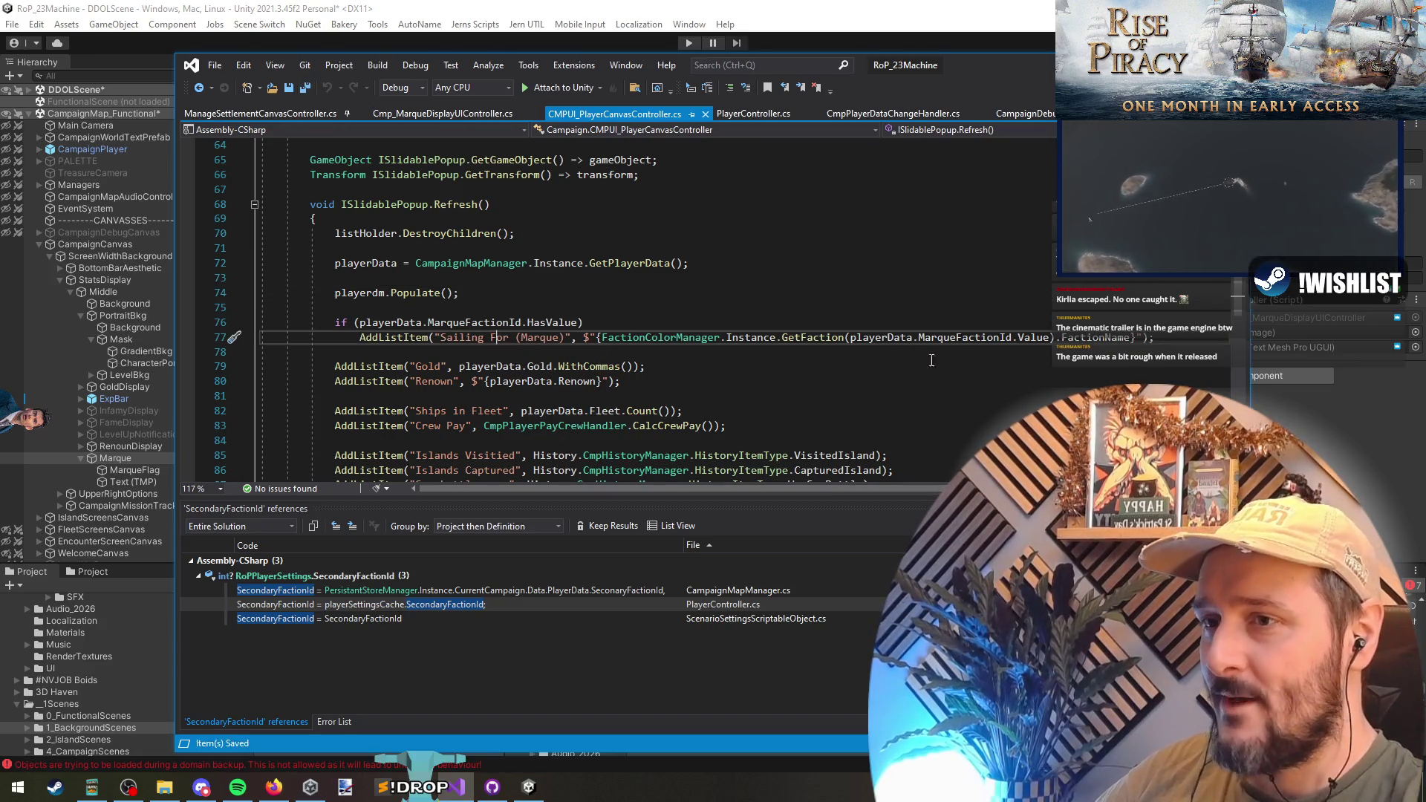
key("Down")
key("ctrl+Tab")
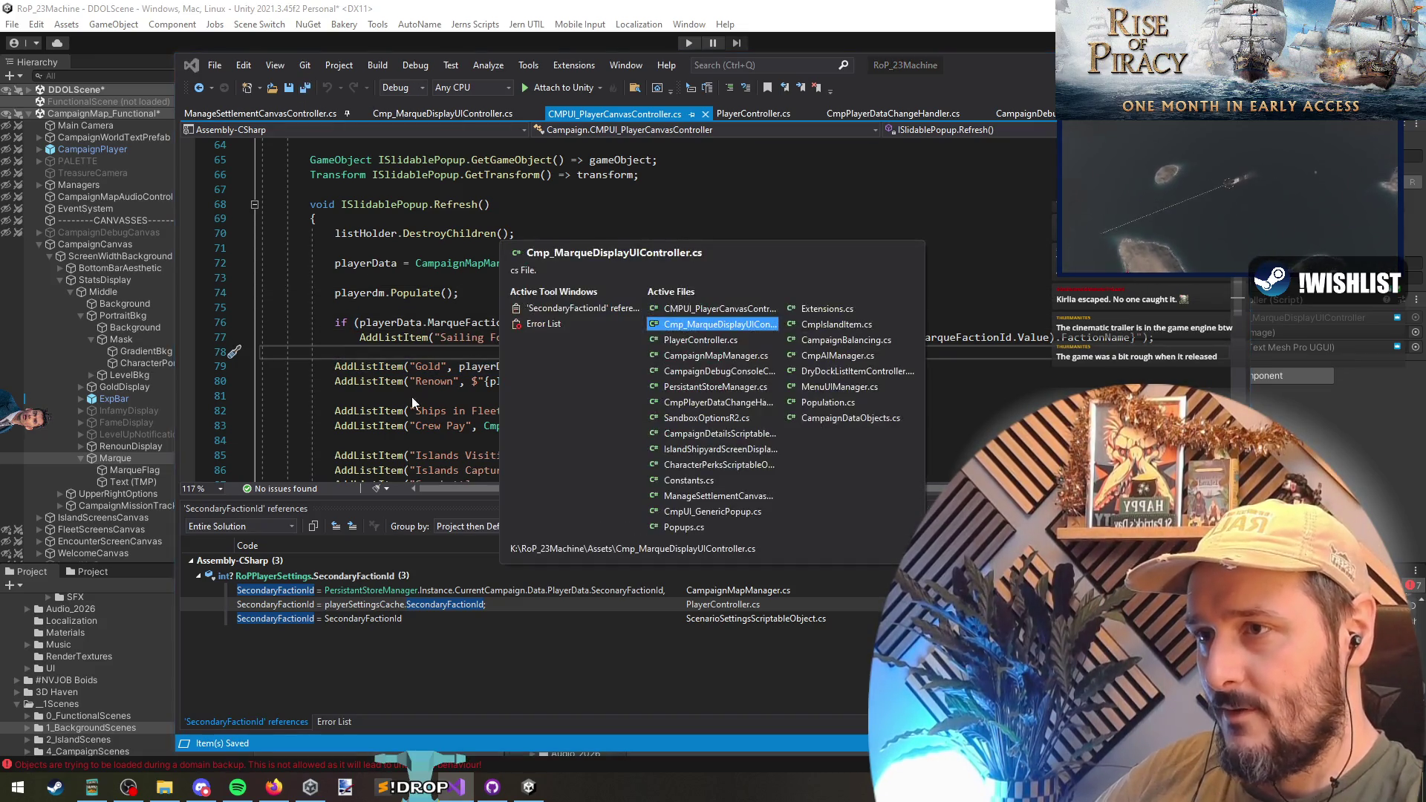
- Add public void SetInitialState() calling gameObject.SetActive(false) below the serialized fields, and save
left_click(375, 271)
left_click(418, 213)
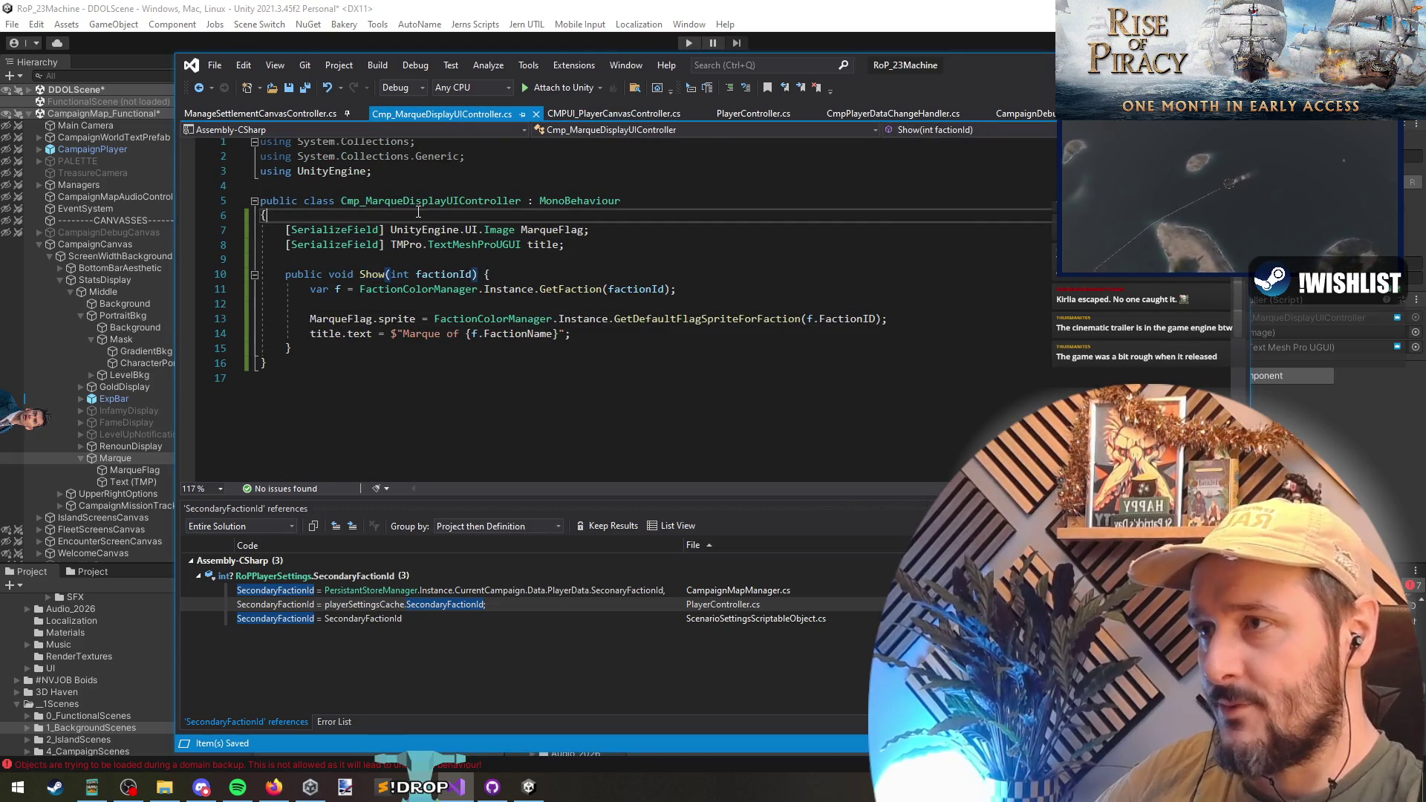
left_click(396, 261)
key("Return")
key("Return")
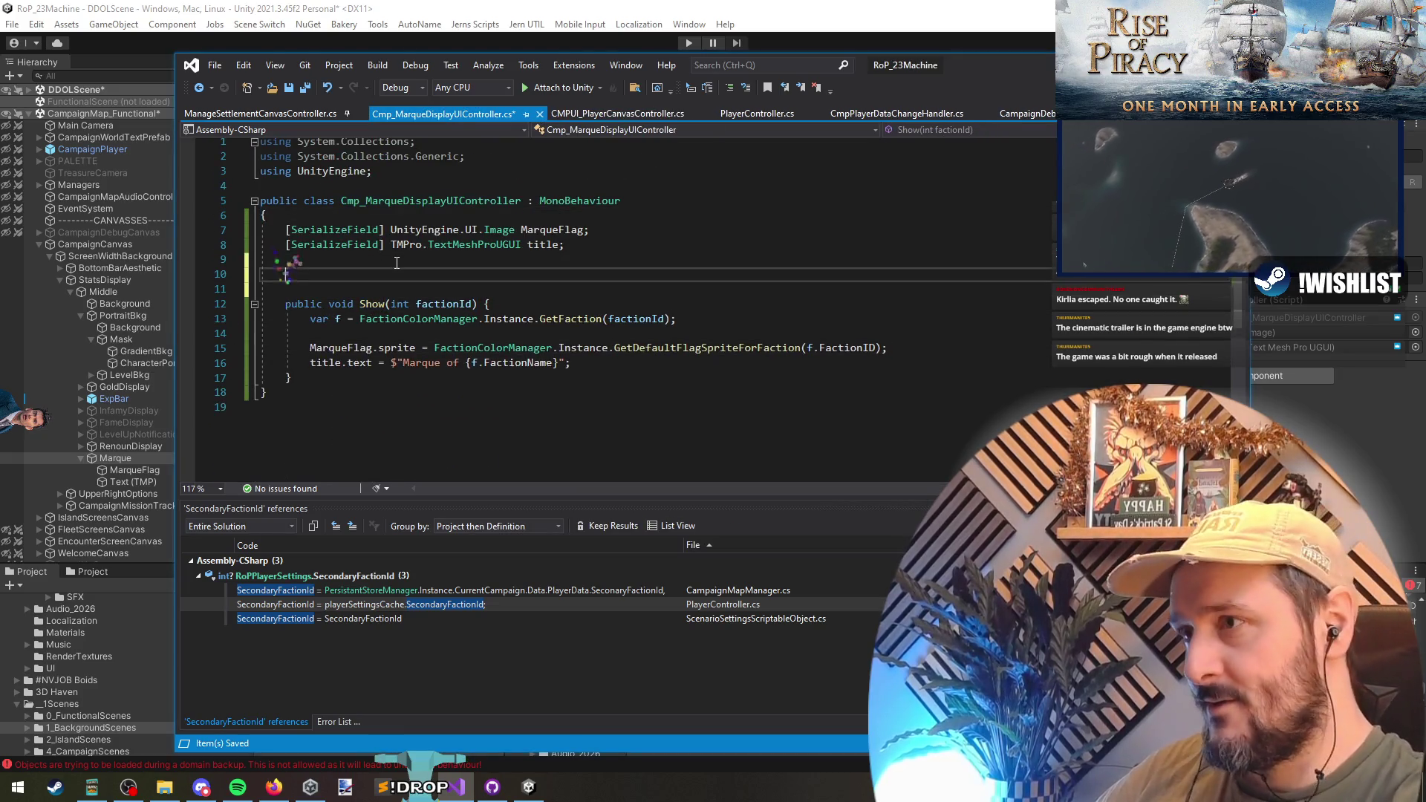
type("public void ")
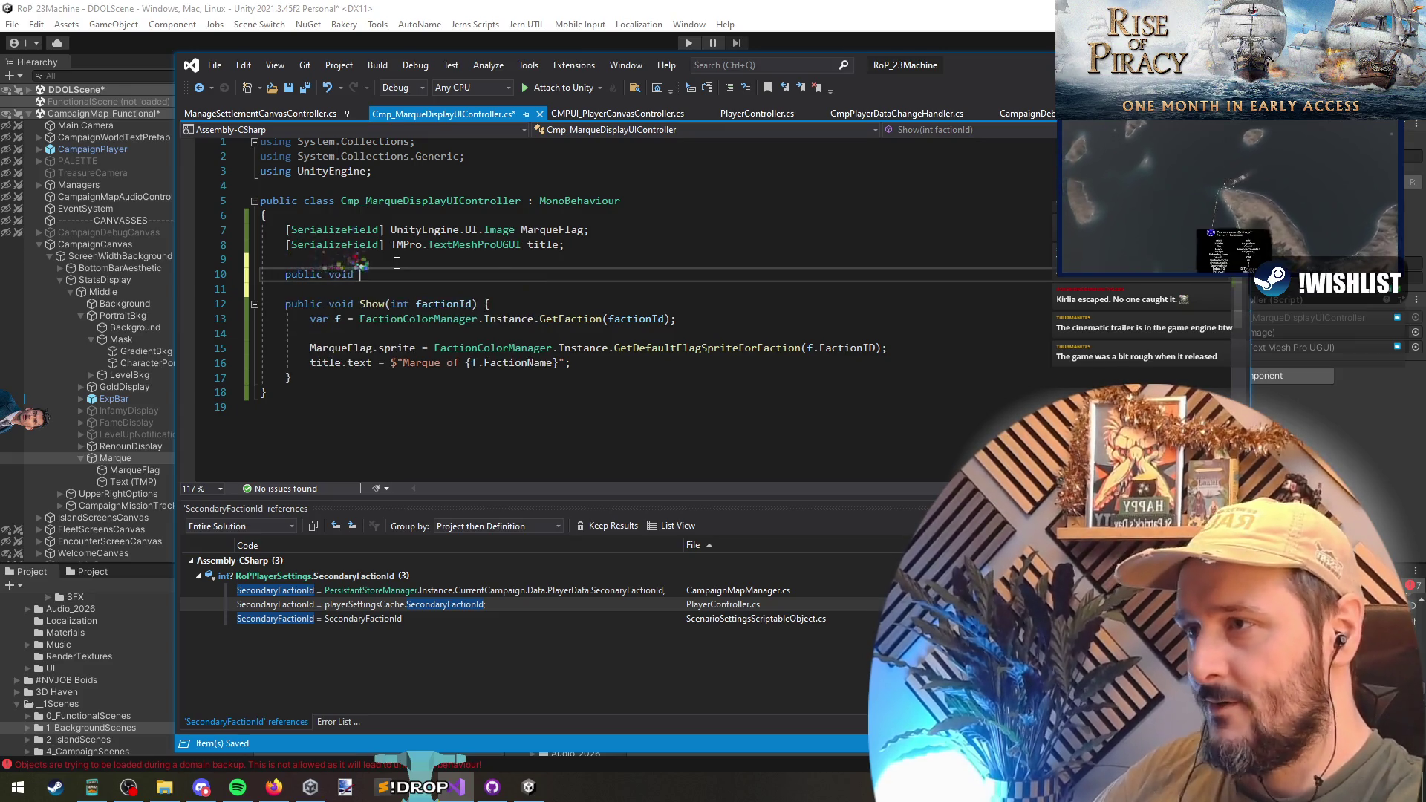
type("SetInitialStat")
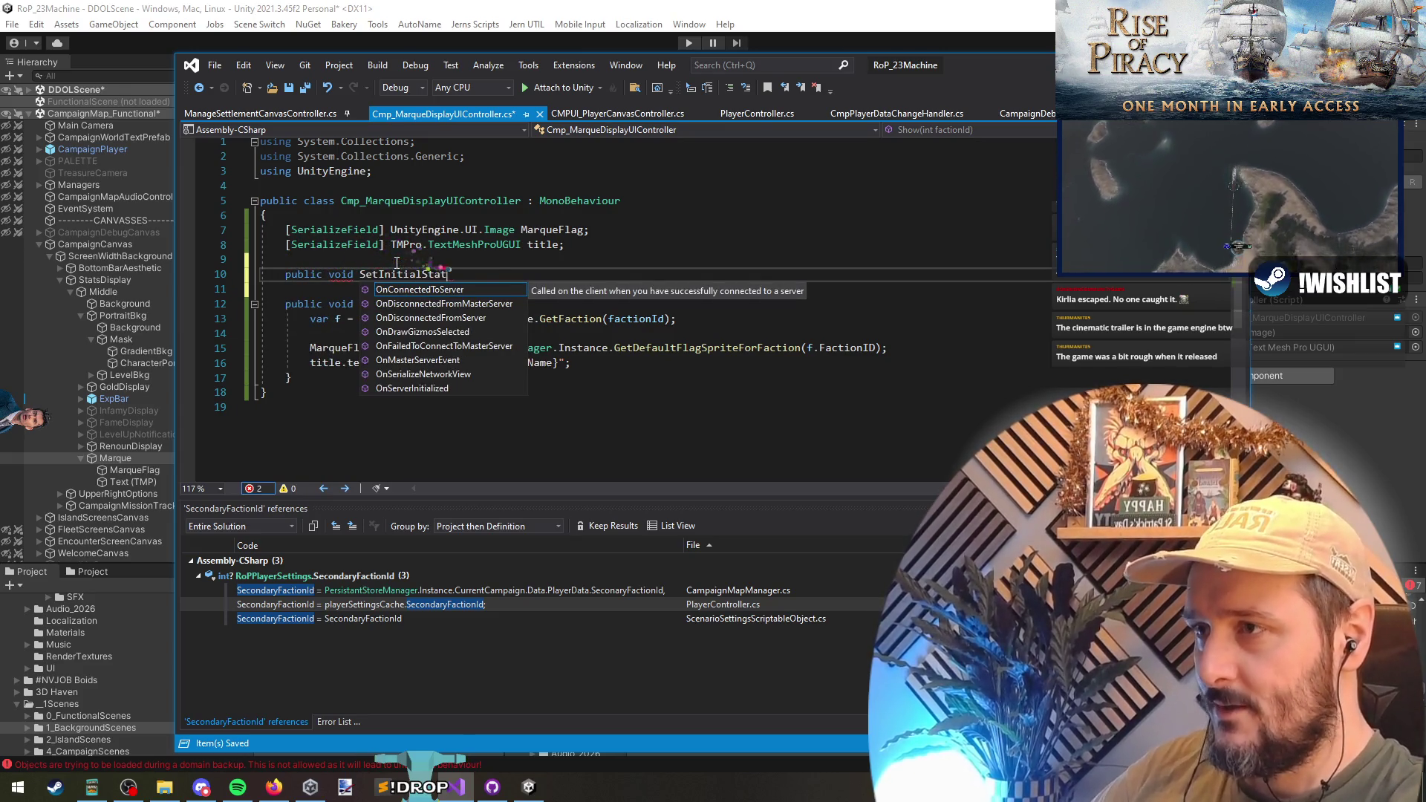
type("e() {")
key("Return")
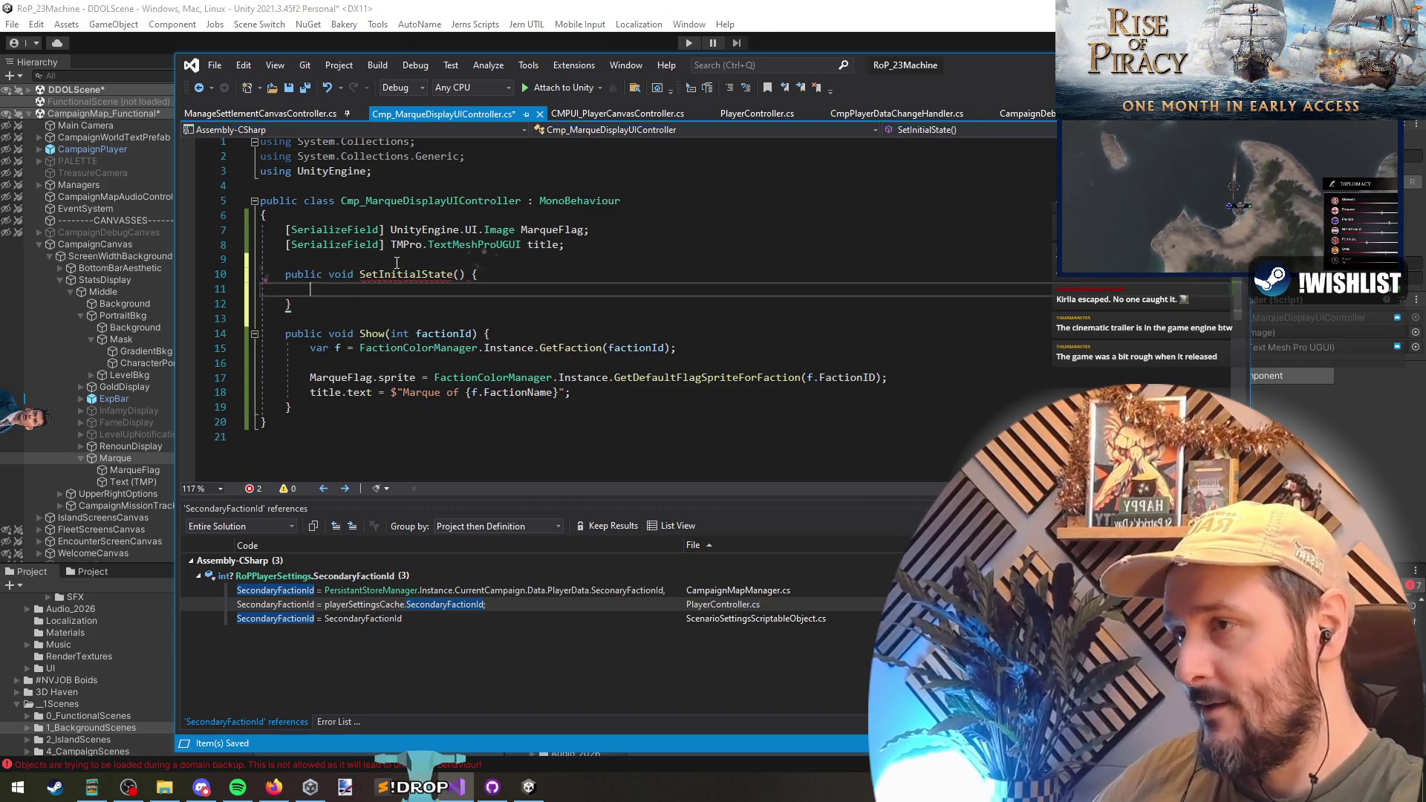
type("GameObject.setac")
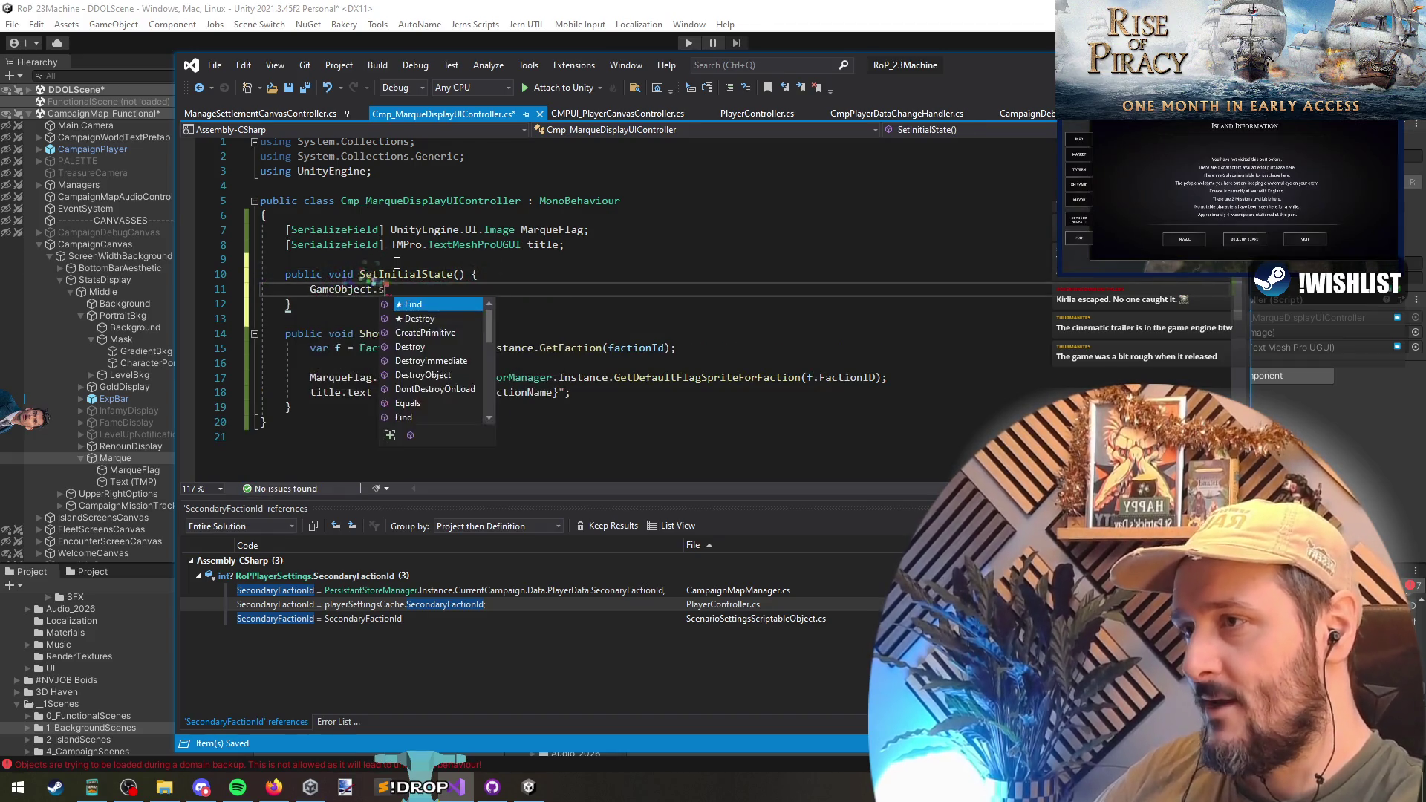
key("Home")
key("Delete")
type("(false);")
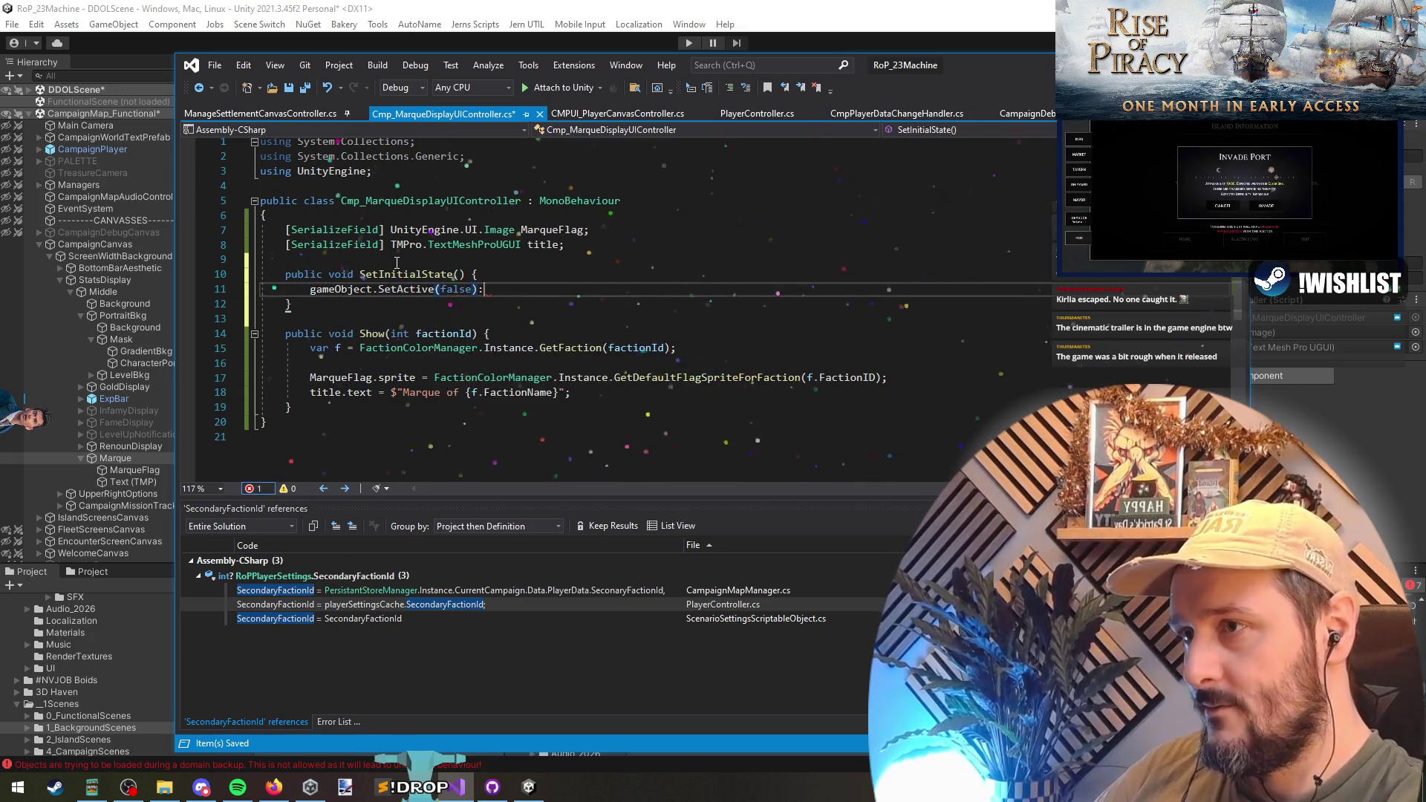
key("ctrl+s")
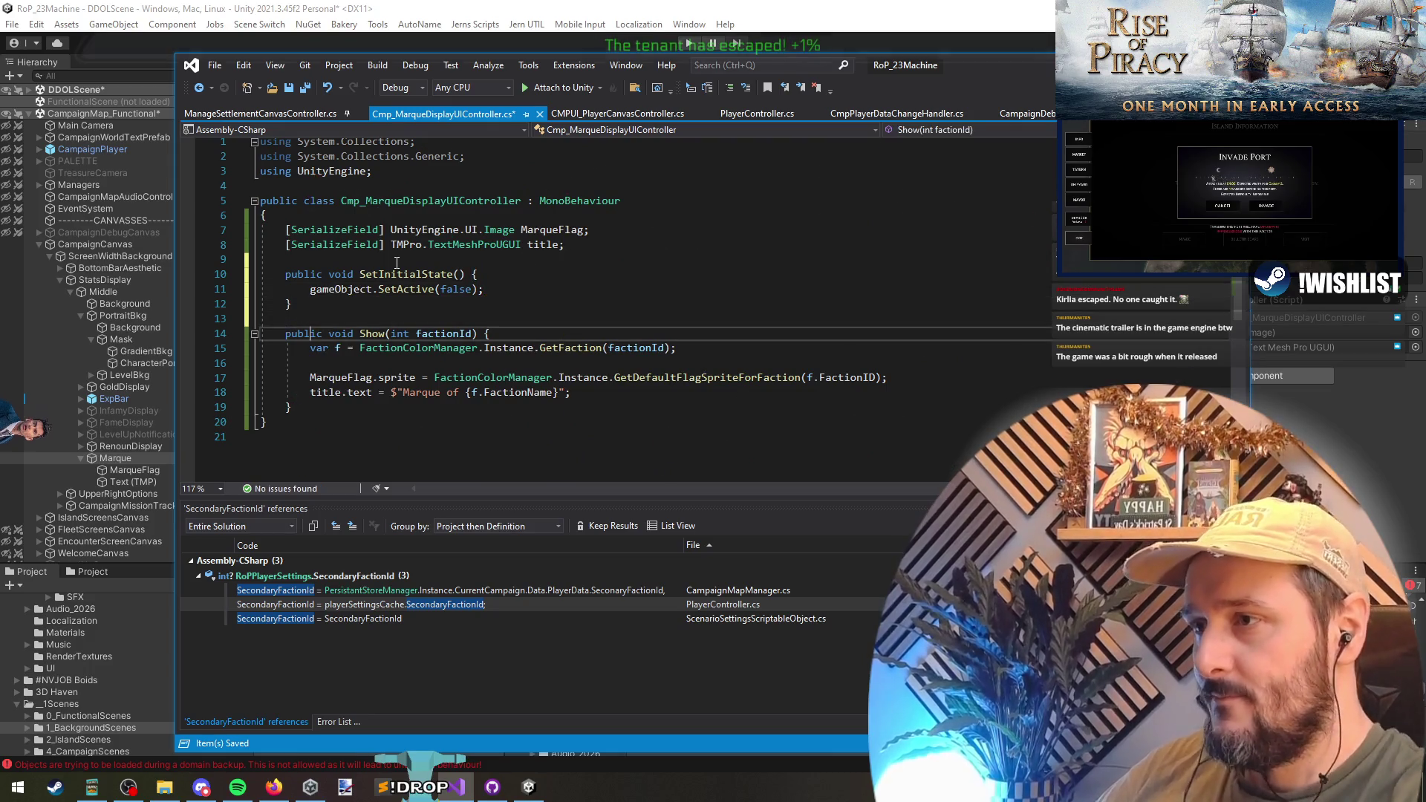
- Inspect the Show method's context actions, then start a Go to All search
left_click(386, 260)
double_click(381, 334)
right_click(375, 340)
left_click(371, 327)
left_click(375, 324)
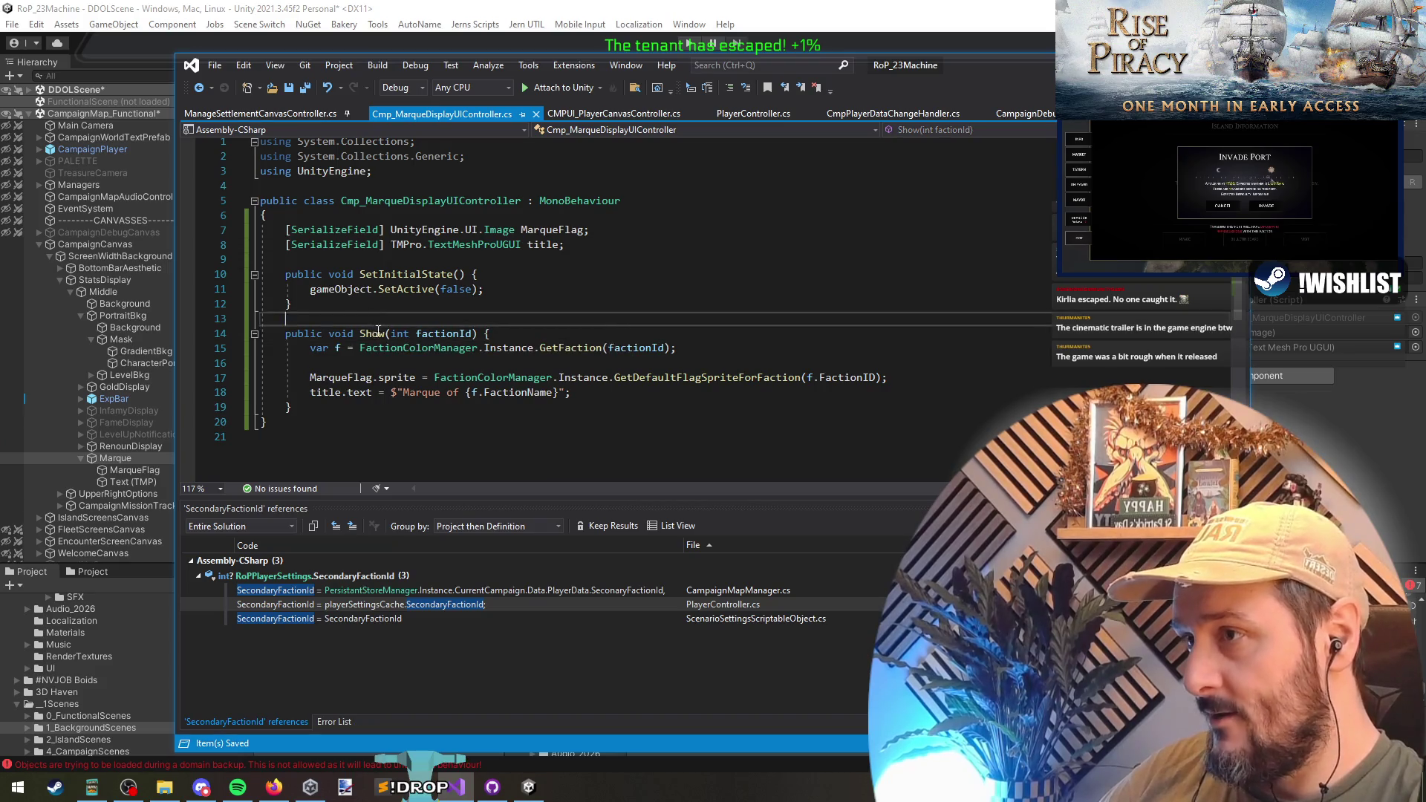
key("ctrl+t")
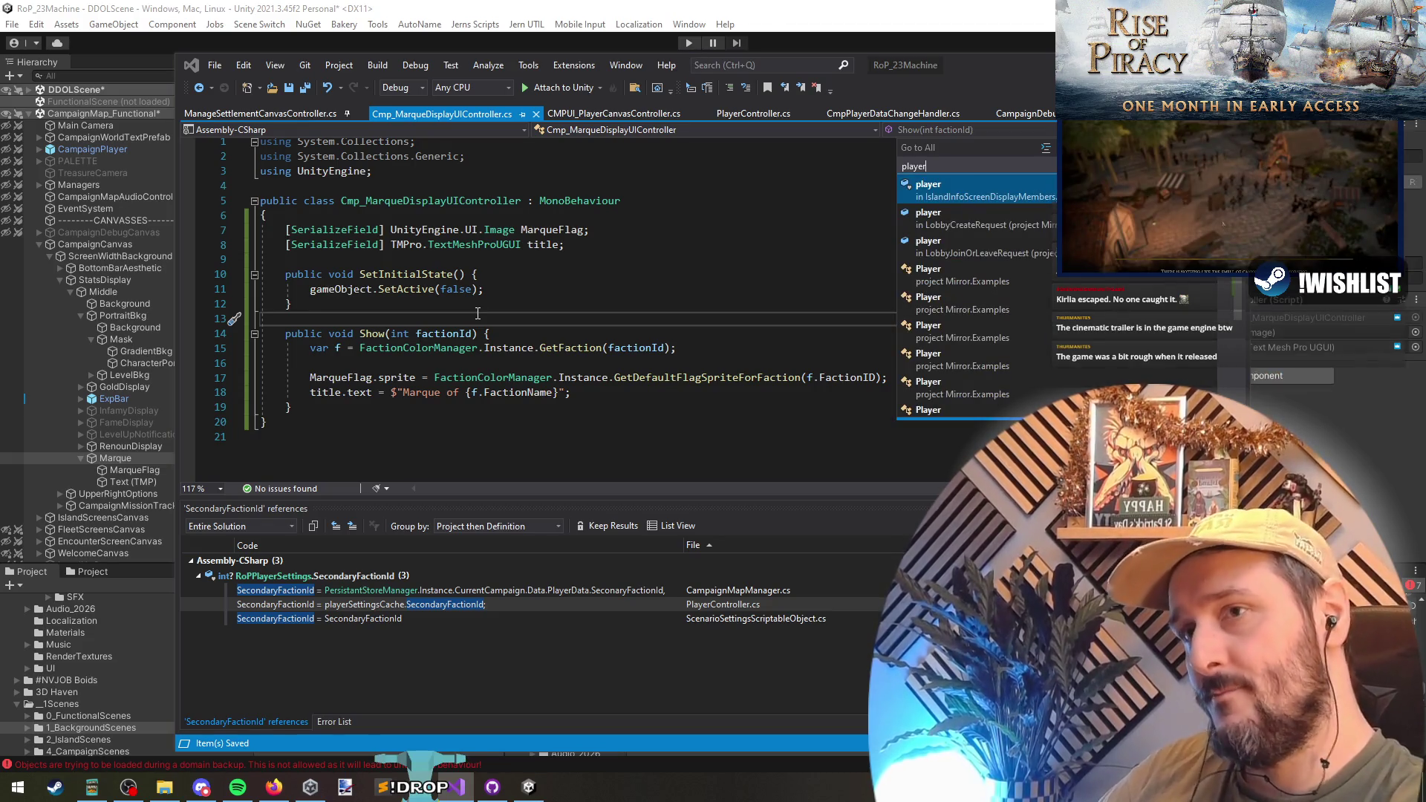
- Search for CampaignPlayerController in Go to All and open CampaignPlayerController.cs
type("campaign")
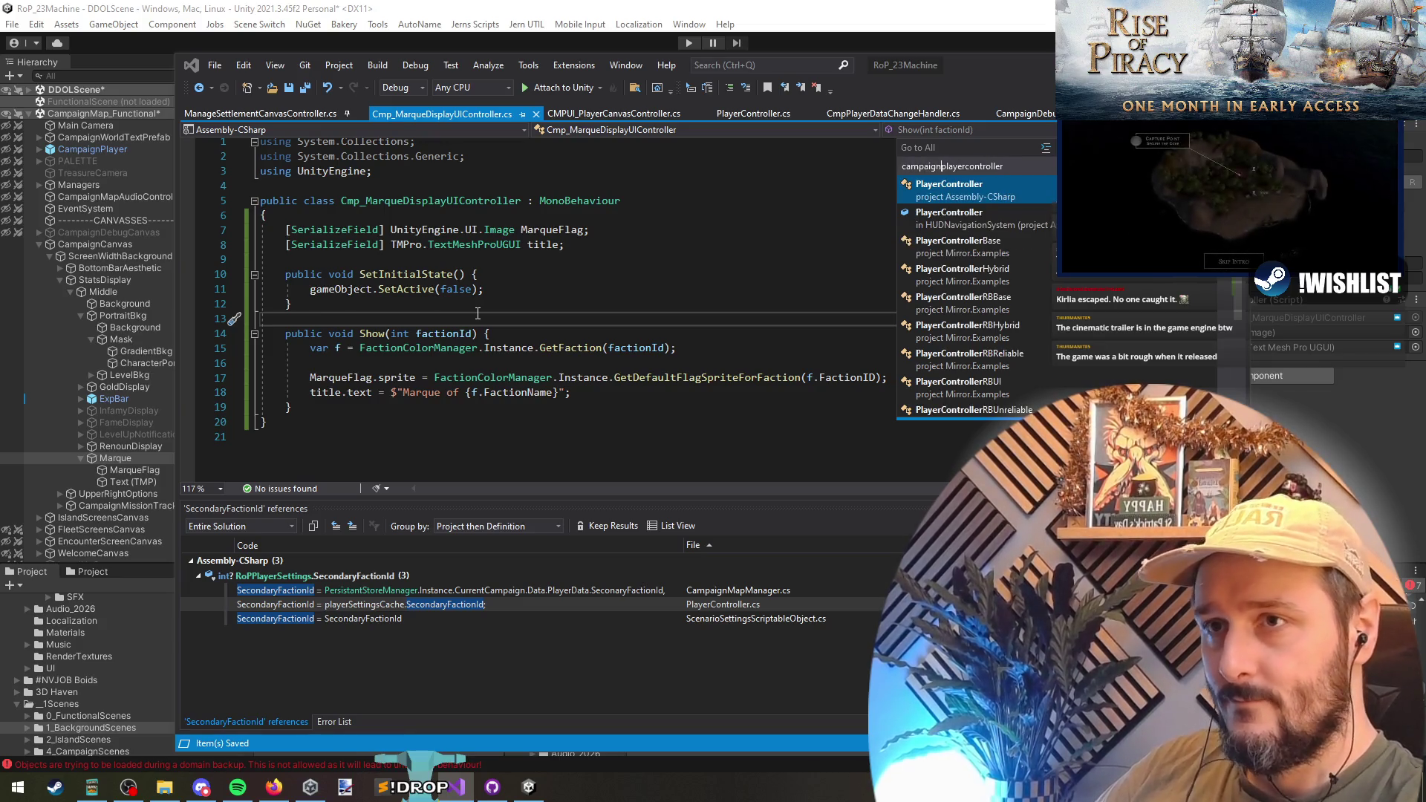
key("Return")
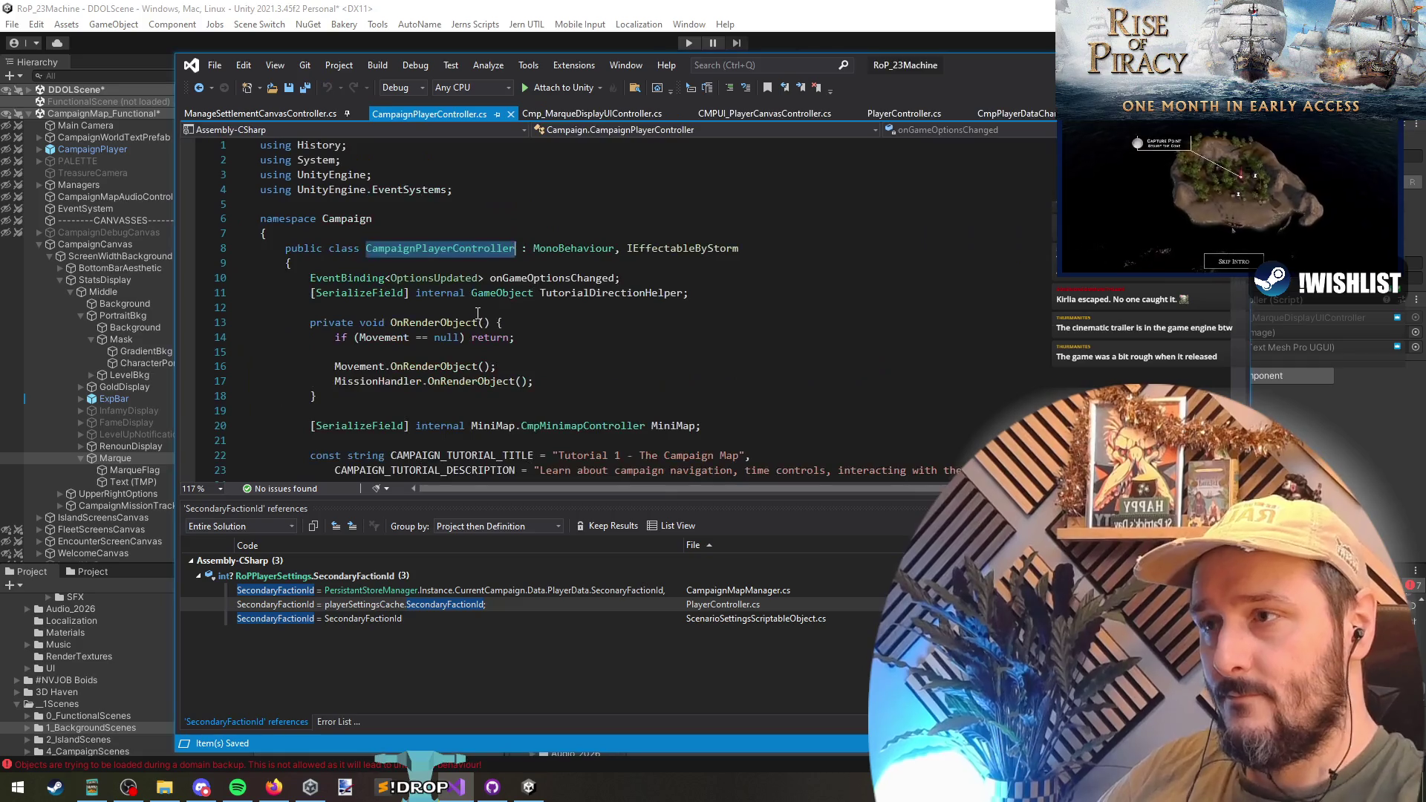
- Find the EventBus call at the end of CampaignPlayerController's Start method
scroll(481, 319, "down", 20)
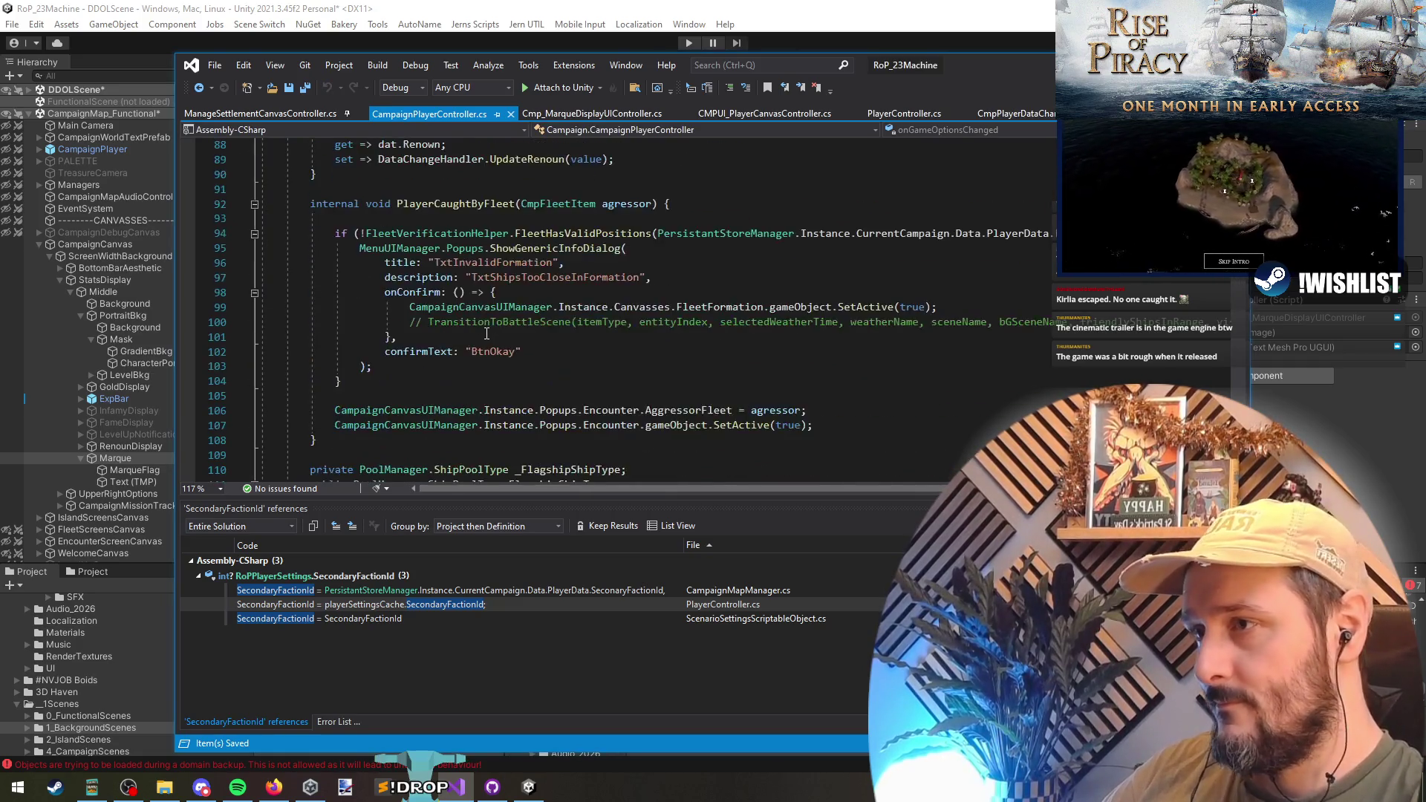
scroll(487, 333, "down", 8)
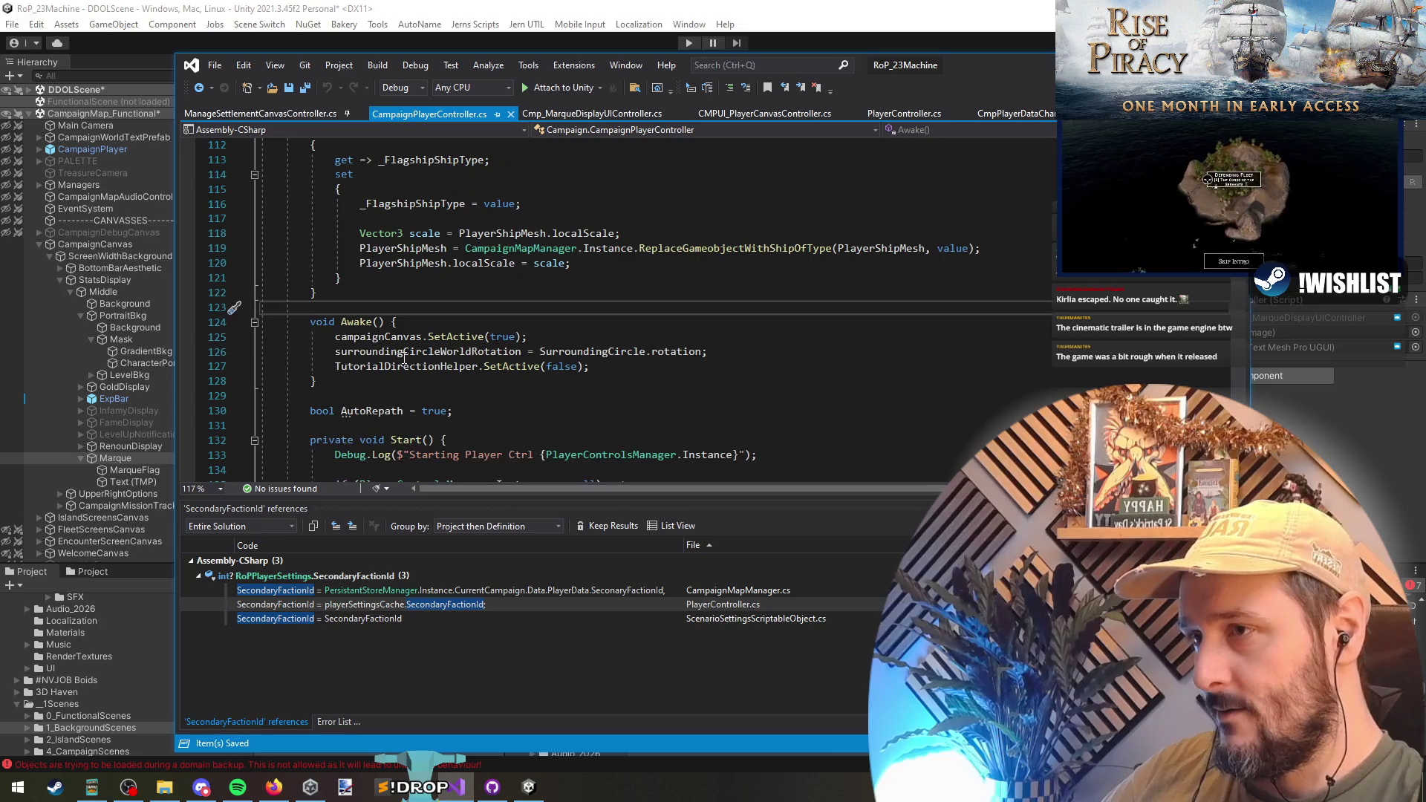
key("ctrl+f")
type("start(")
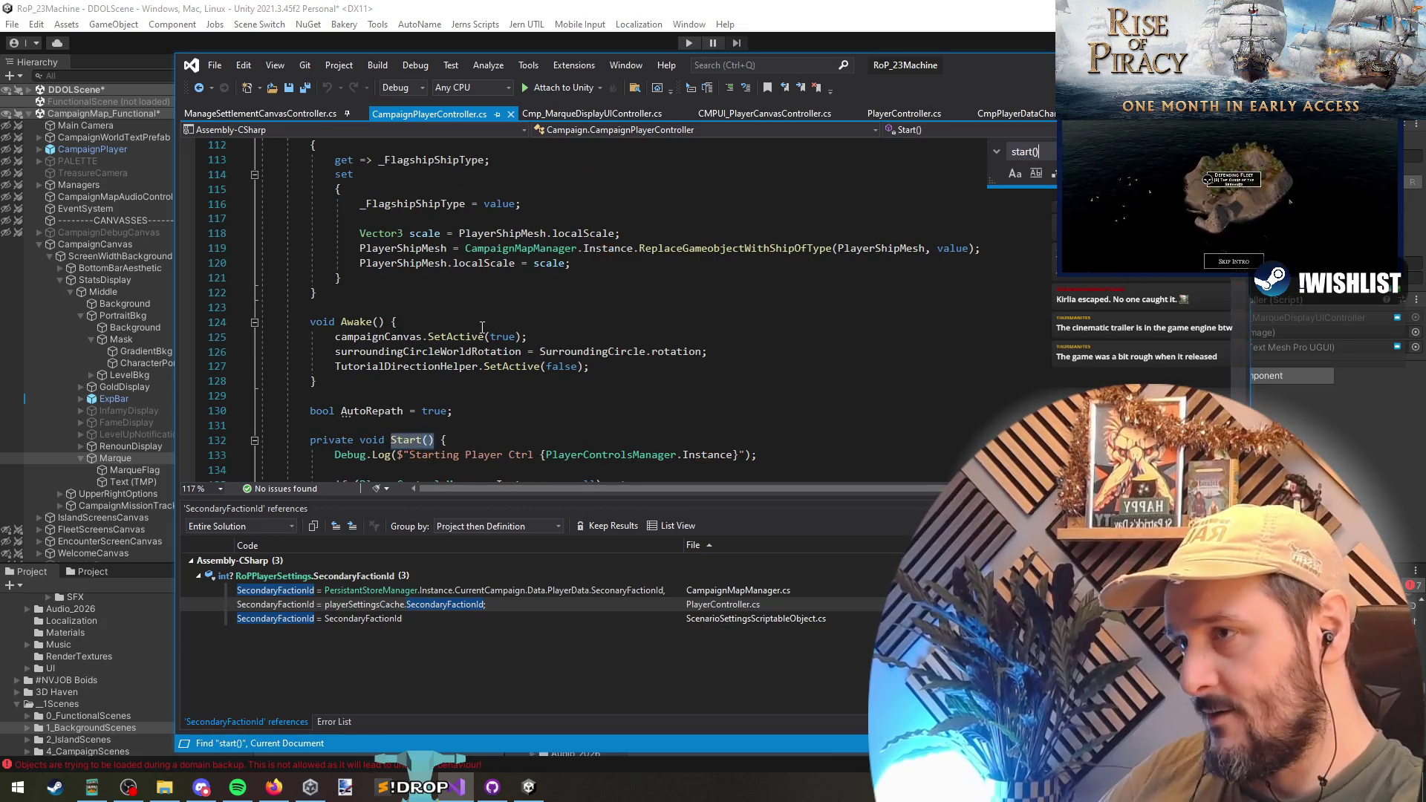
scroll(461, 319, "down", 15)
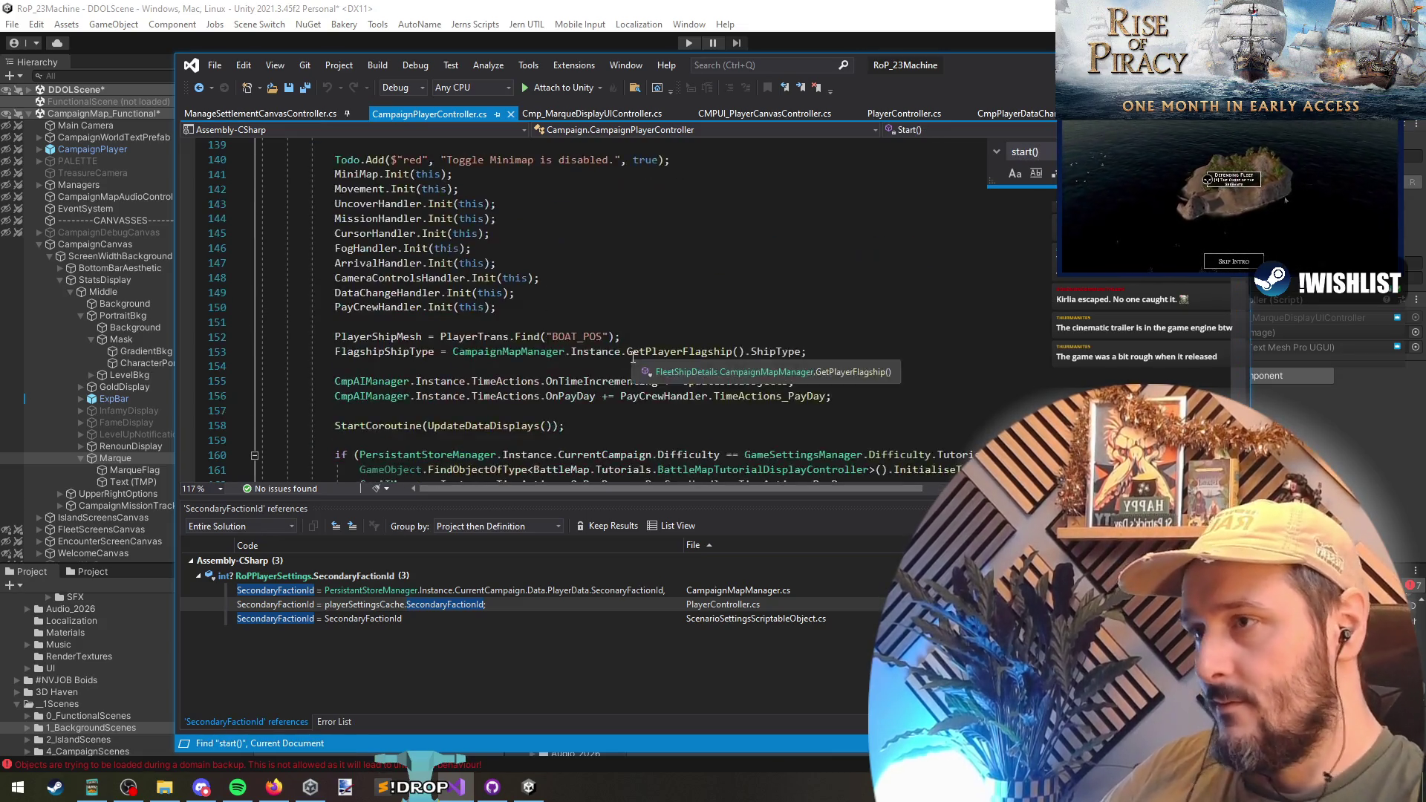
left_click(598, 261)
scroll(599, 357, "up", 2)
- Above the EventBus line, write 'if (dat.MarqueFactionId.HasValue) {' using IntelliSense completions
left_click(482, 343)
key("Return")
key("Return")
key("Up")
type("if (")
type("dat.")
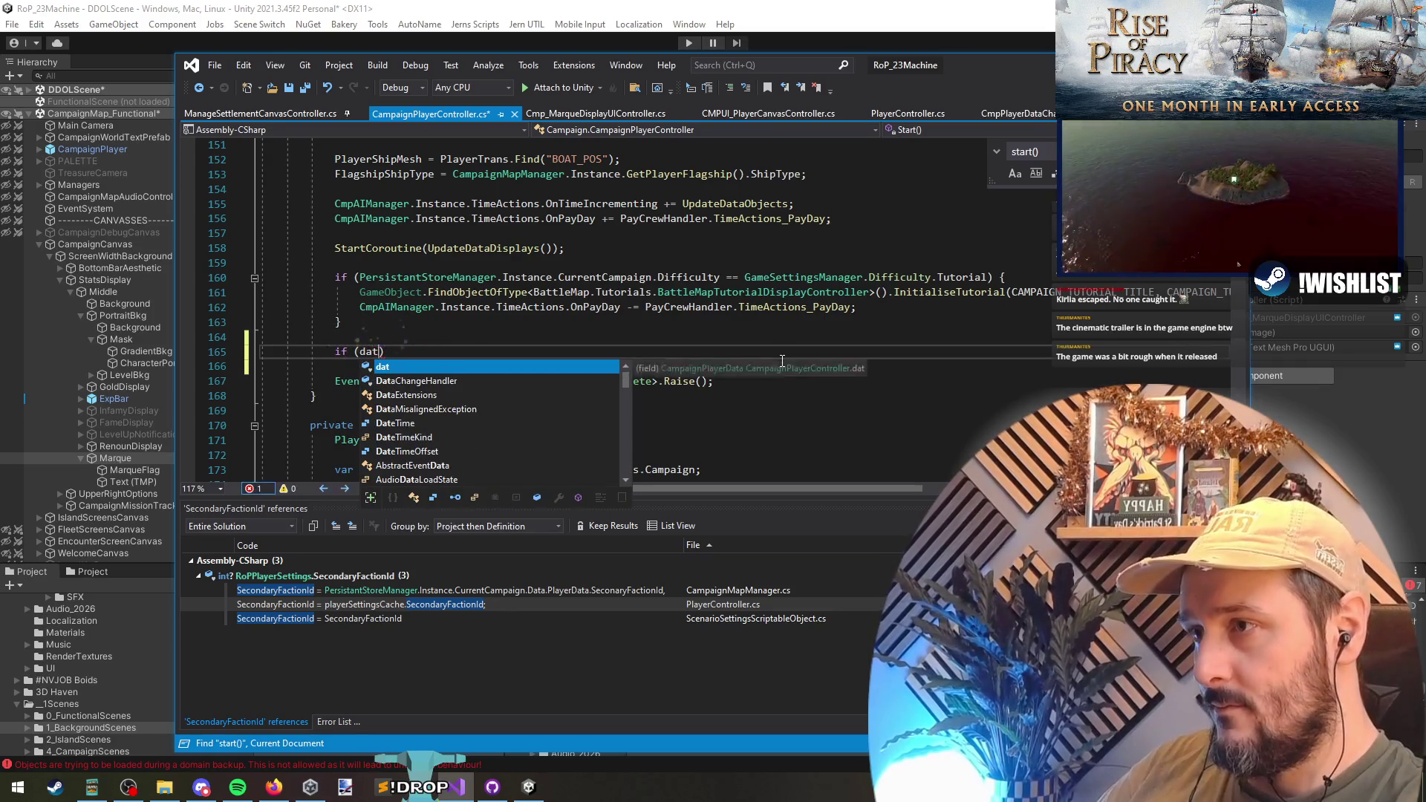
type("Marq")
key("Tab")
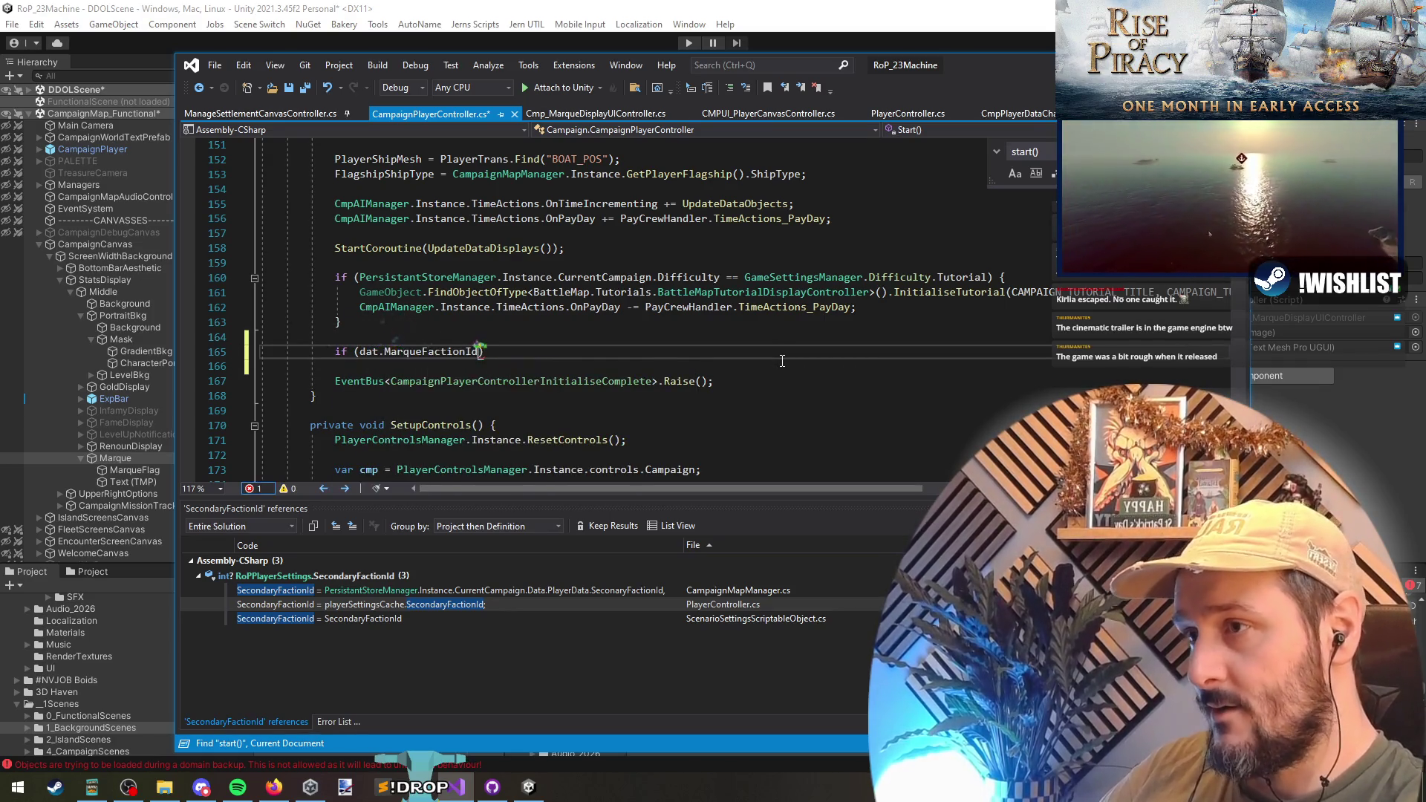
type(".HasValue")
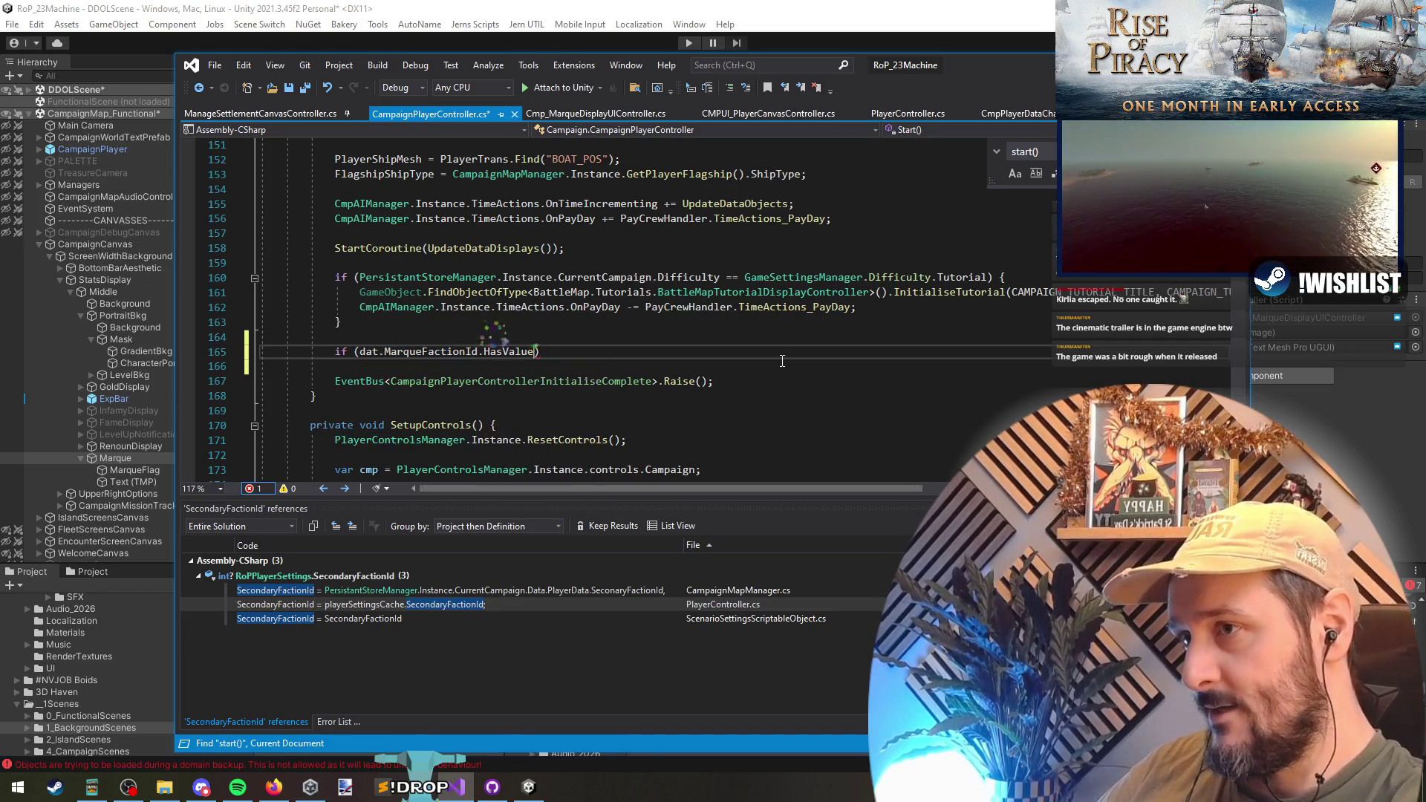
key("End")
type("{")
key("Return")
key("ctrl+Tab")
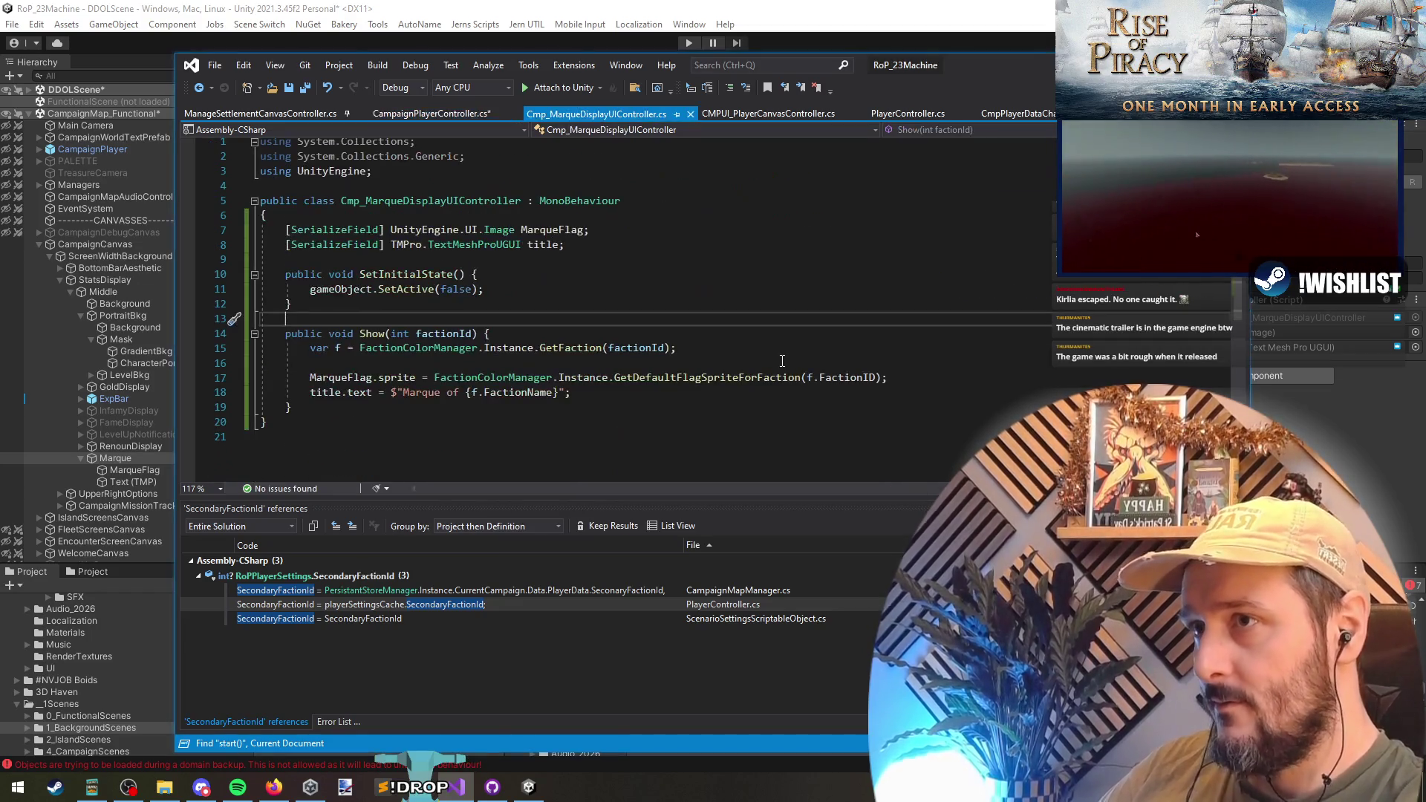
- Add gameObject.SetActive(true) at the top of Show() and save both scripts
key("Down")
key("Down")
key("End")
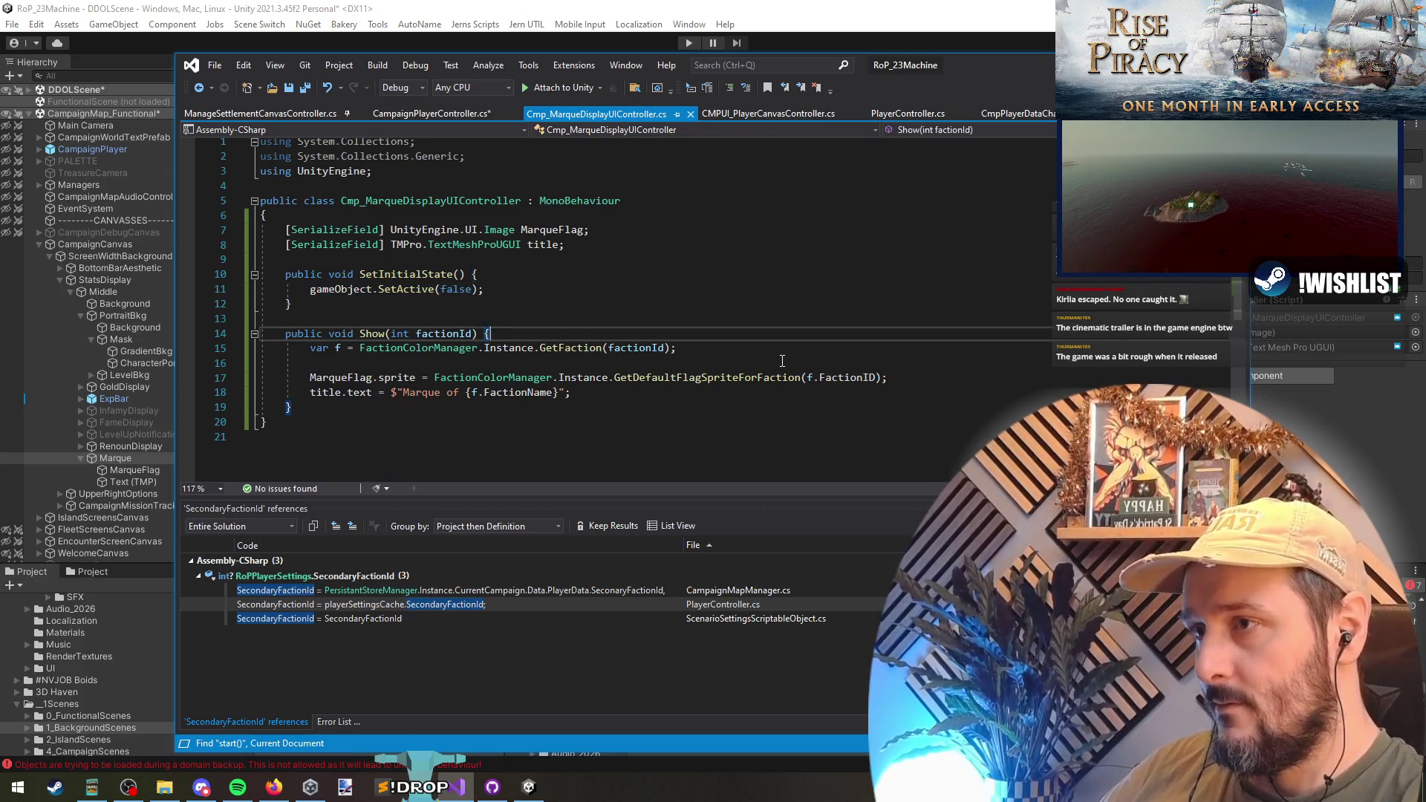
key("Return")
type("gameObject.SetActive(true")
key("Escape")
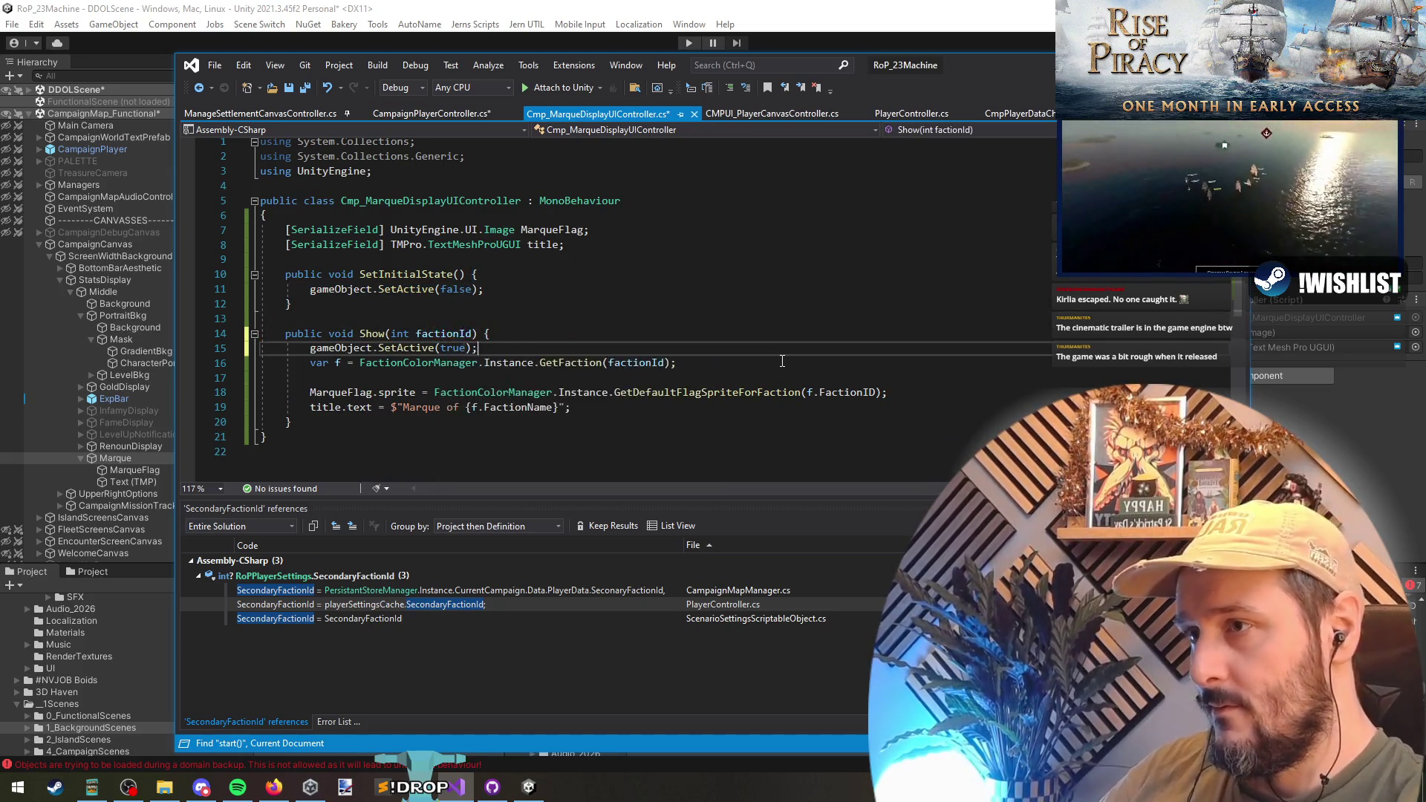
key("ctrl+s")
key("ctrl+Tab")
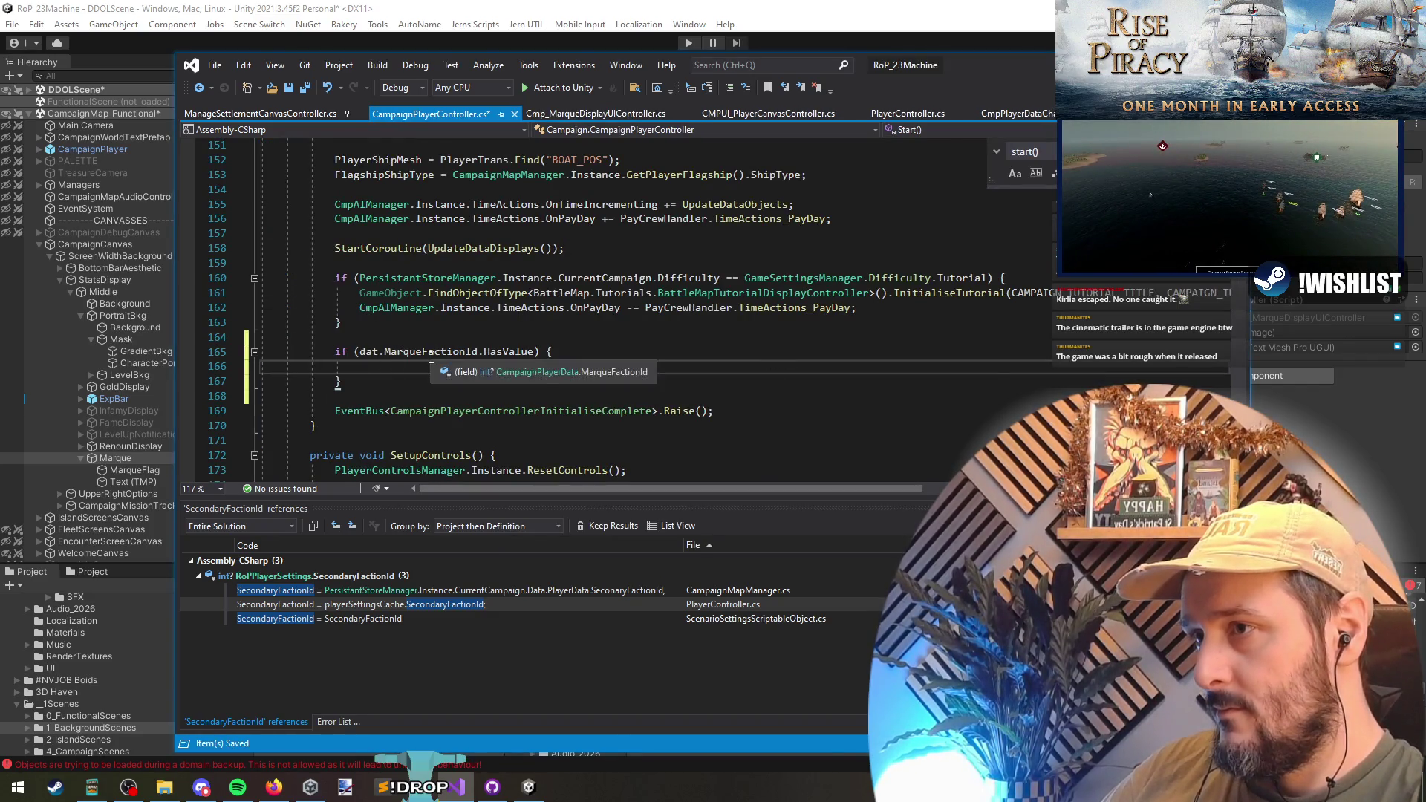
key("ctrl+s")
triple_click(457, 354)
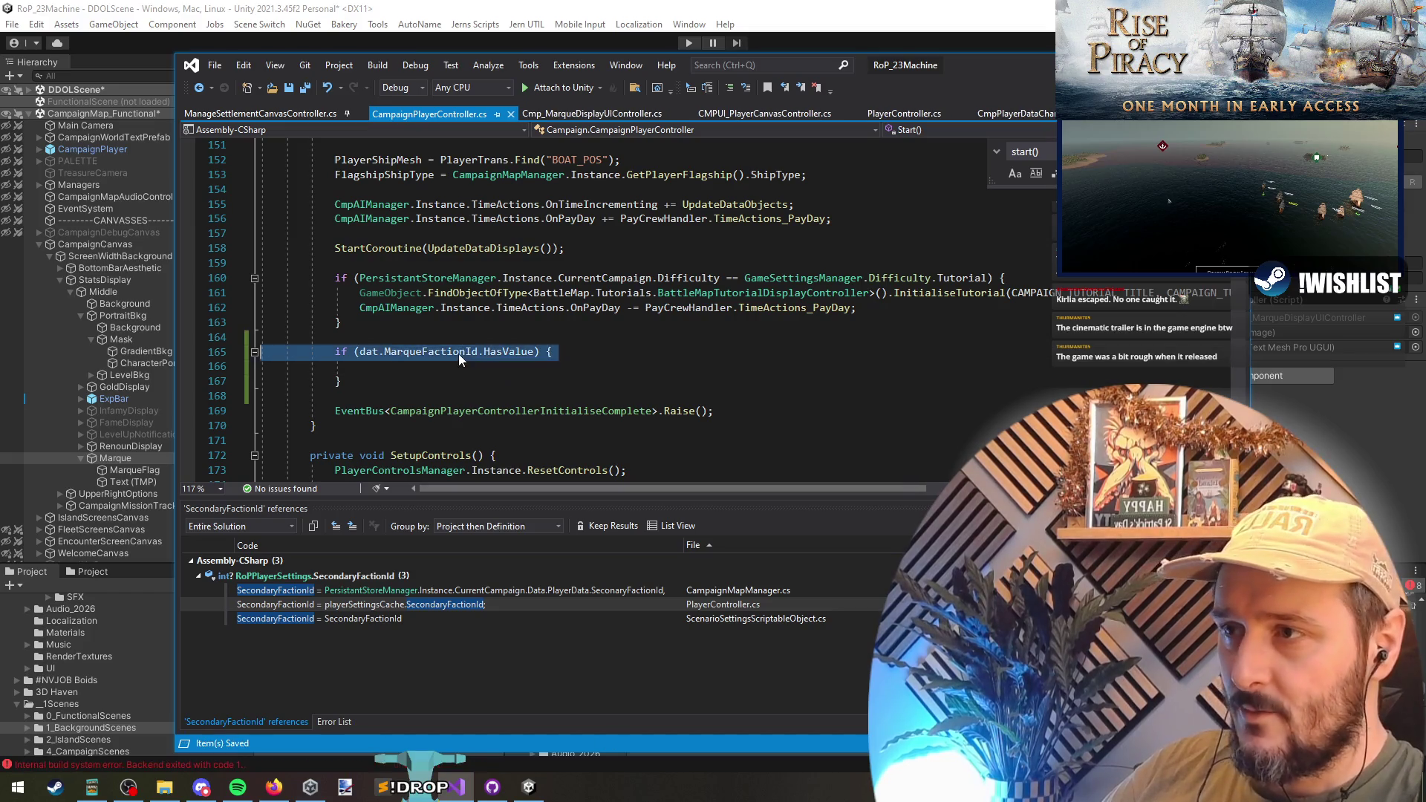
- Add an empty OnEnable method after Show in Cmp_MarqueDisplayUIController
key("ctrl+Tab")
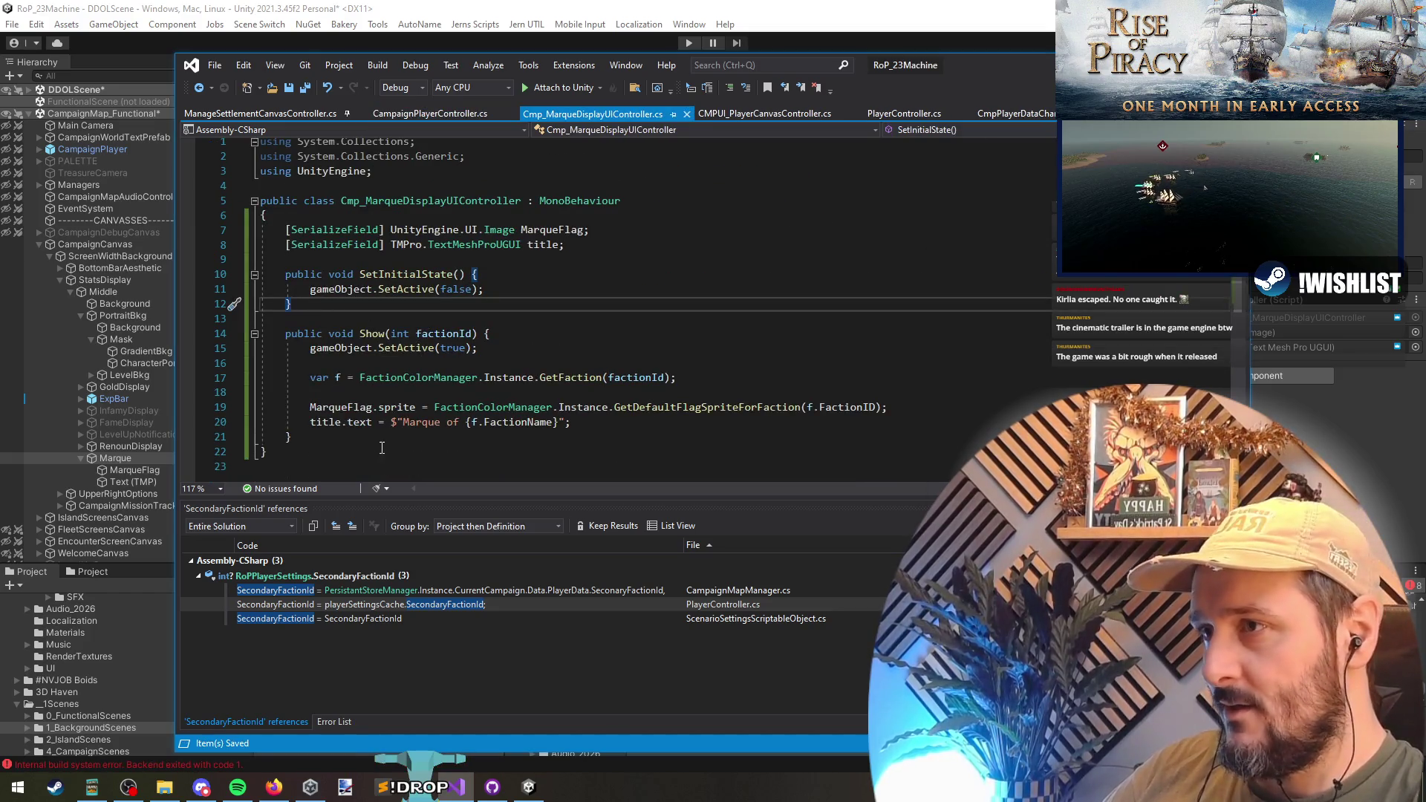
left_click(382, 438)
key("Return")
key("Return")
type("onena")
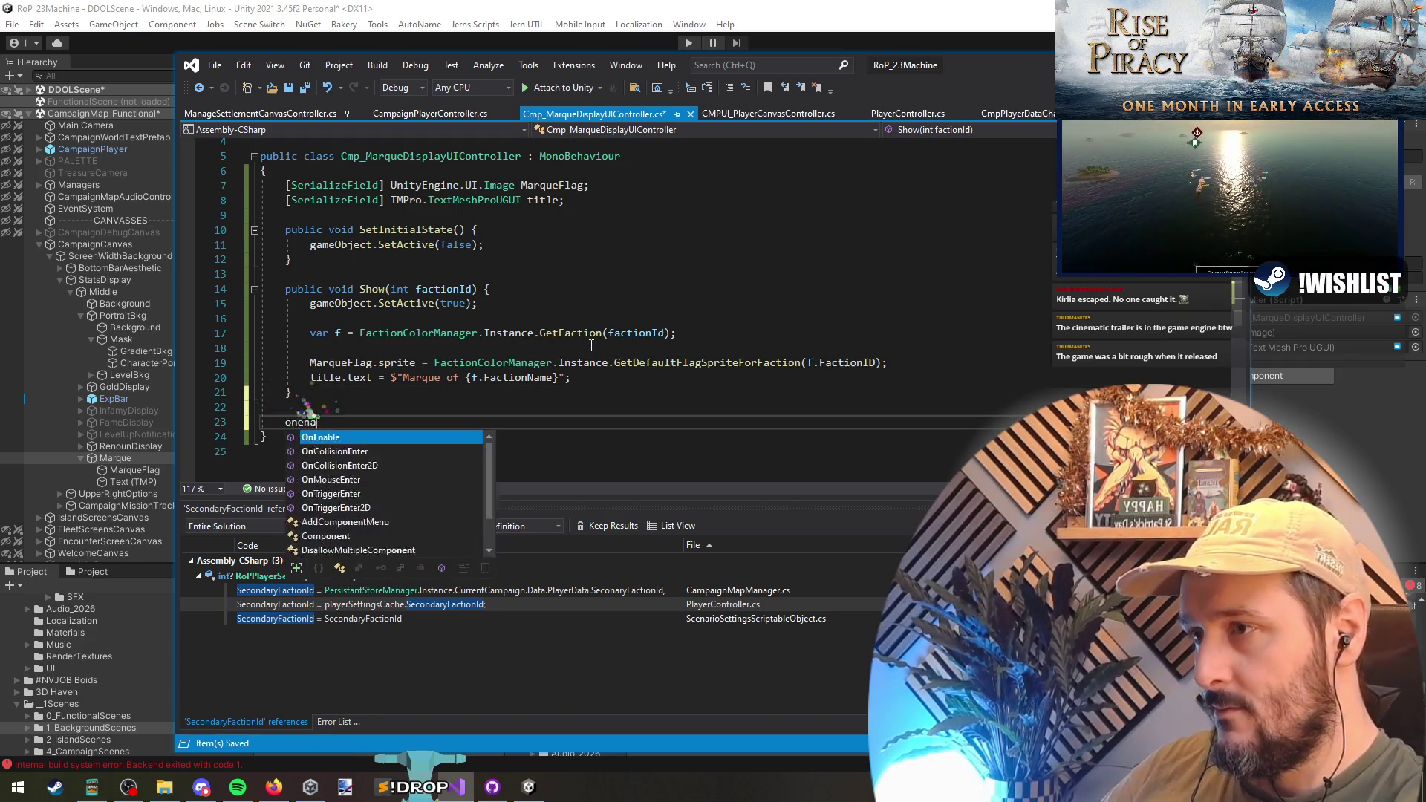
key("Tab")
key("ctrl+Tab")
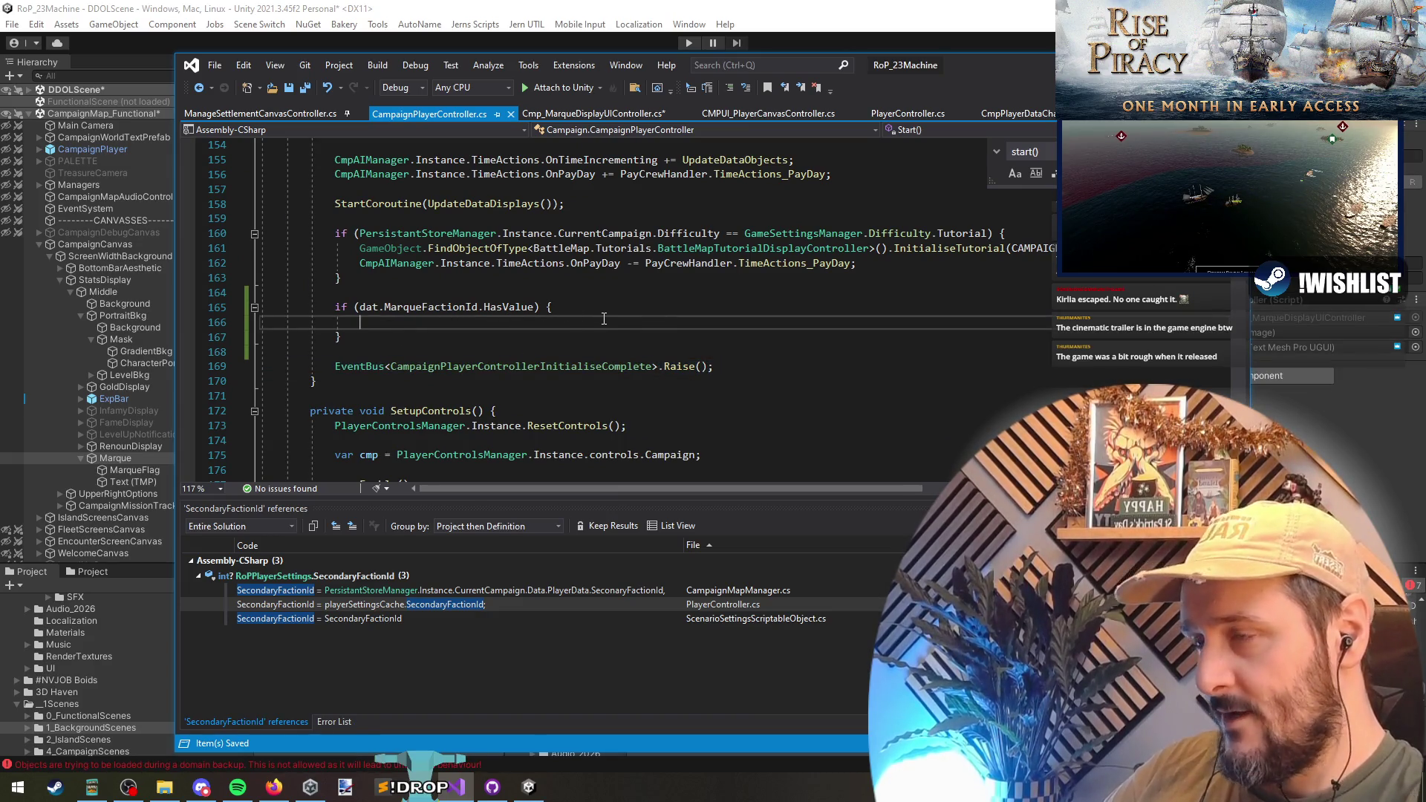
- Write a CampaignCanvasUIManager.inst canvas reference in the marque check, checking the CampaignCanvas object in Unity
key("ctrl+Tab")
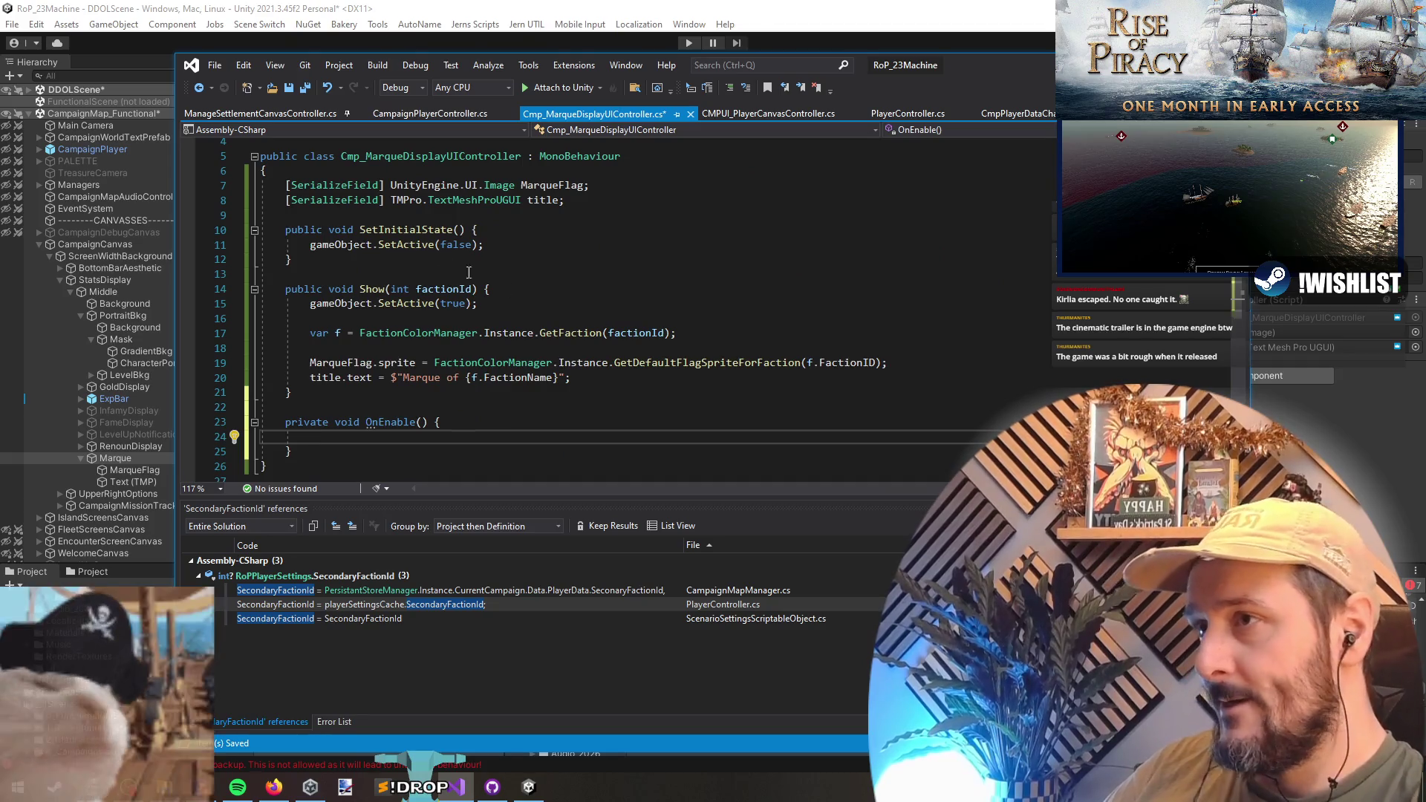
key("ctrl+Tab")
type("Cam")
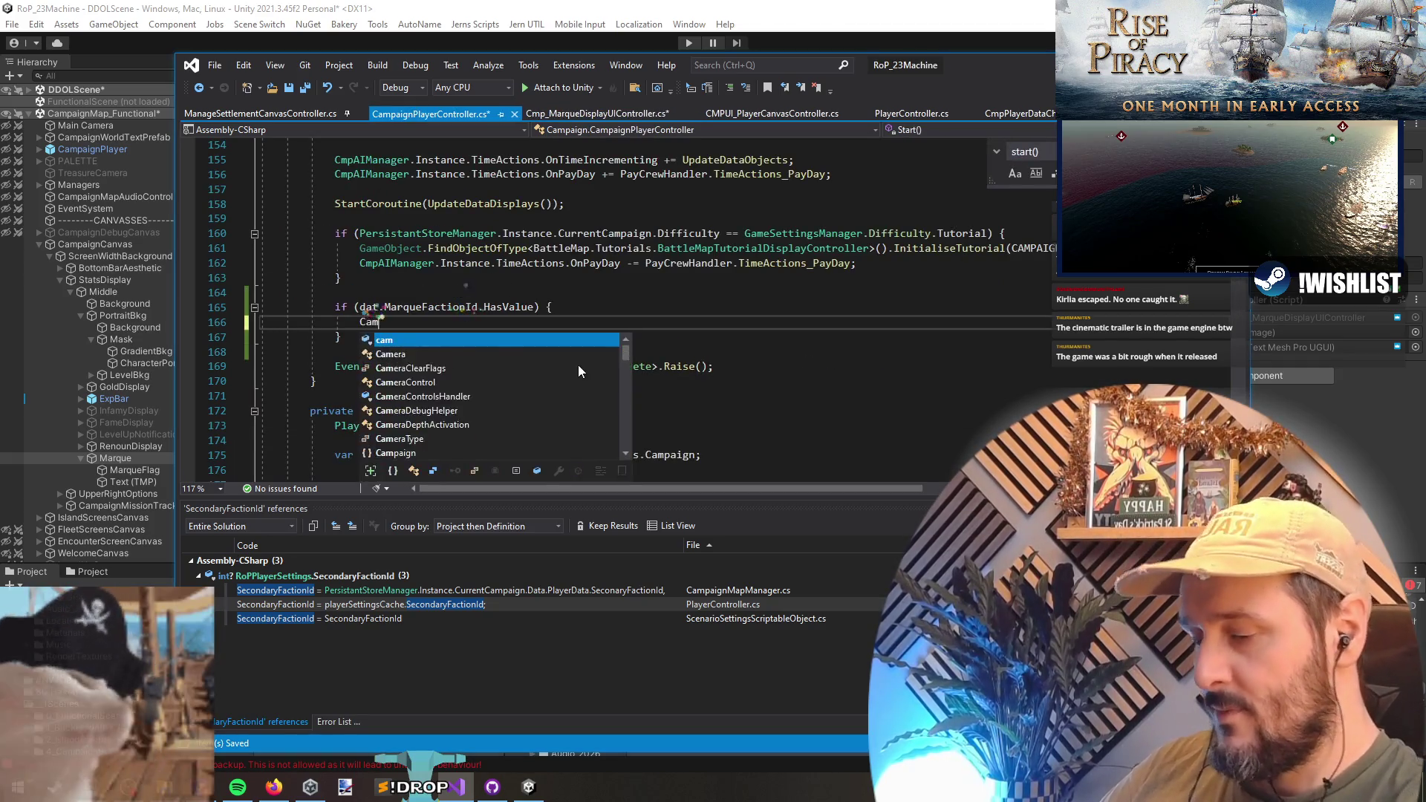
type("paignCanv")
key("Tab")
type(".")
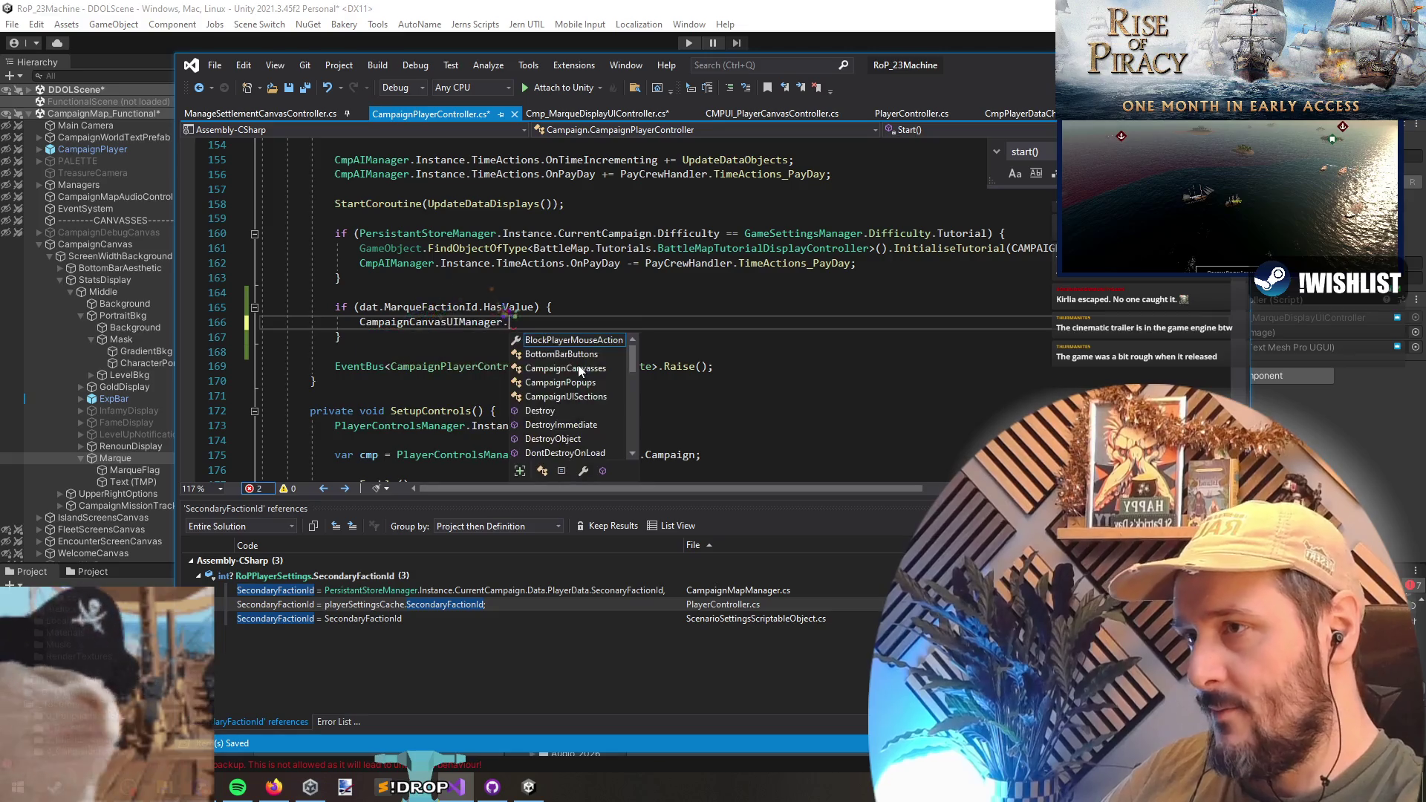
type("inst.can.")
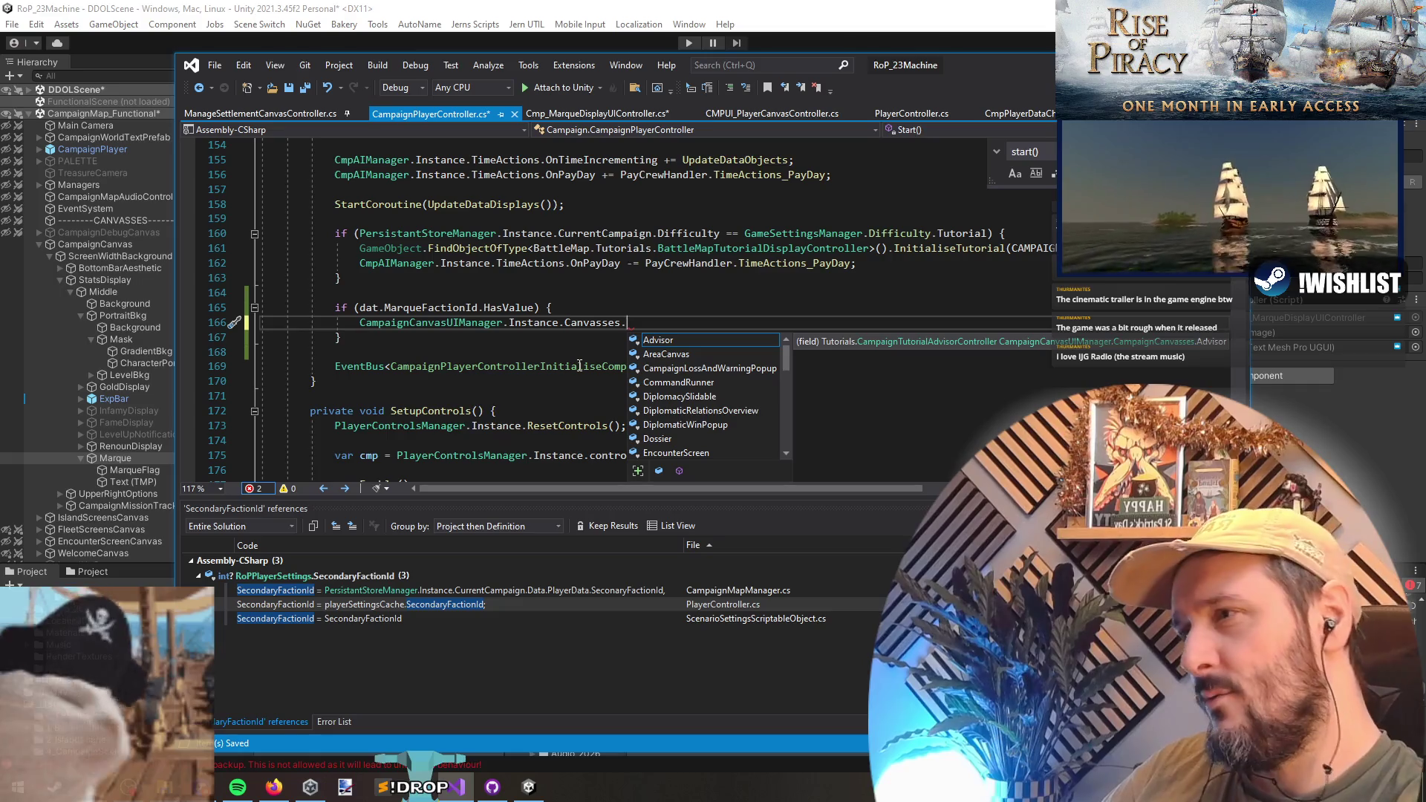
type("campaign")
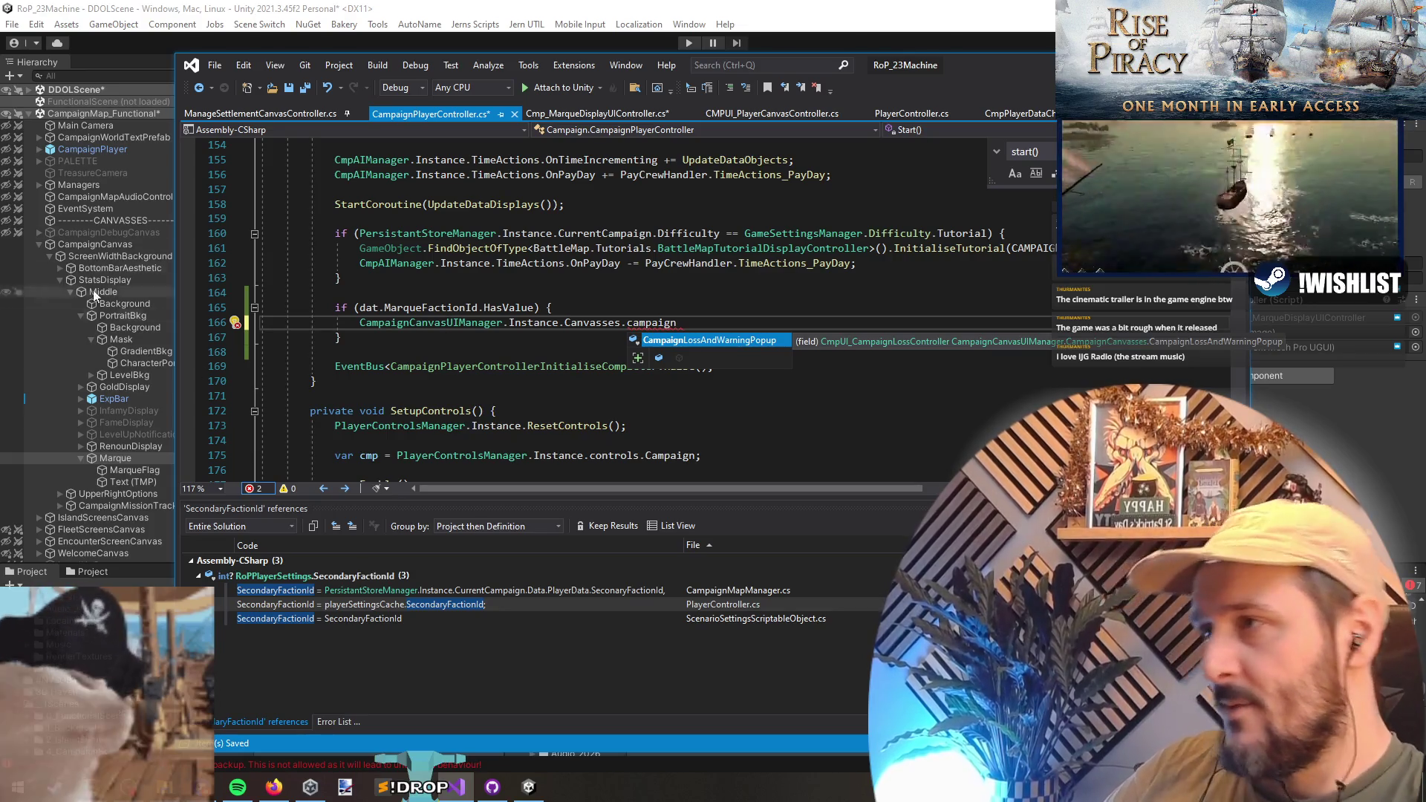
left_click(95, 244)
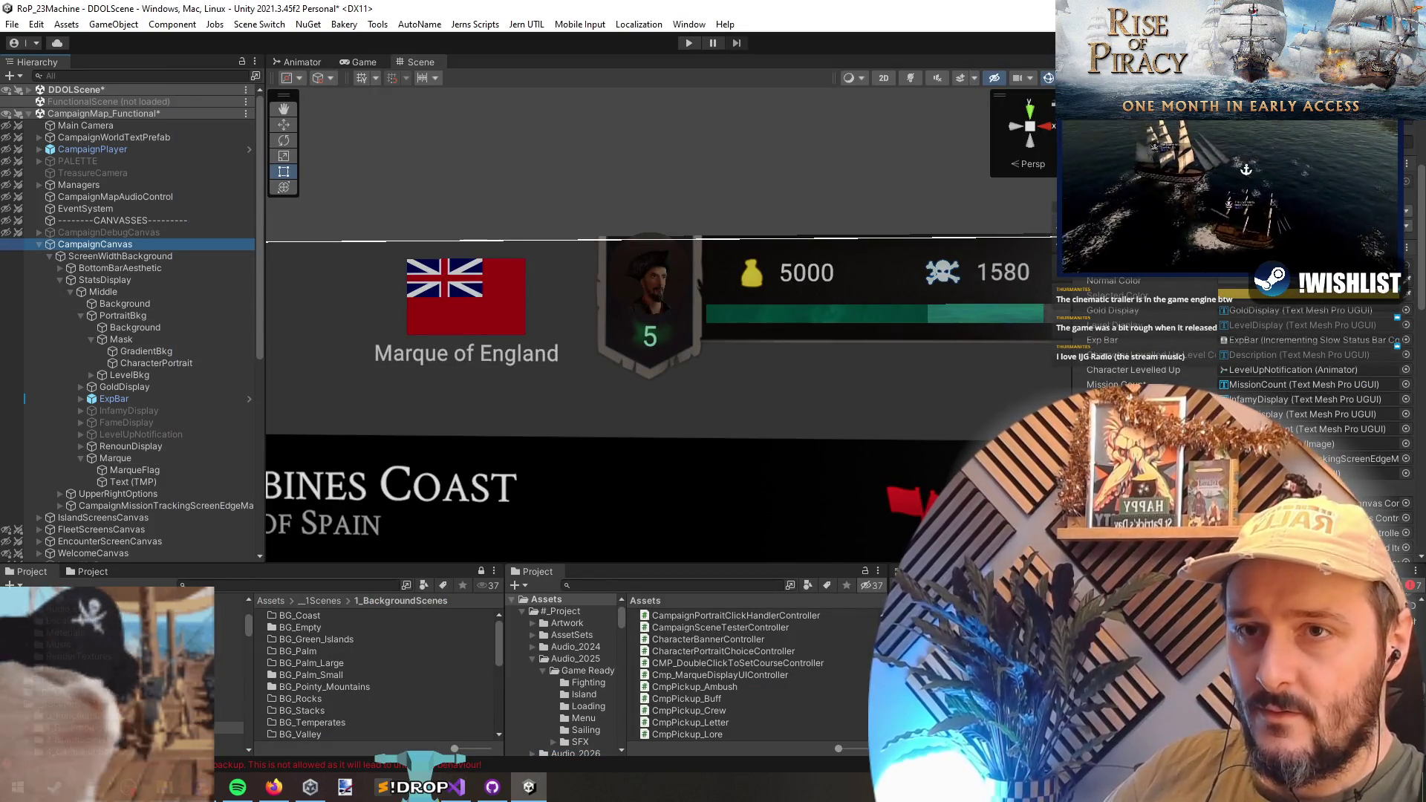
key("alt+Tab")
- Replace Canvasses.campaign on line 166 with a MarqueDisplay.Show call
left_click_drag(574, 325, 744, 324)
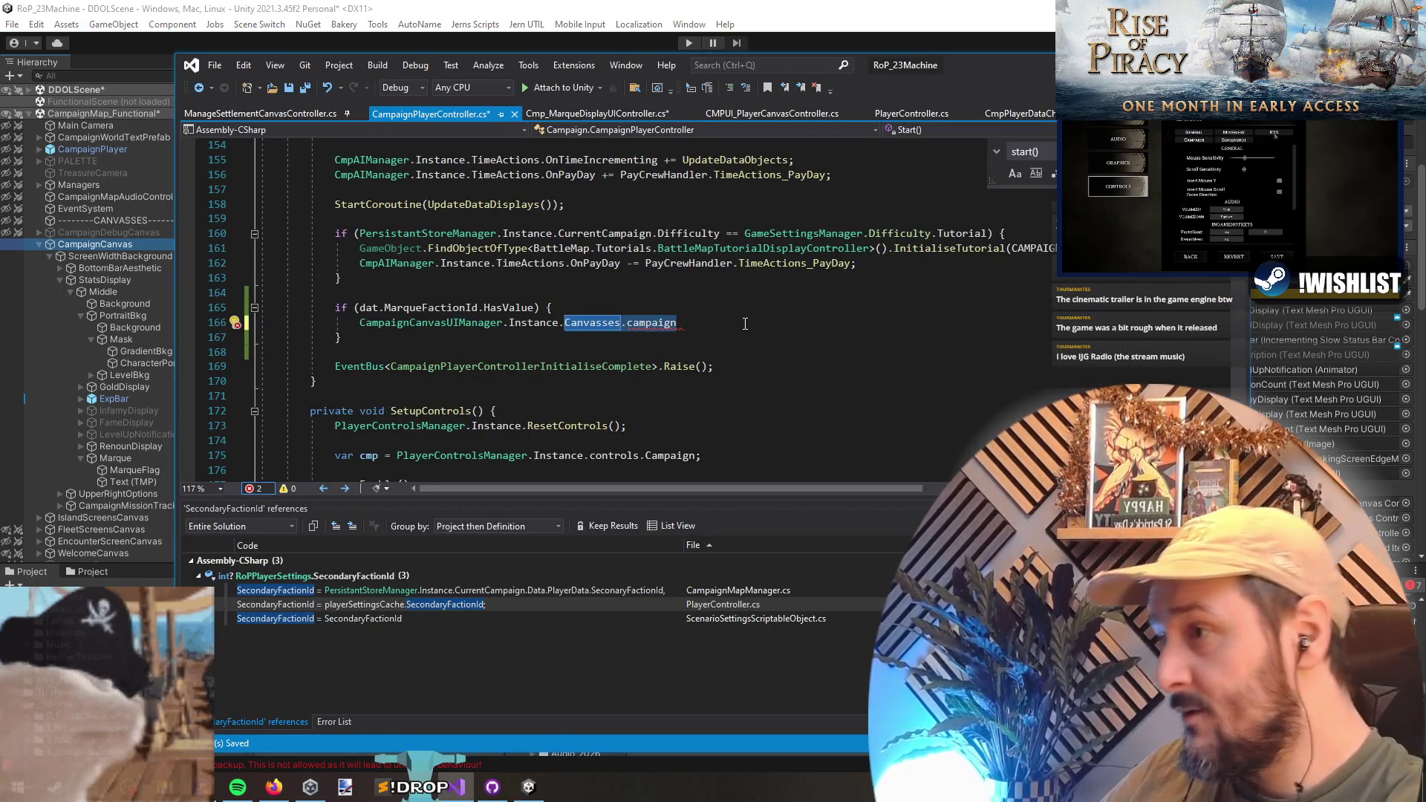
type("Marque")
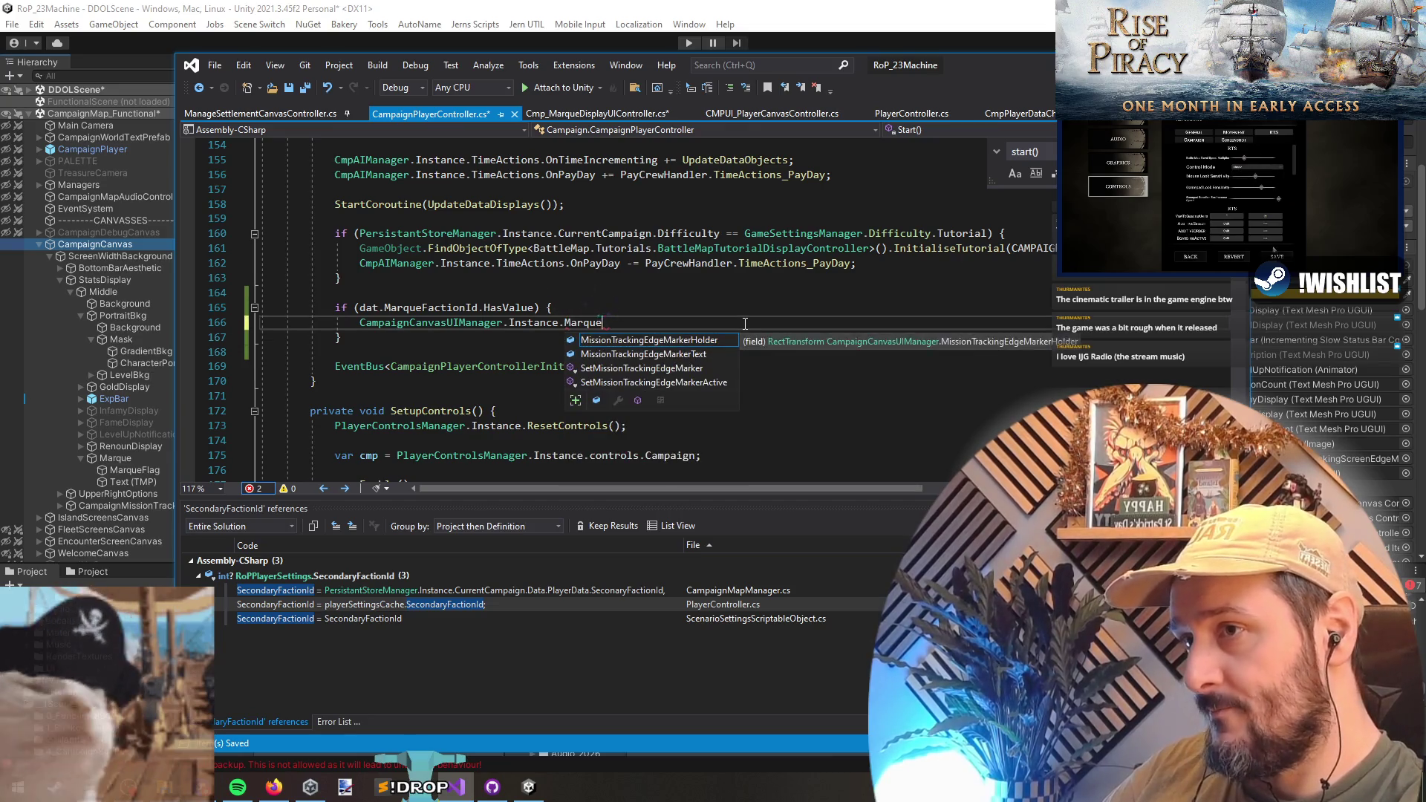
key("Escape")
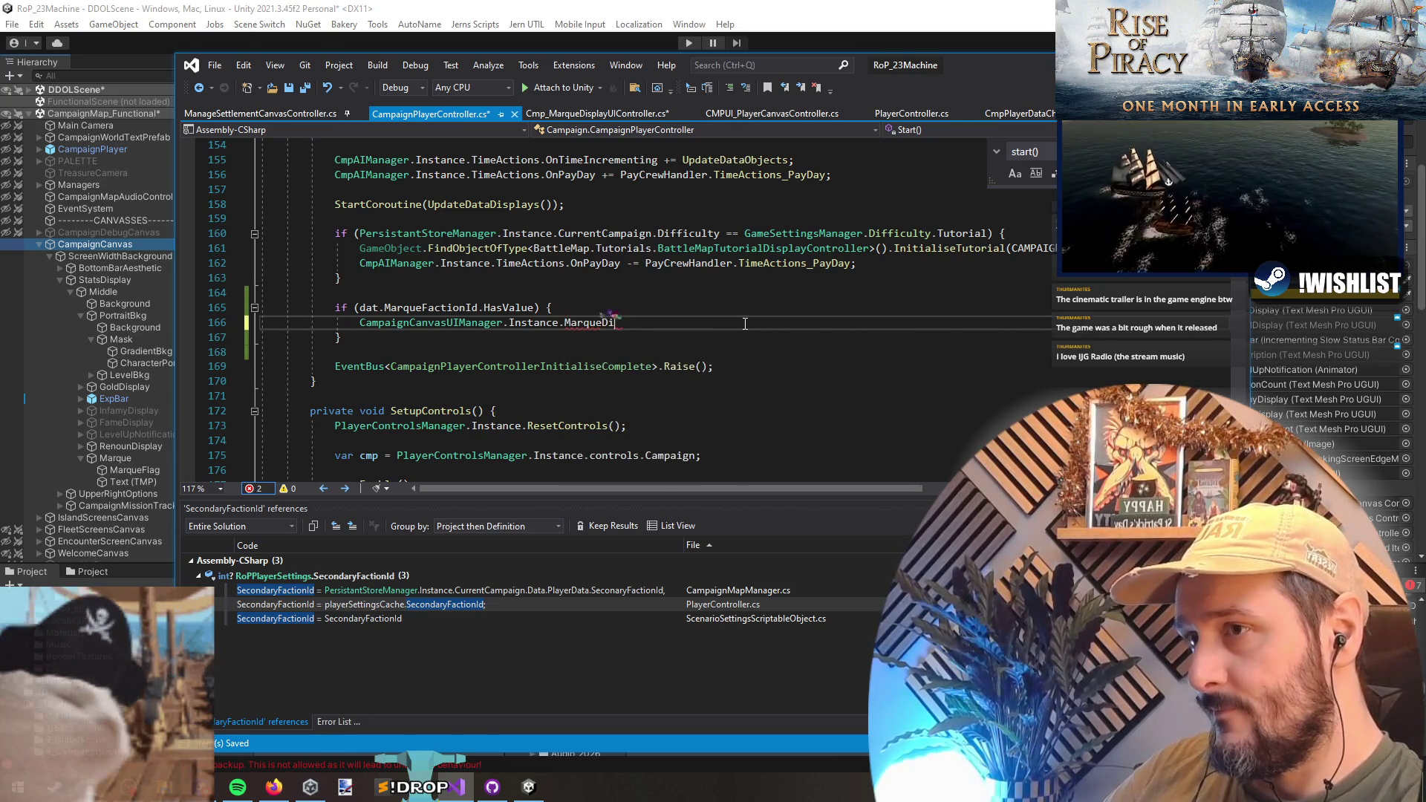
type("splay.S")
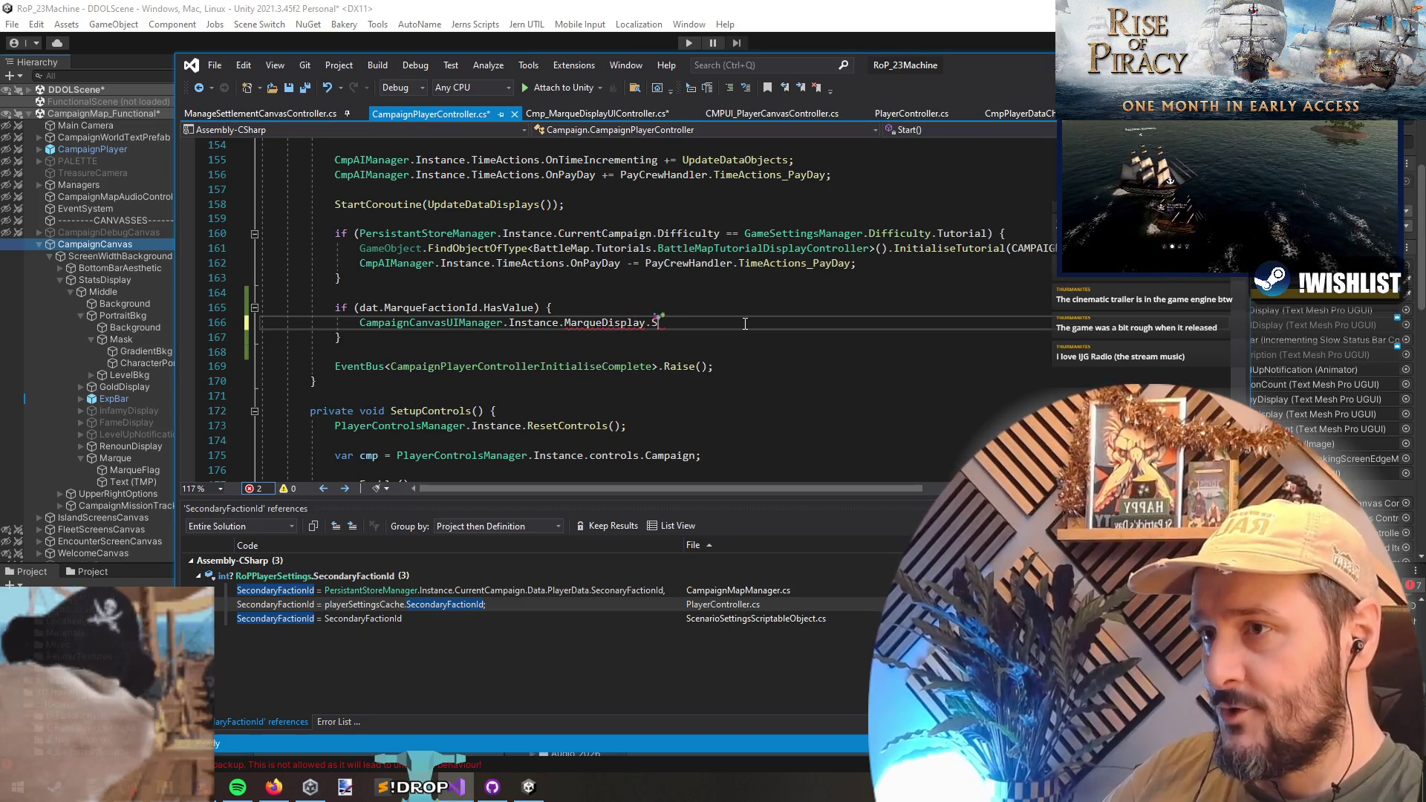
key("Escape")
- Pass dat.MarqueFactionId.Value as the Show call's argument
key("Up")
key("Home")
key("ctrl+Right")
key("ctrl+Right")
key("ctrl+shift+Right")
key("ctrl+shift+Right")
key("ctrl+shift+Right")
key("ctrl+c")
key("Down")
key("End")
key("Left")
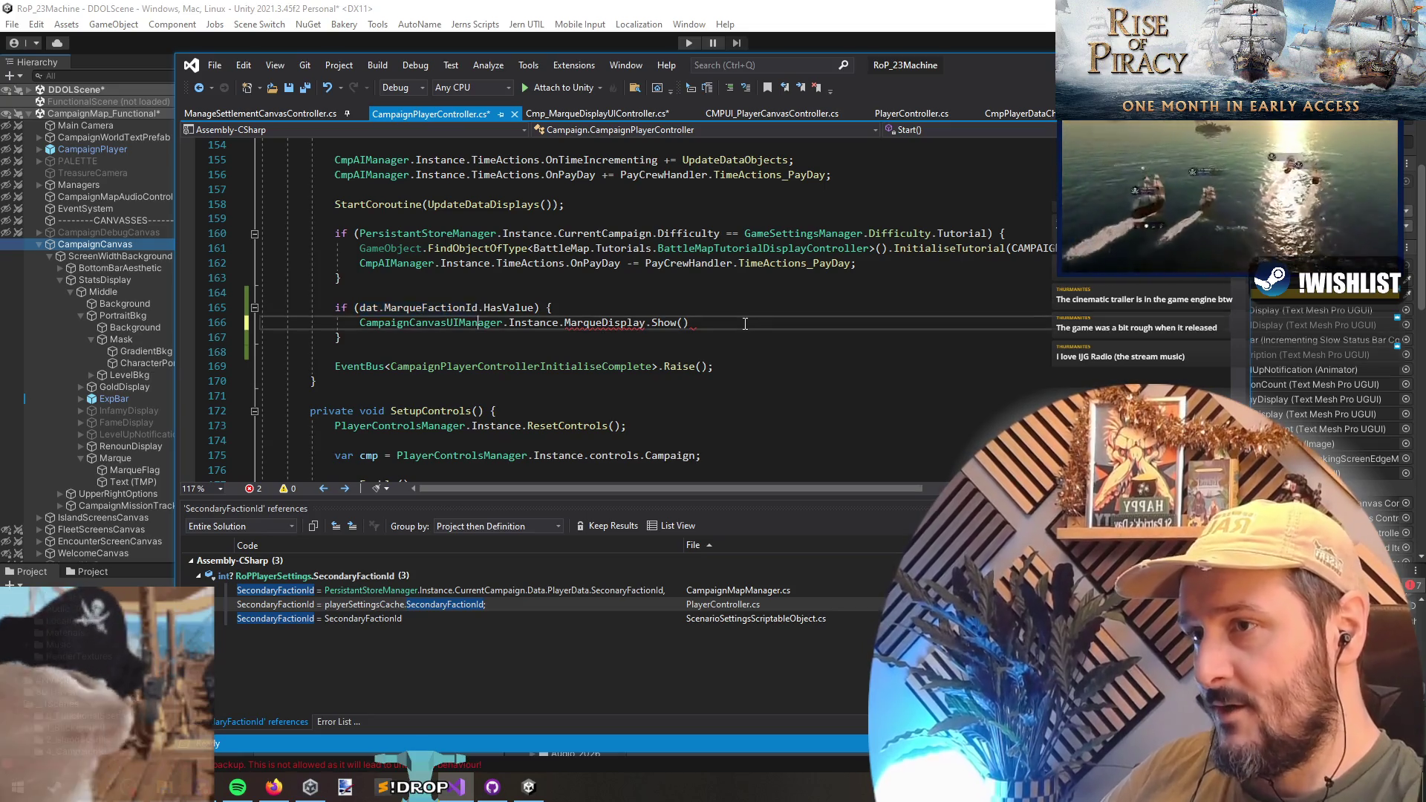
key("ctrl+v")
type(".valu")
key("Tab")
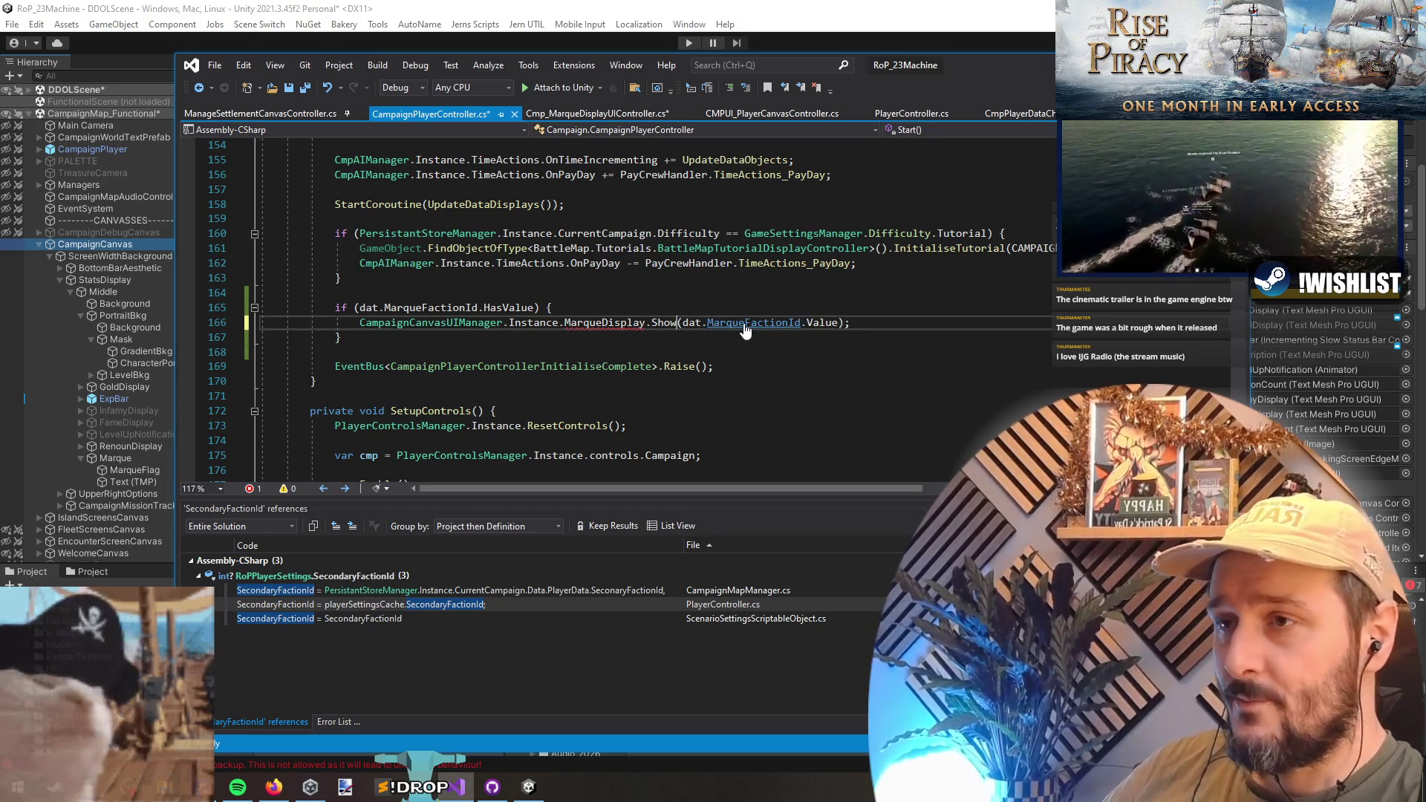
- Save CampaignPlayerController.cs and go to the CampaignCanvasUIManager class definition
key("ctrl+s")
key("F12")
key("Return")
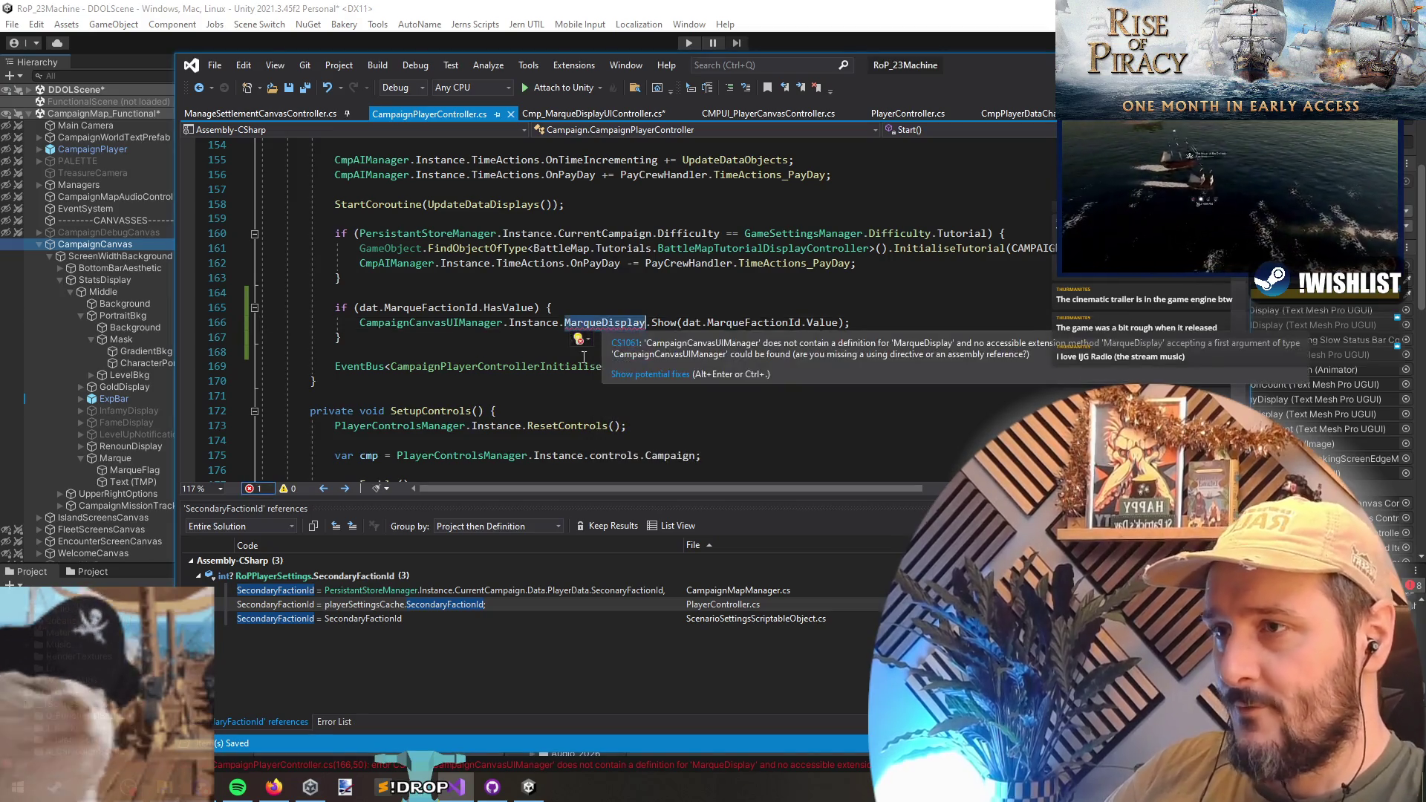
left_click(531, 322)
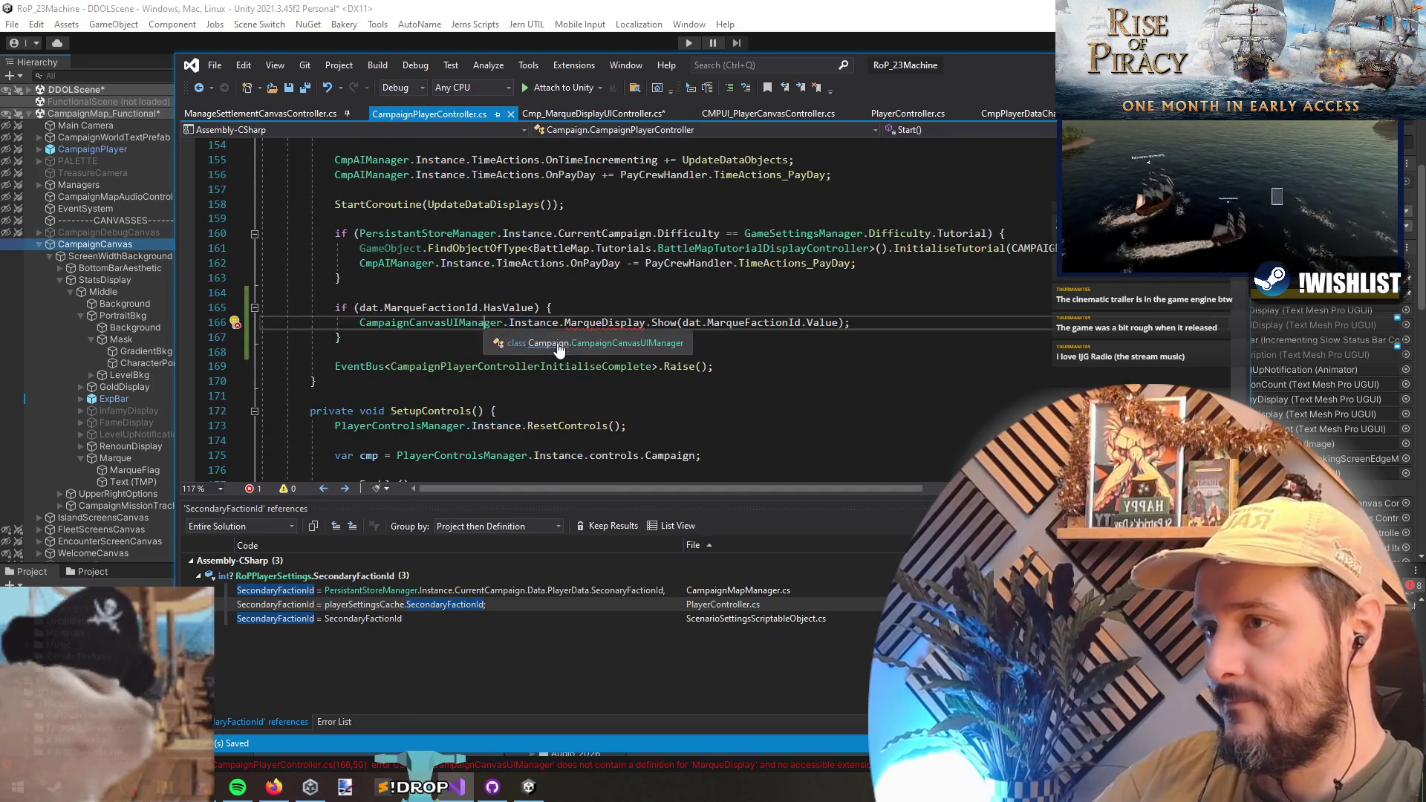
left_click(438, 322, "ctrl")
scroll(576, 358, "down", 5)
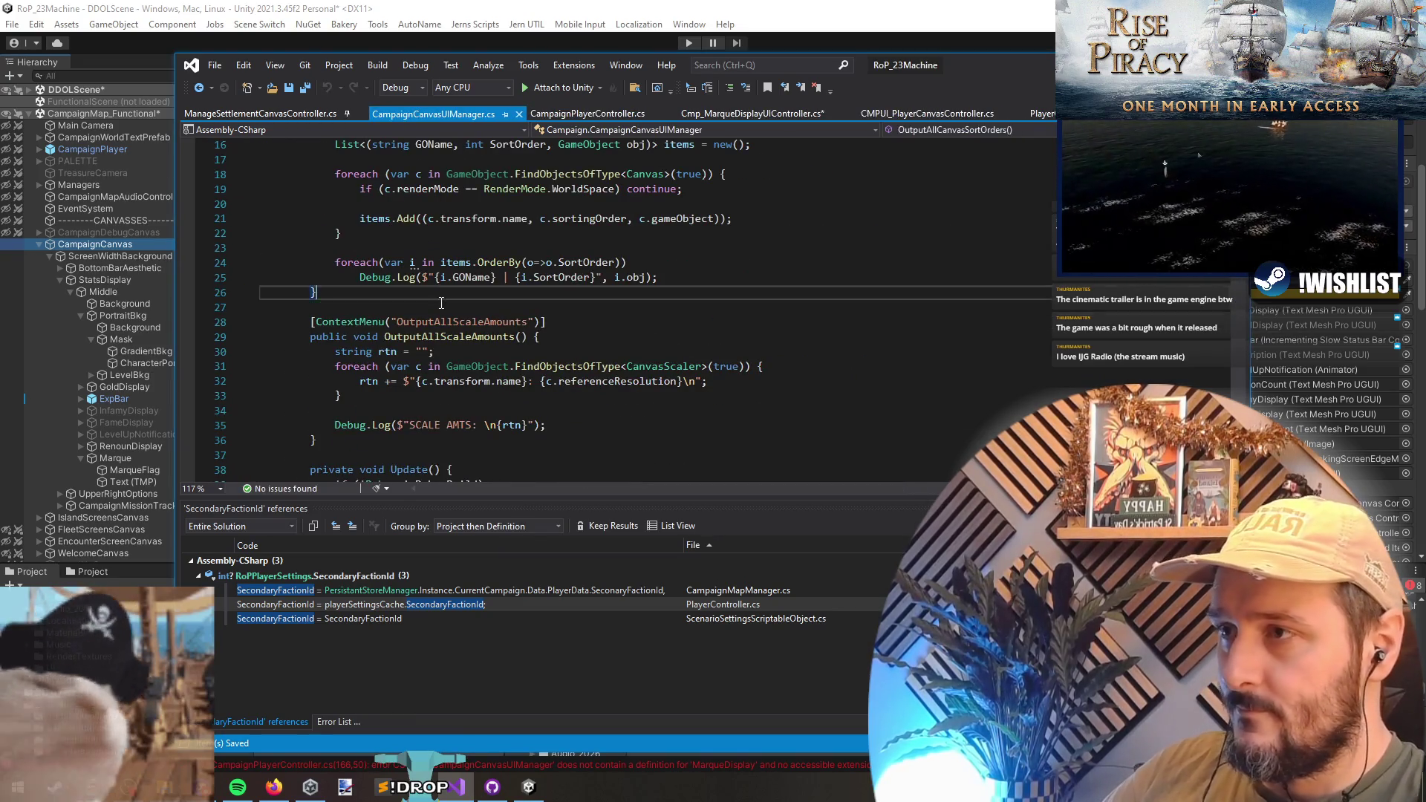
- Add a MarqueDisplay line after the MissionTrackingEdgeMarkerText field in CampaignCanvasUIManager.cs and save
scroll(575, 357, "down", 6)
left_click(486, 271)
scroll(485, 276, "down", 6)
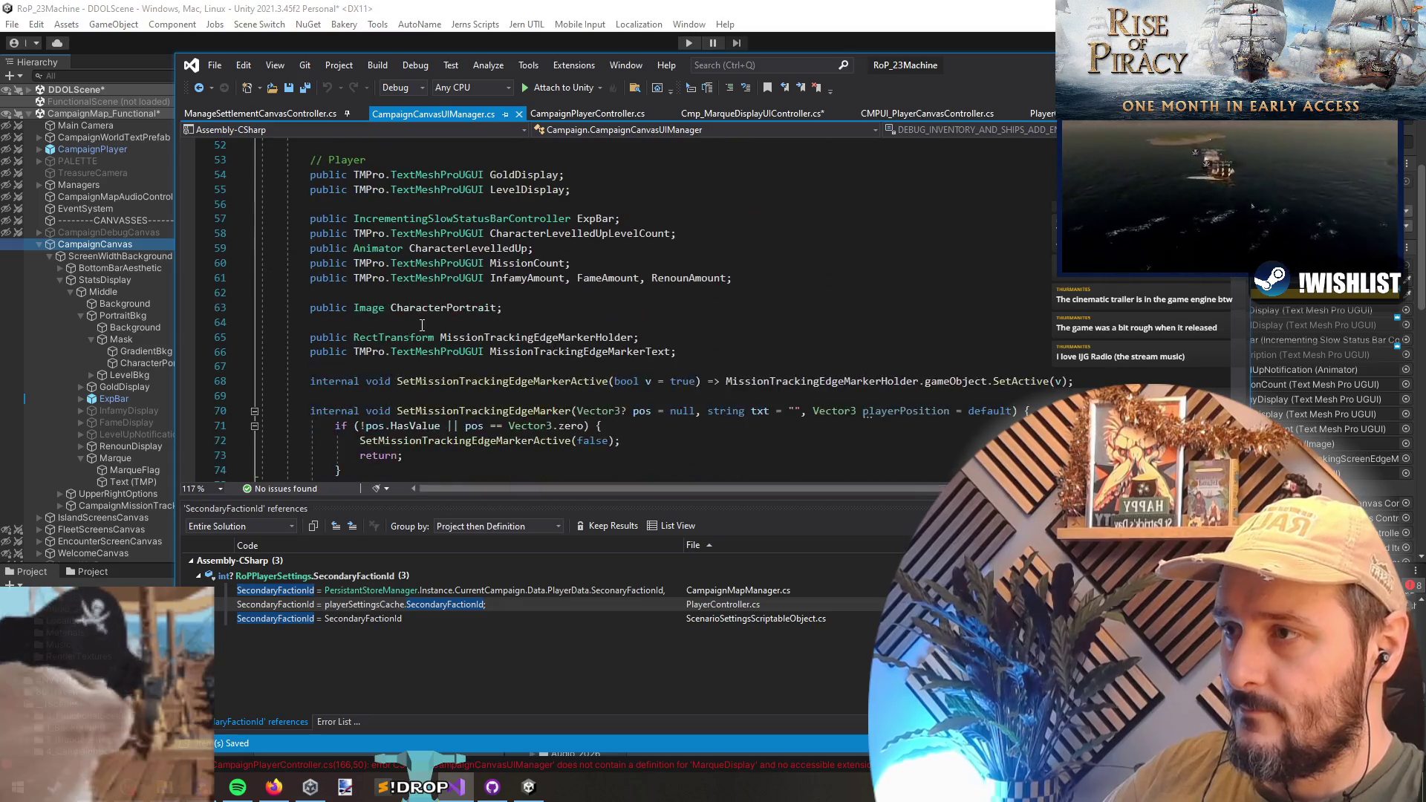
left_click(598, 304)
key("Down")
left_click(617, 370)
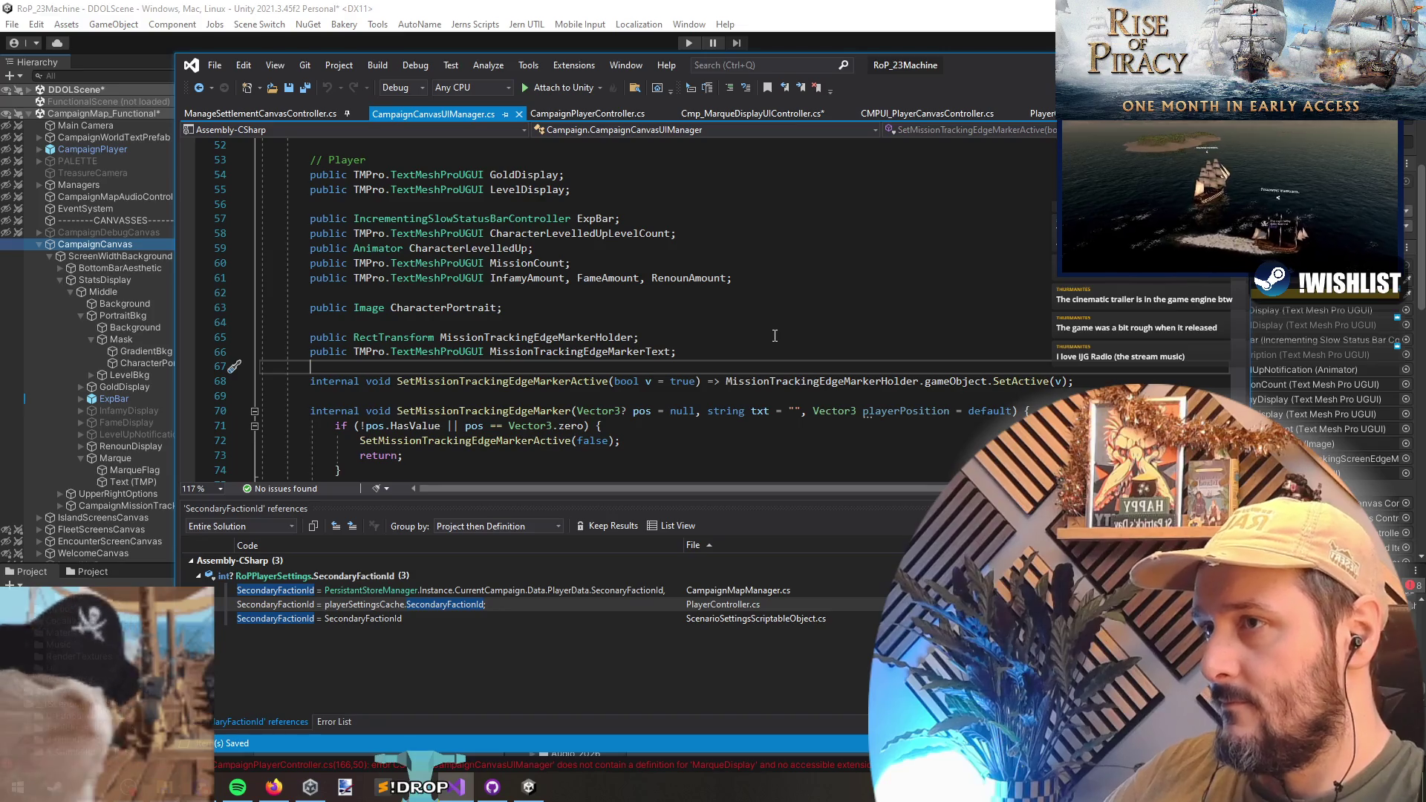
key("Return")
key("Return")
key("Up")
type("MarqueDisplay")
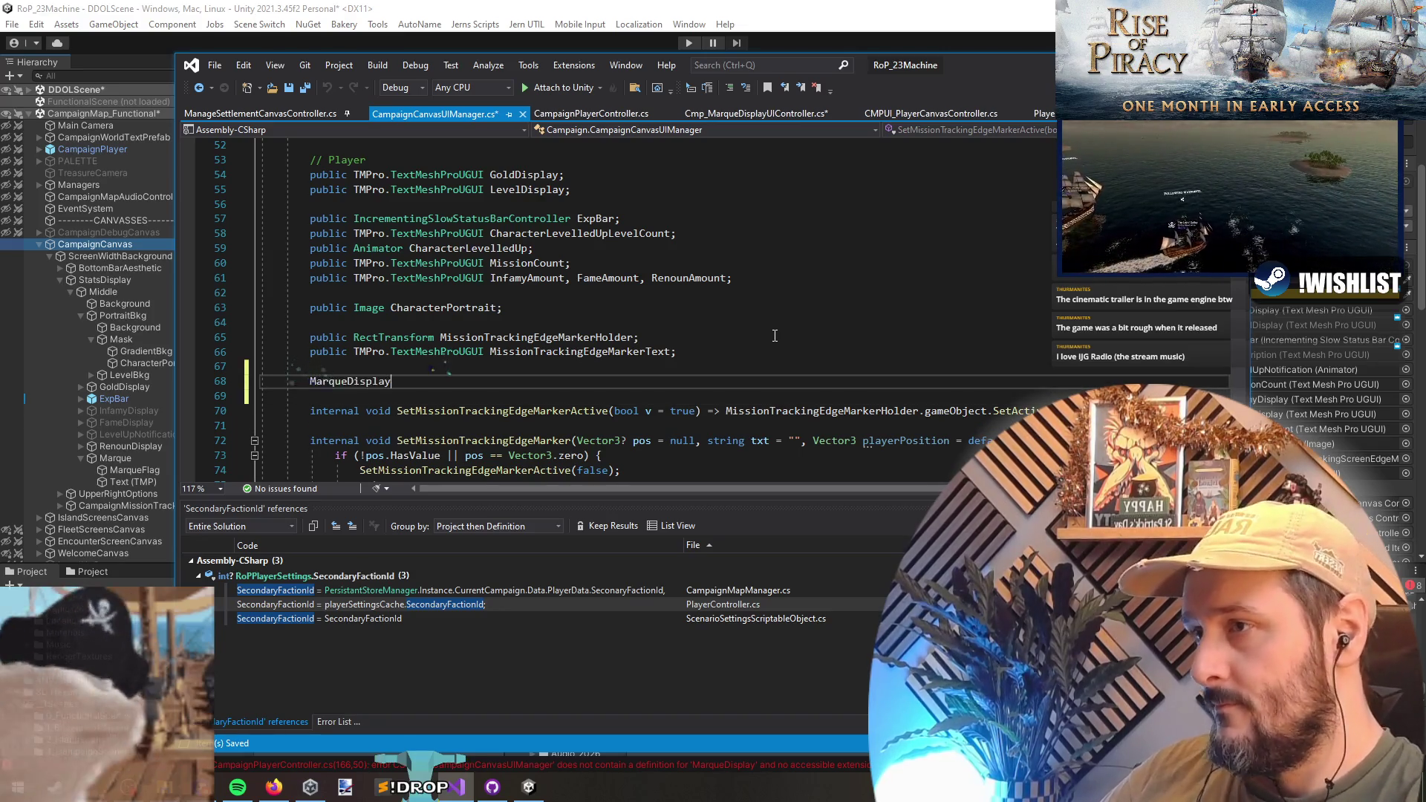
key("ctrl+s")
key("Home")
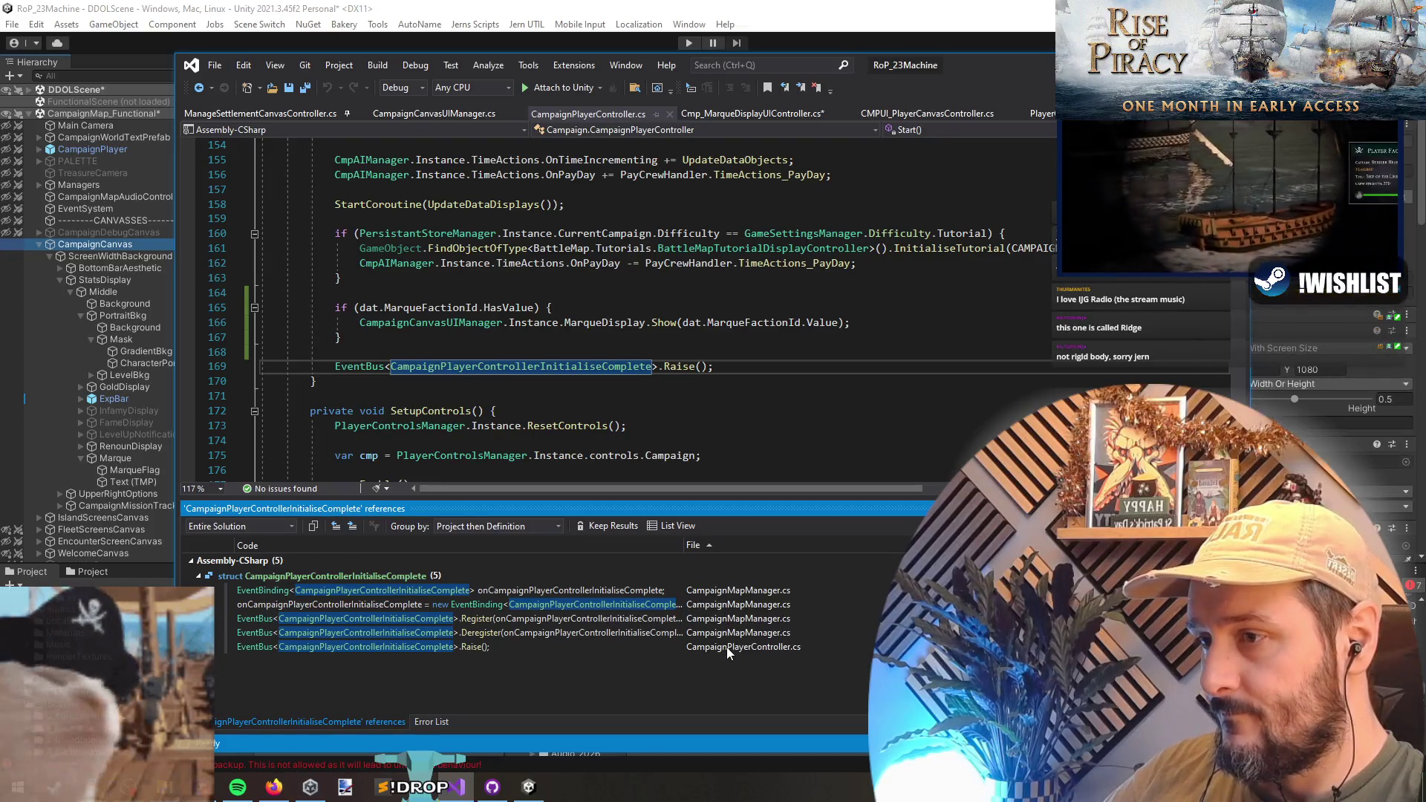
- Jump to Show's definition and add a private void OnDisable method below OnEnable
triple_click(665, 323)
mouse_move(262, 293)
left_mouse_down()
mouse_move(312, 297)
mouse_move(371, 350)
left_mouse_up()
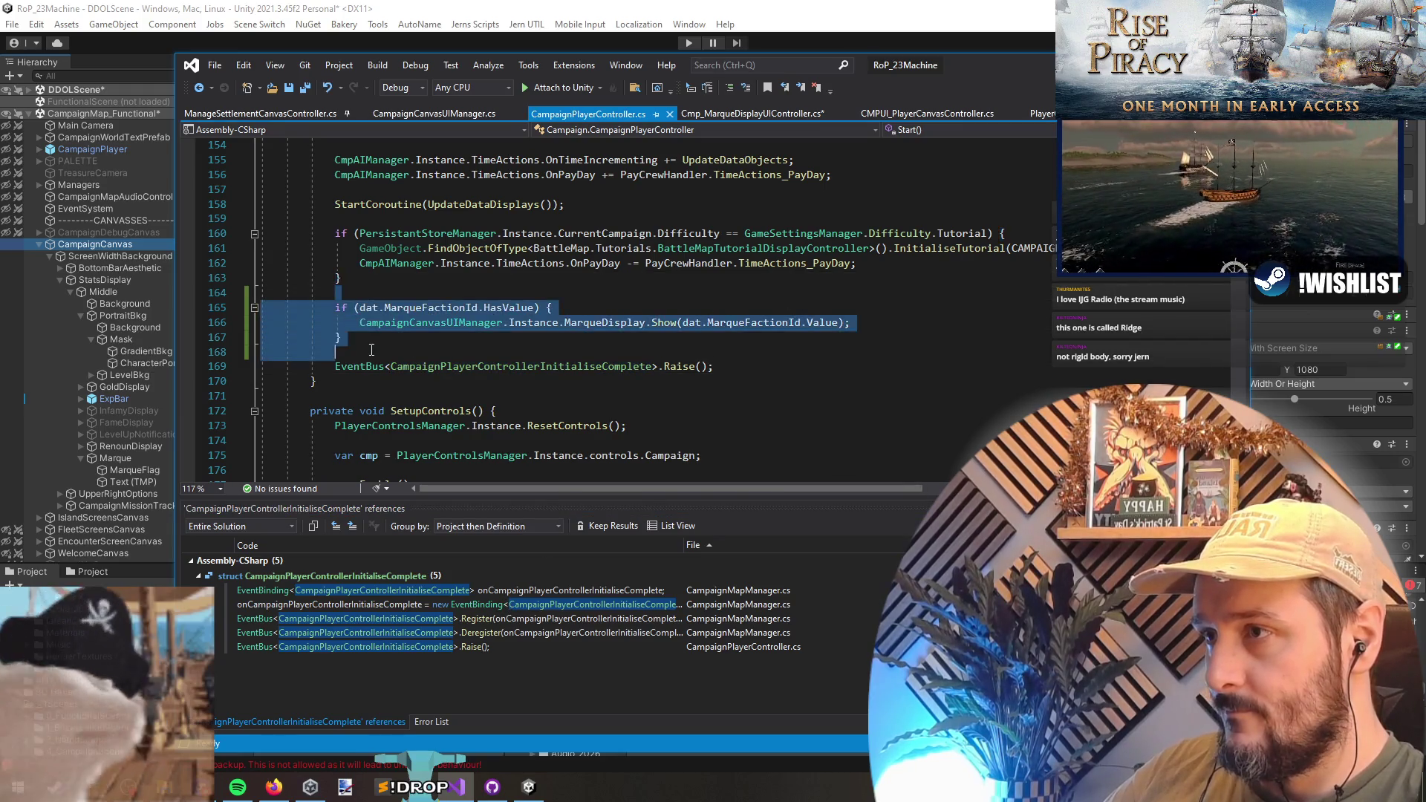
left_click(653, 322)
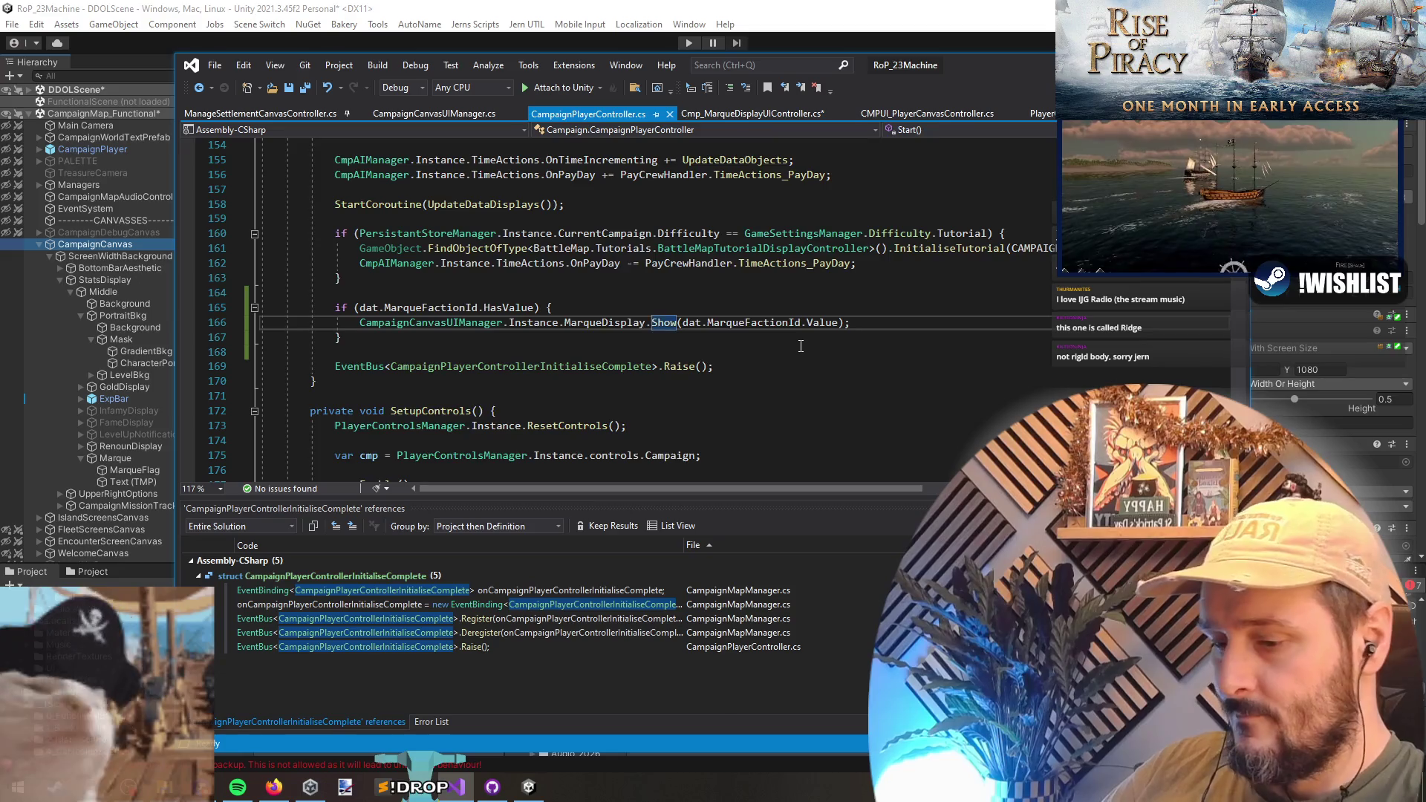
key("F12")
scroll(461, 417, "down", 2)
left_click(478, 372)
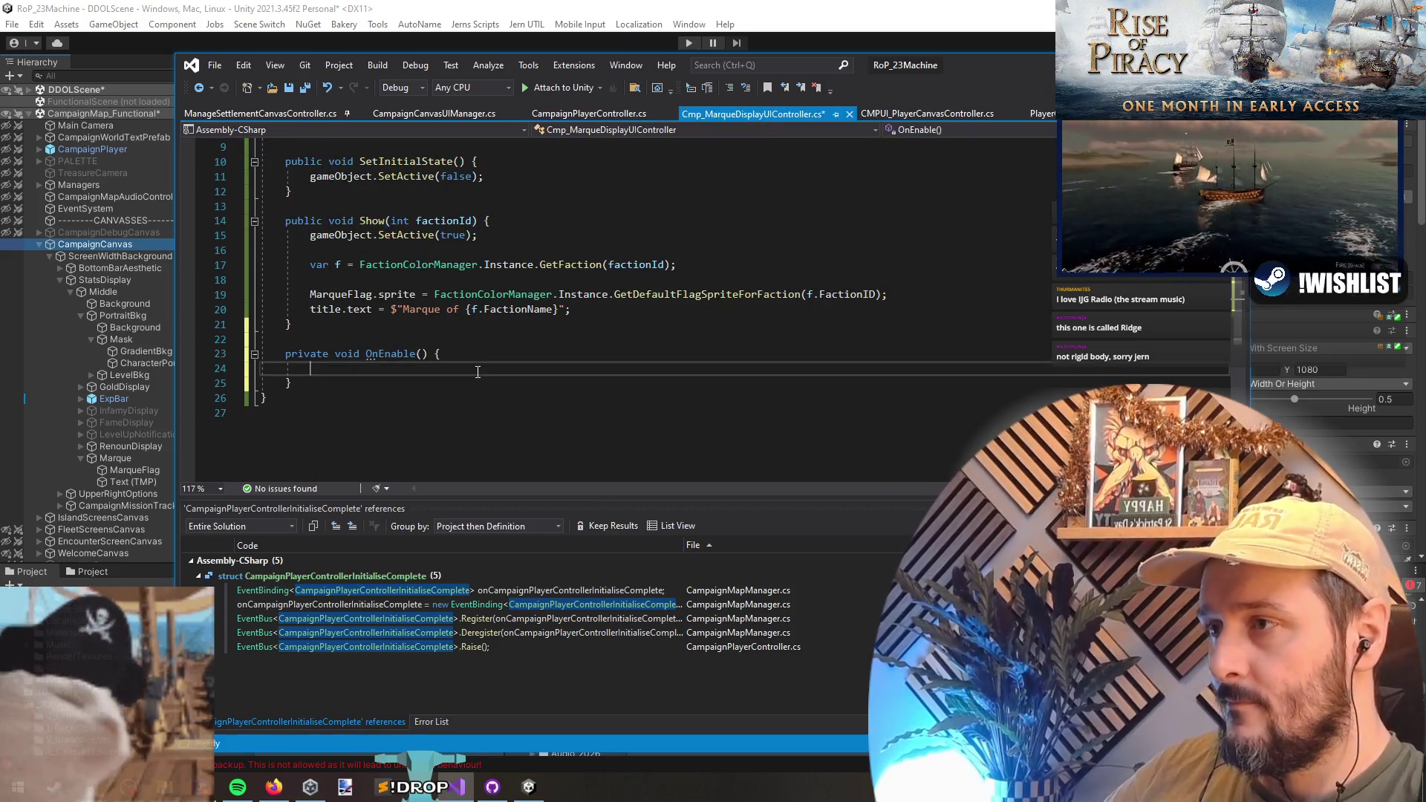
left_click(445, 383)
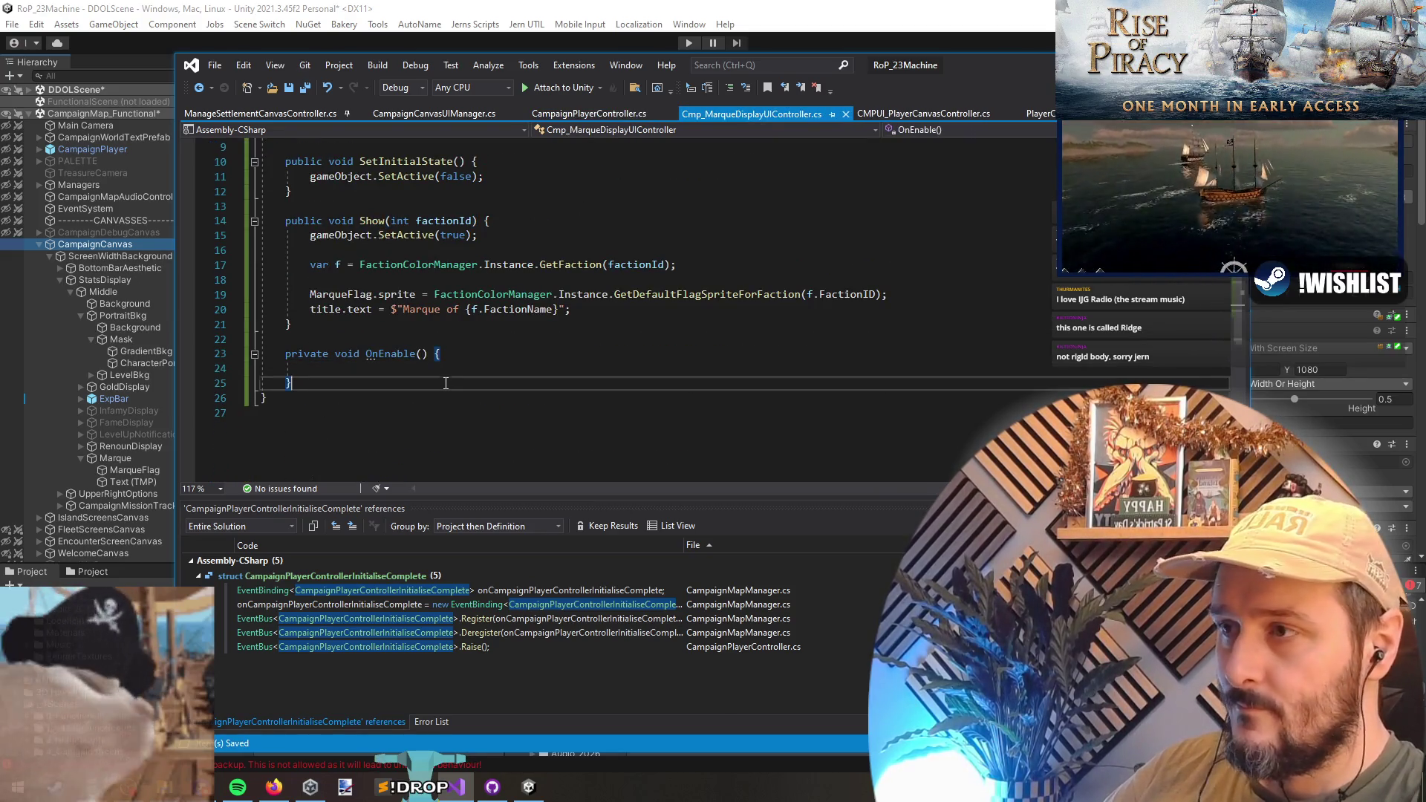
key("Return")
key("Return")
type("rivate ")
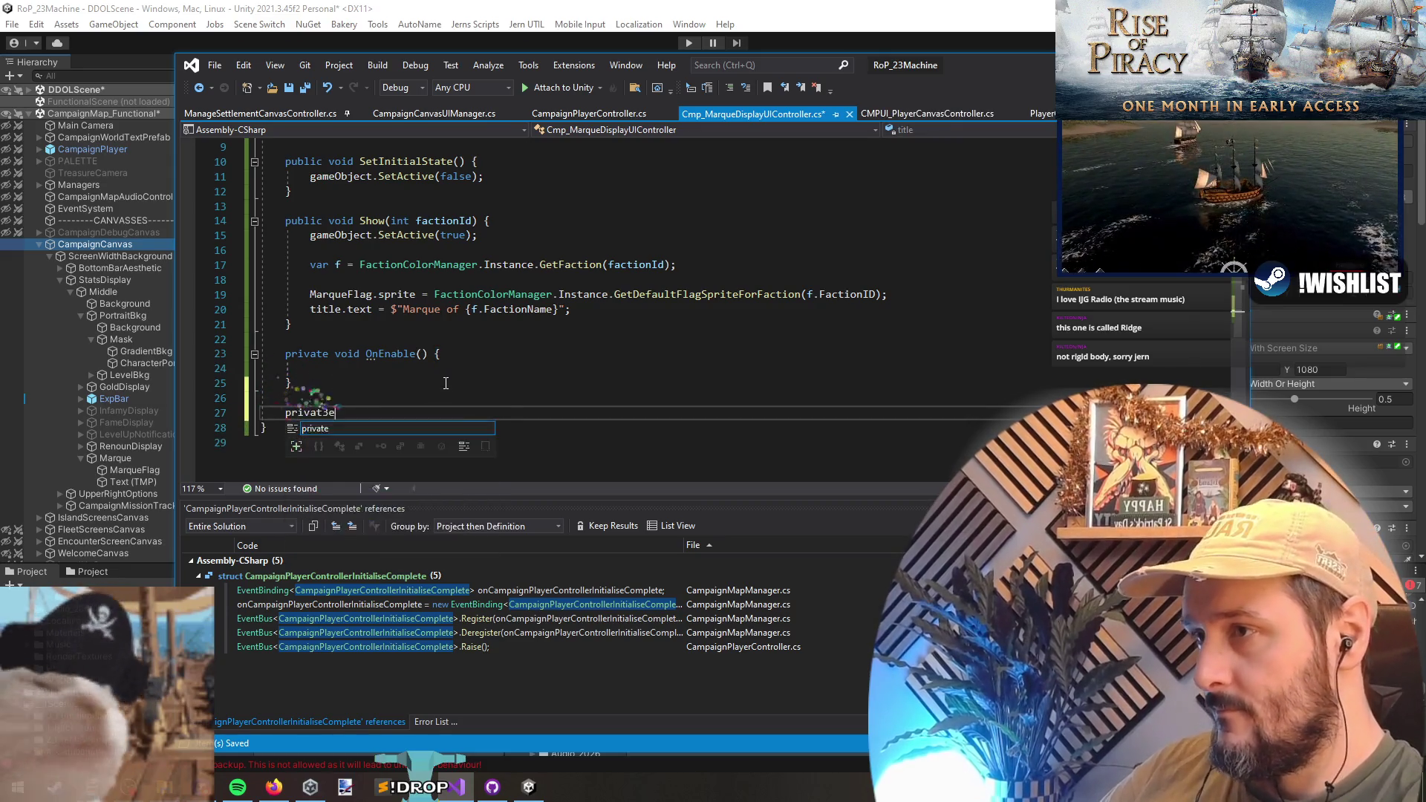
type("void OnDis")
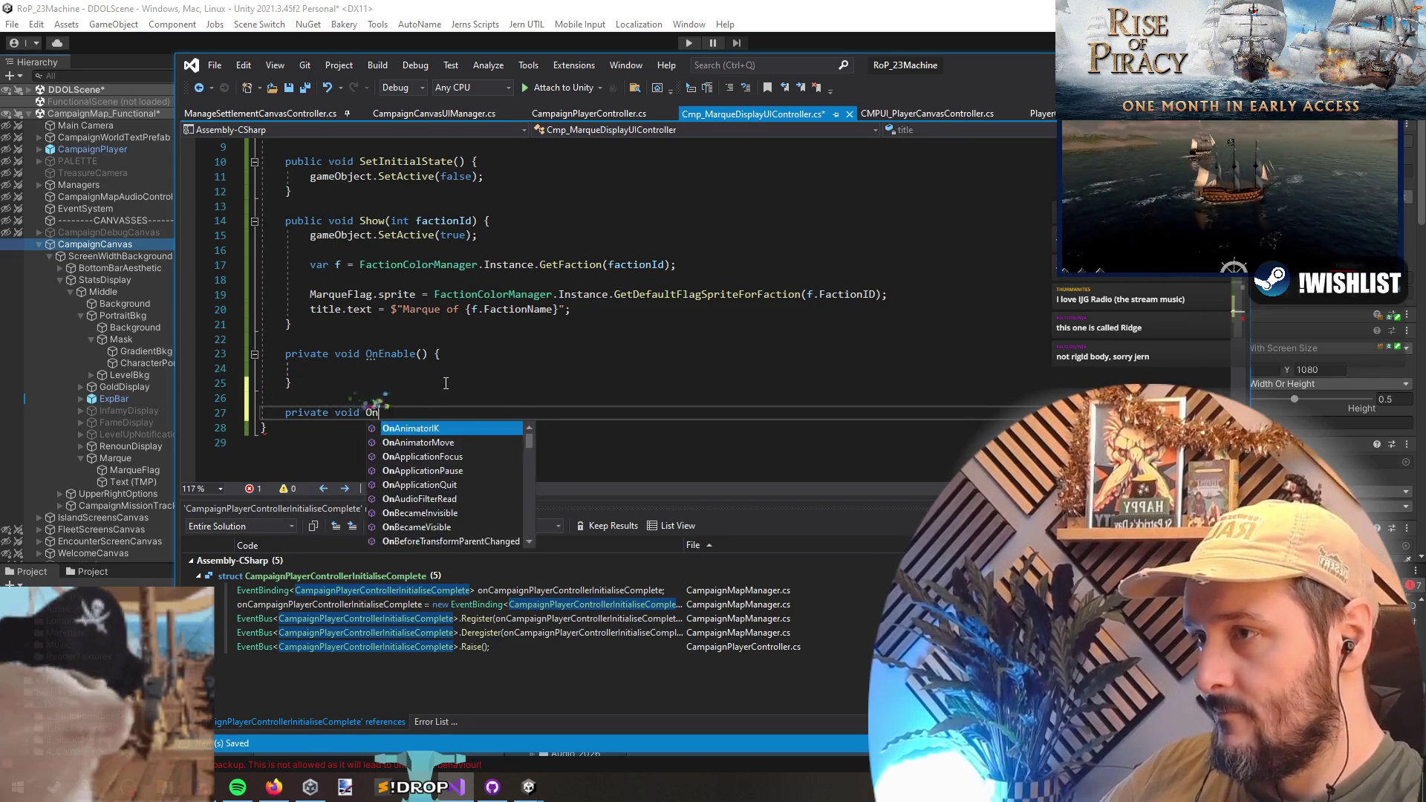
key("Tab")
- Discard a half-typed onMarqueChanged line and review the marque check in CampaignPlayerController
key("Up")
key("Up")
key("Up")
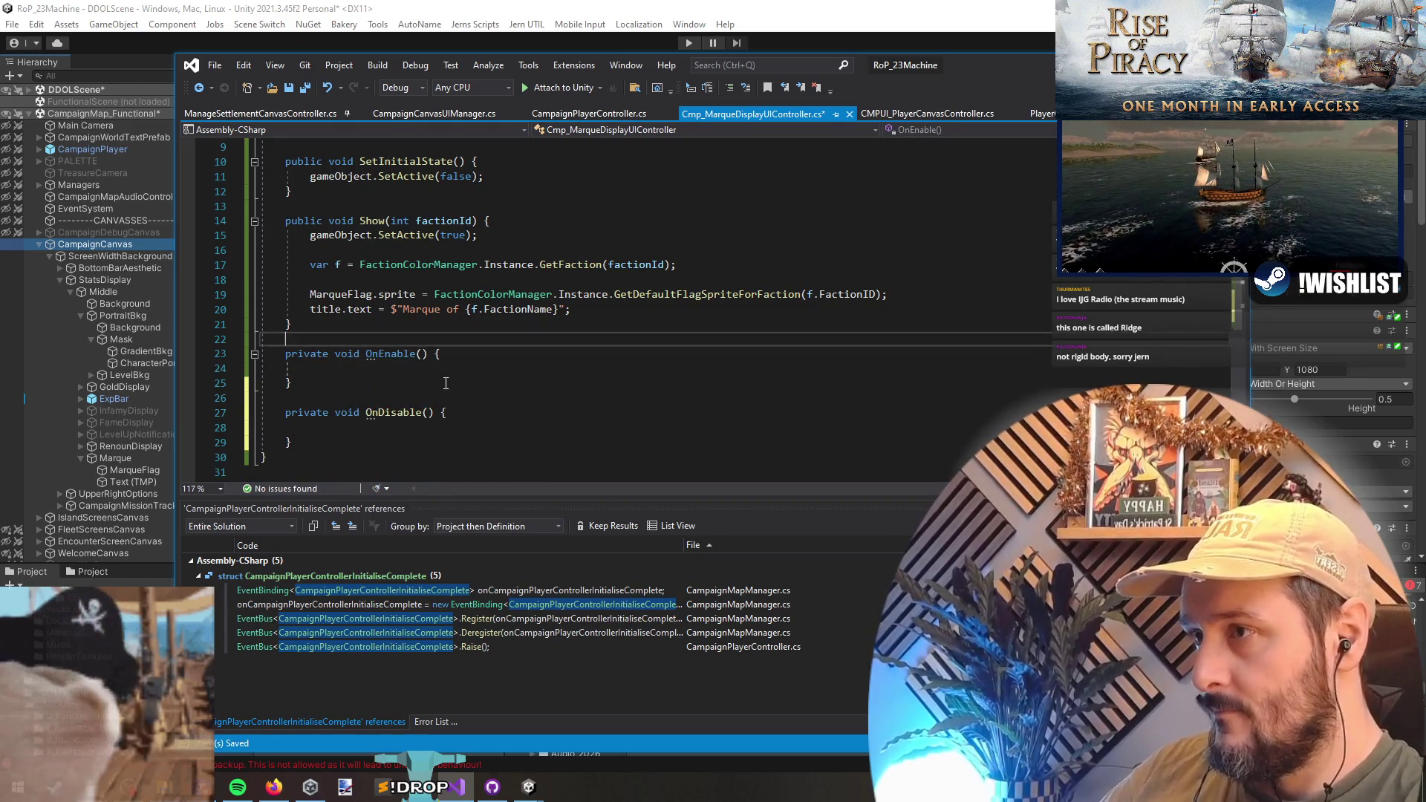
key("Return")
key("Return")
type("onMarqueChanged")
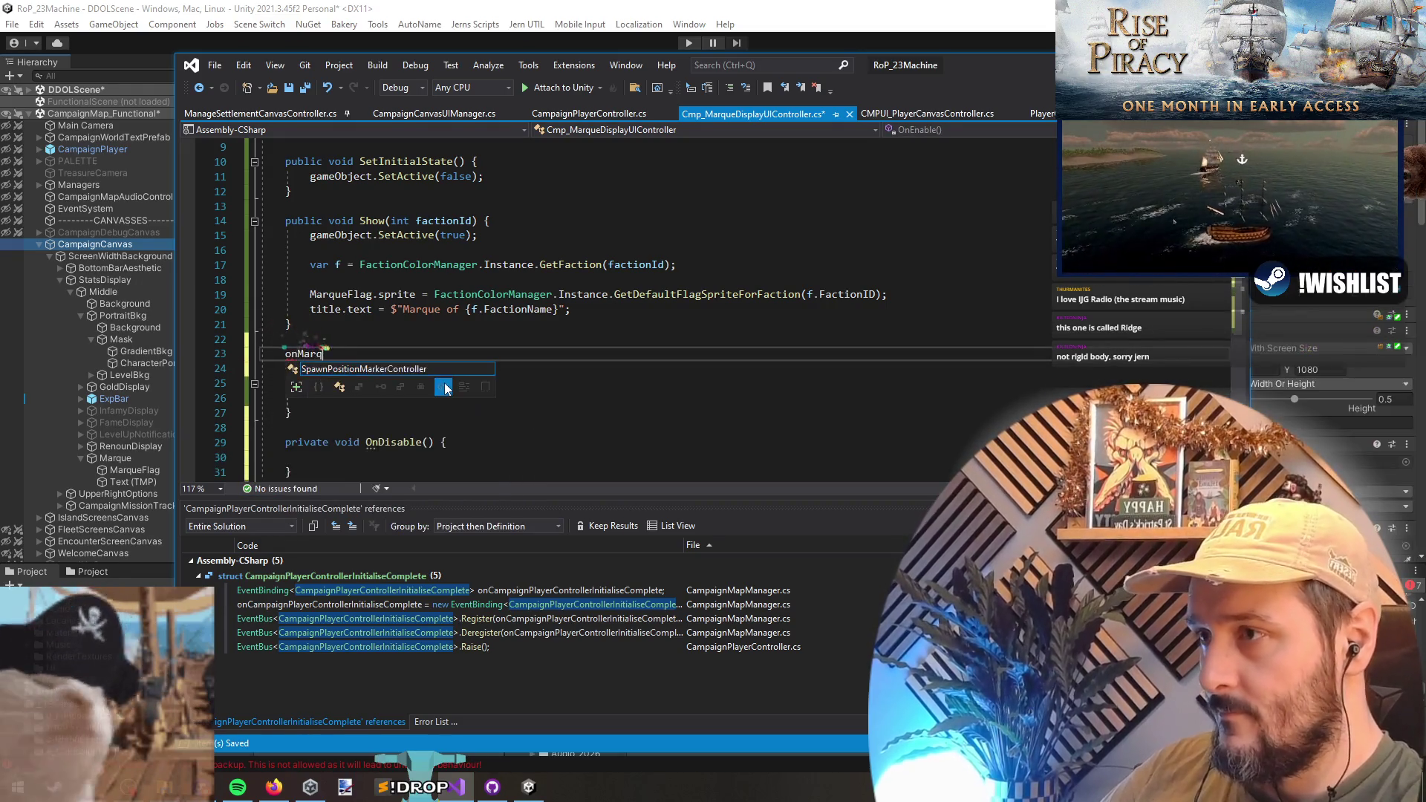
key("Escape")
key("shift+Home")
key("BackSpace")
key("ctrl+minus")
left_click(550, 367)
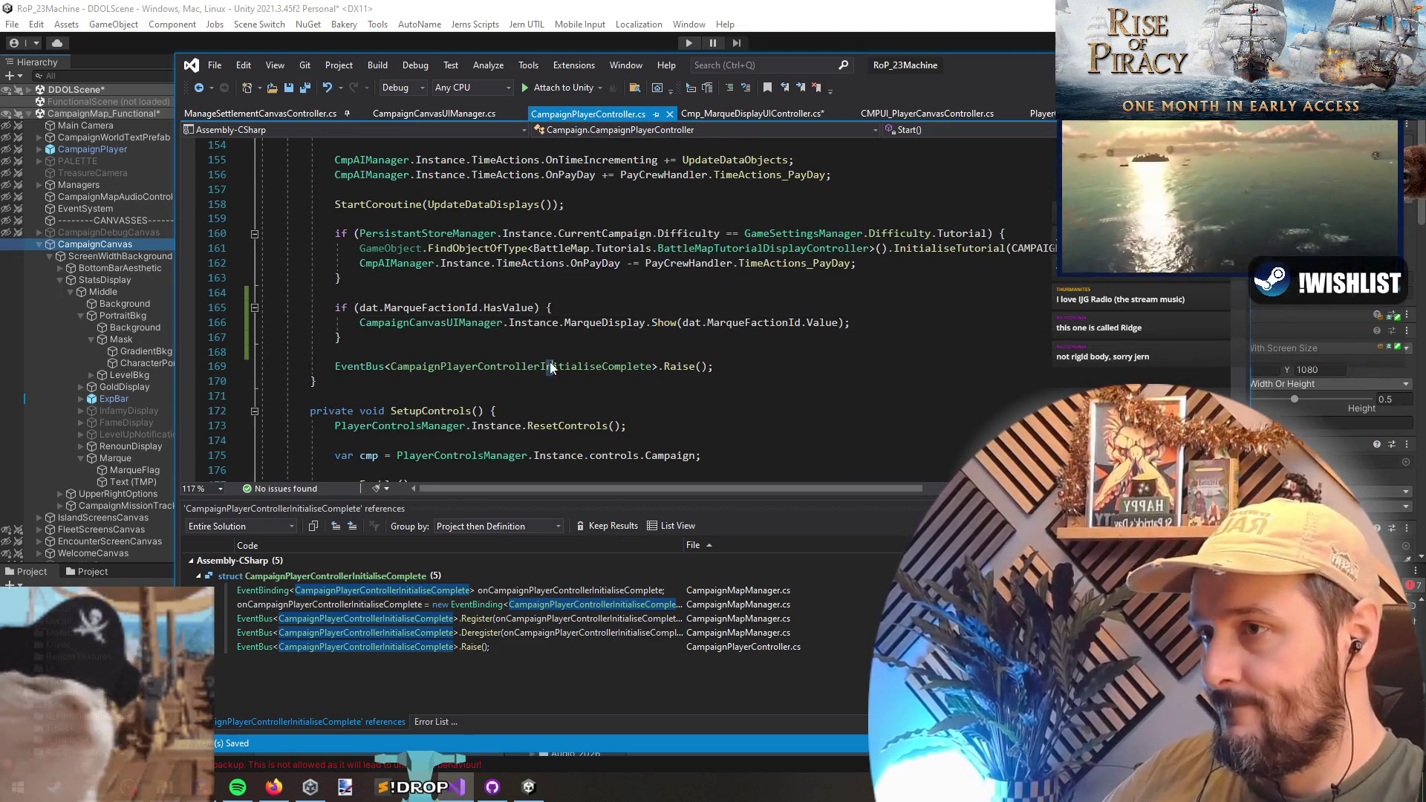
left_click(480, 351)
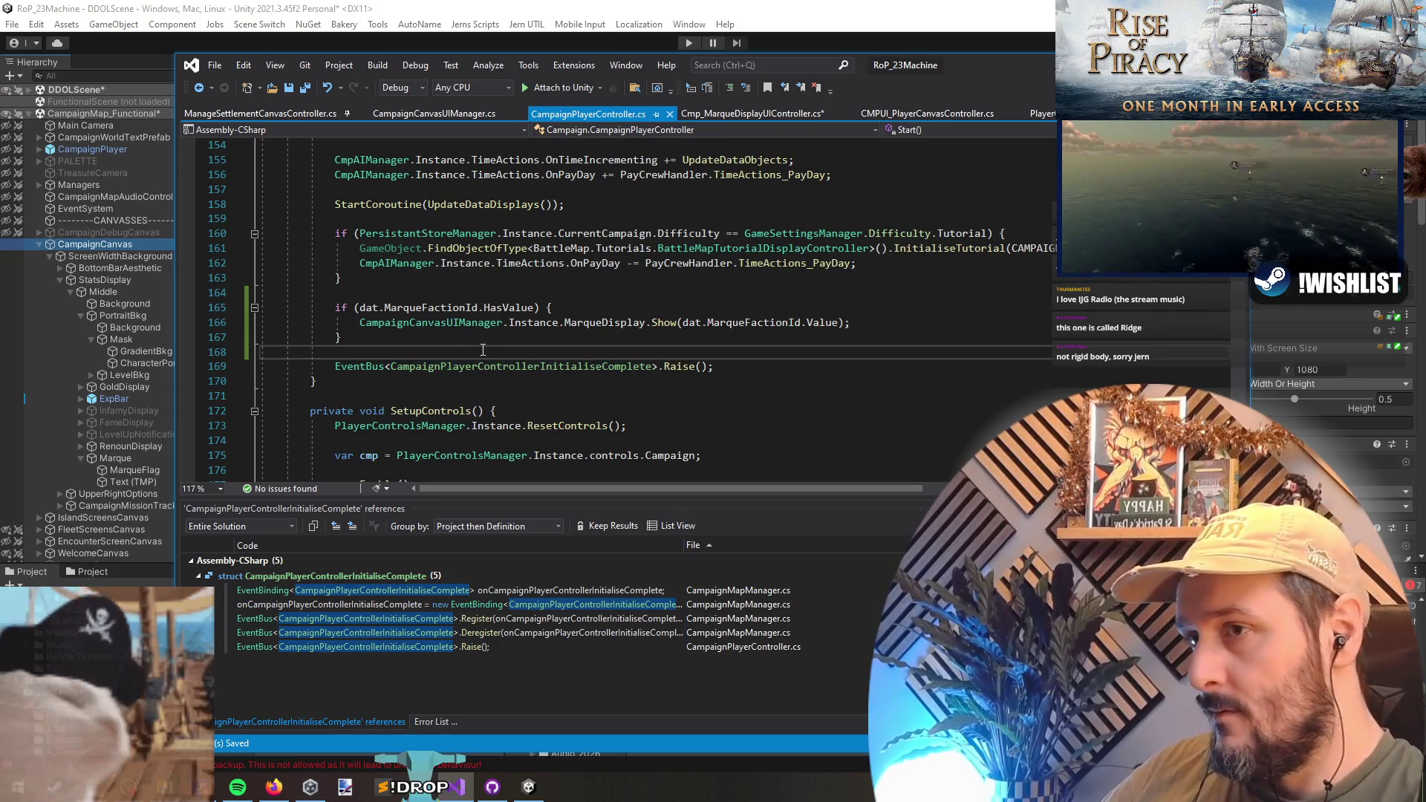
triple_click(667, 324)
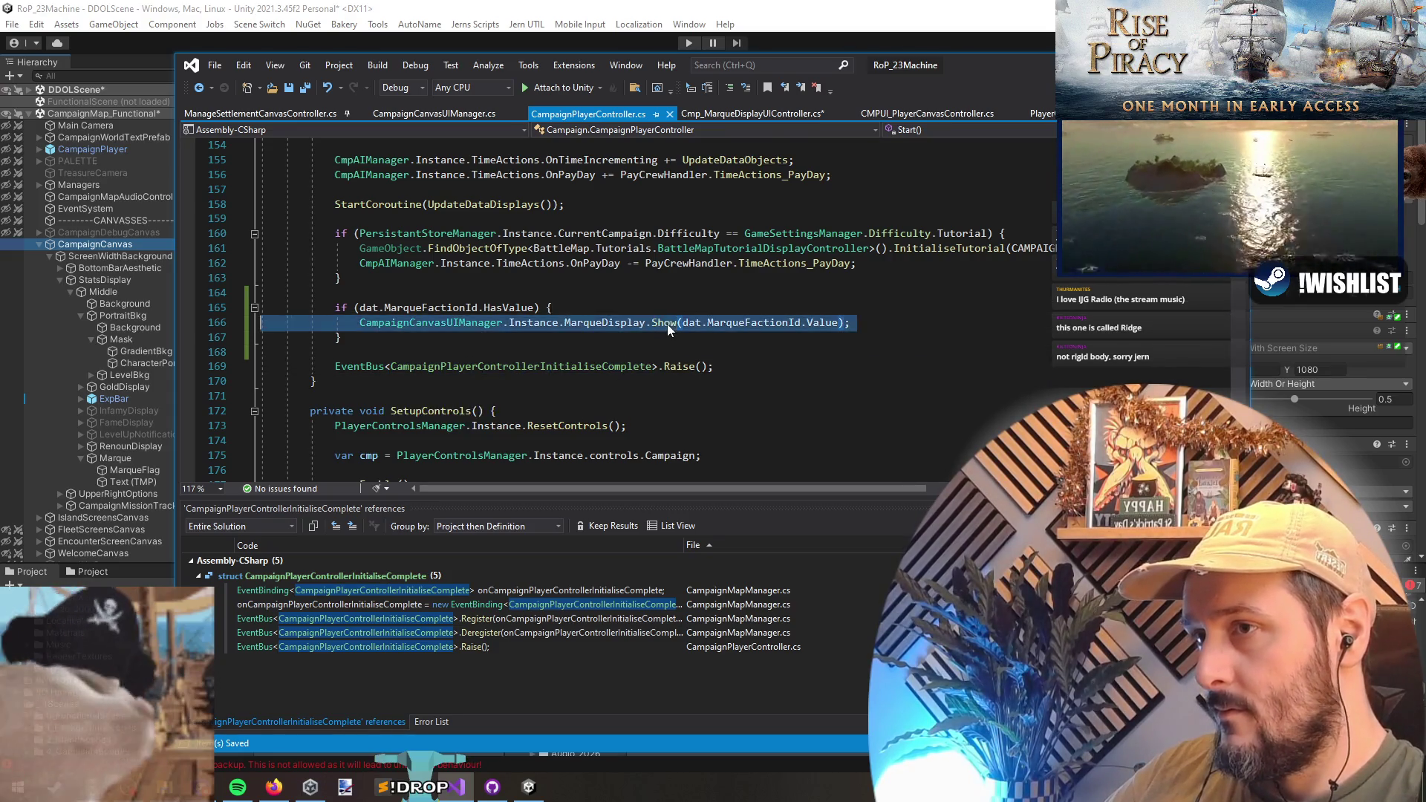
left_click(674, 354)
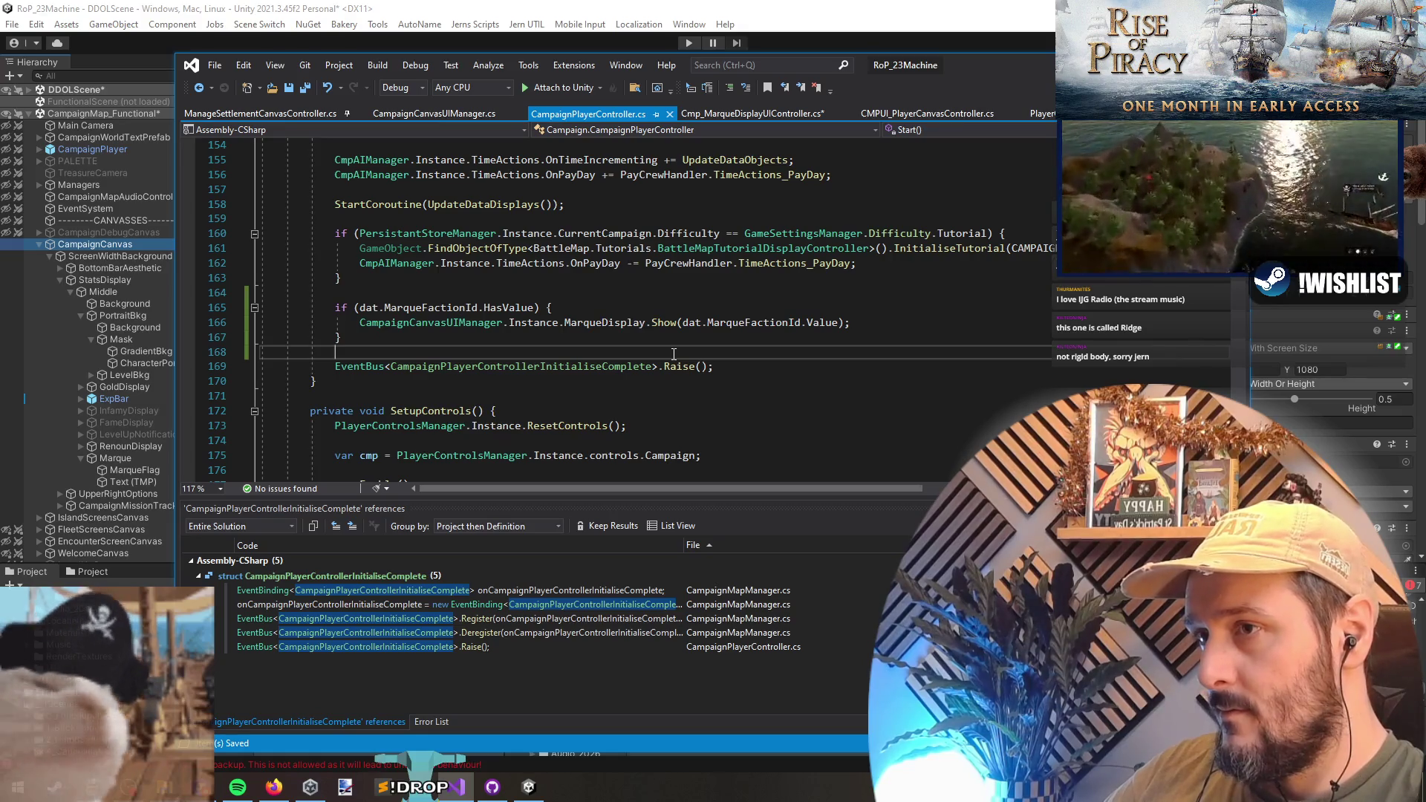
key("ctrl+Tab")
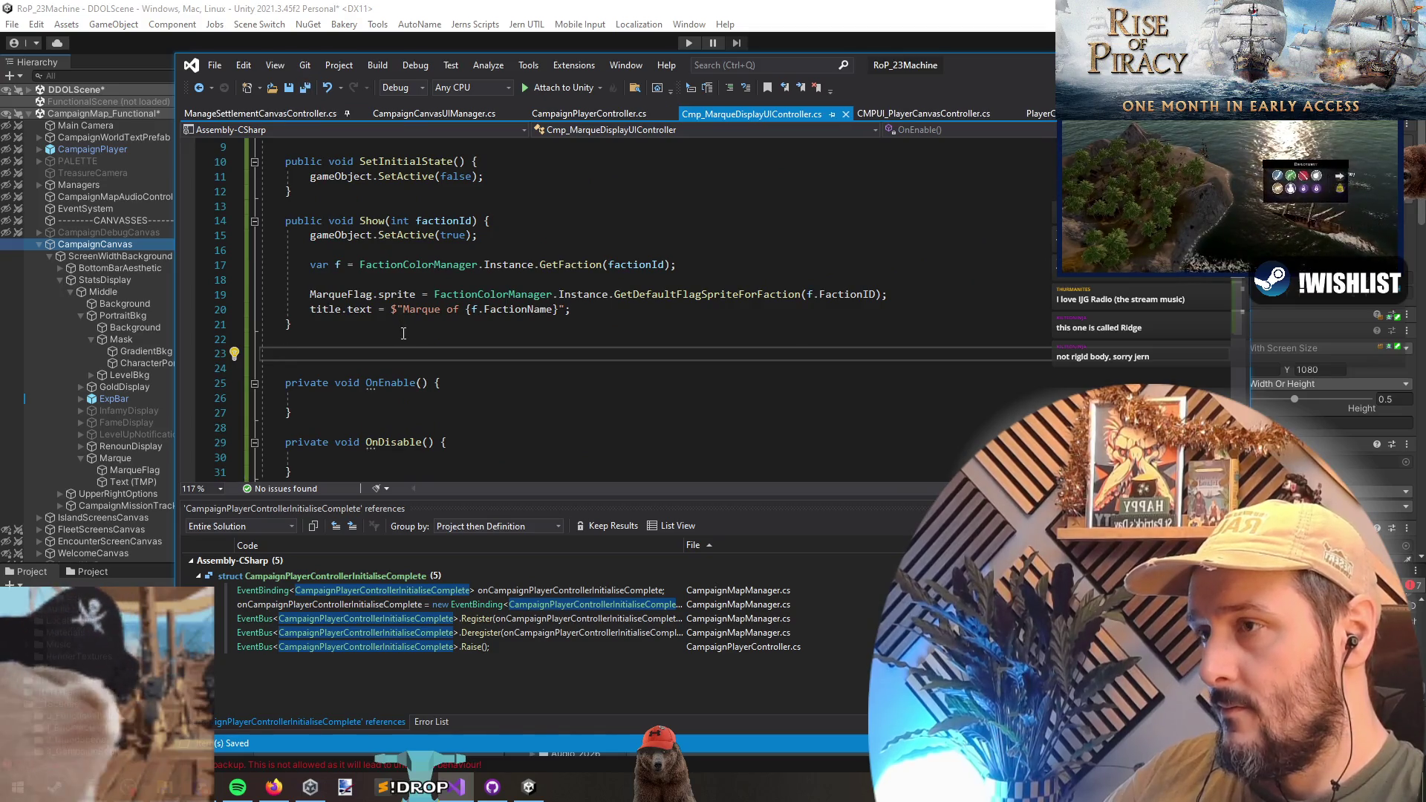
- Search for and open Events.cs
key("ctrl+t")
type("events.cs")
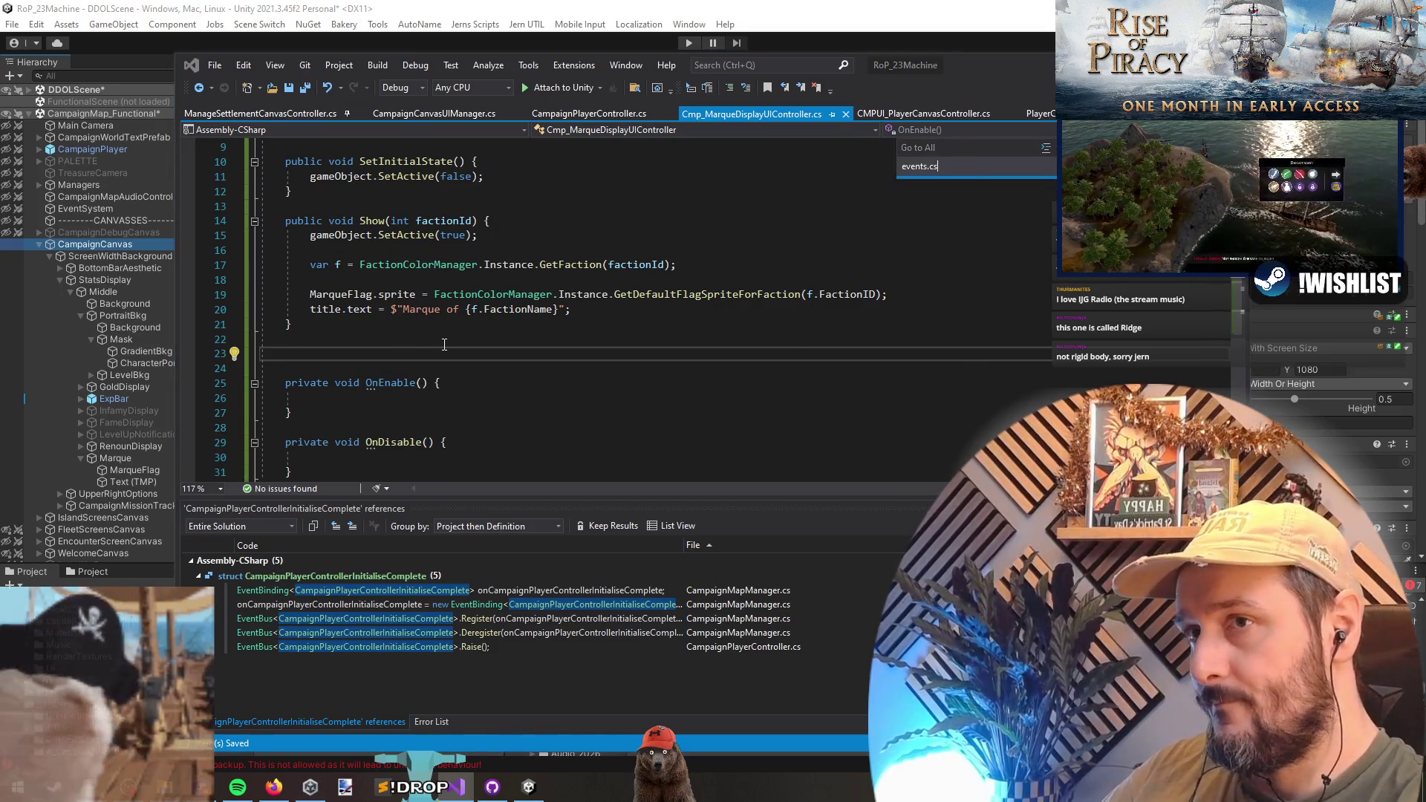
key("Return")
- Append a PlayerMarqueStatusChanged : IEvent struct with a public int? MarqueFactionId field to Events.cs and save
key("ctrl+End")
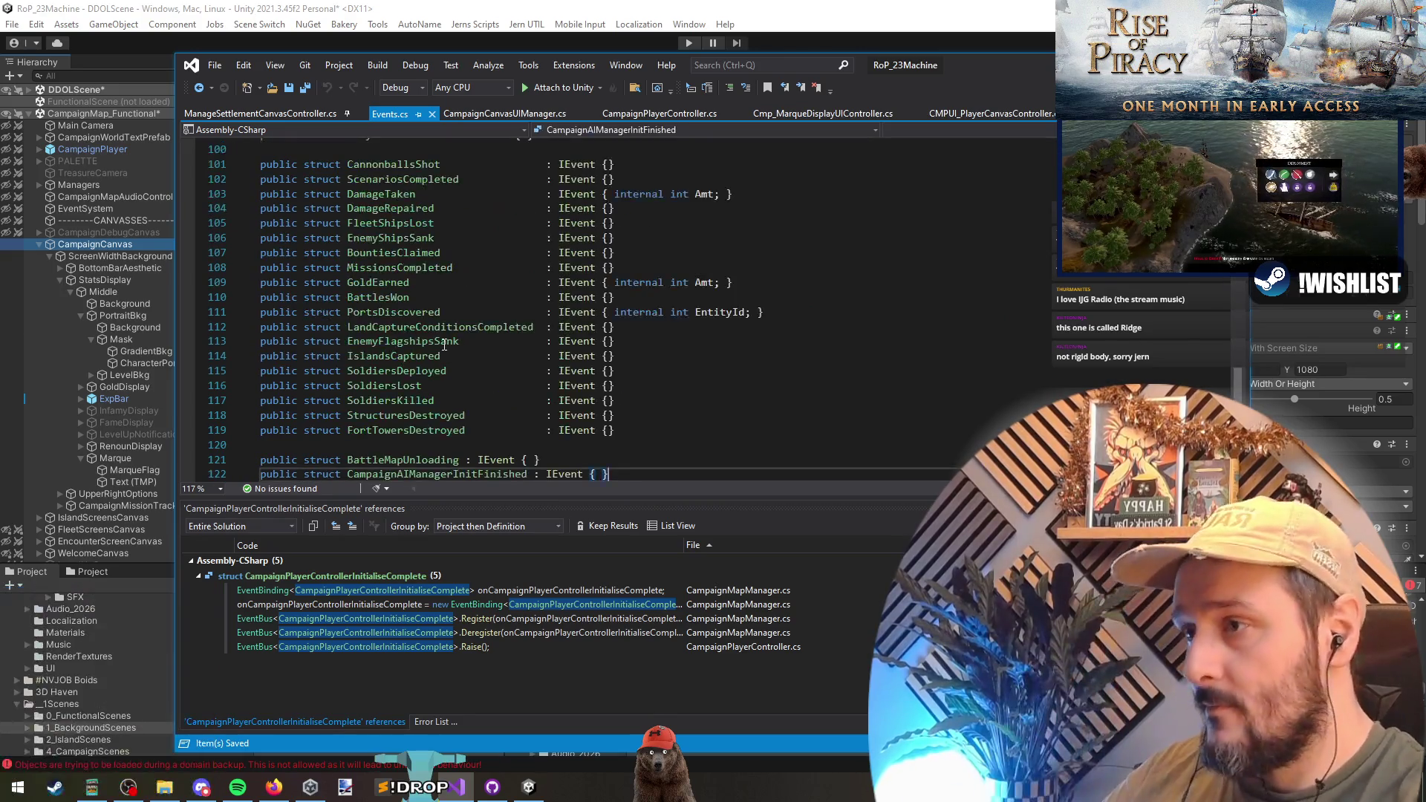
key("ctrl+v")
type("public struct ")
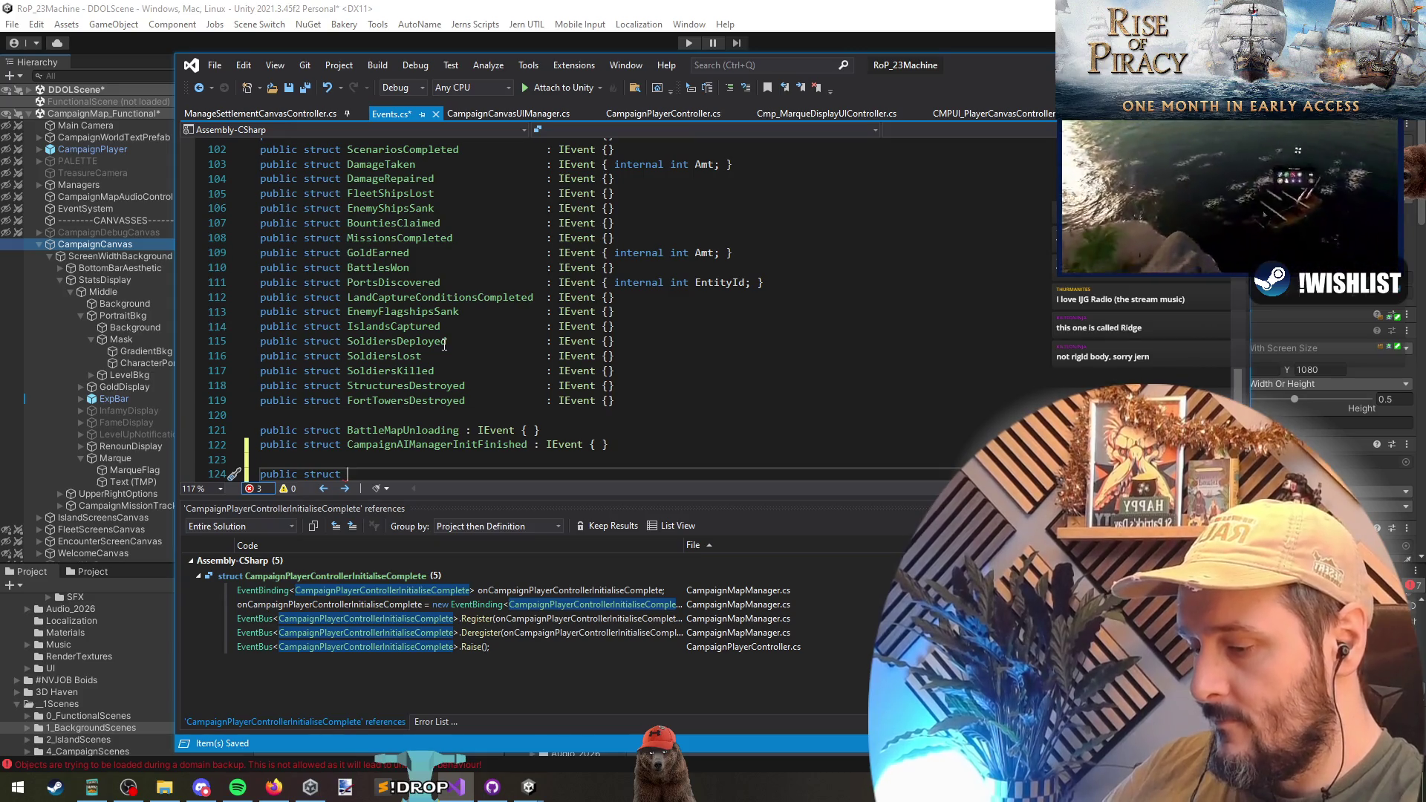
type("Cam")
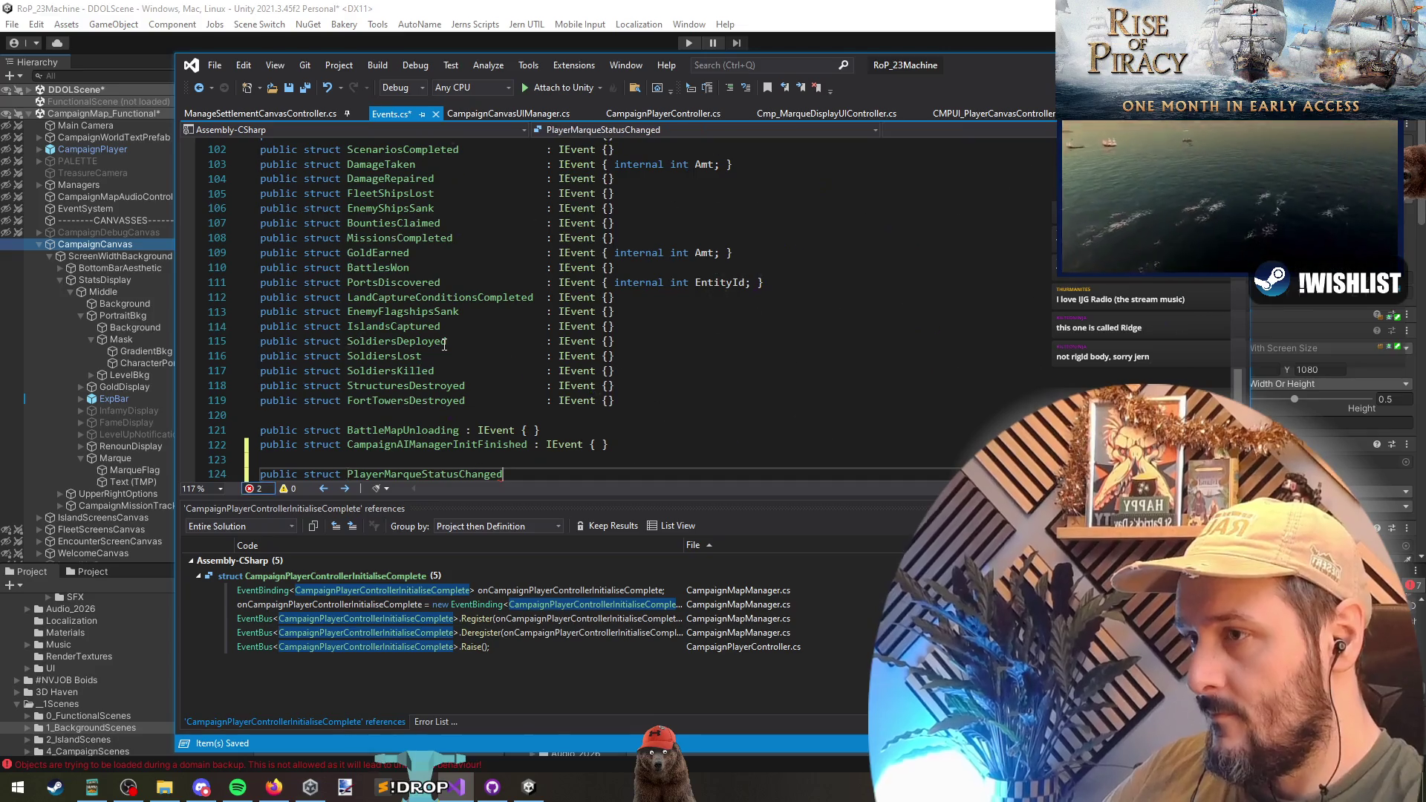
type(": IEven")
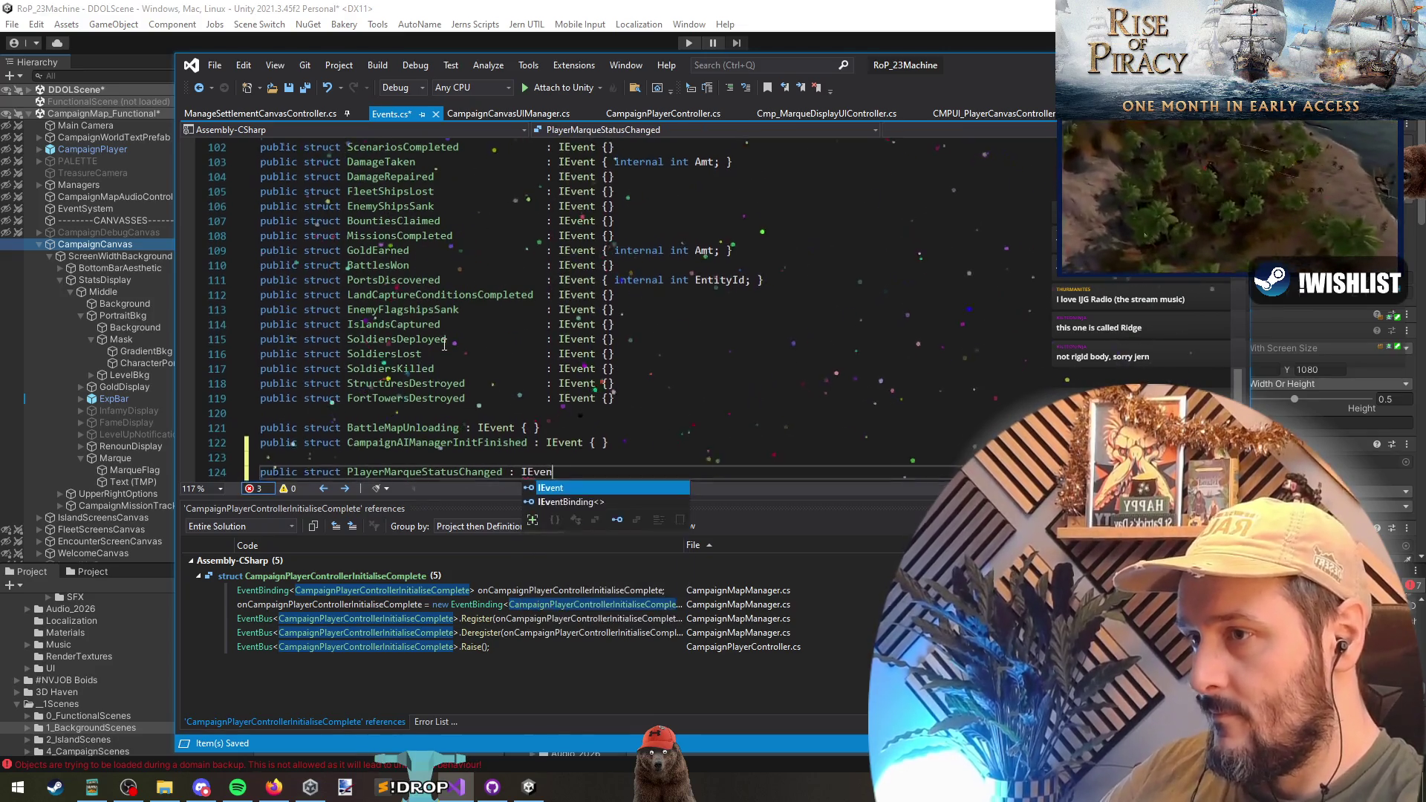
type("t {")
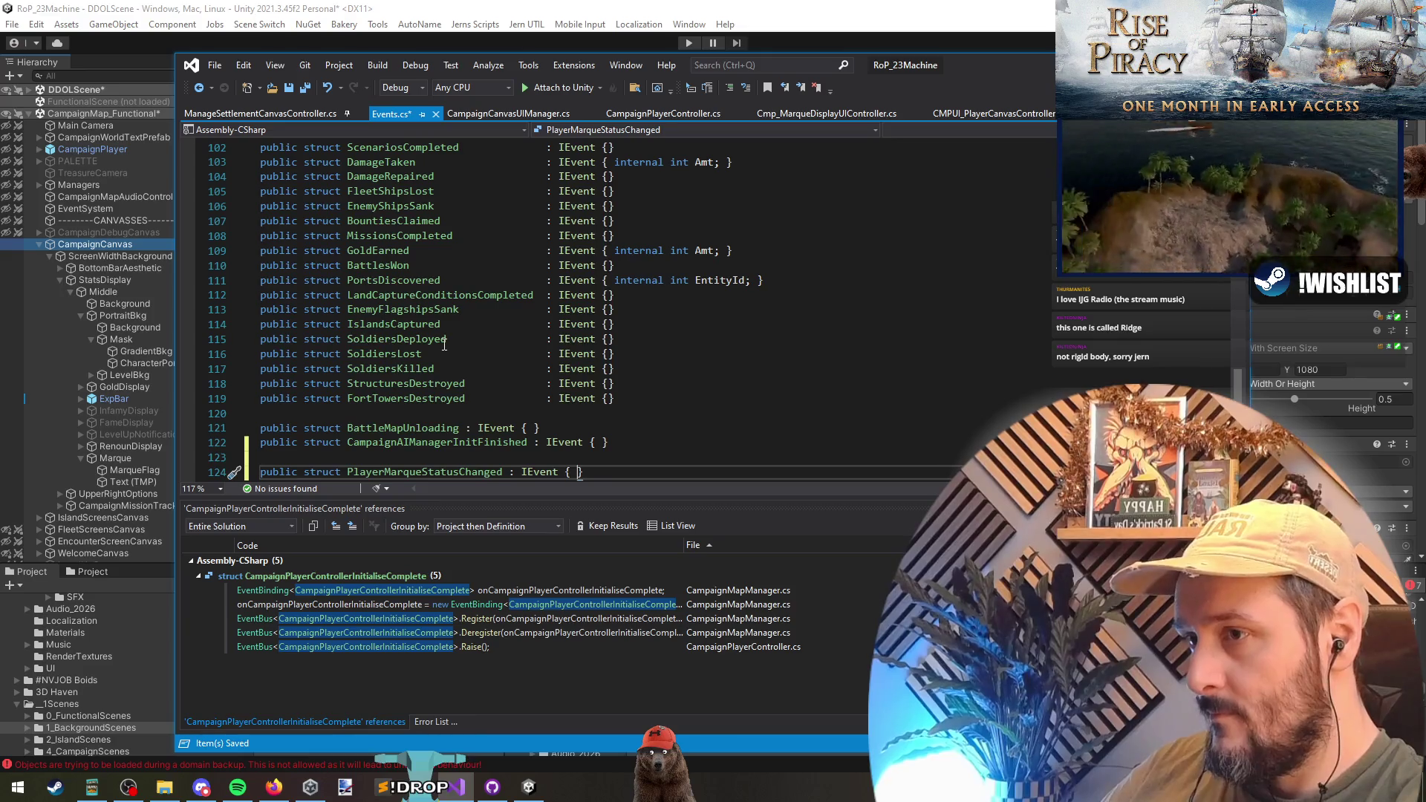
key("Return")
type("public ")
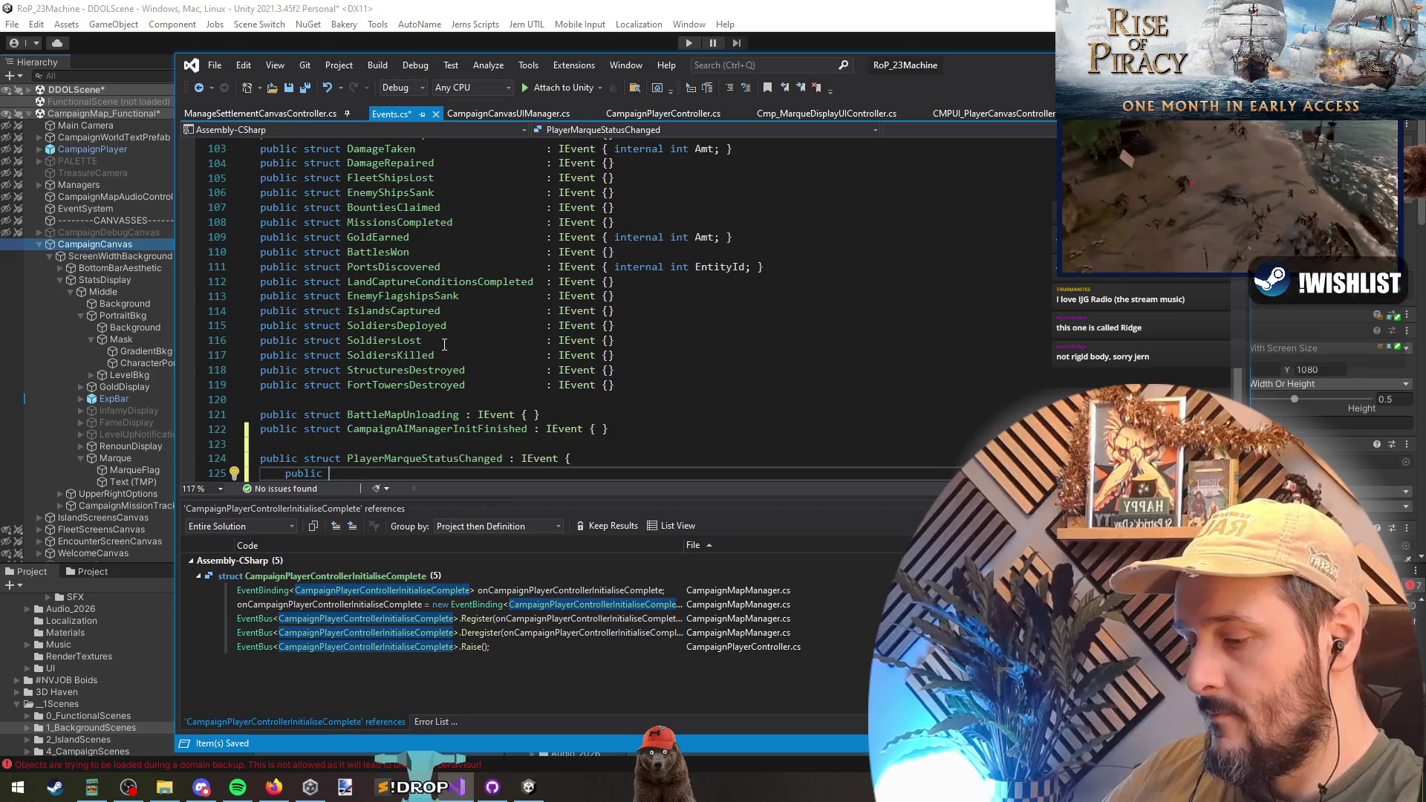
type("int? MarqueFactio")
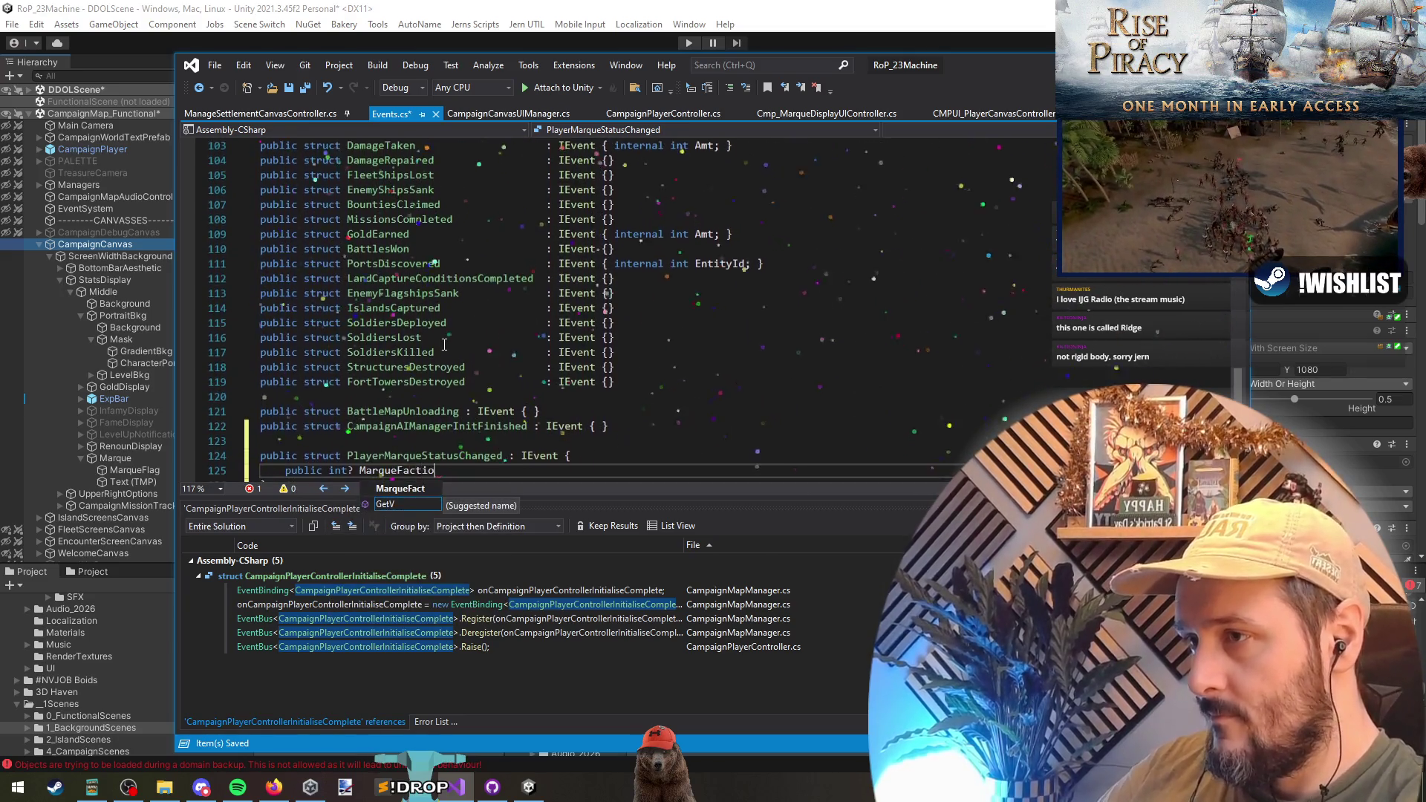
type("nId;")
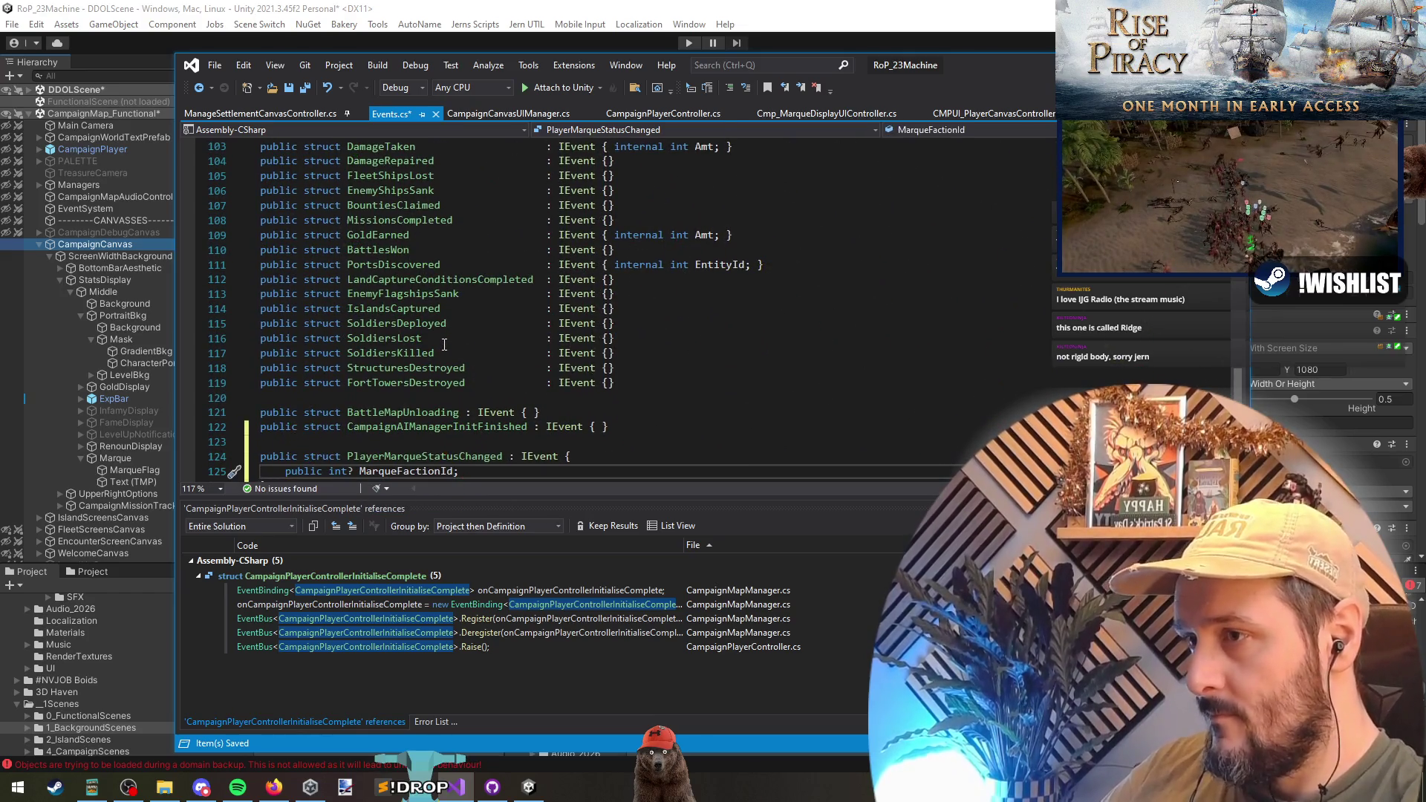
key("Left")
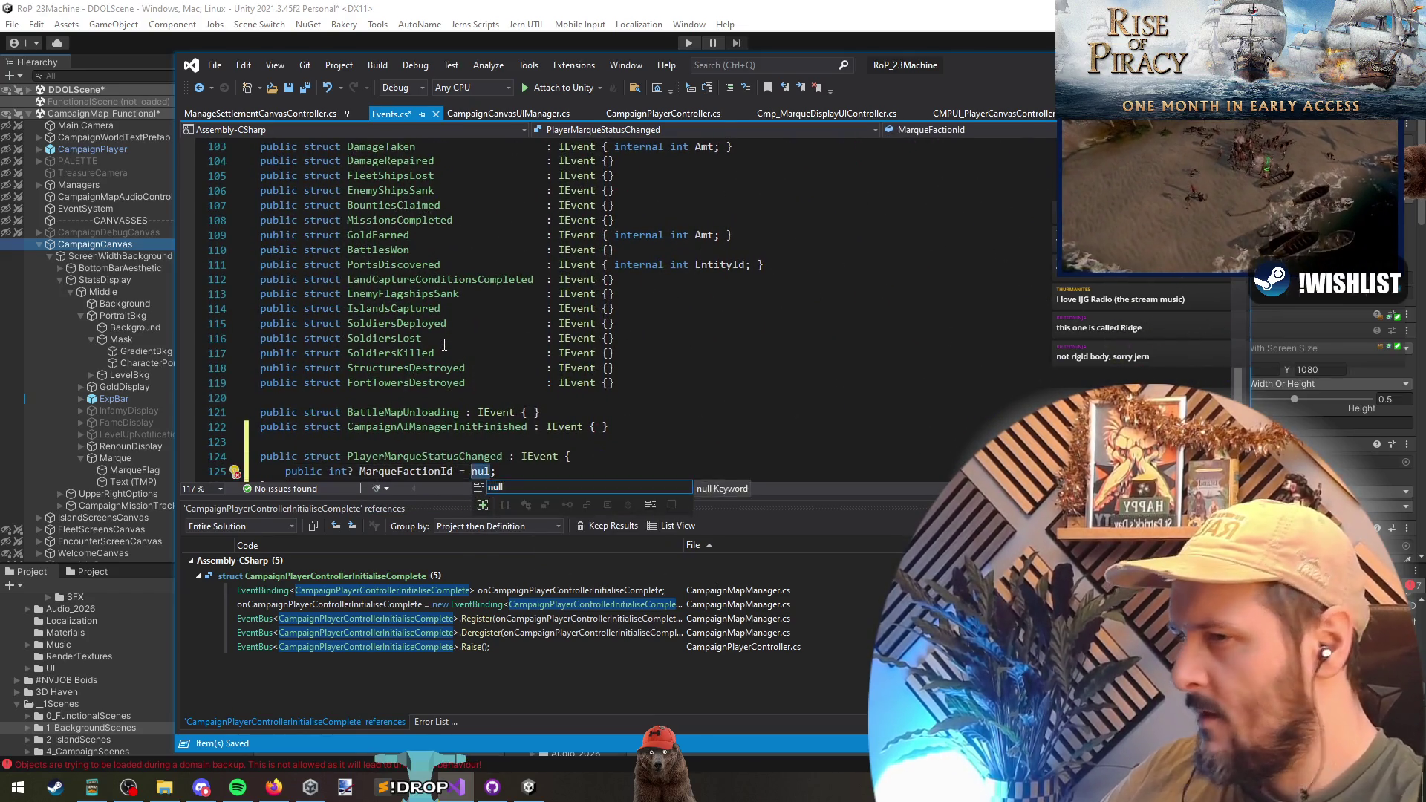
key("BackSpace")
key("ctrl+s")
key("Down")
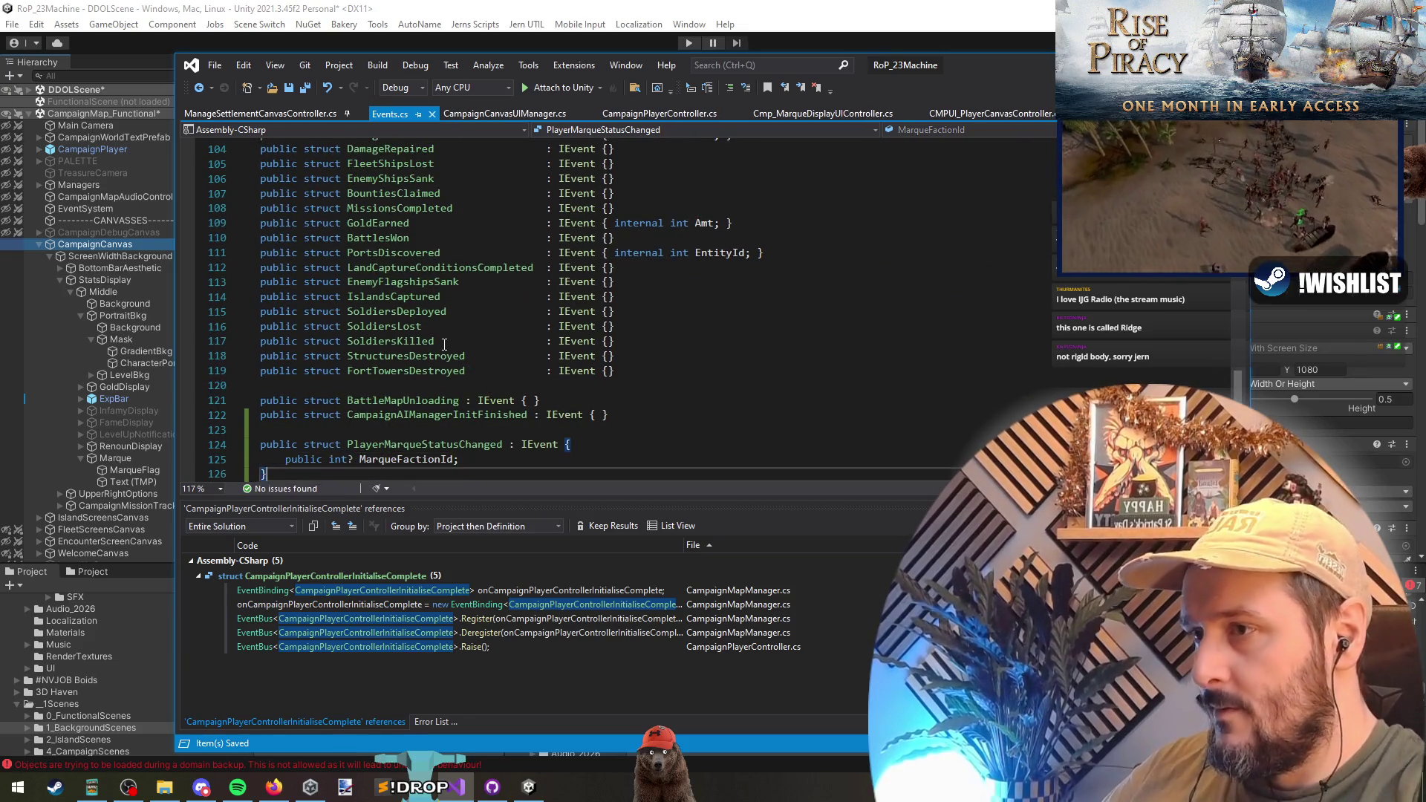
scroll(434, 402, "down", 2)
key("ctrl+Tab")
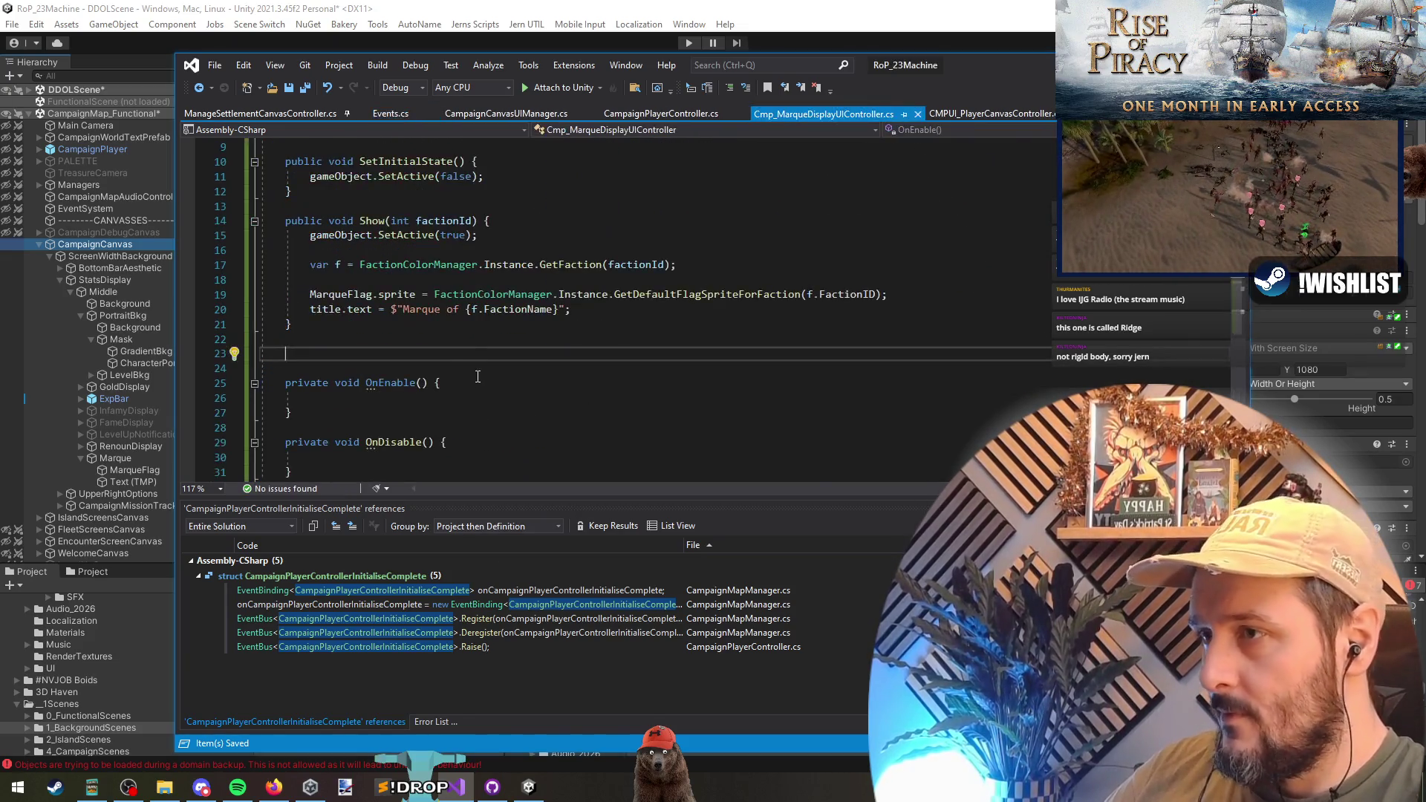
type("PlayerMarqueStatusChanged")
- Delete the braces around the marque if check in CampaignPlayerController.cs and save
key("ctrl+Return")
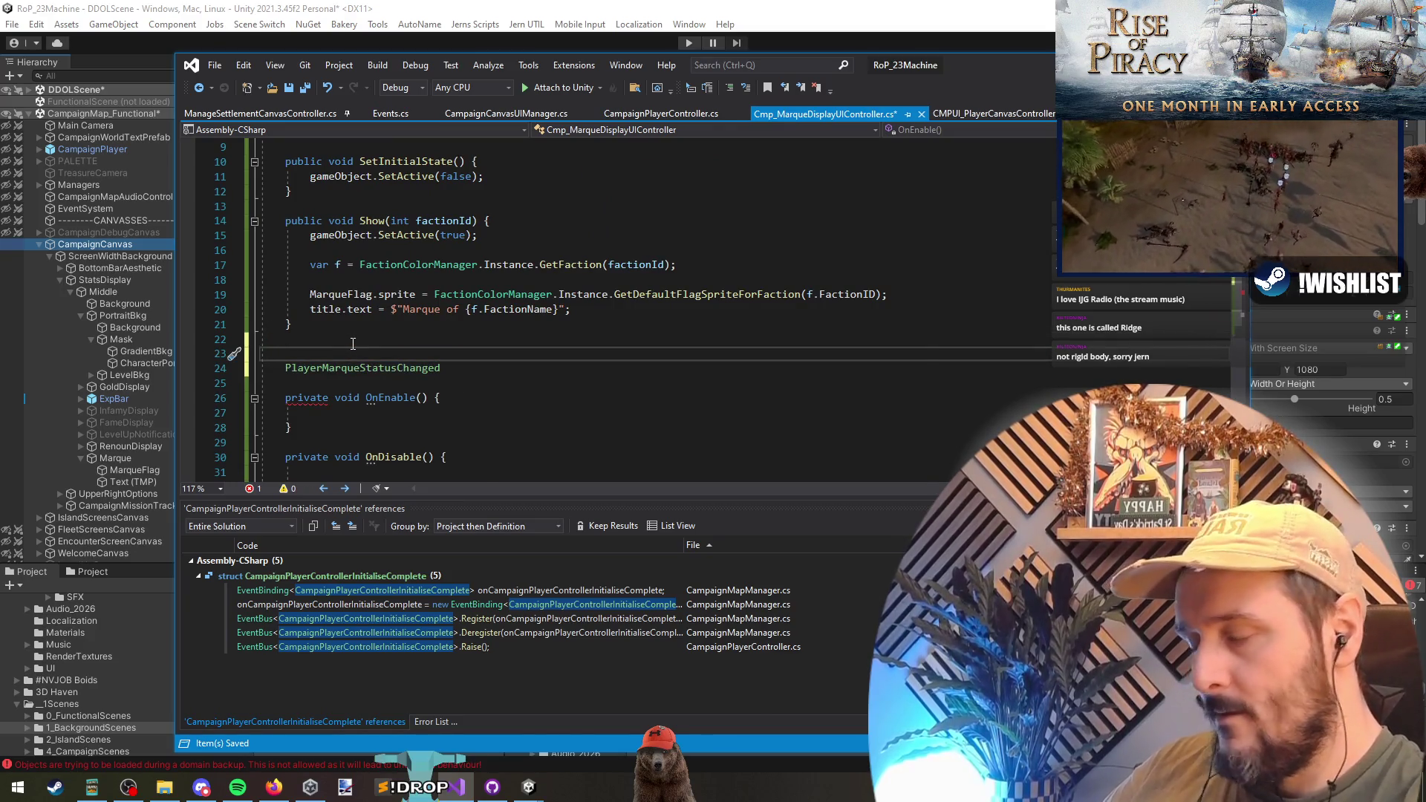
key("ctrl+Tab")
left_click(361, 367)
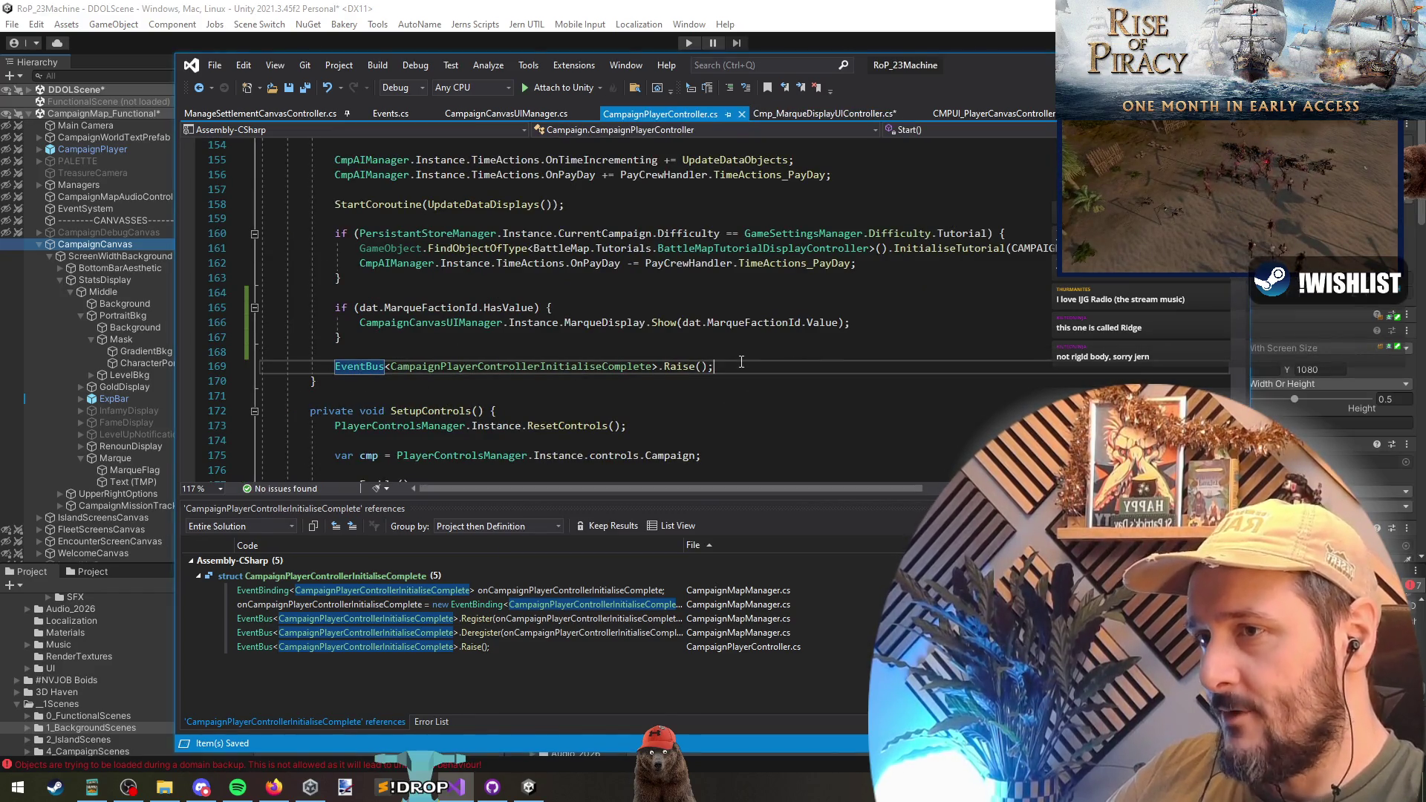
left_click(713, 307)
key("BackSpace")
key("Down")
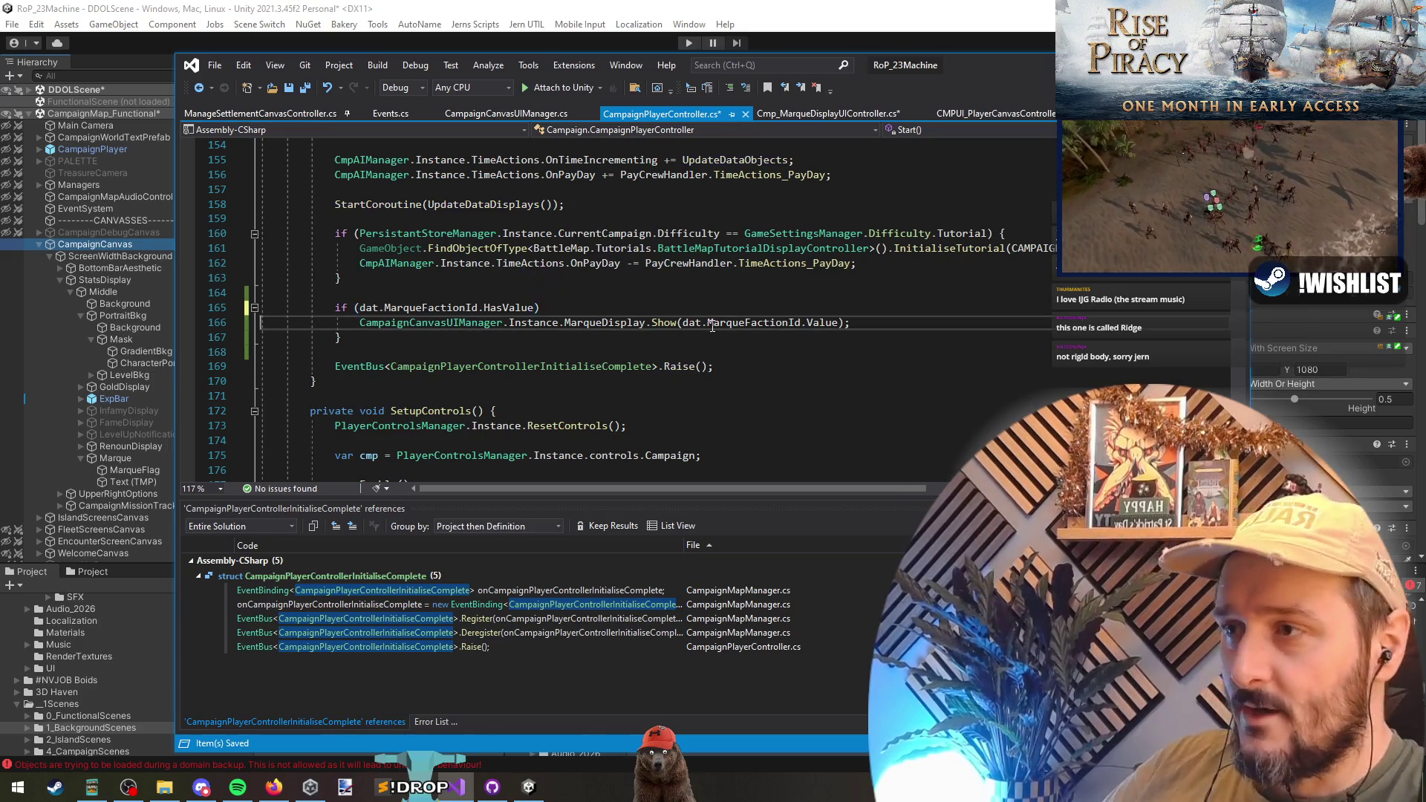
key("Down")
key("BackSpace")
key("BackSpace")
key("BackSpace")
key("Down")
key("ctrl+s")
- Go to the MarqueDisplay field's definition in CampaignCanvasUIManager.cs
left_click(465, 300)
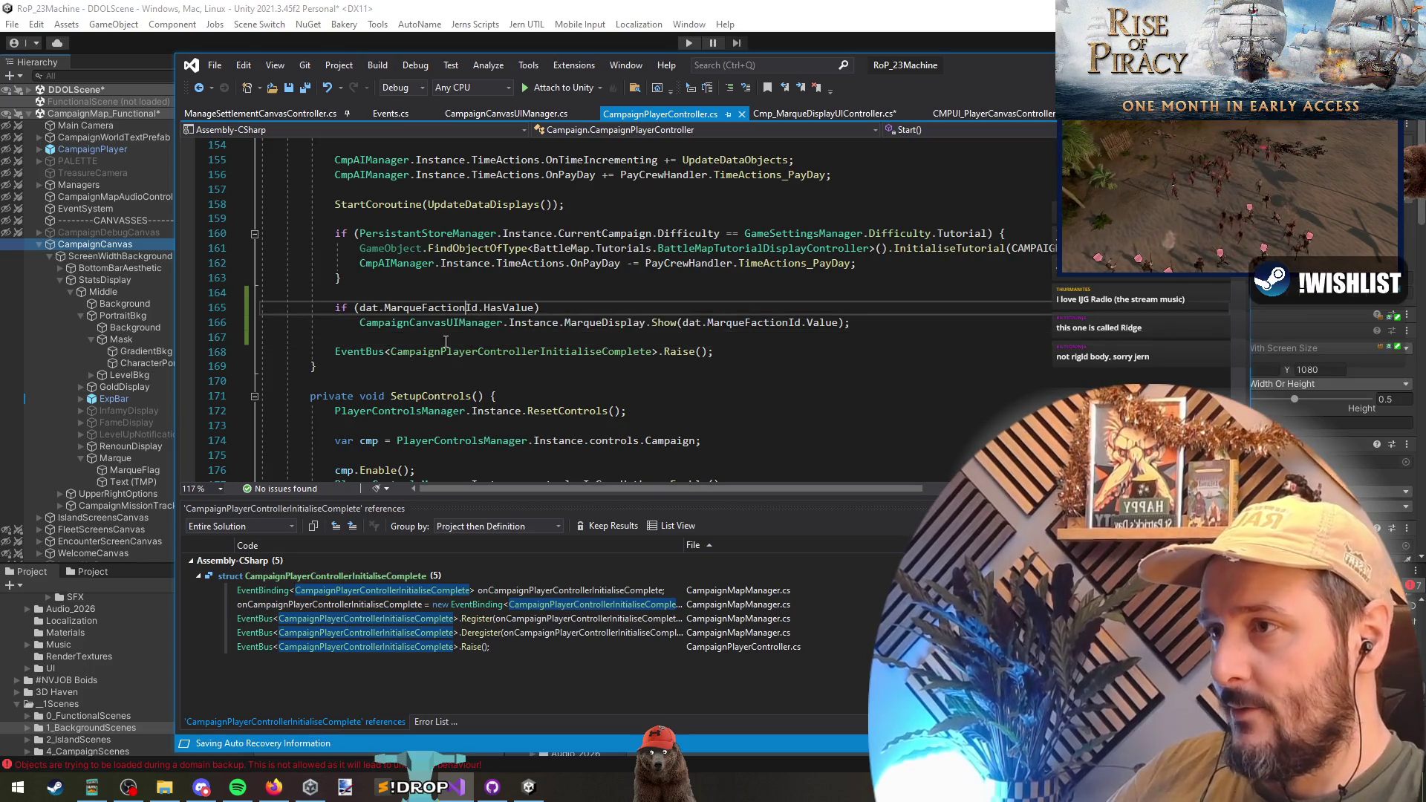
left_click(594, 322)
key("F12")
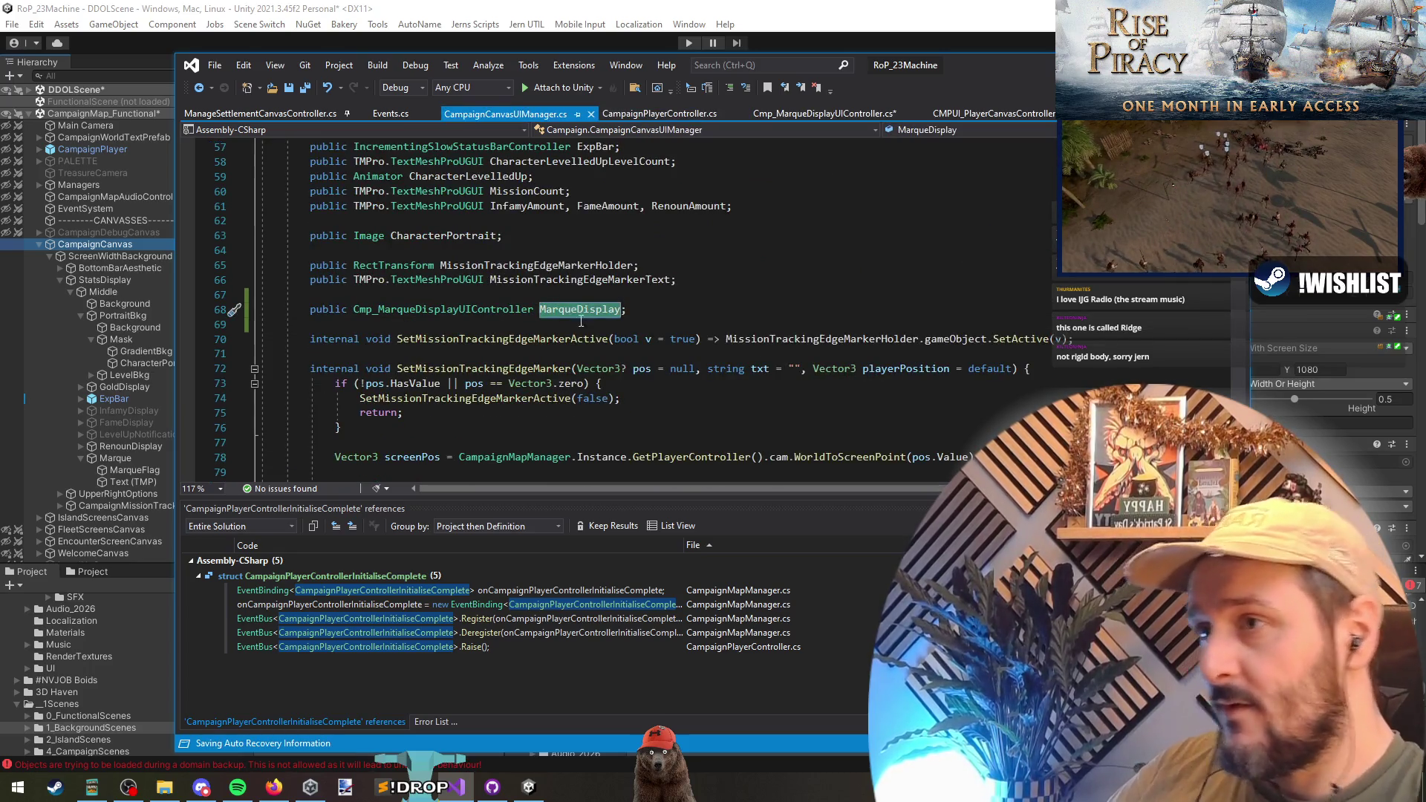
- Add a MarqueDisplay.SetInitialState call after the welcome reset and save CampaignCanvasUIManager.cs
key("ctrl+f")
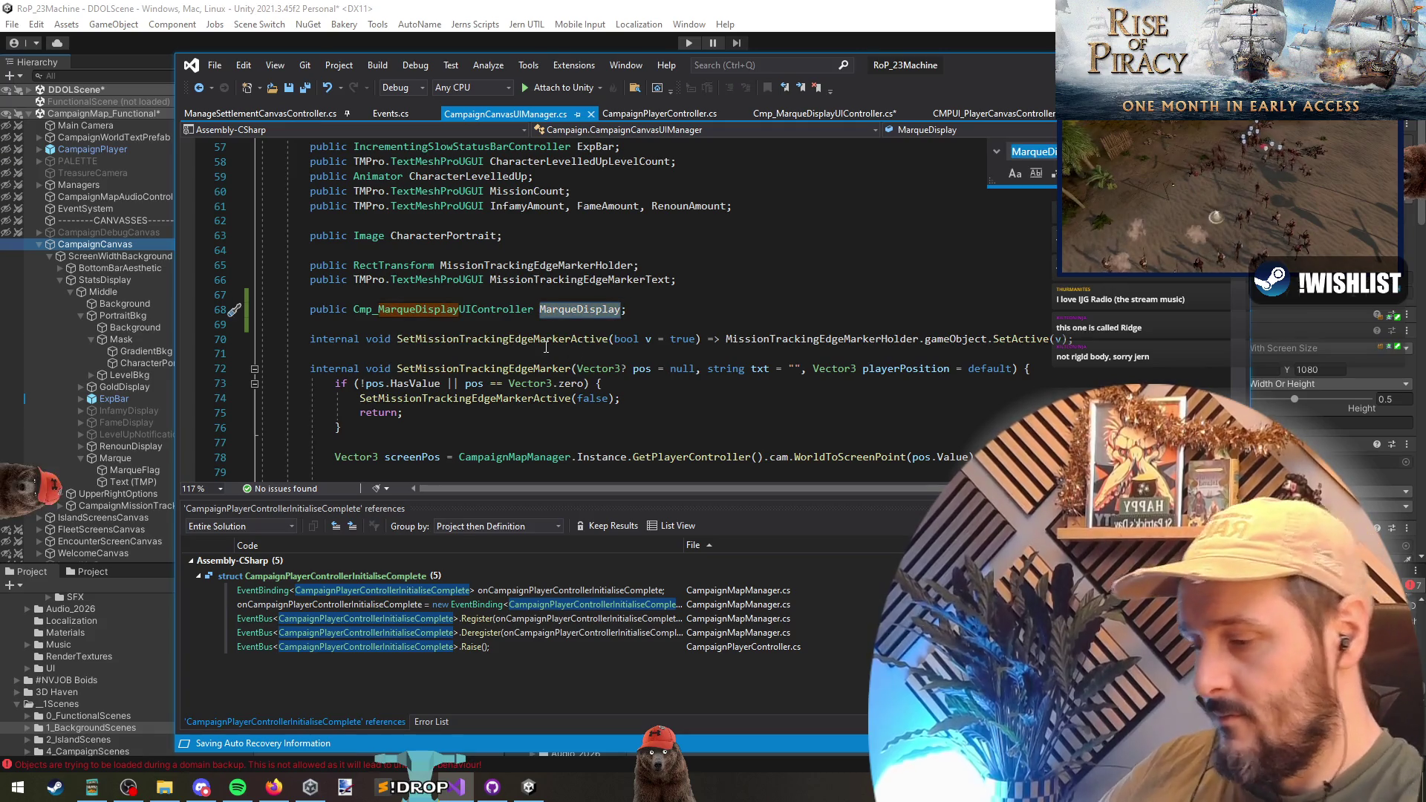
type("setinit")
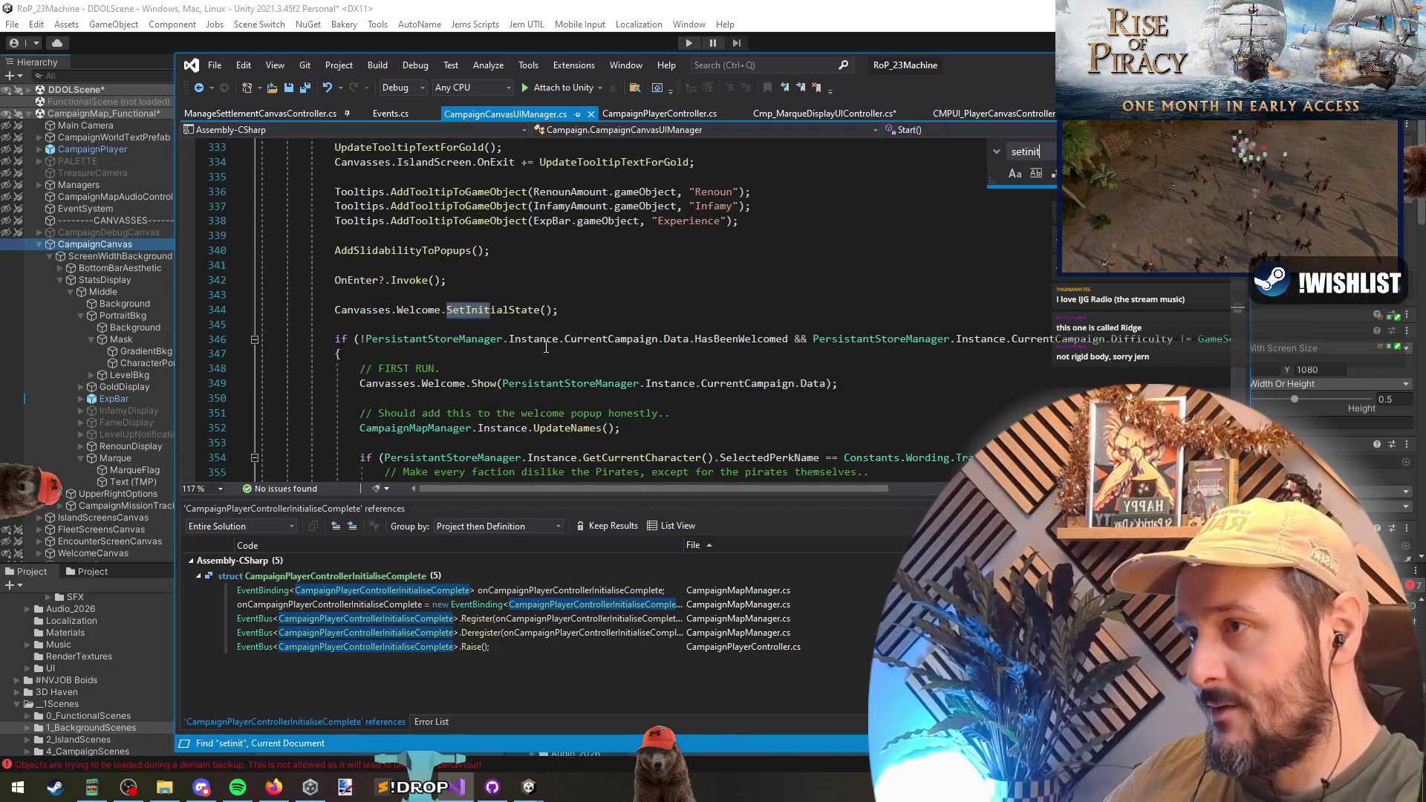
left_click(553, 324)
type("MarqueDisplay.")
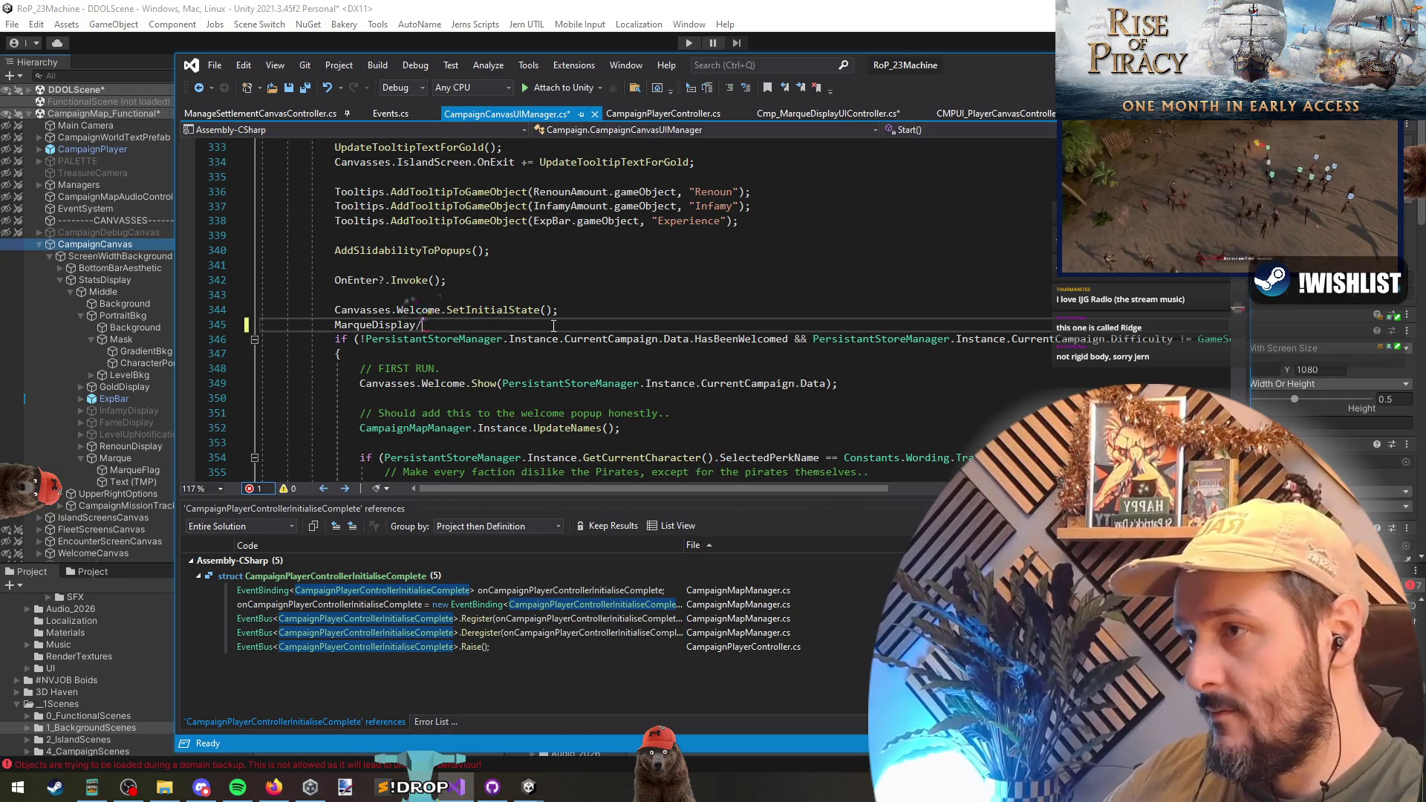
type("SetInitialState();")
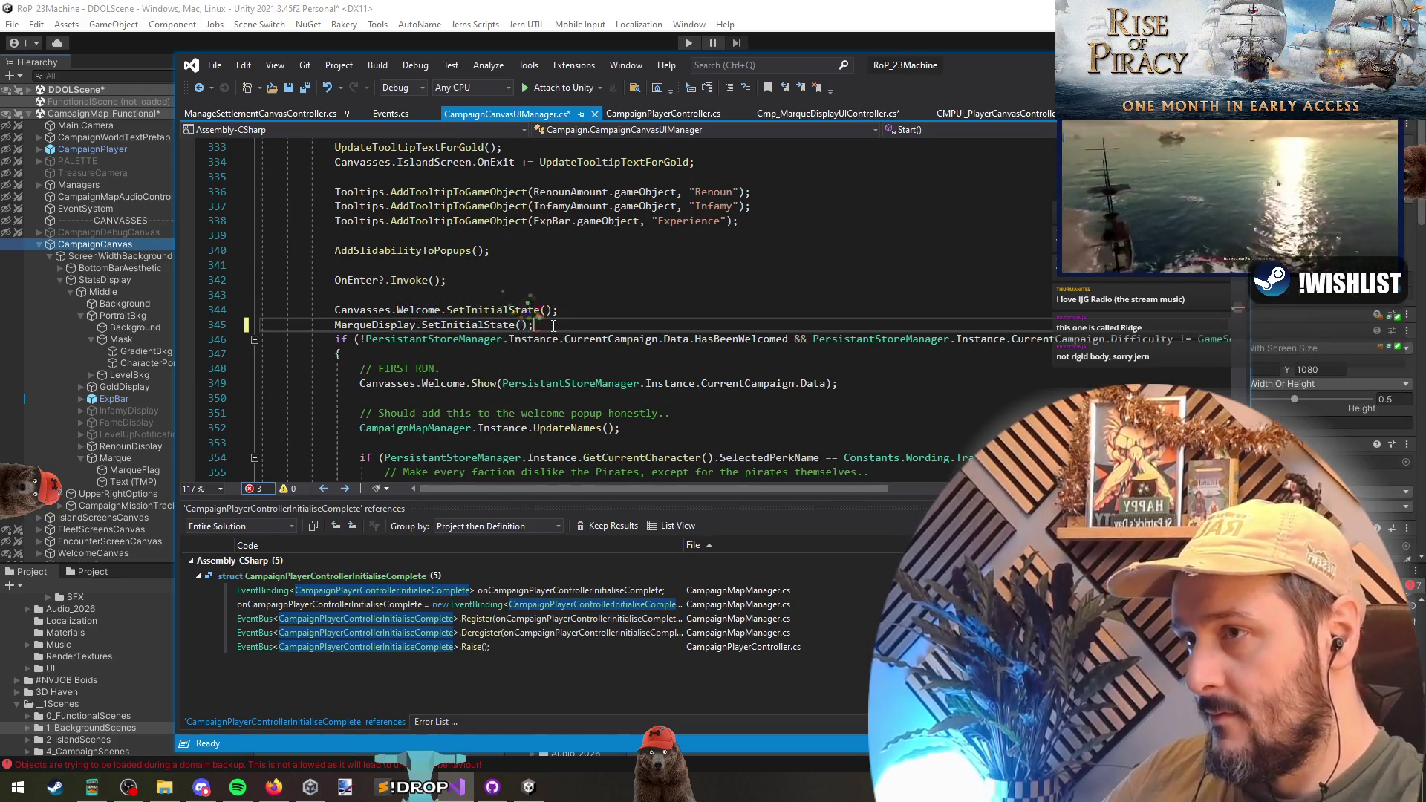
key("Return")
key("ctrl+s")
- Review the file and locate the end of the reset calls in the Awake method
scroll(507, 251, "up", 2)
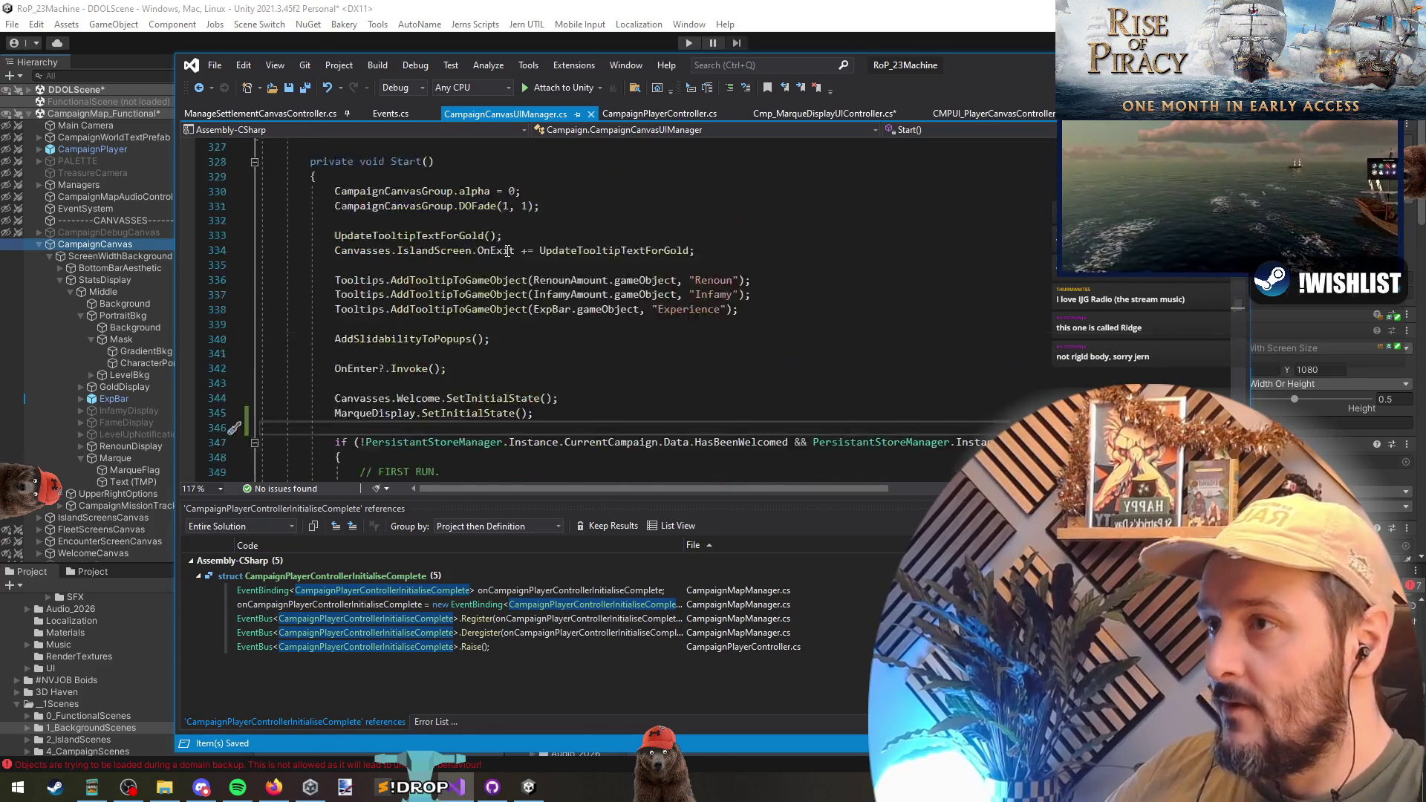
scroll(507, 251, "up", 4)
scroll(676, 390, "down", 5)
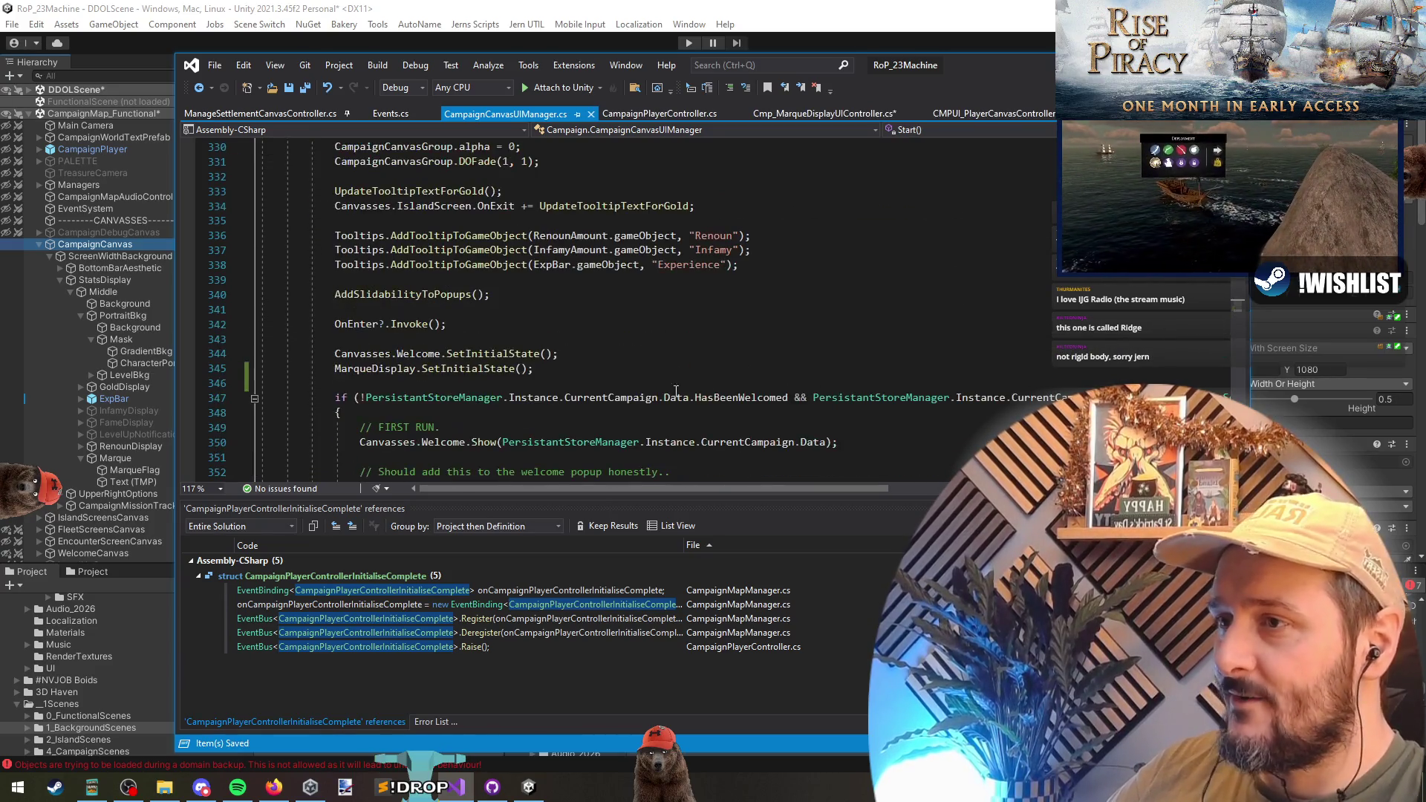
scroll(512, 312, "up", 4)
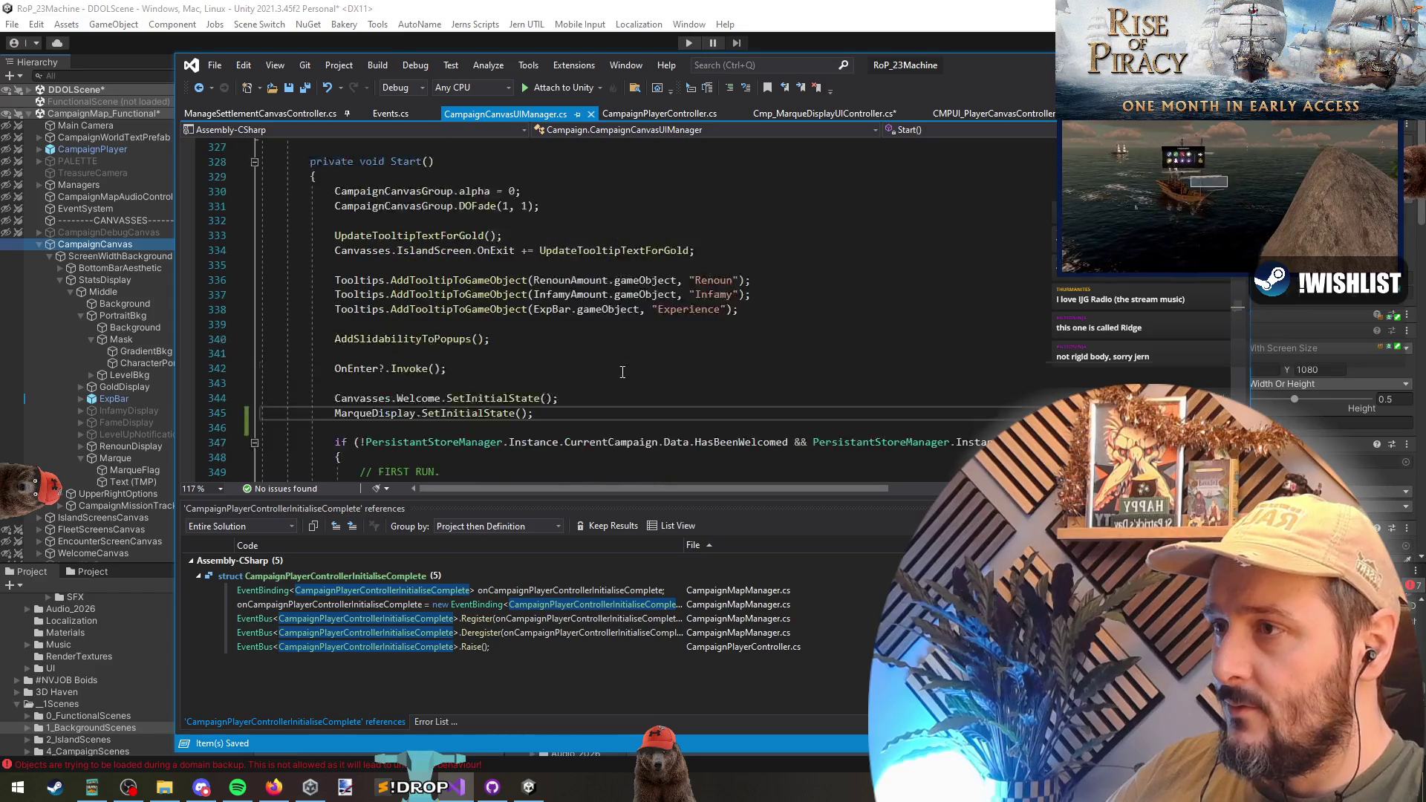
scroll(511, 313, "down", 2)
scroll(511, 313, "up", 4)
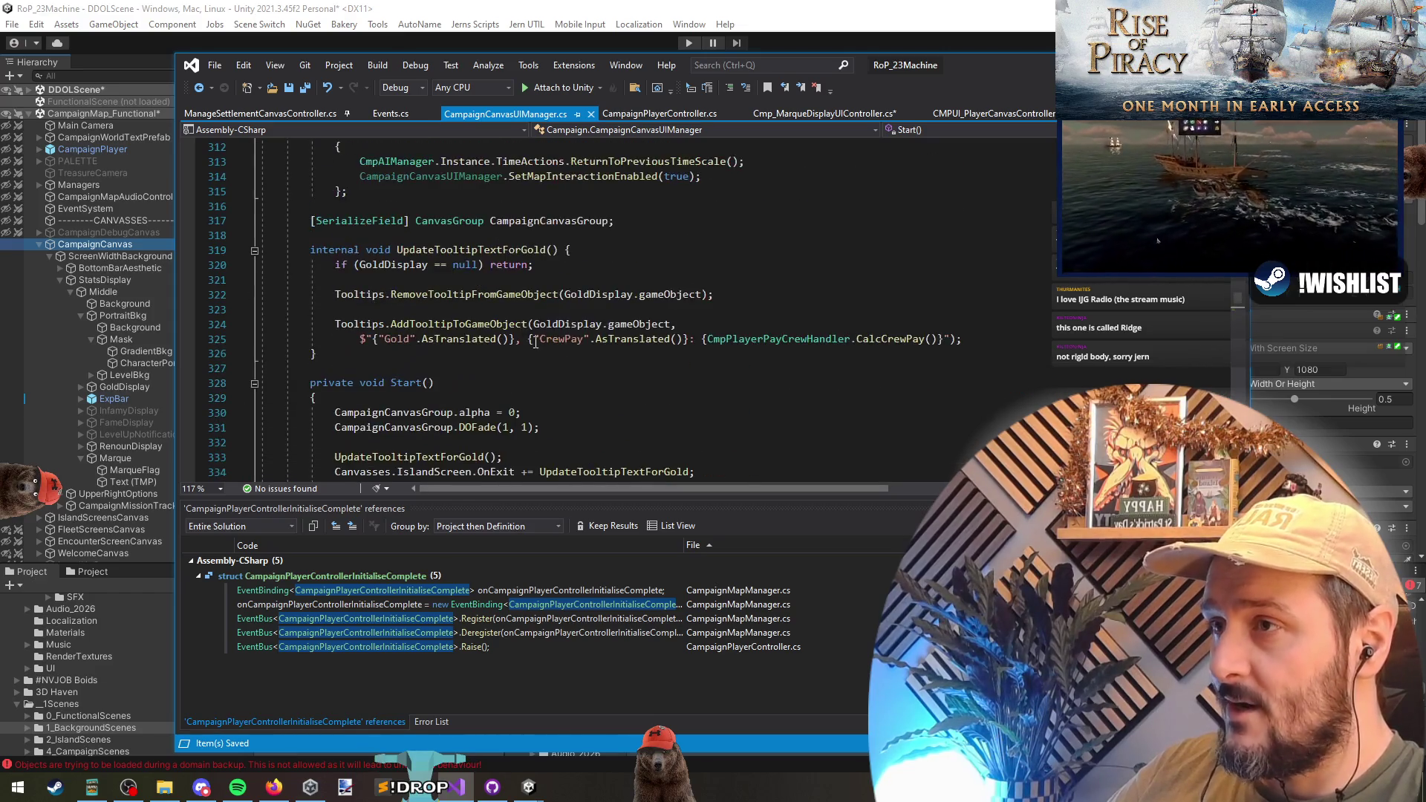
scroll(520, 341, "down", 6)
left_click(531, 369)
scroll(531, 370, "up", 1)
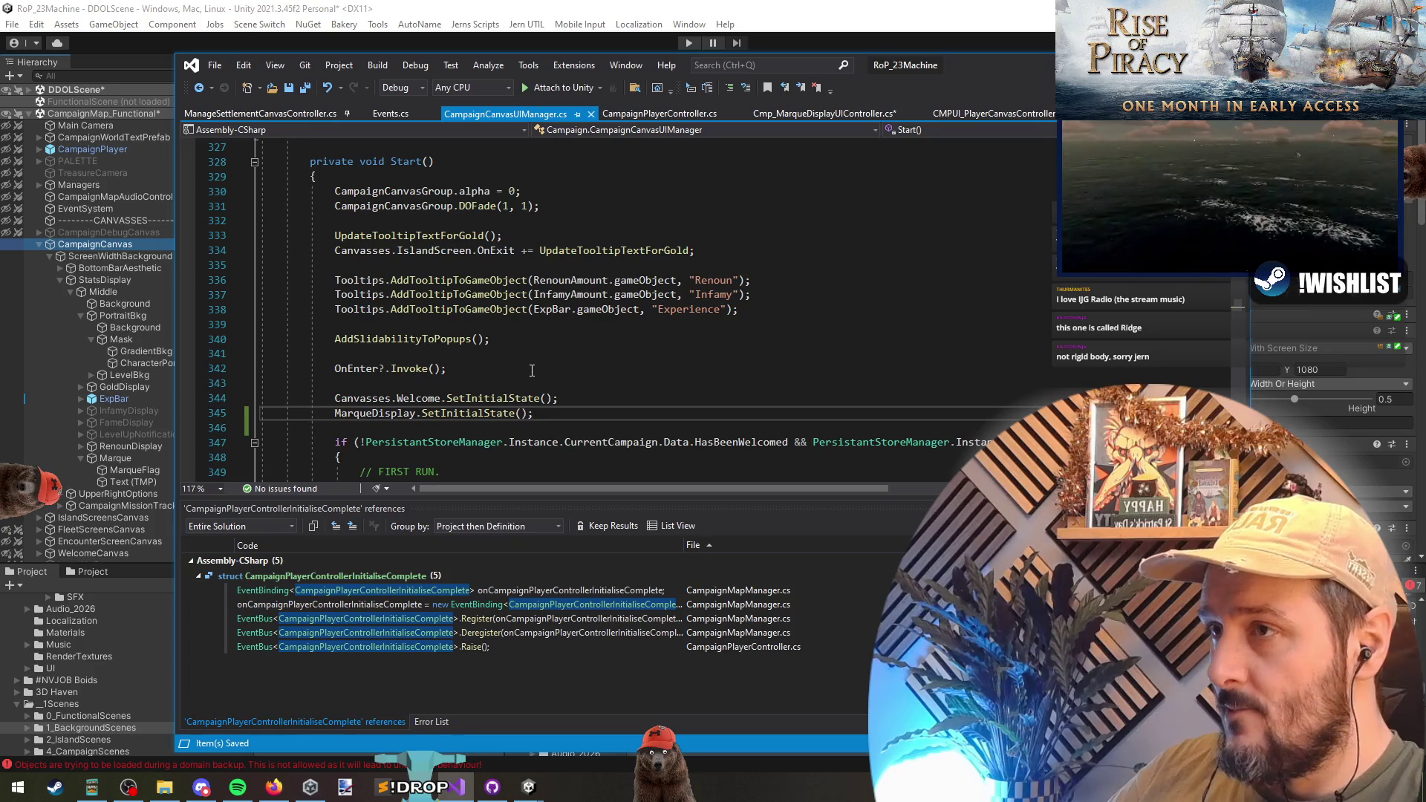
key("ctrl+f")
type("awake")
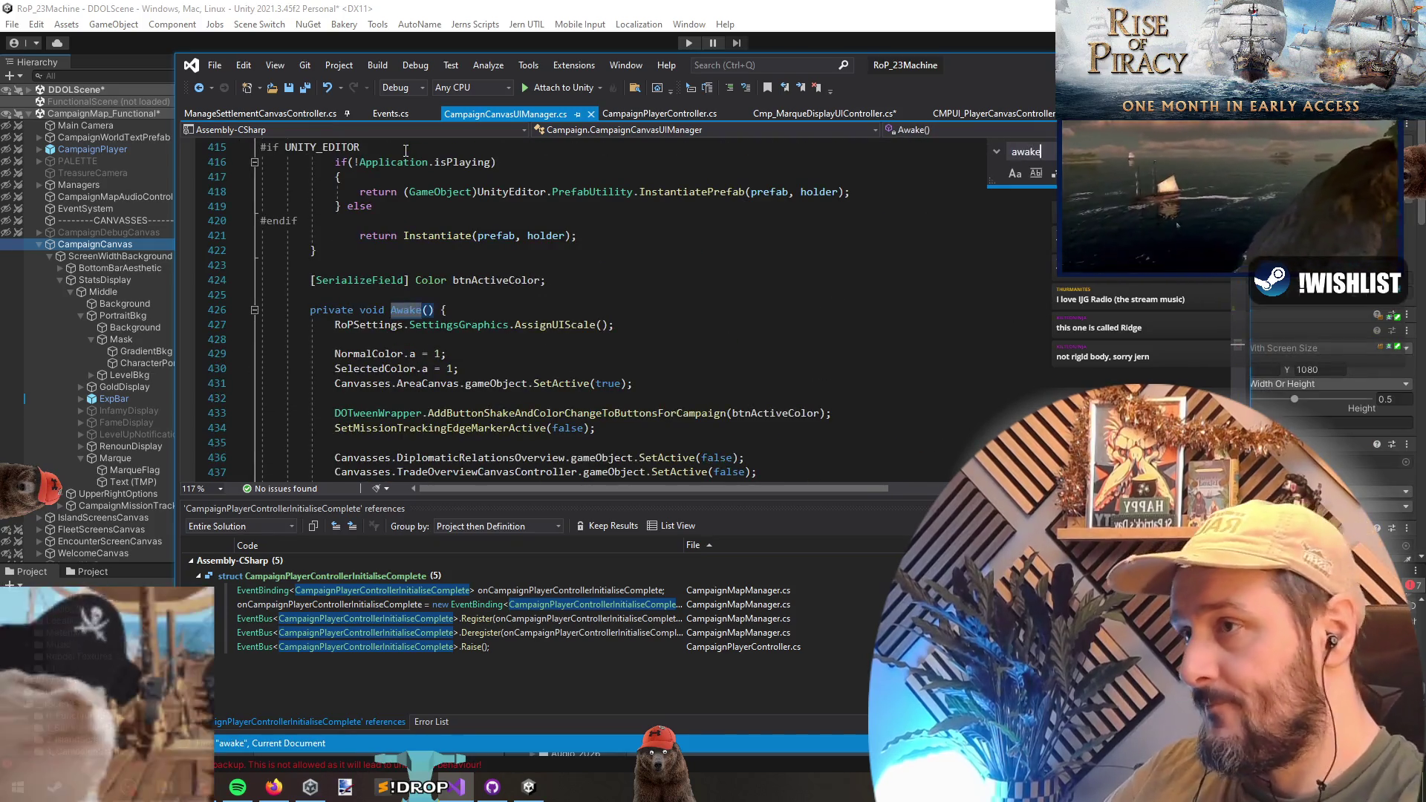
scroll(460, 286, "down", 4)
left_click(688, 354)
- Navigate back to the MarqueDisplay reset line in Start and remove it
left_click(199, 87)
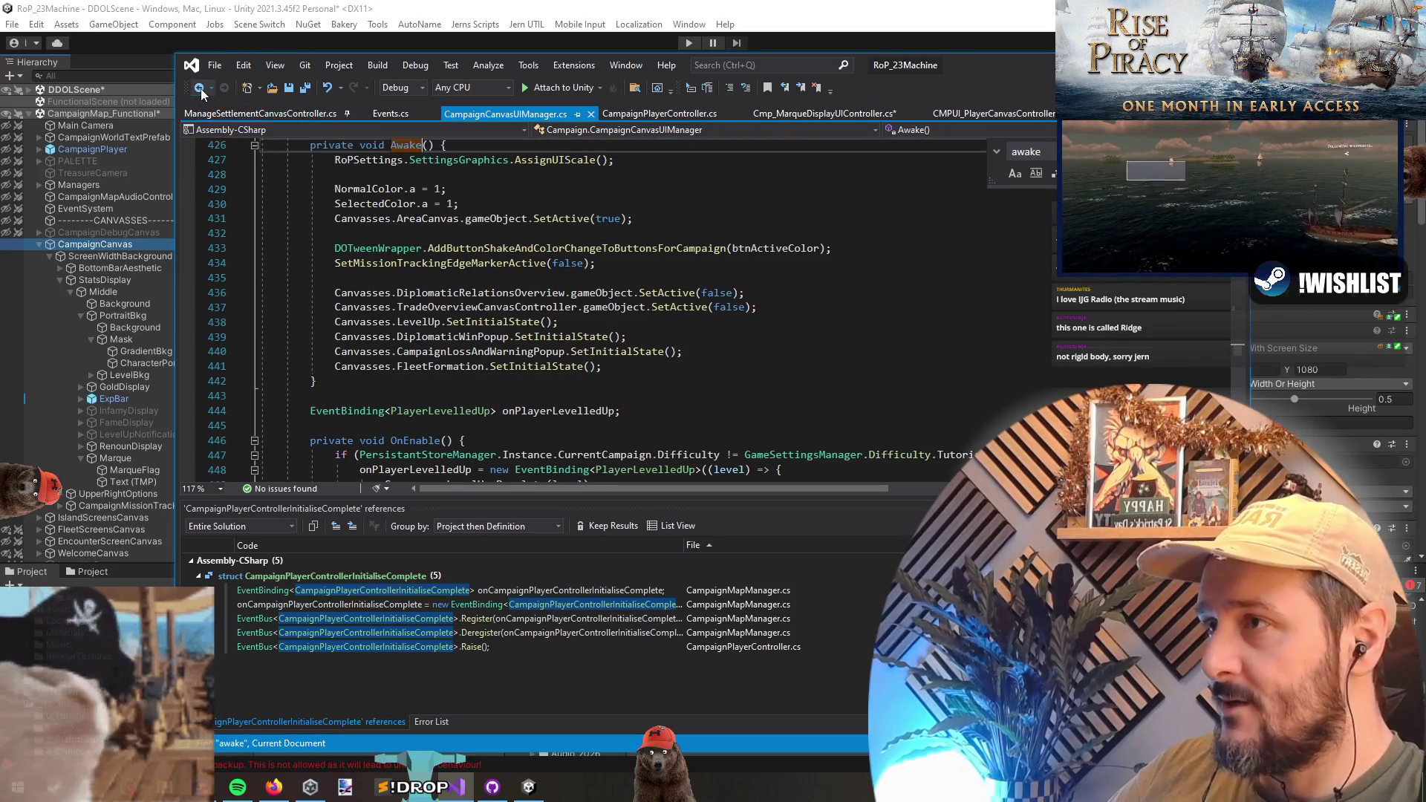
left_click(199, 88)
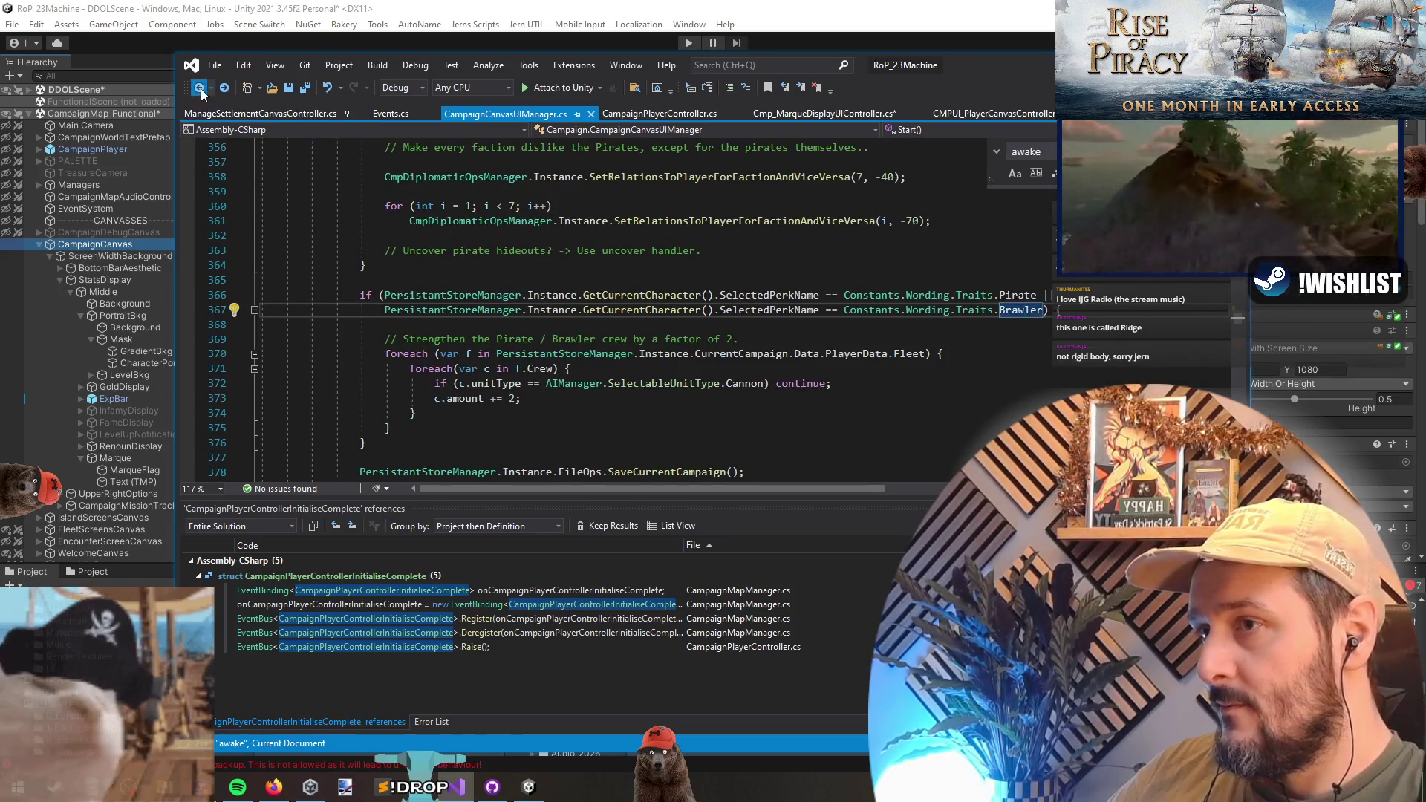
left_click(199, 88)
left_click(199, 88)
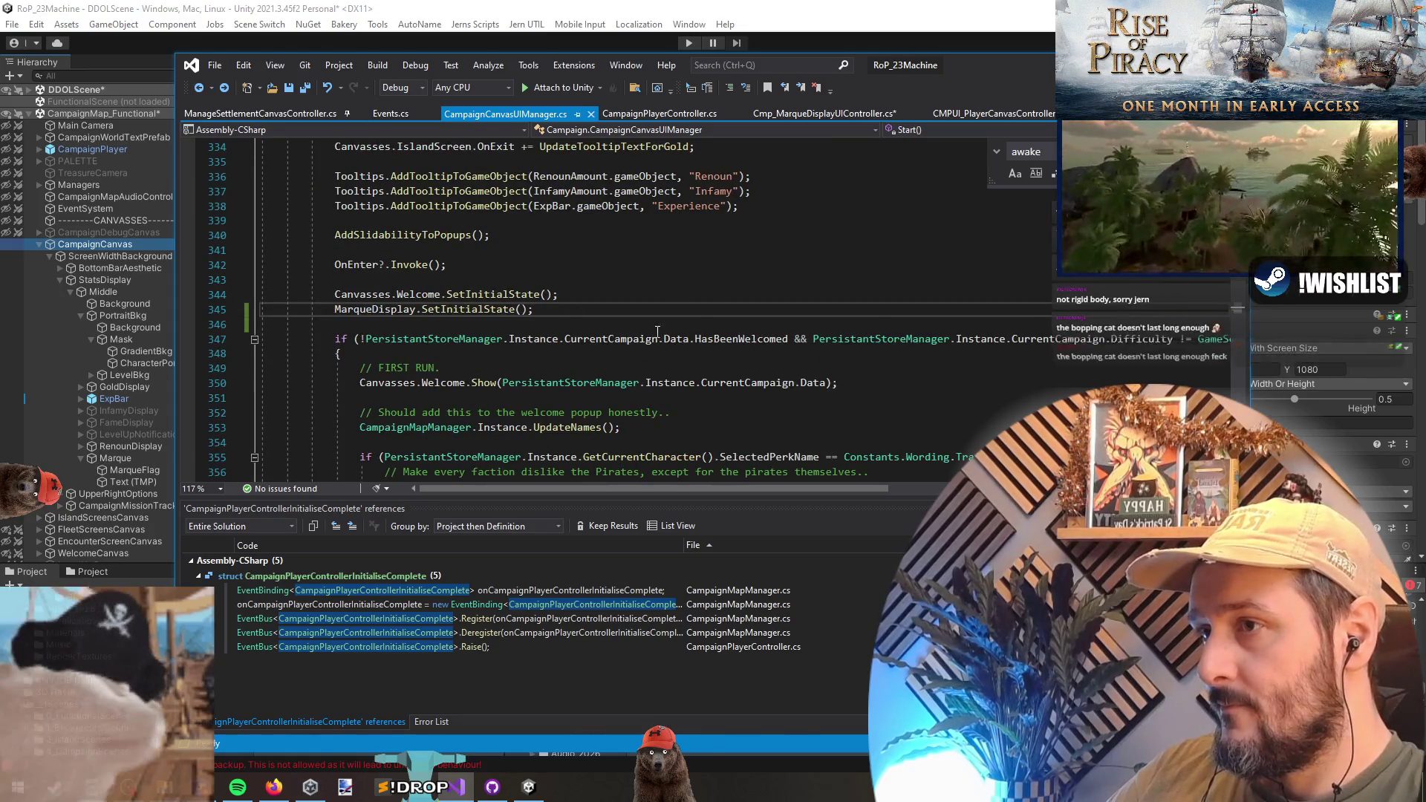
key("ctrl+z")
- Put the MarqueDisplay.SetInitialState call at the end of Awake and save
key("ctrl+t")
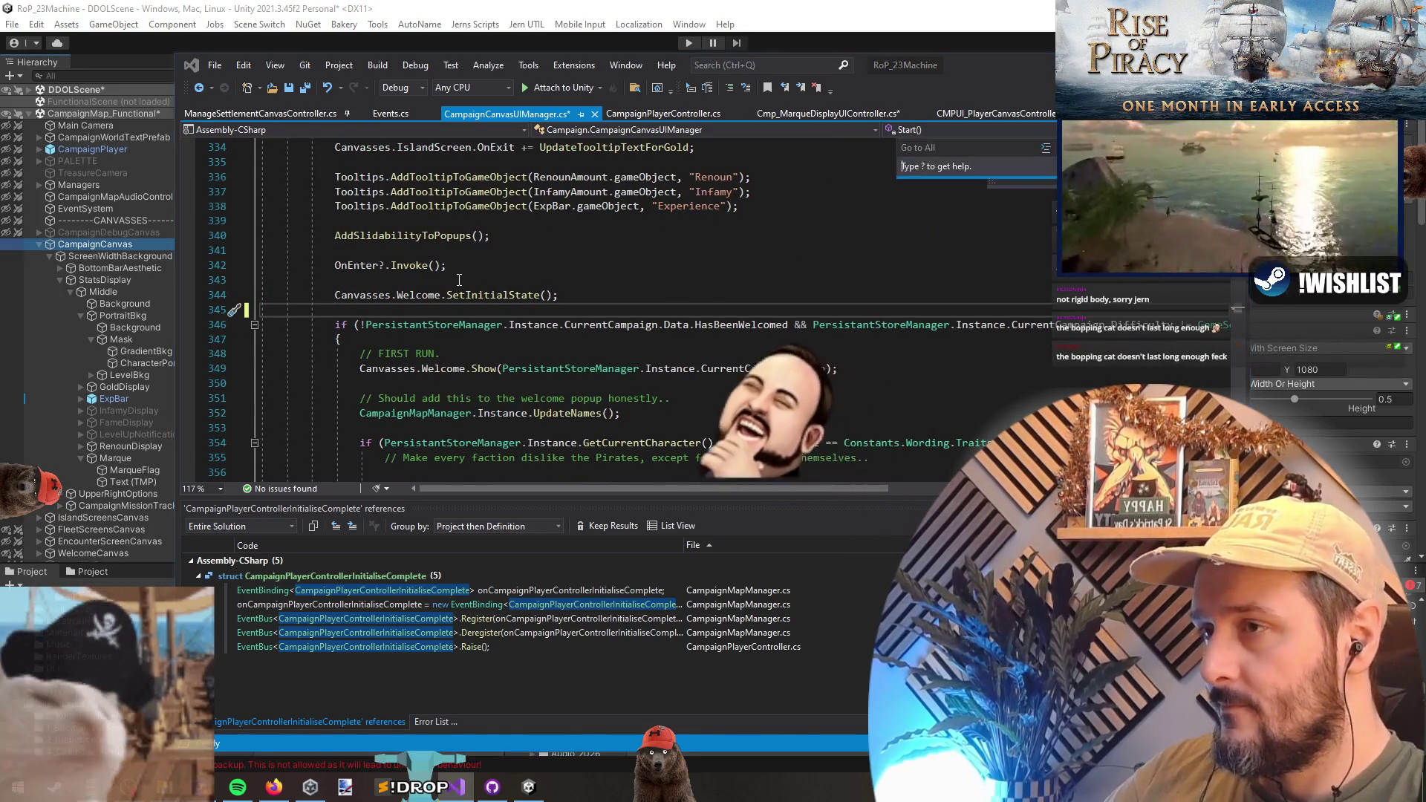
type("awake")
key("Escape")
key("ctrl+f")
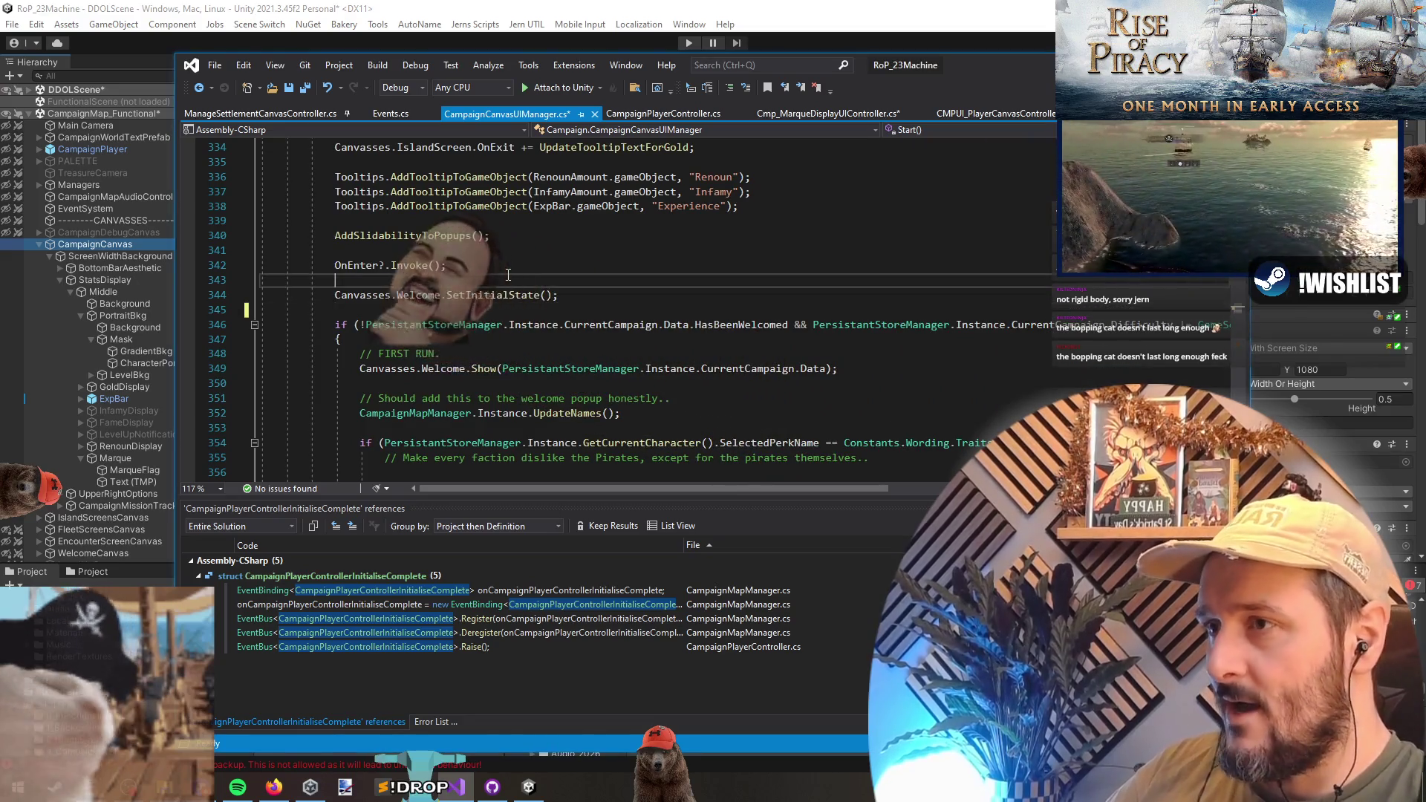
type("awak")
scroll(508, 275, "down", 4)
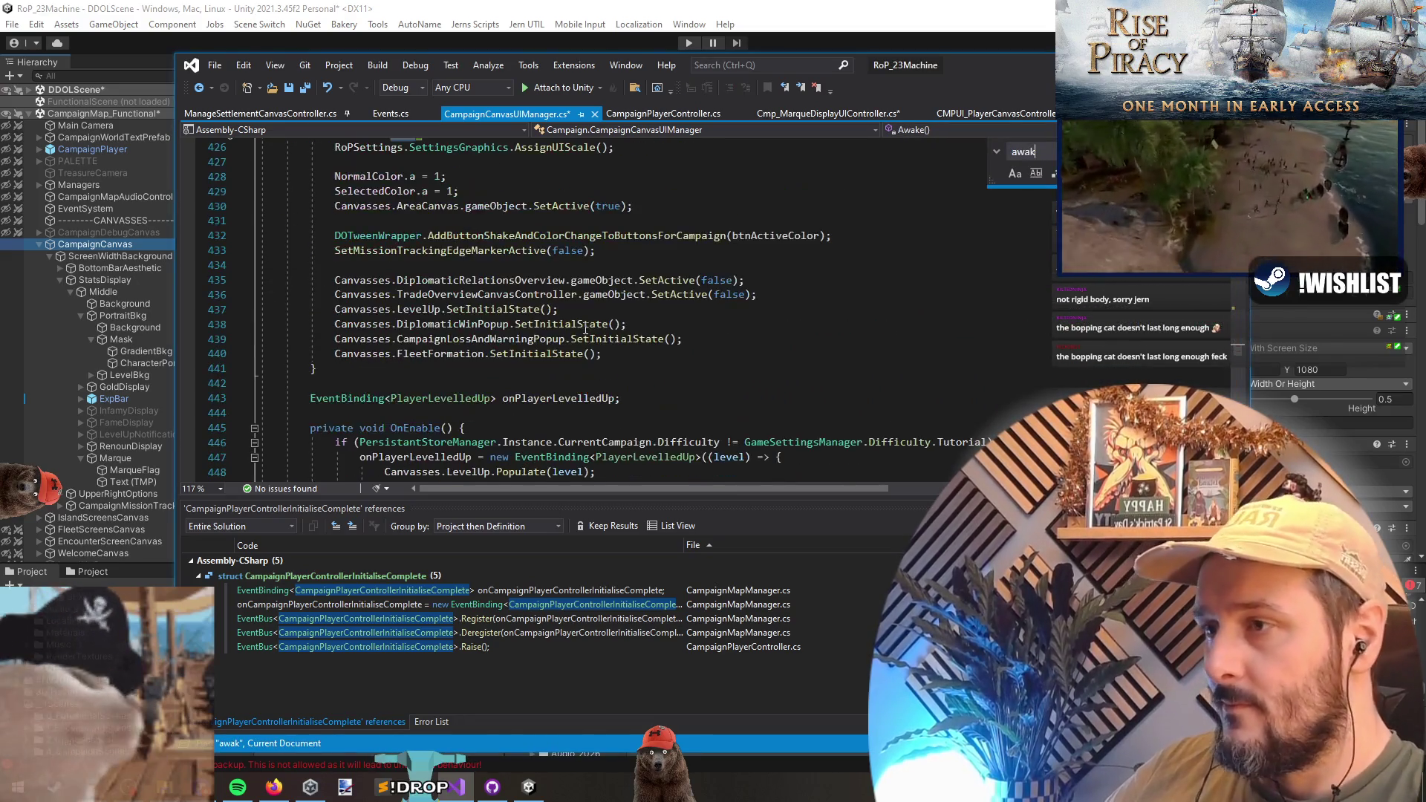
left_click(761, 363)
key("Return")
key("BackSpace")
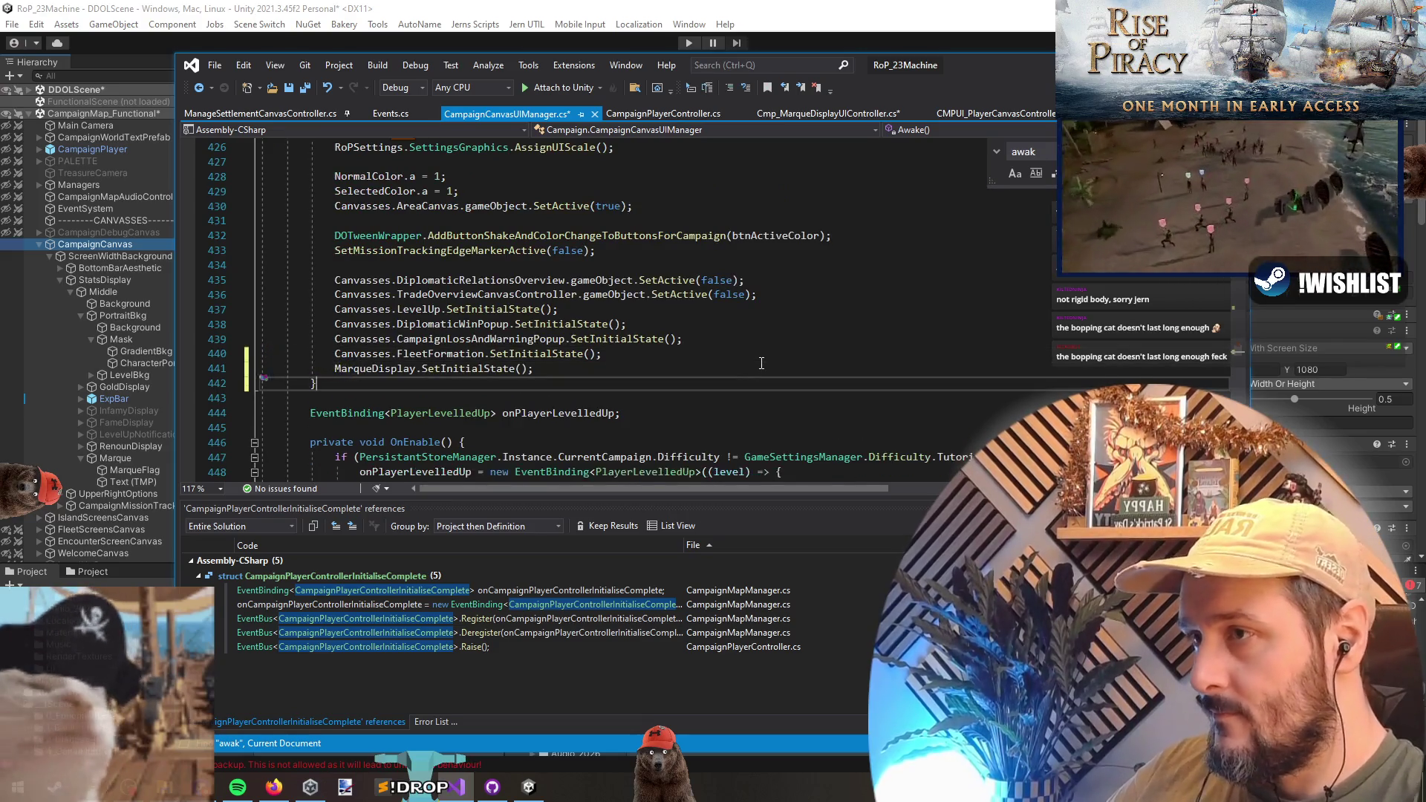
key("ctrl+s")
- Separate the marque reset in Awake with a blank line, save, and go to Cmp_MarqueDisplayUIController.cs
left_click(748, 357)
left_click(687, 369)
key("Home")
key("Return")
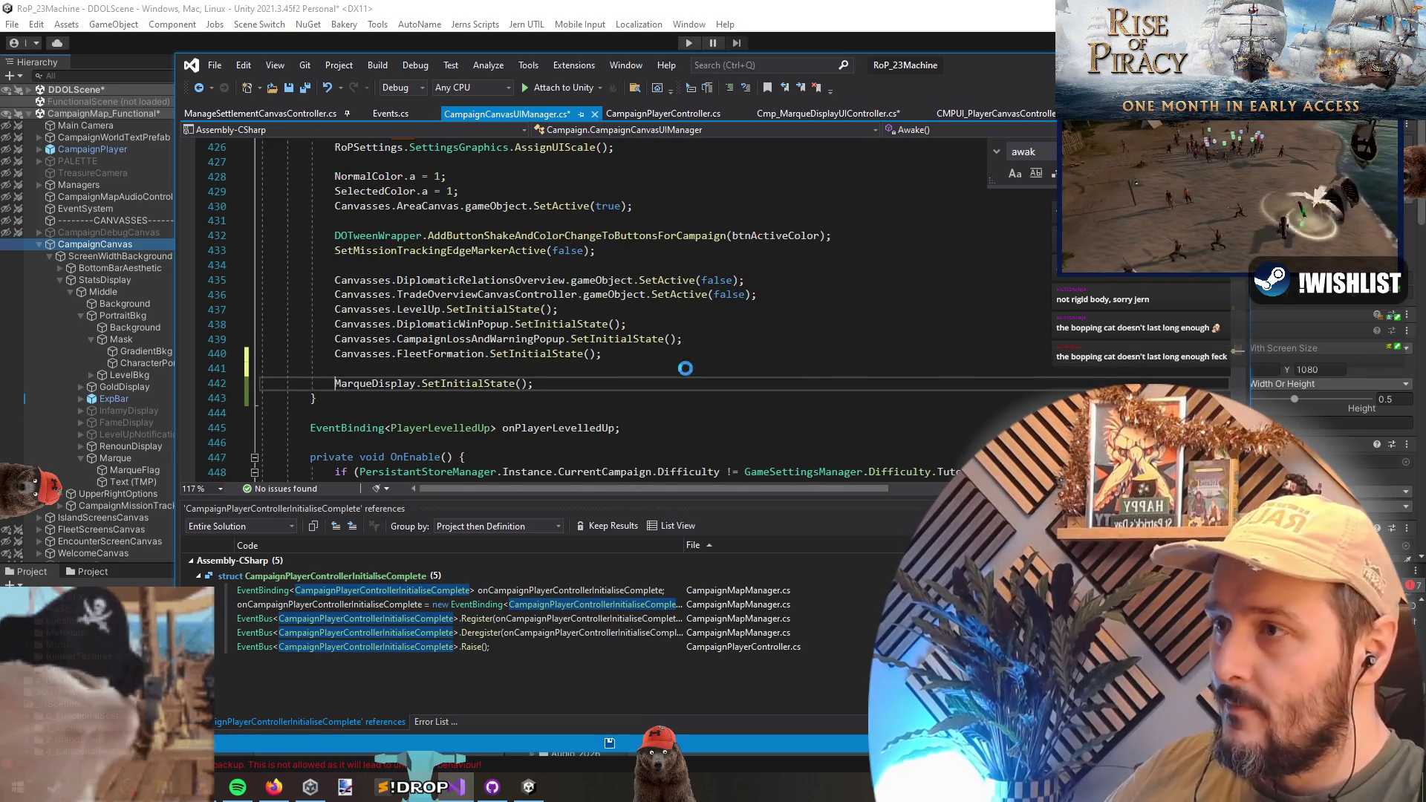
key("ctrl+s")
key("F12")
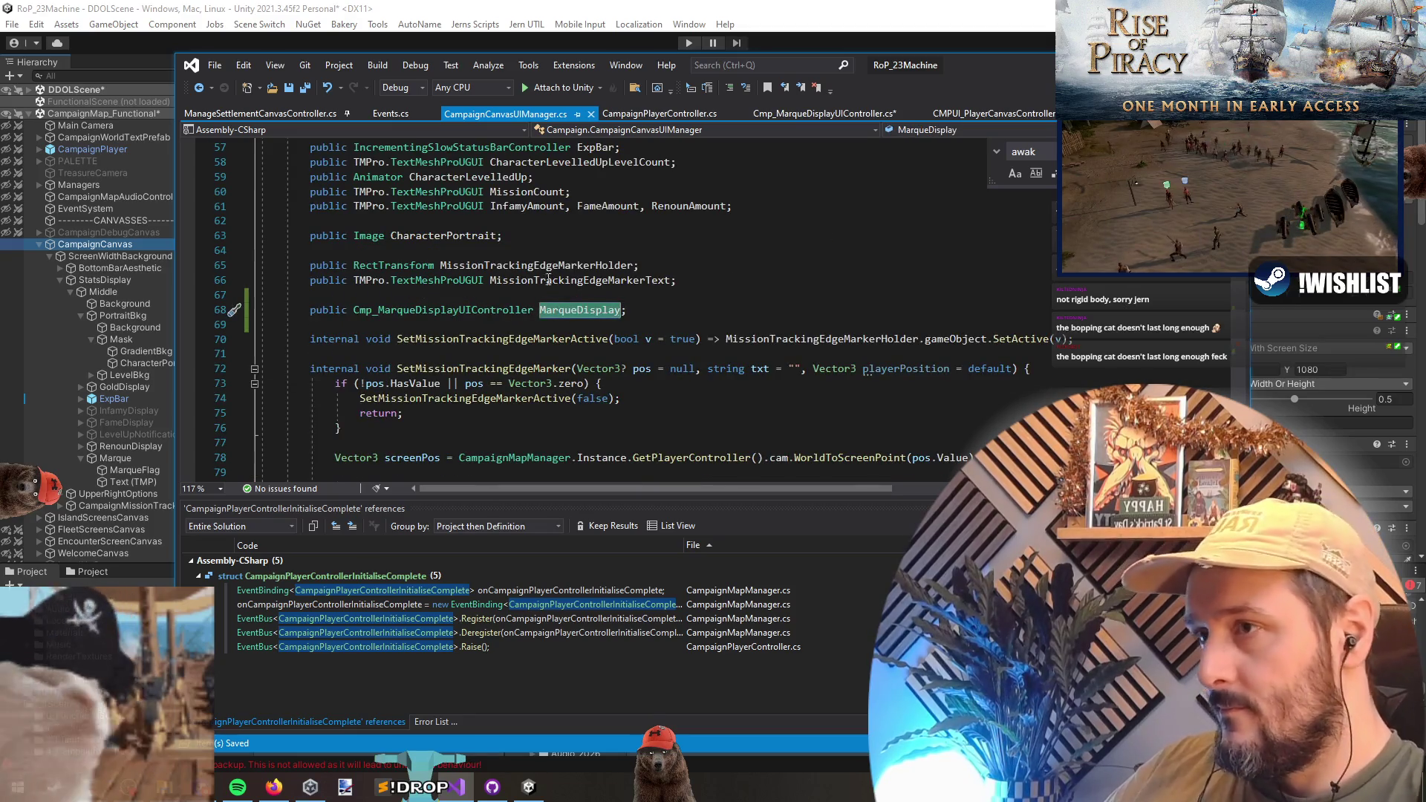
key("ctrl+Tab")
left_click(433, 412)
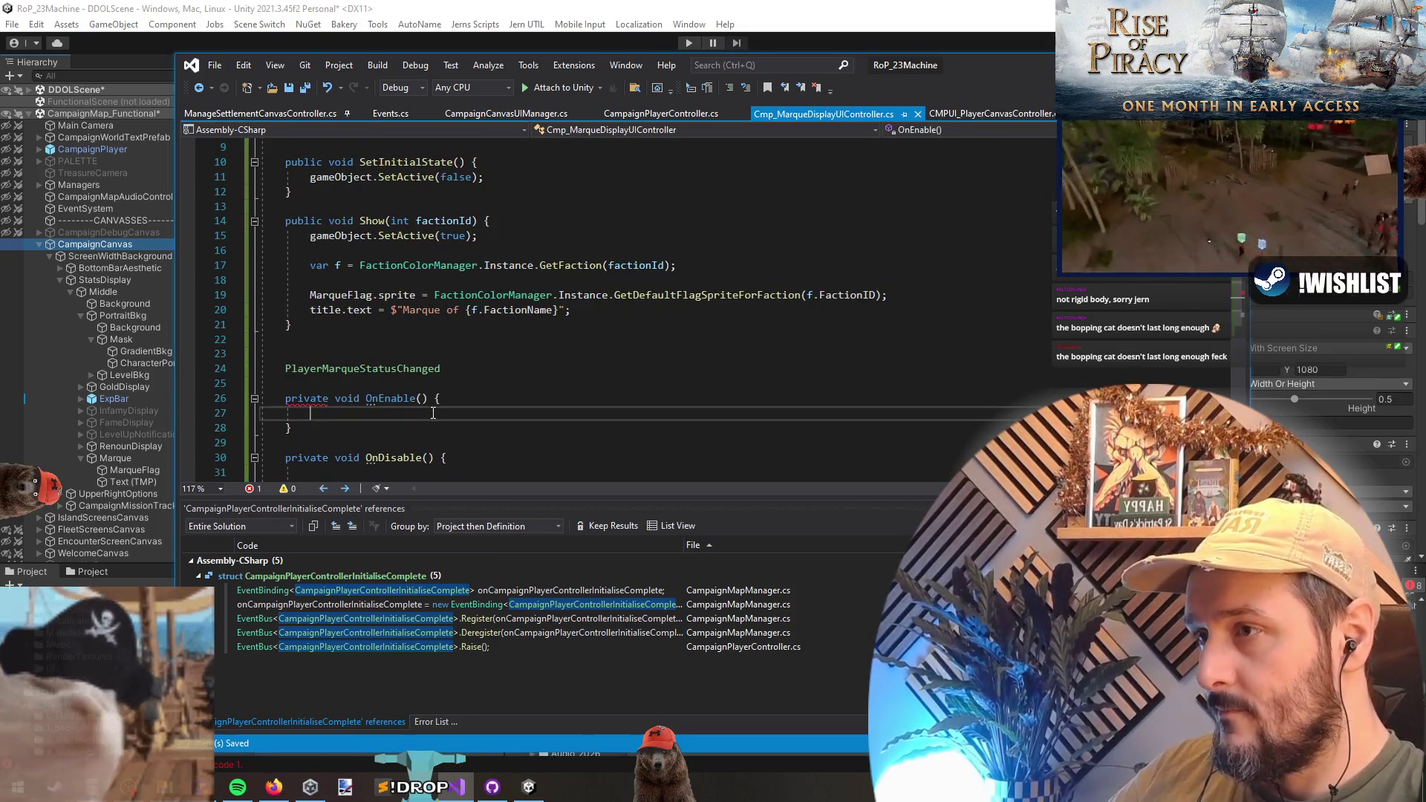
- Tidy the PlayerMarqueStatusChanged line and paste CampaignMapManager's EventBus Register call into OnEnable
left_click(424, 368)
scroll(424, 368, "down", 2)
key("BackSpace")
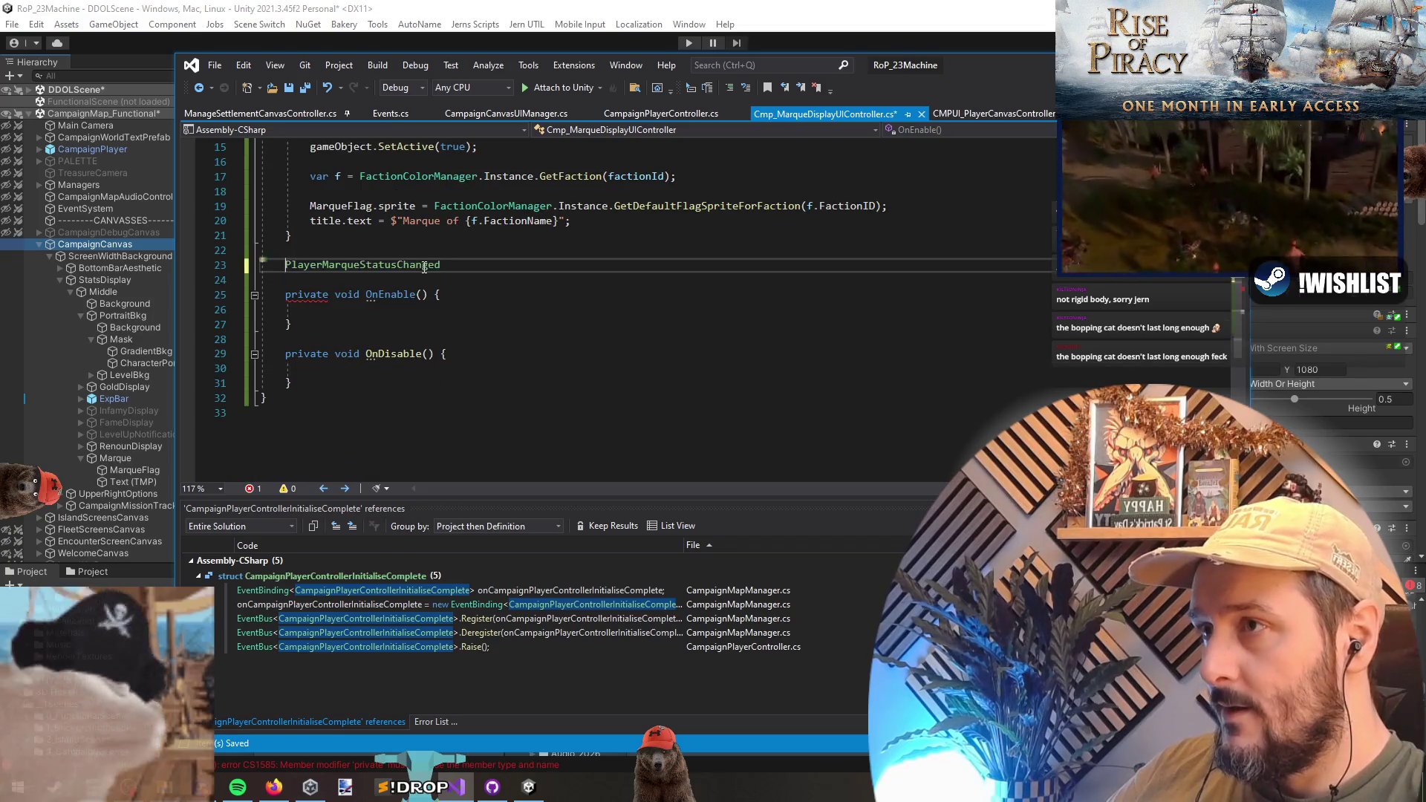
left_click(484, 619)
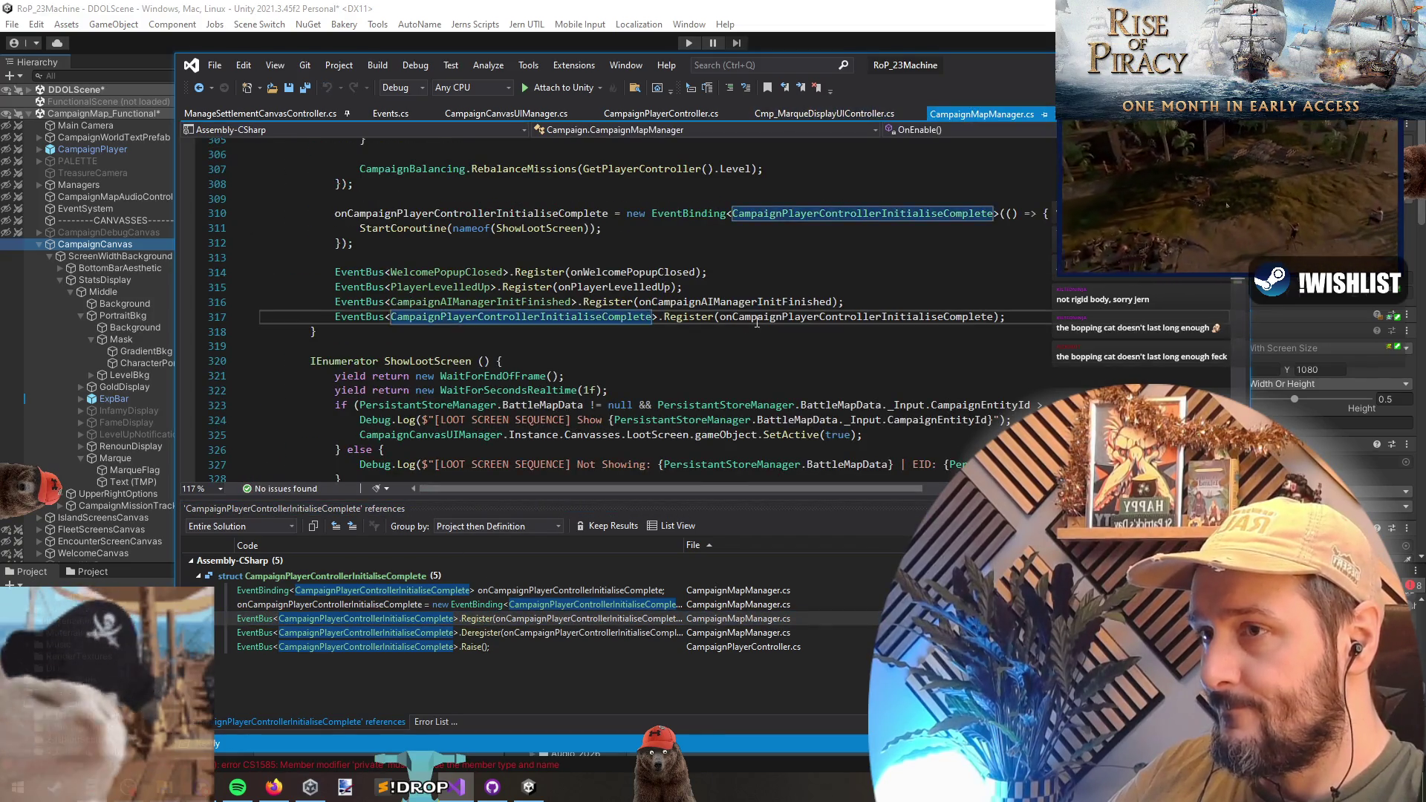
key("ctrl+Tab")
left_click(397, 314)
type("EventBus<CampaignPlayerControllerInitialiseComplete>.Register(onCampaignPlayerControllerInitialiseComplete);")
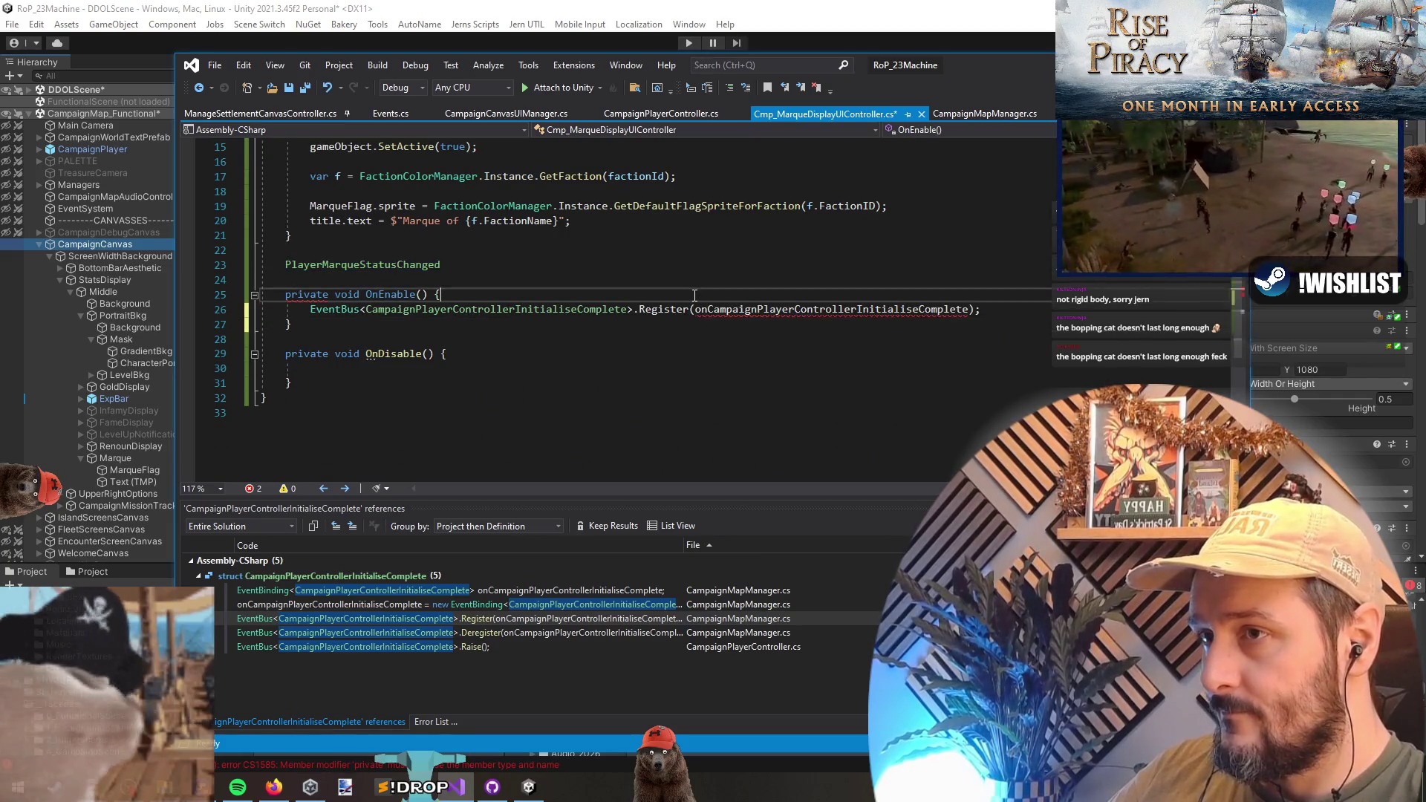
- Add the EventBinding field and make it and the Register call use PlayerMarqueStatusChanged
key("ctrl+Tab")
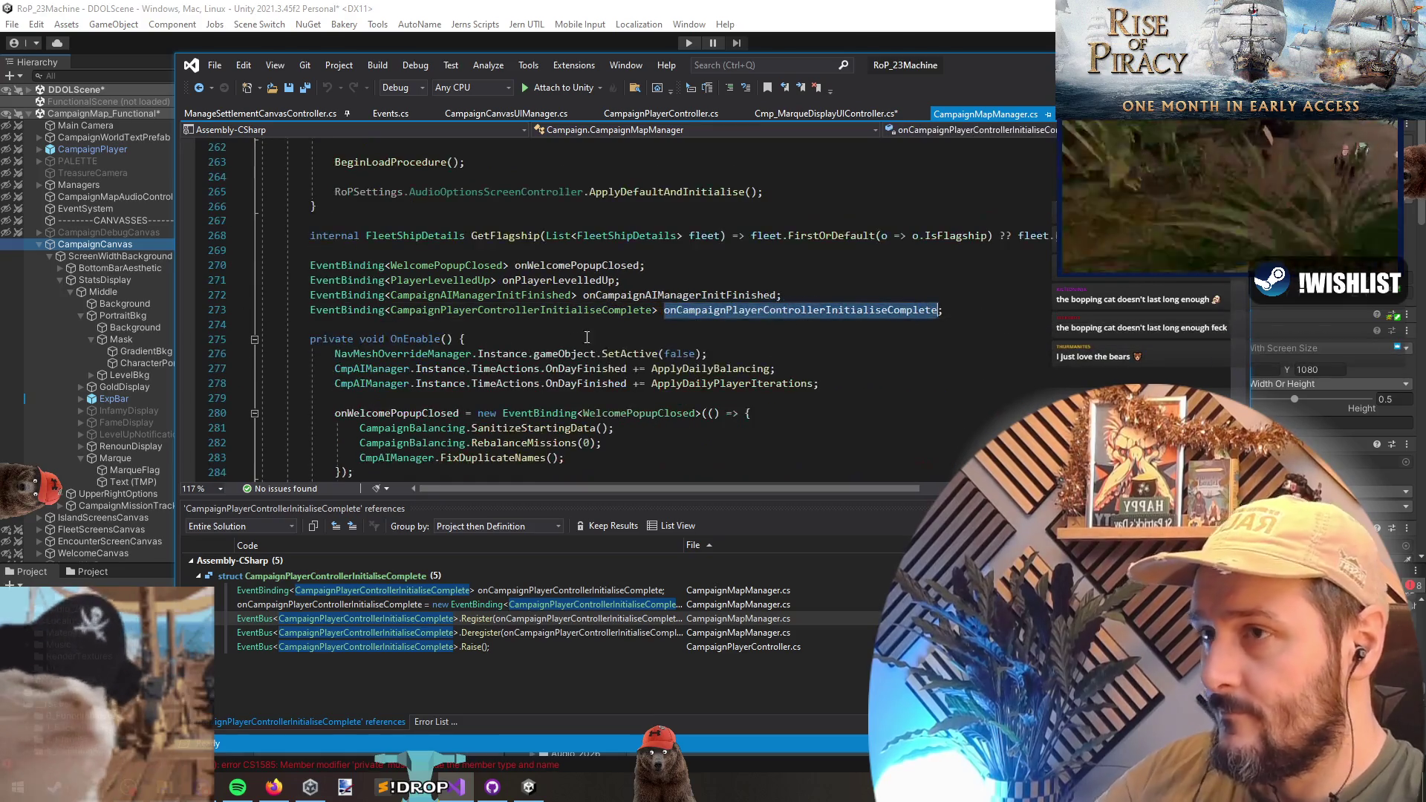
triple_click(608, 309)
key("ctrl+c")
key("ctrl+Tab")
left_click(385, 280)
key("ctrl+v")
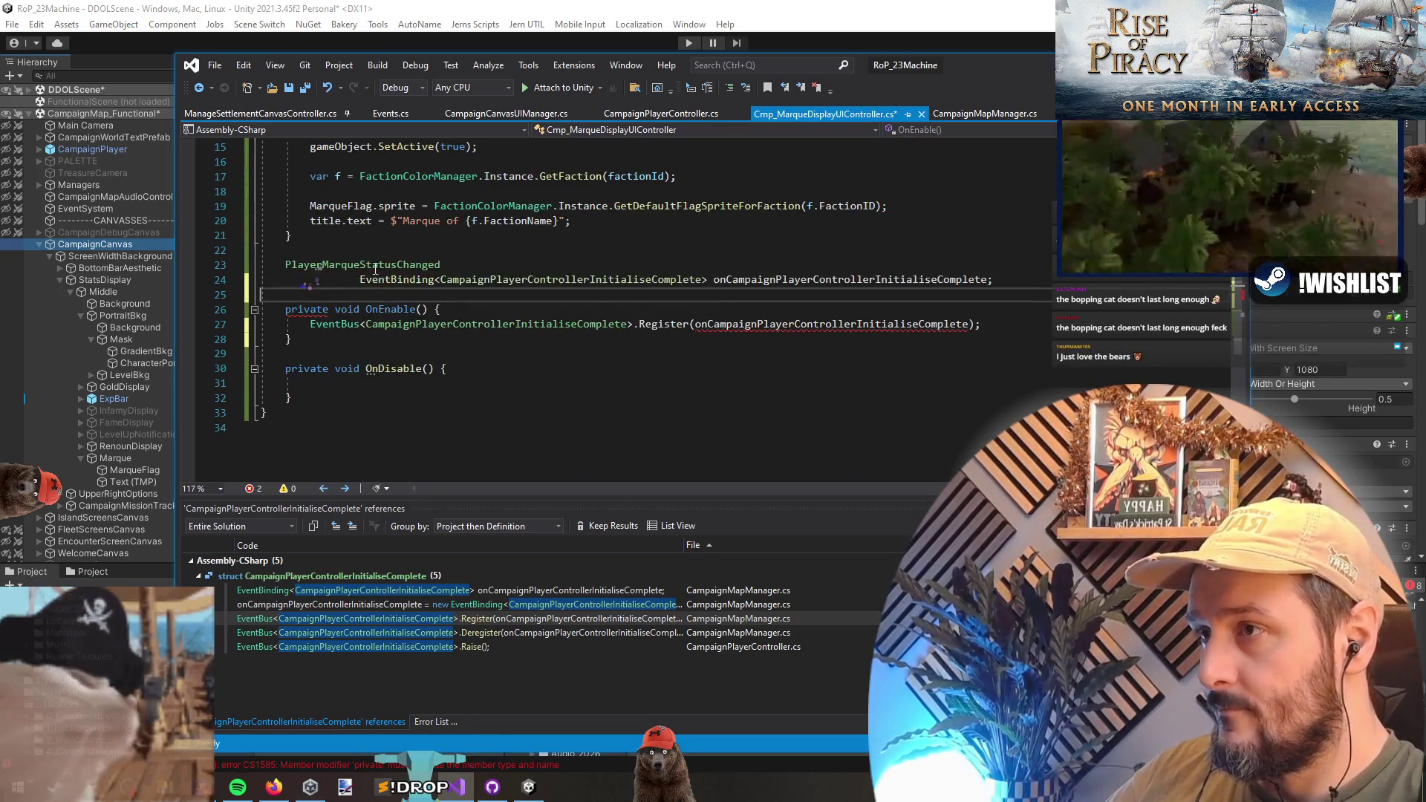
double_click(361, 264)
key("ctrl+x")
double_click(498, 324)
key("ctrl+v")
double_click(576, 279)
key("ctrl+v")
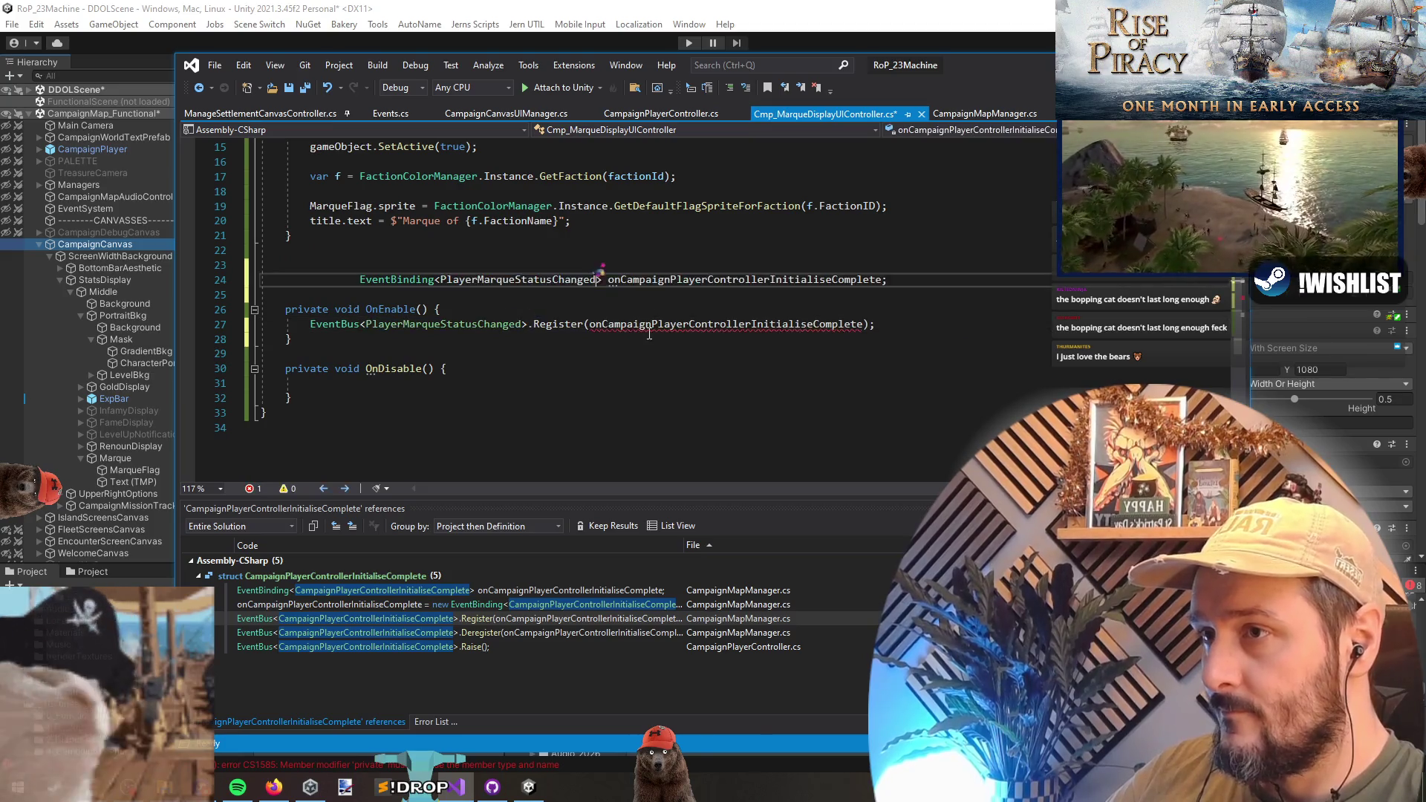
- Rename the binding to onPlayerMarqueStatusChanged and move the field above SetInitialState
double_click(649, 325)
key("ctrl+r")
key("ctrl+r")
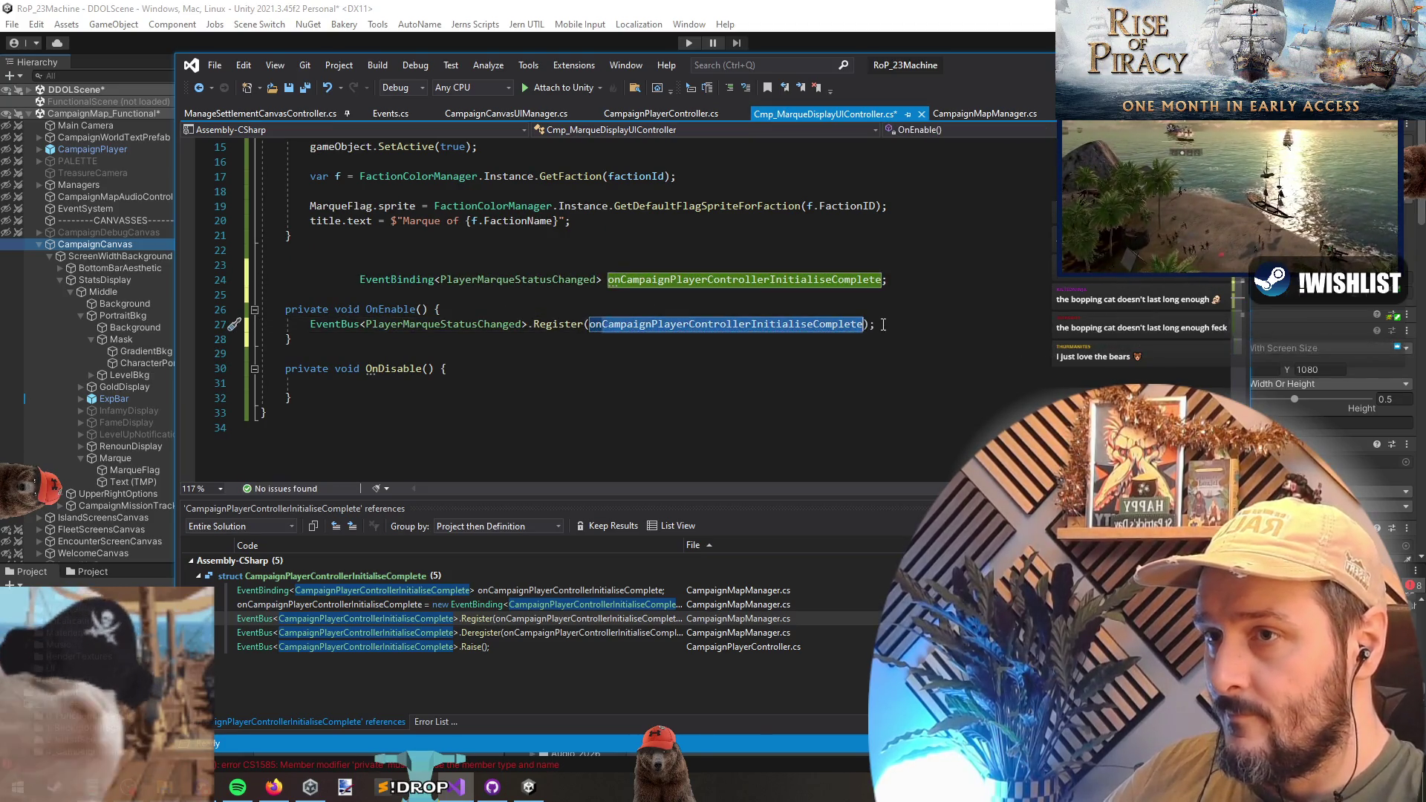
type("onPlayerMarqueStatusChanged")
key("Return")
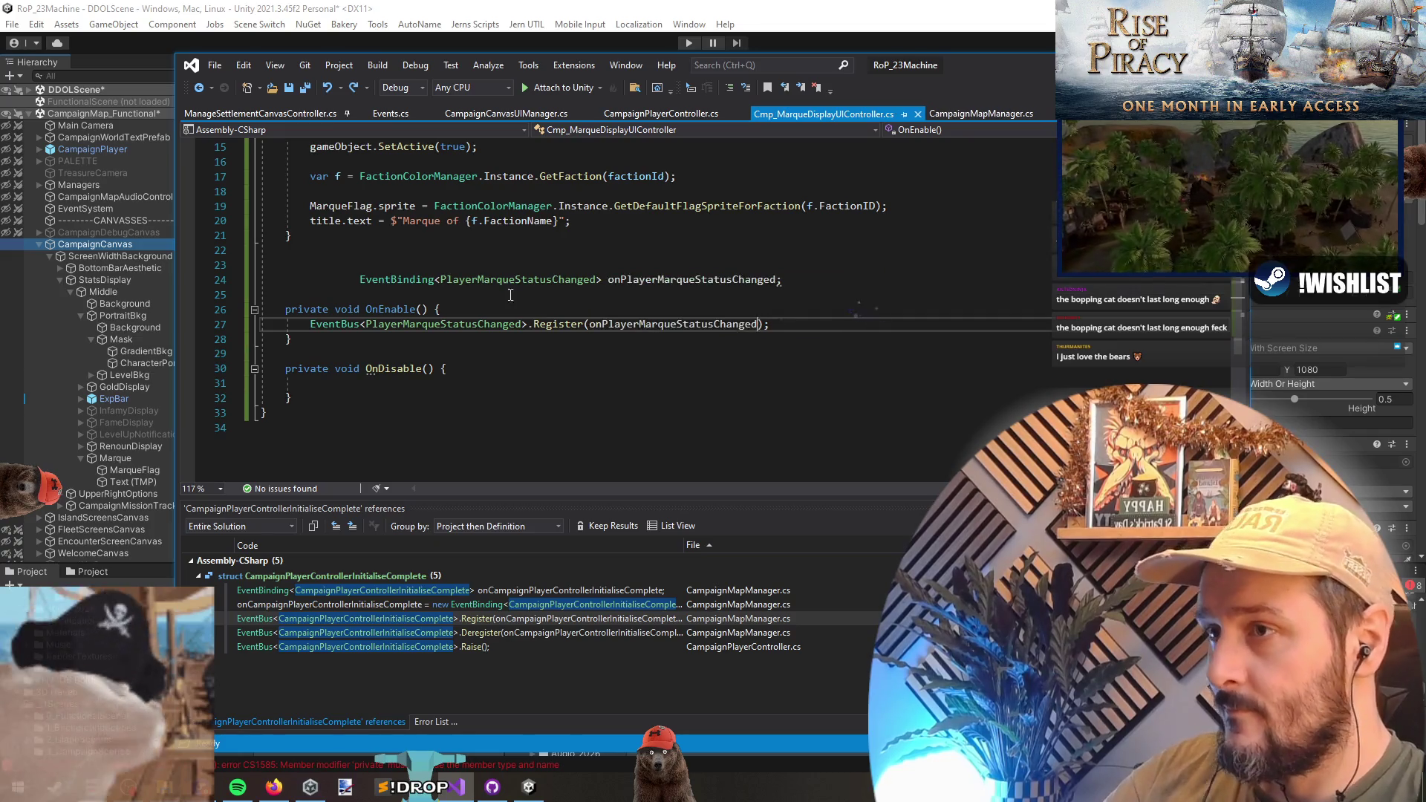
left_click(363, 286)
key("BackSpace")
key("BackSpace")
key("BackSpace")
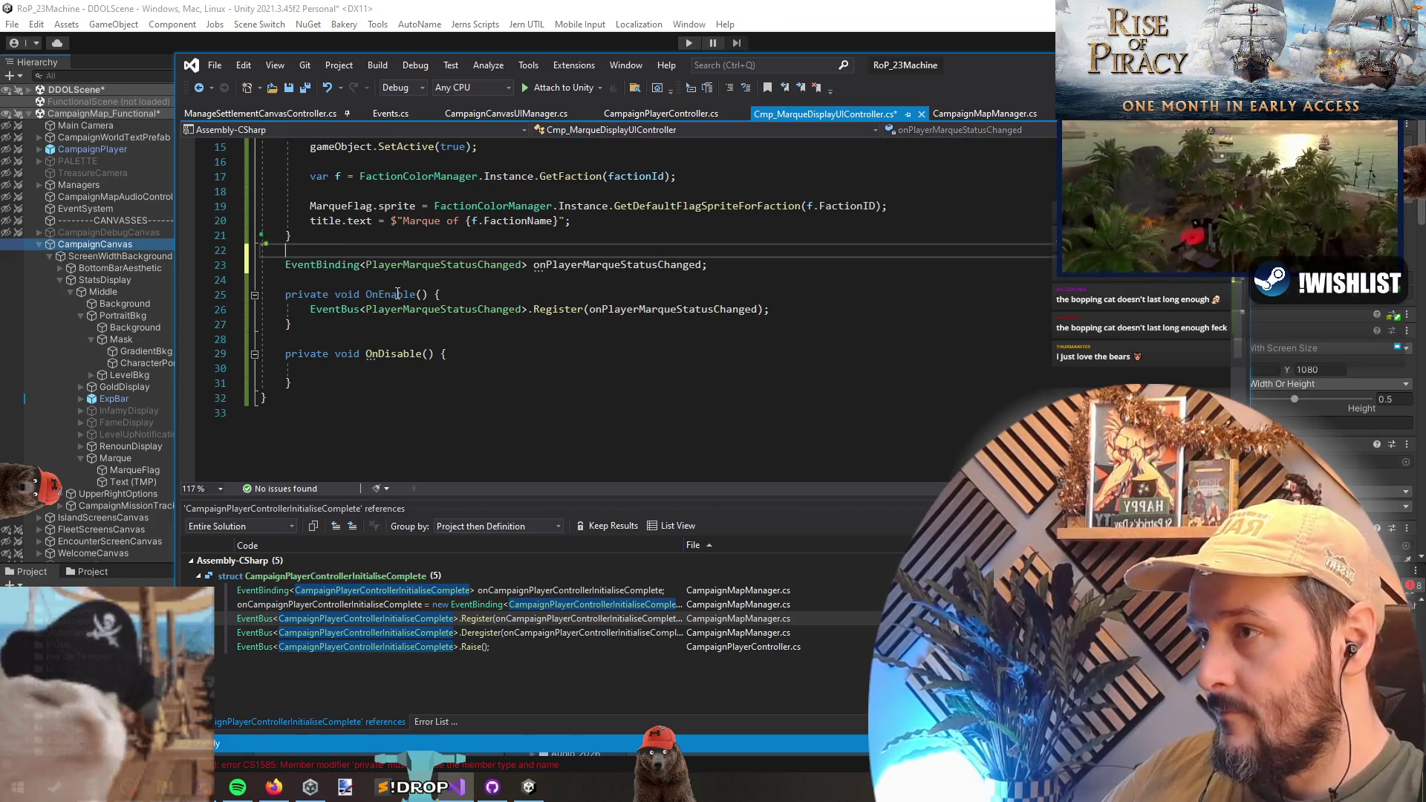
key("alt+Up")
key("alt+Up")
key("alt+Up")
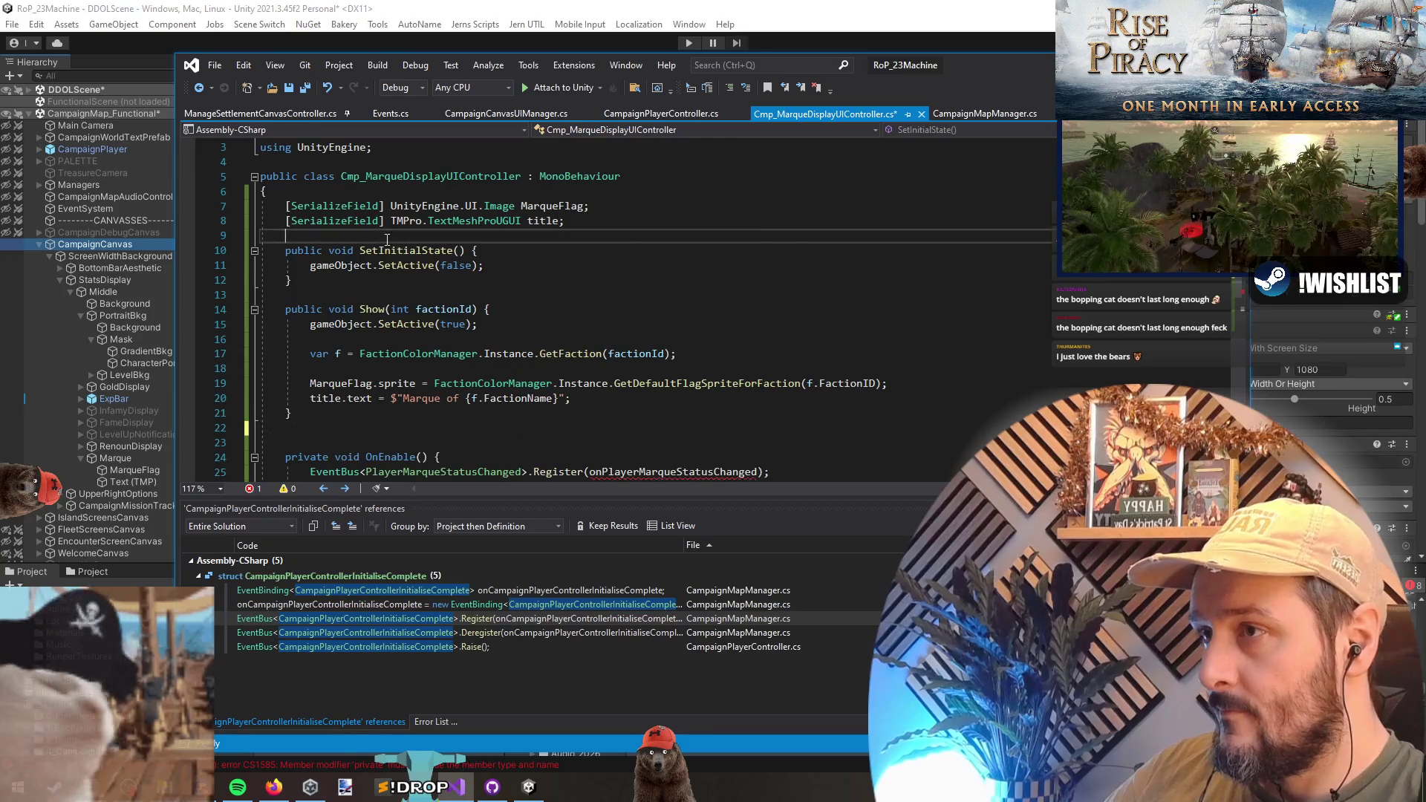
key("Return")
- Move OnEnable and OnDisable above SetInitialState with blank-line spacing
scroll(519, 312, "down", 1)
left_click(352, 369)
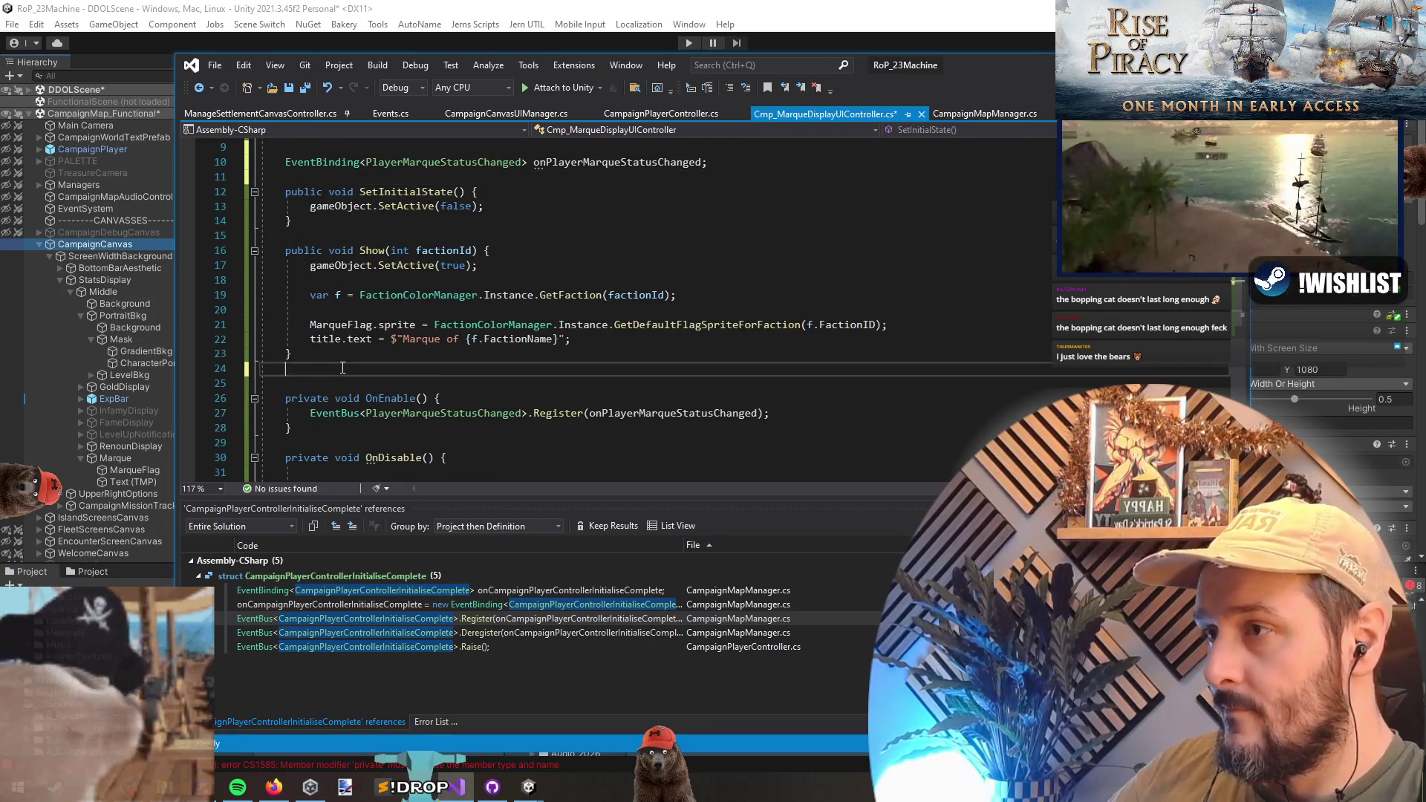
key("Delete")
key("shift+Down")
key("shift+Down")
key("shift+Down")
key("alt+Up")
key("alt+Up")
key("alt+Up")
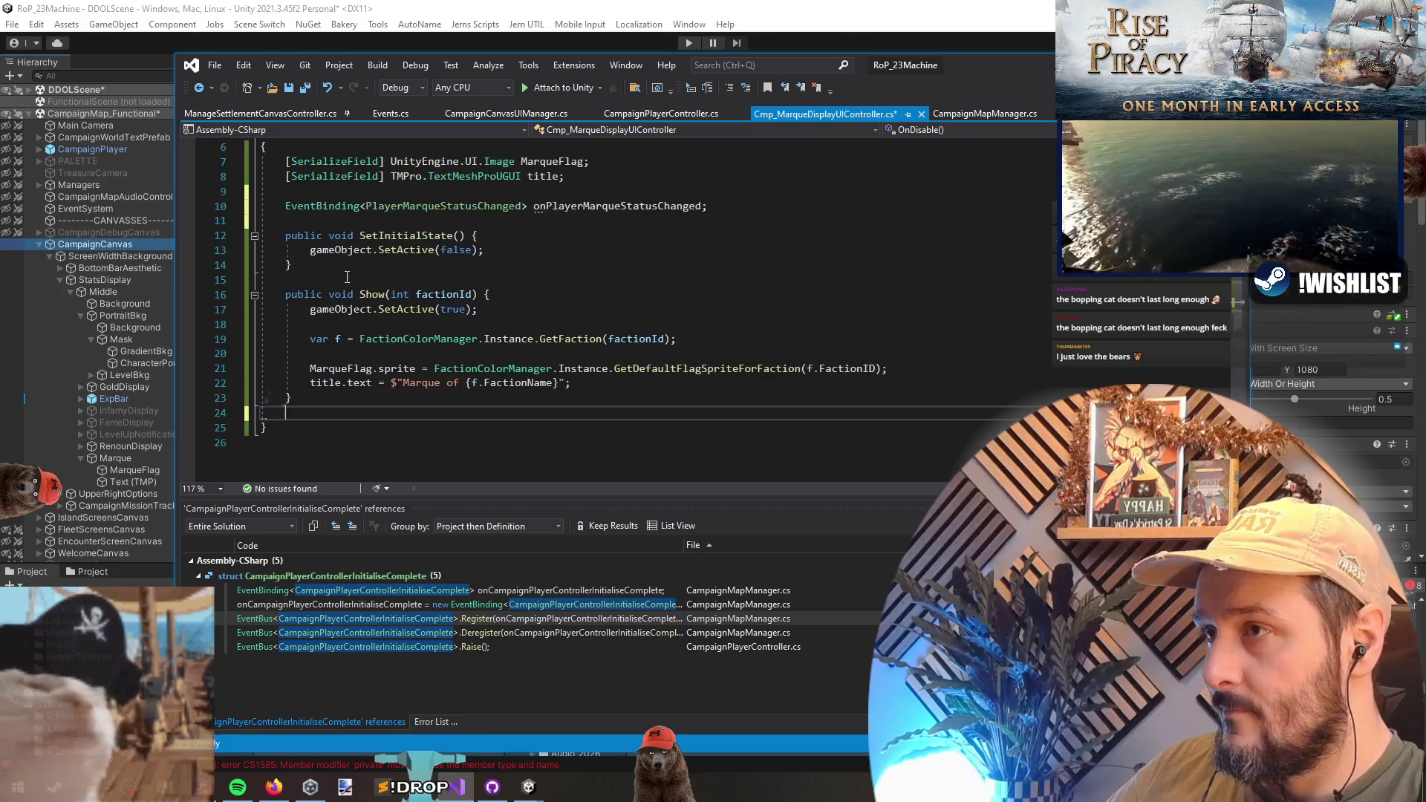
key("Return")
key("Down")
key("Down")
key("Down")
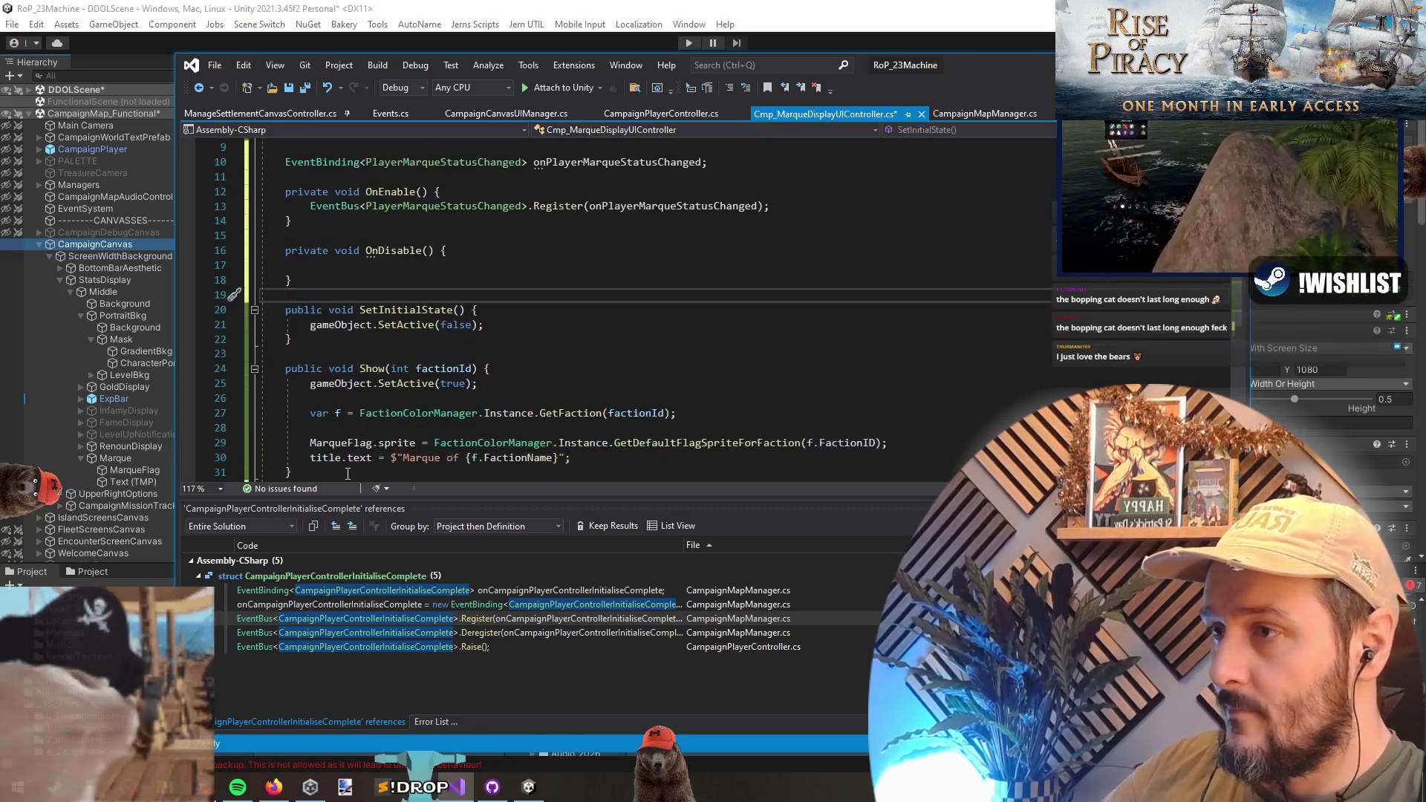
- Move the Show method below OnDisable, separated by a blank line, and save
scroll(436, 363, "up", 1)
left_click(267, 353)
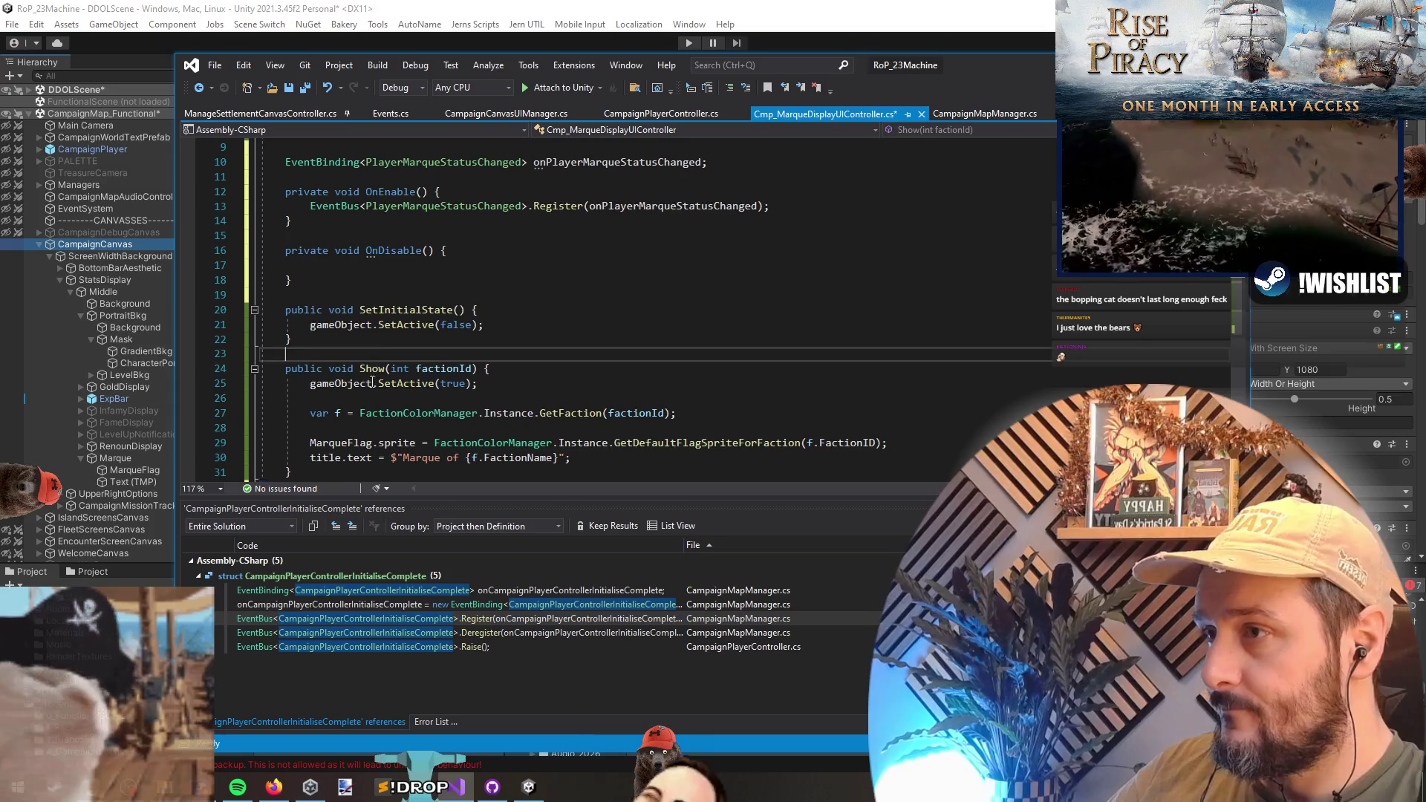
key("shift+Down")
key("shift+Down")
key("shift+Down")
key("ctrl+x")
left_click(345, 280)
key("ctrl+v")
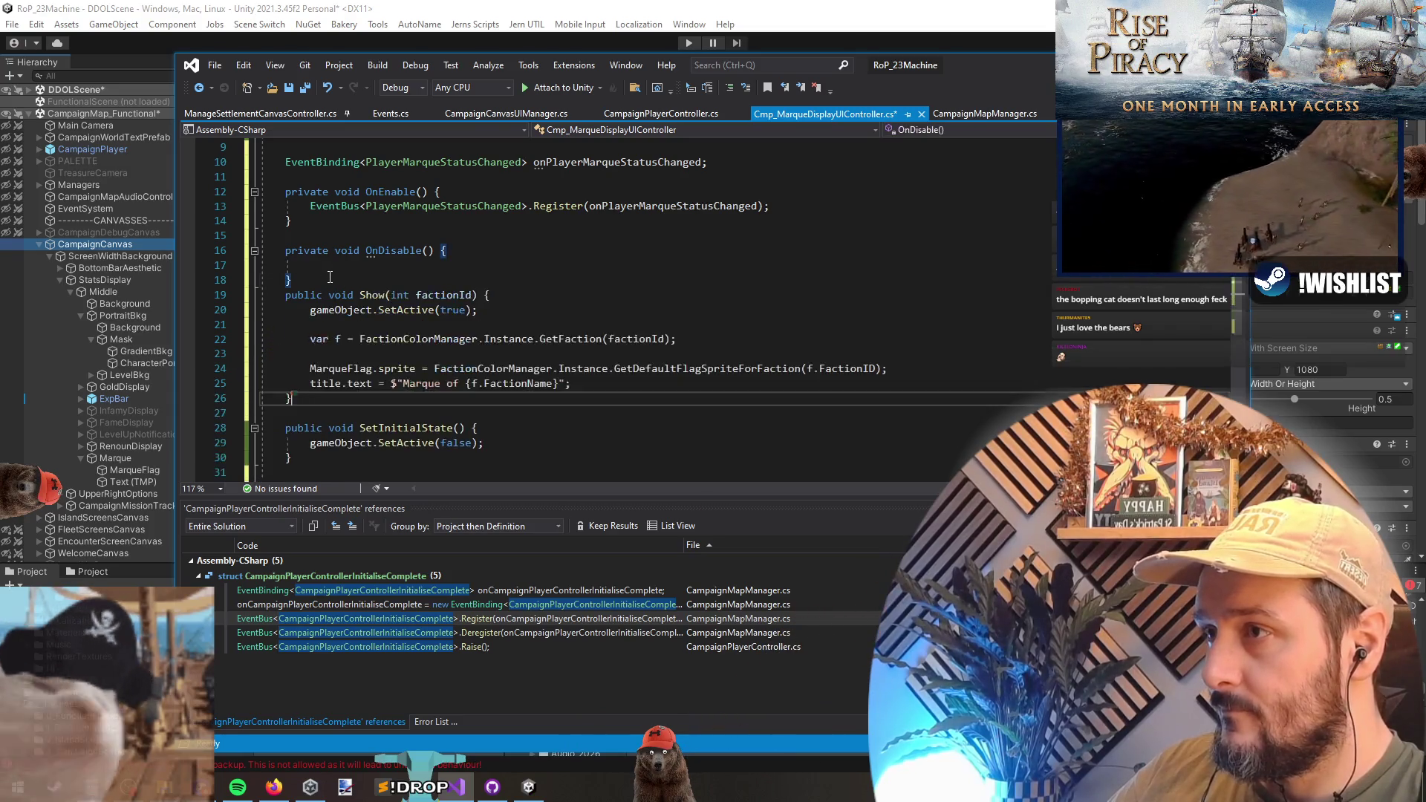
left_click(344, 280)
key("Return")
left_click(344, 262)
key("ctrl+s")
- Add EventBus<PlayerMarqueStatusChanged>.Deregister(onPlayerMarqueStatusChanged); to OnDisable and save
scroll(365, 270, "up", 3)
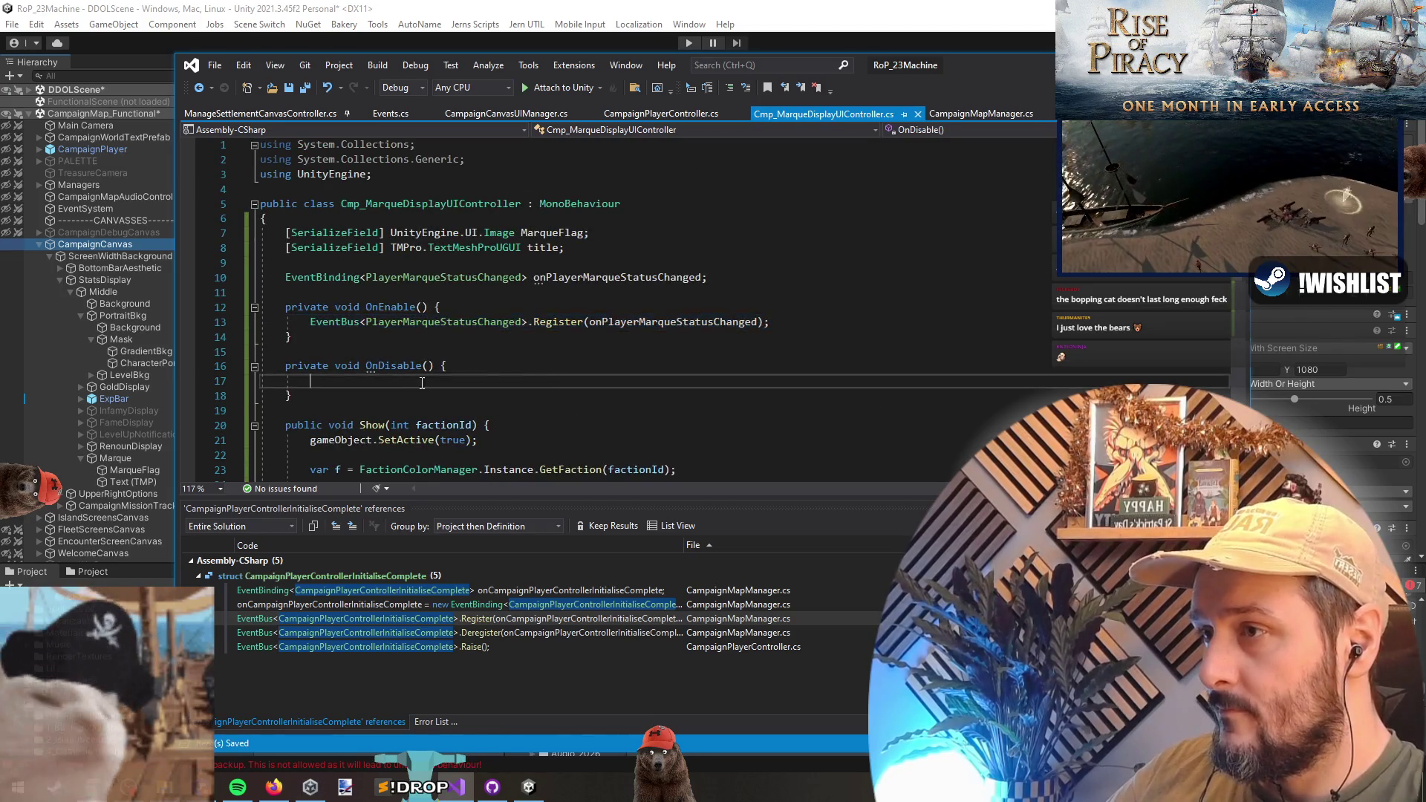
type("EventBus<PlayerMarqueStatusChanged>.Deregister(onPlayerMarqueStatusChanged);")
key("Return")
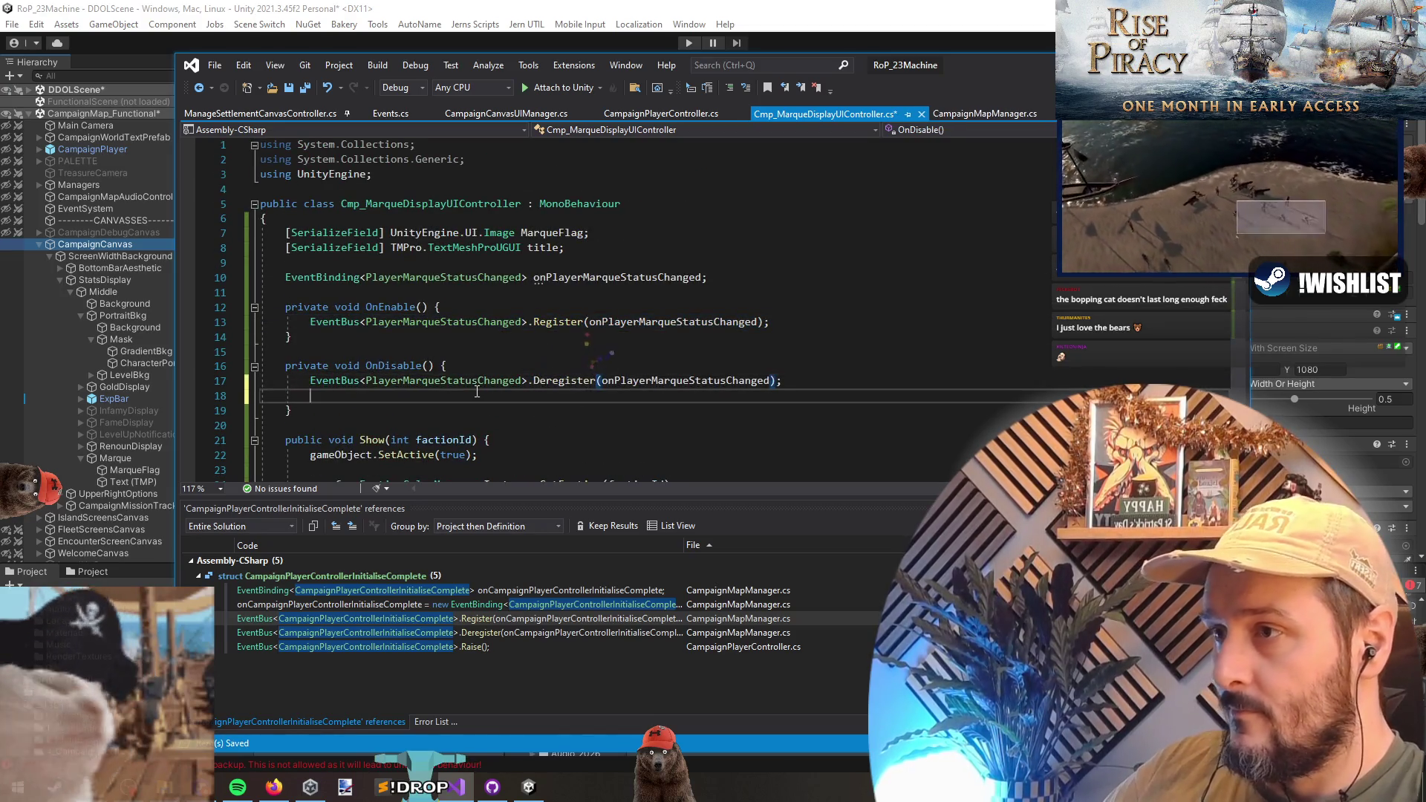
key("BackSpace")
key("ctrl+s")
- Start an onPlayerMarqueStatusChanged binding setup line at the top of OnEnable
double_click(616, 278)
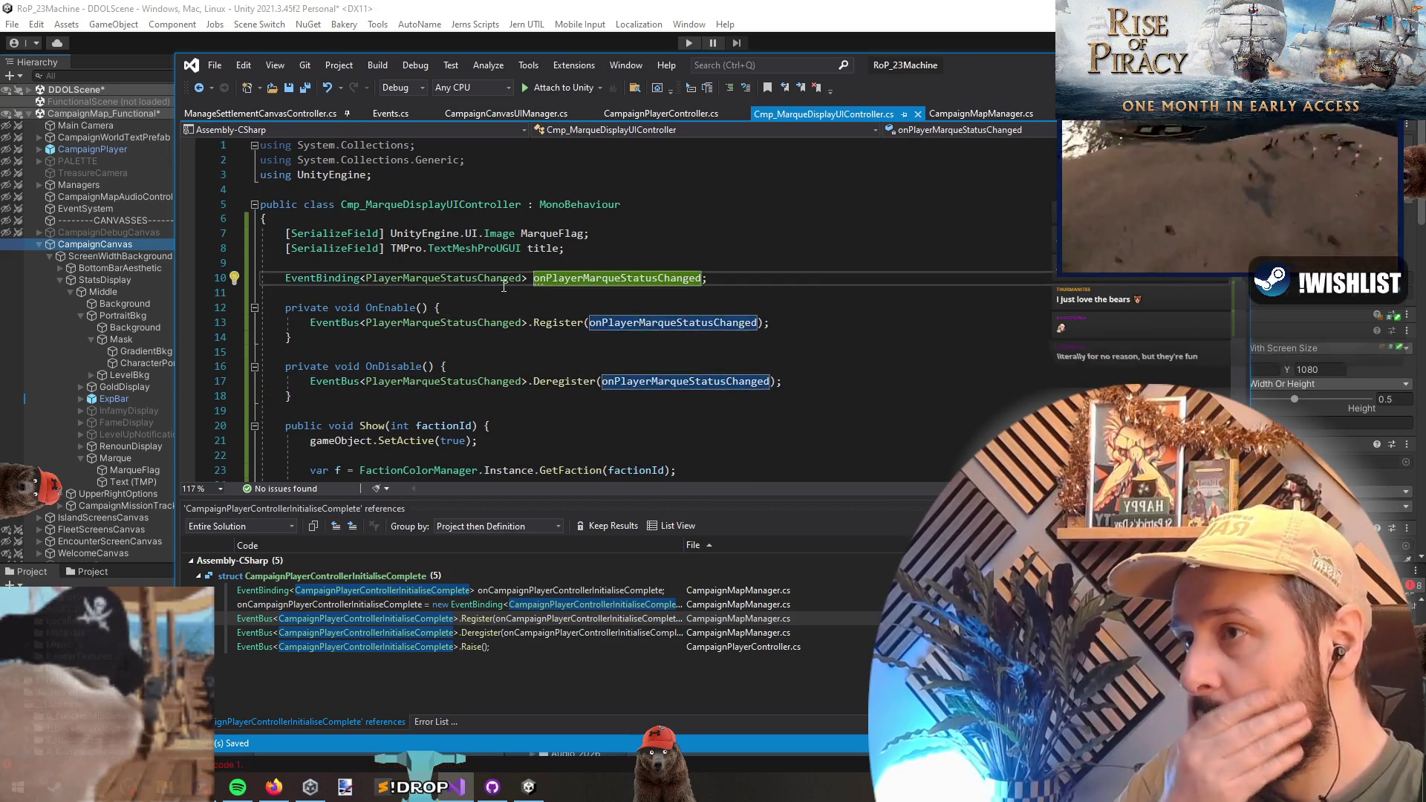
left_click(478, 313)
key("Return")
key("Return")
key("Up")
type("onPlayerMarqueStatusChanged")
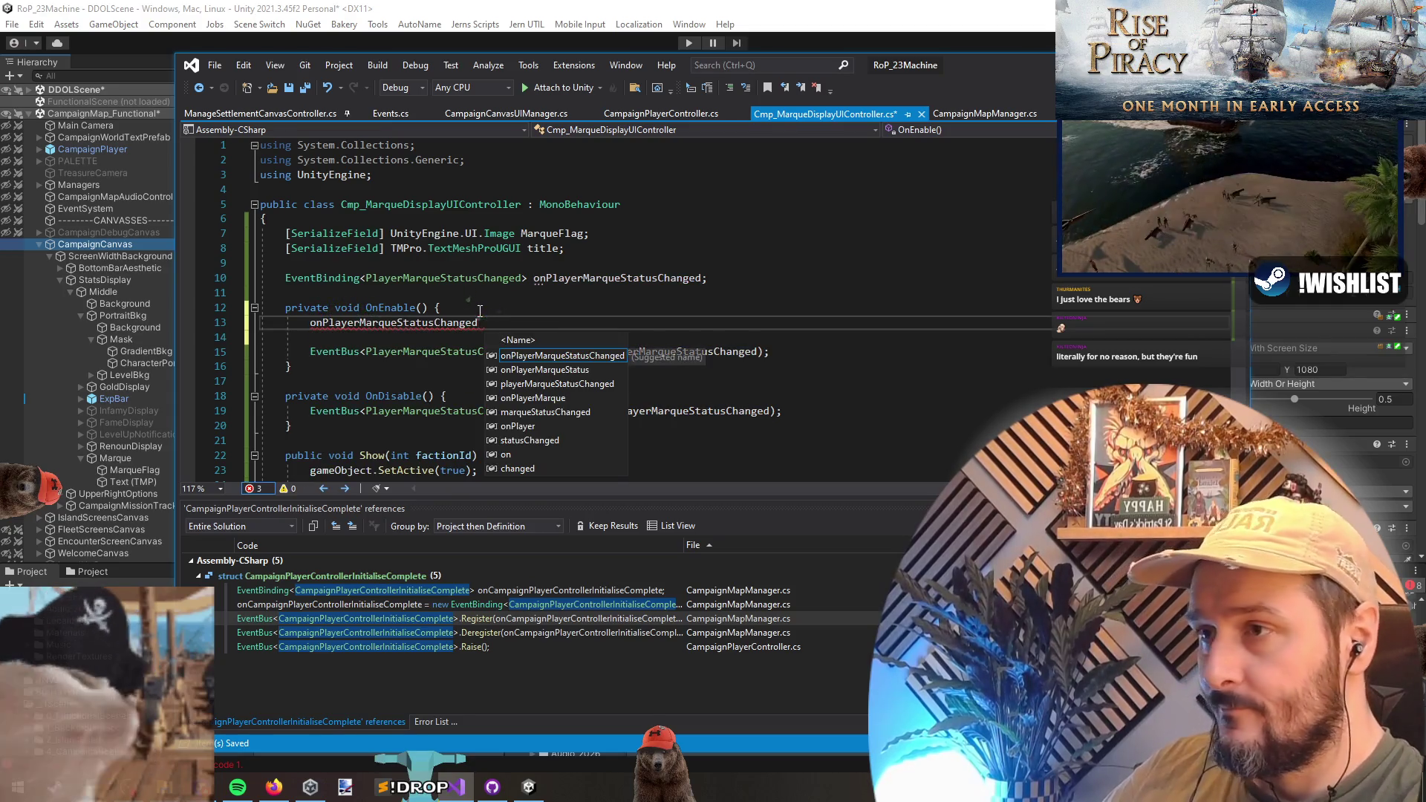
- Copy the binding creation block from CampaignMapManager into OnEnable of the marque display controller
key("ctrl+Tab")
key("ctrl+f")
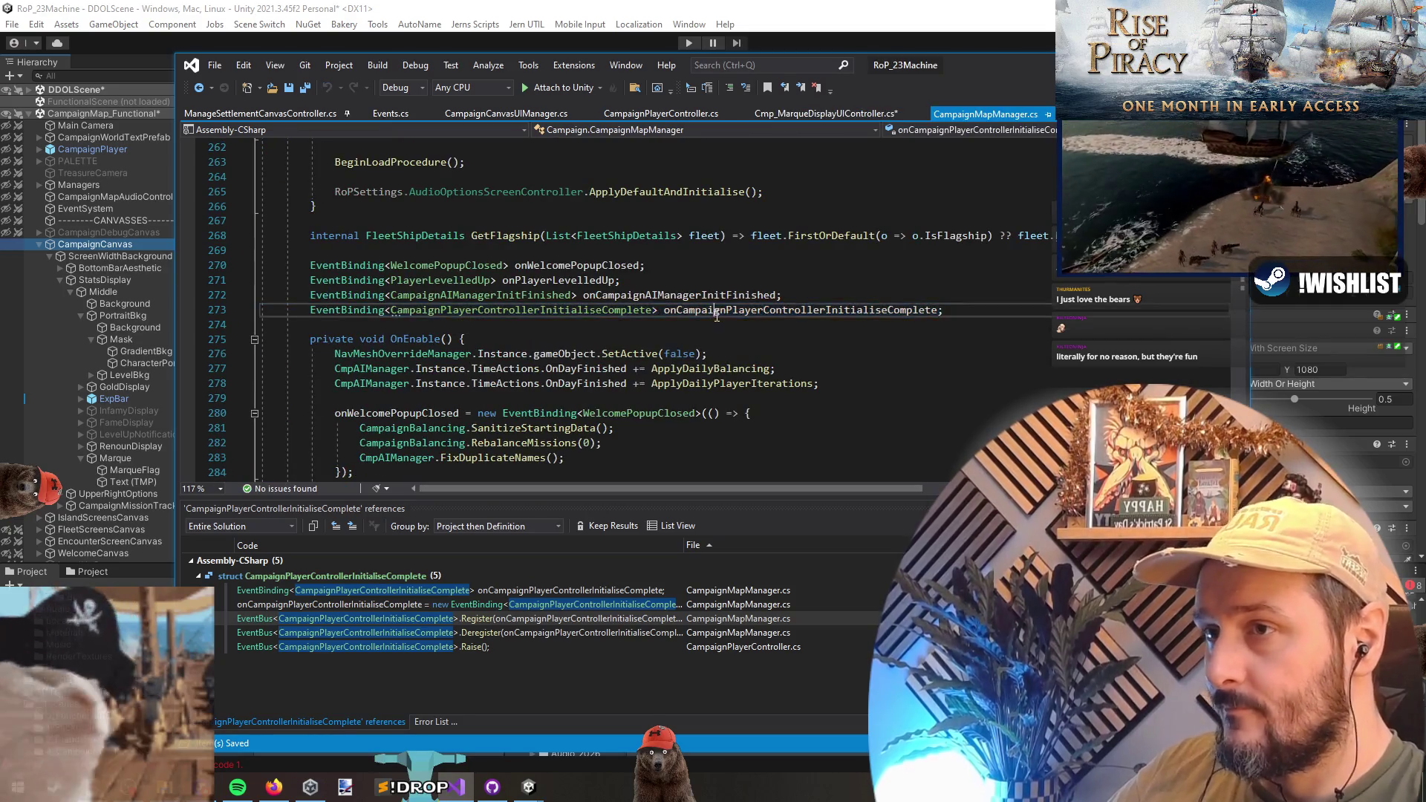
key("Return")
key("Escape")
key("shift+Down")
key("shift+Down")
key("shift+Down")
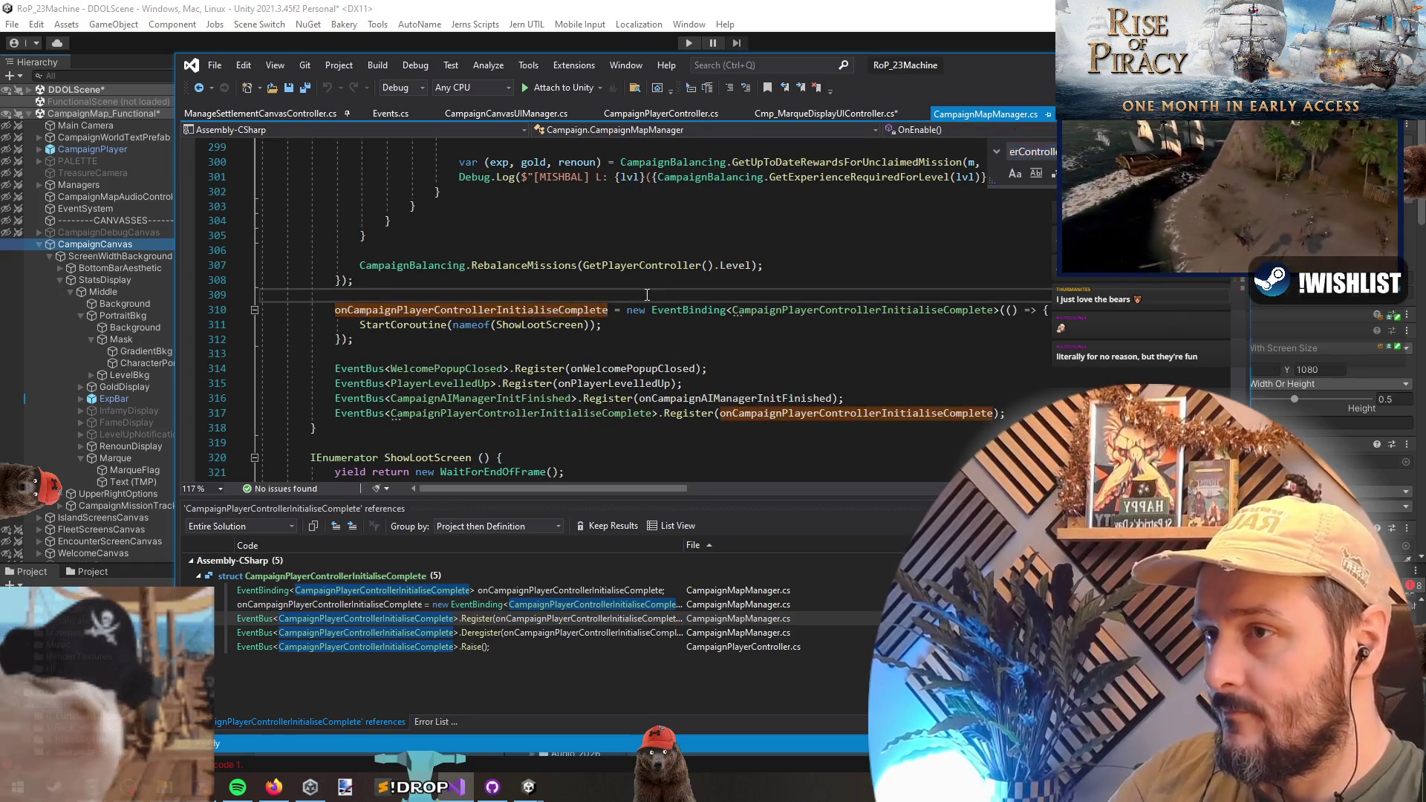
key("ctrl+Tab")
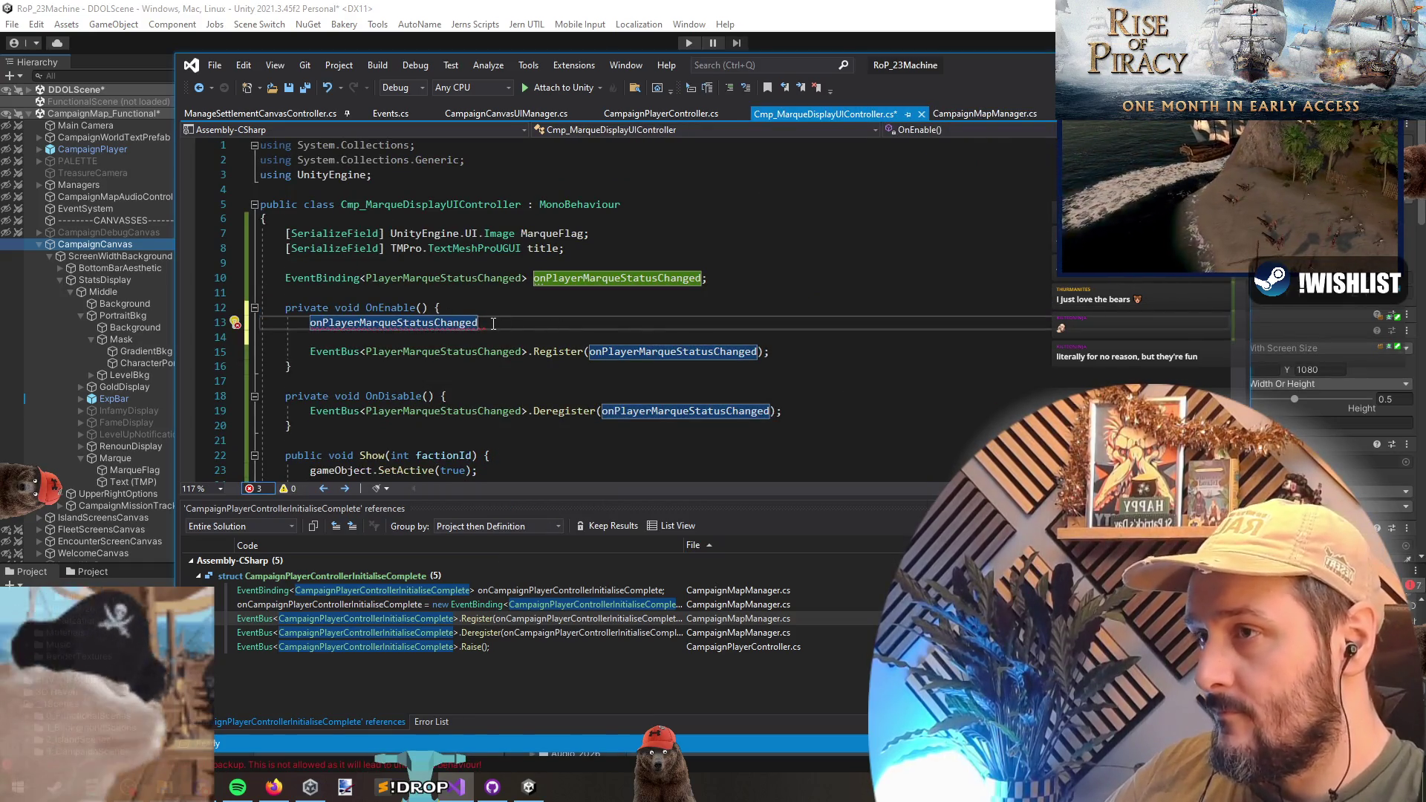
key("Down")
key("ctrl+v")
key("Up")
key("ctrl+BackSpace")
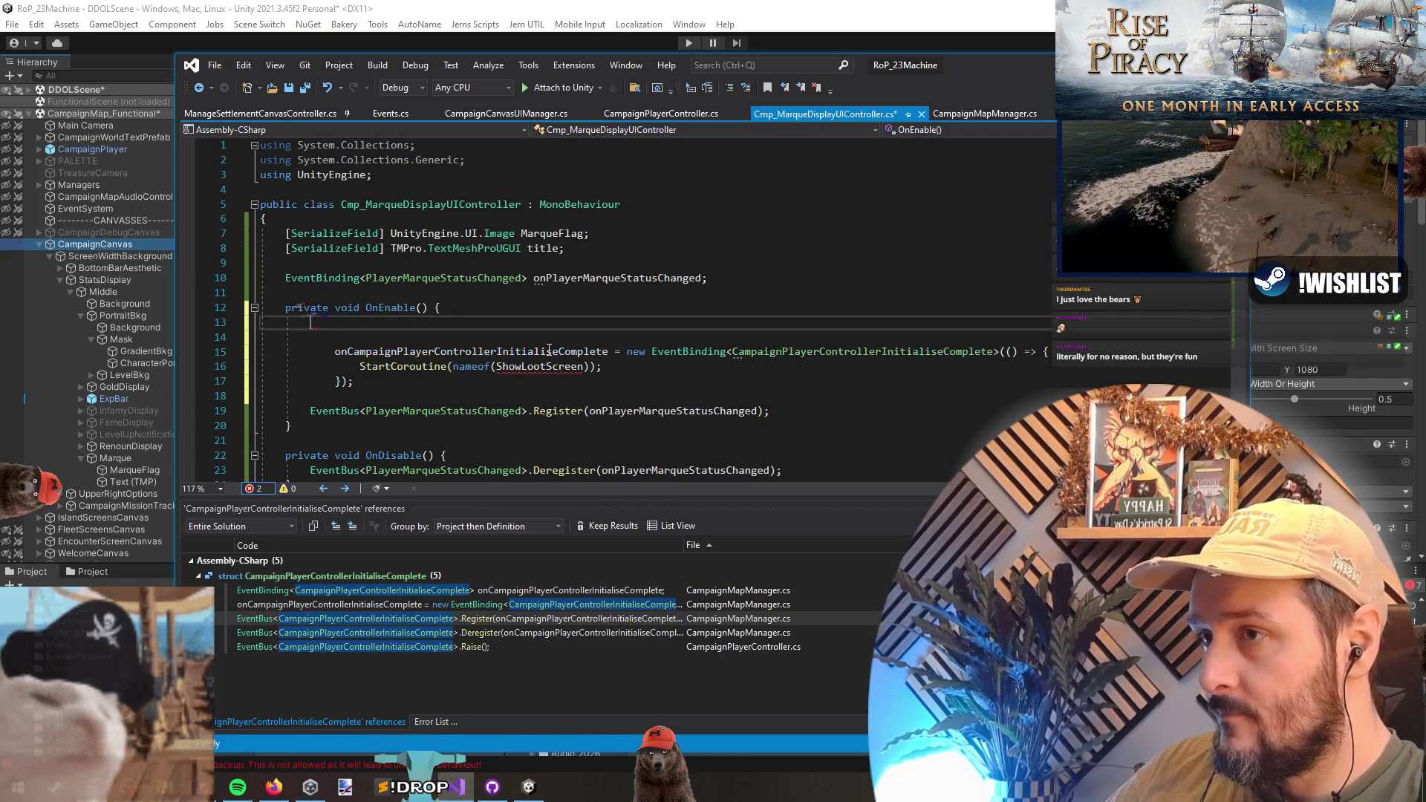
- Rename the pasted binding to onPlayerMarqueStatusChanged, remove the StartCoroutine line, and save
double_click(548, 350)
type("onPlayerMarqueStatusChanged")
double_click(483, 278)
left_click(658, 356)
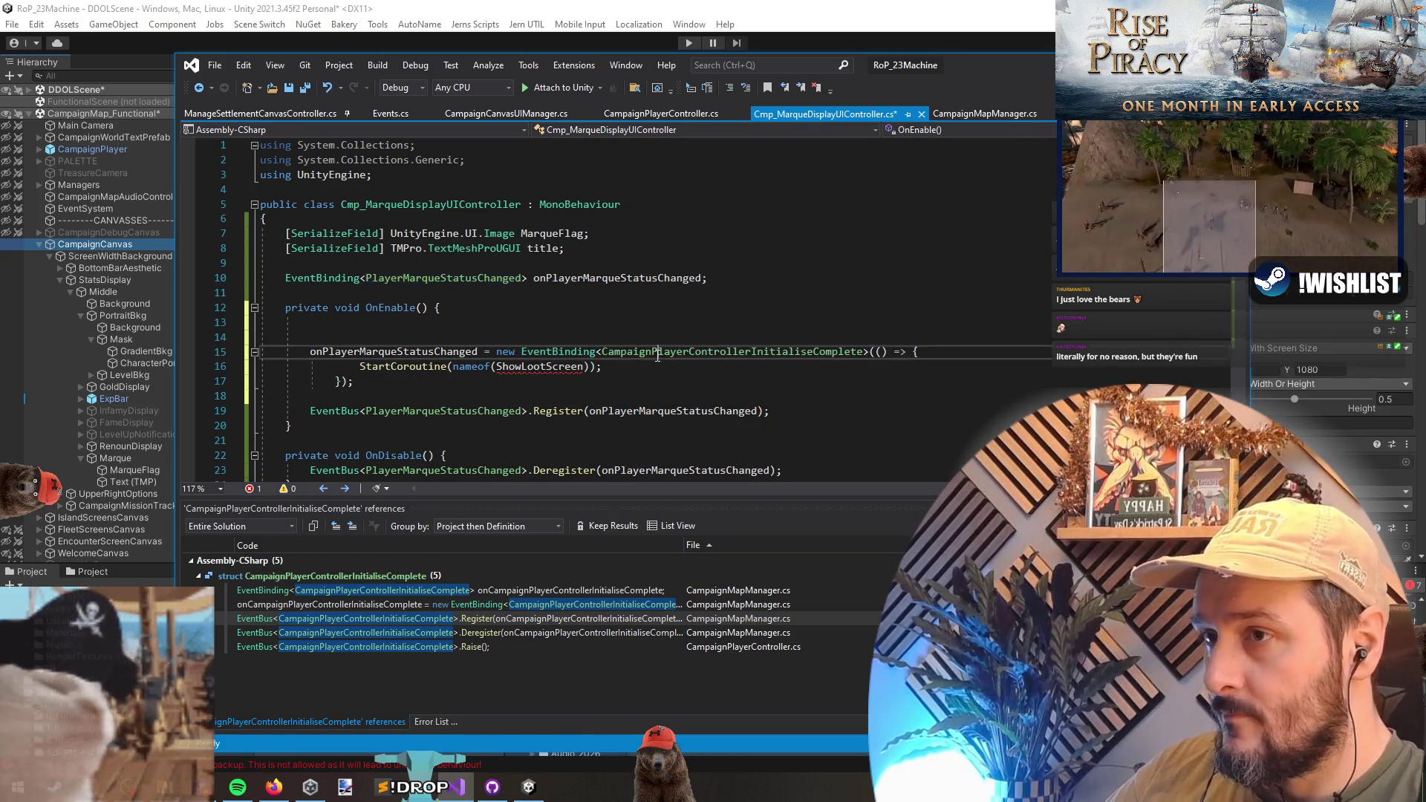
triple_click(558, 369)
key("ctrl+z")
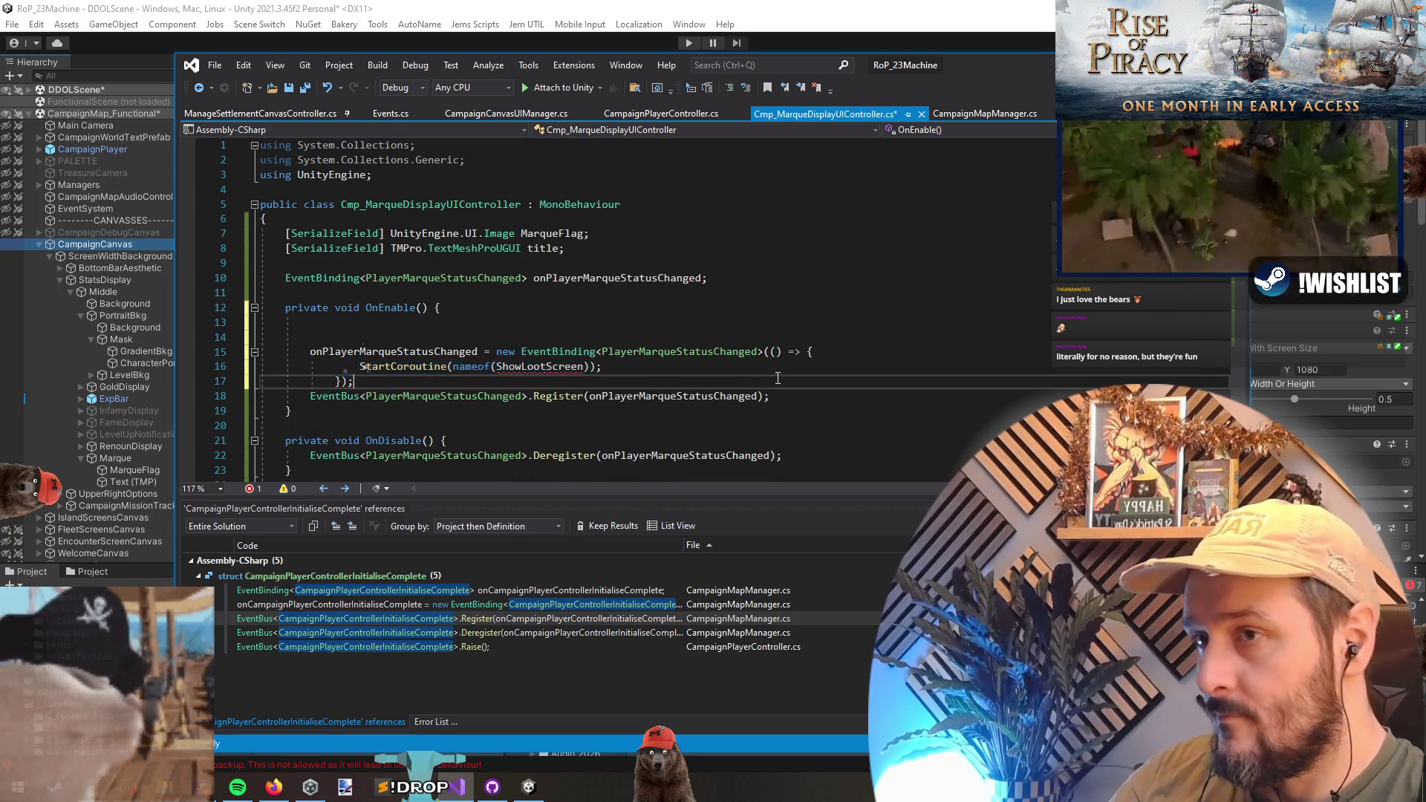
left_click(643, 362)
key("ctrl+x")
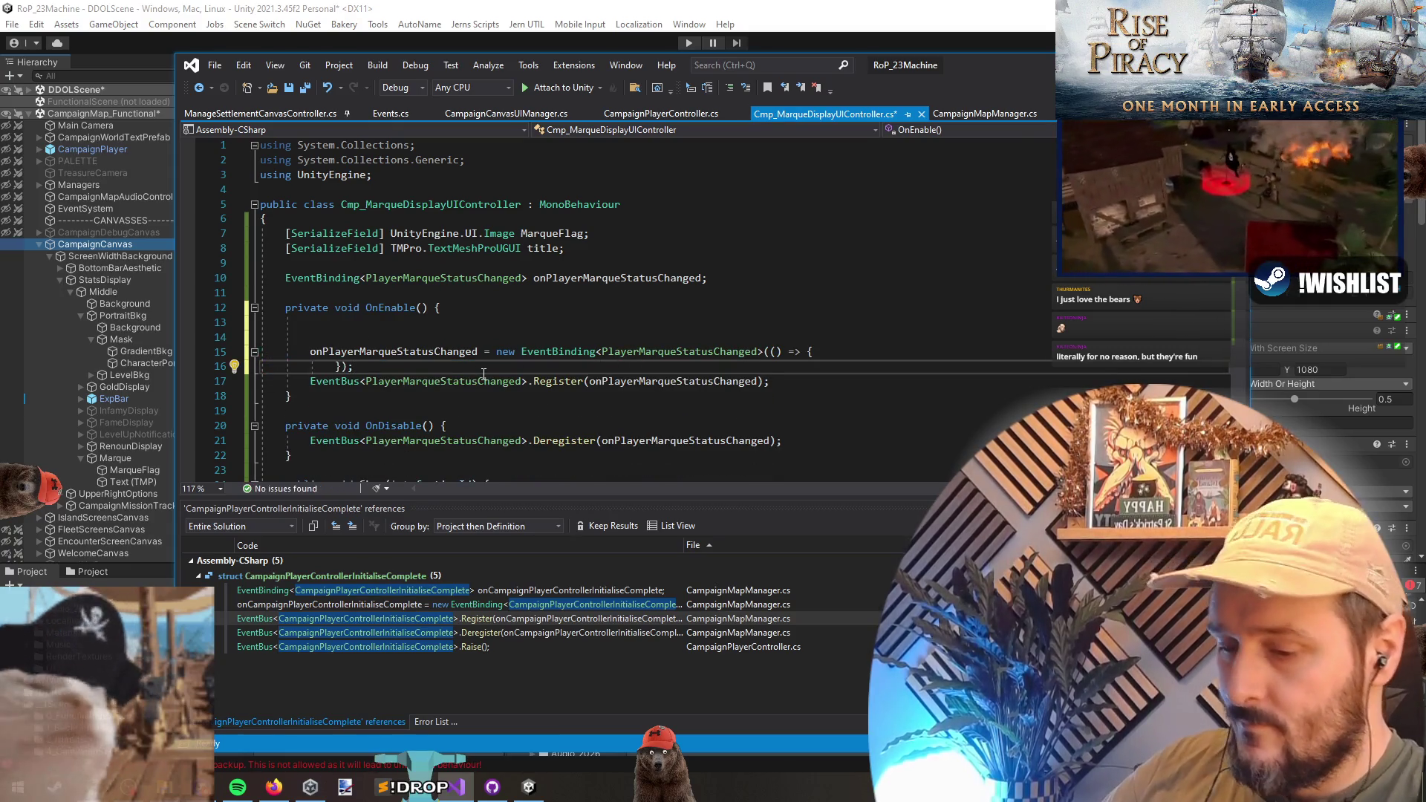
key("Return")
key("Up")
key("Up")
key("Up")
key("ctrl+x")
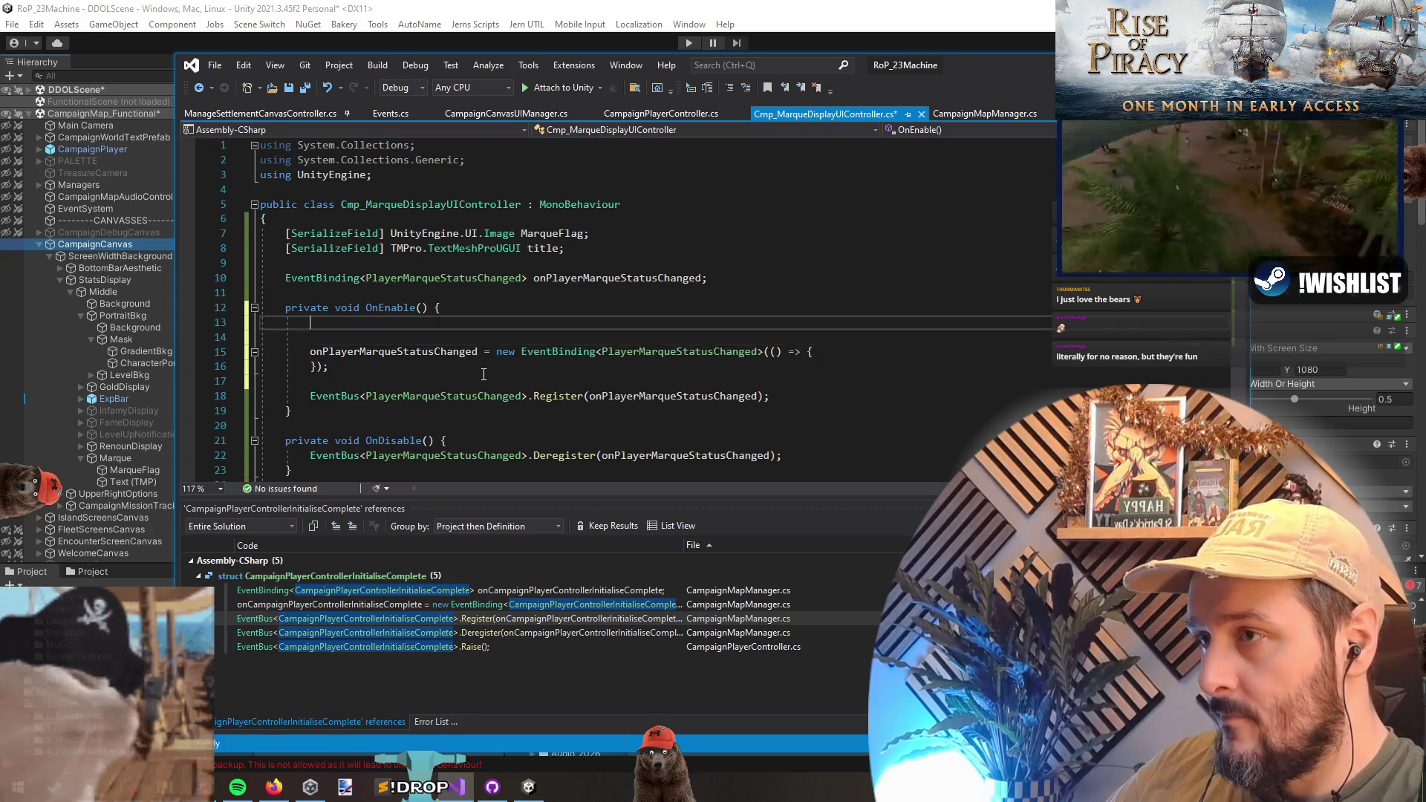
key("ctrl+x")
key("Return")
key("ctrl+s")
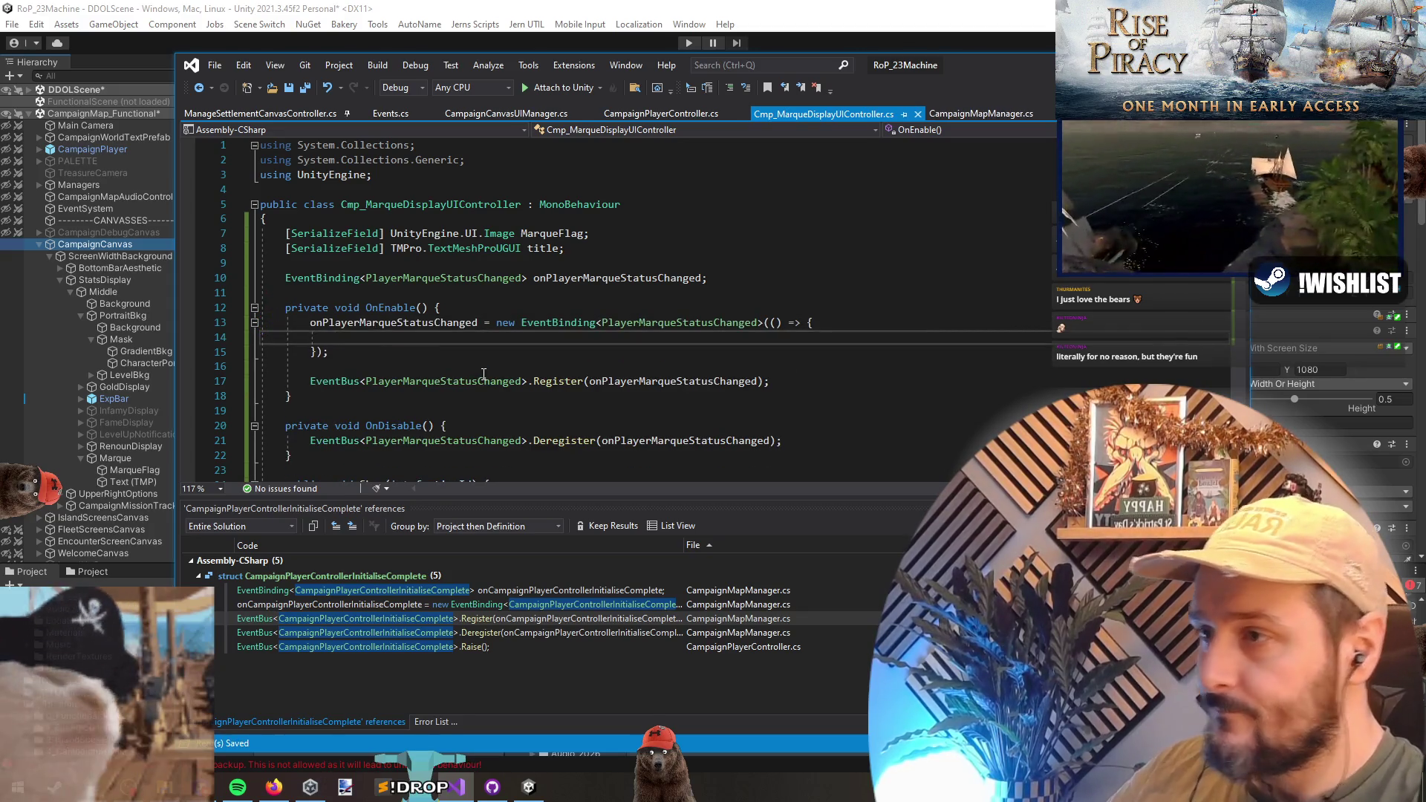
- Give the lambda parameter e and add an if (e.MarqueFactionId.HasValue) check
scroll(534, 358, "down", 3)
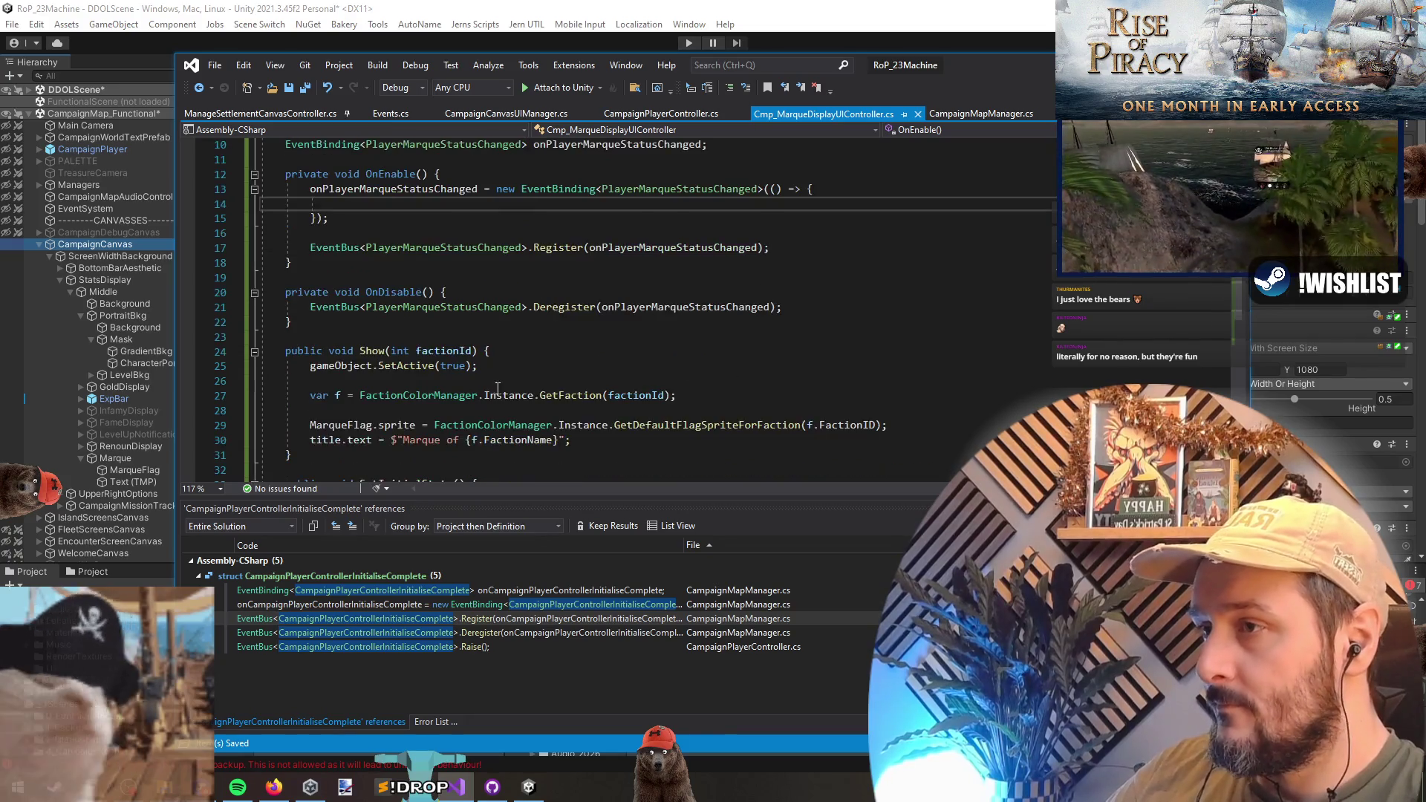
scroll(598, 361, "up", 3)
key("Up")
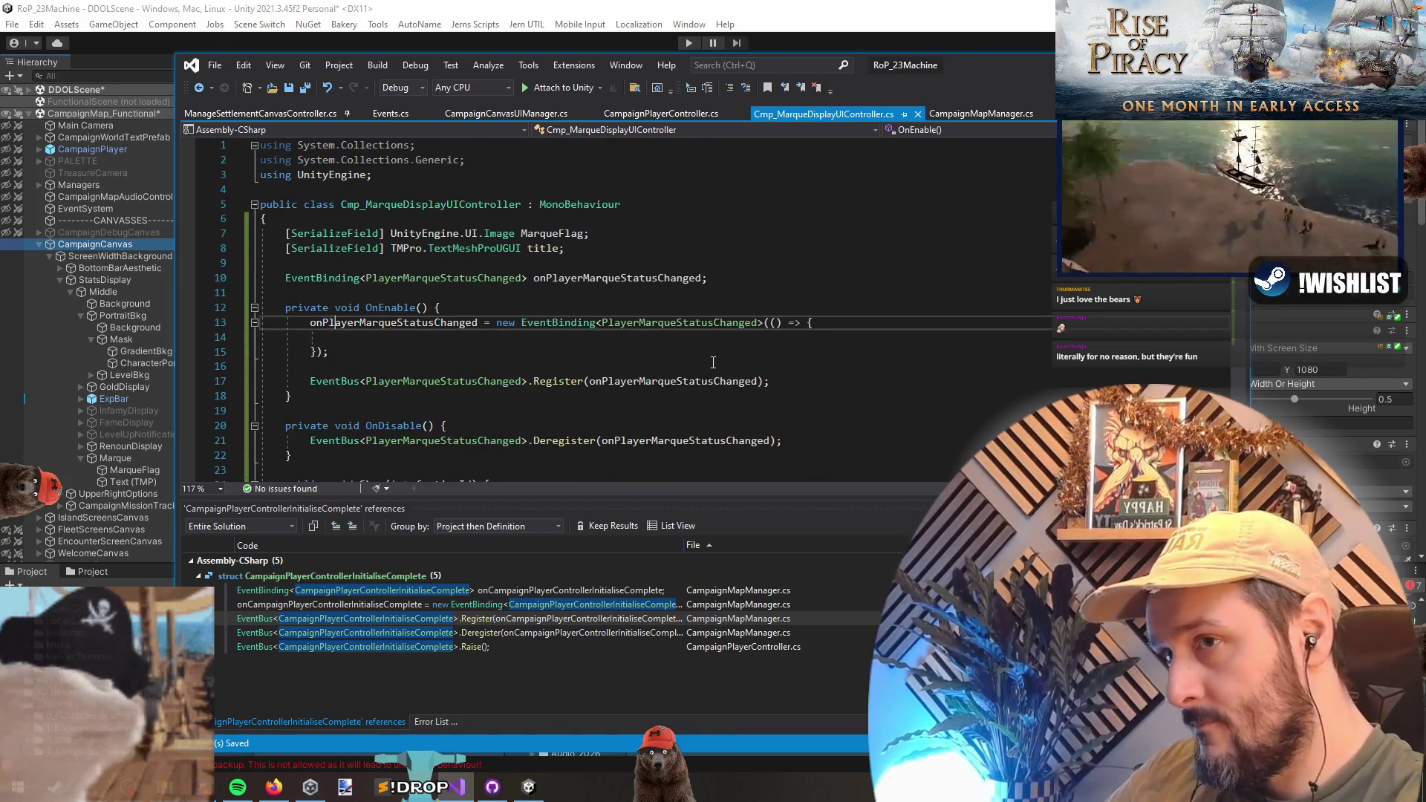
type("e")
key("Escape")
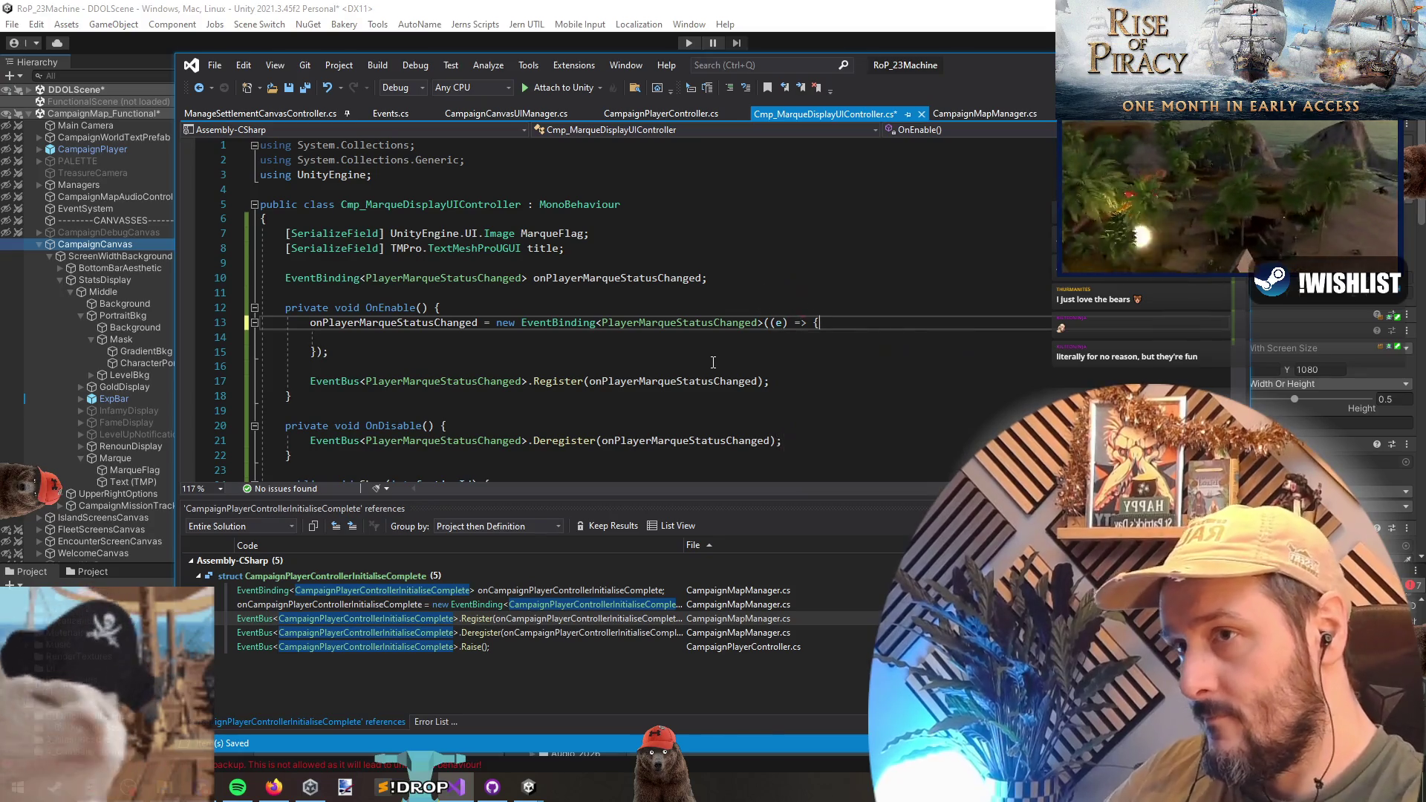
key("Down")
type("e.")
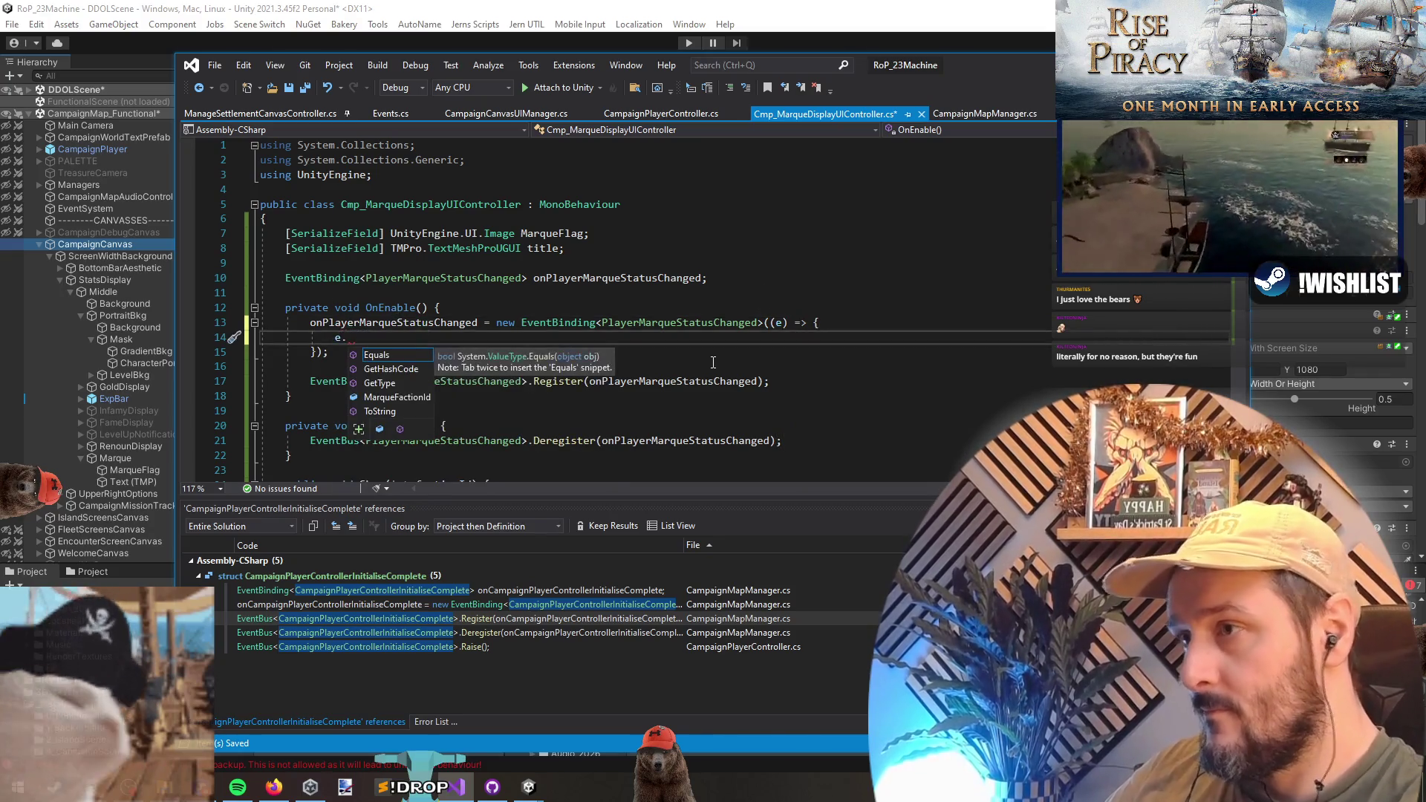
key("Down")
key("Down")
key("Tab")
type("if(")
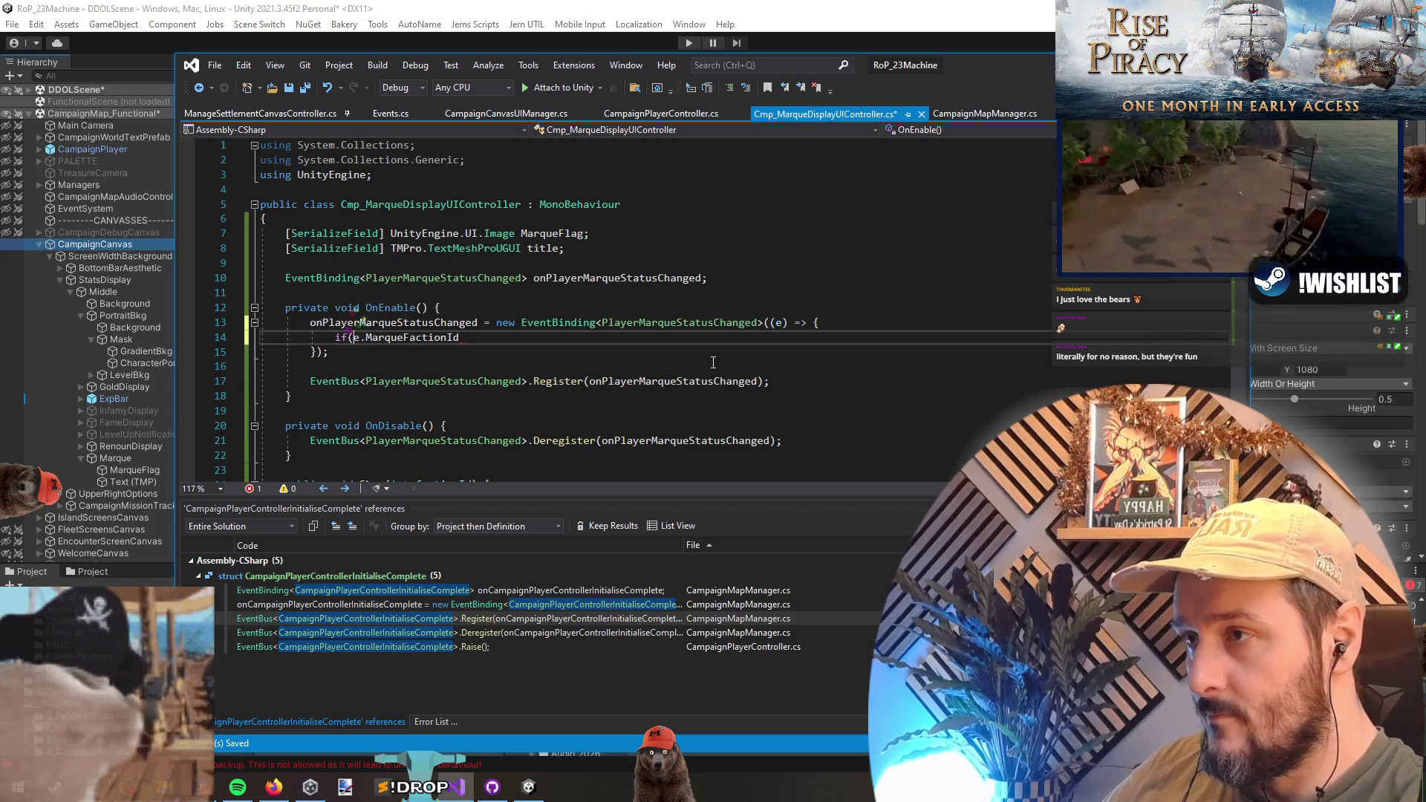
type(".HasValue")
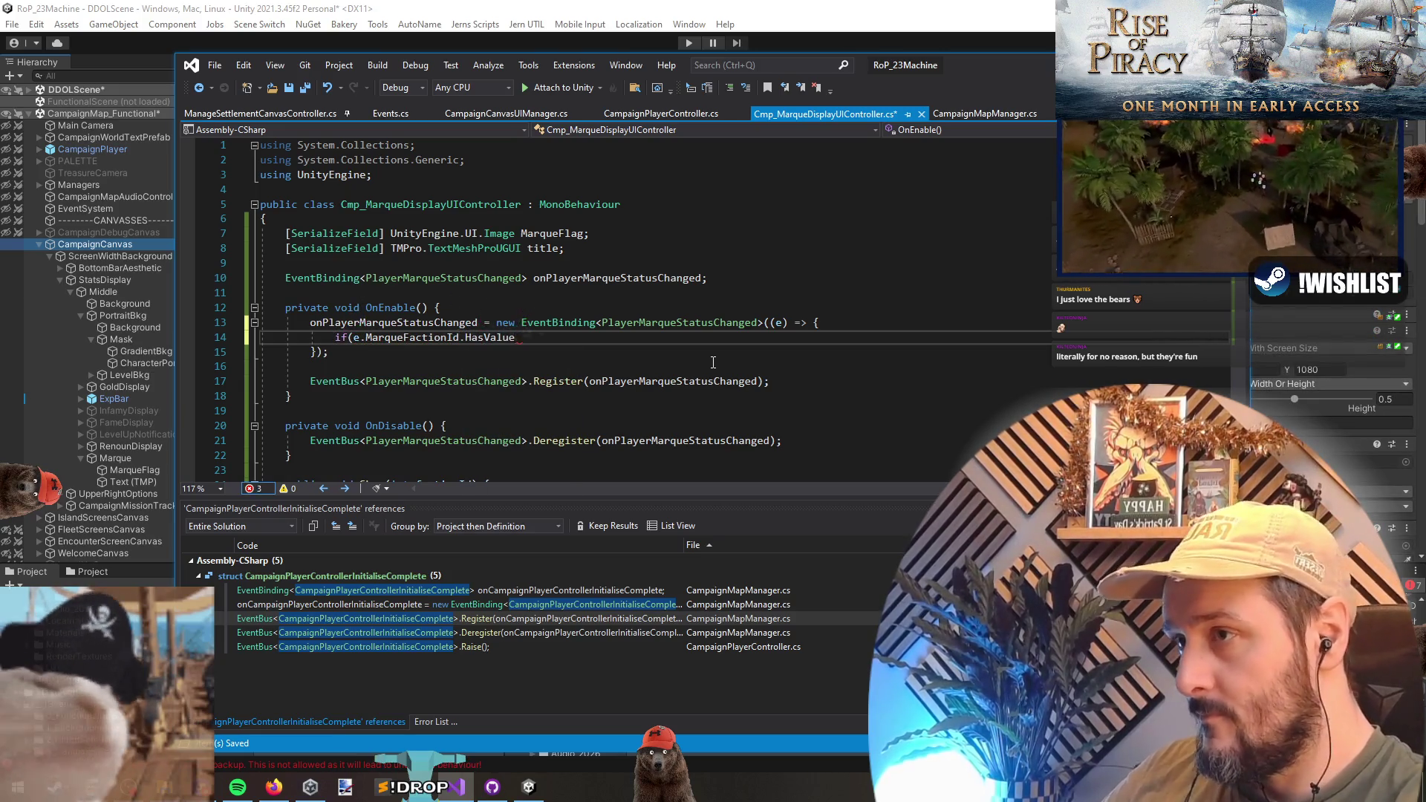
type(")")
key("Return")
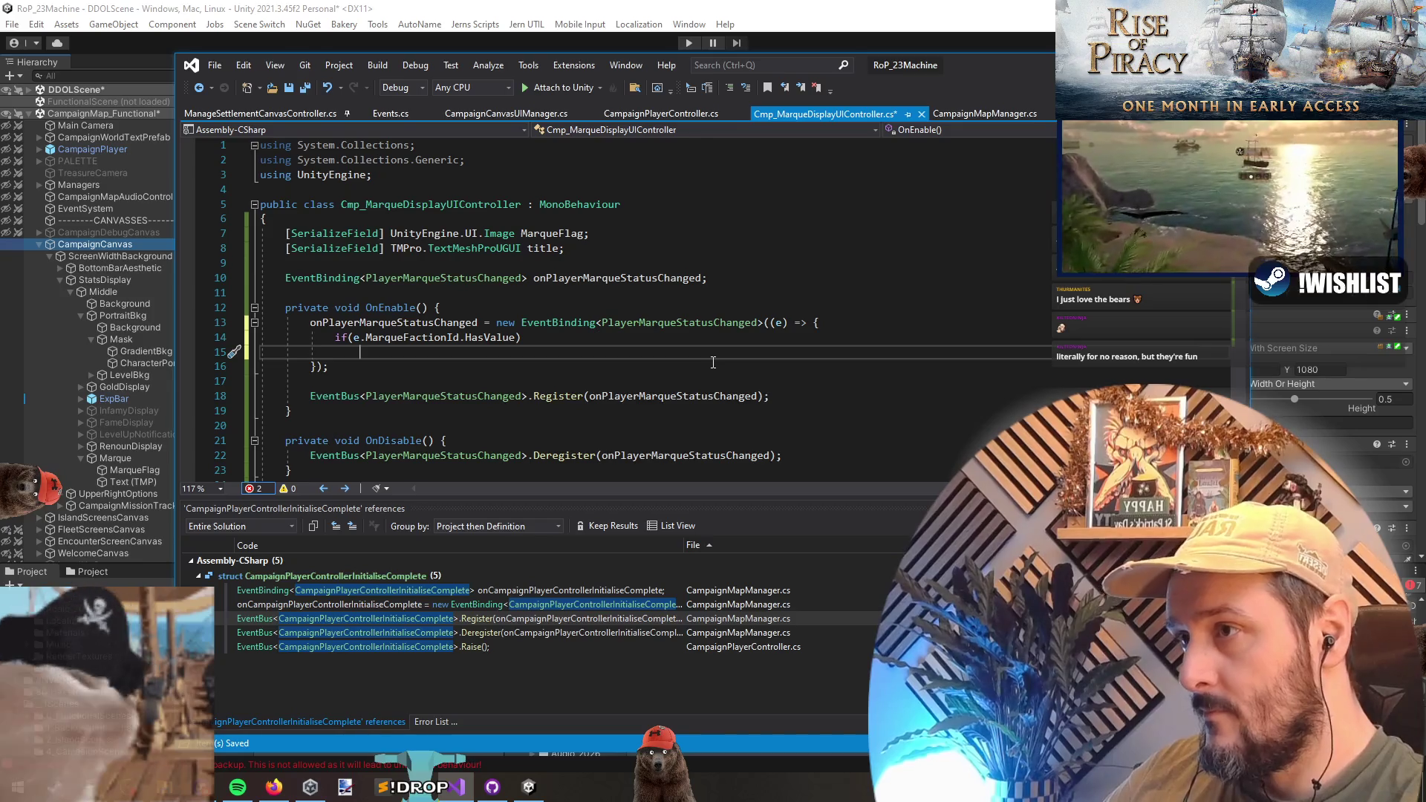
key("Up")
- Move gameObject.SetActive(false) below the if check and open the if block's braces
scroll(713, 362, "down", 7)
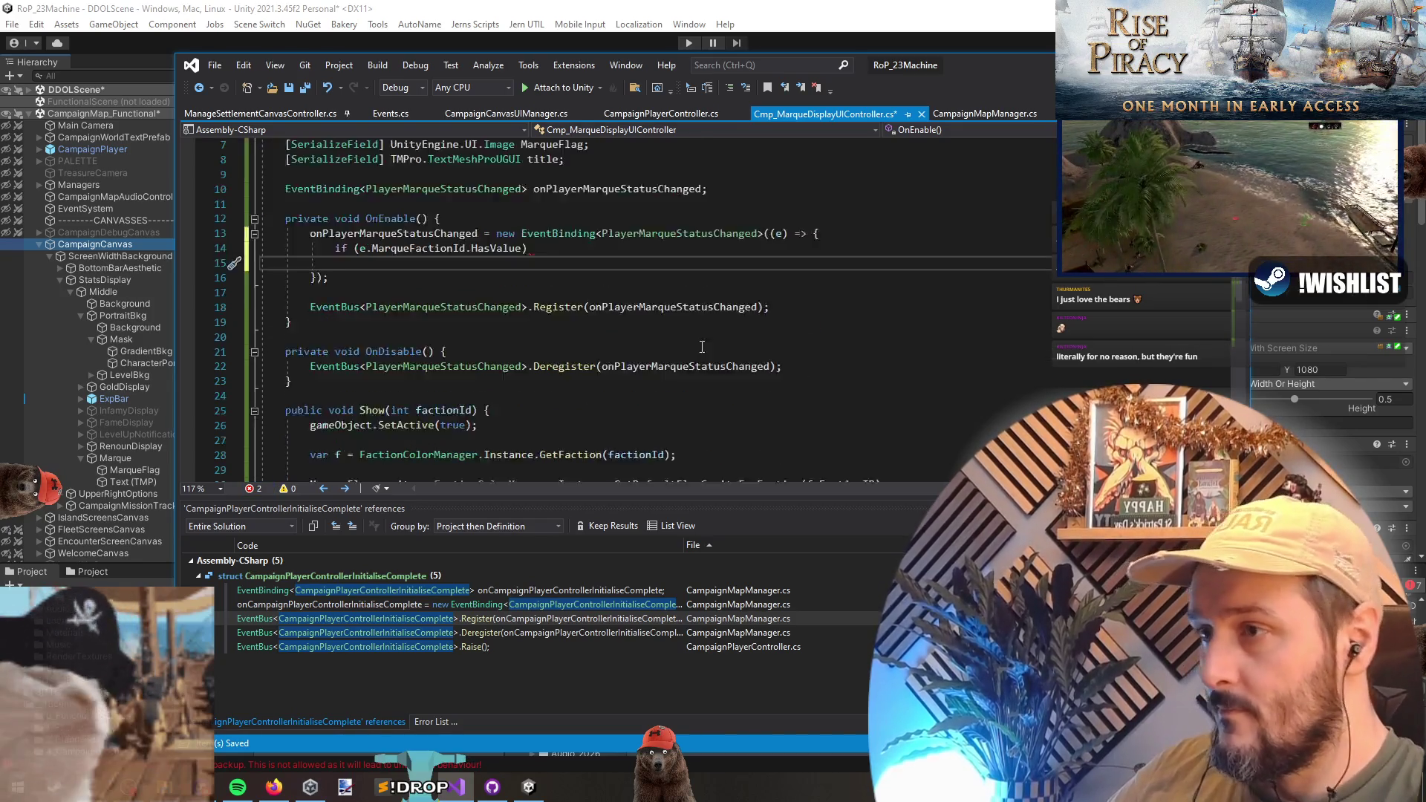
scroll(658, 378, "up", 5)
scroll(659, 379, "down", 5)
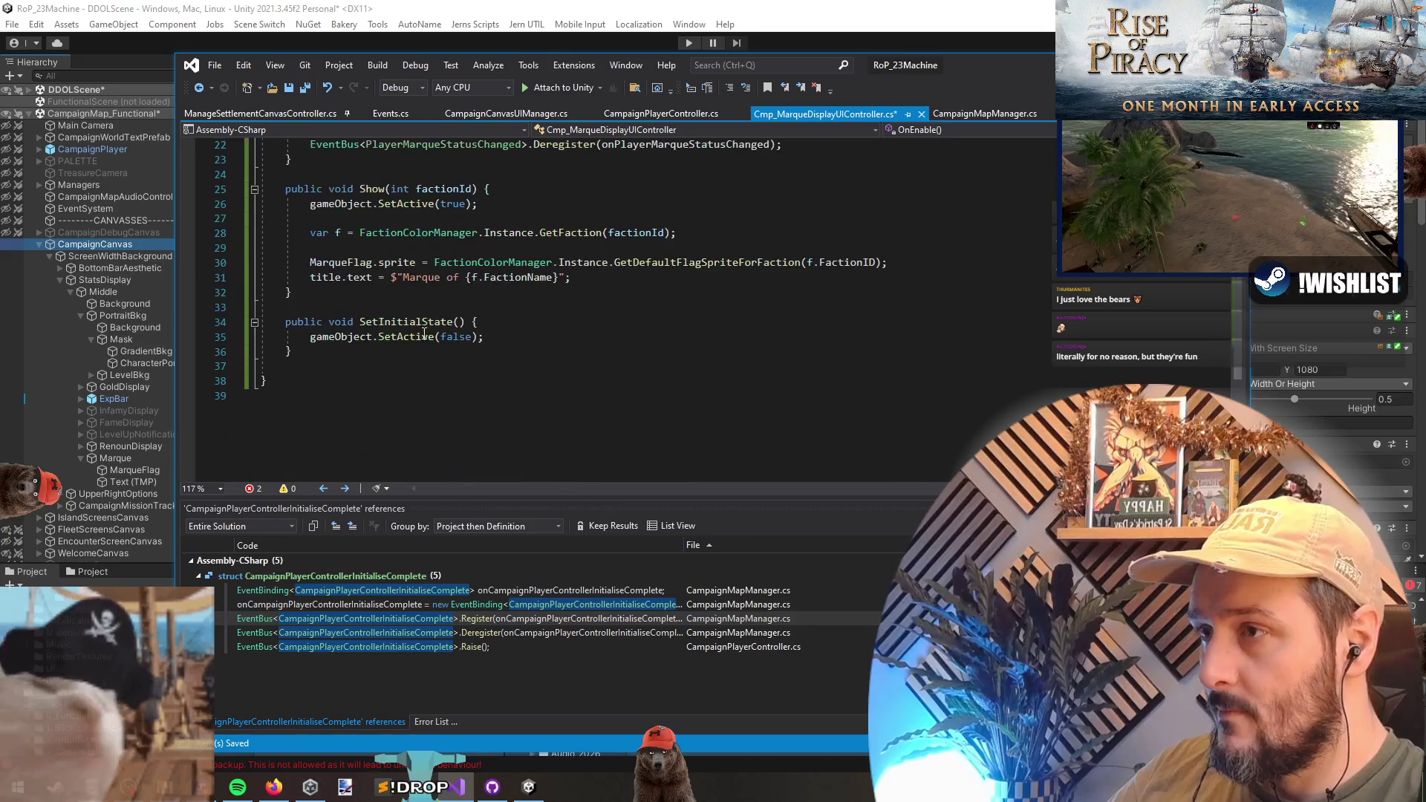
left_click_drag(261, 337, 579, 341)
key("ctrl+c")
scroll(595, 352, "up", 6)
left_click(415, 309)
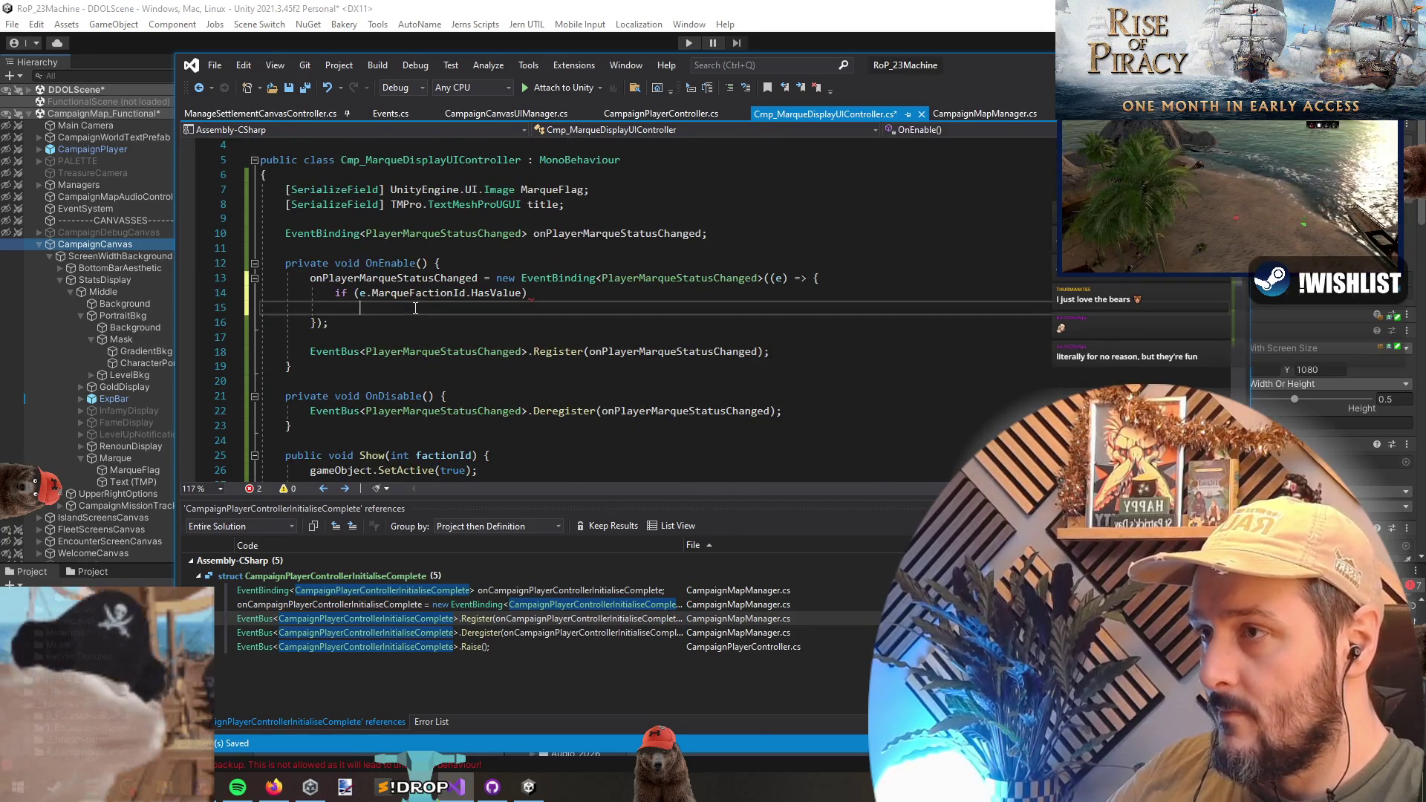
key("Return")
key("ctrl+v")
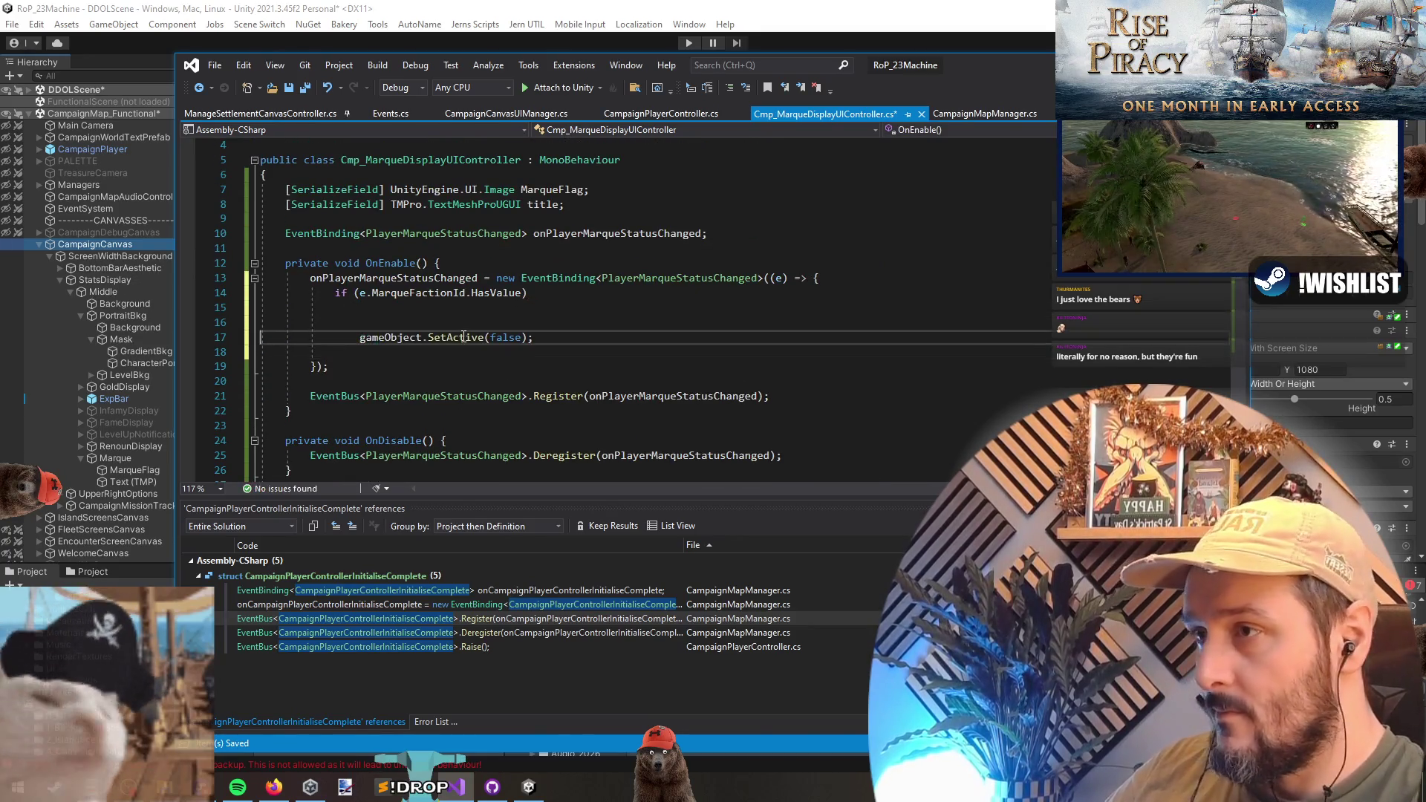
key("Down")
key("BackSpace")
key("Up")
key("Up")
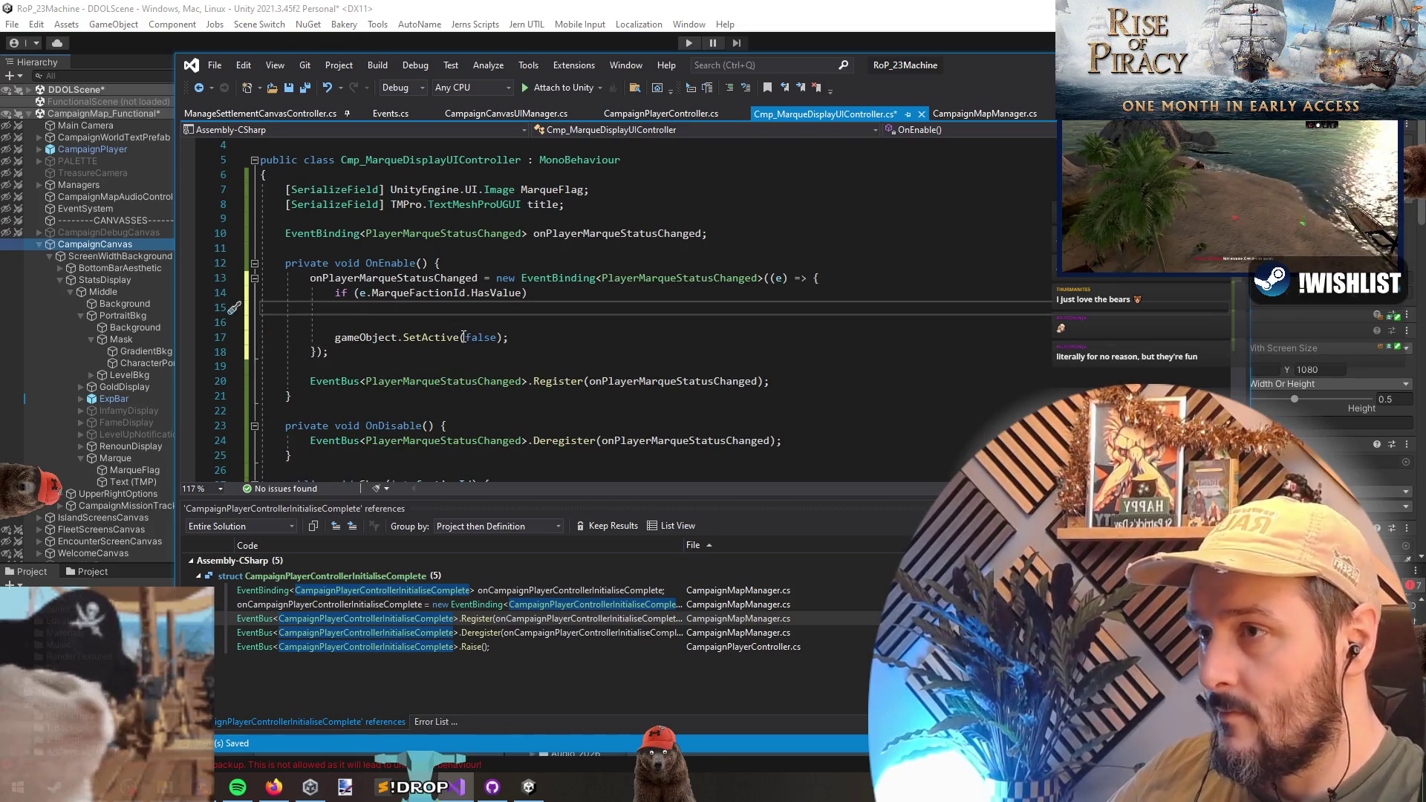
key("BackSpace")
type("{")
key("Return")
- Call Show(e.MarqueFactionId.Value) inside the if block and save the script
type("show")
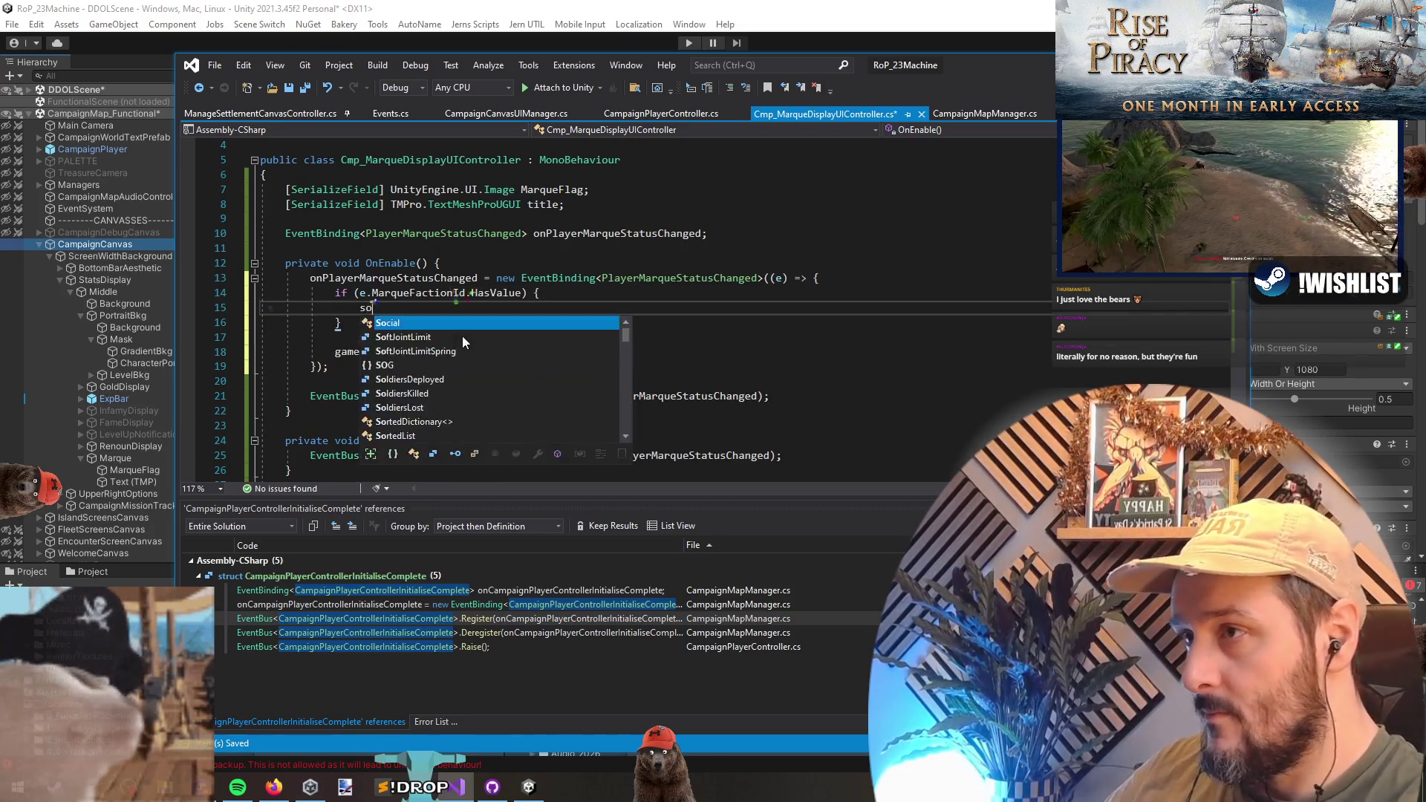
key("Down")
key("Down")
type("()")
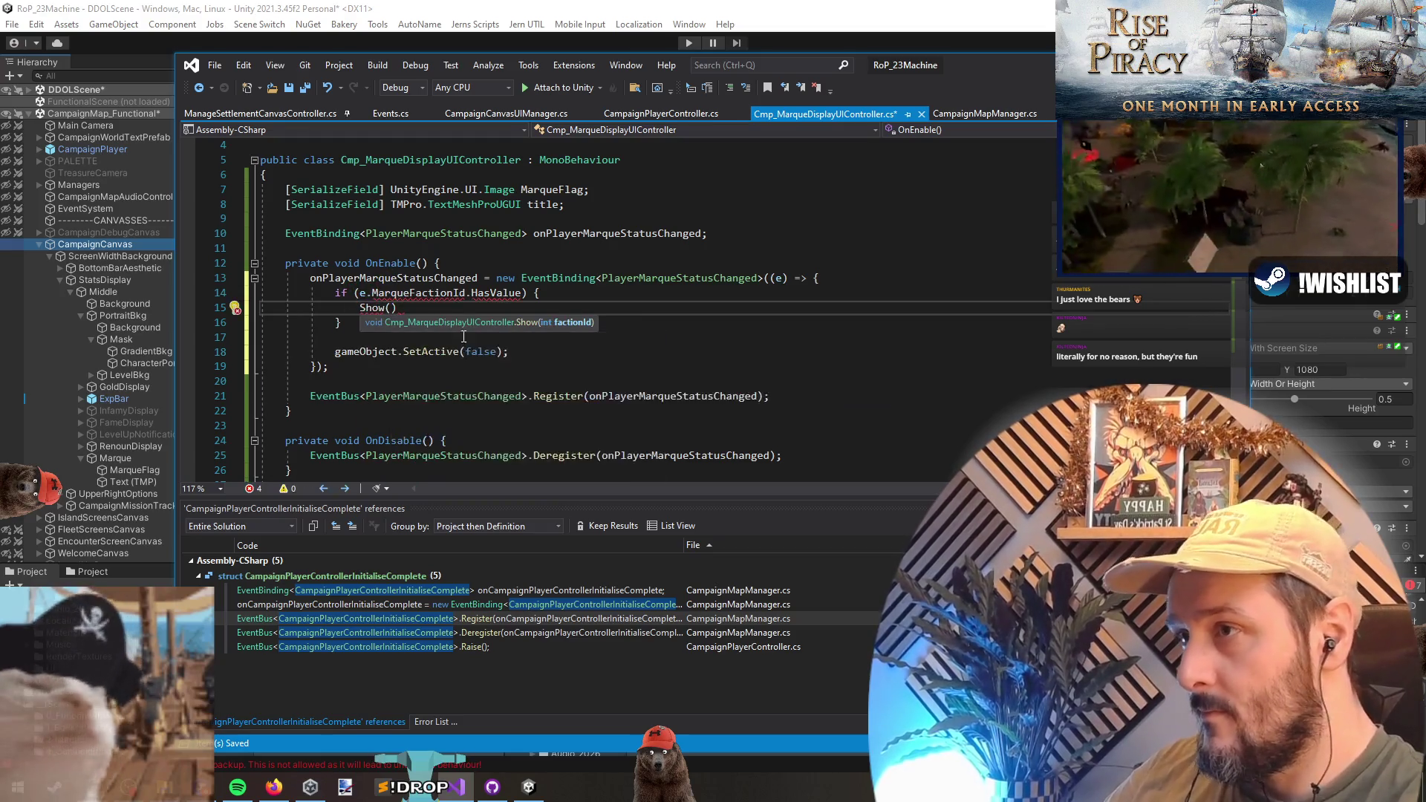
key("Down")
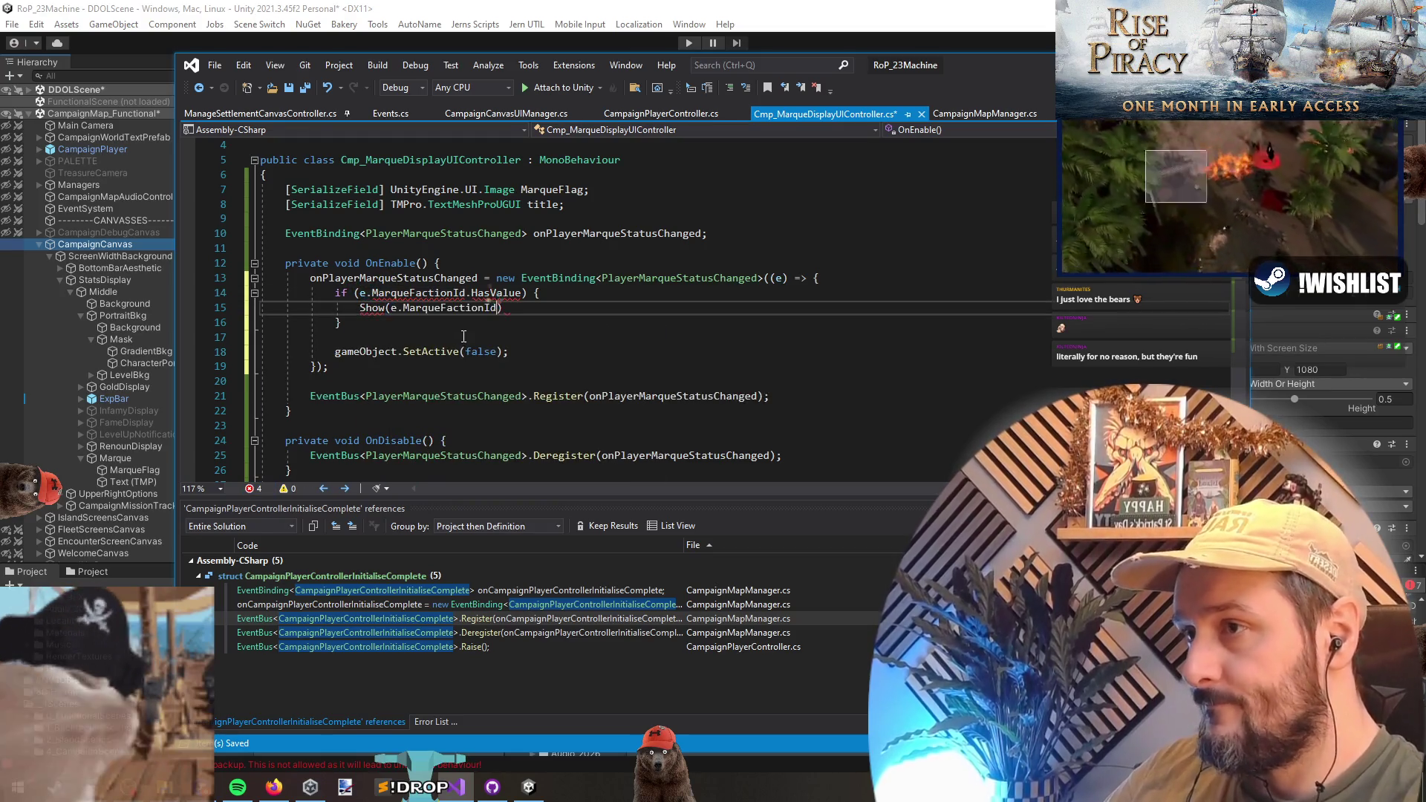
type(".Value);")
key("Down")
key("Down")
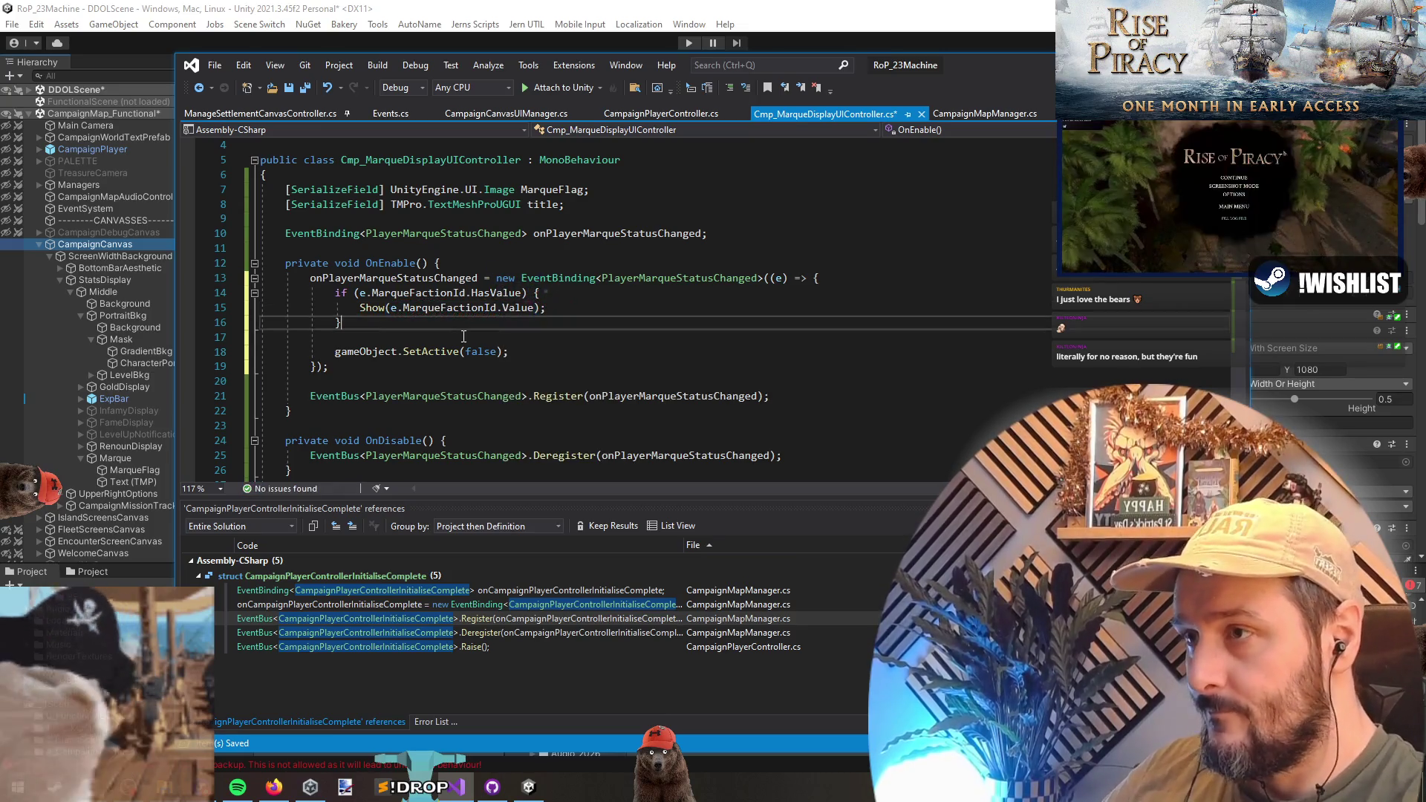
key("ctrl+s")
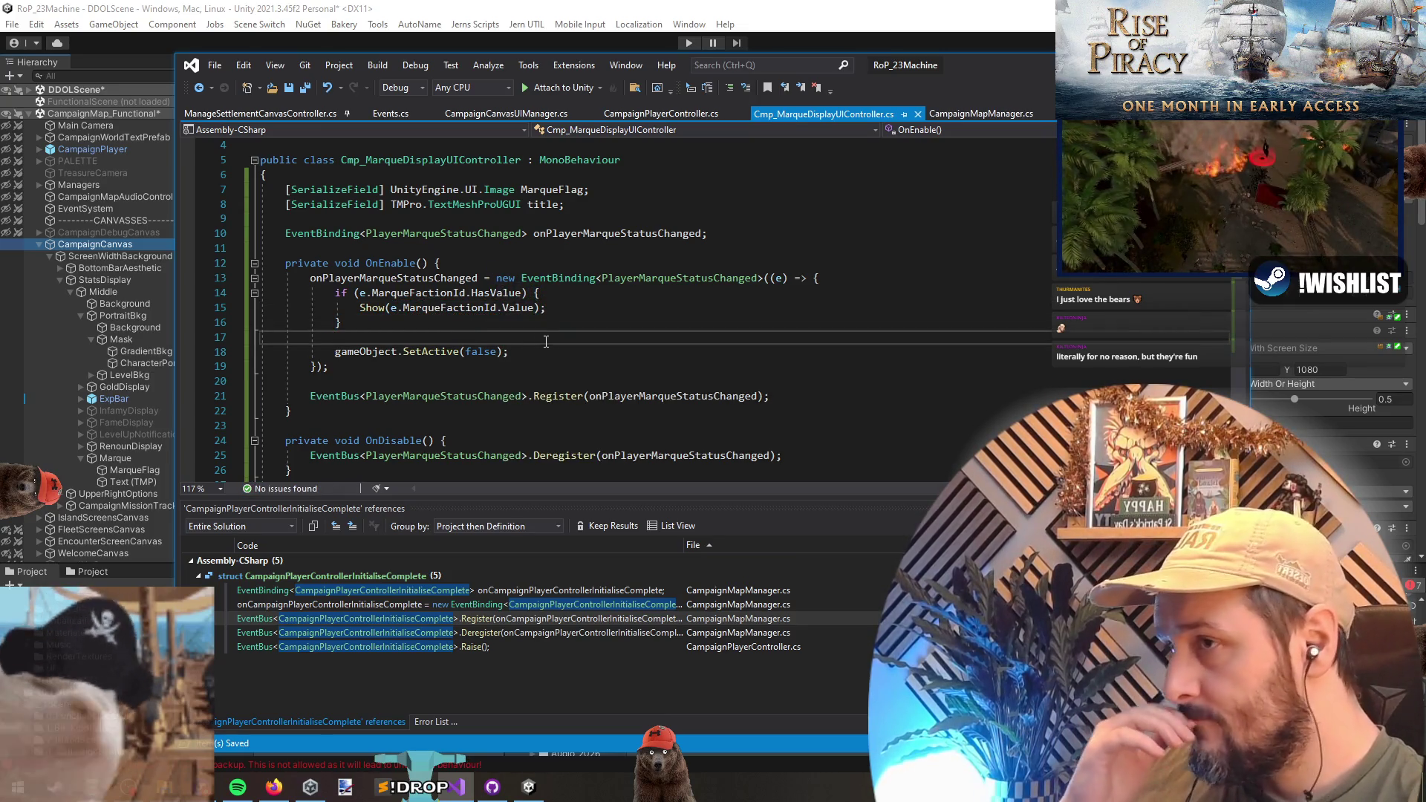
- Add return; after the Show call so the object is only hidden otherwise
left_click(680, 313)
key("Return")
type("return;")
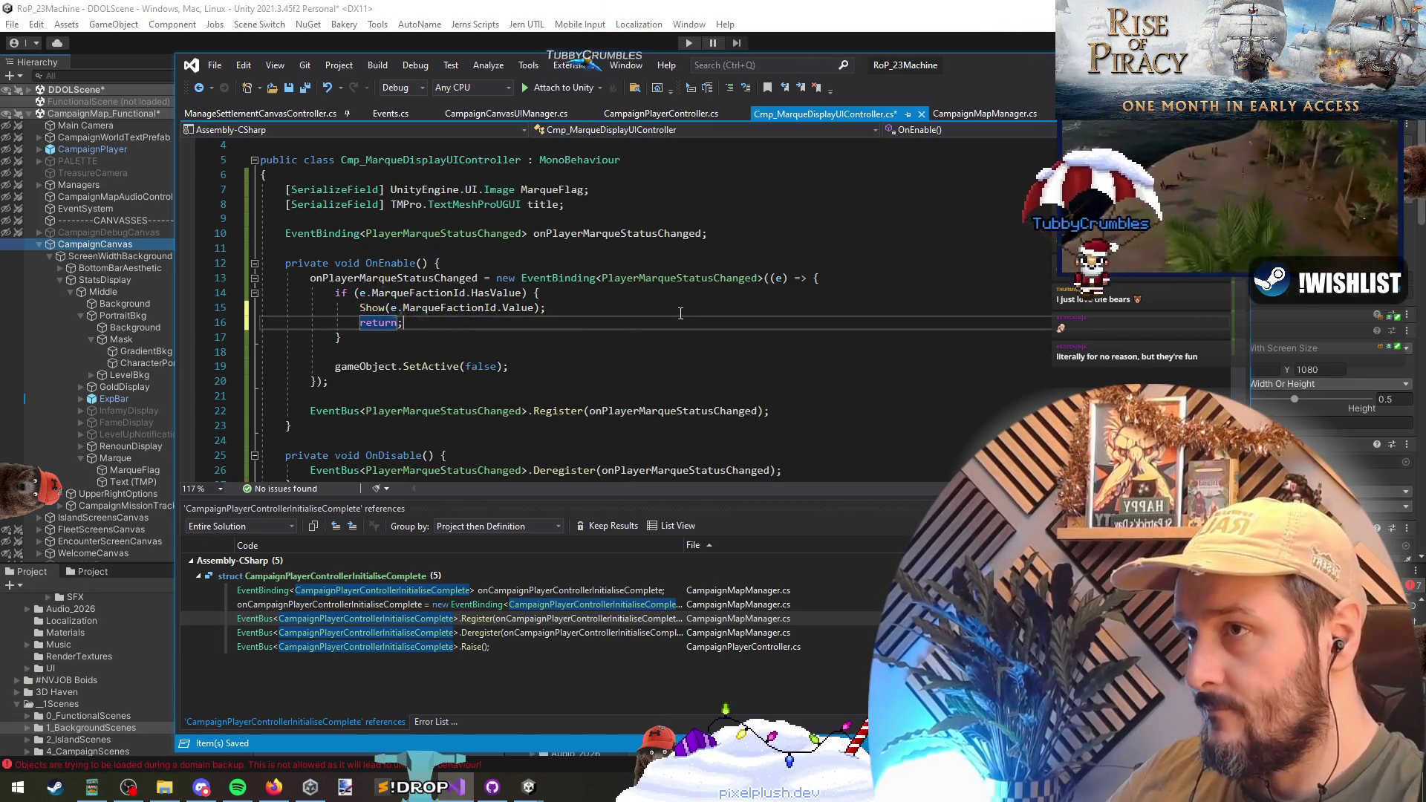
left_click(475, 254)
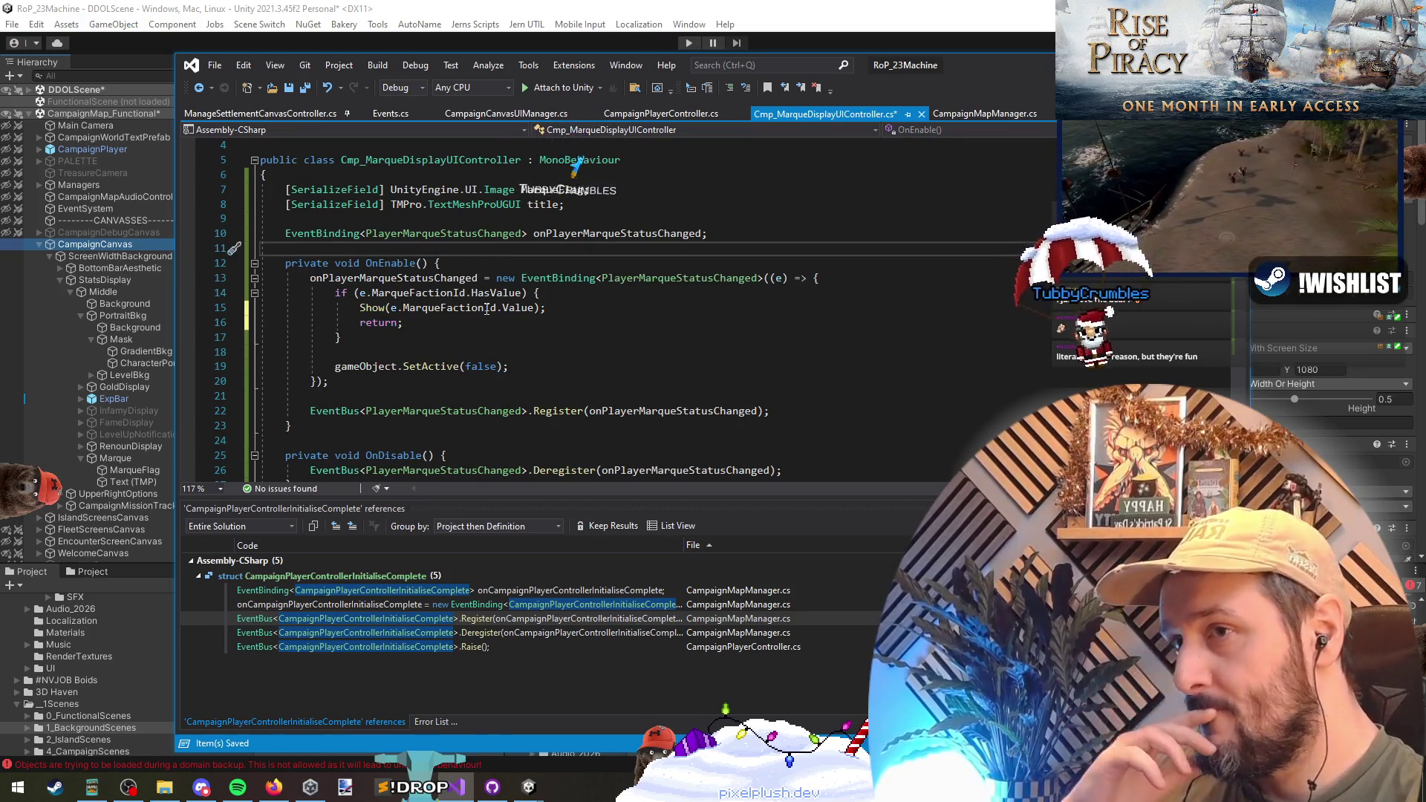
scroll(546, 233, "down", 6)
scroll(546, 232, "up", 6)
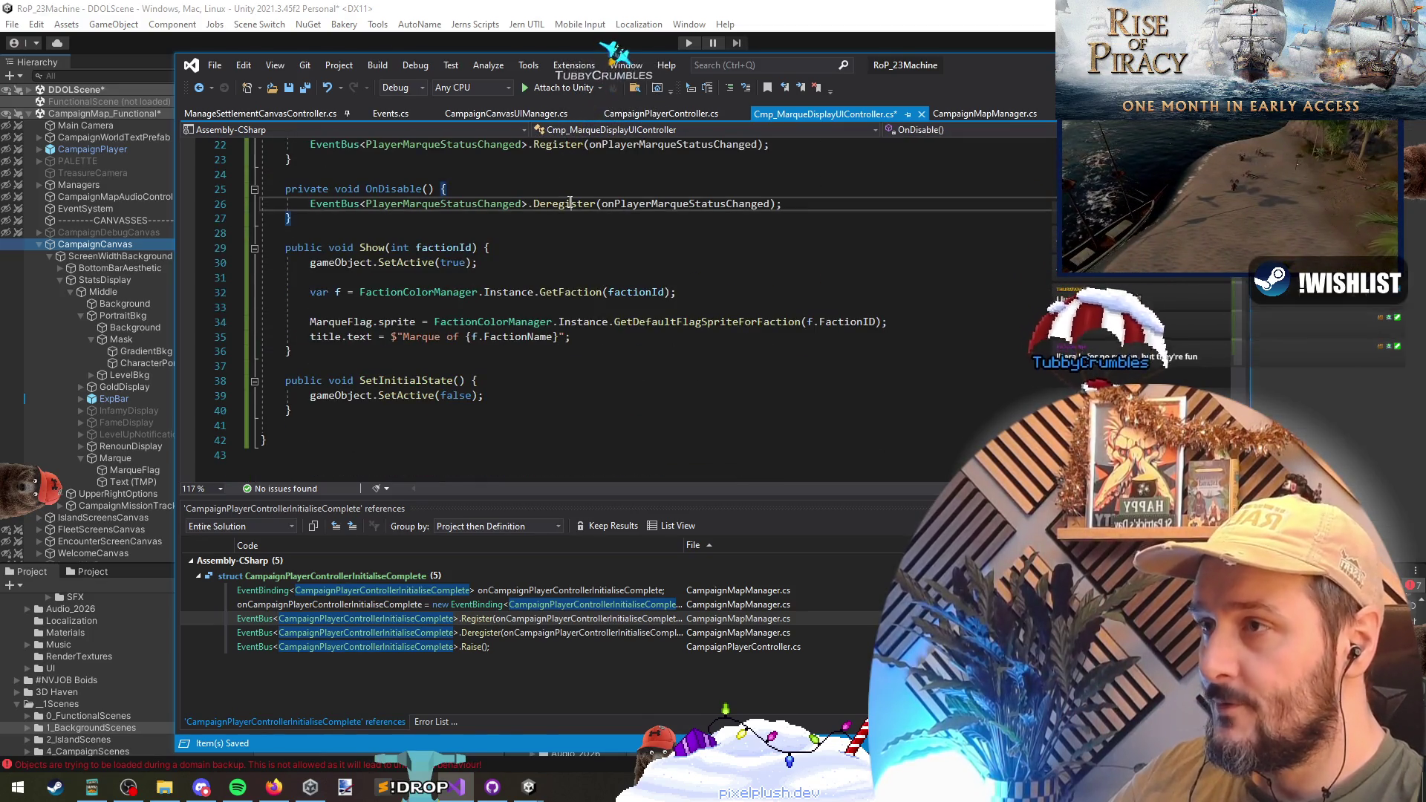
left_click(661, 254)
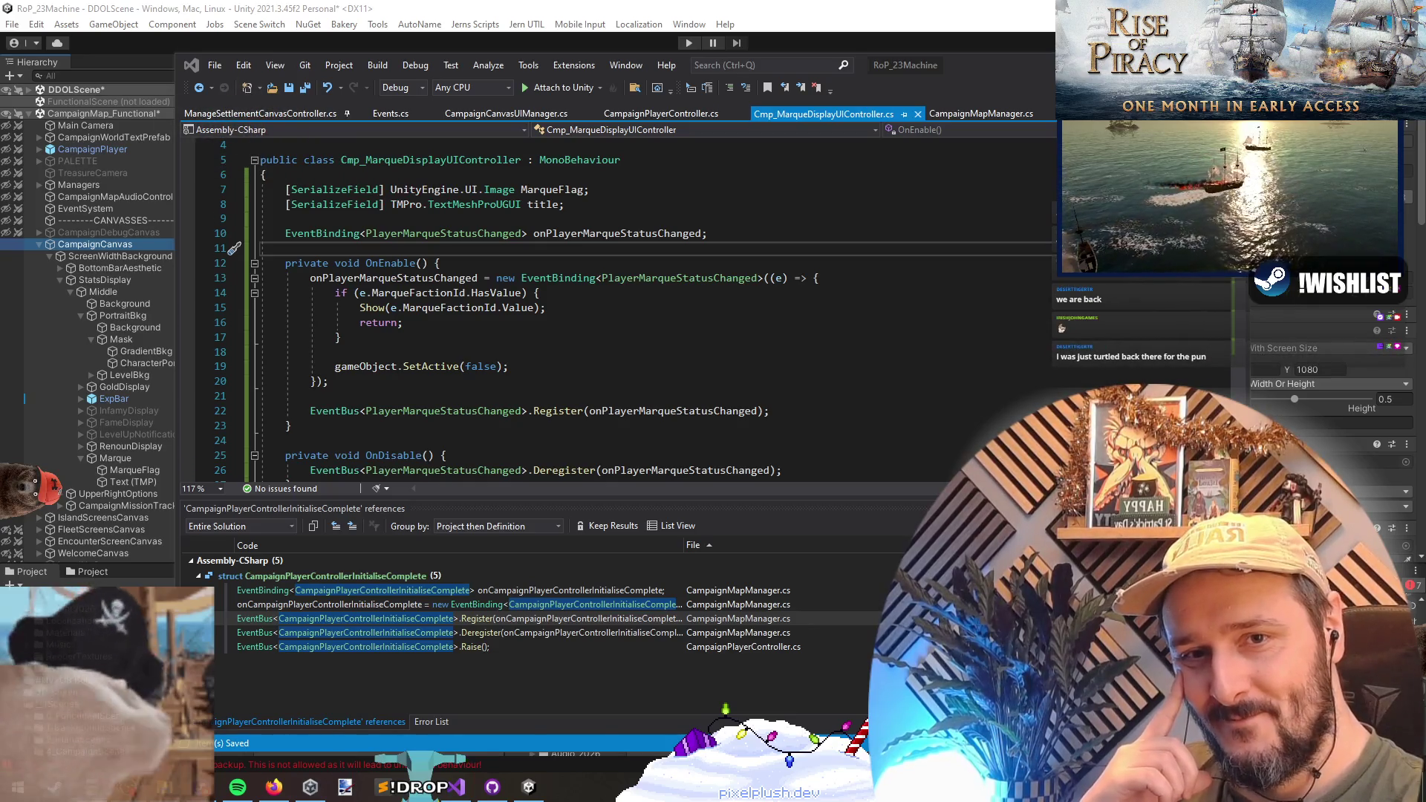
- Check uses of onPlayerMarqueStatusChanged and PlayerMarqueStatusChanged, then return to Unity to recompile
left_click(793, 317)
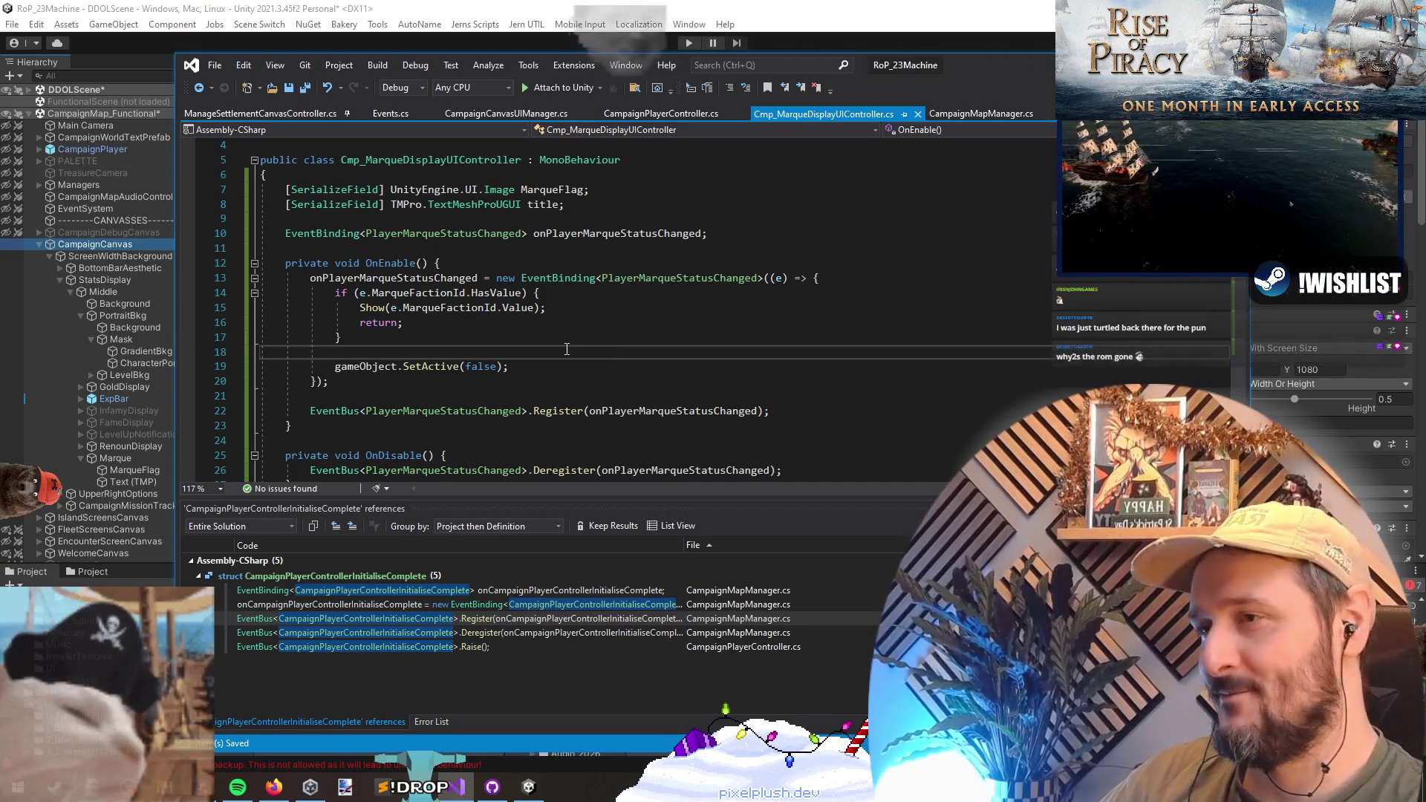
double_click(394, 278)
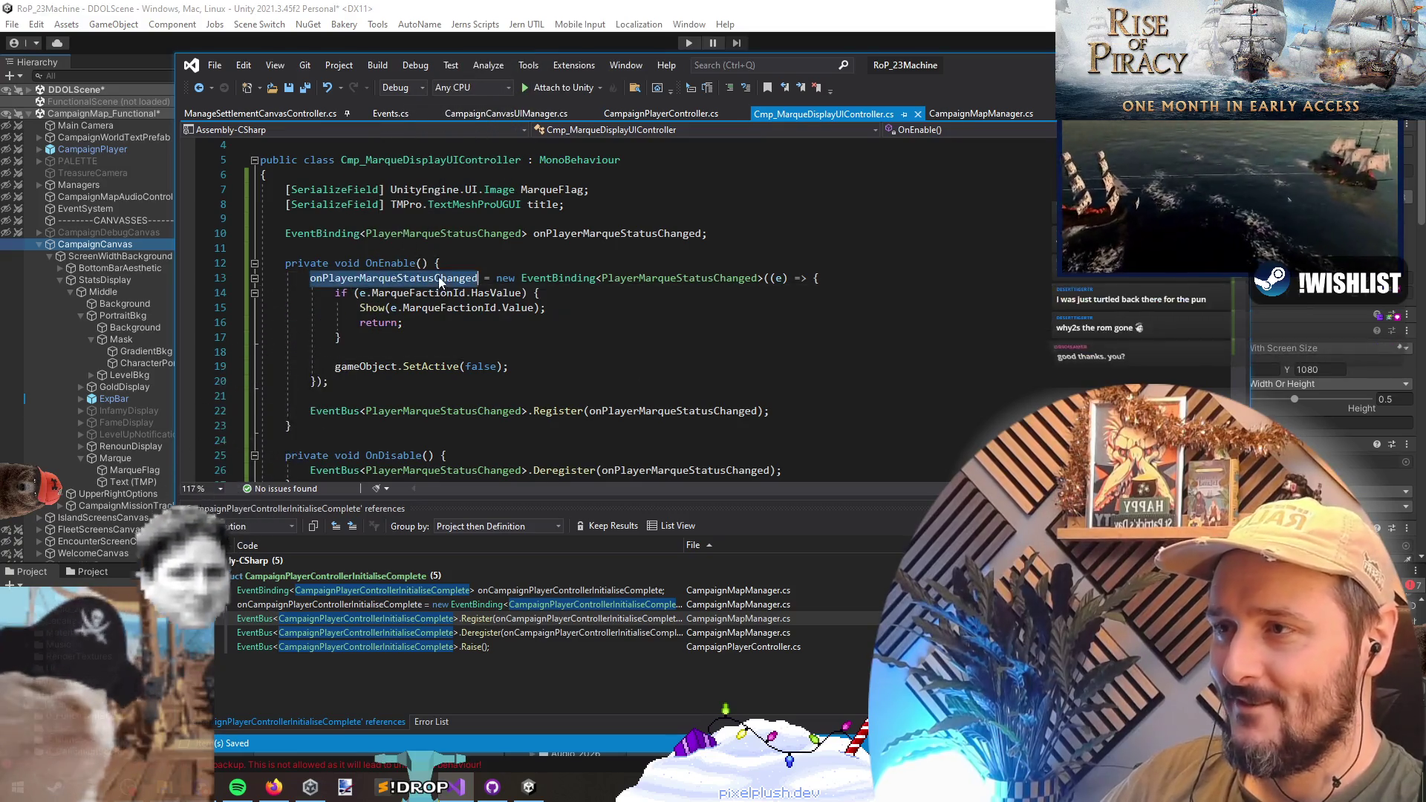
scroll(732, 337, "down", 6)
scroll(472, 218, "up", 7)
scroll(461, 297, "down", 10)
left_click(342, 297)
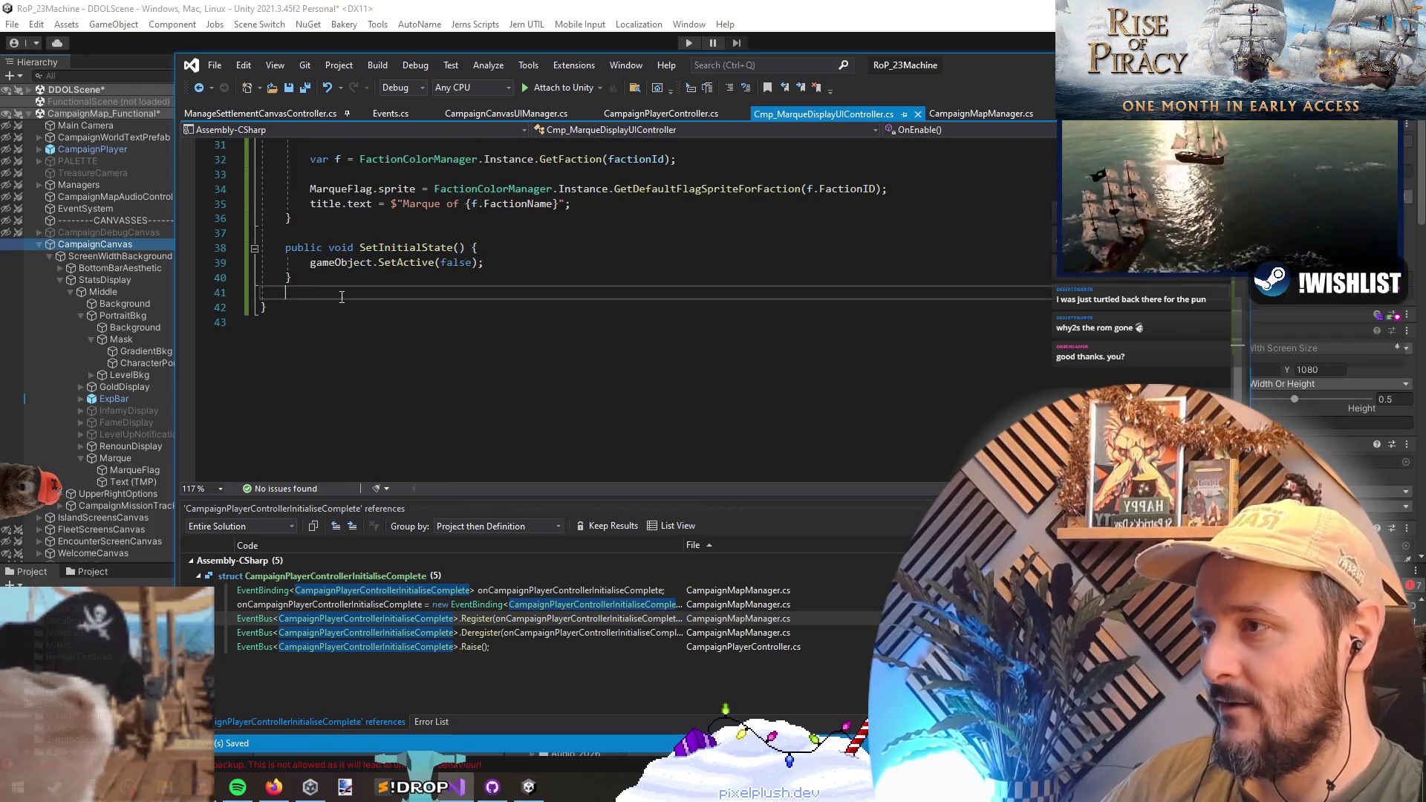
scroll(369, 296, "up", 10)
left_click(443, 277)
key("alt+Tab")
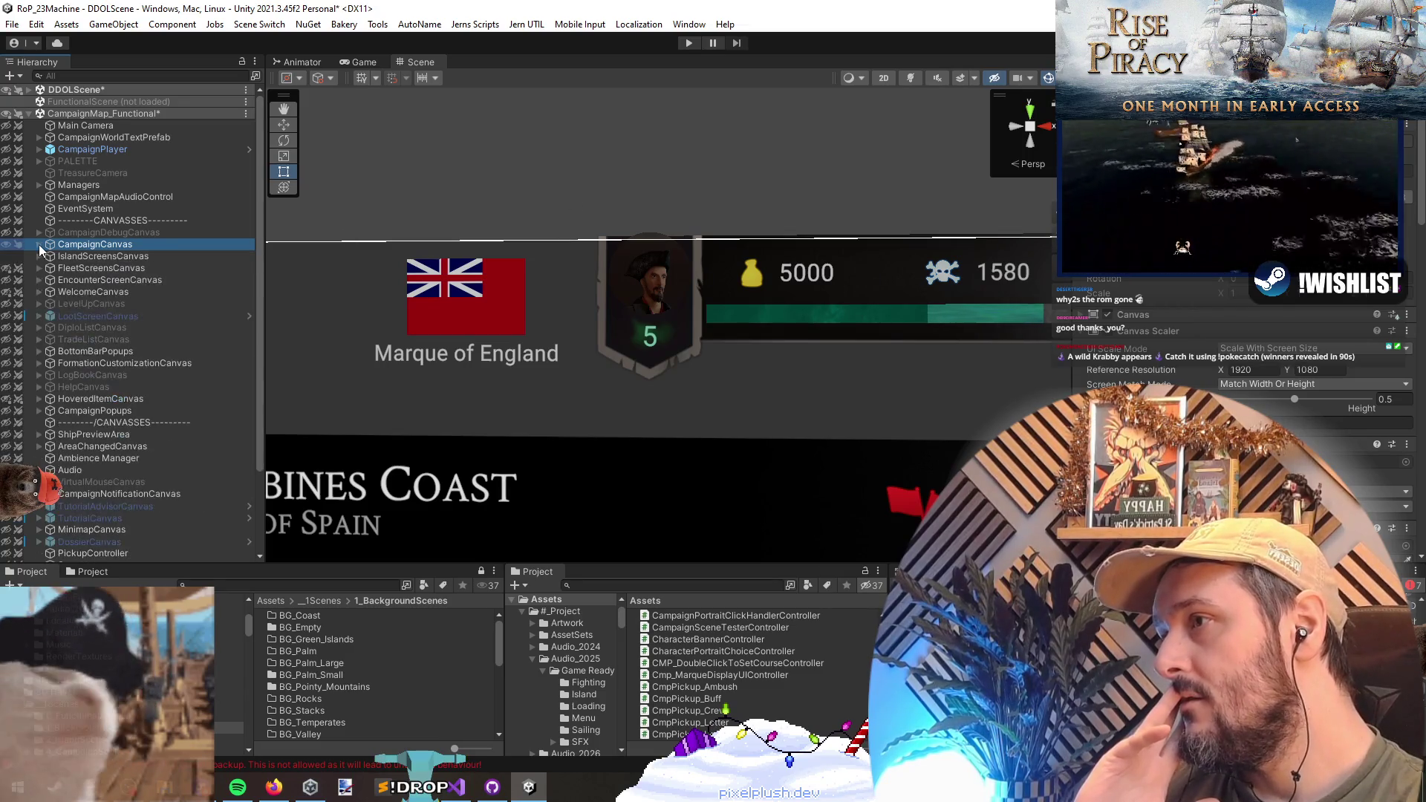
- Assign the Marque object as the canvas's marque controller and save the scene
scroll(1170, 364, "down", 5)
scroll(1177, 364, "down", 5)
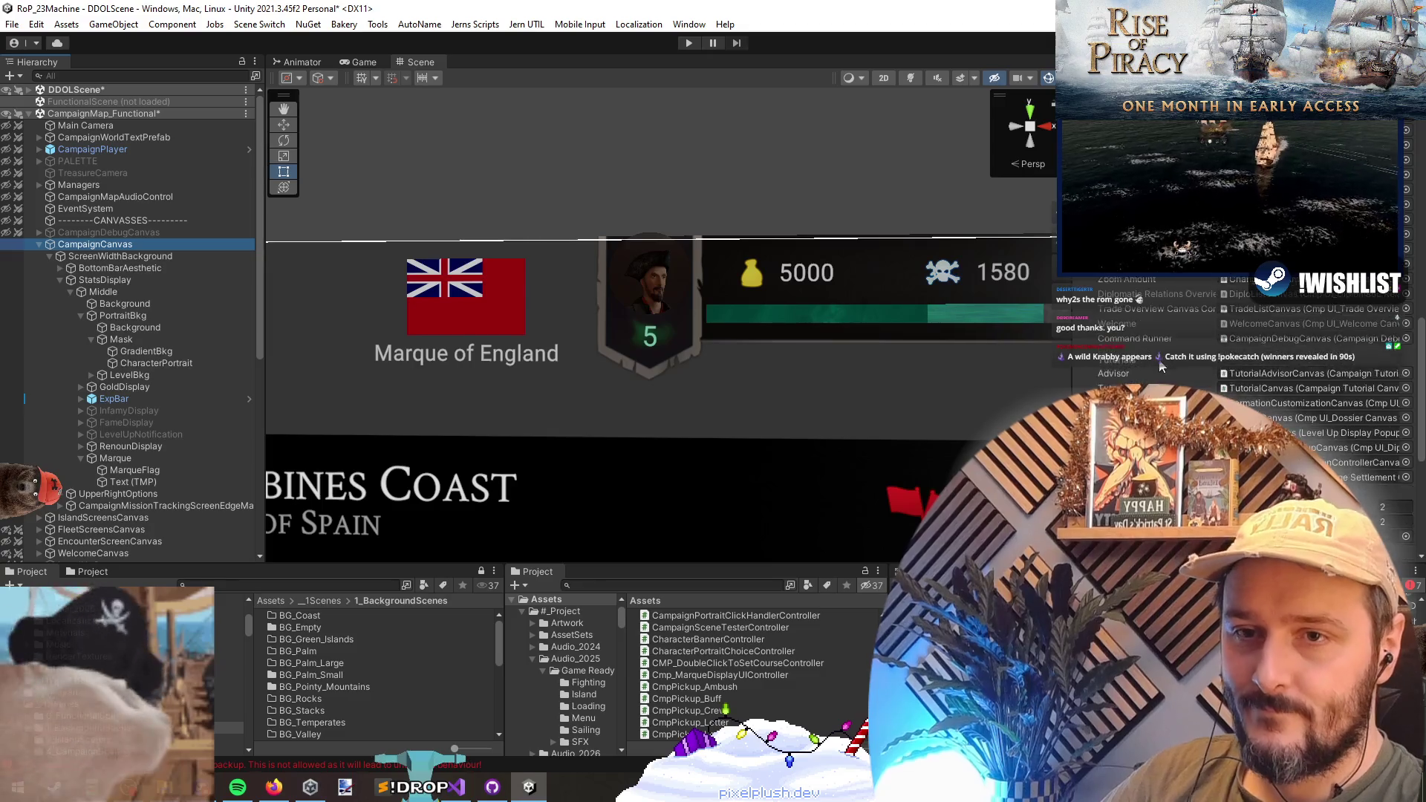
scroll(1144, 319, "up", 5)
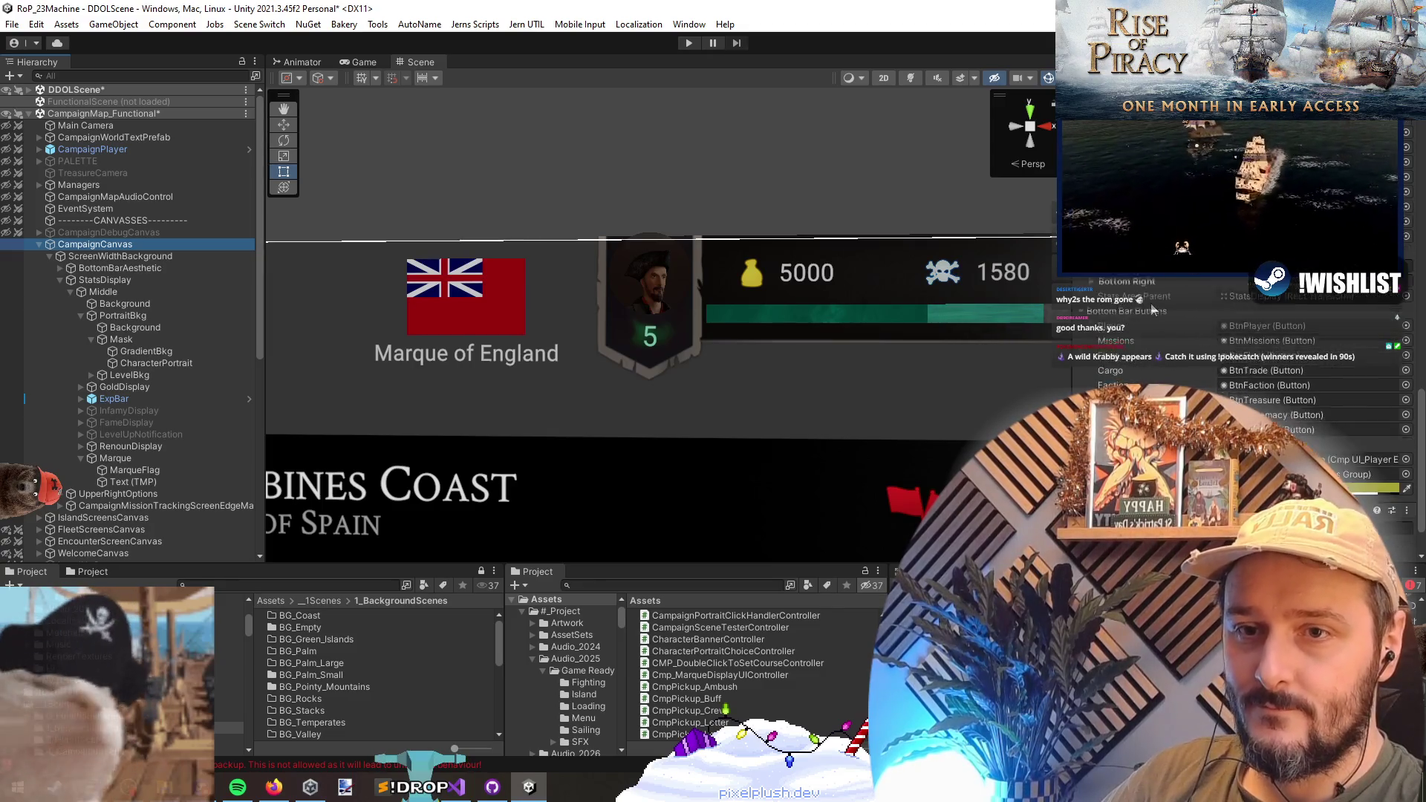
left_click(1404, 248)
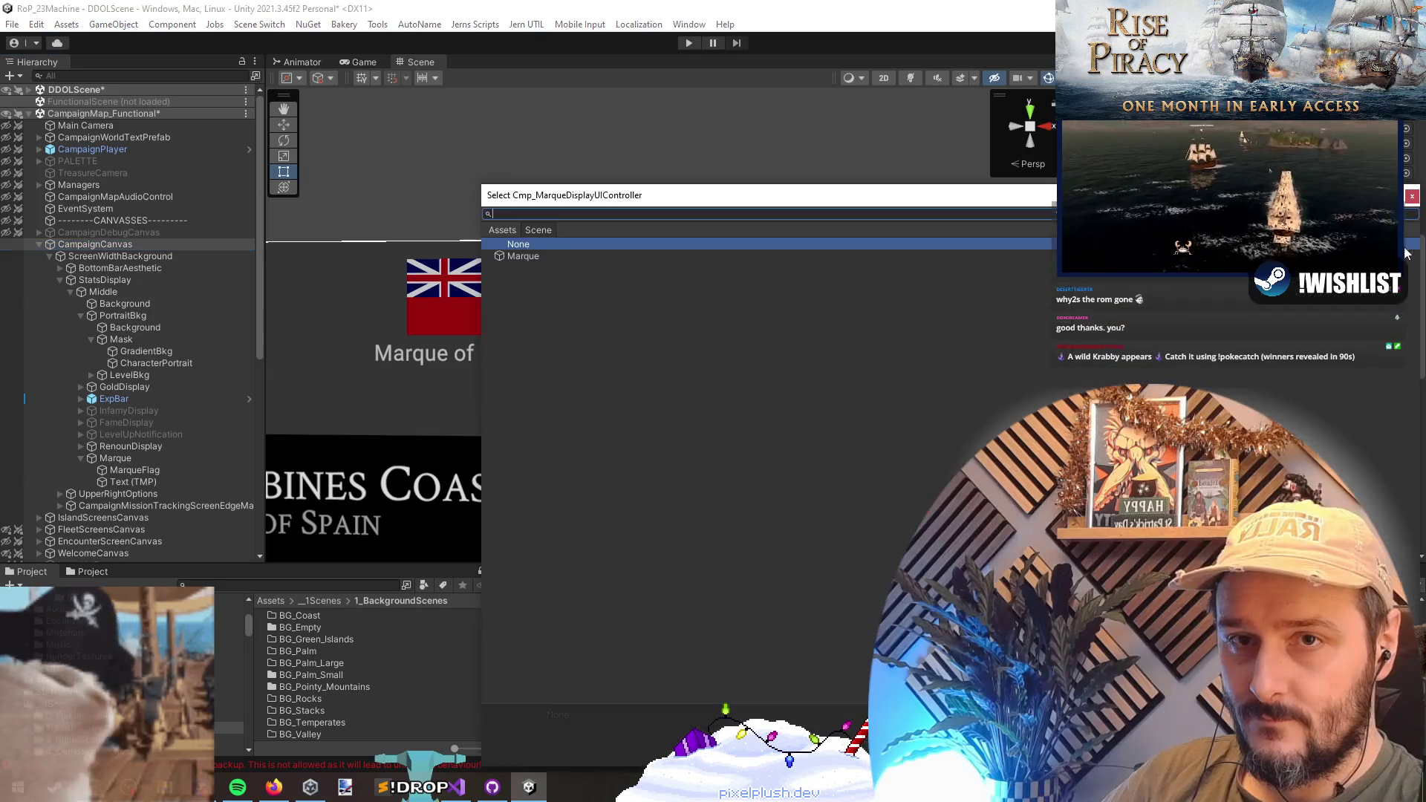
double_click(531, 256)
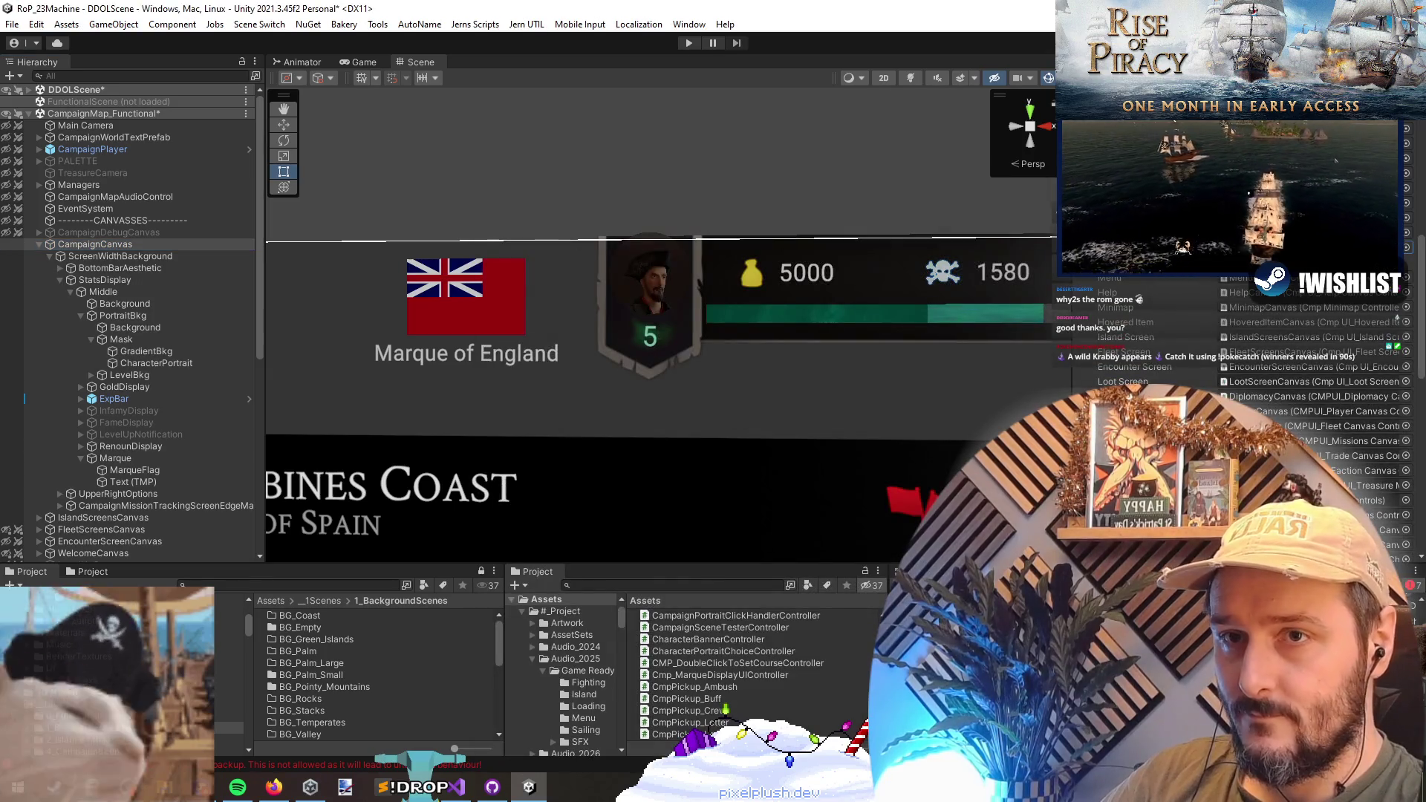
key("ctrl+s")
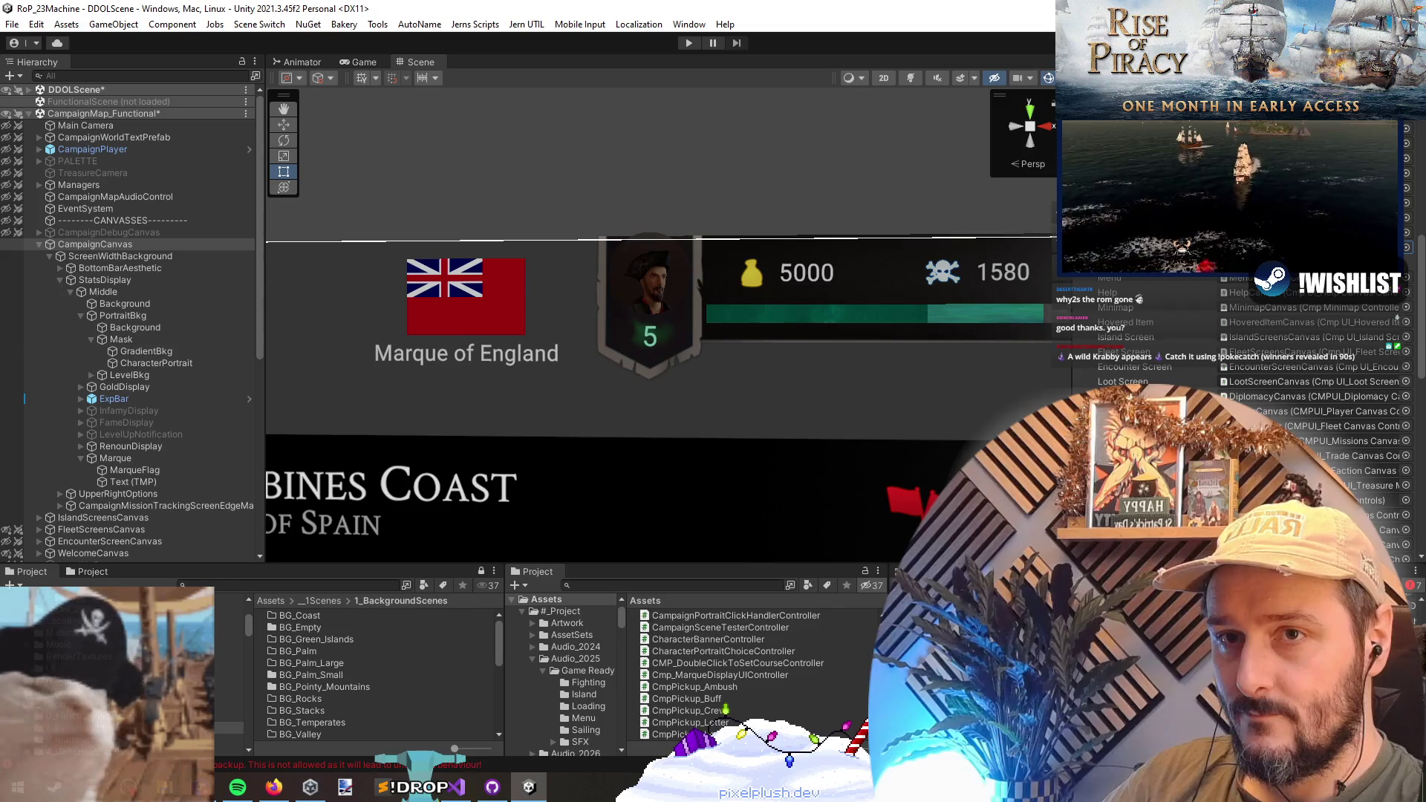
- Set the Marque controller's flag image to MarqueFlag and title to Text (TMP), then save
left_click(144, 459)
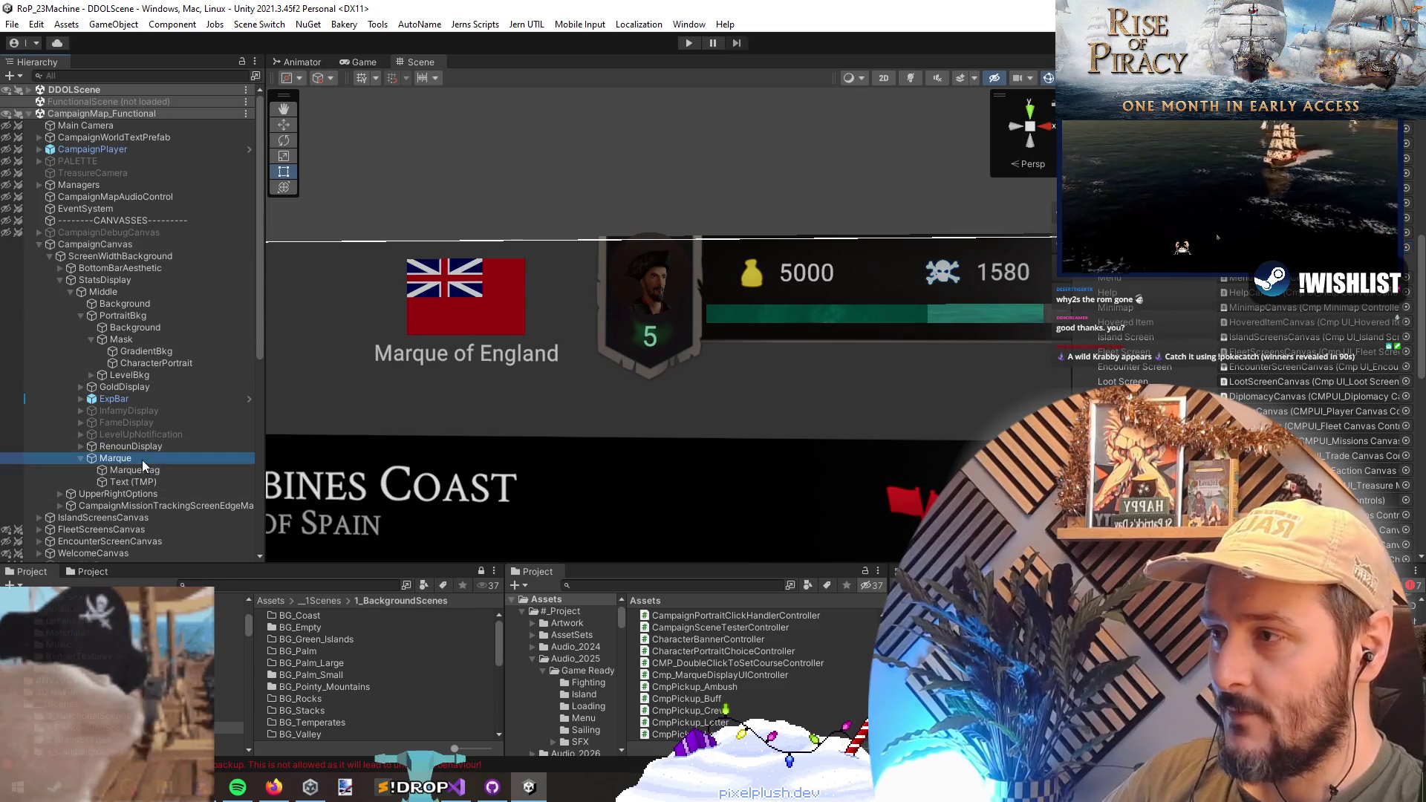
left_click_drag(1144, 355, 1144, 333)
mouse_move(134, 482)
left_mouse_down()
mouse_move(1040, 353)
mouse_move(1262, 347)
left_mouse_up()
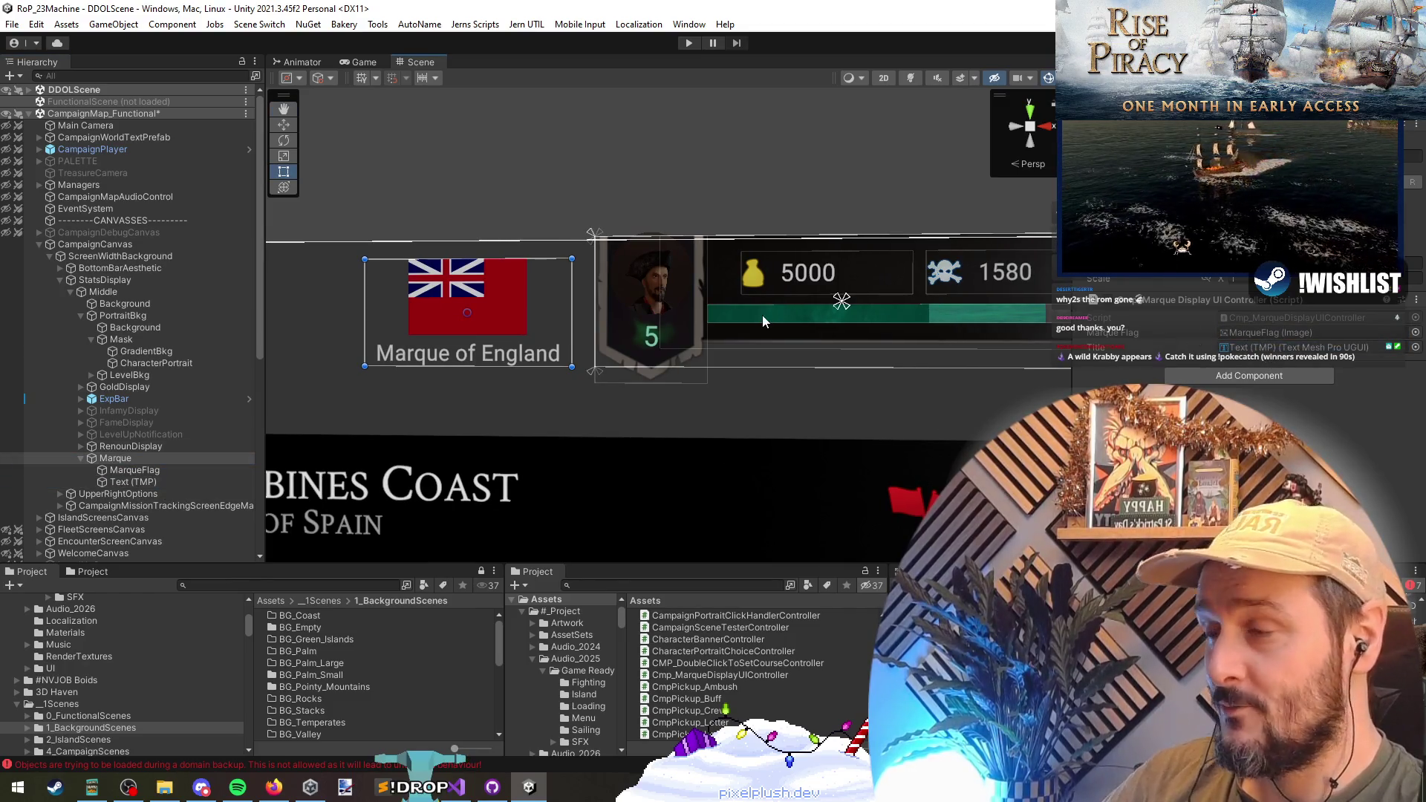
key("ctrl+s")
- Collapse CampaignCanvas and unload the CampaignMap_Functional scene from the Hierarchy
left_click(89, 254)
double_click(88, 249)
left_click(83, 245)
key("Left")
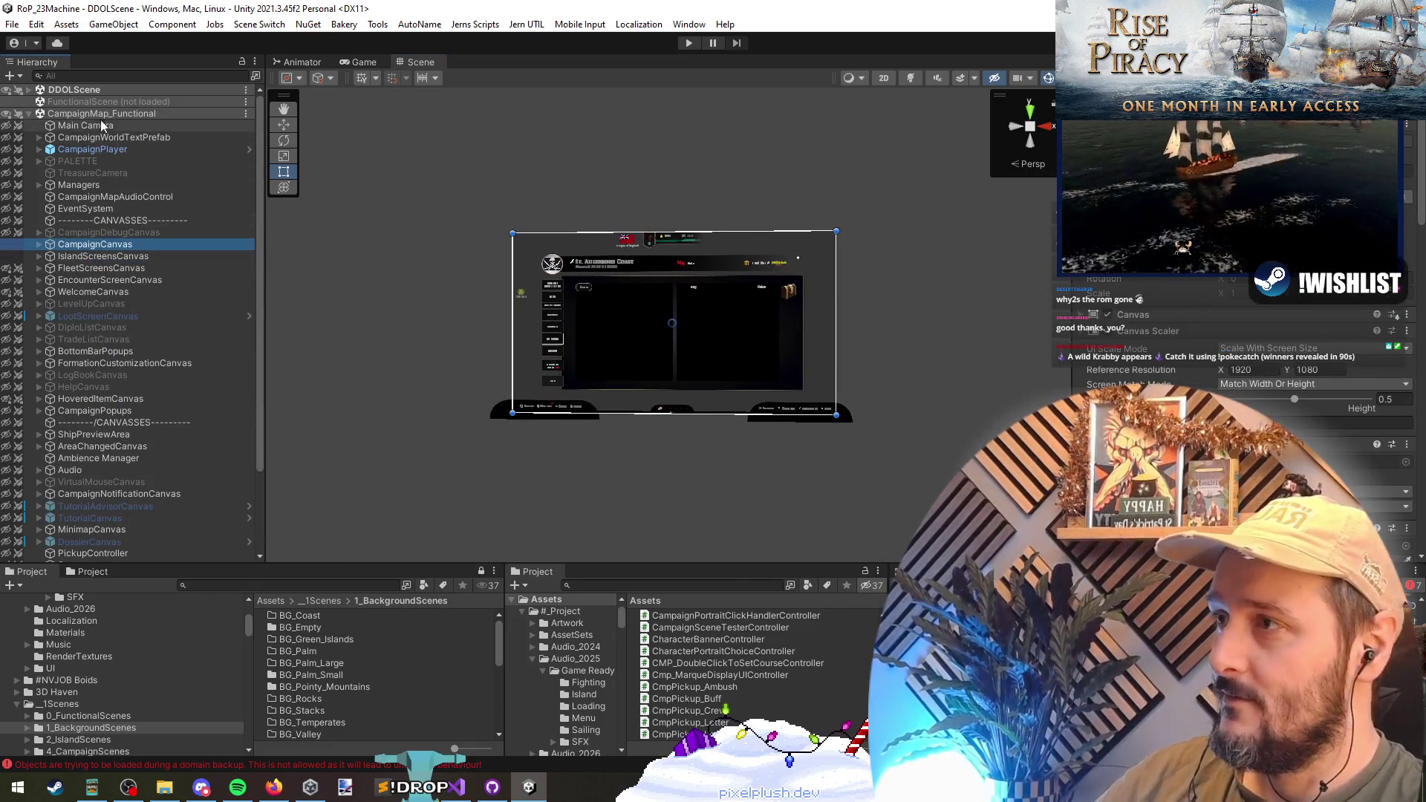
right_click(101, 113)
left_click(170, 196)
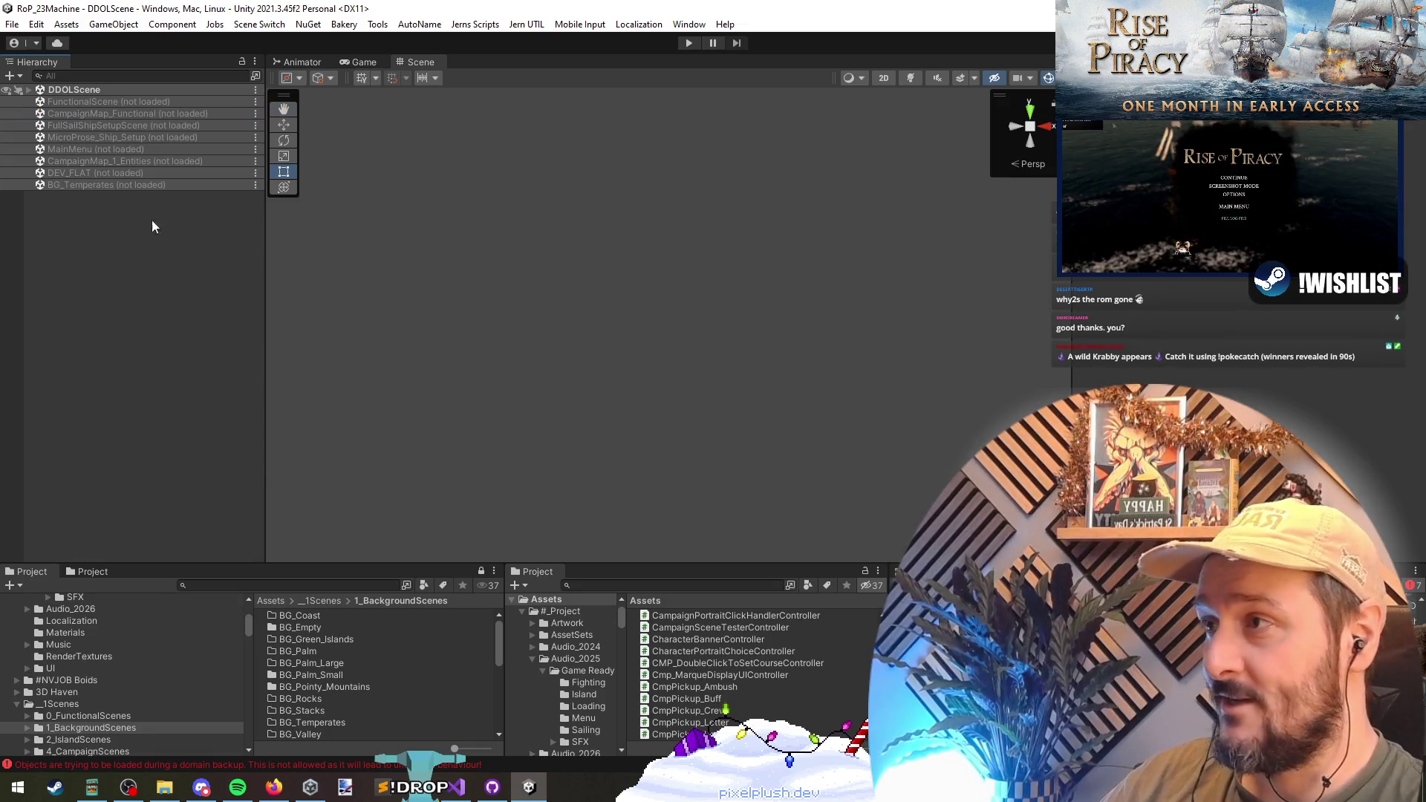
- Play-test the continued campaign, opening and closing Kamnet Refuge's island information, then stop
left_click(688, 42)
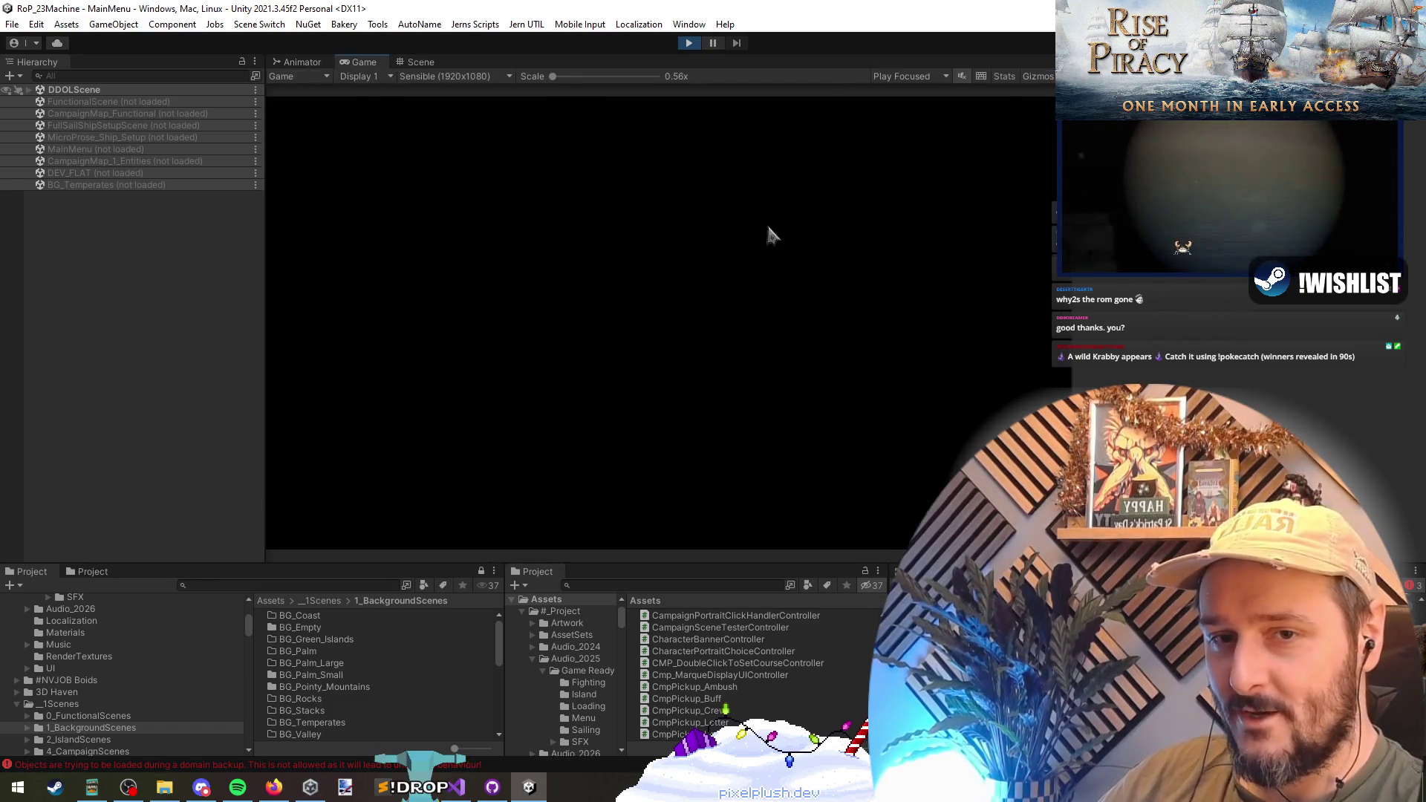
left_click(381, 299)
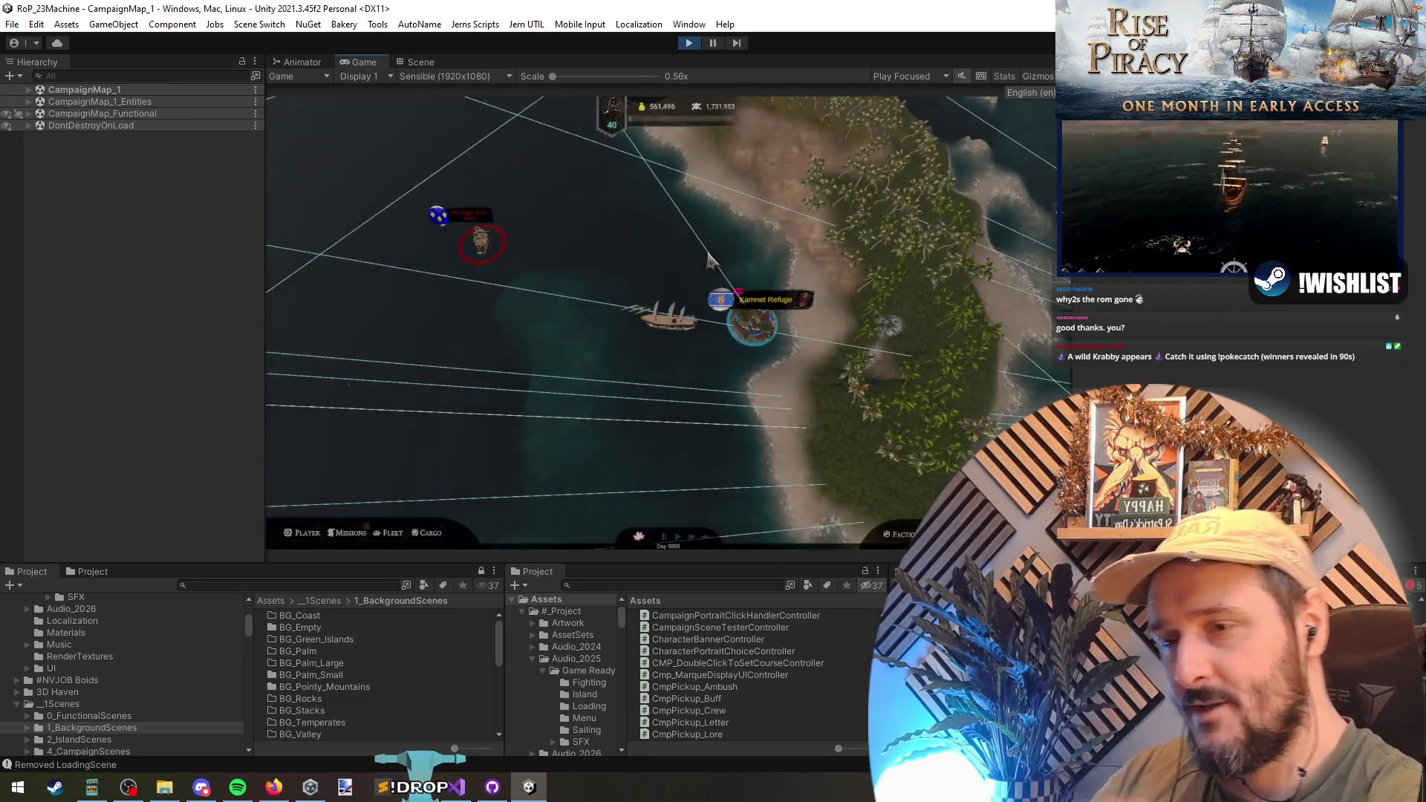
left_click(752, 323)
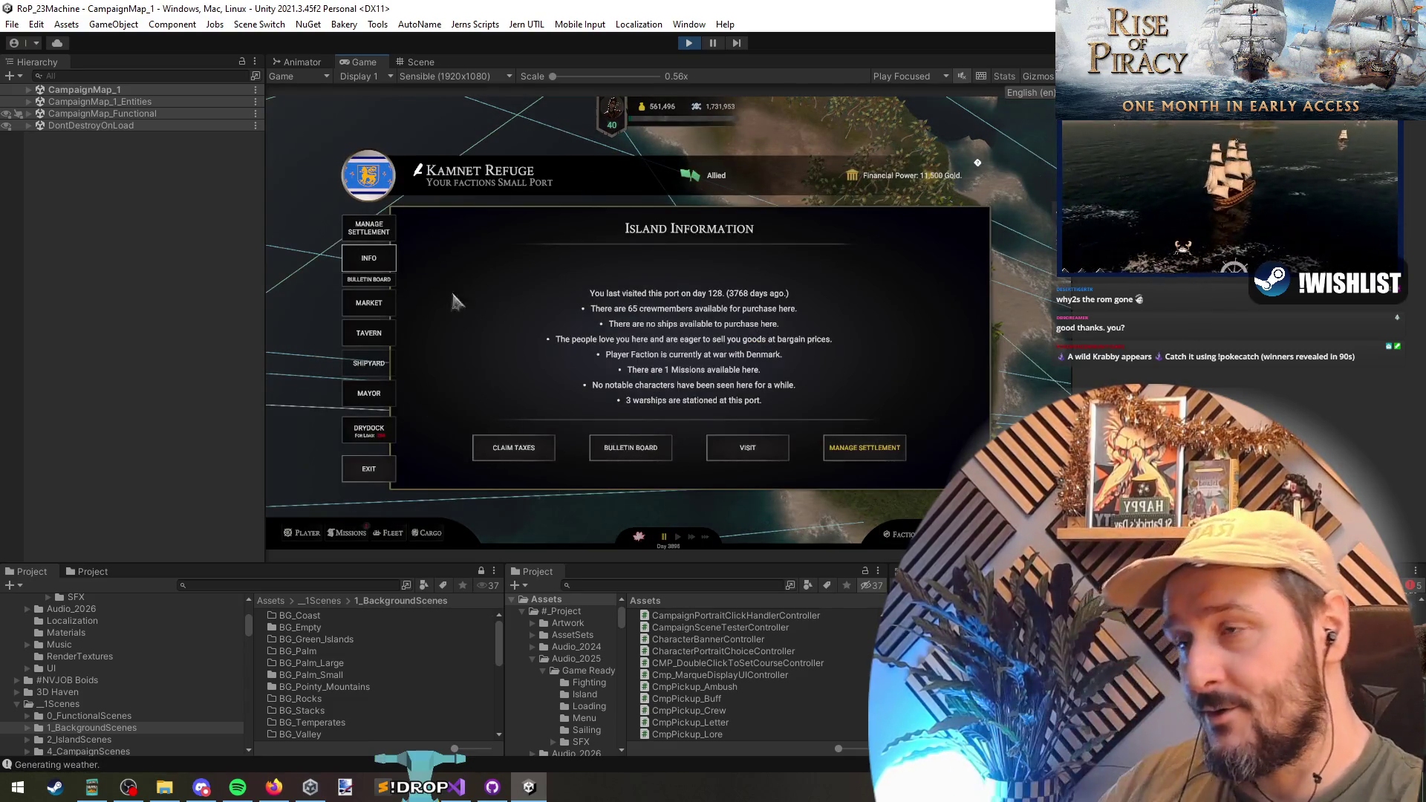
left_click(379, 477)
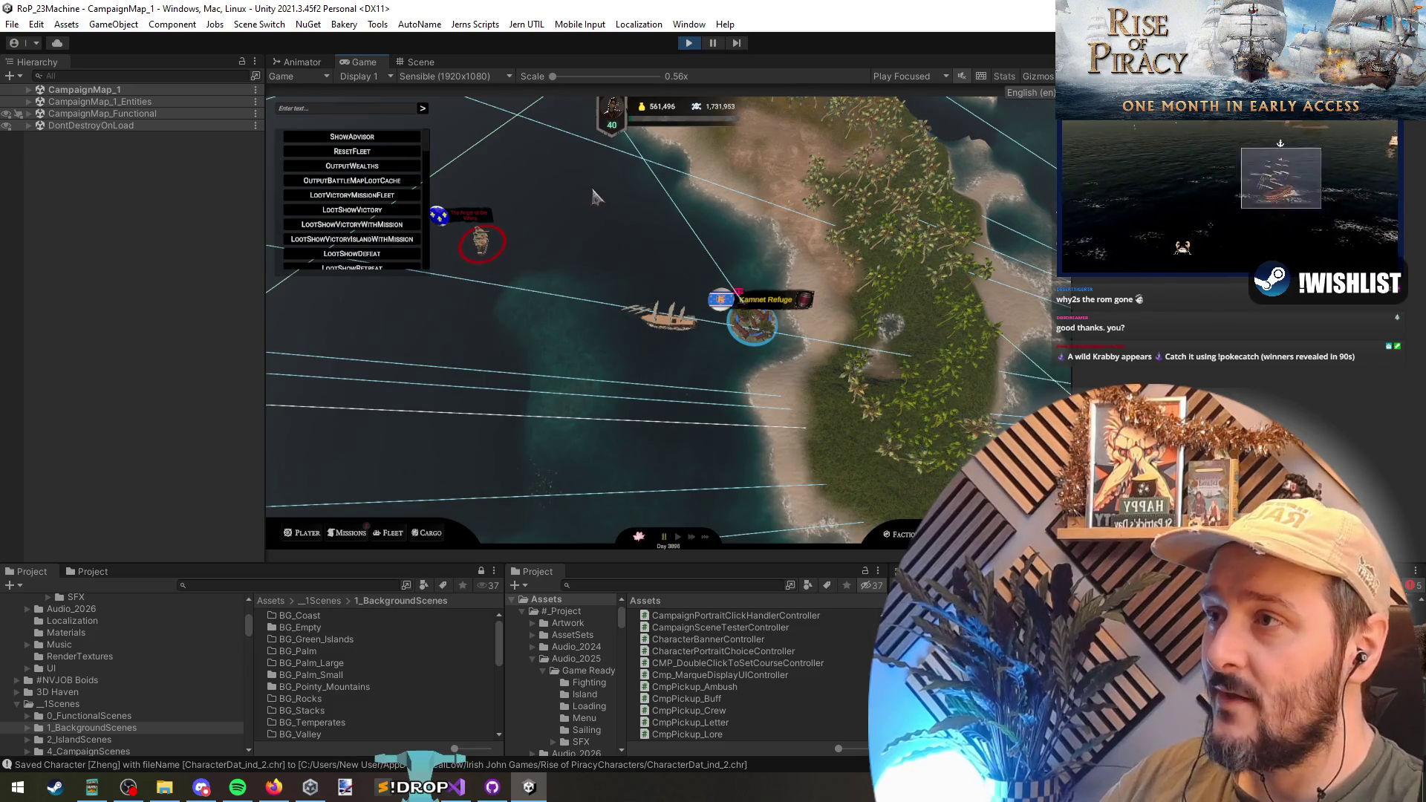
left_click(688, 43)
key("alt+Tab")
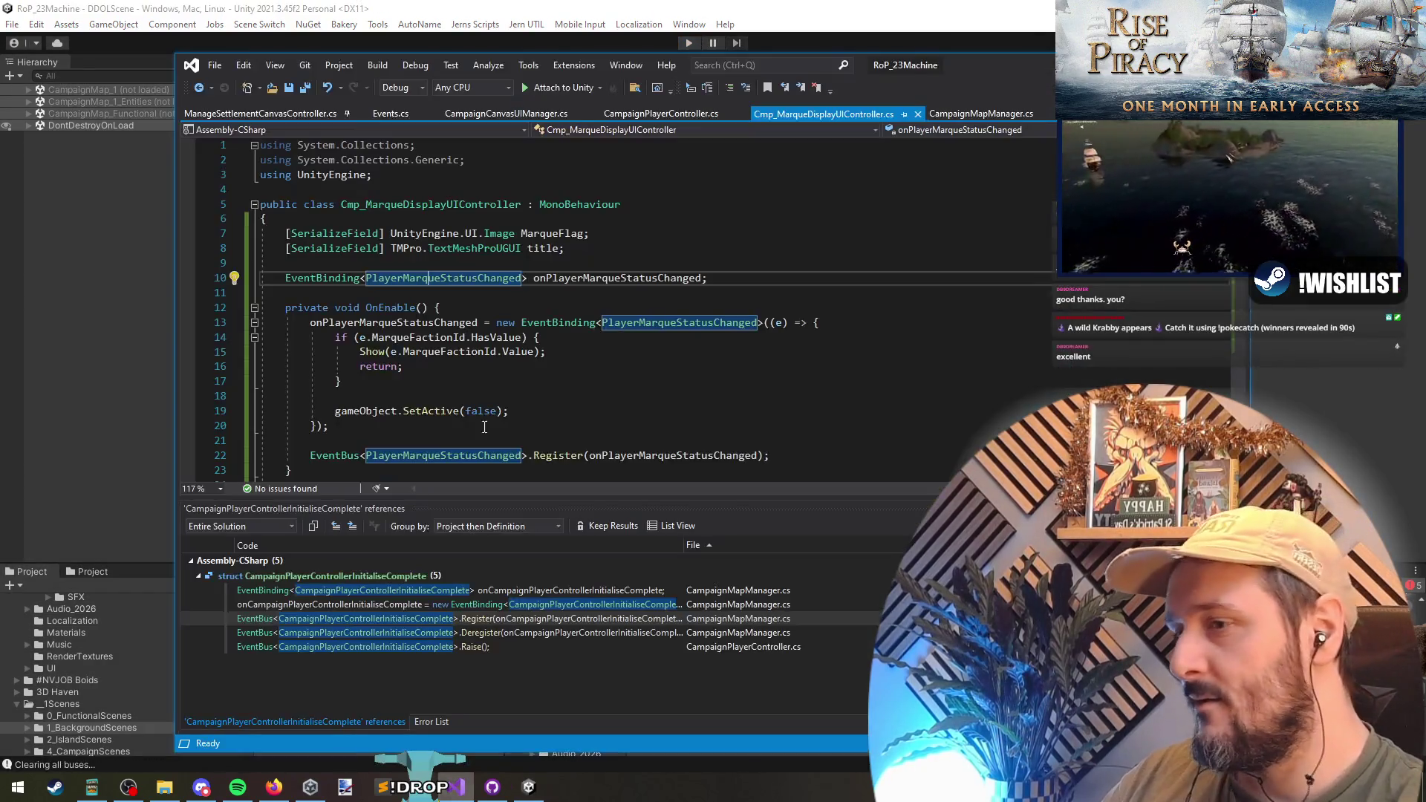
- Review the MarqueDisplay Show call and MarqueFactionId uses in CampaignPlayerController
left_click(542, 352)
key("ctrl+Tab")
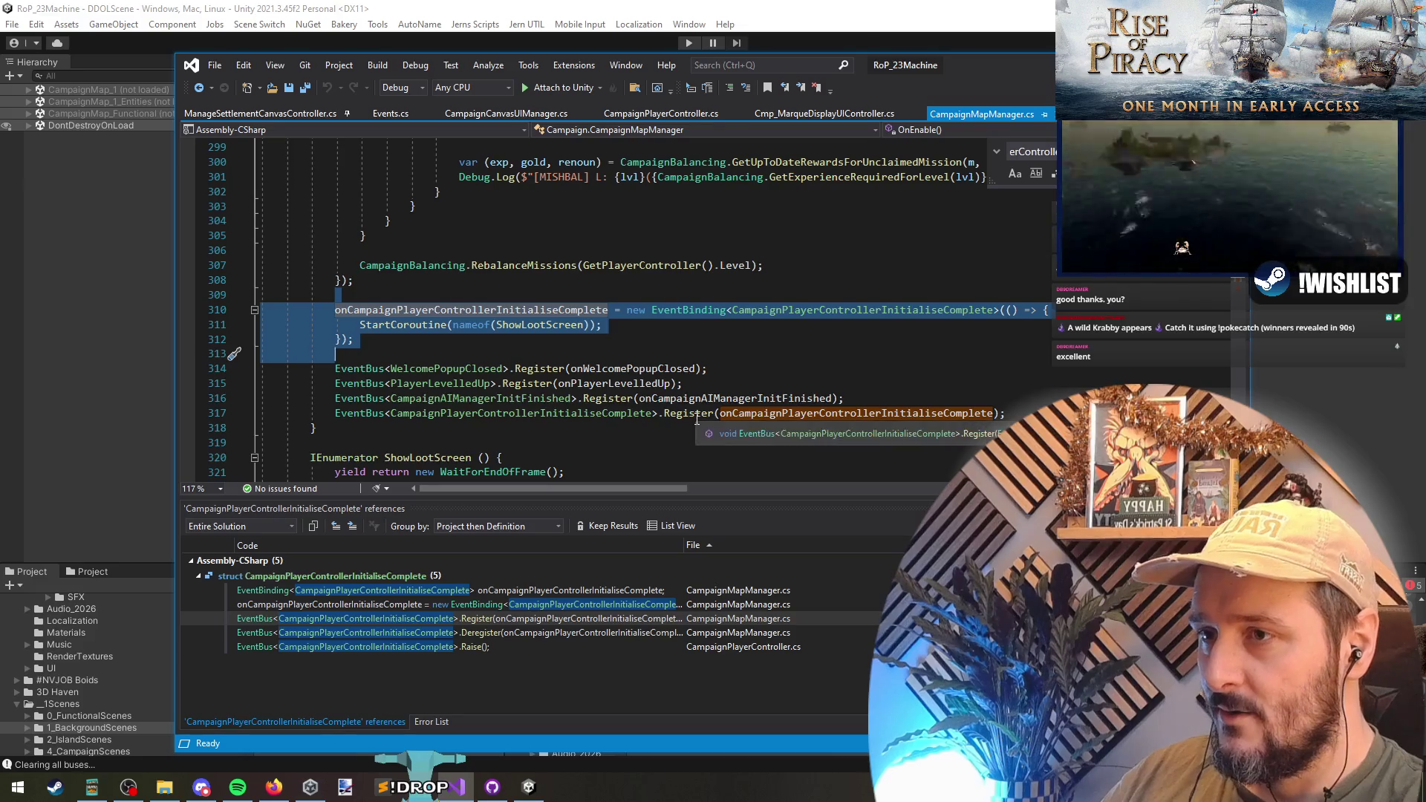
left_click(559, 353)
key("ctrl+Tab")
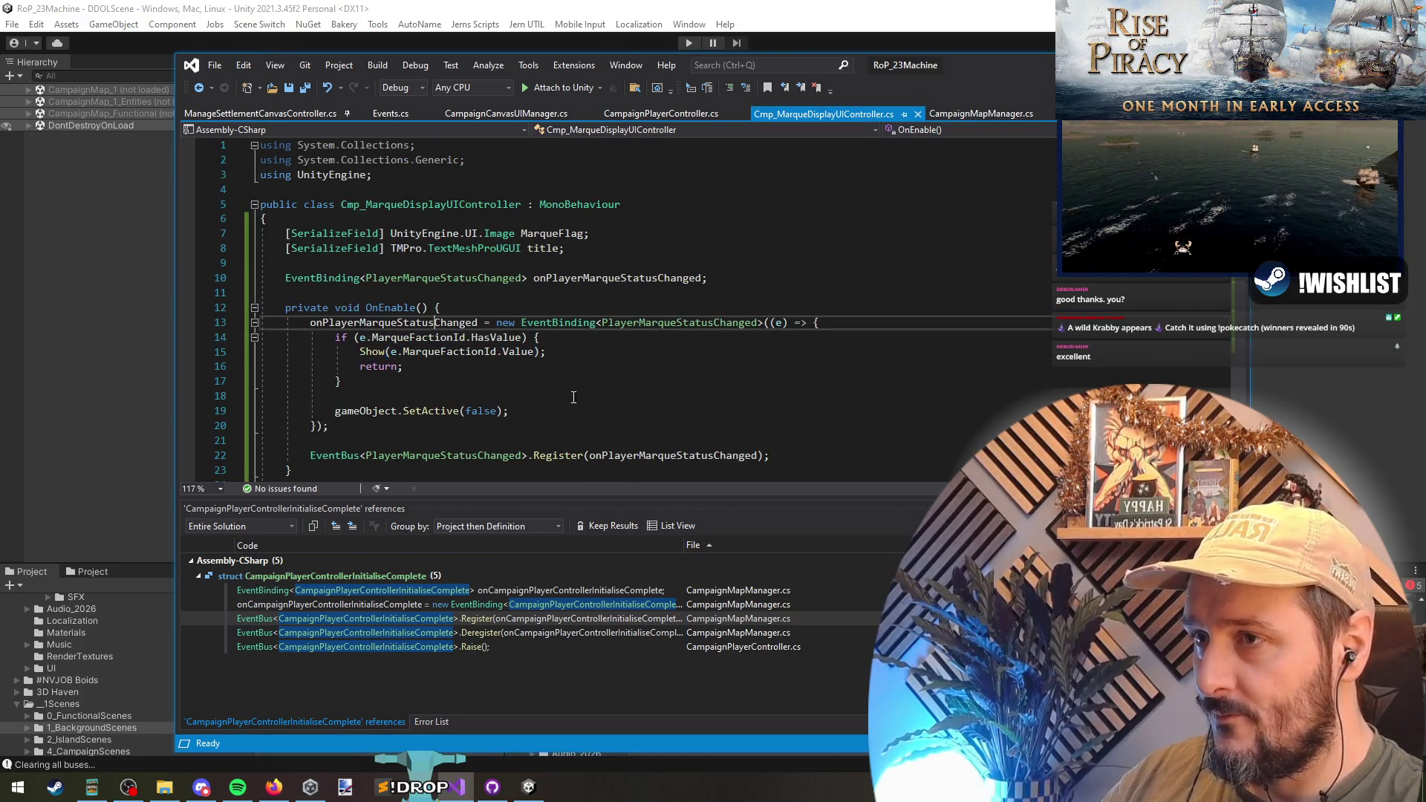
left_click(594, 453)
key("ctrl+Tab")
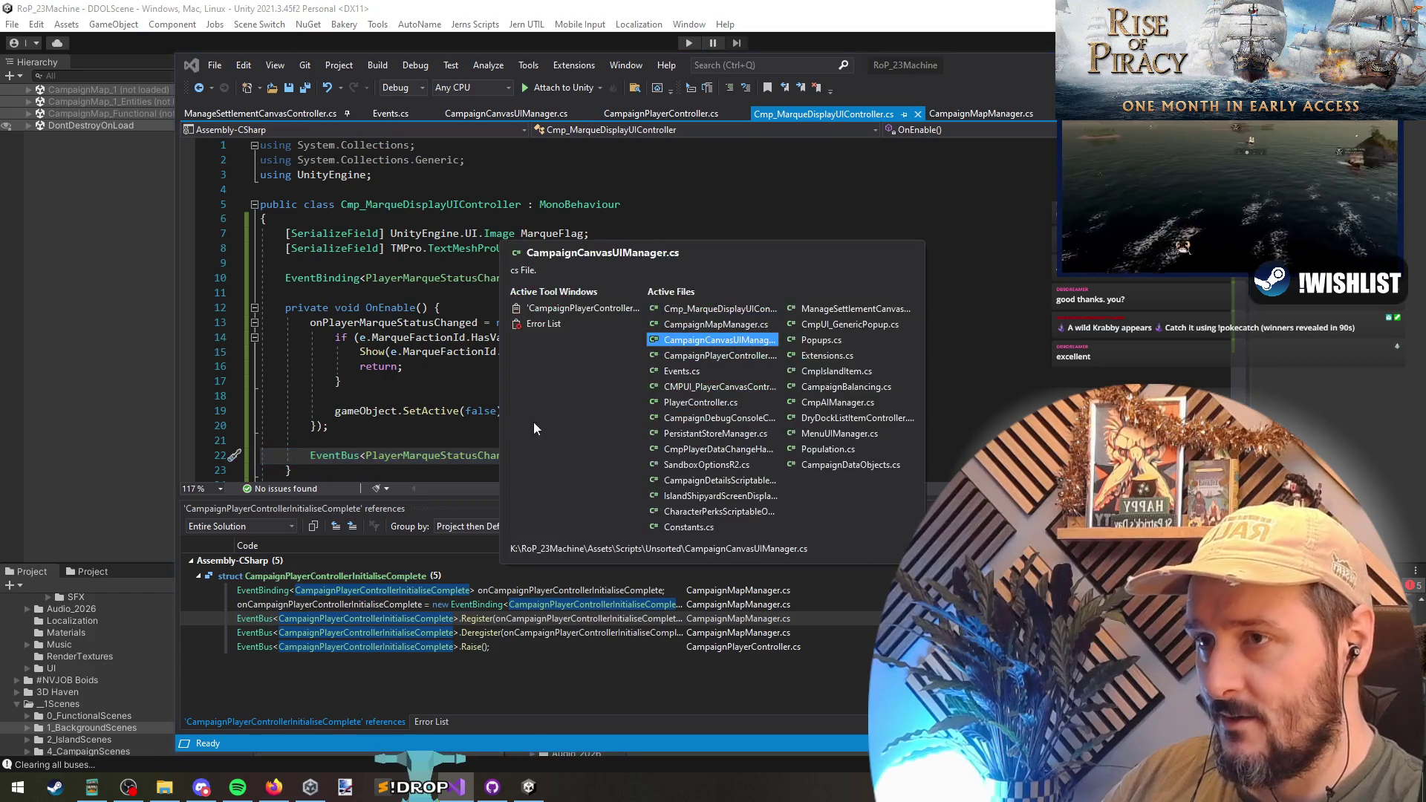
key("ctrl+Tab")
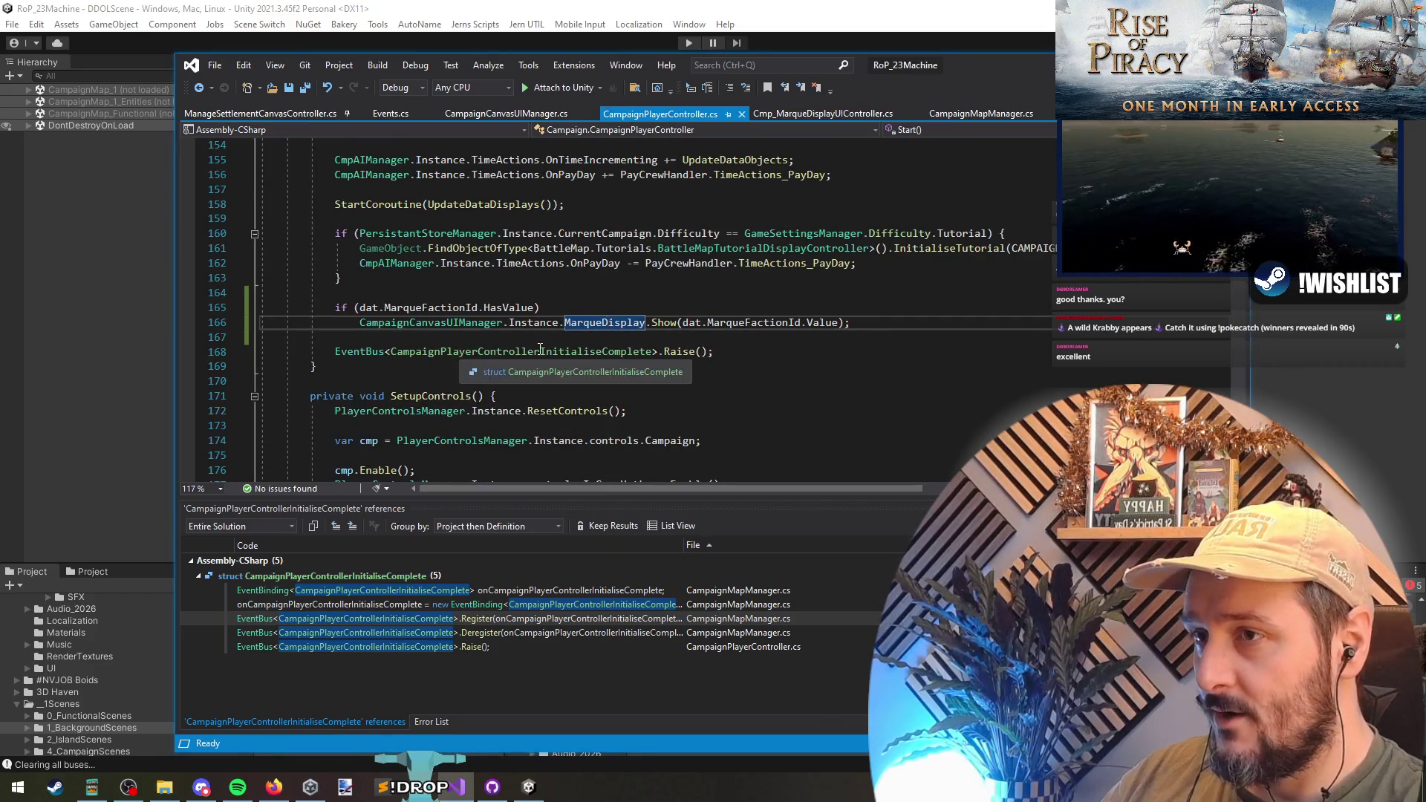
left_click(653, 323)
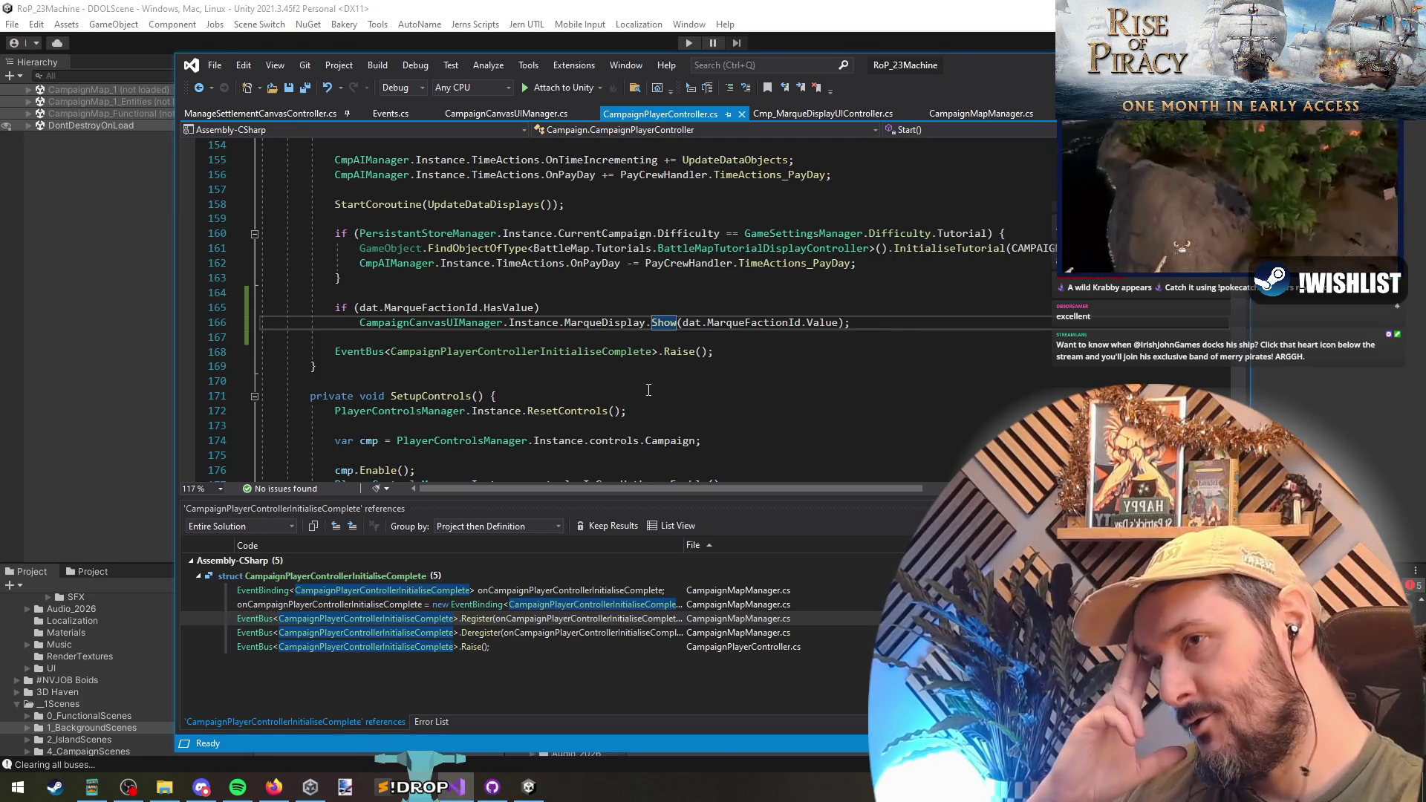
mouse_move(663, 325)
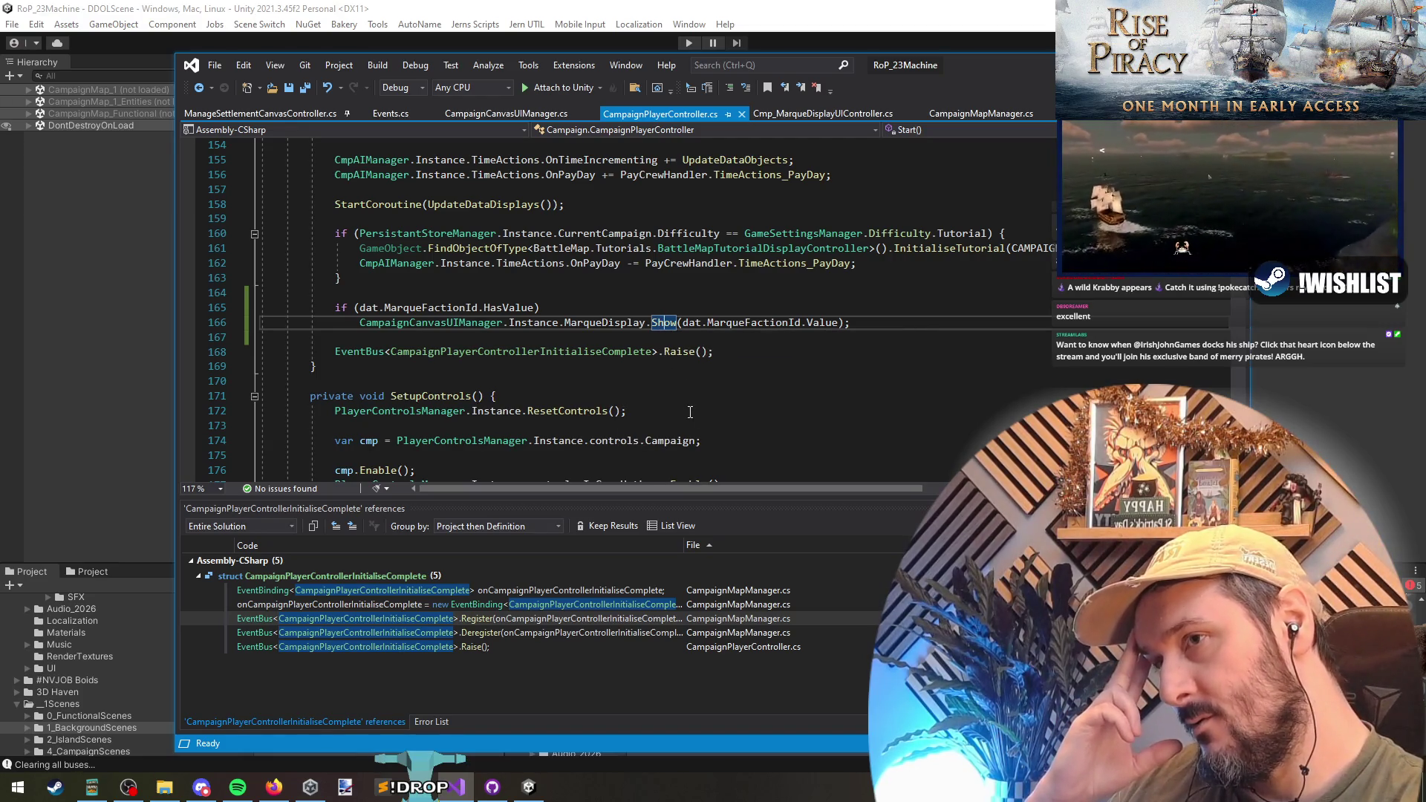
left_click(758, 326)
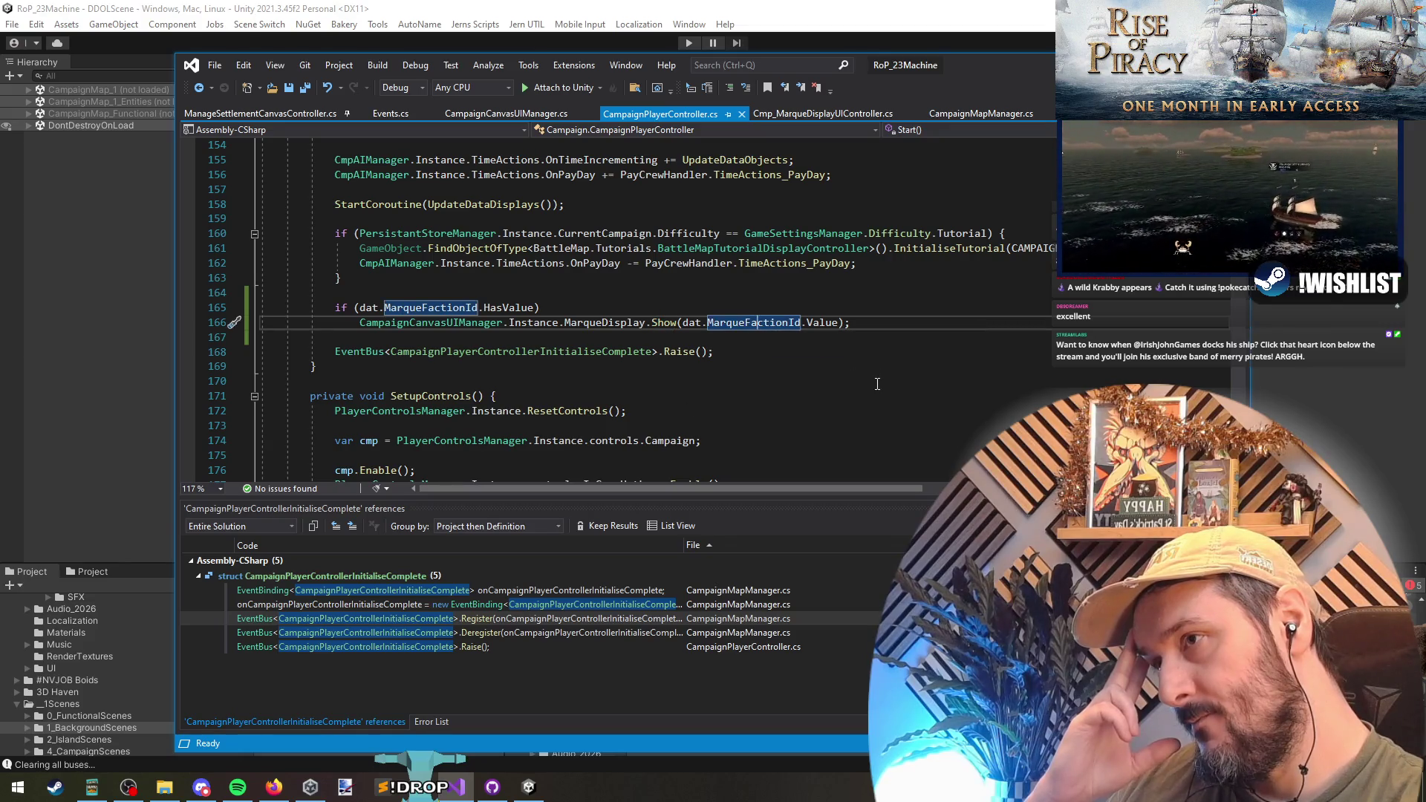
- Search for 'datachang', open the DataChangeHandler definition, and search it for 'marque'
key("ctrl+f")
type("d")
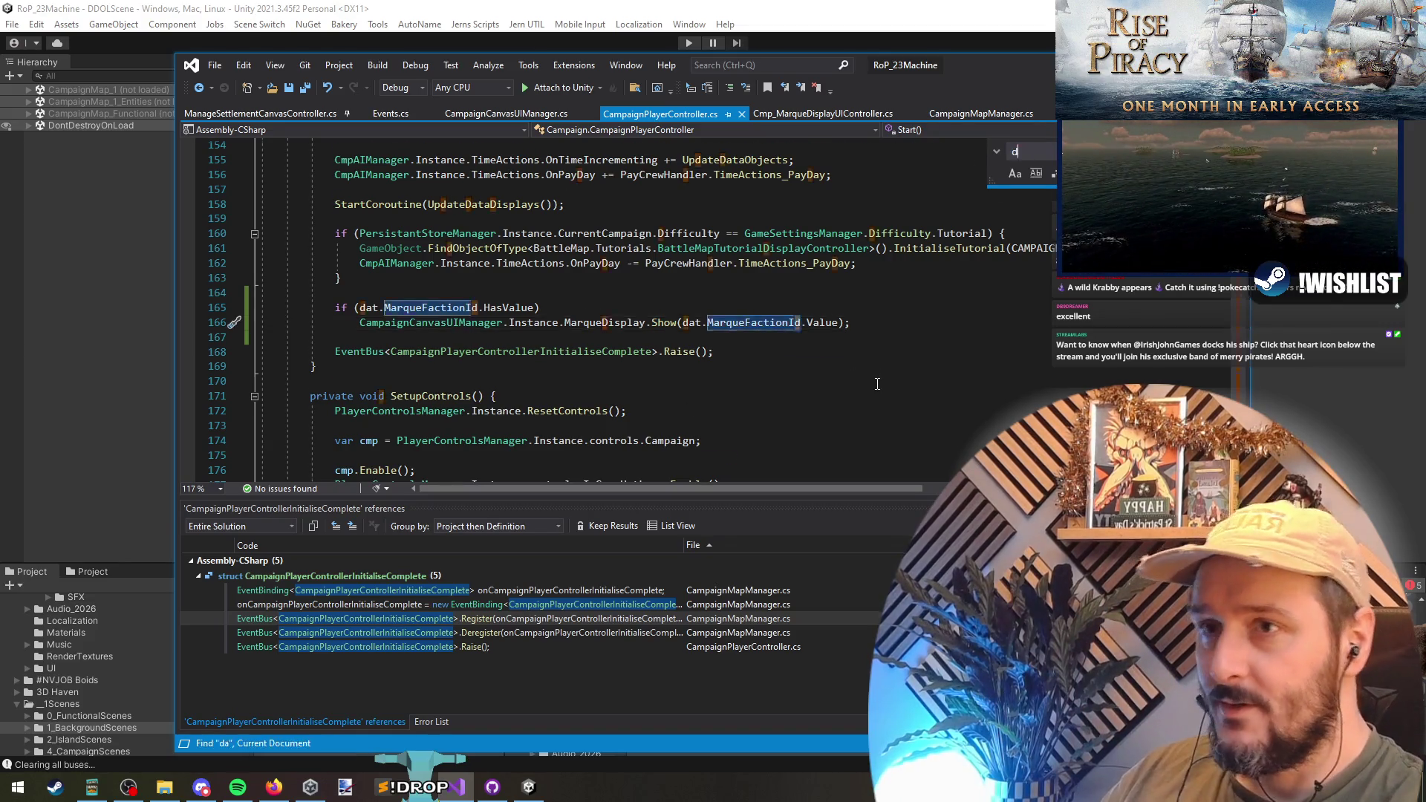
type("atachange")
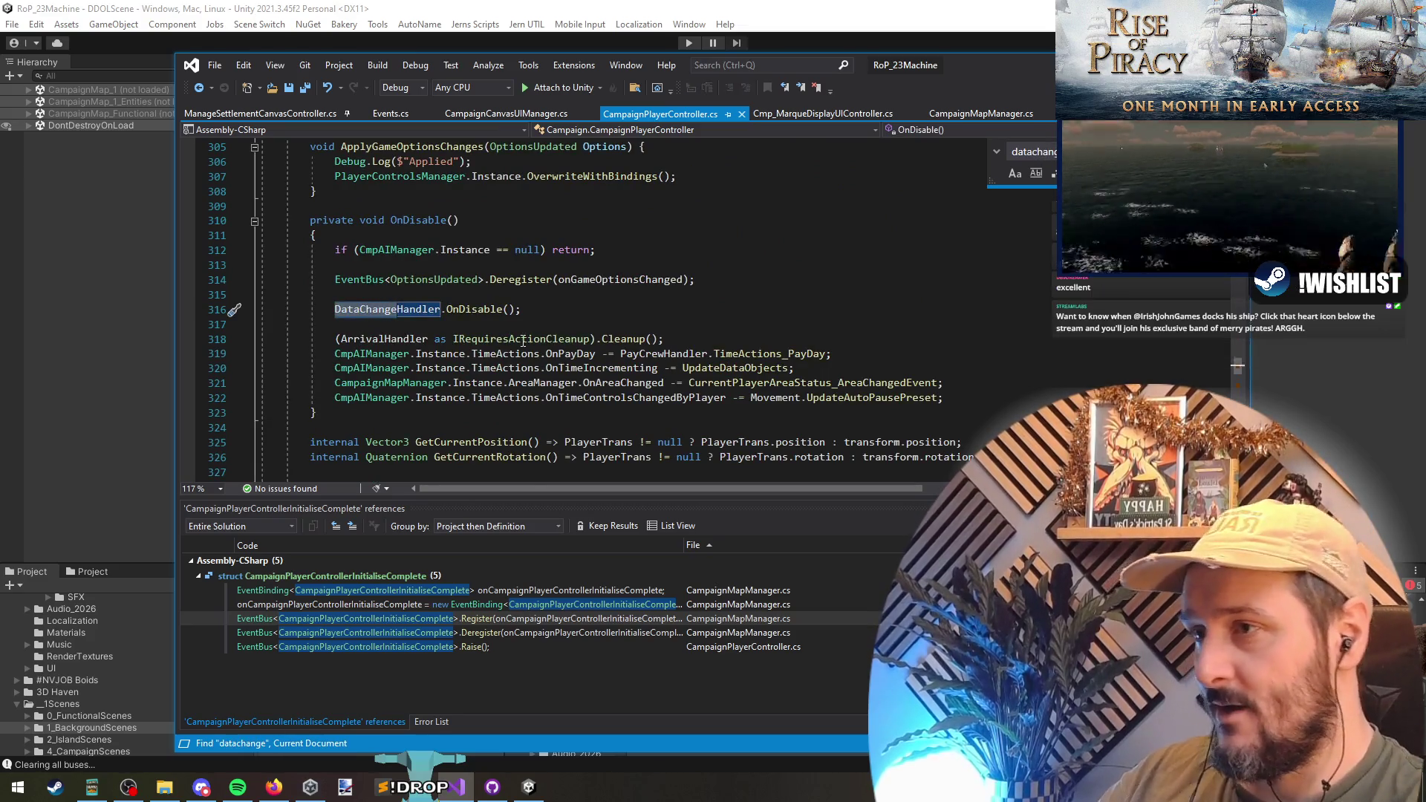
left_click(475, 309, "ctrl")
left_click(552, 339)
key("ctrl+f")
type("marque")
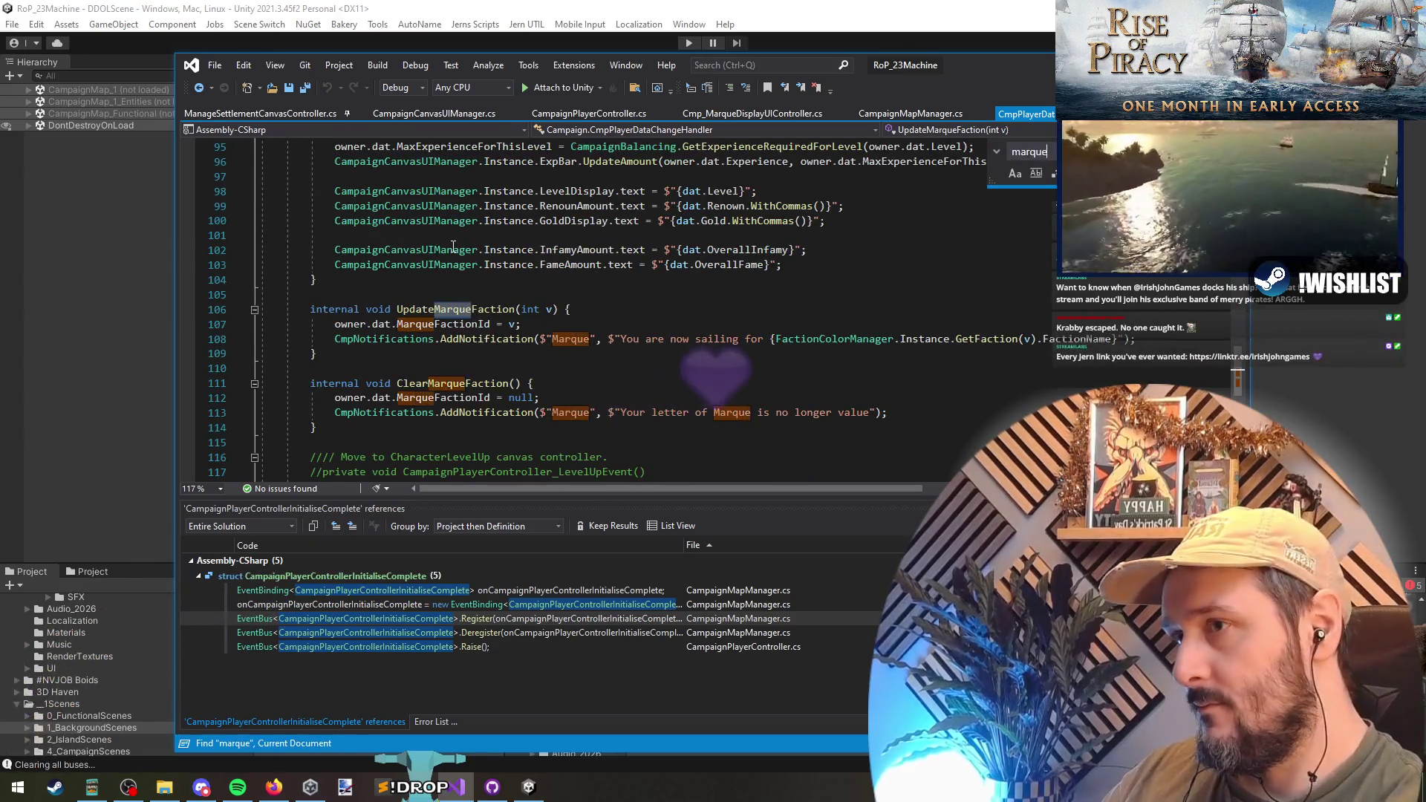
- In UpdateMarqueFaction, raise PlayerMarqueStatusChanged with MarqueFactionId = v after the assignment
key("Return")
left_click(613, 328)
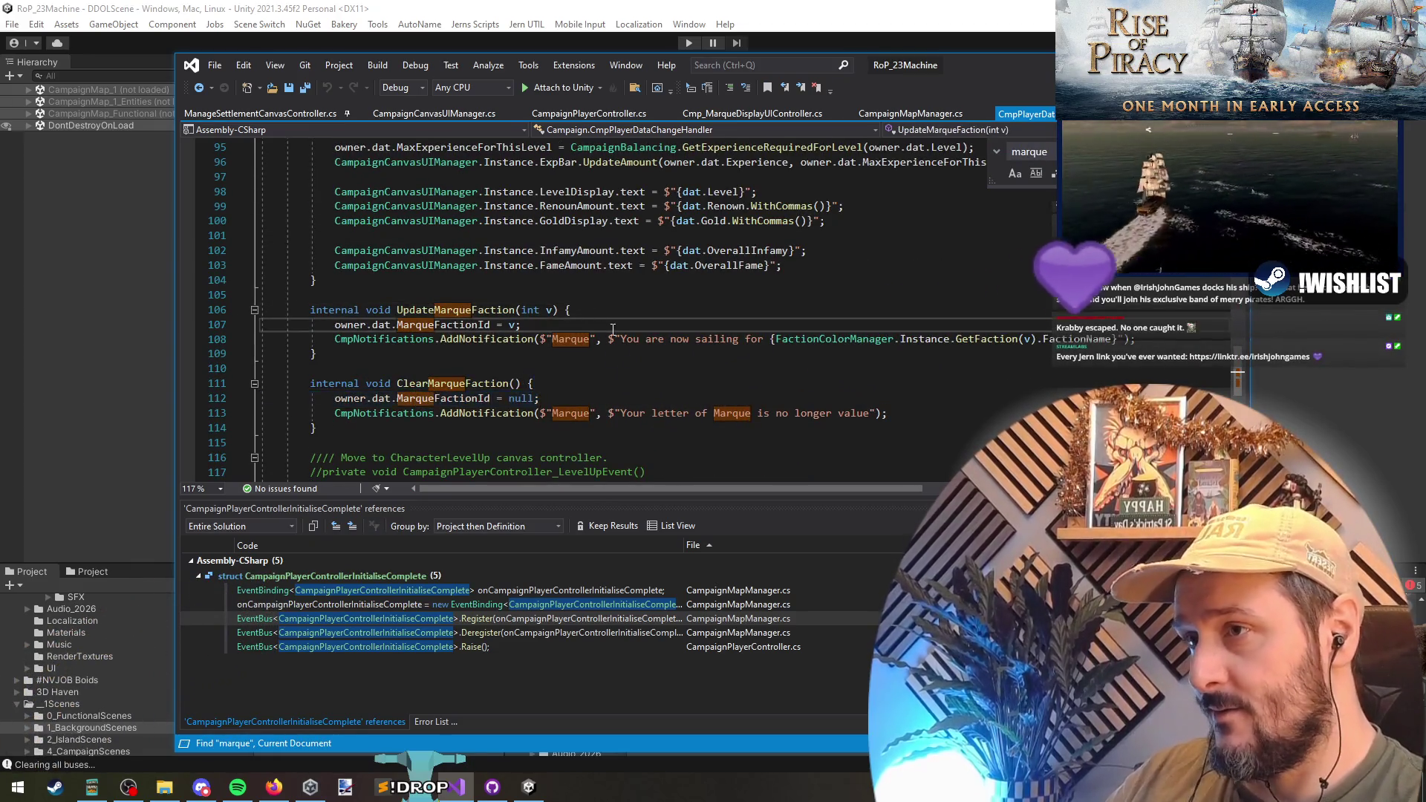
key("Return")
type("EventBus<PlayerMarqueStatusChanged>.Register(onPlayerMarqueStatusChanged);")
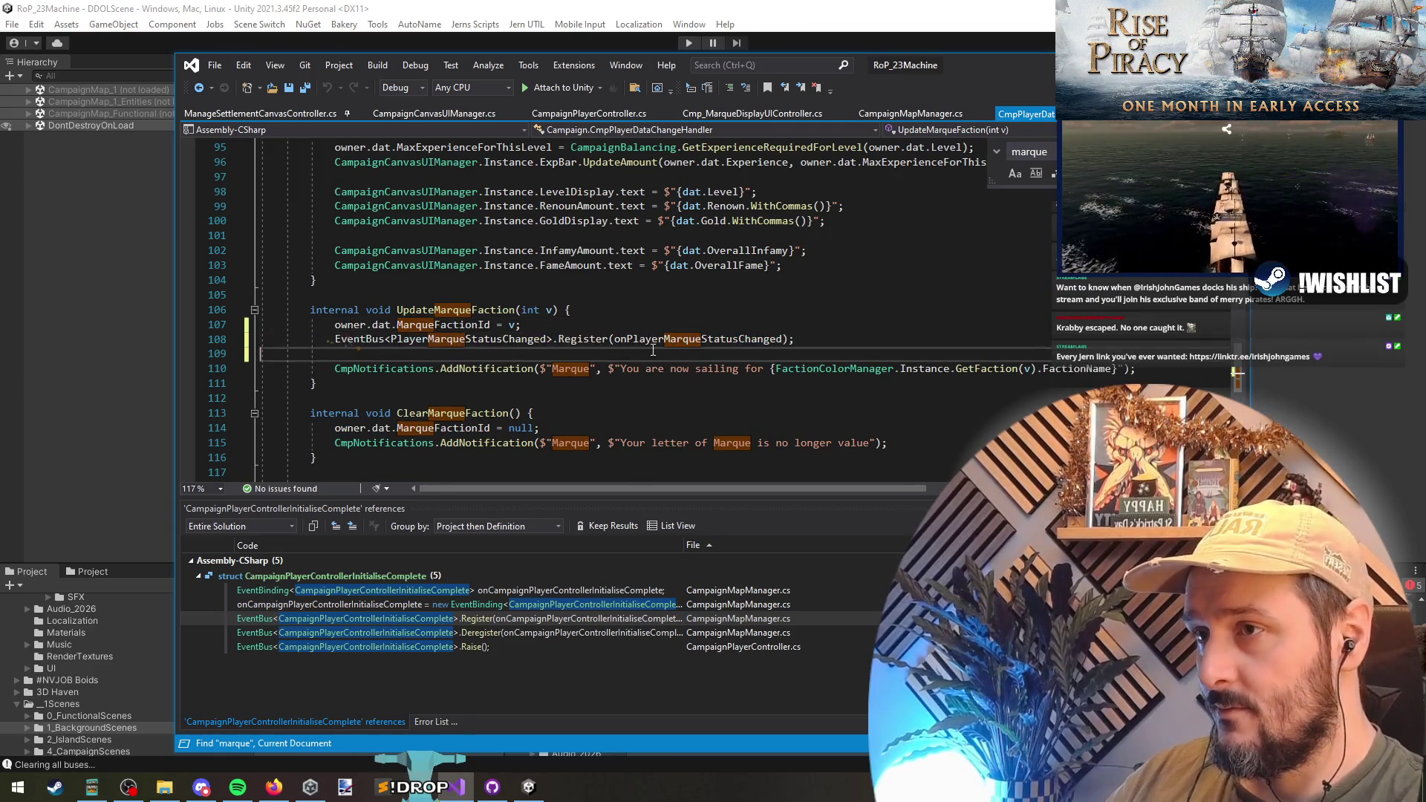
key("ctrl+Left")
key("ctrl+Left")
key("ctrl+Left")
key("ctrl+shift+Left")
type("Raise(")
key("ctrl+shift+Right")
key("Delete")
key("End")
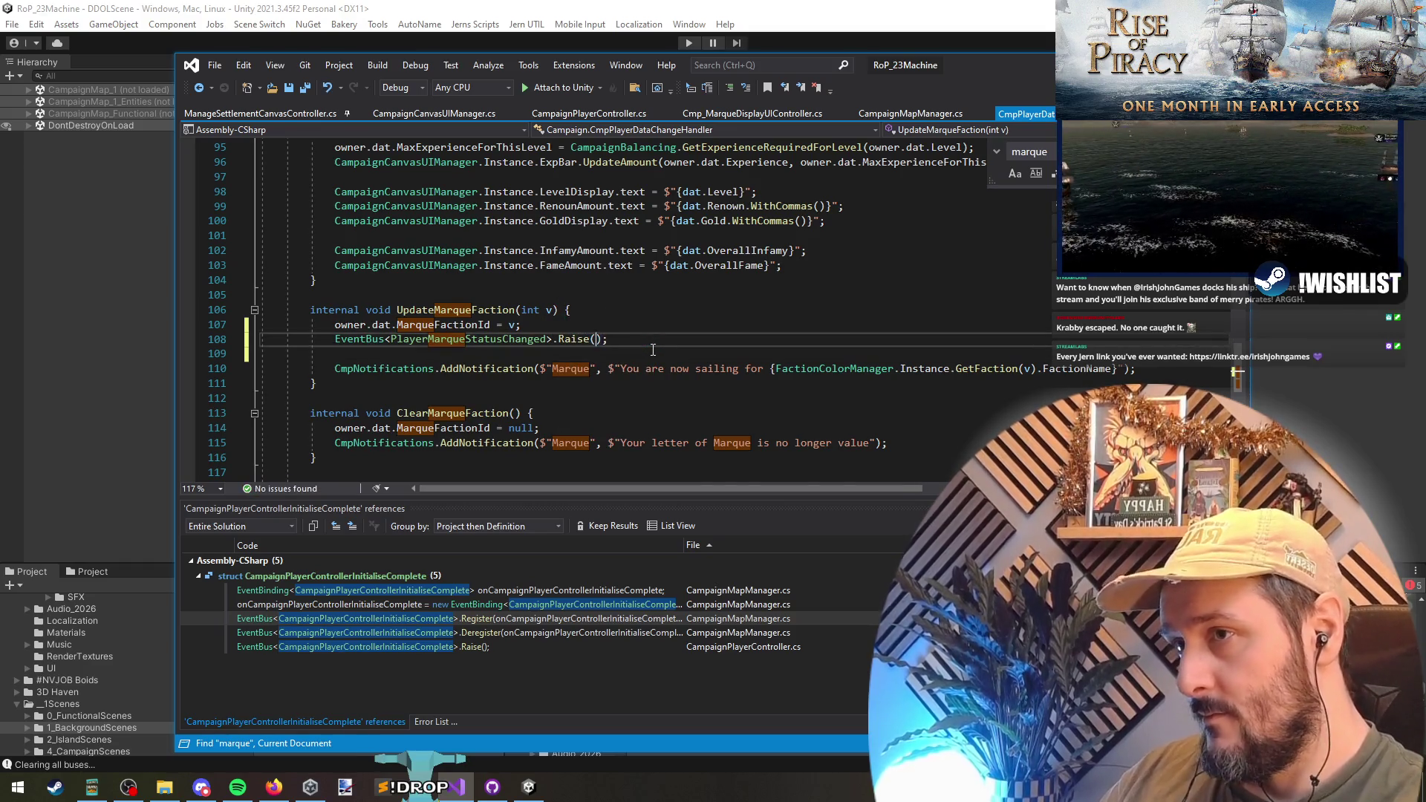
type("new PlayerMarqueStatusChanged() {")
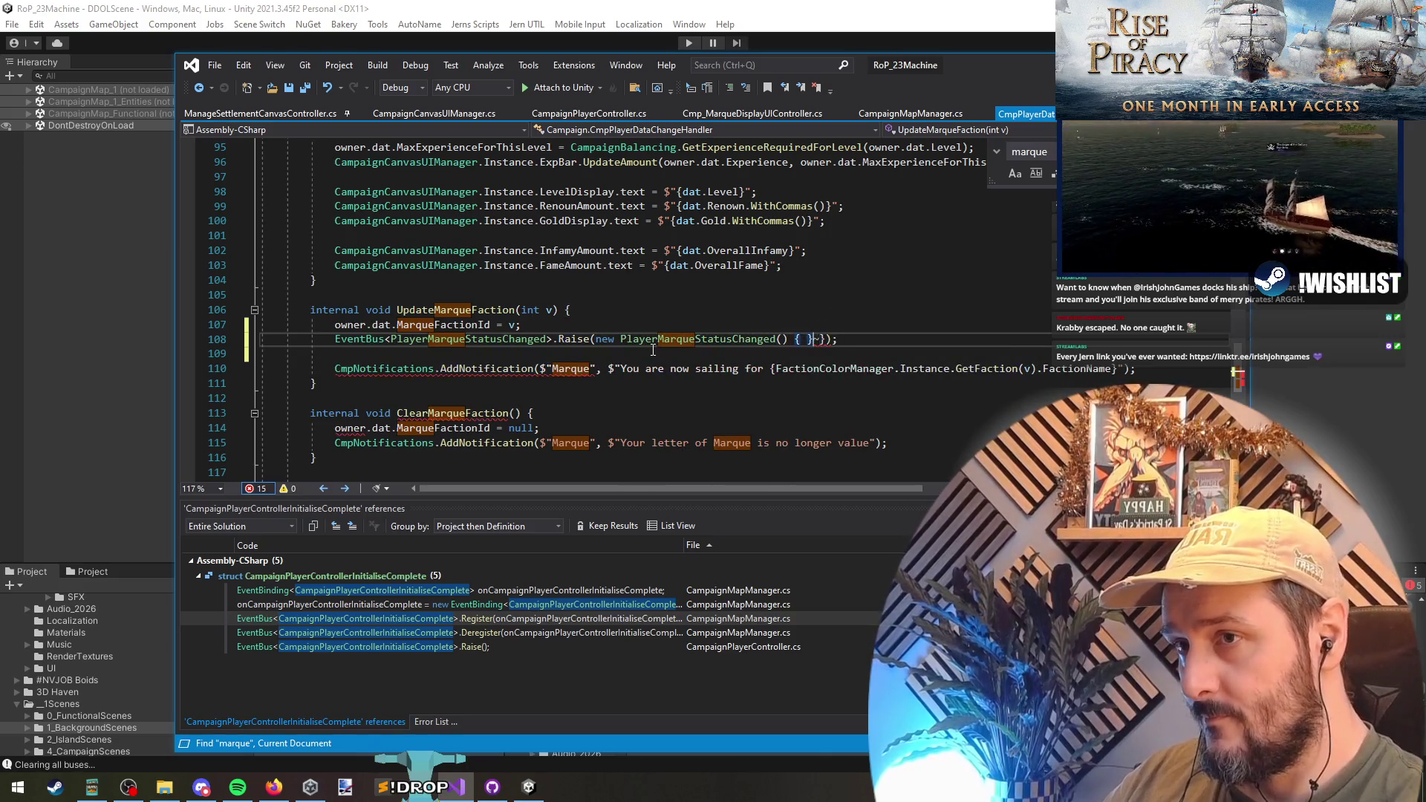
key("BackSpace")
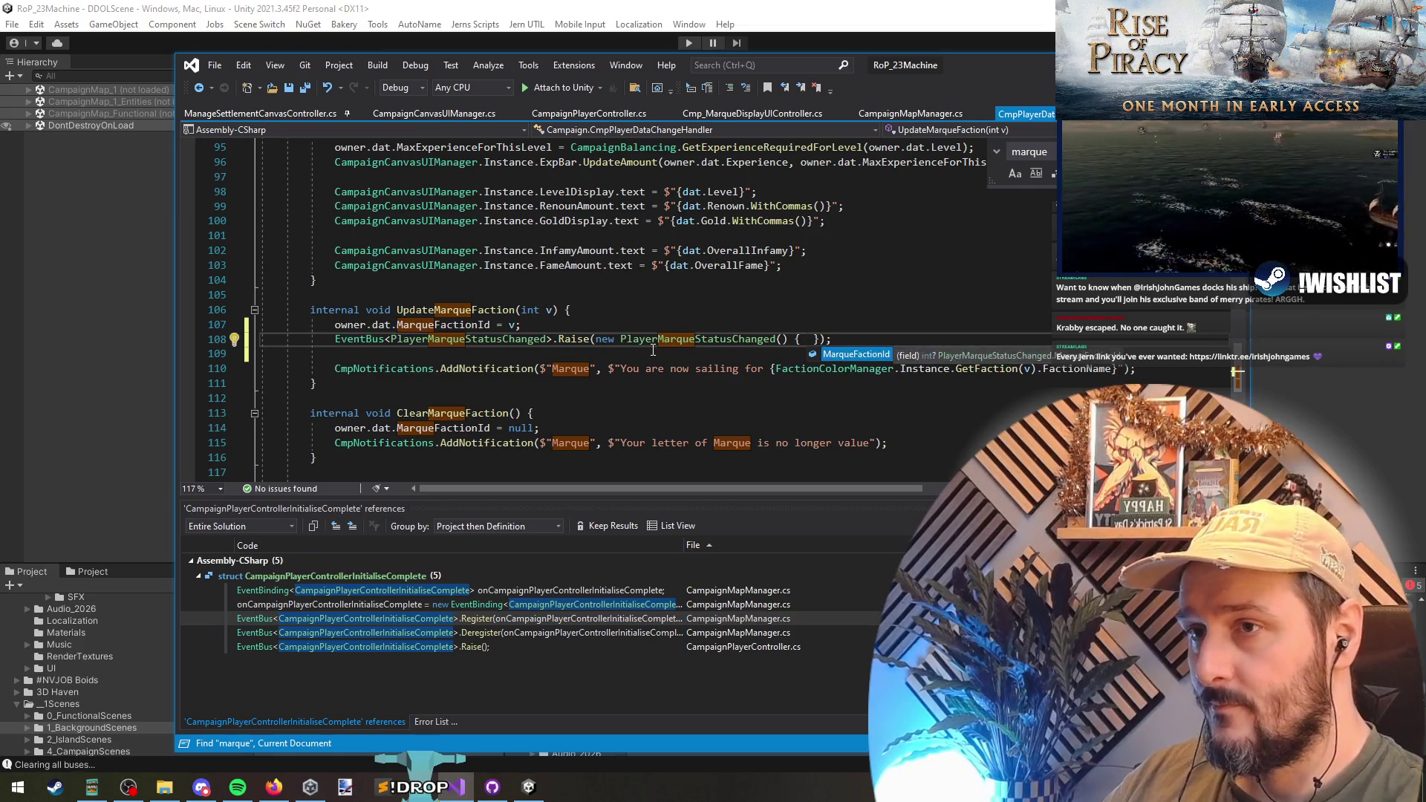
key("Tab")
type("=")
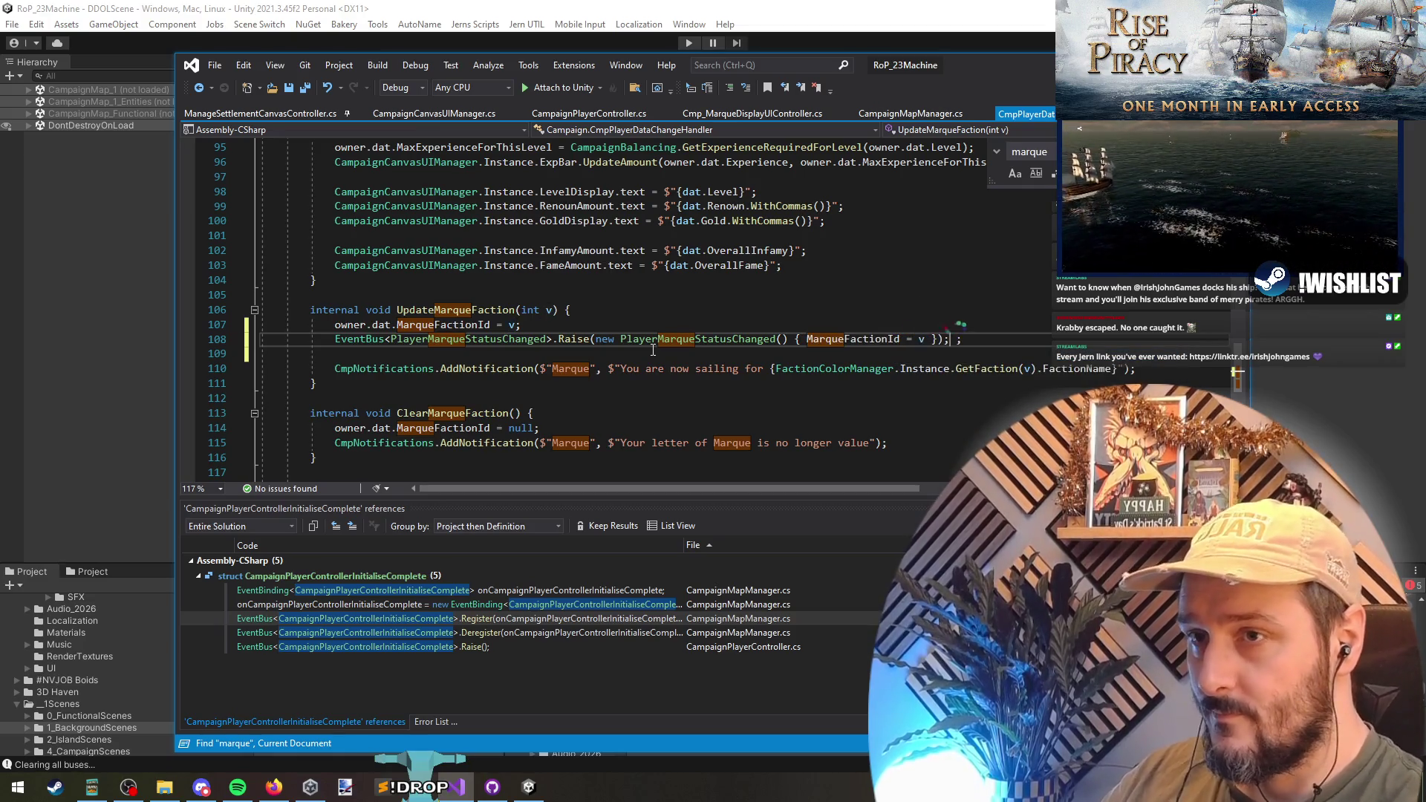
key("Escape")
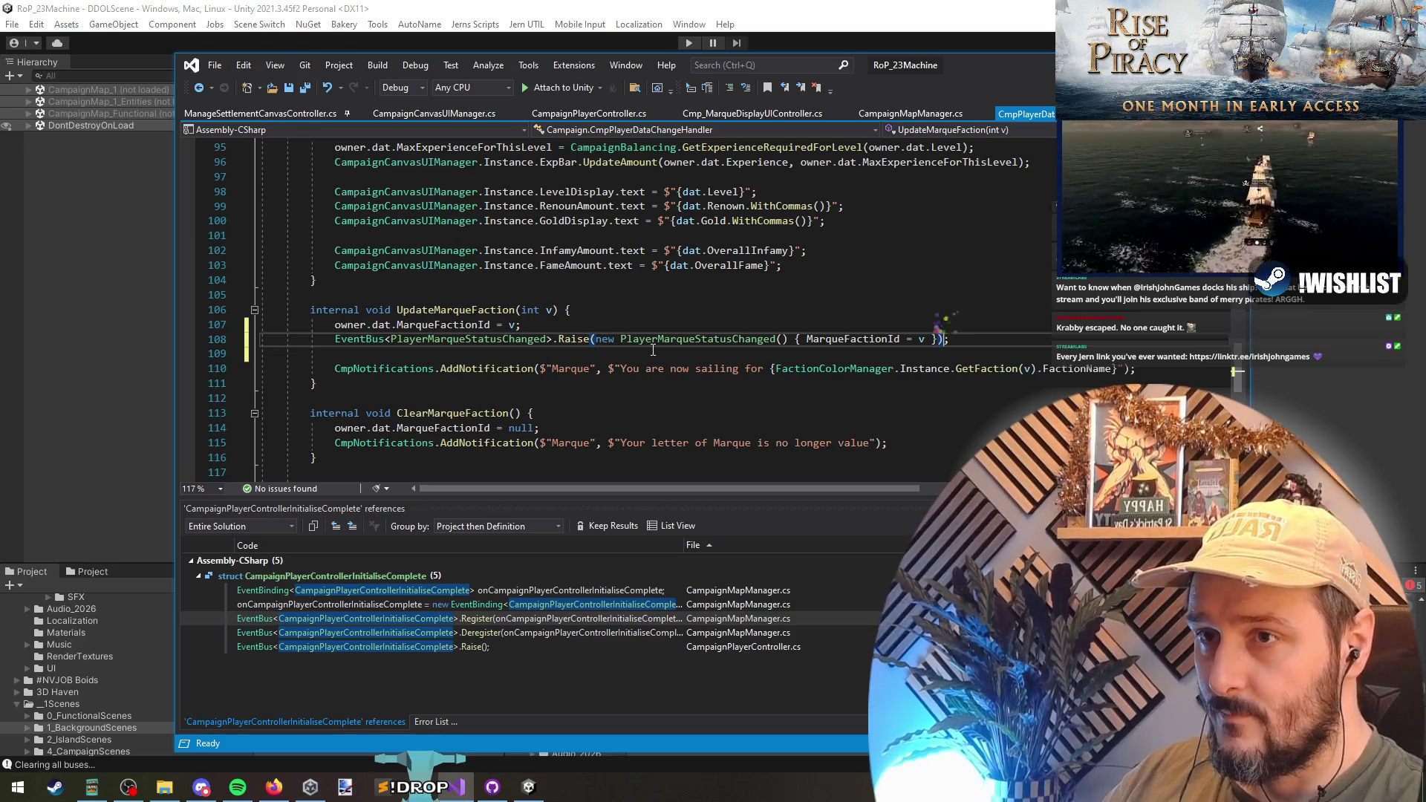
- Add the same raise call to ClearMarqueFaction with MarqueFactionId set to null
key("Down")
key("Down")
key("Down")
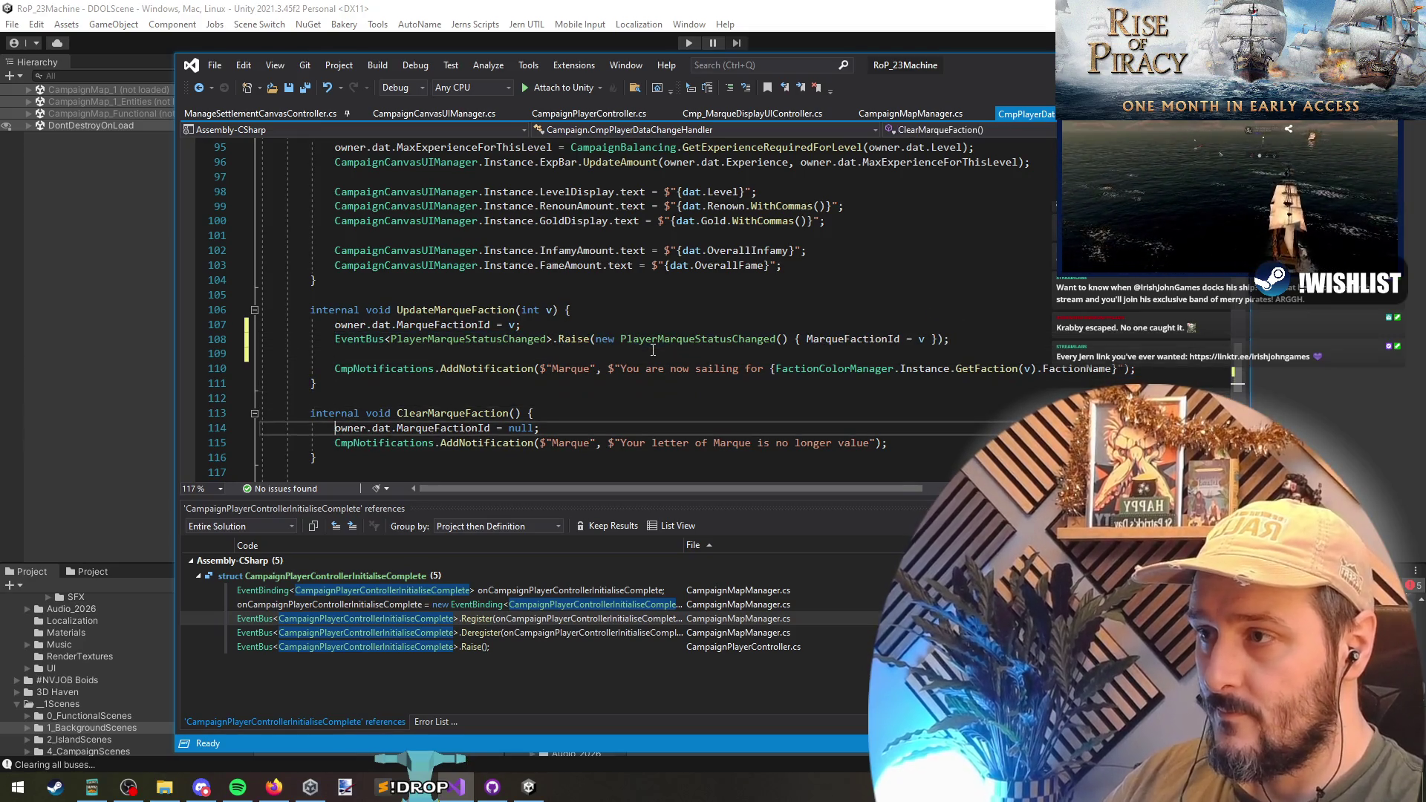
key("Return")
type("EventBus<PlayerMarqueStatusChanged>.Raise(new PlayerMarqueStatusChanged() { MarqueFactionId = v });")
key("Home")
key("Return")
key("End")
key("Left")
key("Left")
key("Left")
key("BackSpace")
type("null")
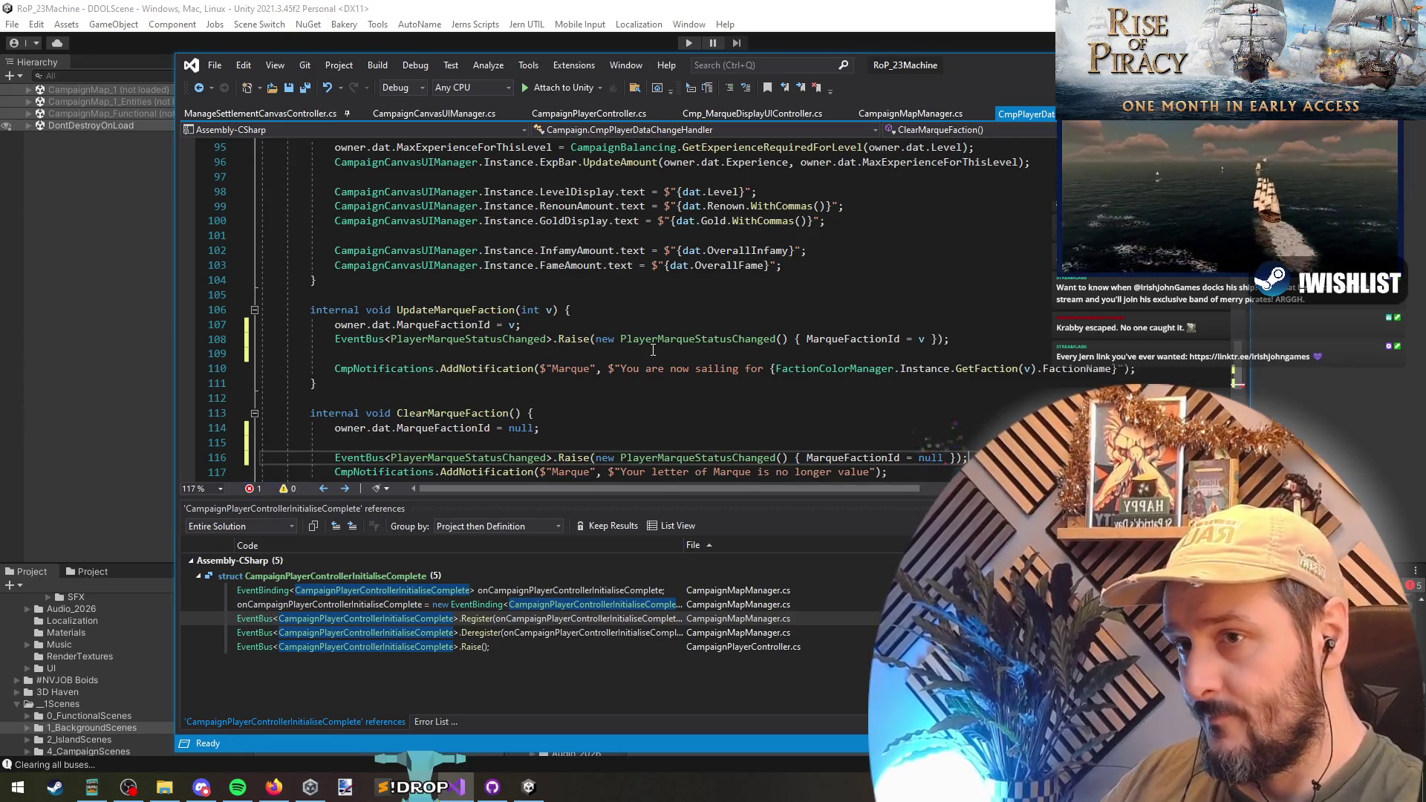
key("Down")
key("Down")
key("Up")
key("Up")
key("Up")
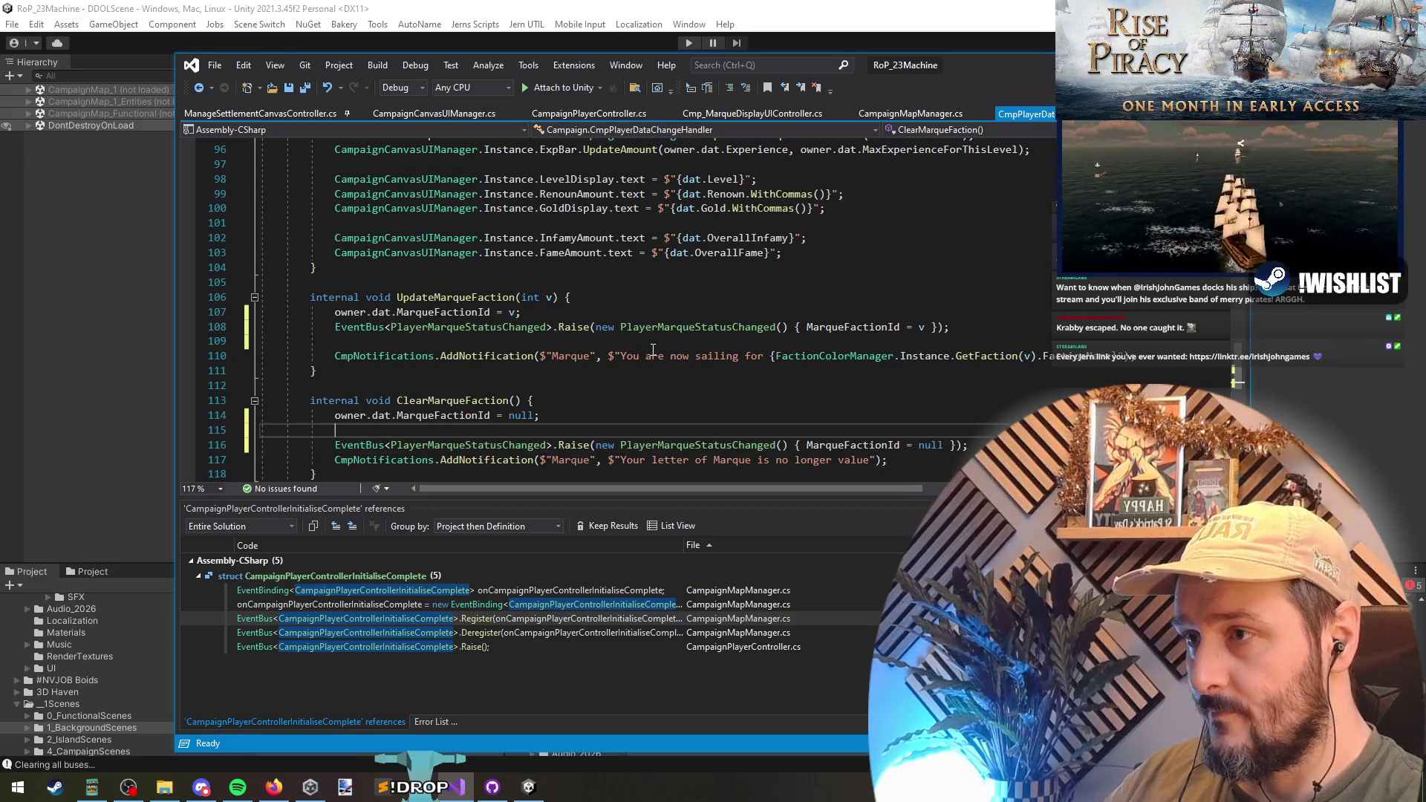
- Tidy the blank lines around the raise call and save the file
left_click(581, 312)
key("Return")
left_click(573, 355)
key("Delete")
key("ctrl+s")
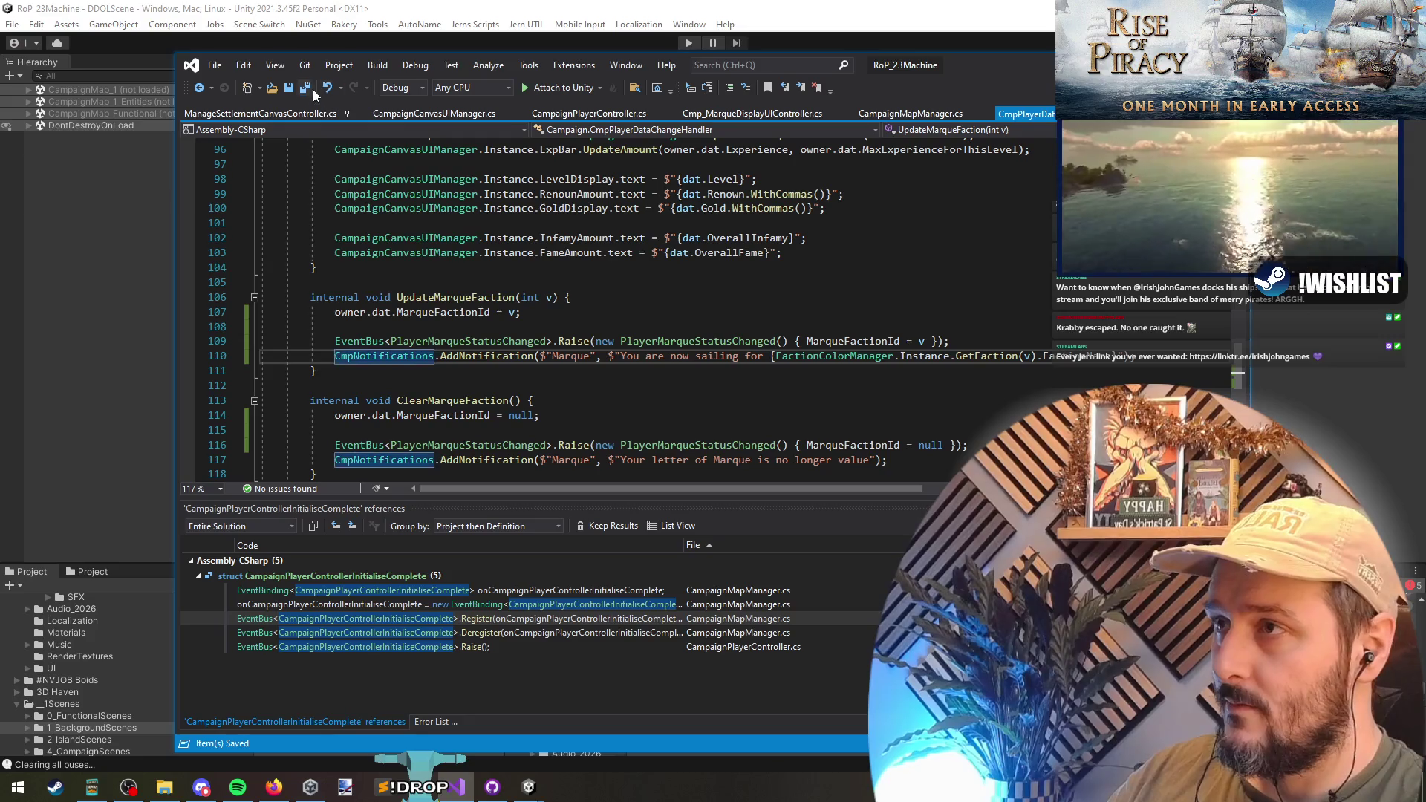
- Cut the marque binding and Register code from Cmp_MarqueDisplayUIController's OnEnable
left_click(546, 341)
key("ctrl+minus")
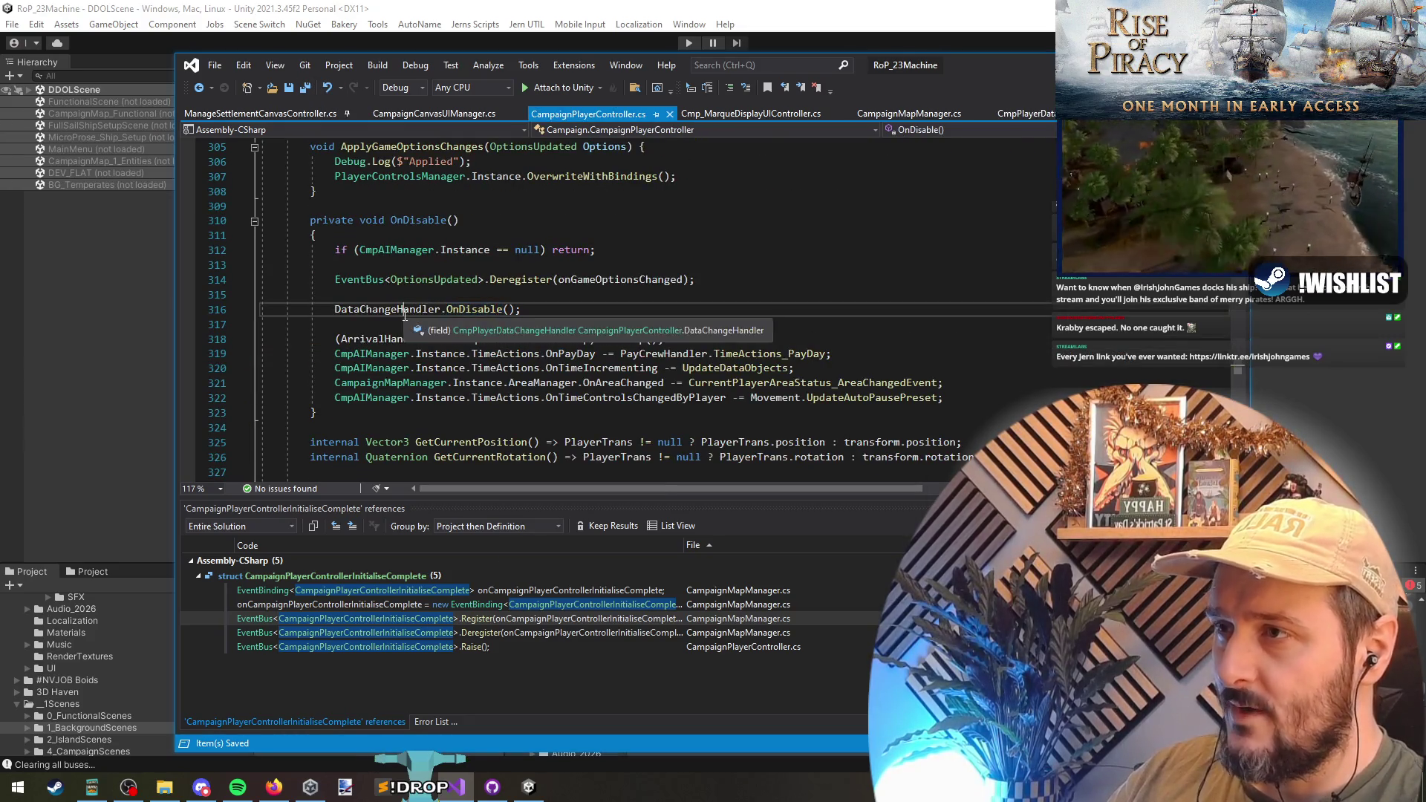
key("Up")
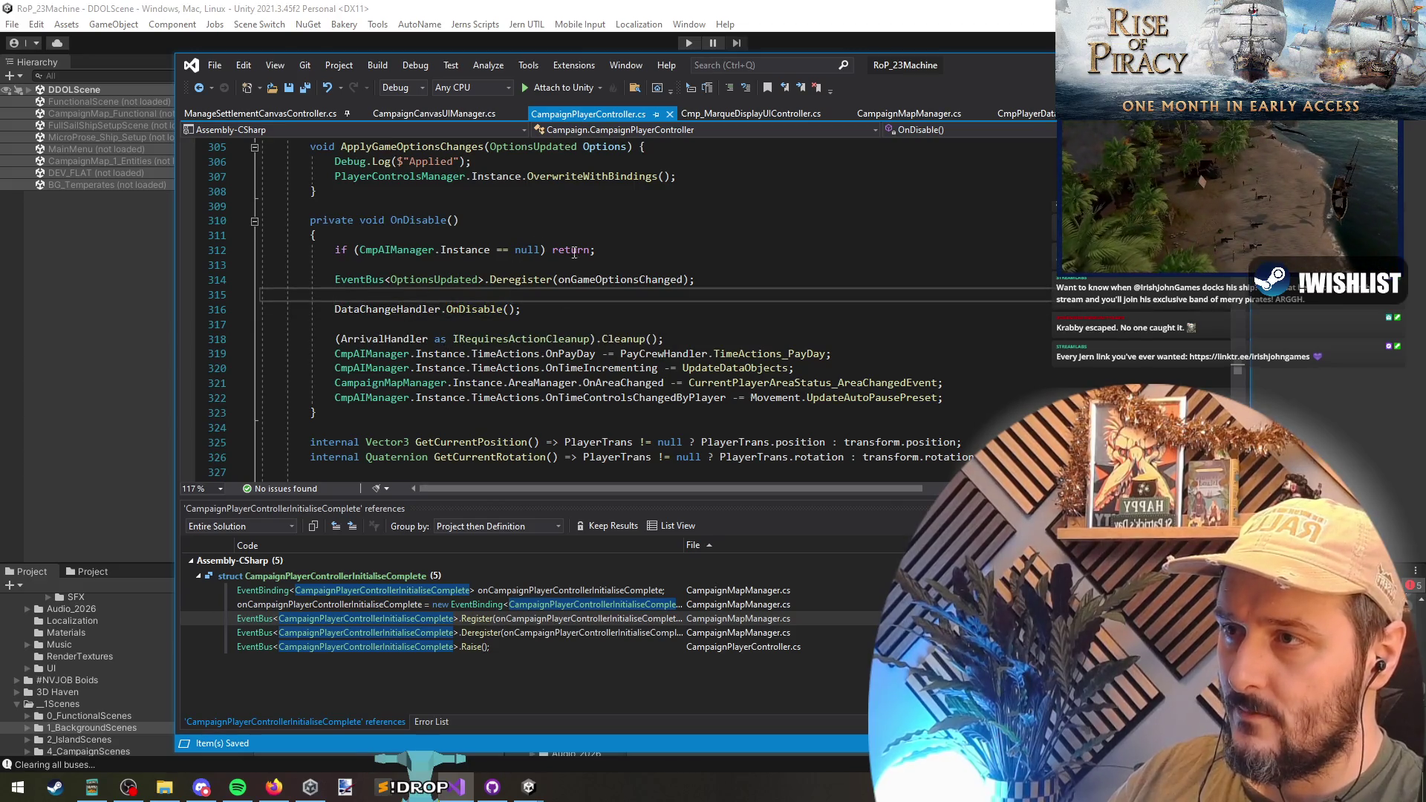
triple_click(407, 279)
left_click(404, 115)
triple_click(468, 314)
left_click(584, 311)
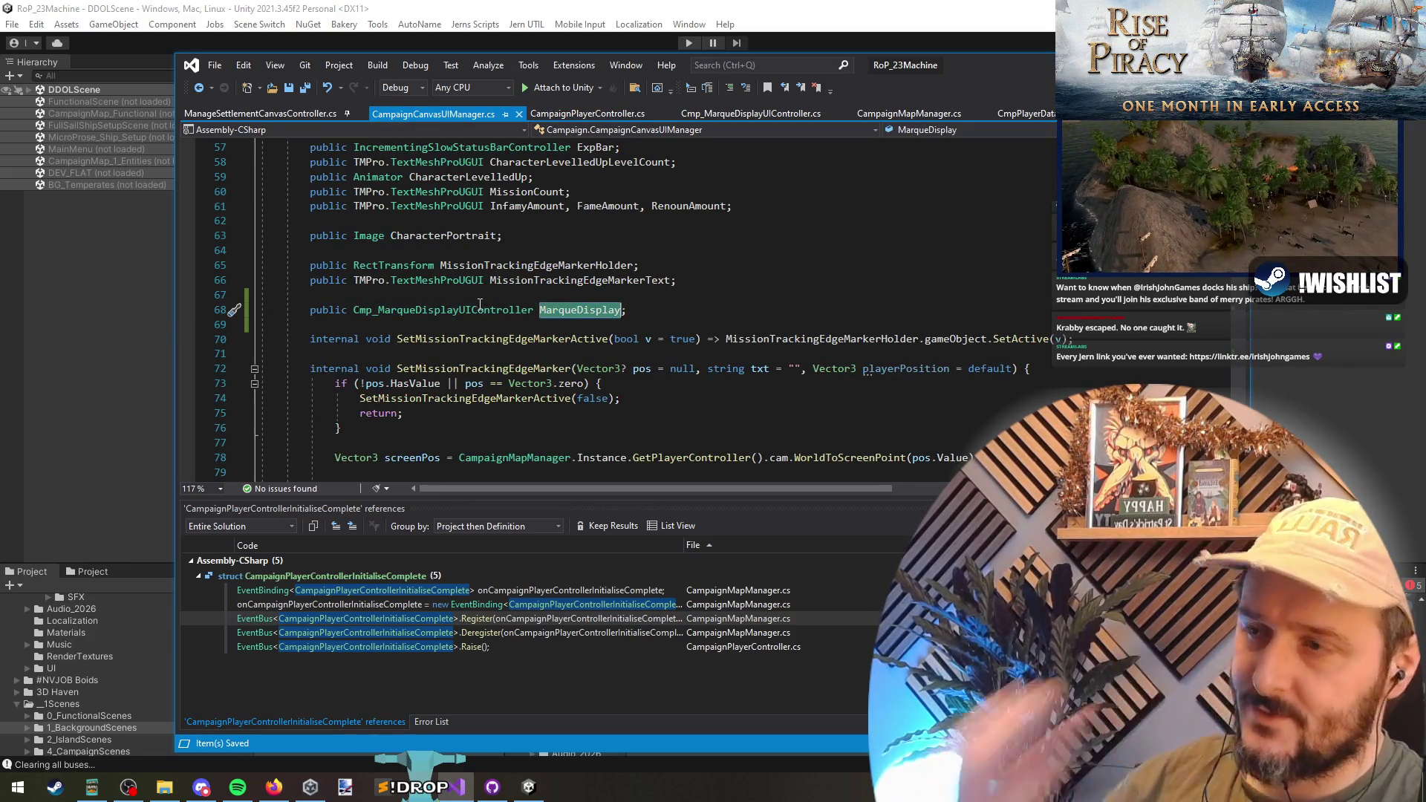
key("F12")
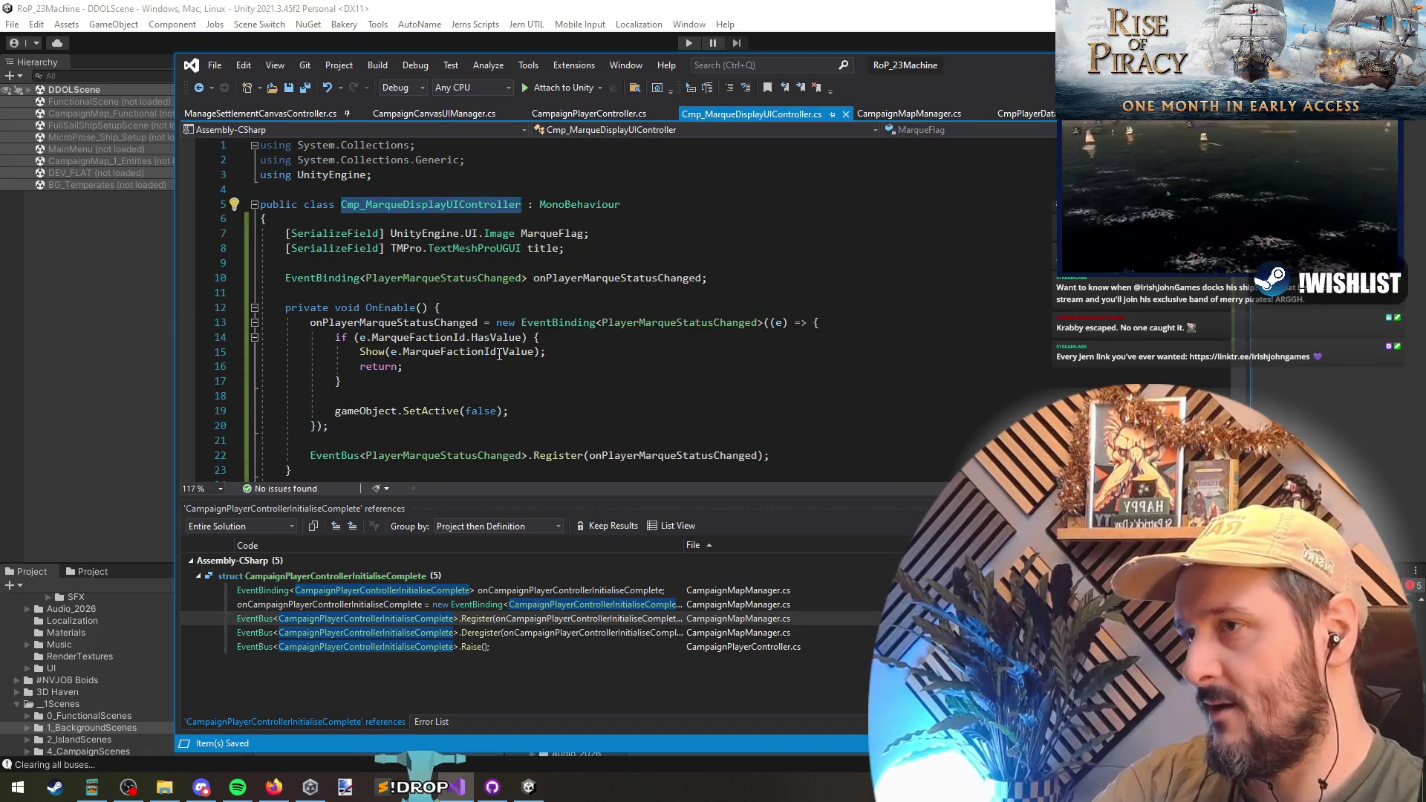
mouse_move(309, 323)
left_mouse_down()
mouse_move(512, 412)
mouse_move(755, 452)
left_mouse_up()
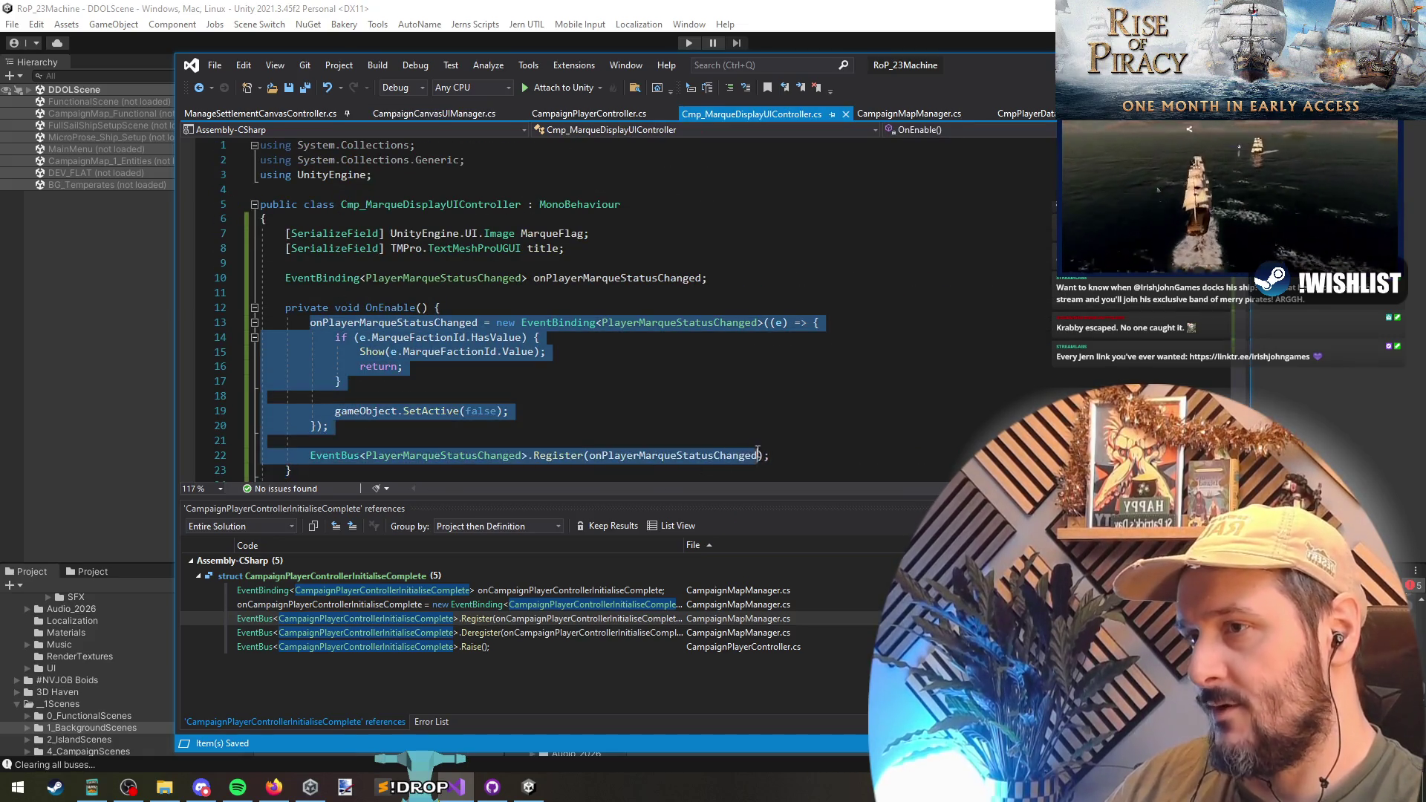
key("ctrl+x")
- Paste that code into CampaignCanvasUIManager's OnEnable after the level-up block
key("ctrl+minus")
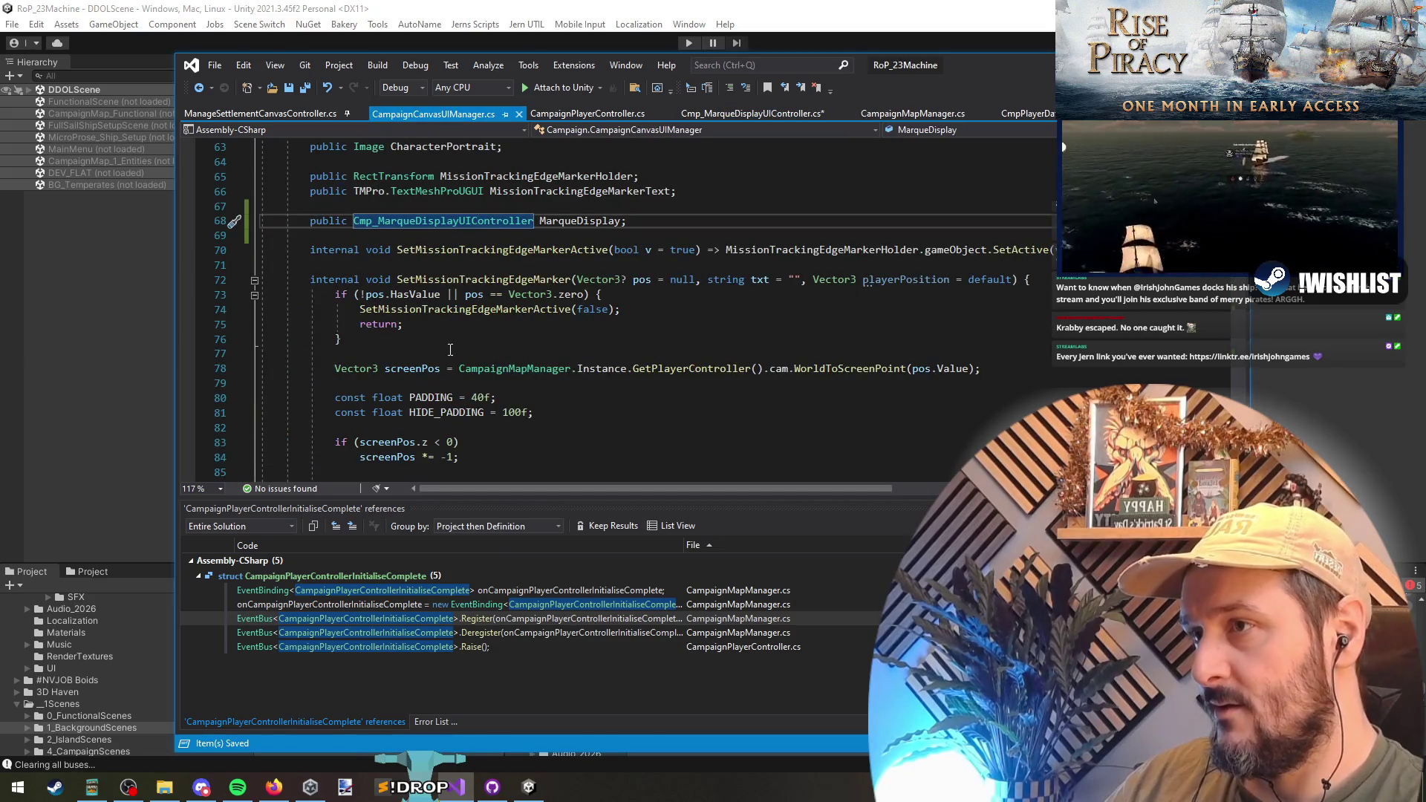
left_click(431, 248)
key("ctrl+f")
type("event")
scroll(515, 381, "down", 2)
scroll(515, 380, "down", 2)
left_click(398, 282)
key("ctrl+v")
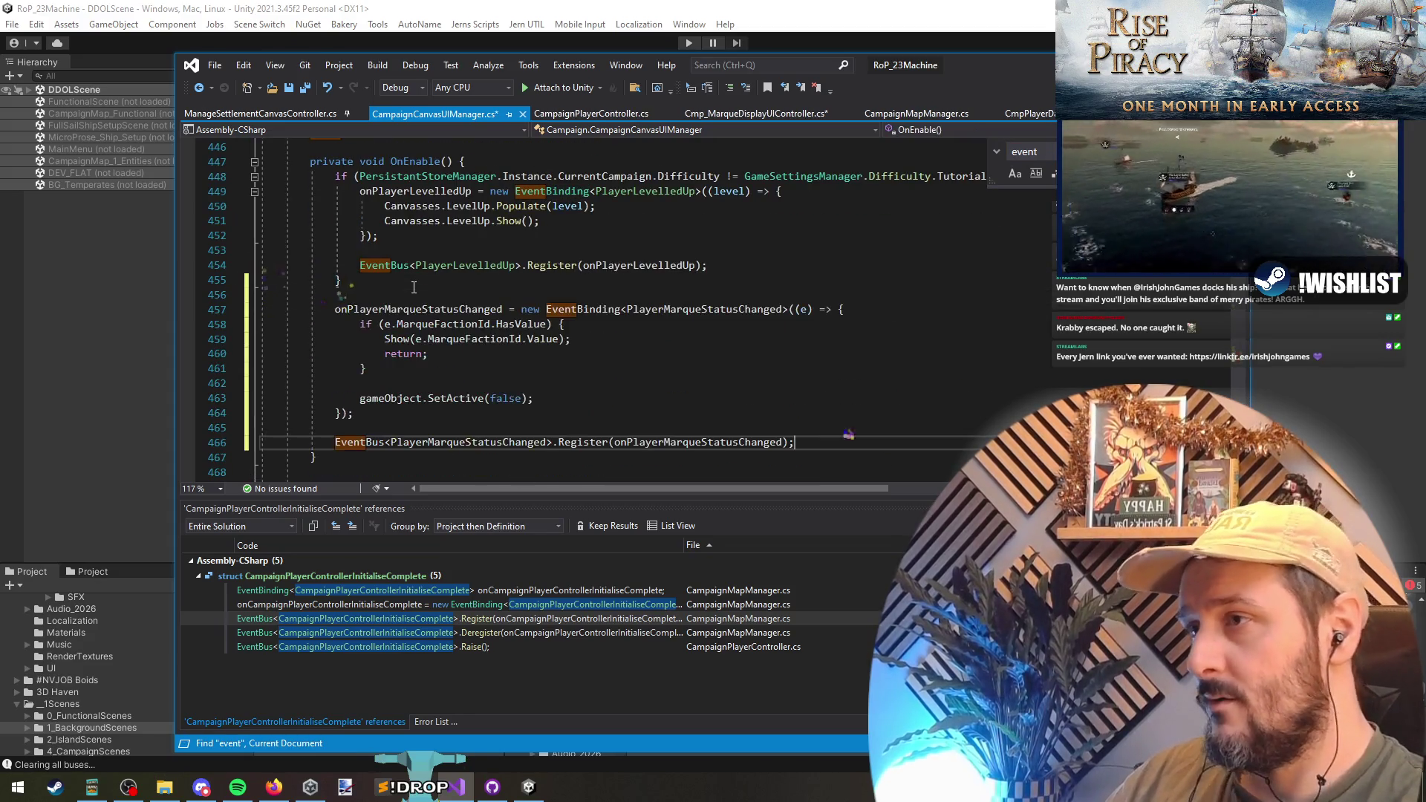
- Delete the empty OnEnable and cut the OnDisable method from the marque controller
key("ctrl+Tab")
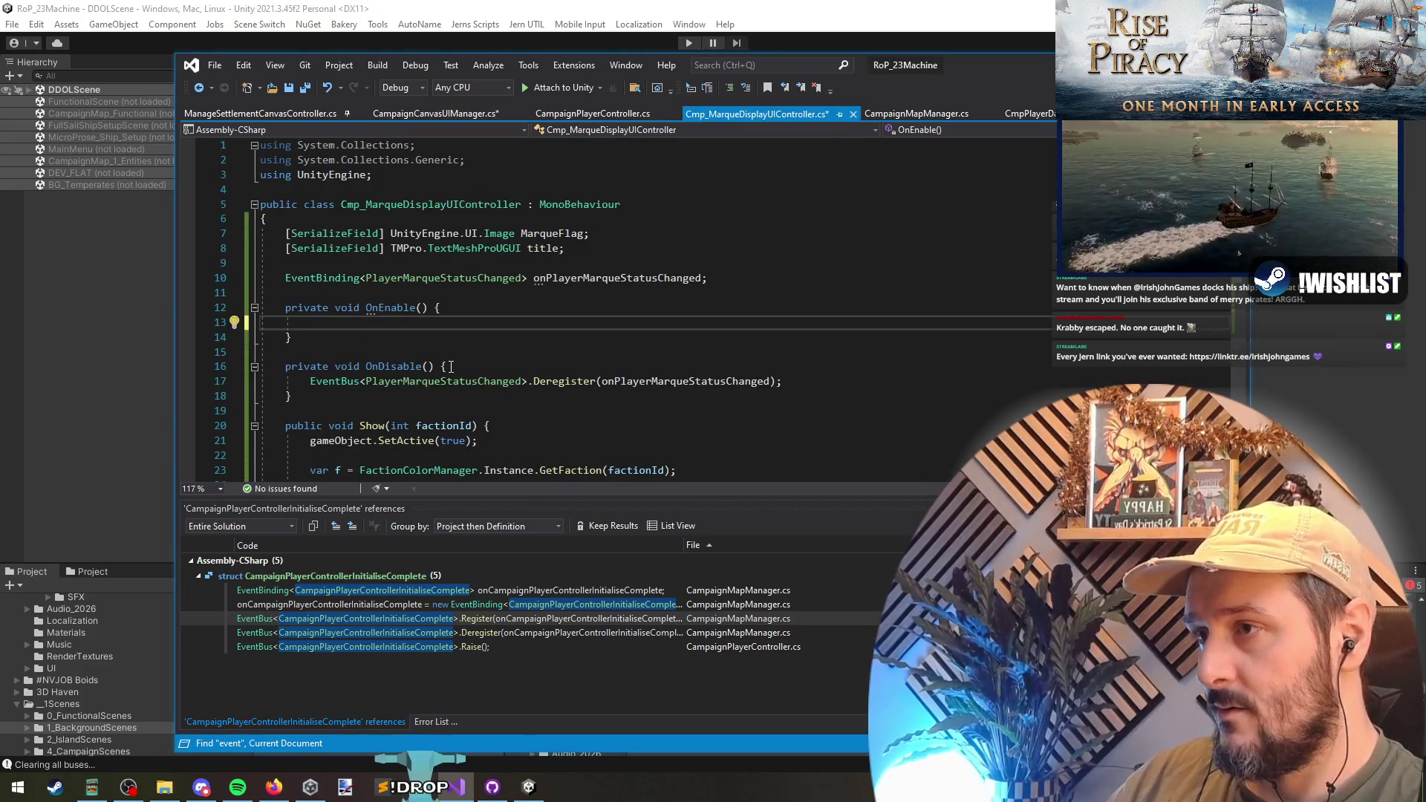
mouse_move(285, 294)
left_mouse_down()
mouse_move(416, 308)
mouse_move(375, 365)
left_mouse_up()
key("Delete")
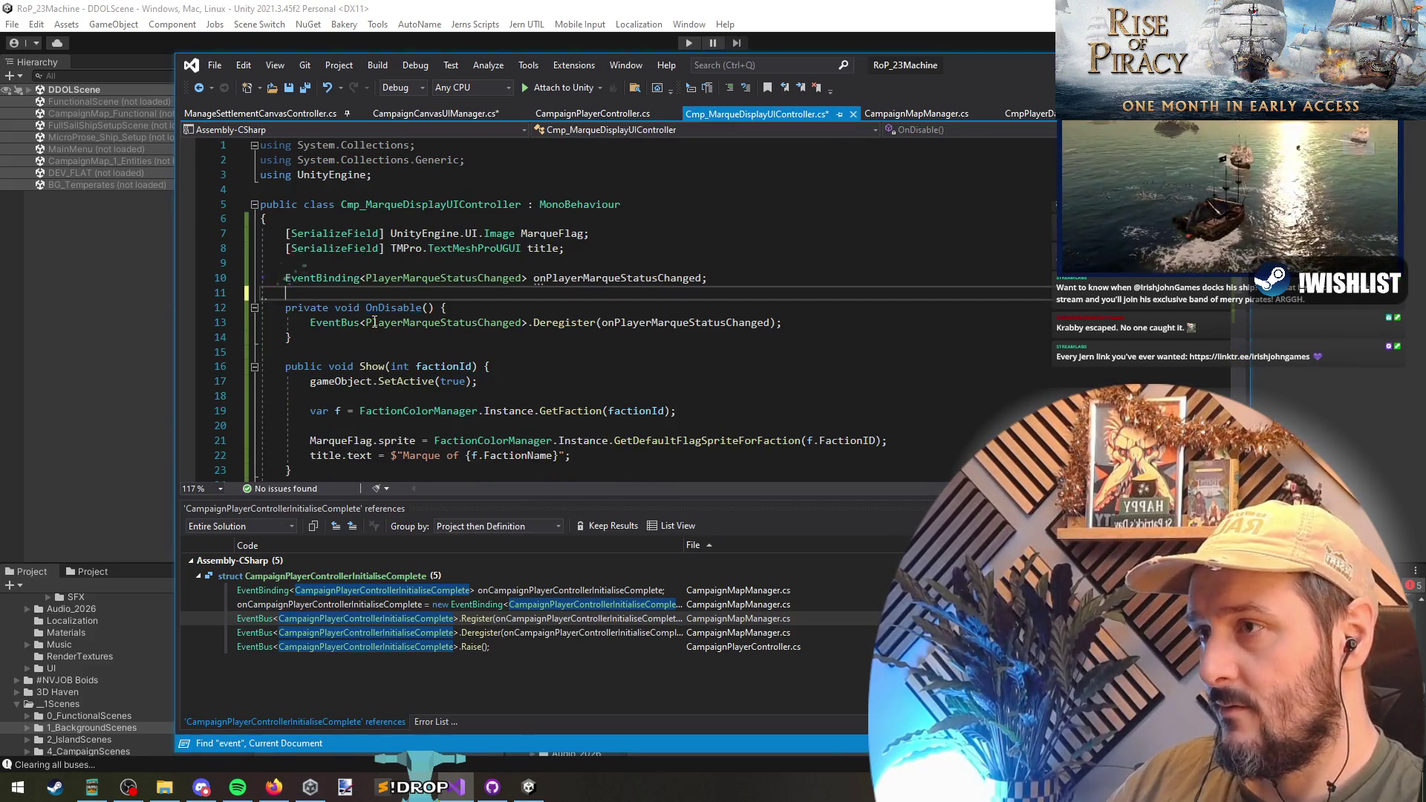
left_click(379, 343, "shift")
key("ctrl+x")
- Paste the Deregister call into CampaignCanvasUIManager's OnDisable, removing the duplicate header and brace
key("ctrl+Tab")
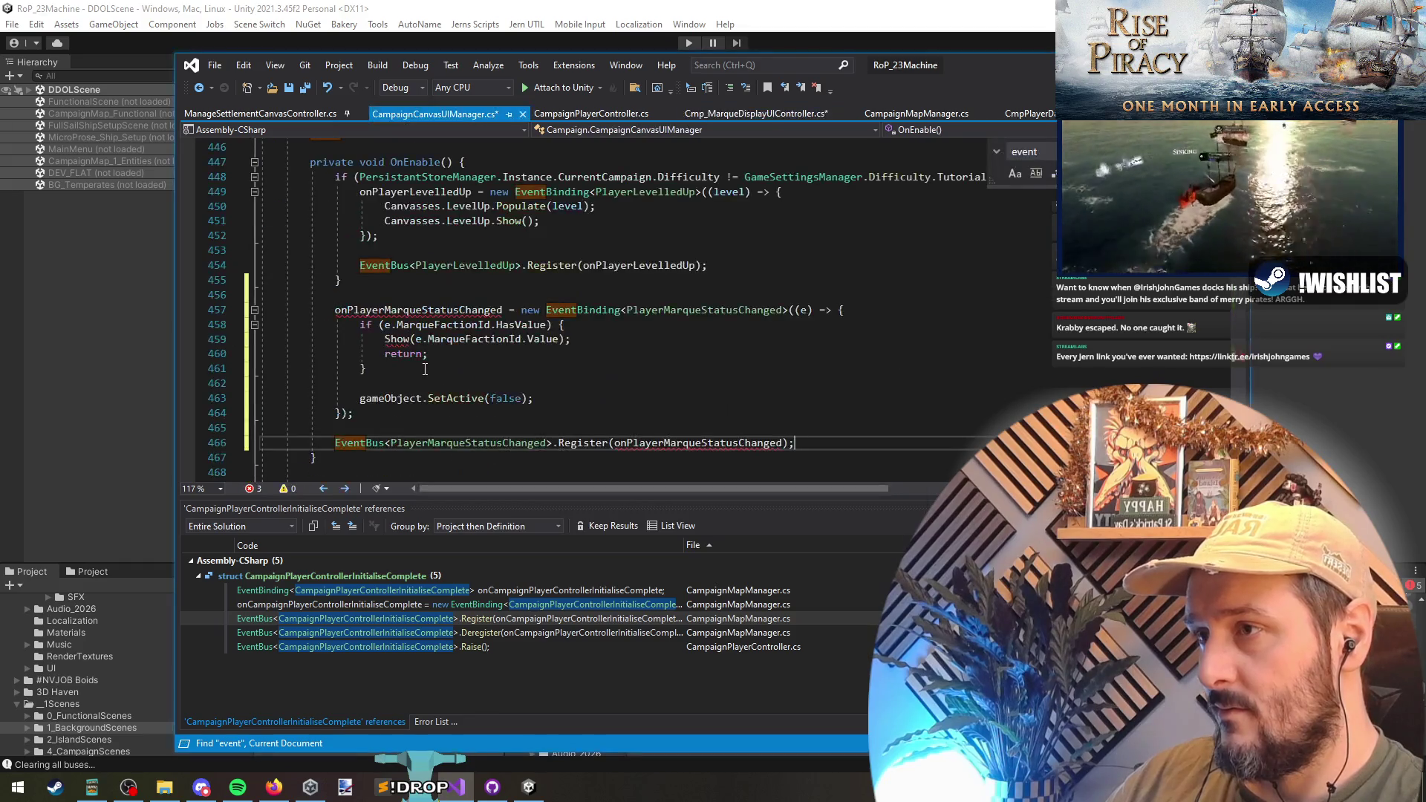
left_click(417, 428)
scroll(520, 428, "down", 1)
left_click(624, 428)
scroll(573, 438, "down", 2)
key("ctrl+v")
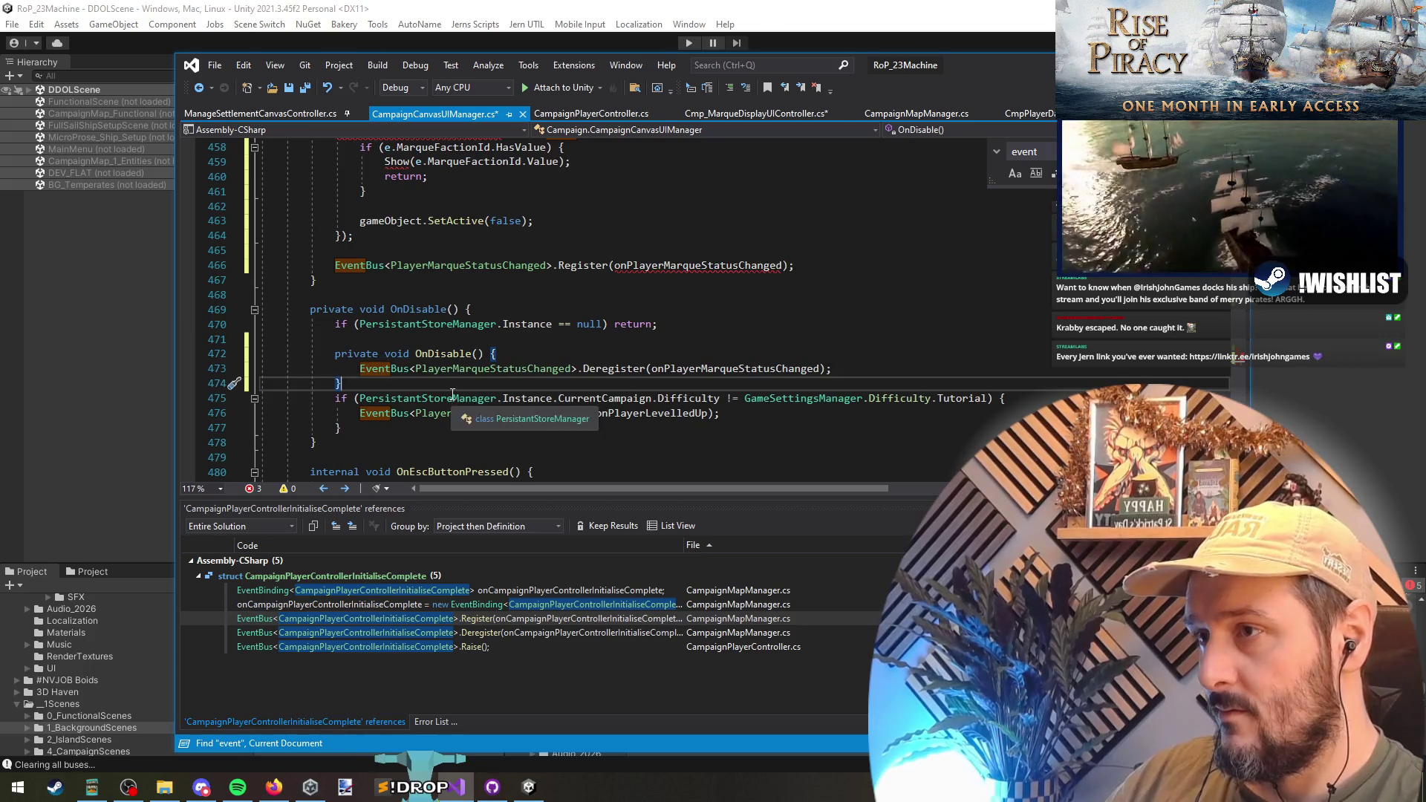
key("ctrl+x")
left_click(515, 354)
key("ctrl+x")
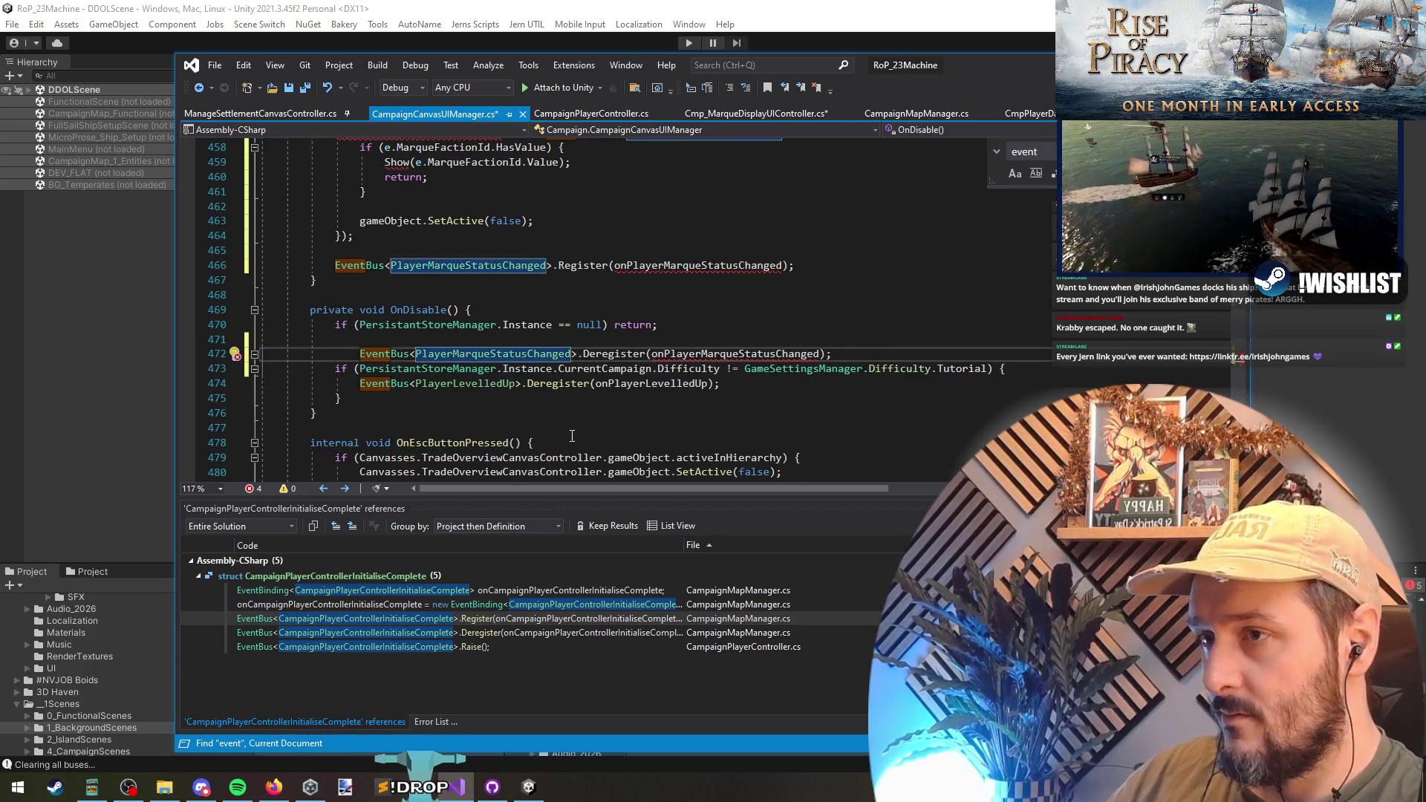
key("Home")
key("shift+Tab")
key("Return")
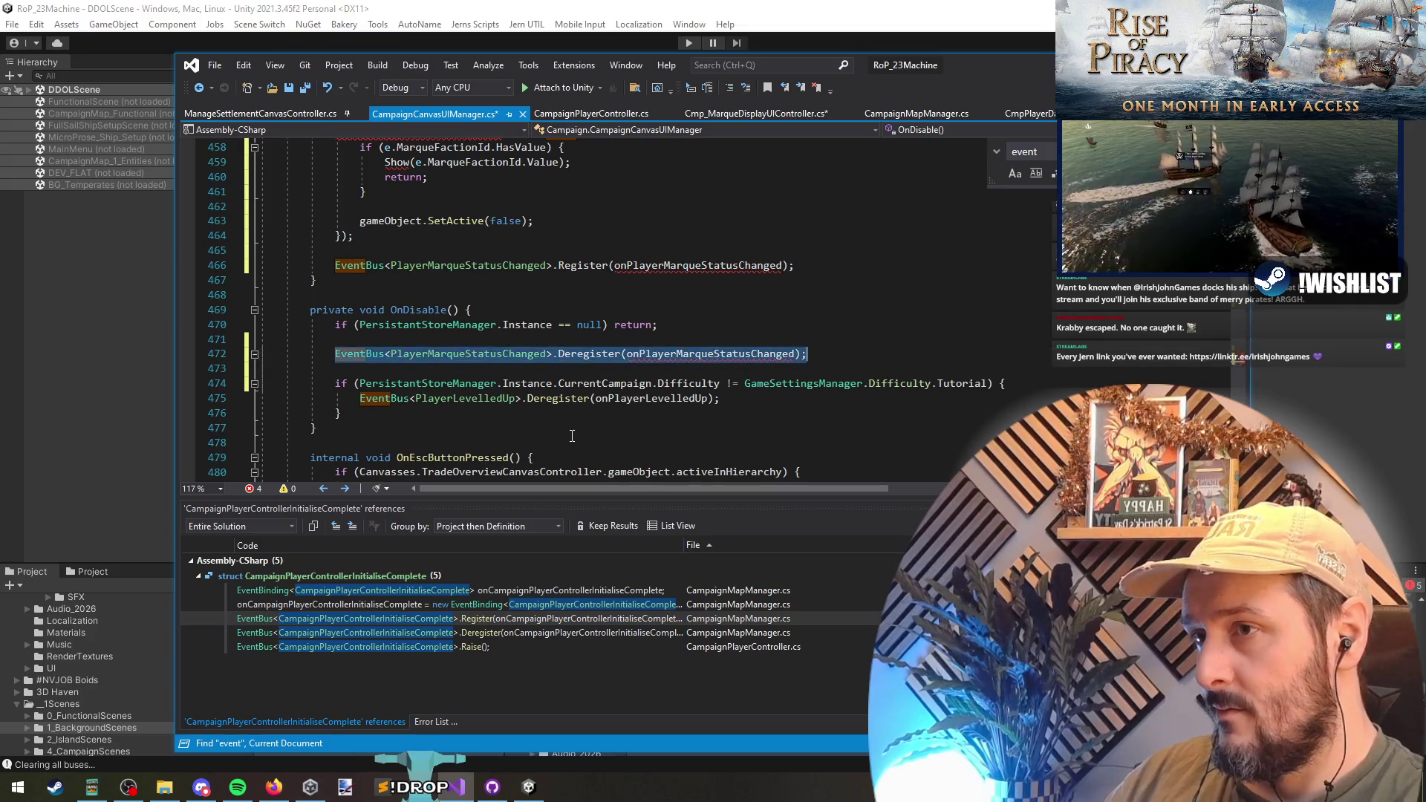
- Move the marque Deregister line inside OnDisable's non-tutorial if block
key("alt+Down")
key("alt+Down")
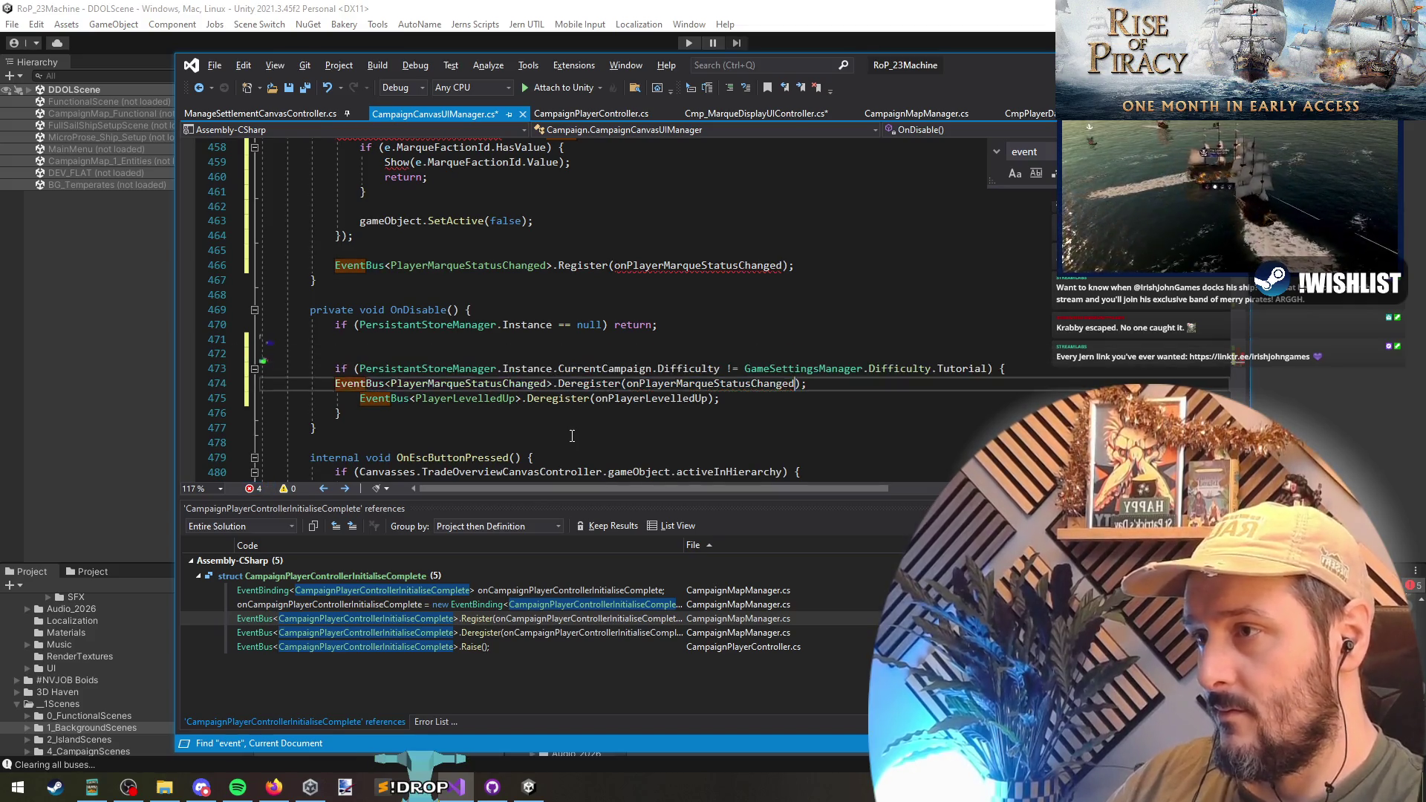
key("Home")
key("Tab")
key("Left")
key("Left")
key("ctrl+shift+Left")
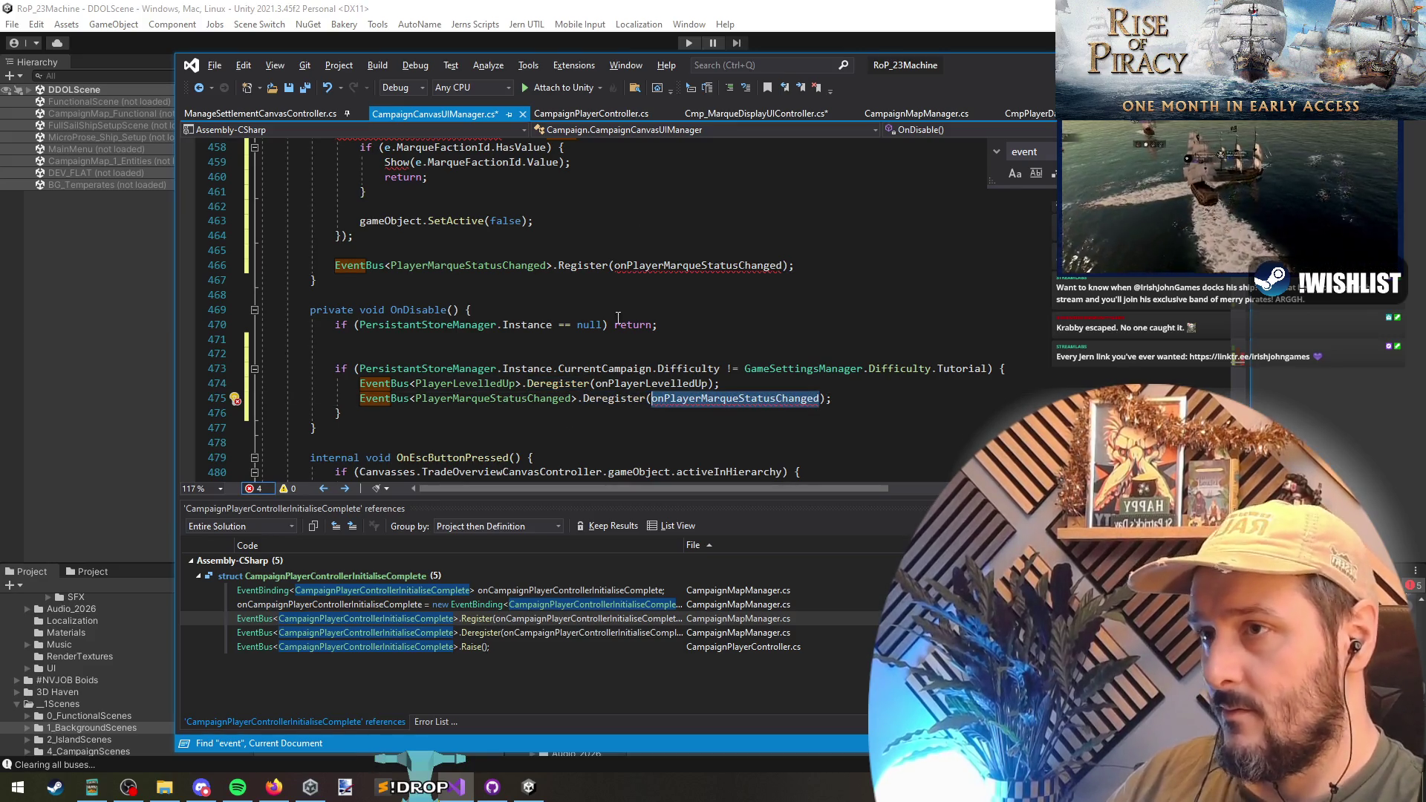
left_click(599, 265)
scroll(475, 297, "up", 2)
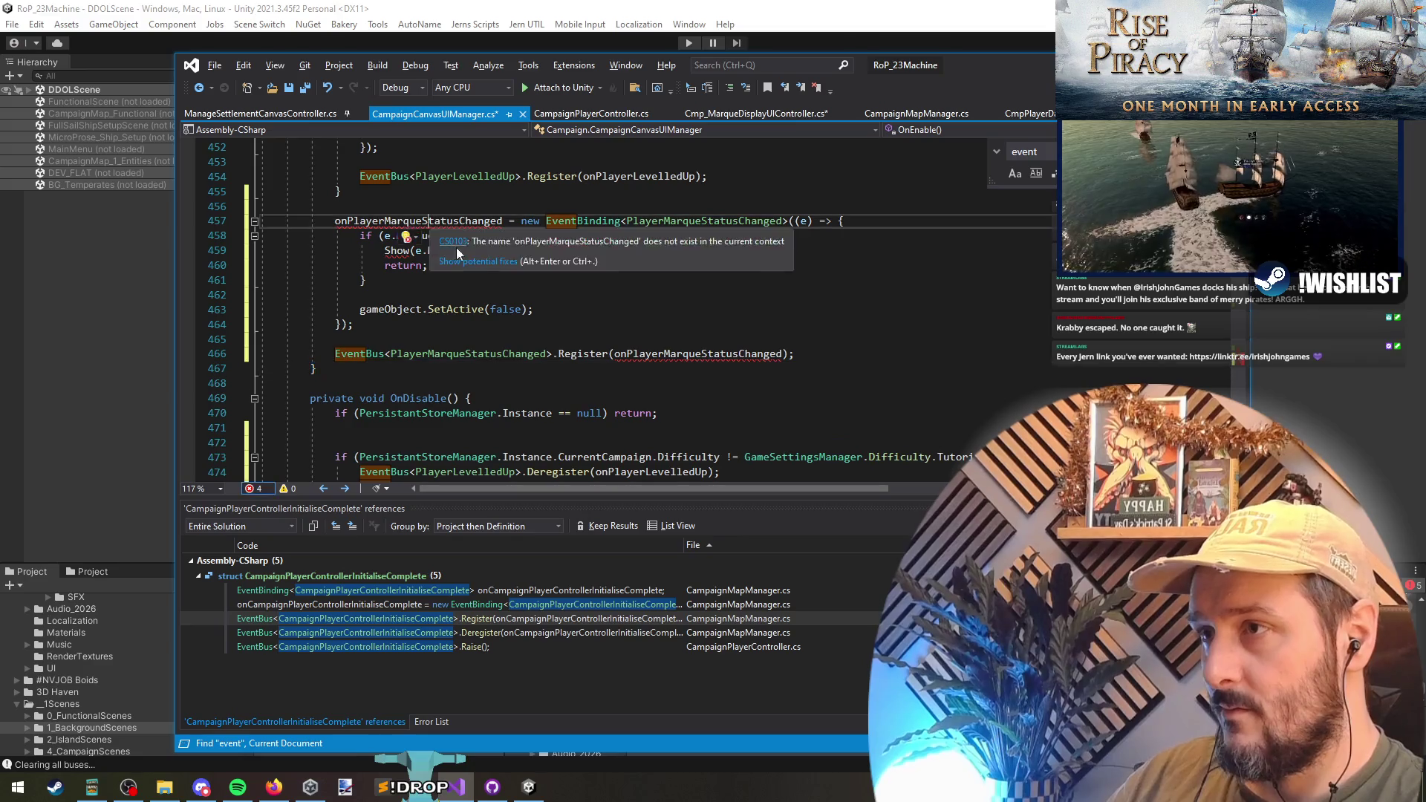
scroll(469, 363, "up", 2)
key("ctrl+Tab")
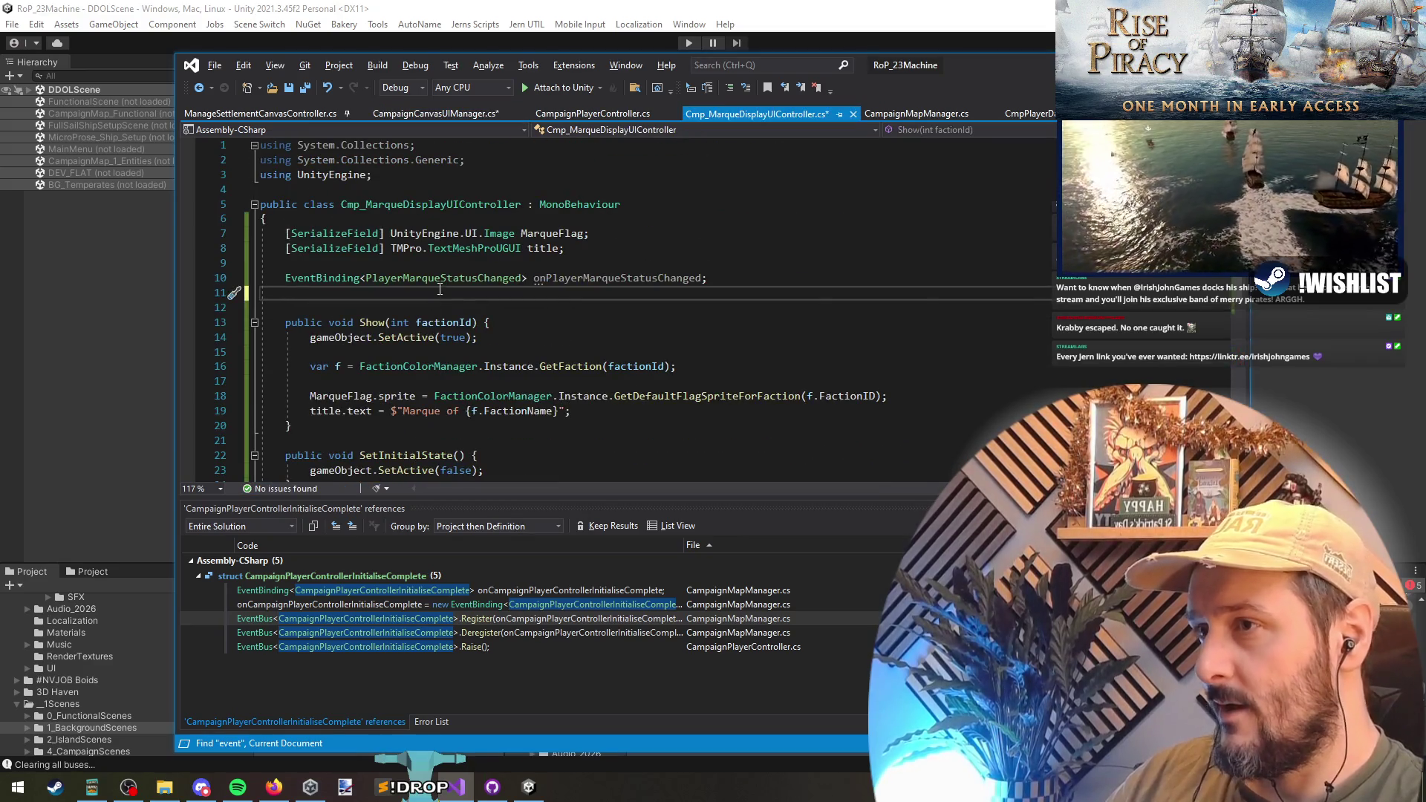
- Move the onPlayerMarqueStatusChanged binding field into CampaignCanvasUIManager under onPlayerLevelledUp
key("BackSpace")
key("ctrl+Tab")
key("ctrl+period")
key("Return")
- Remove leftover blank lines from Cmp_MarqueDisplayUIController and save it
key("ctrl+Tab")
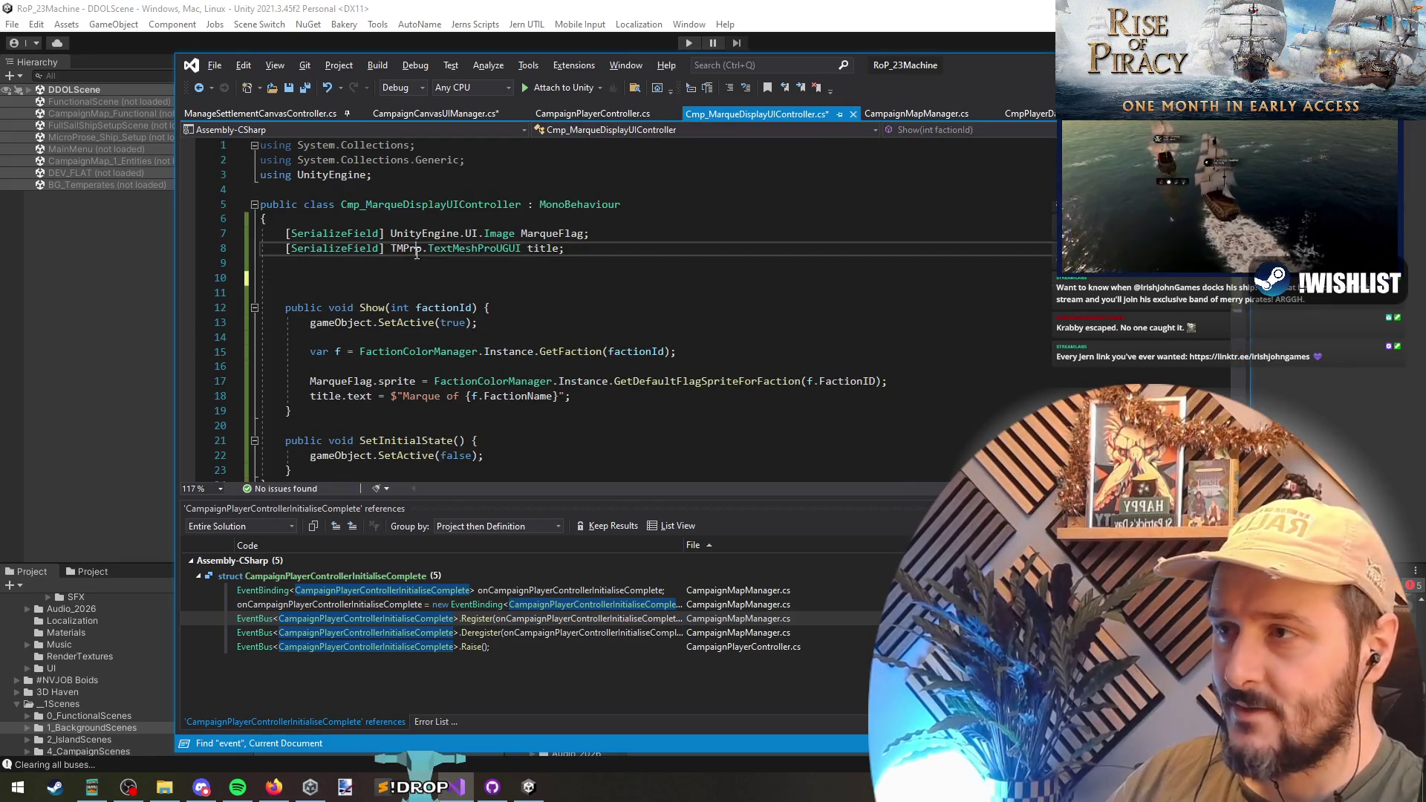
key("Up")
key("Delete")
key("Delete")
left_click(582, 394)
key("ctrl+s")
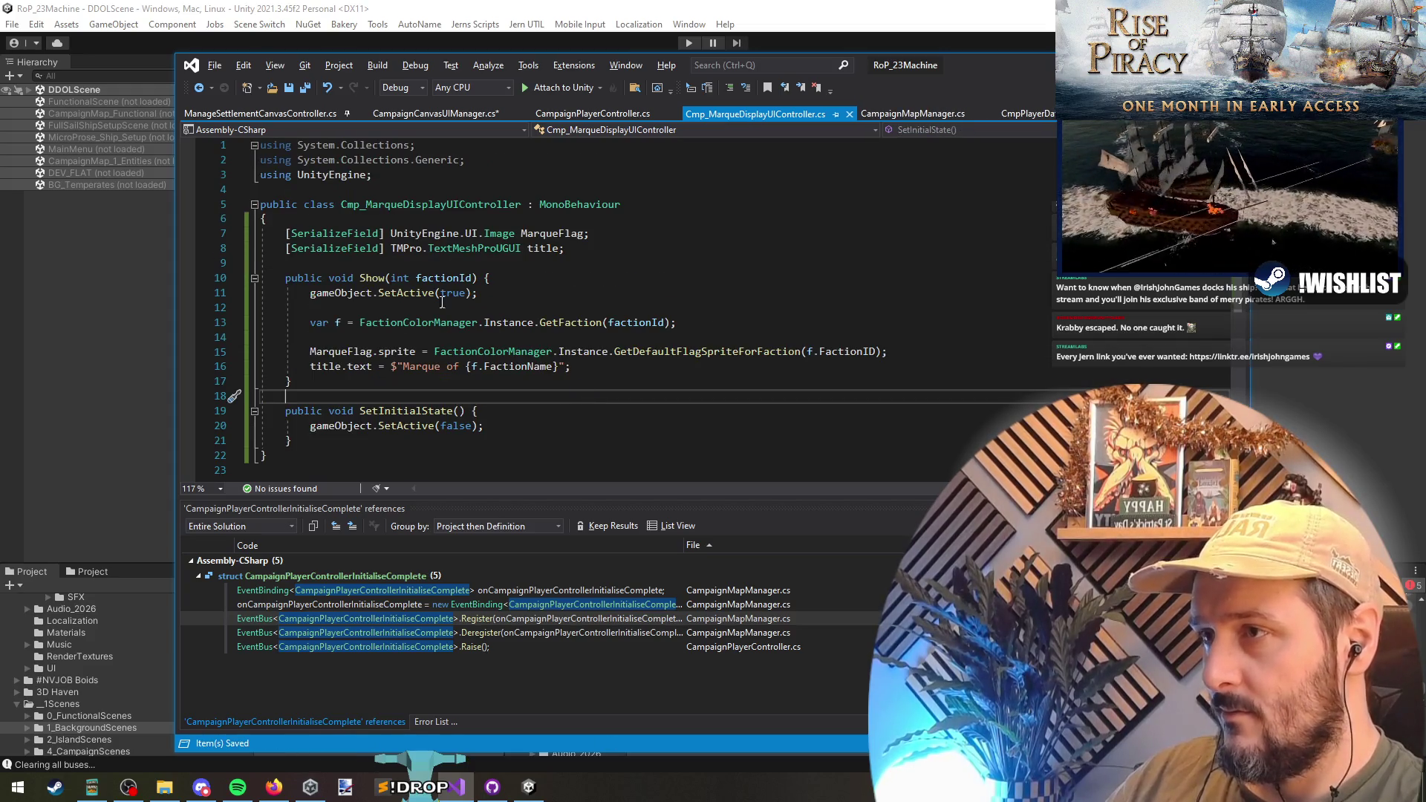
key("ctrl+Tab")
left_click(339, 339)
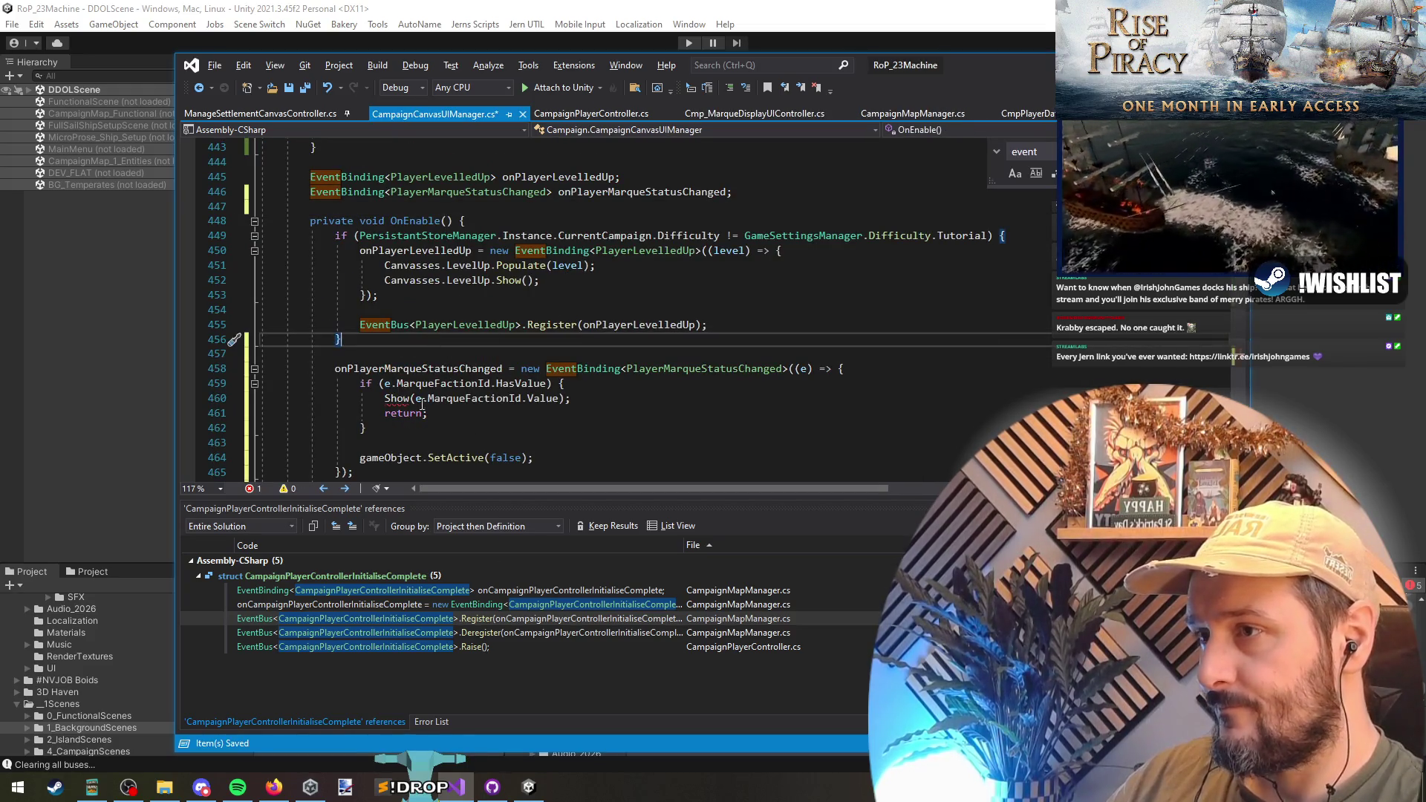
- Change the Show call to MarqueDisplay.Show using IntelliSense completion
left_click(385, 399)
type("Marque.")
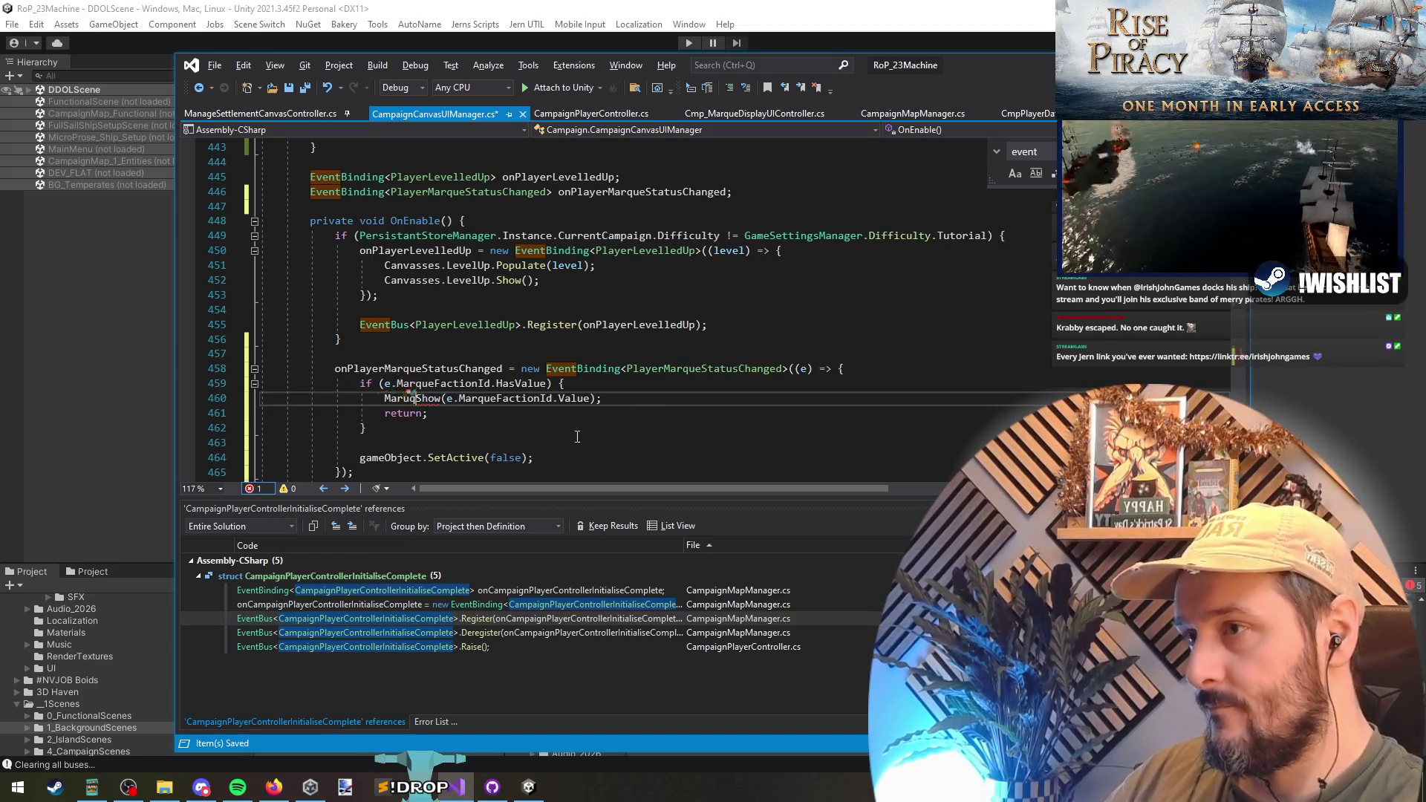
key("ctrl+space")
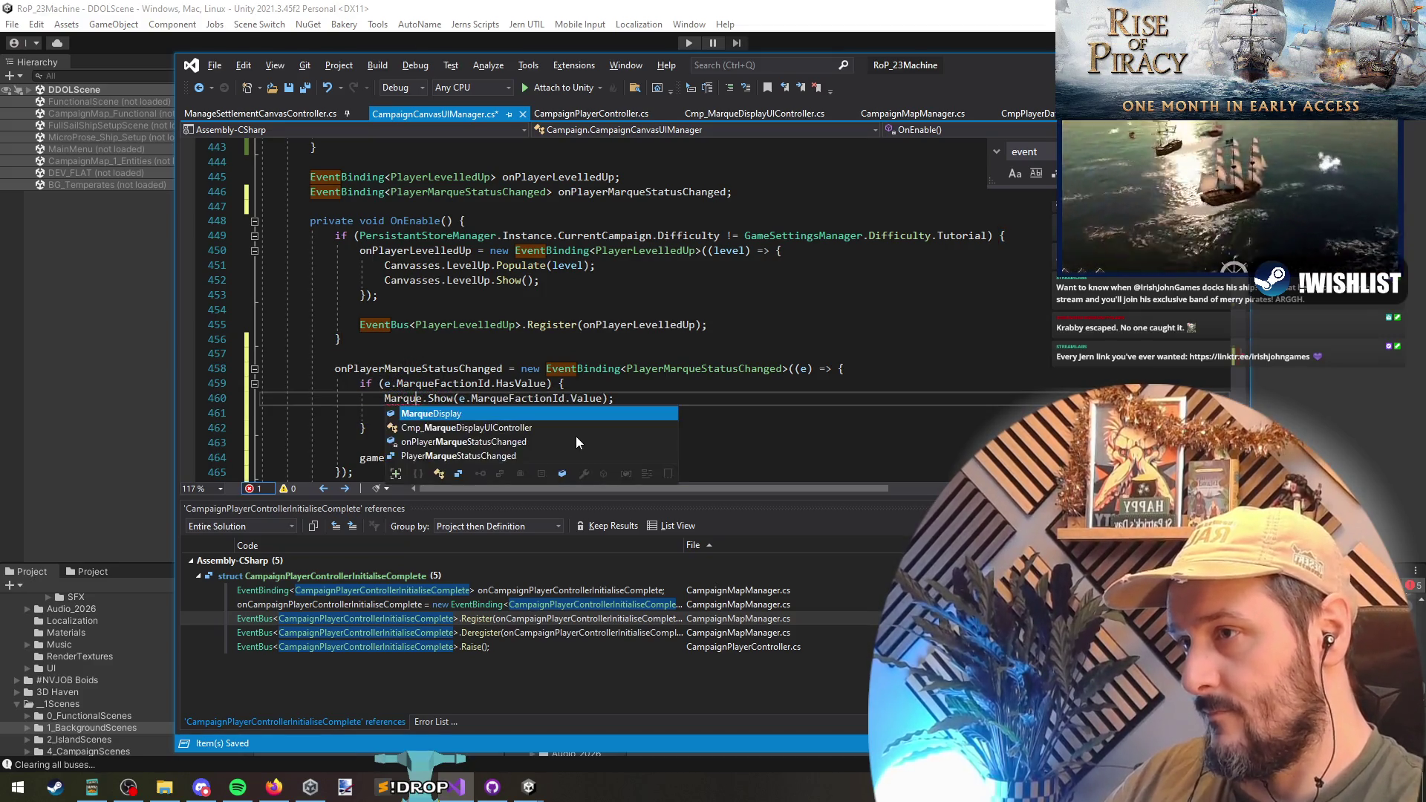
key("Tab")
key("Down")
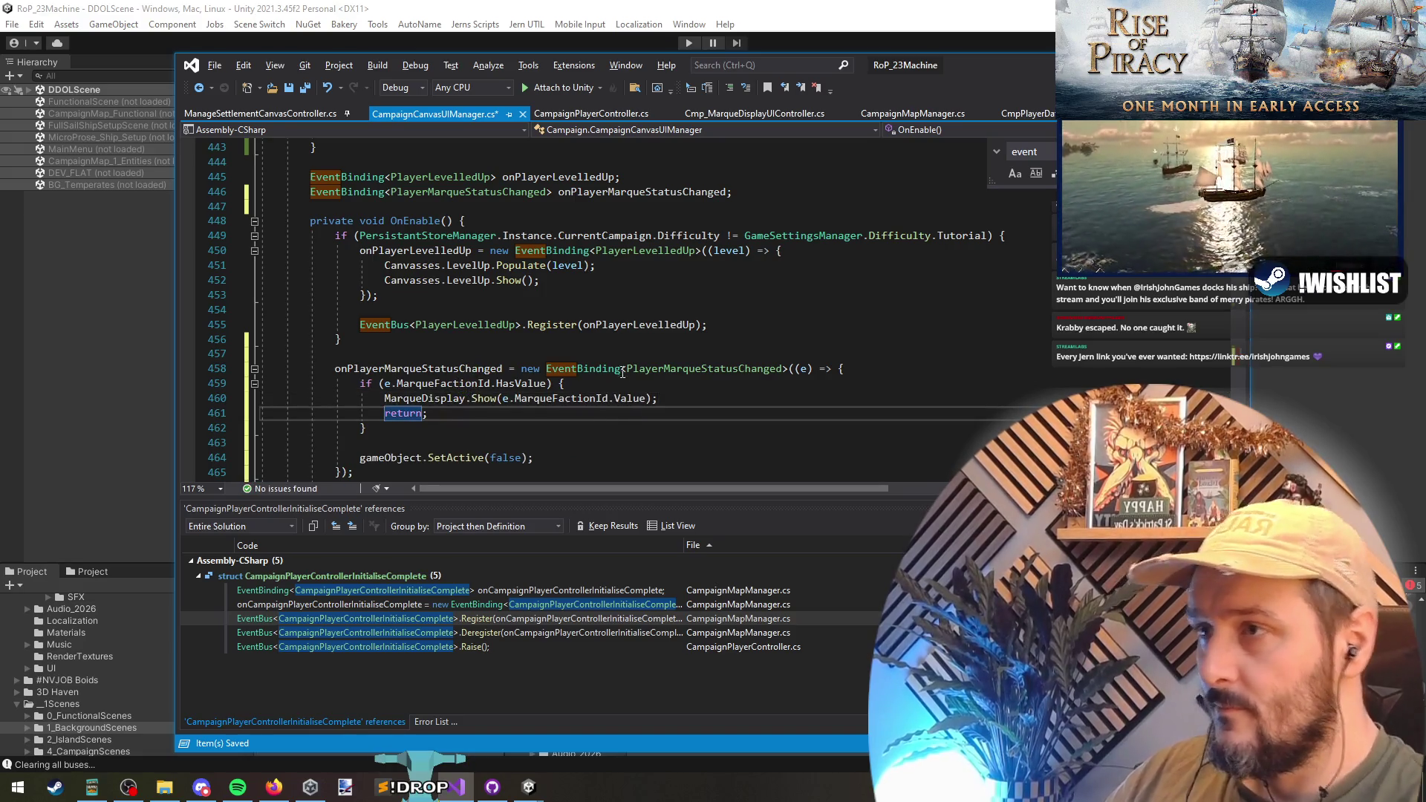
- Move the marque binding block into OnEnable's non-tutorial if block
scroll(627, 378, "down", 2)
left_click_drag(334, 280, 348, 386)
left_click(756, 408)
left_click_drag(794, 413, 527, 275)
scroll(495, 269, "up", 6)
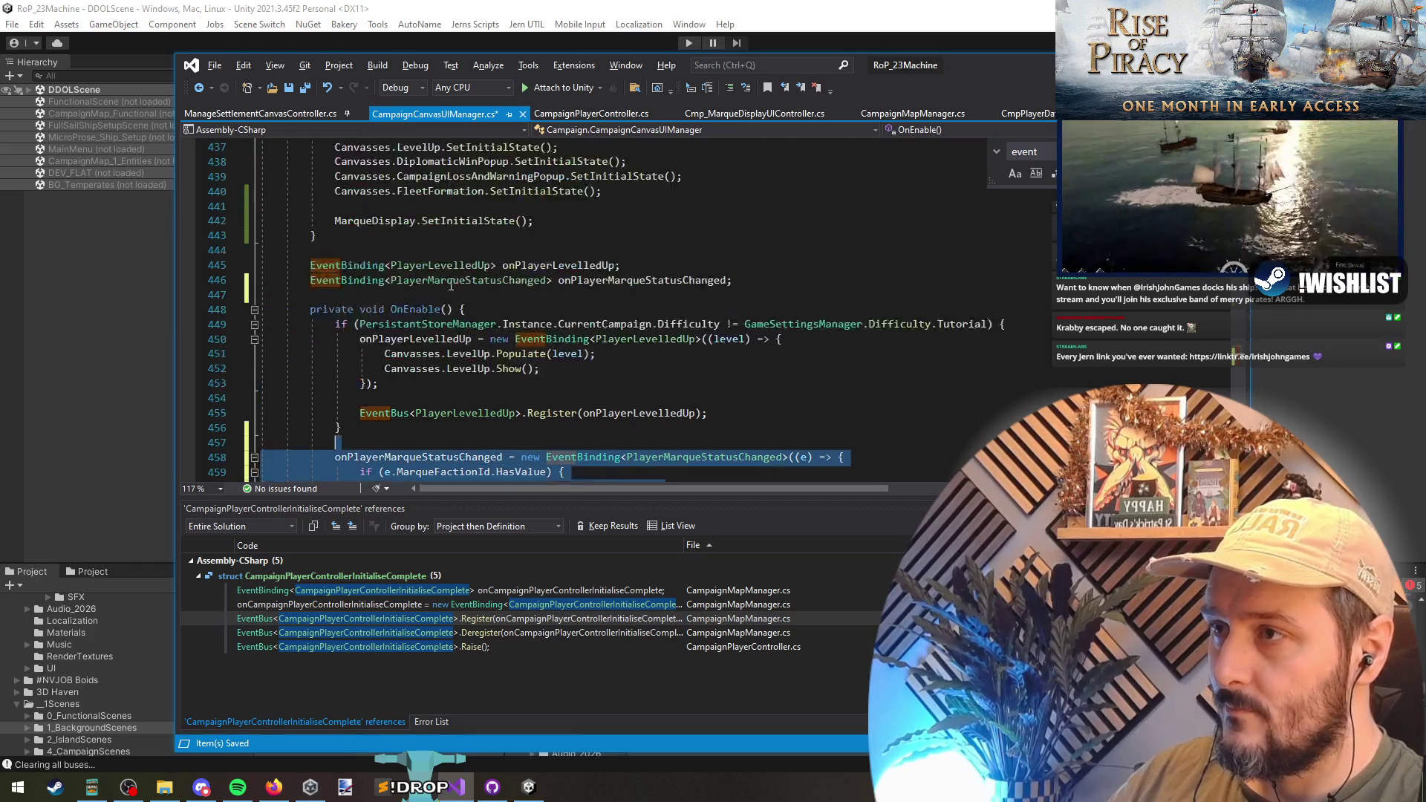
scroll(502, 356, "down", 5)
left_click(691, 457)
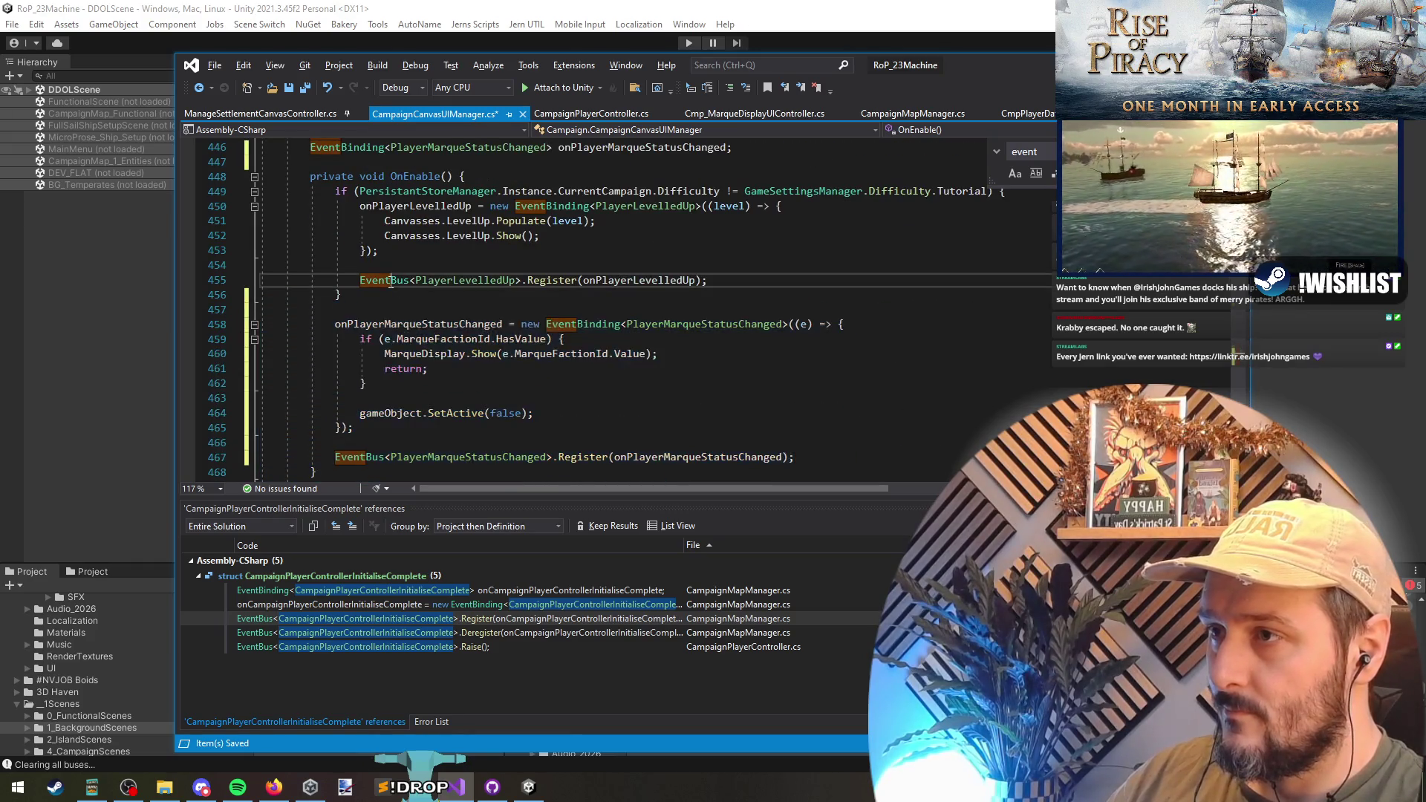
scroll(415, 352, "down", 1)
left_click(567, 413)
left_click(464, 235)
scroll(578, 384, "up", 1)
left_click(377, 290)
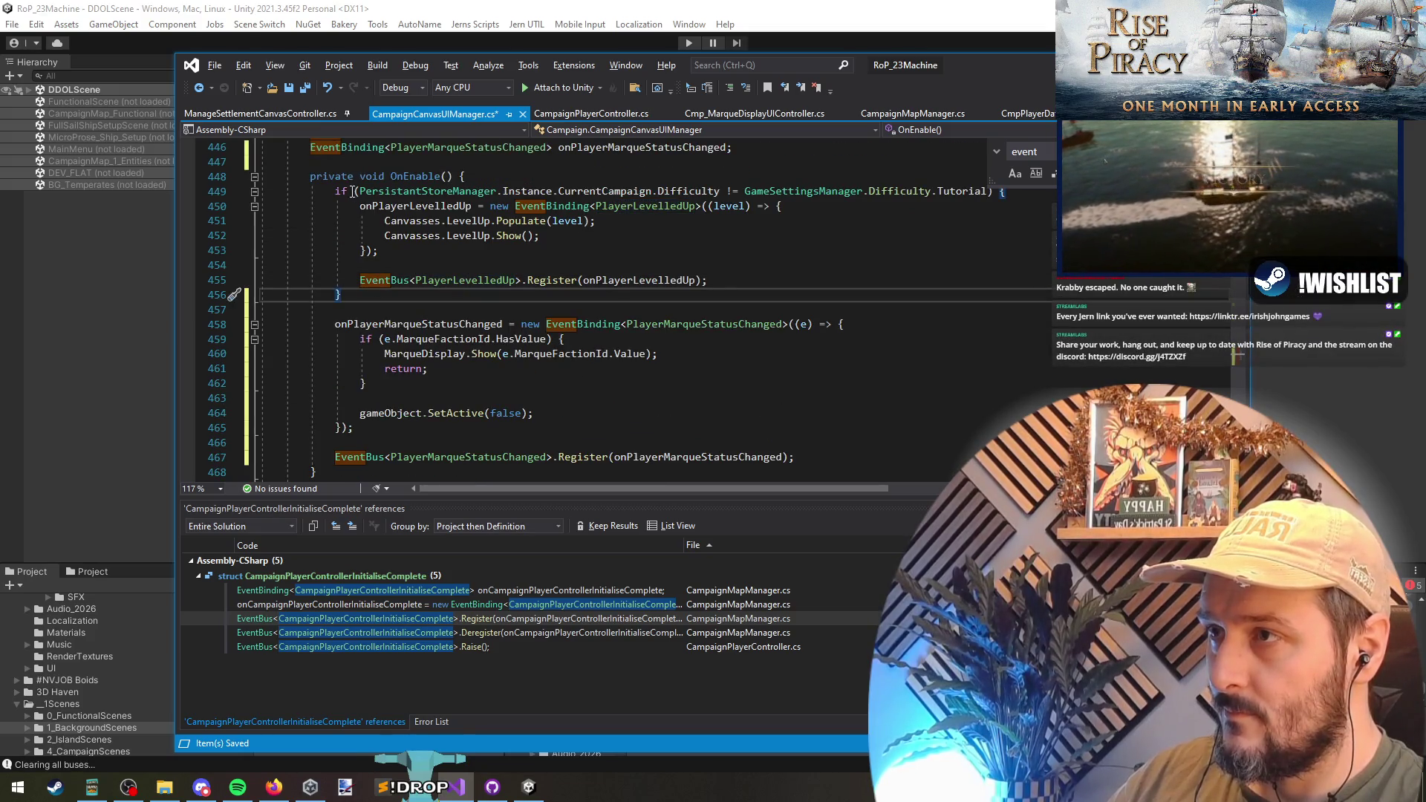
left_click(454, 312)
left_click(801, 464, "shift")
key("Delete")
left_click(764, 279)
key("Return")
key("Return")
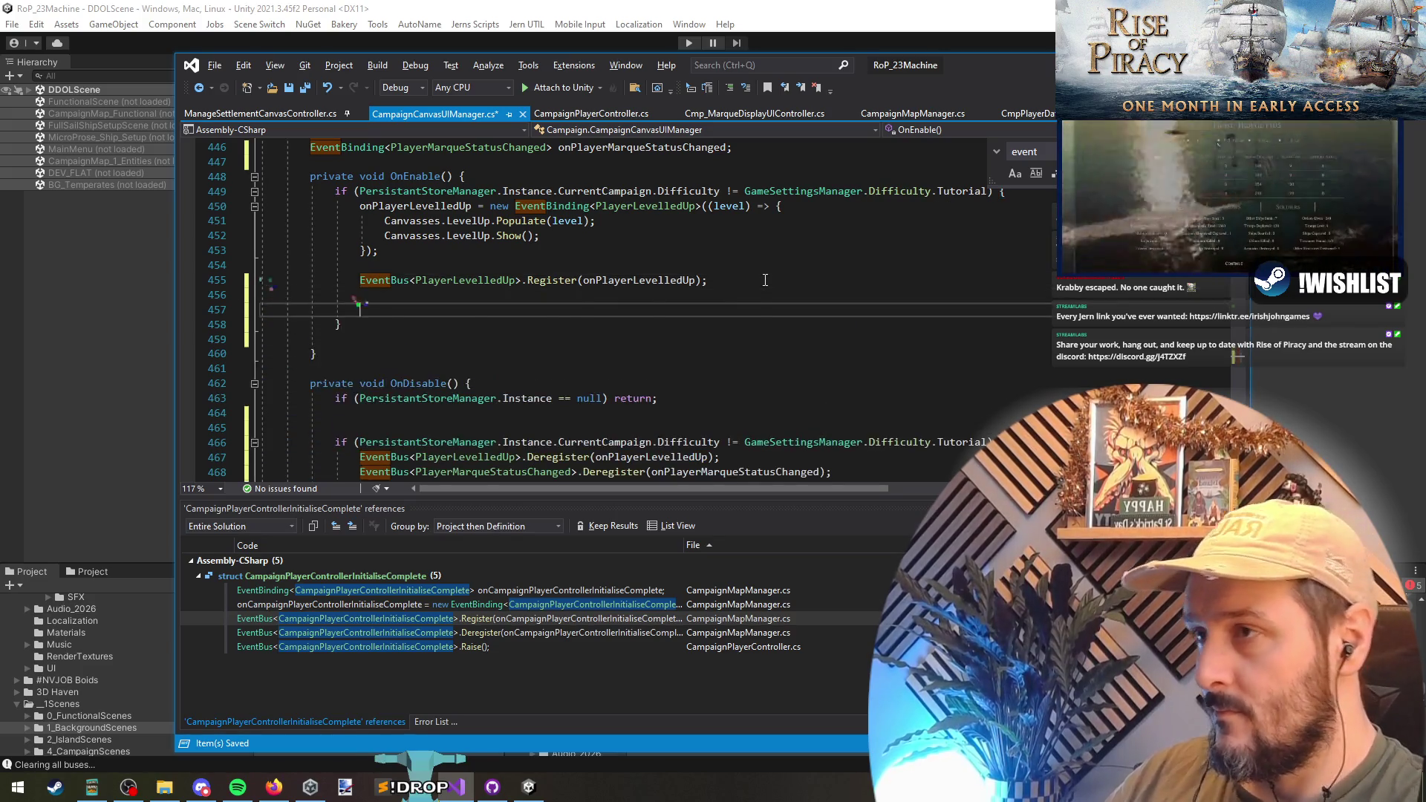
key("ctrl+v")
- Remove the extra blank line in OnDisable and return to Unity to recompile
scroll(376, 444, "down", 1)
left_click(387, 368)
left_click(387, 340)
scroll(576, 308, "down", 4)
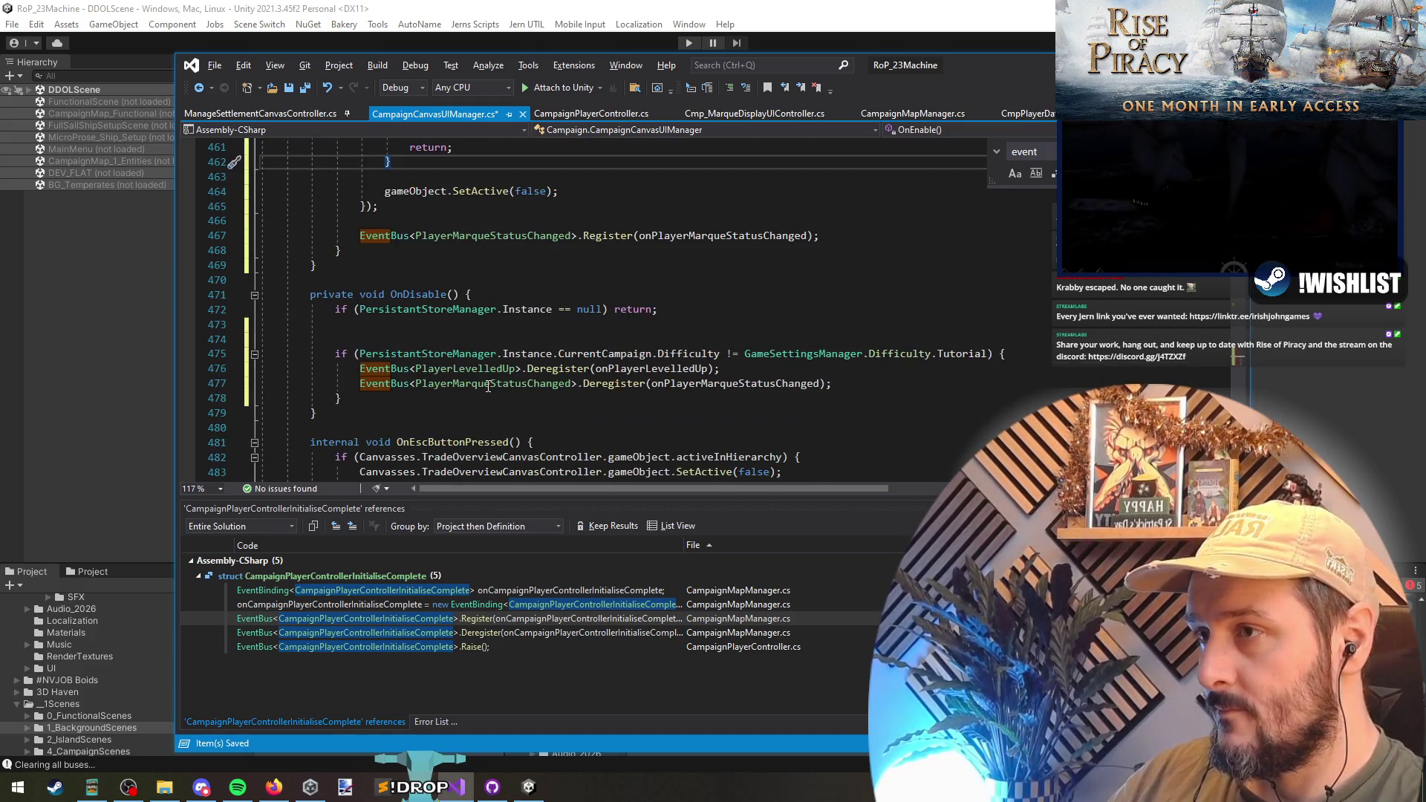
left_click(576, 324)
key("BackSpace")
left_click(525, 385)
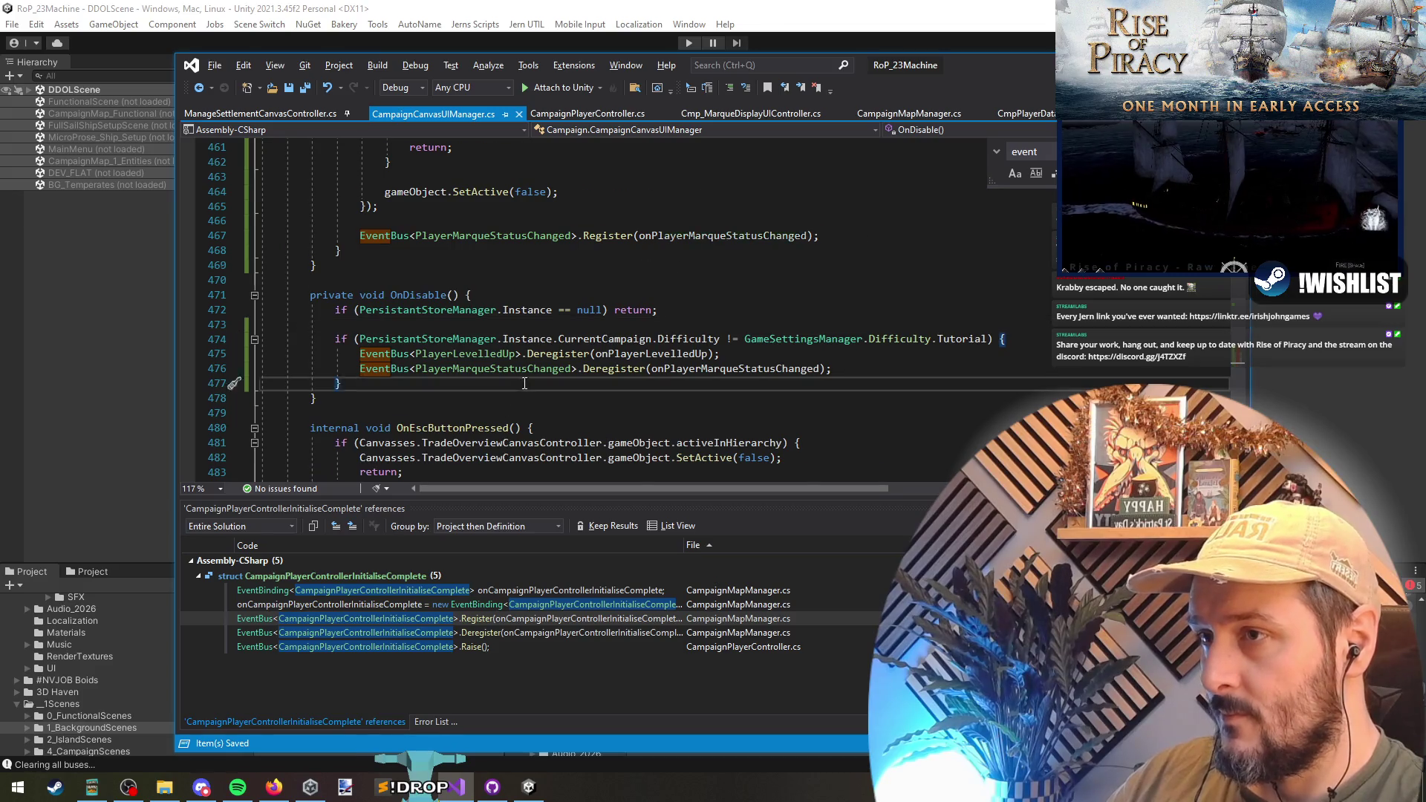
scroll(525, 385, "up", 9)
left_click(435, 295)
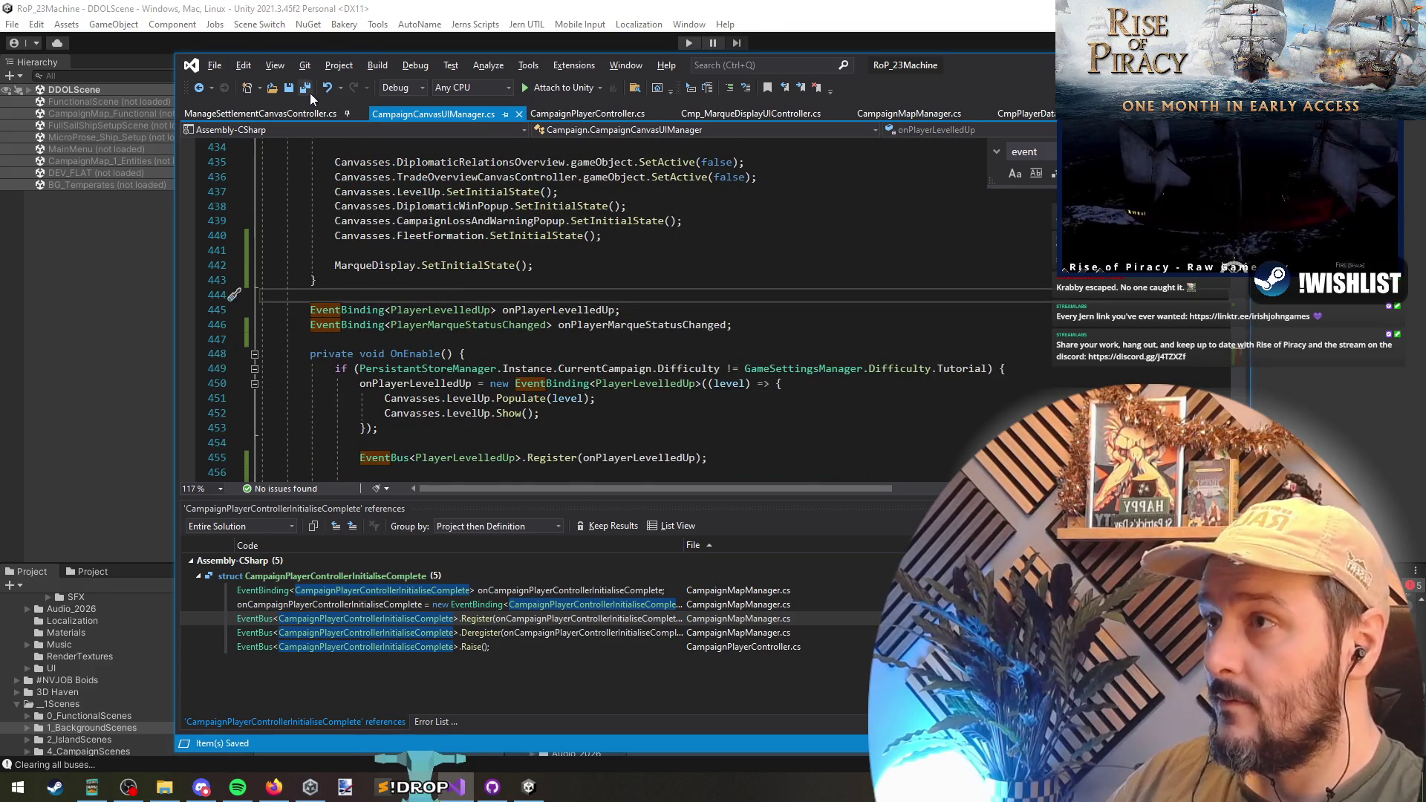
key("alt+Tab")
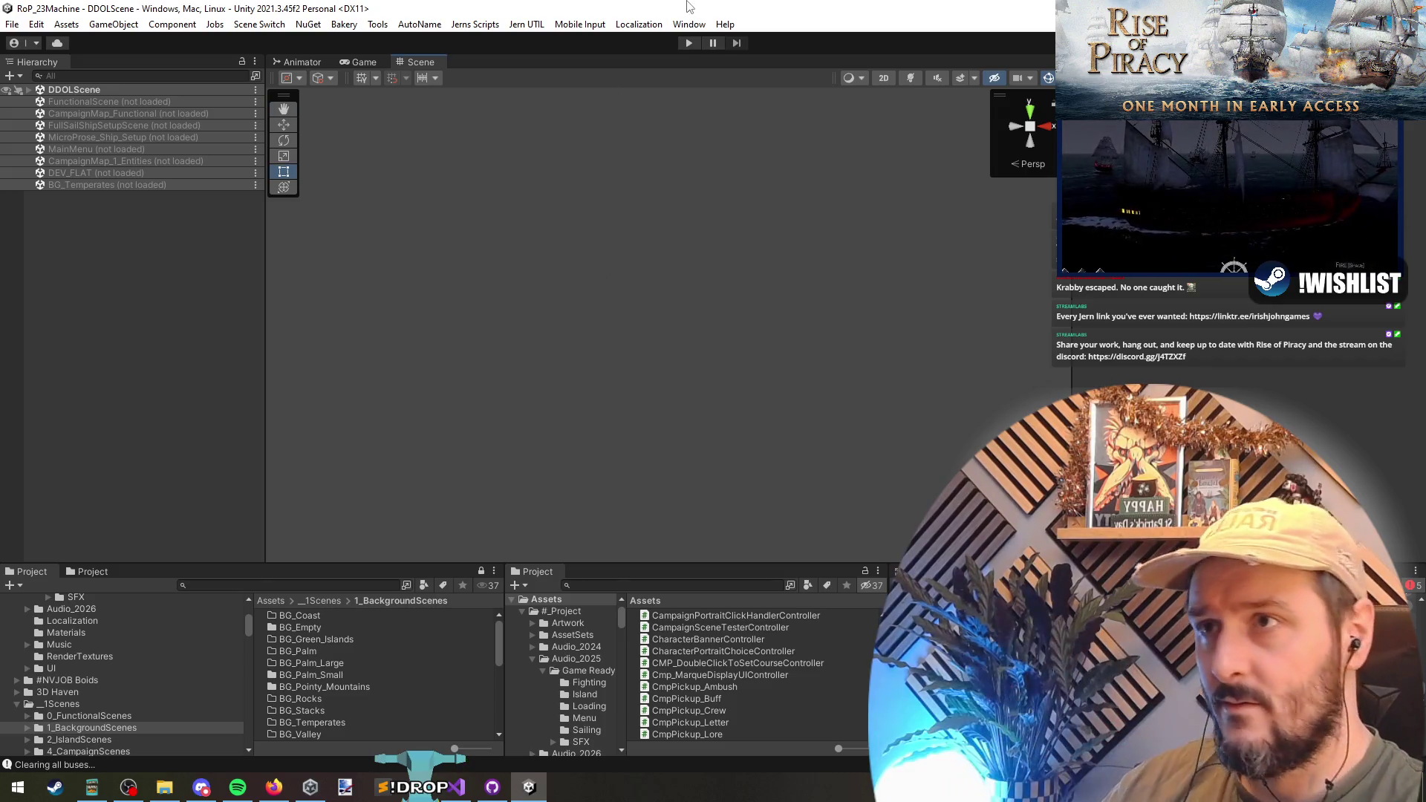
- Enter play mode and continue the saved campaign to load the campaign map
left_click(689, 42)
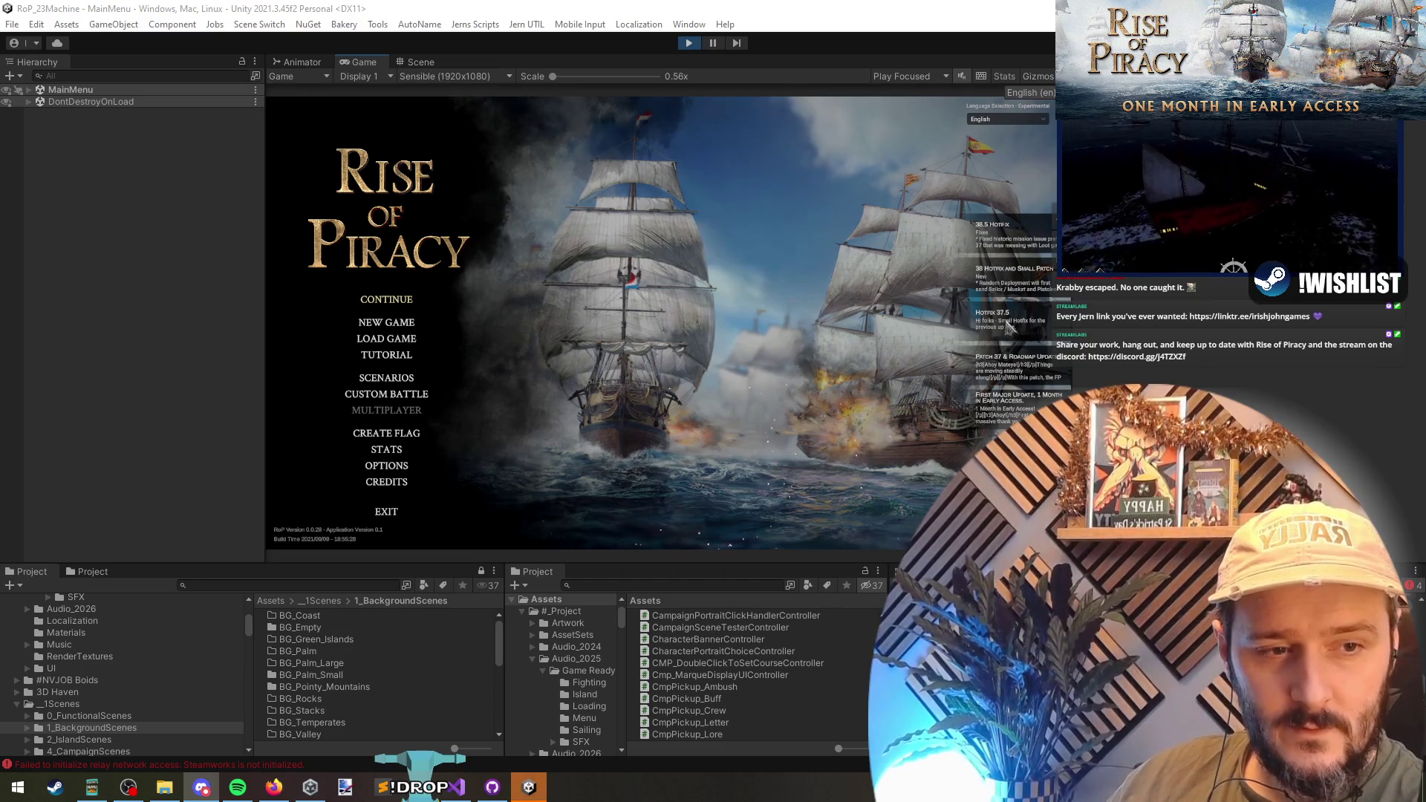
left_click(408, 298)
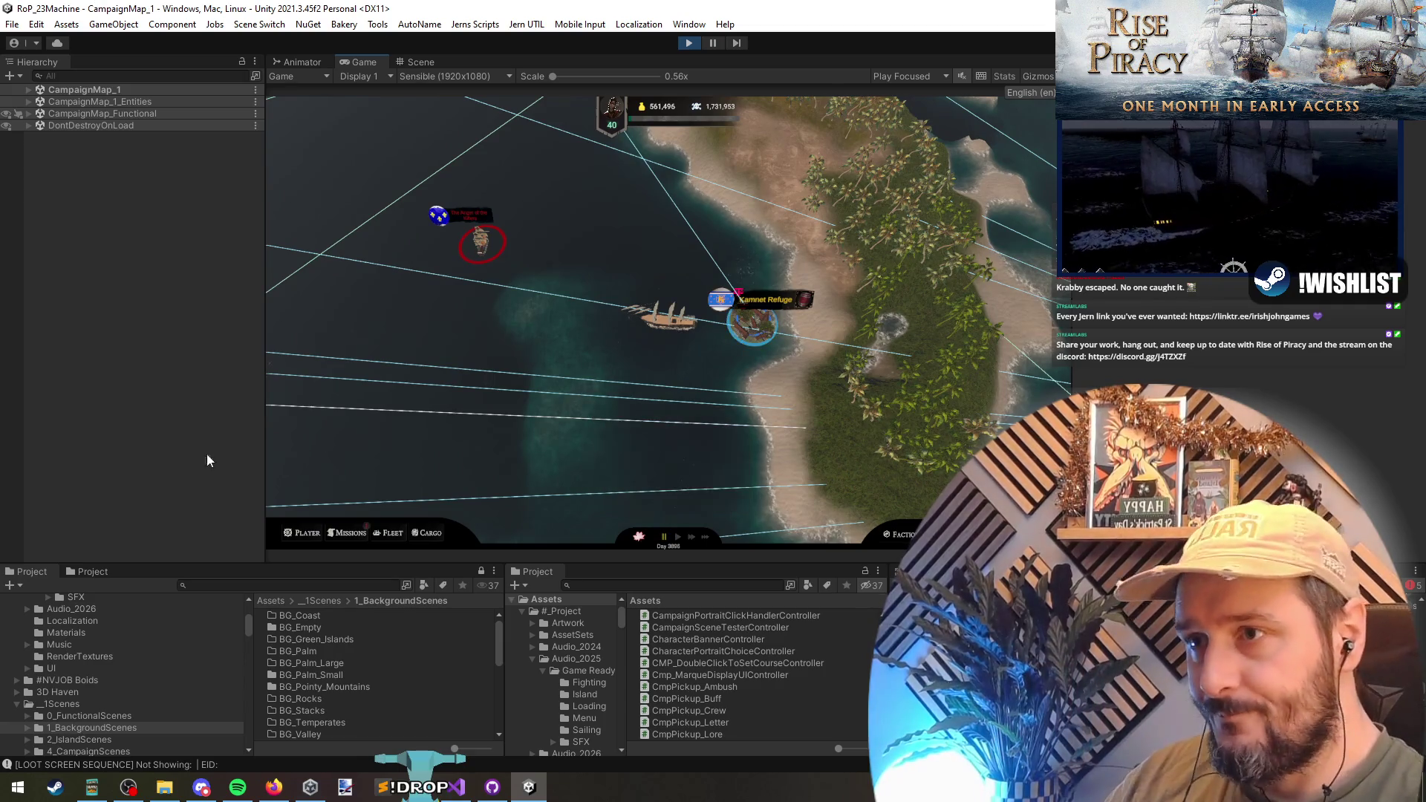
- Dismiss the Kamnet Refuge panel and run ChangeMarqueFactionId repeatedly to cycle marque factions
left_click(753, 371)
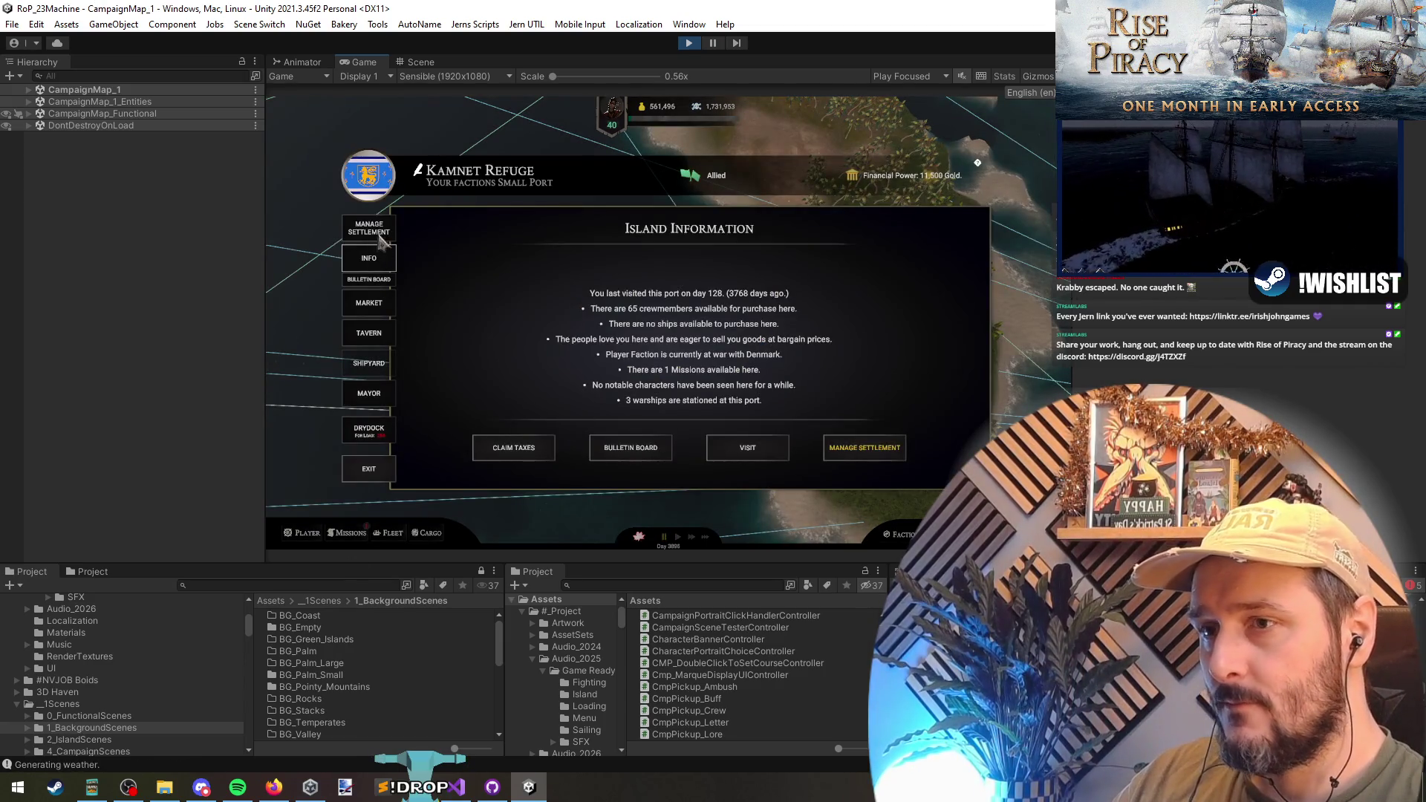
left_click(382, 475)
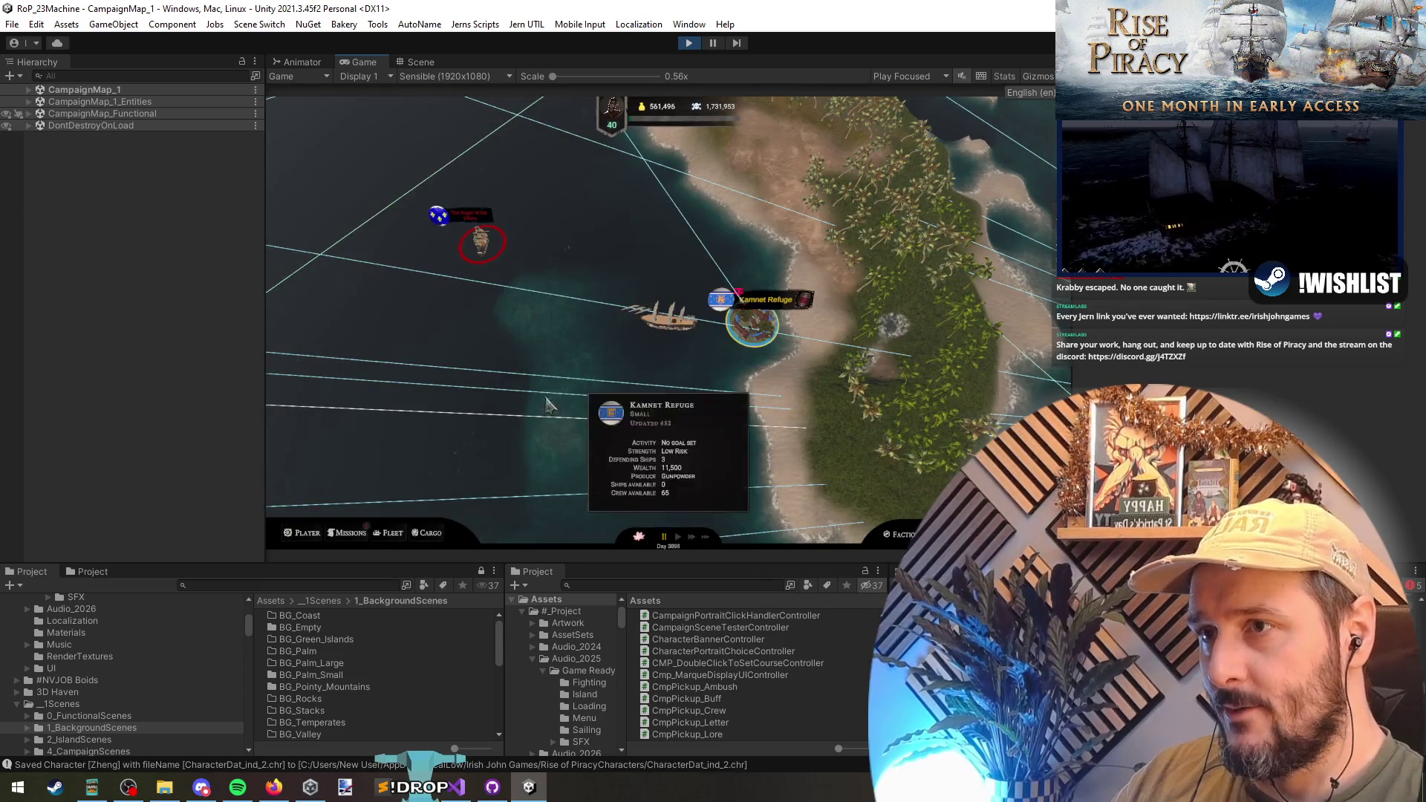
key("grave")
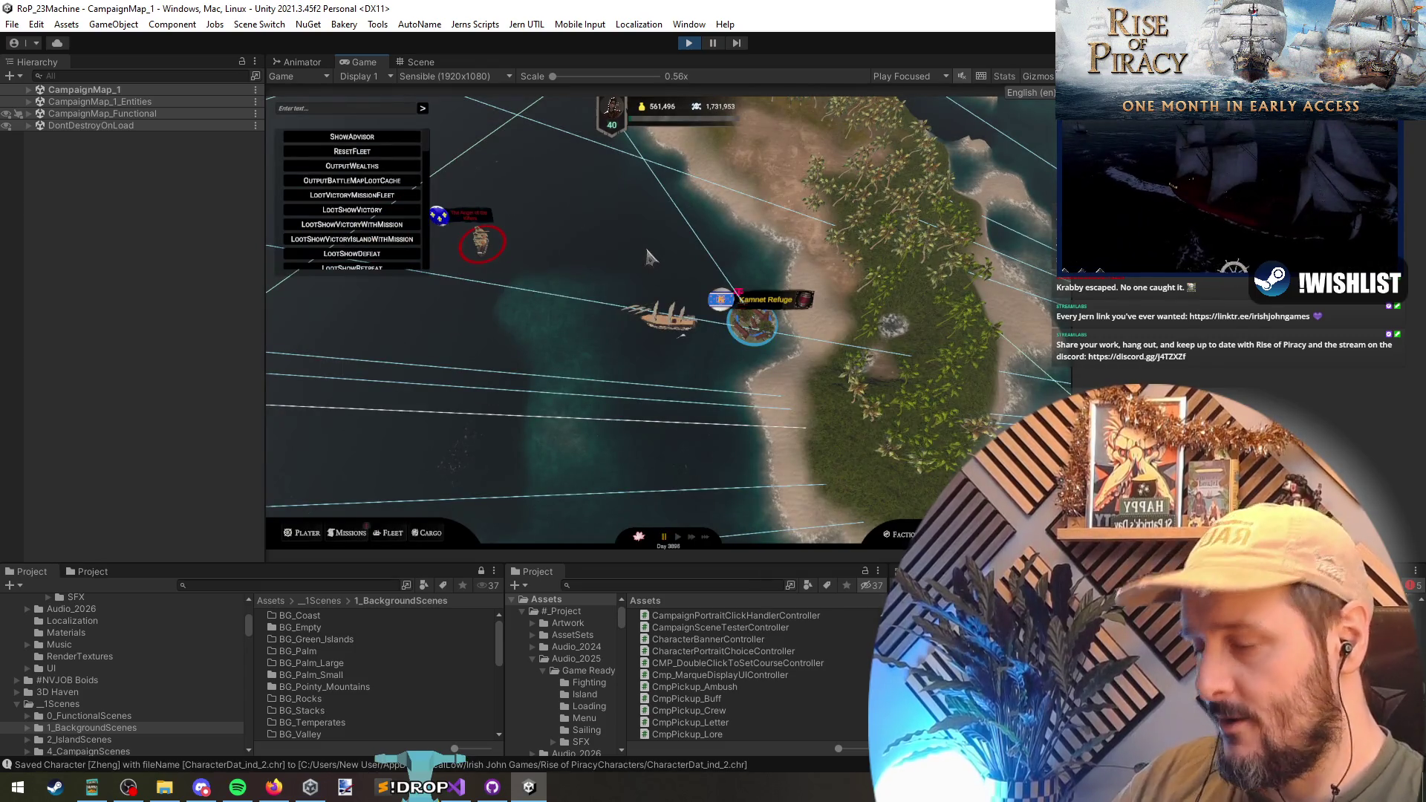
type("marq")
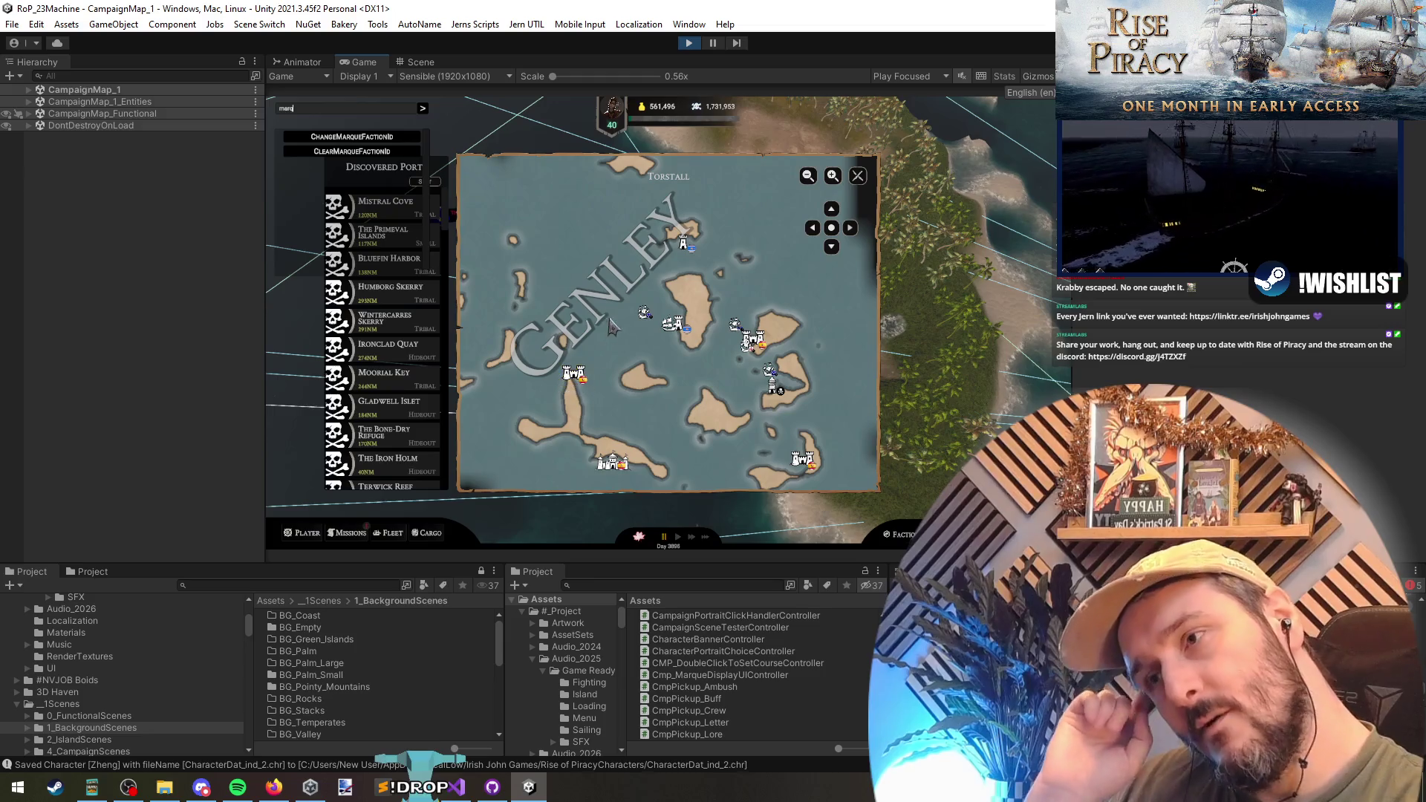
left_click(349, 137)
left_click(422, 108)
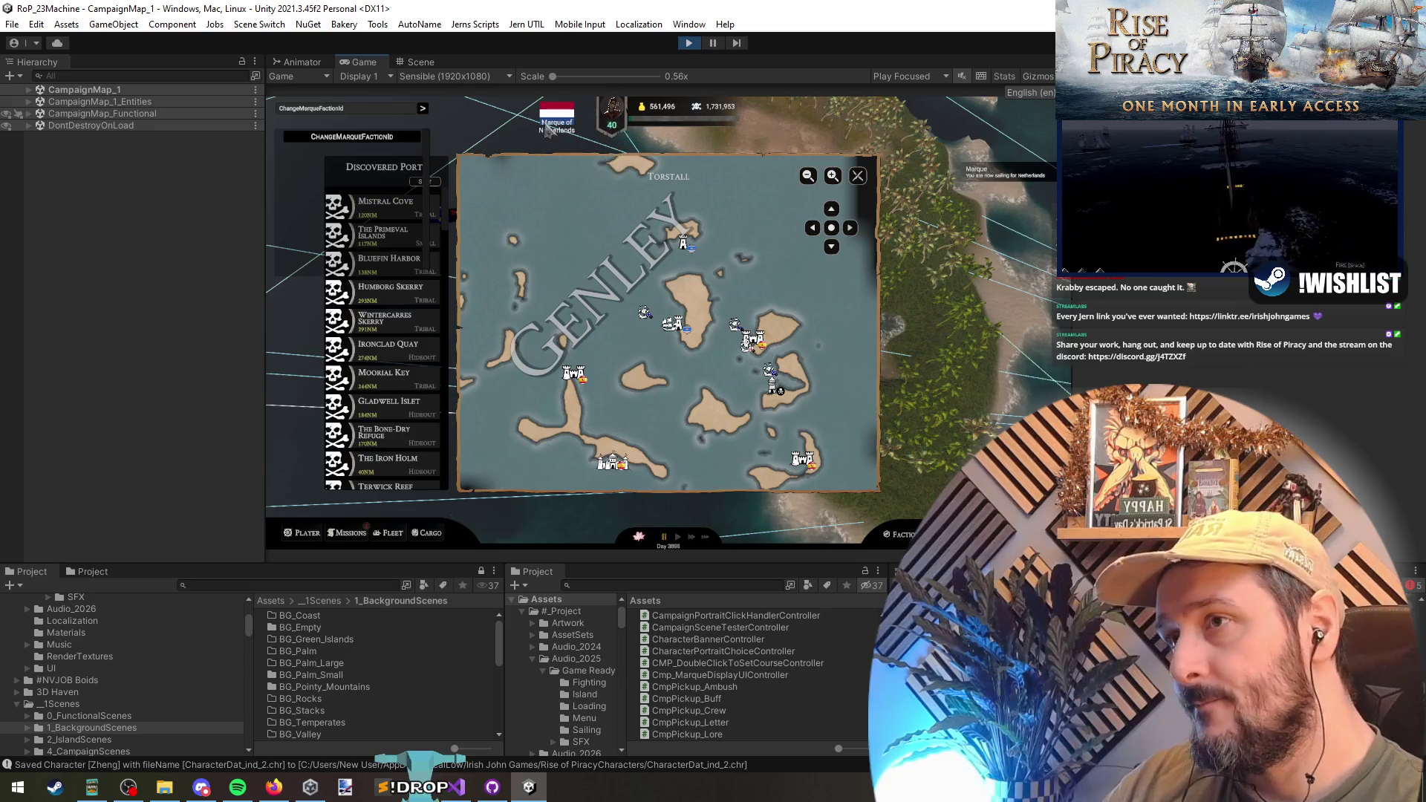
left_click(423, 109)
left_click(423, 109)
left_click(422, 109)
left_click(422, 109)
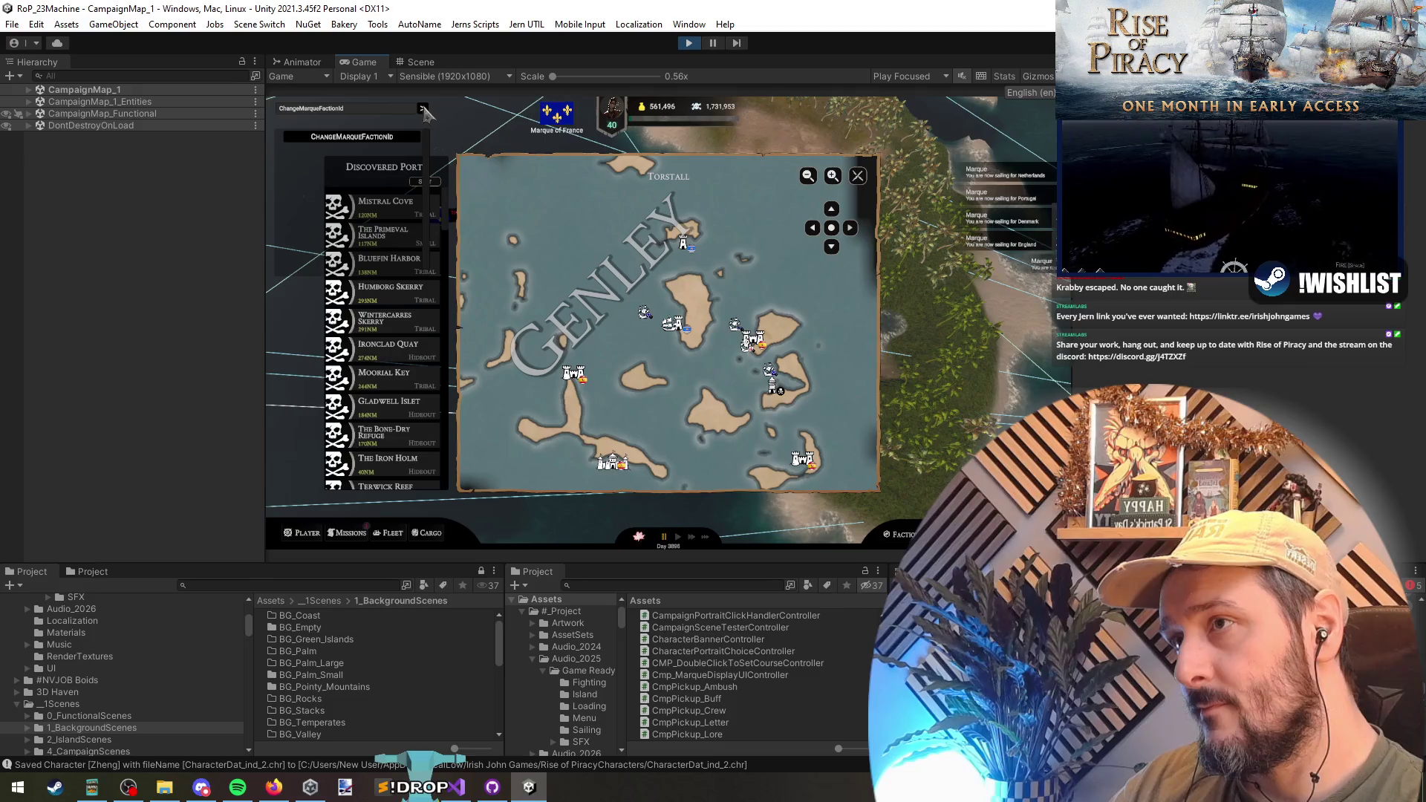
left_click(422, 109)
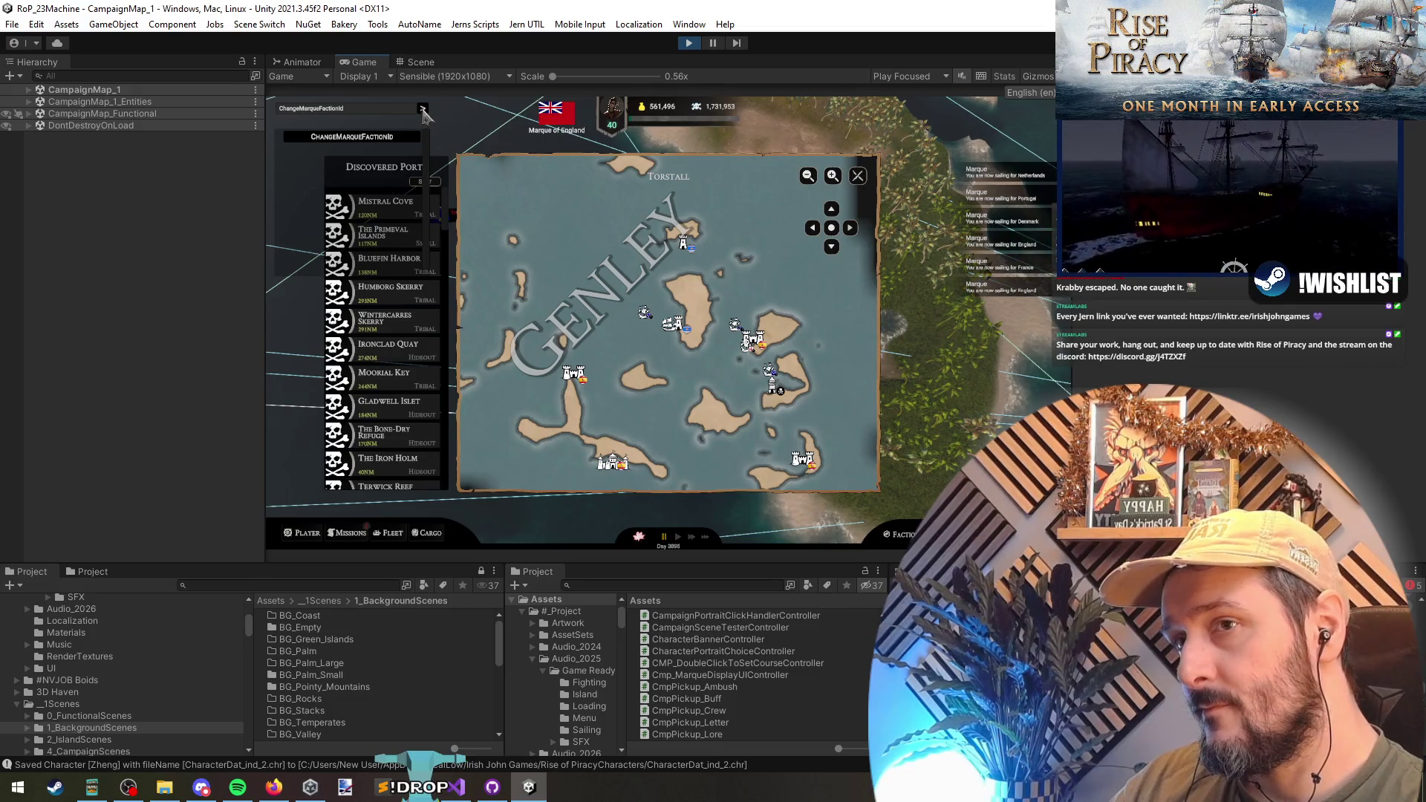
left_click(423, 110)
- Run the ClearMarqueFactionId debug command to remove the marque
key("ctrl+a")
key("BackSpace")
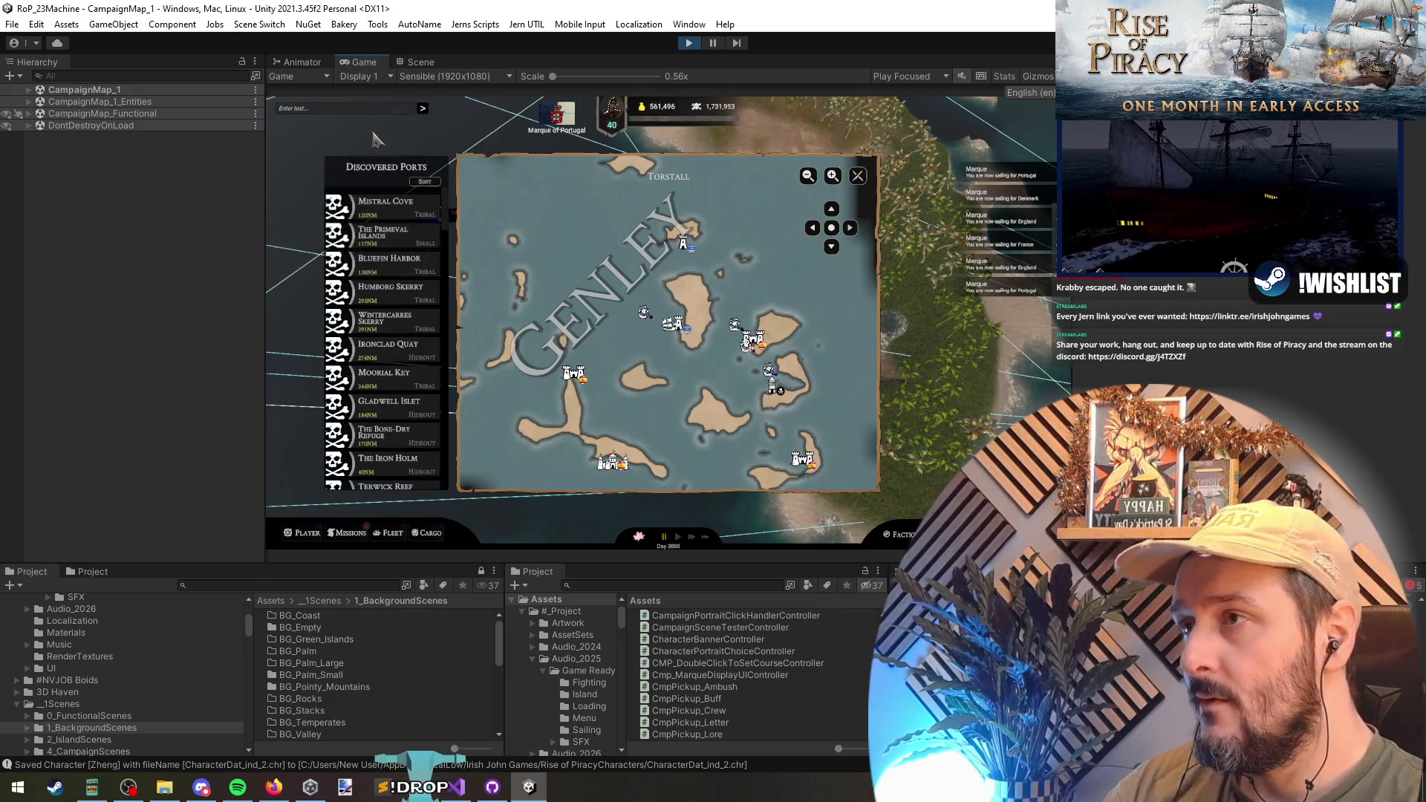
type("marq")
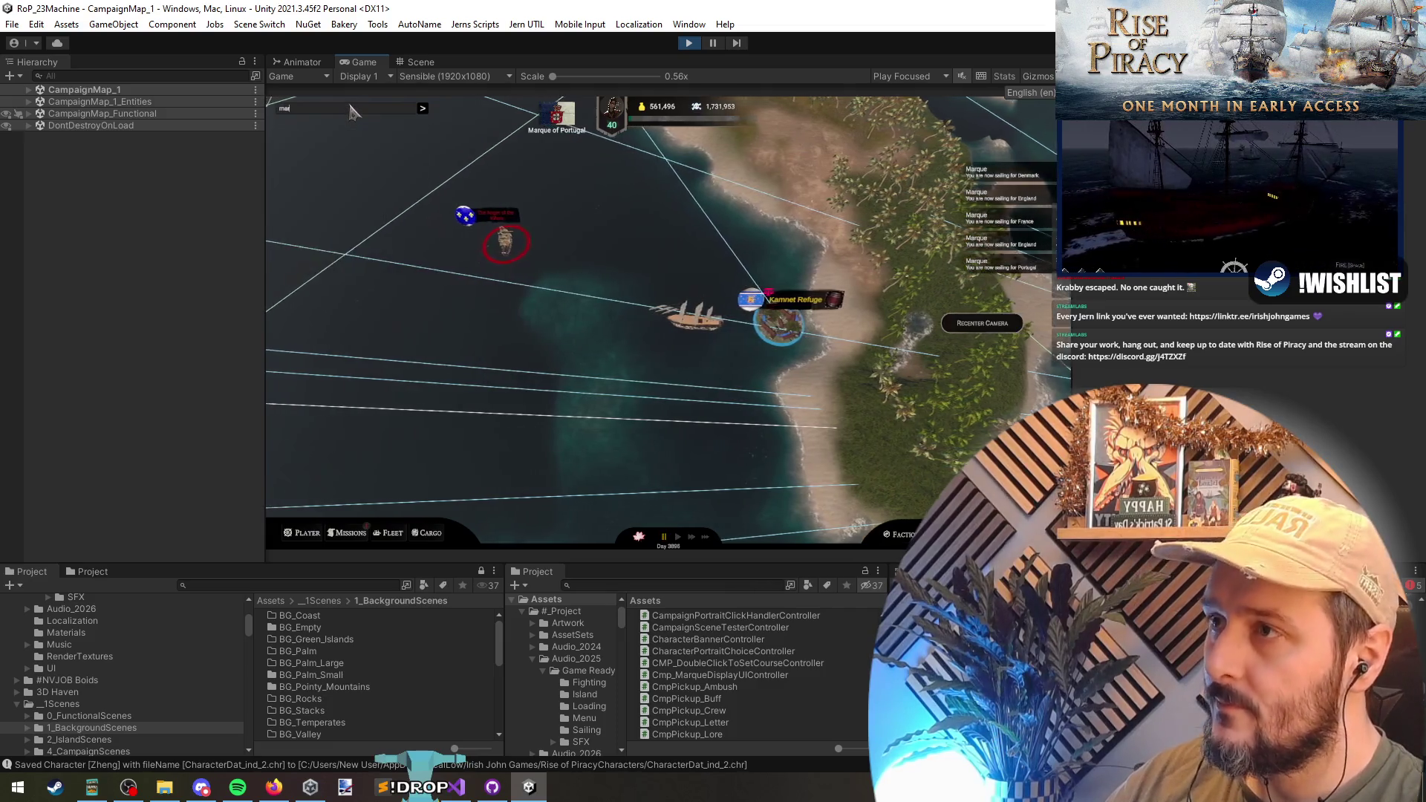
left_click(343, 151)
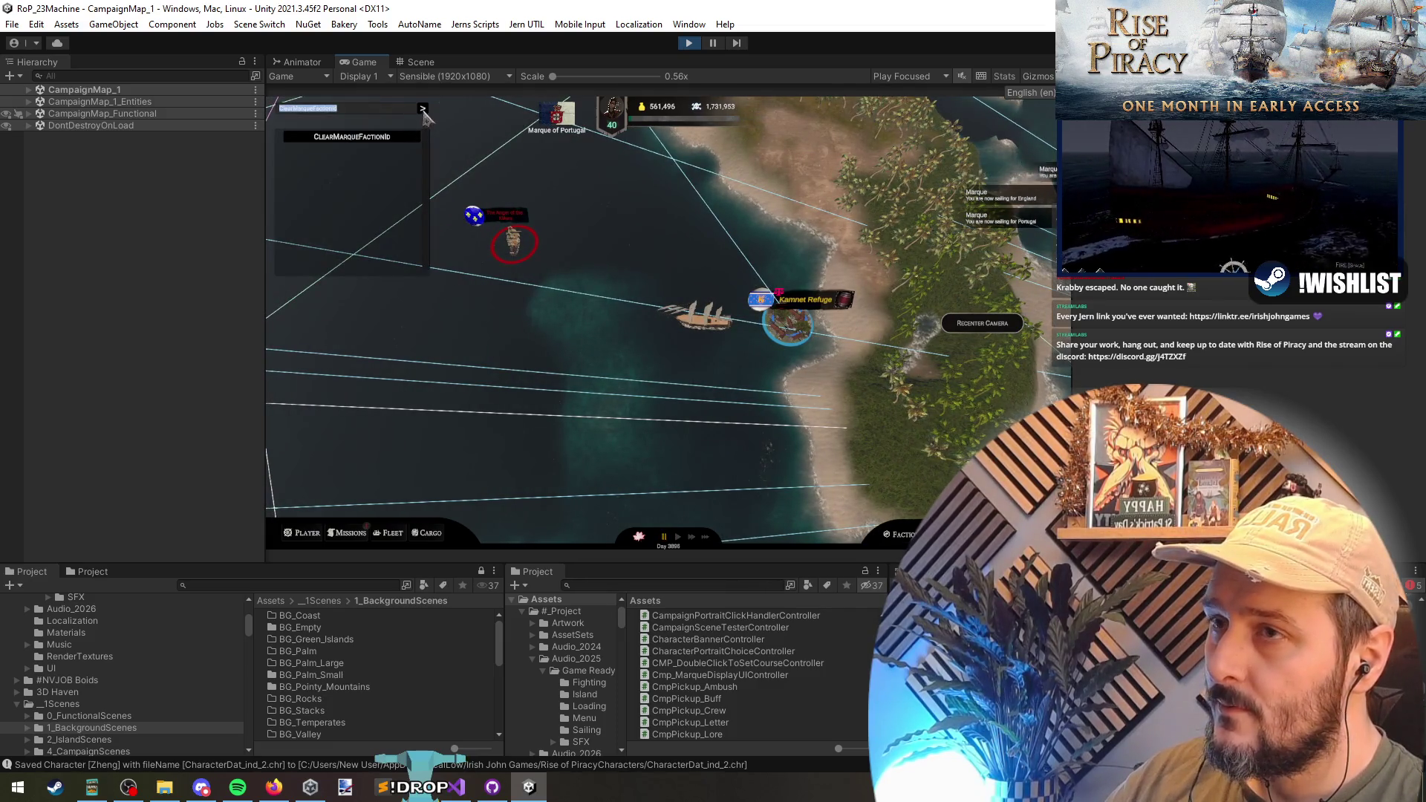
left_click(422, 109)
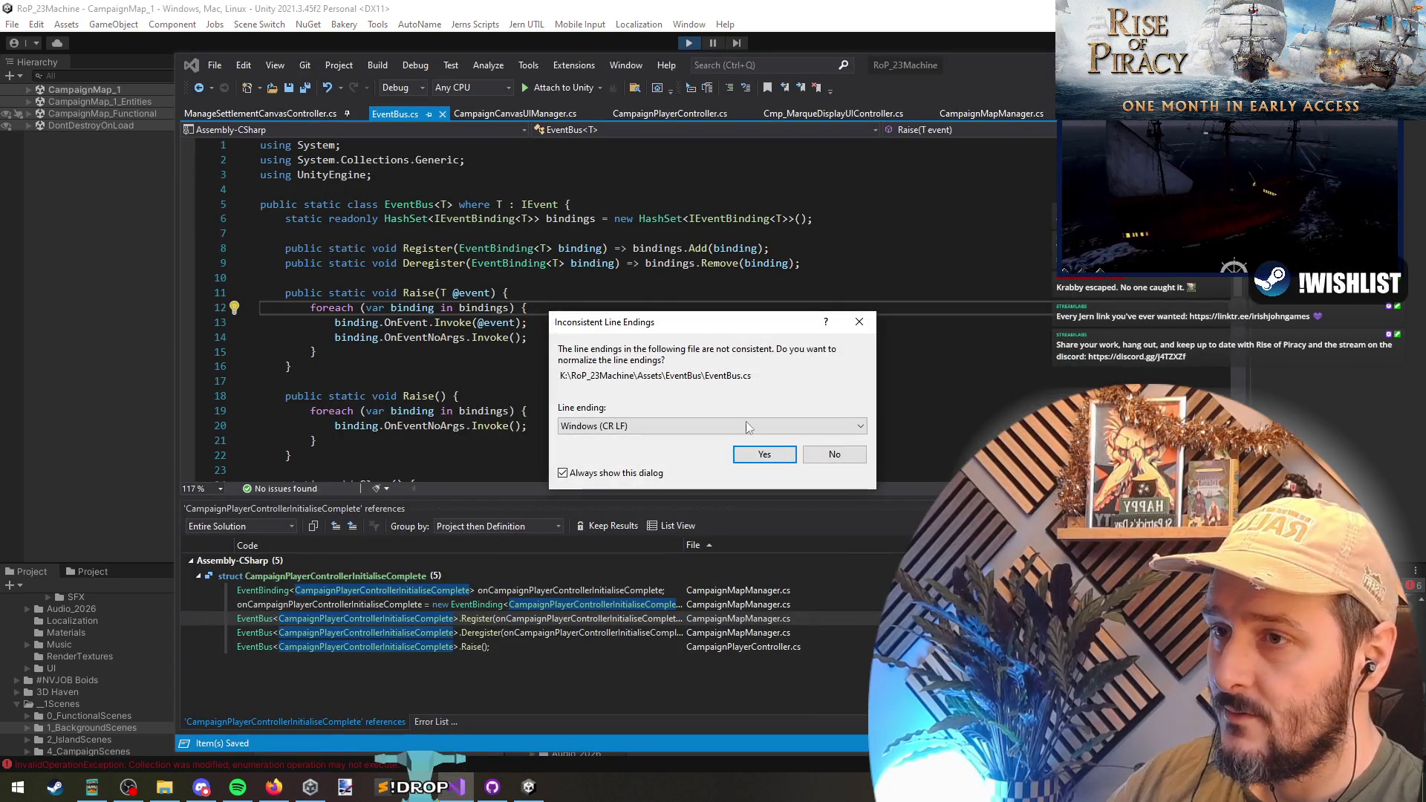
- Keep the file's existing line endings and review the Raise loop in EventBus.cs against the running game
left_click(834, 454)
left_click(522, 339)
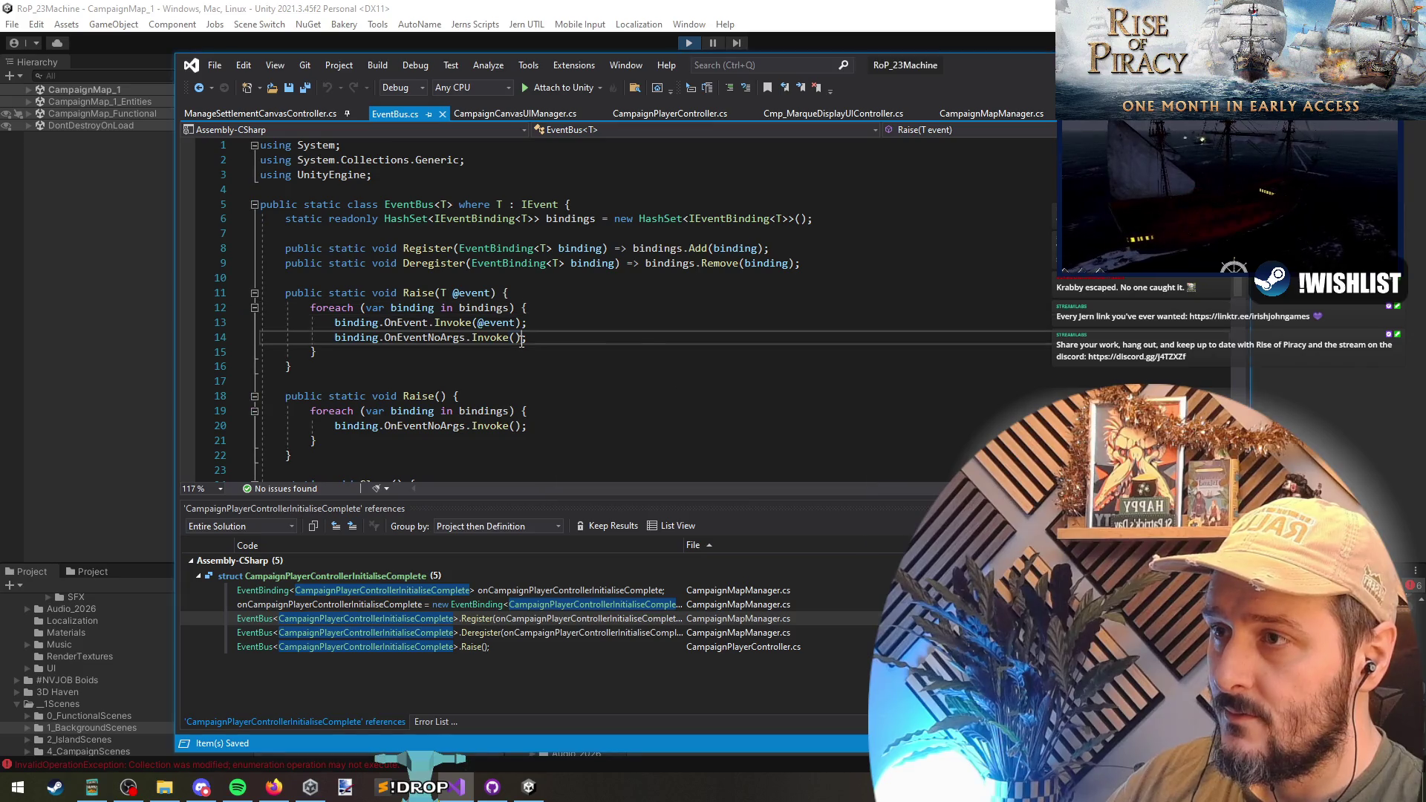
left_click(652, 352)
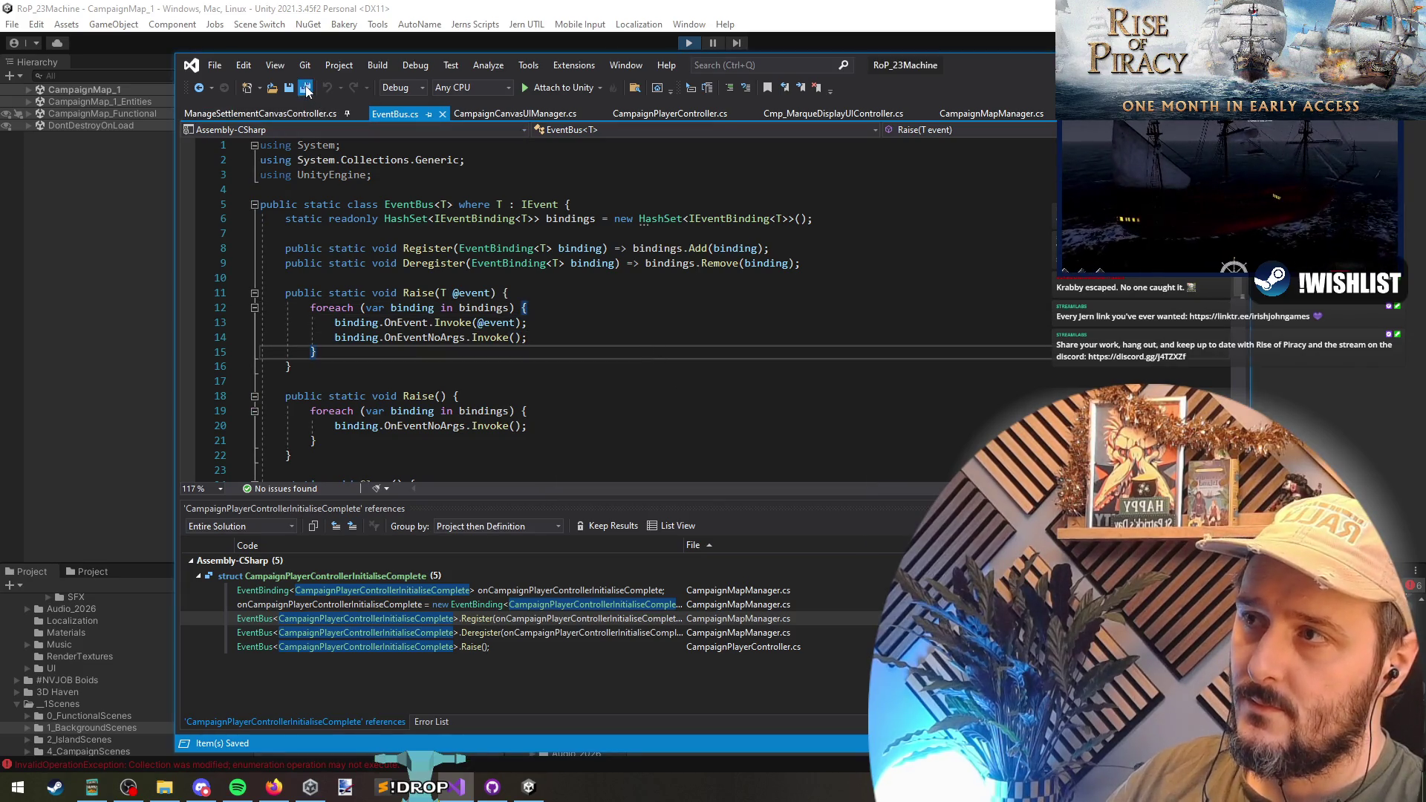
key("alt+Tab")
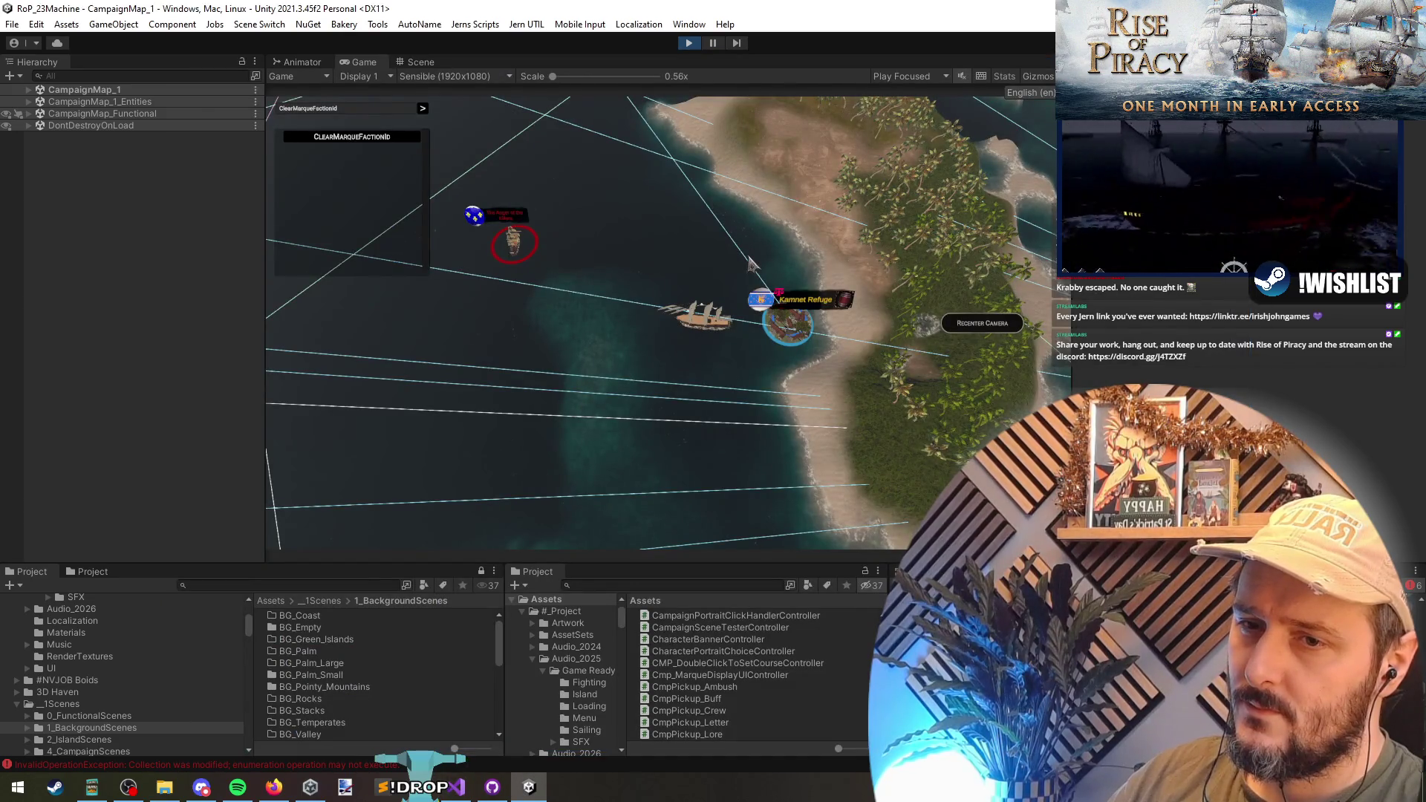
key("alt+Tab")
left_click(545, 383)
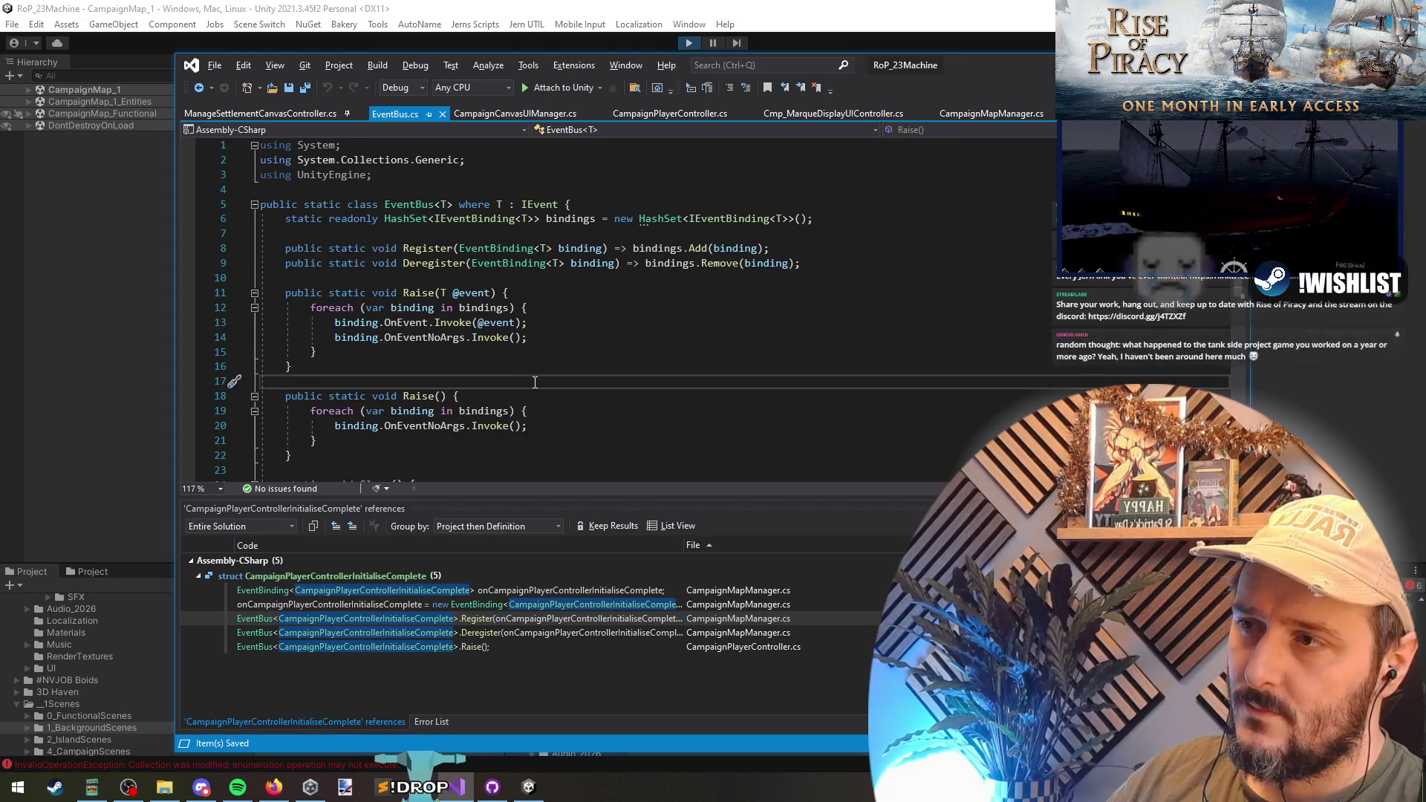
- Bring up CampaignCanvasUIManager.cs at its OnEnable marque status binding and compare with the running game
key("ctrl+Tab")
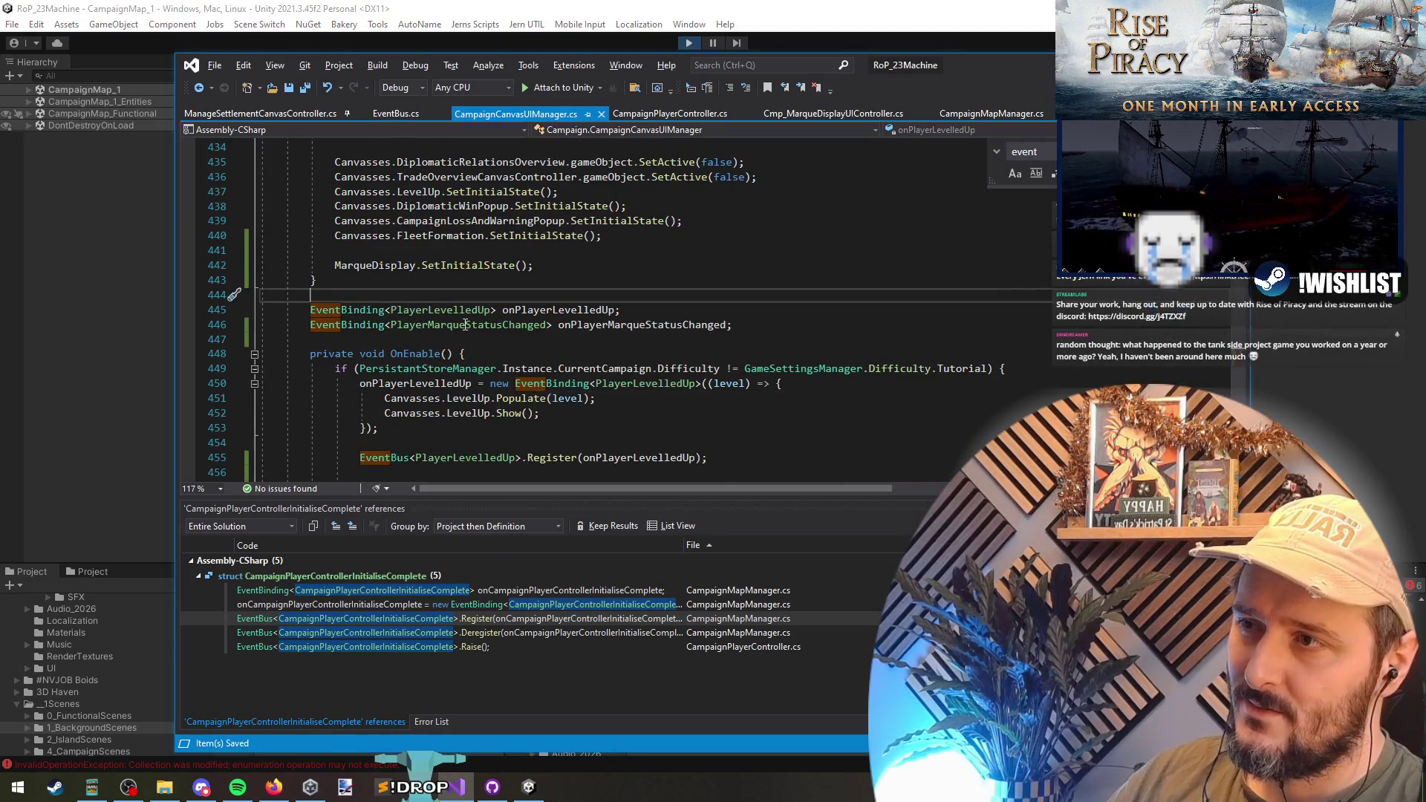
left_click(615, 438)
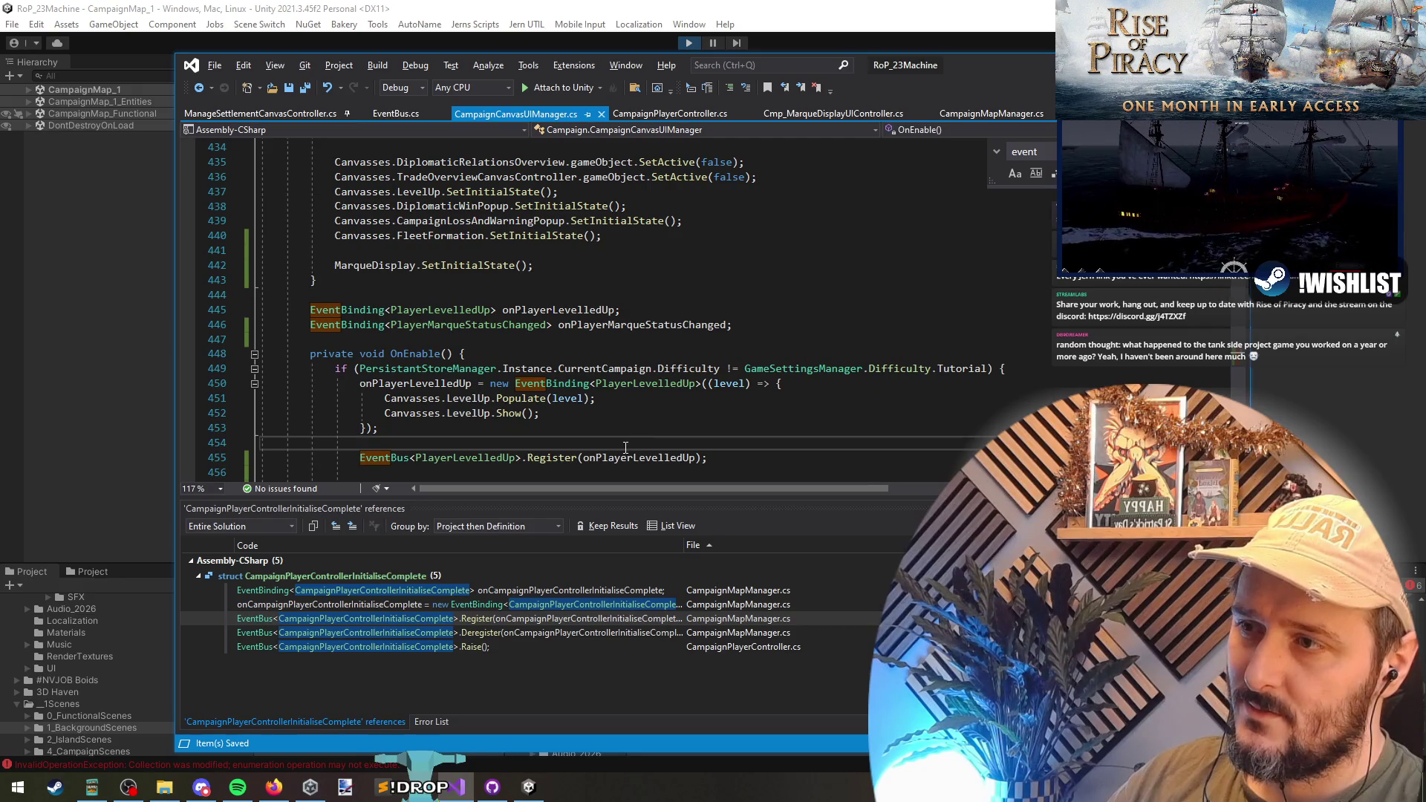
scroll(625, 447, "down", 1)
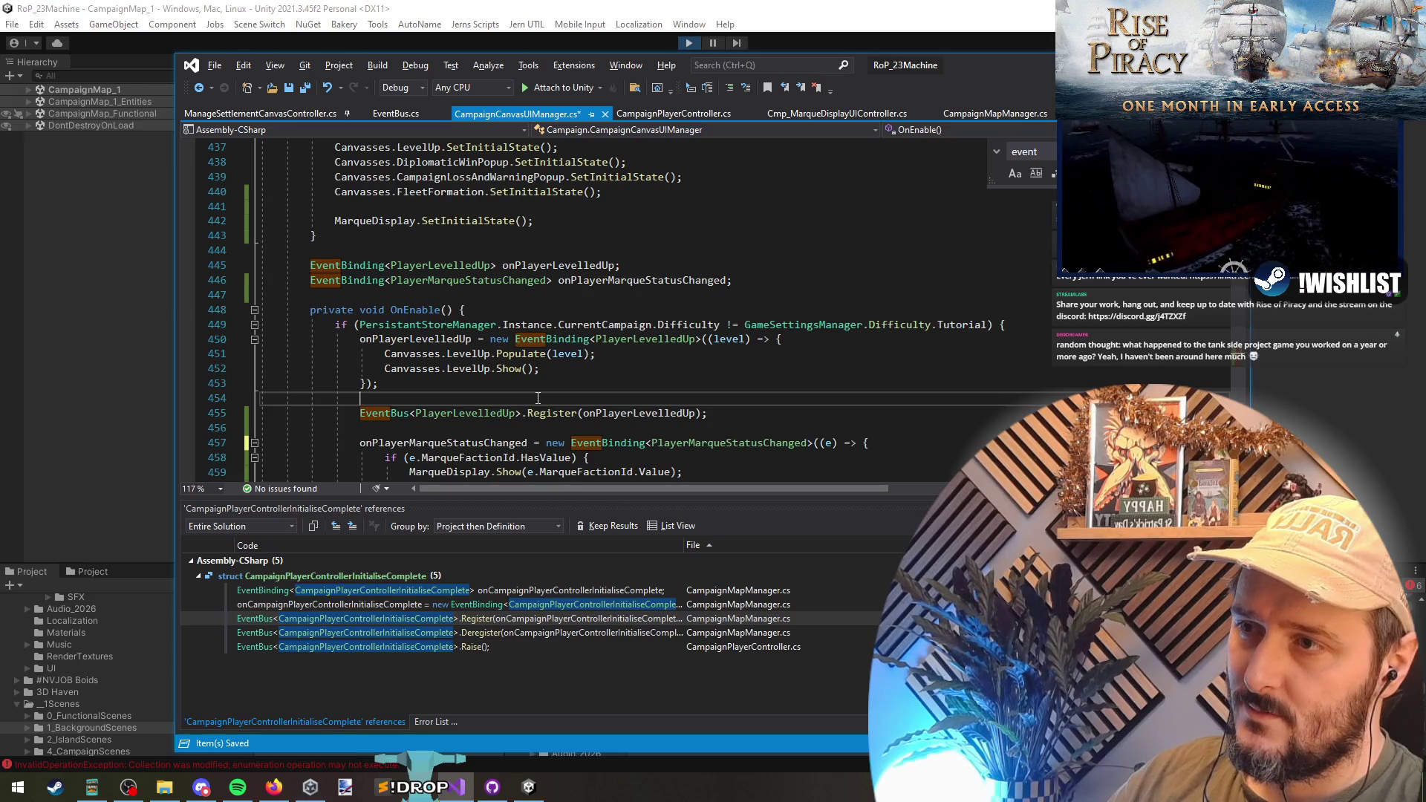
key("alt+Tab")
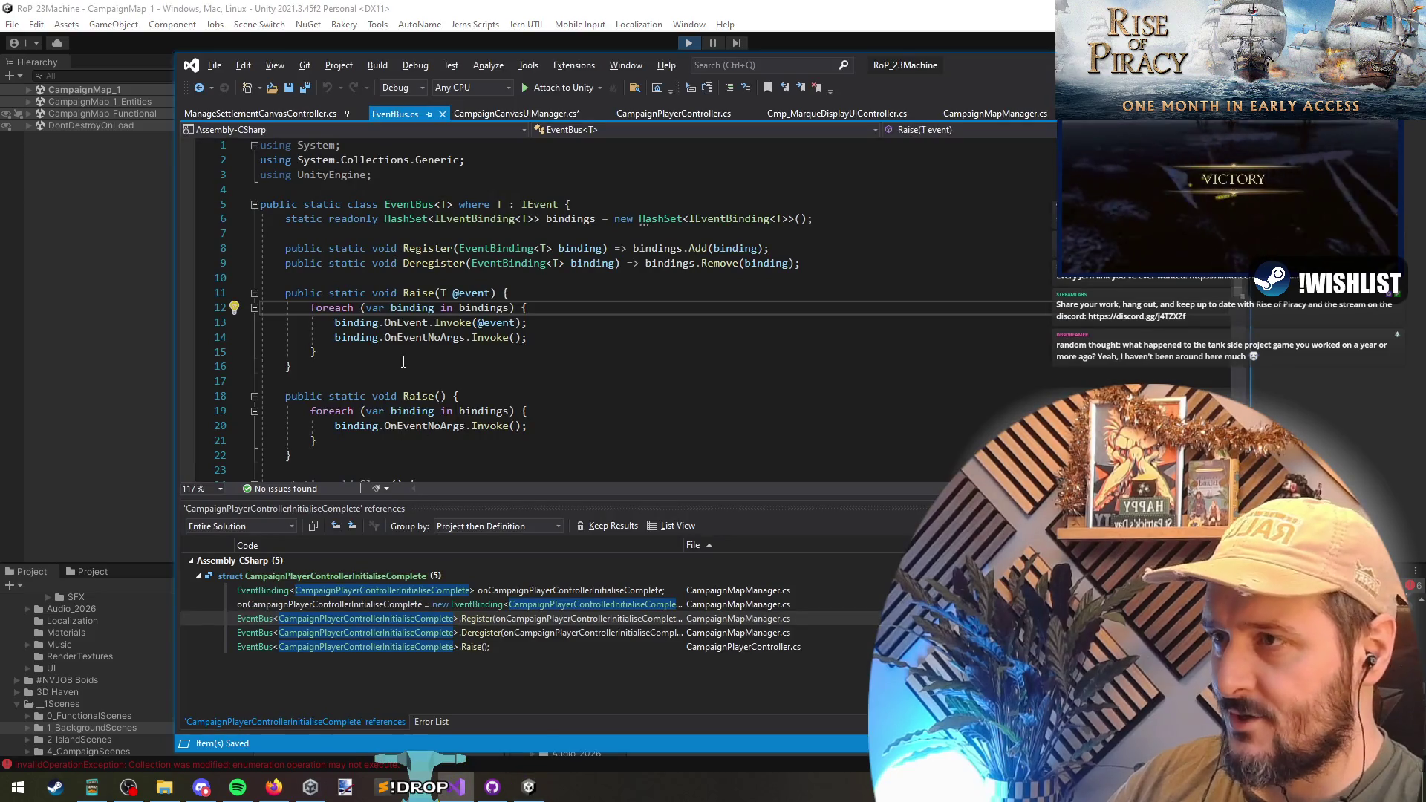
key("alt+Tab")
key("alt+Tab")
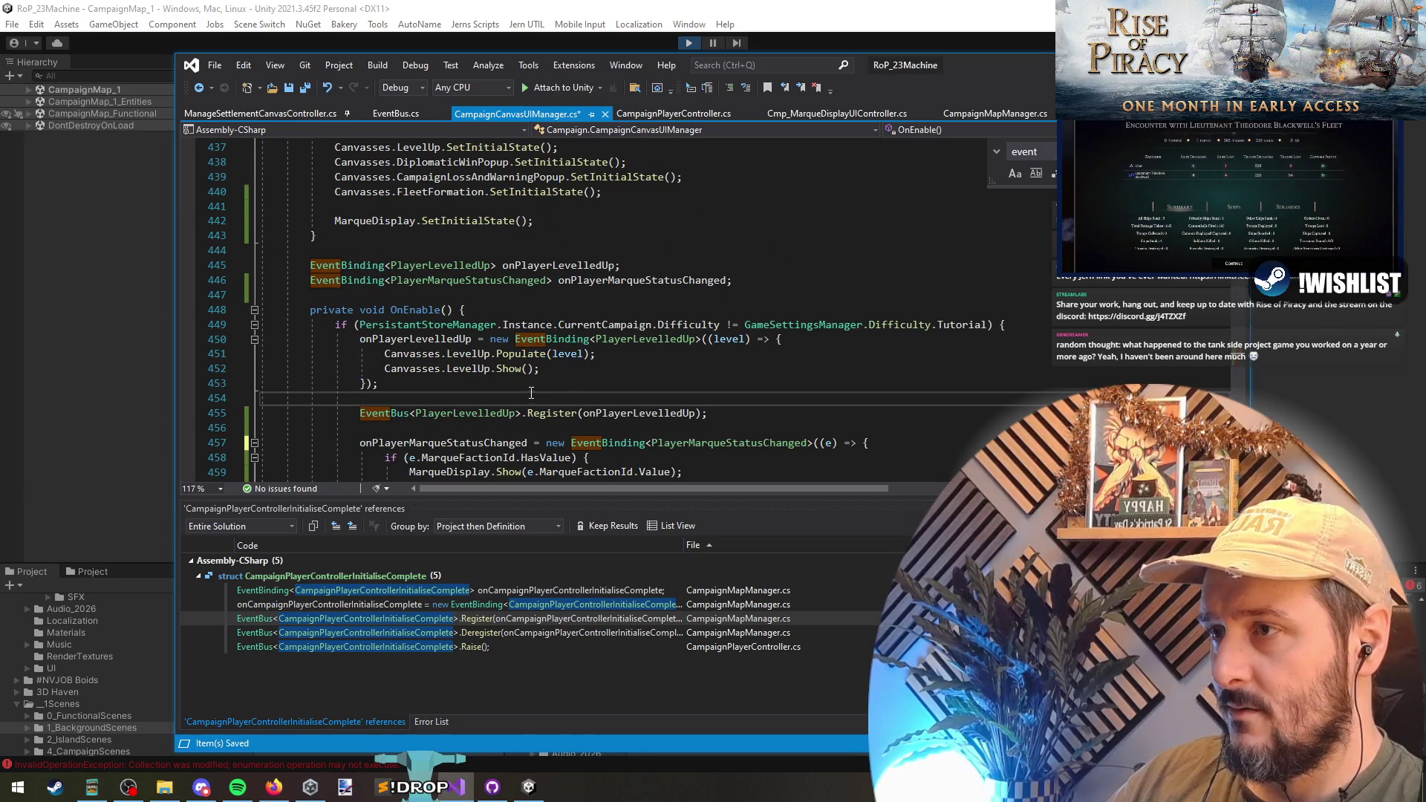
- Review the marque Register call and Cmp_MarqueDisplayUIController code, then return to Unity to stop play mode
scroll(404, 299, "down", 3)
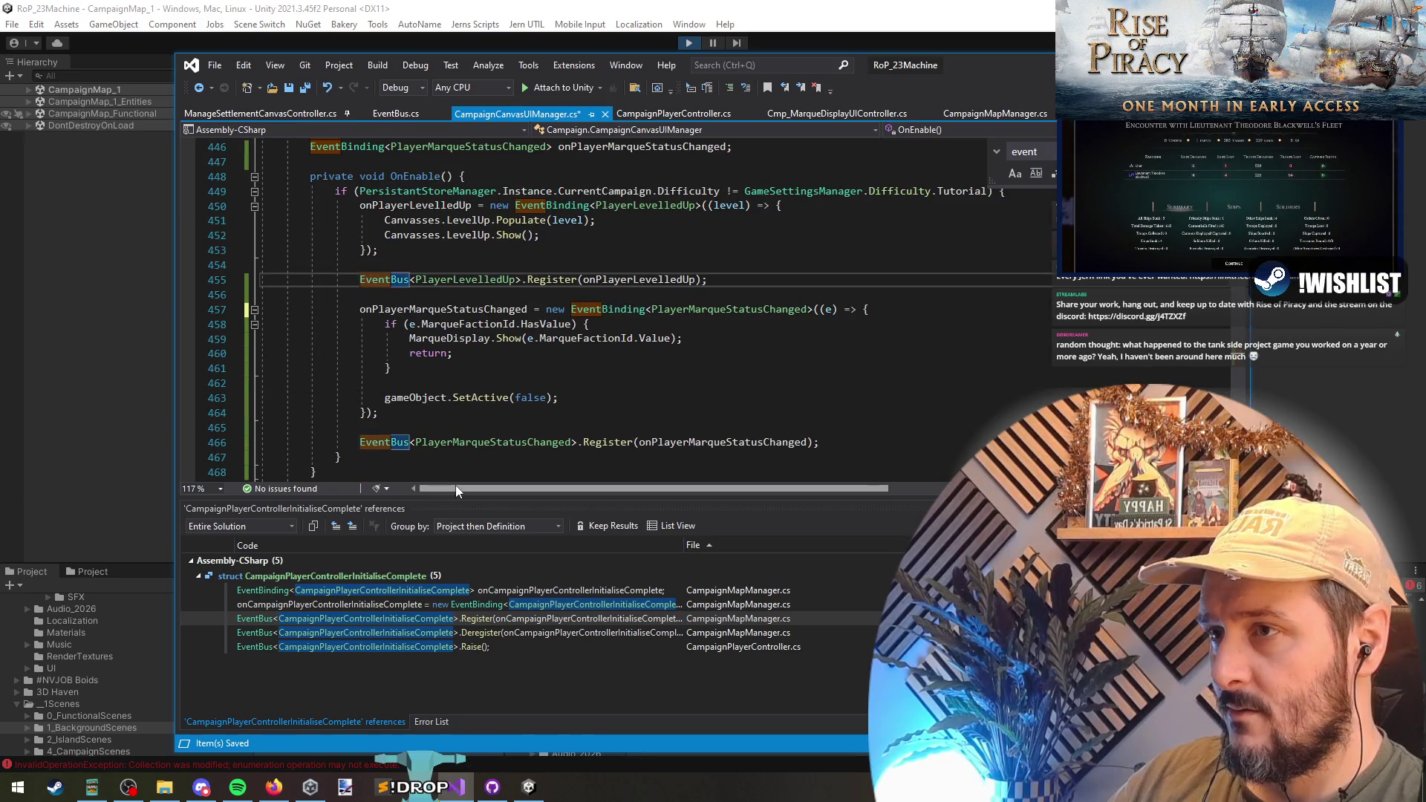
left_click(582, 441)
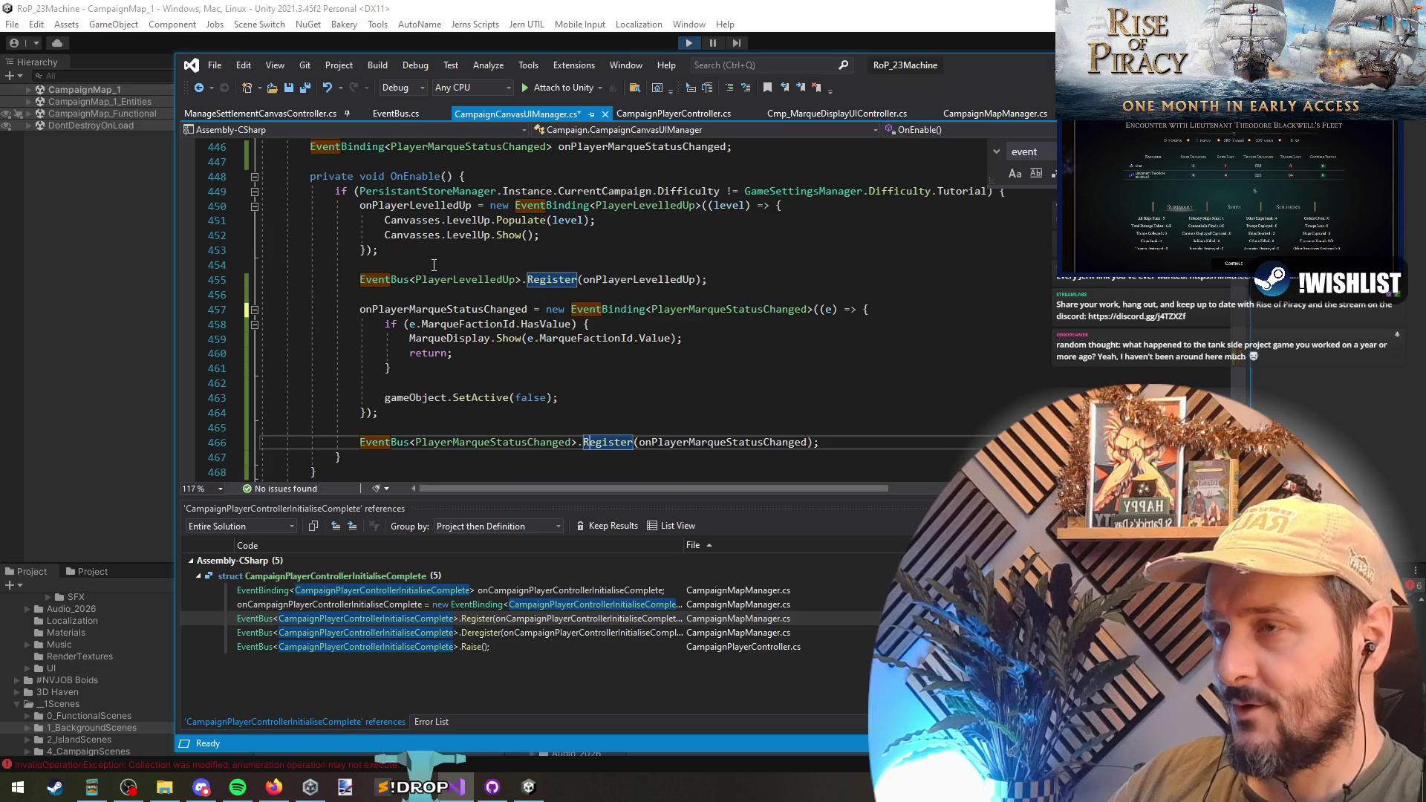
left_click(819, 115)
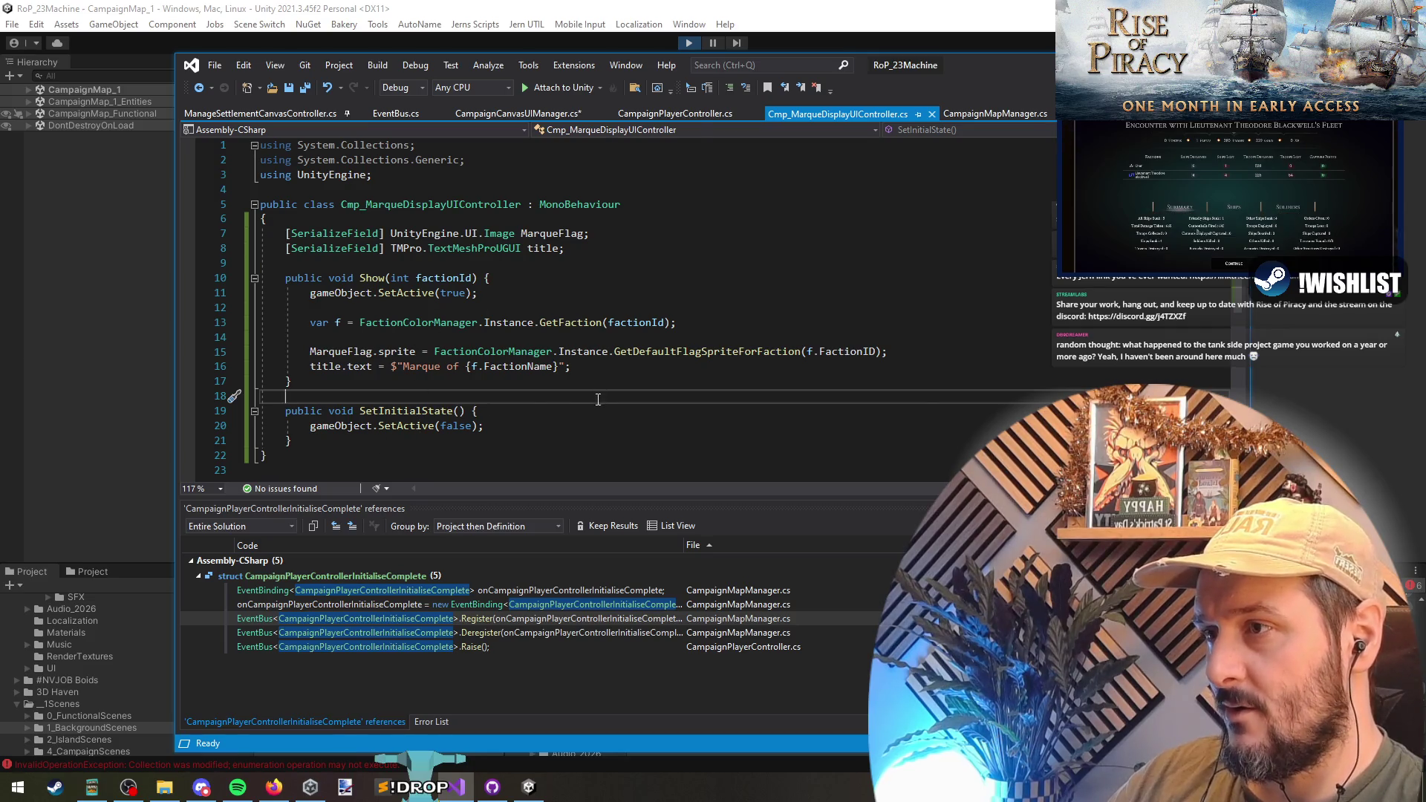
key("ctrl+Tab")
left_click(572, 388)
left_click(559, 429)
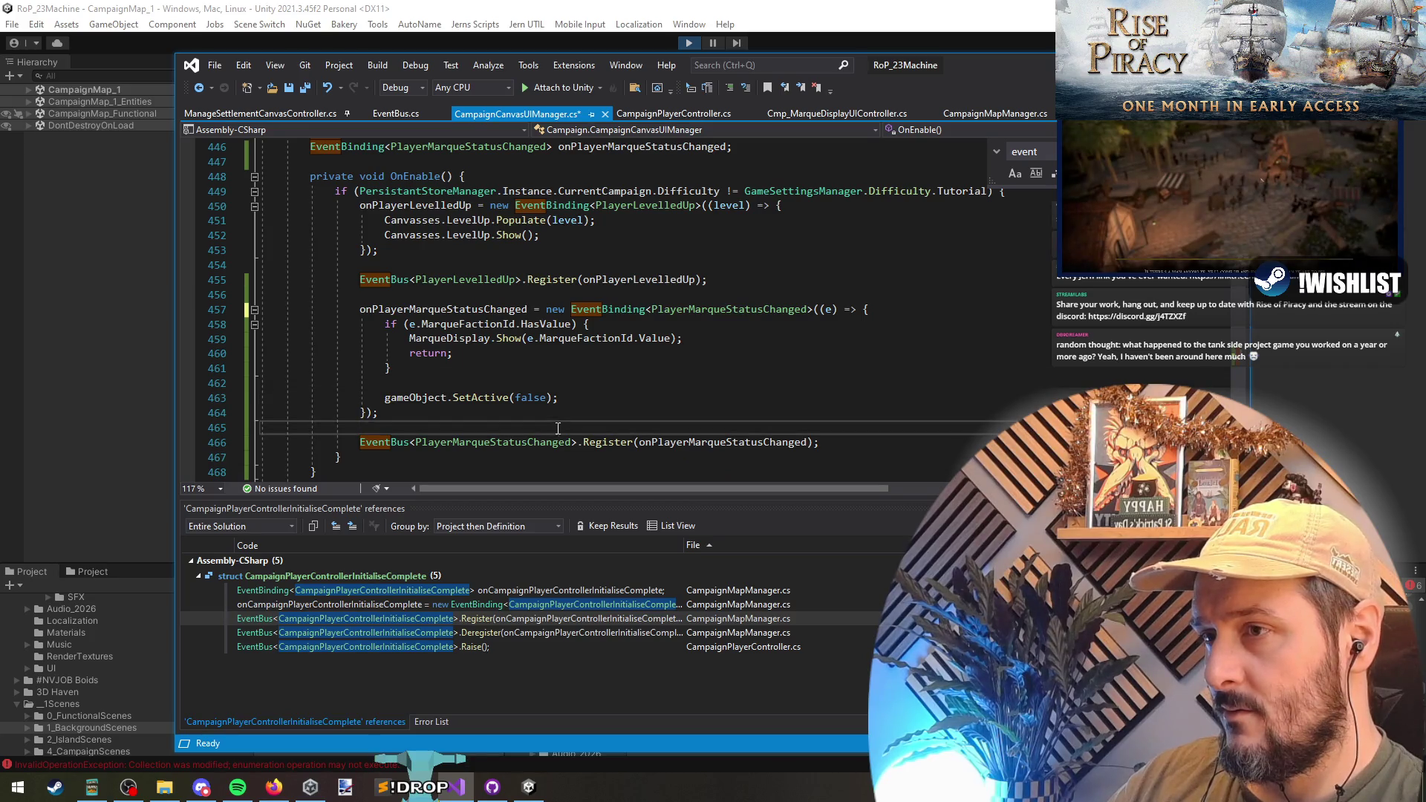
left_click(714, 46)
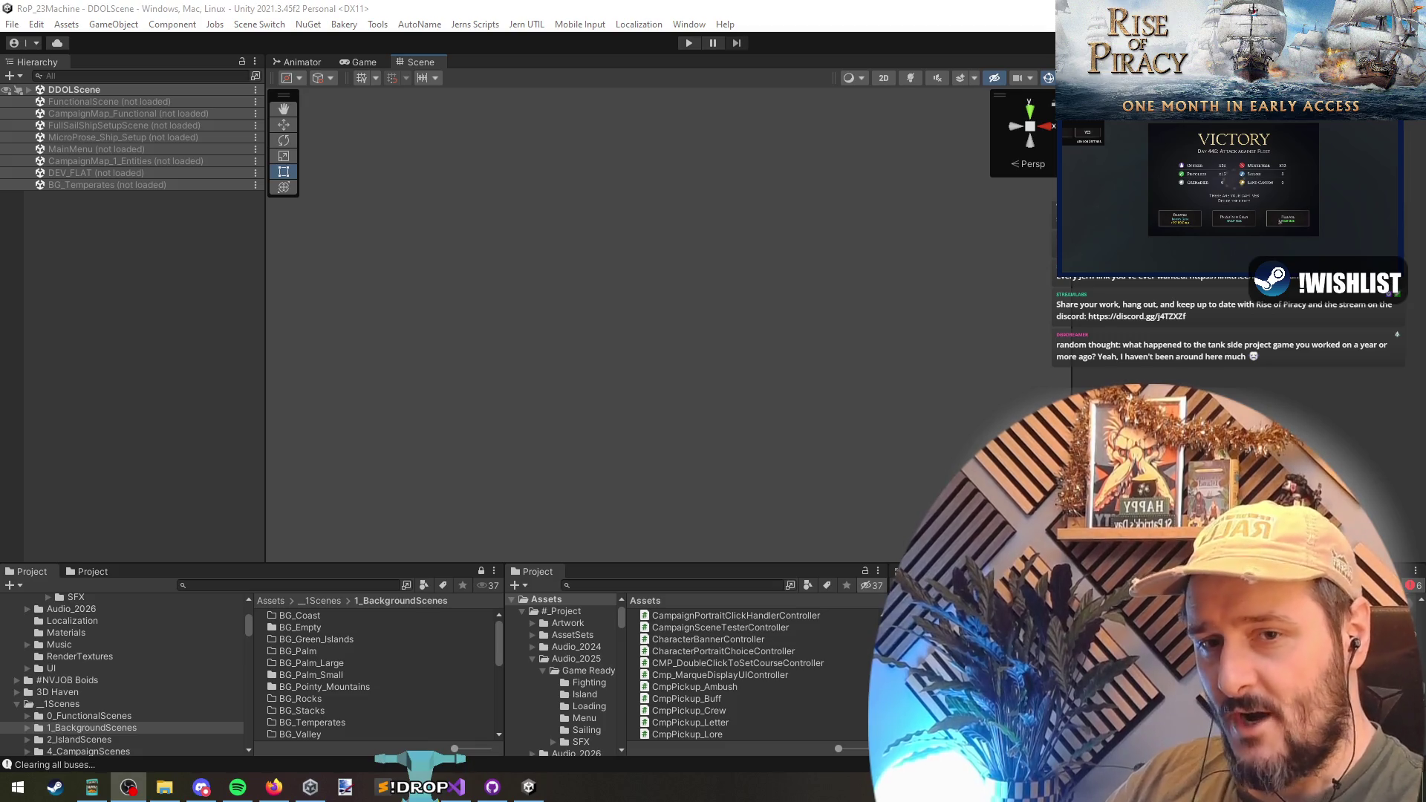
left_click(811, 263)
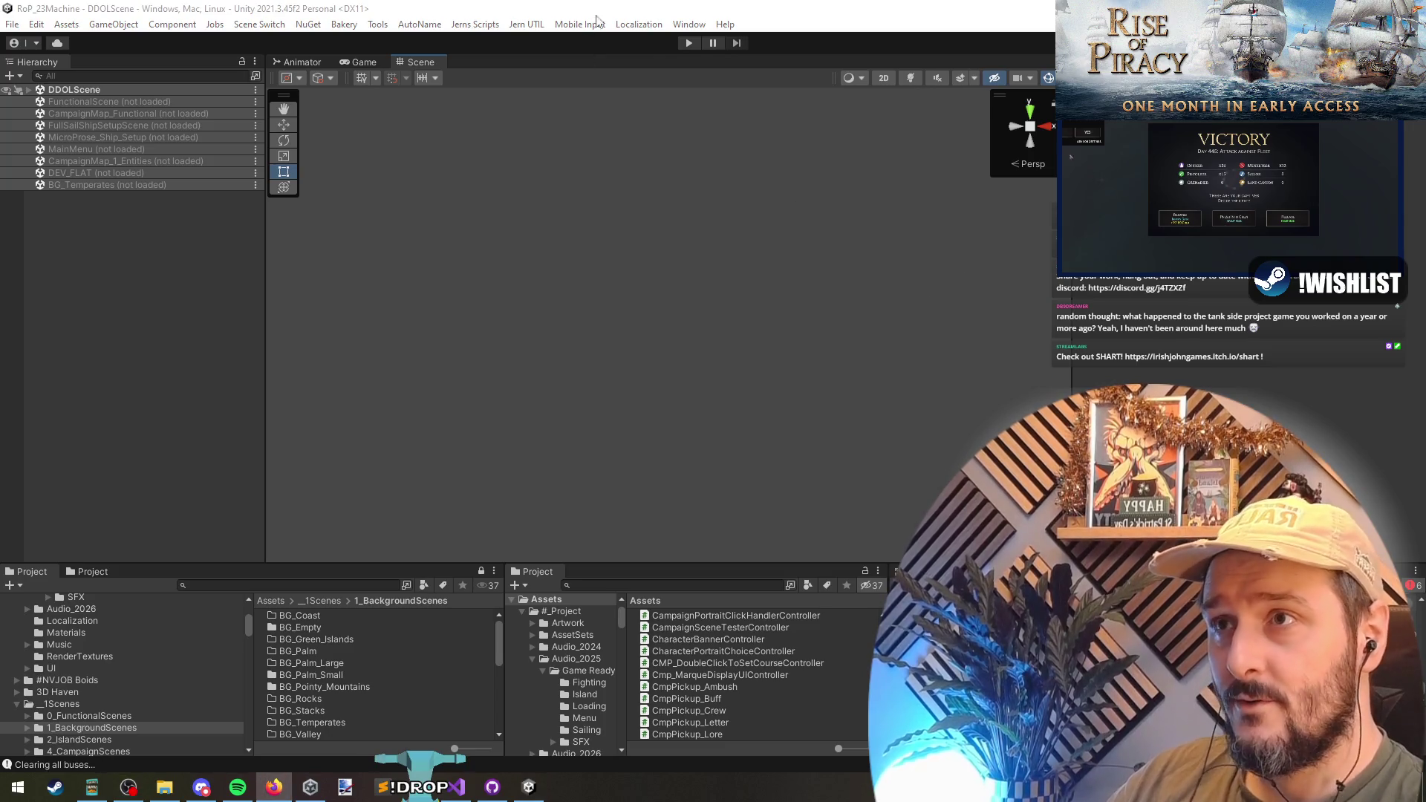
- Start play mode in Unity, then play the S.H.A.R.T itch.io trailer full screen
key("ctrl+p")
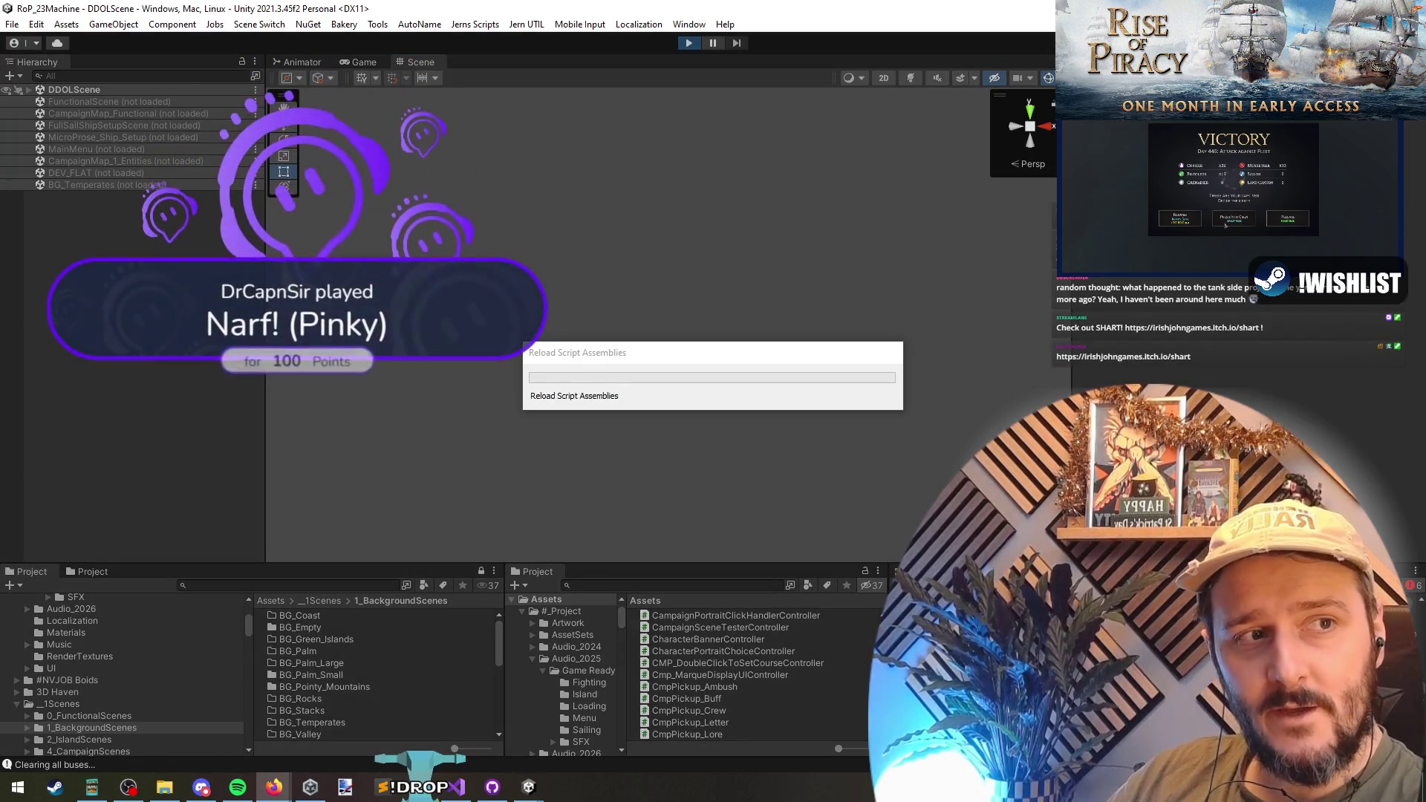
key("alt+Tab")
scroll(615, 371, "down", 2)
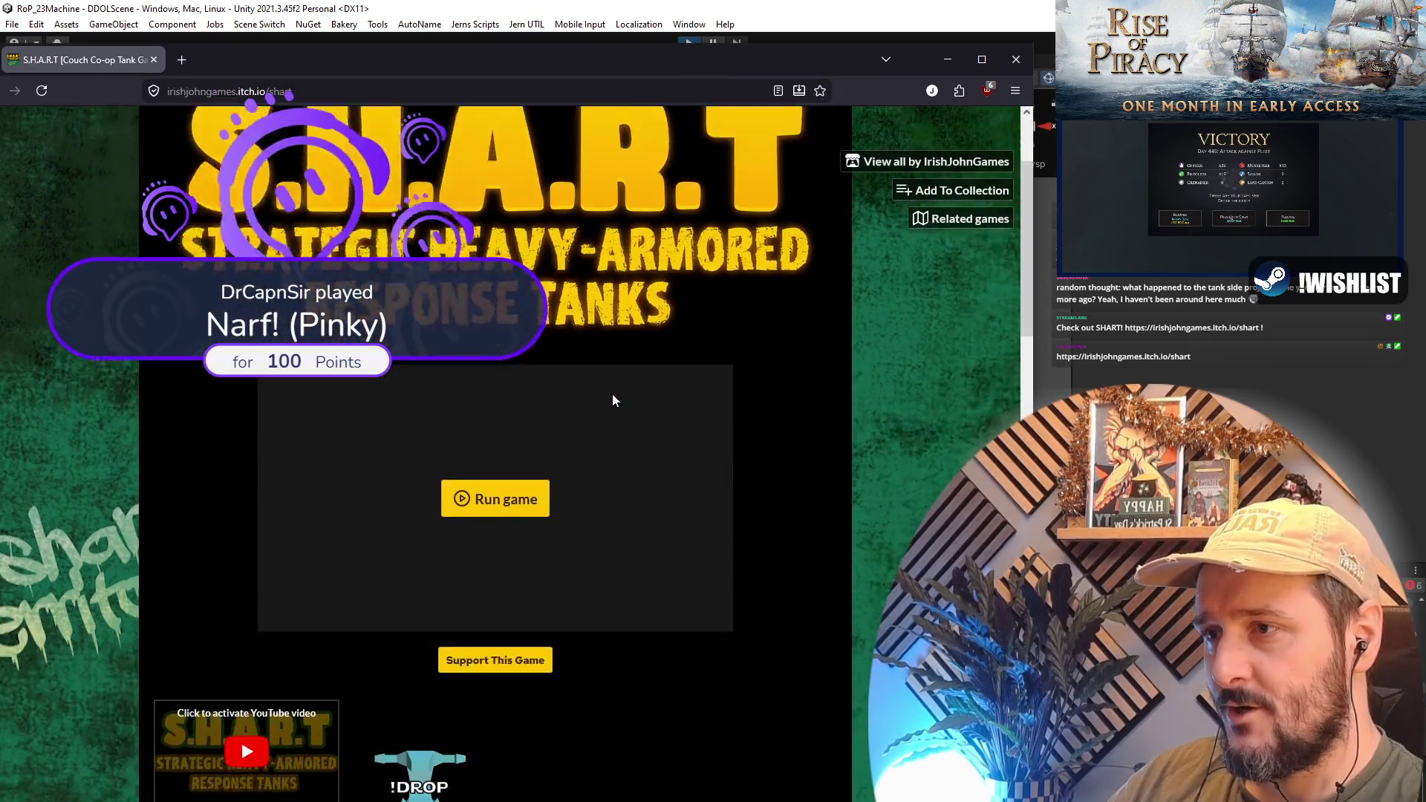
scroll(609, 416, "down", 10)
scroll(601, 438, "up", 5)
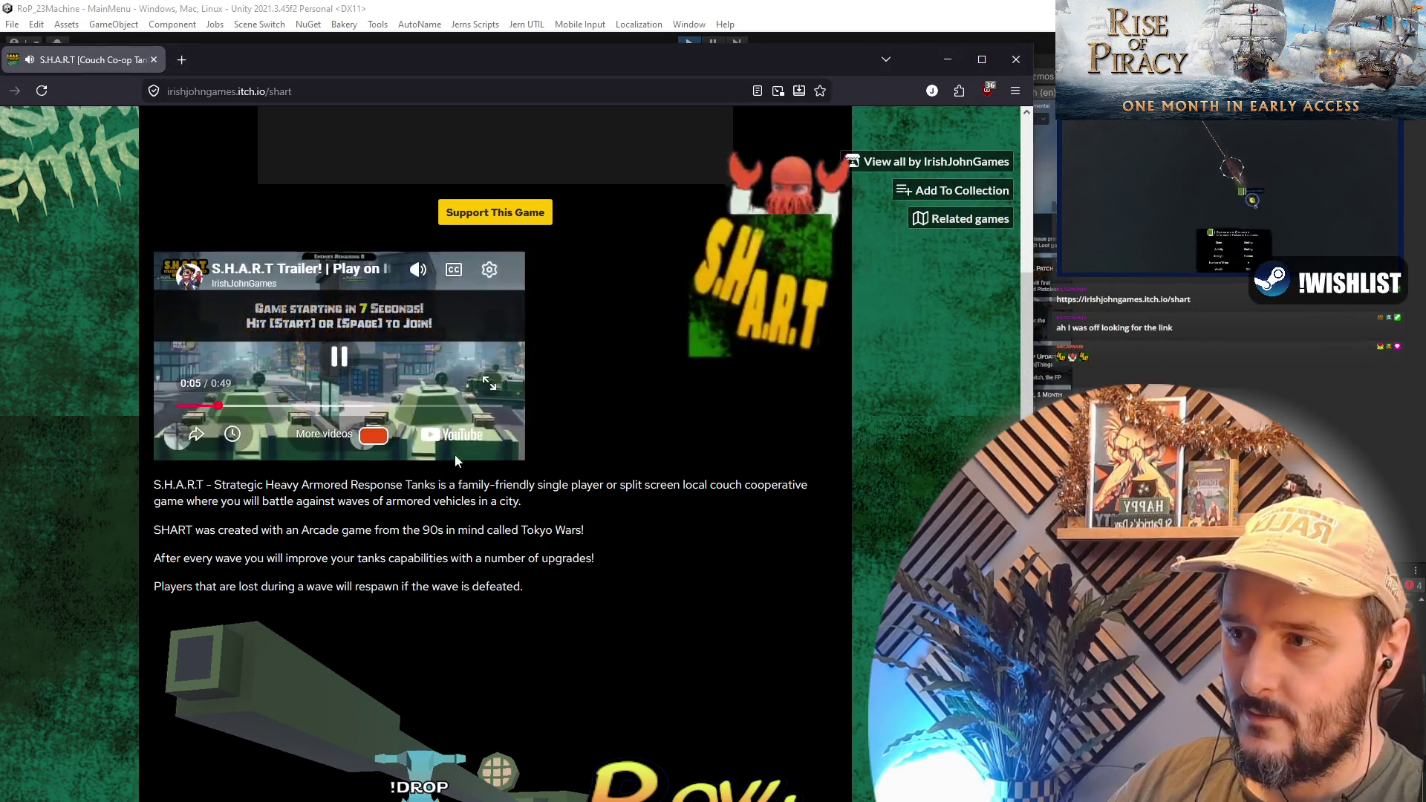
left_click(489, 383)
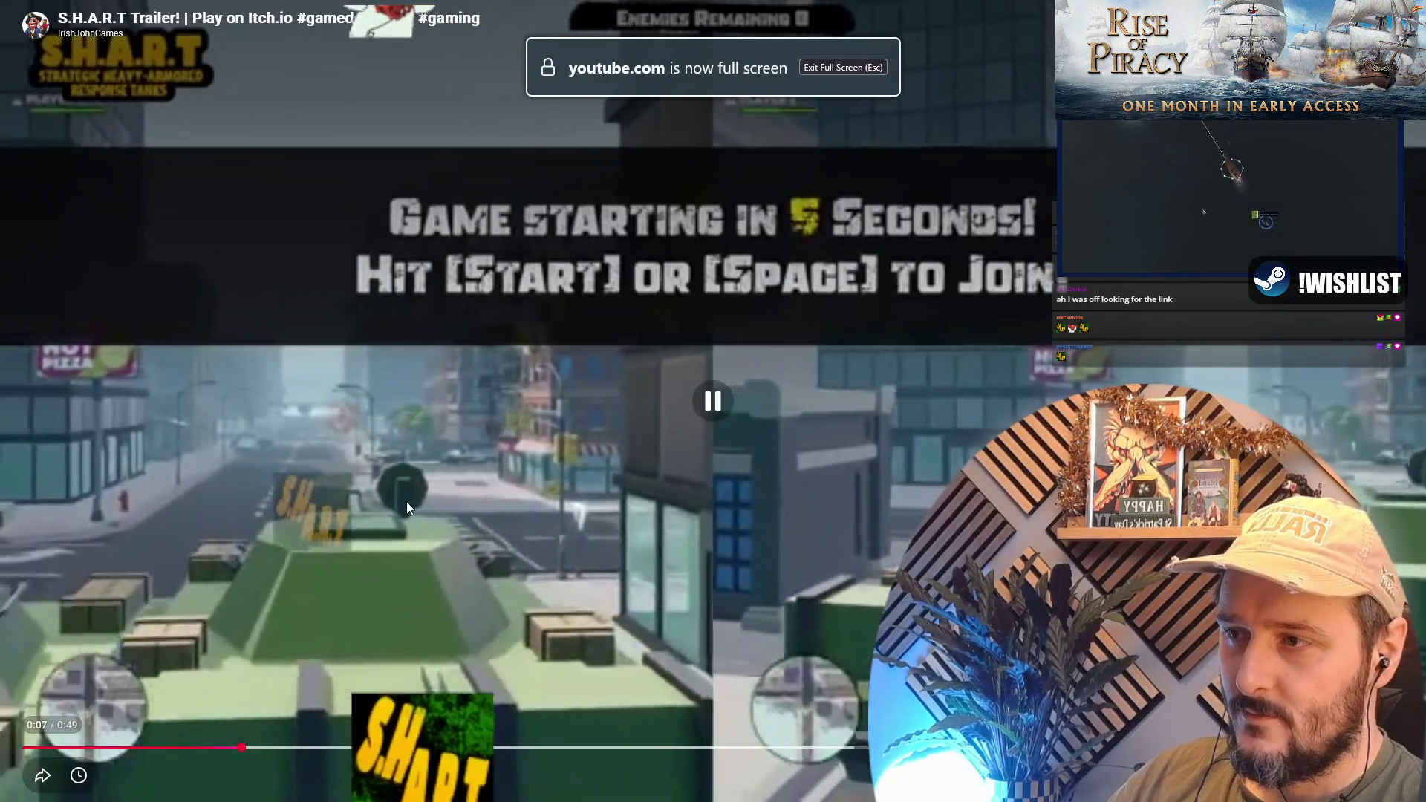
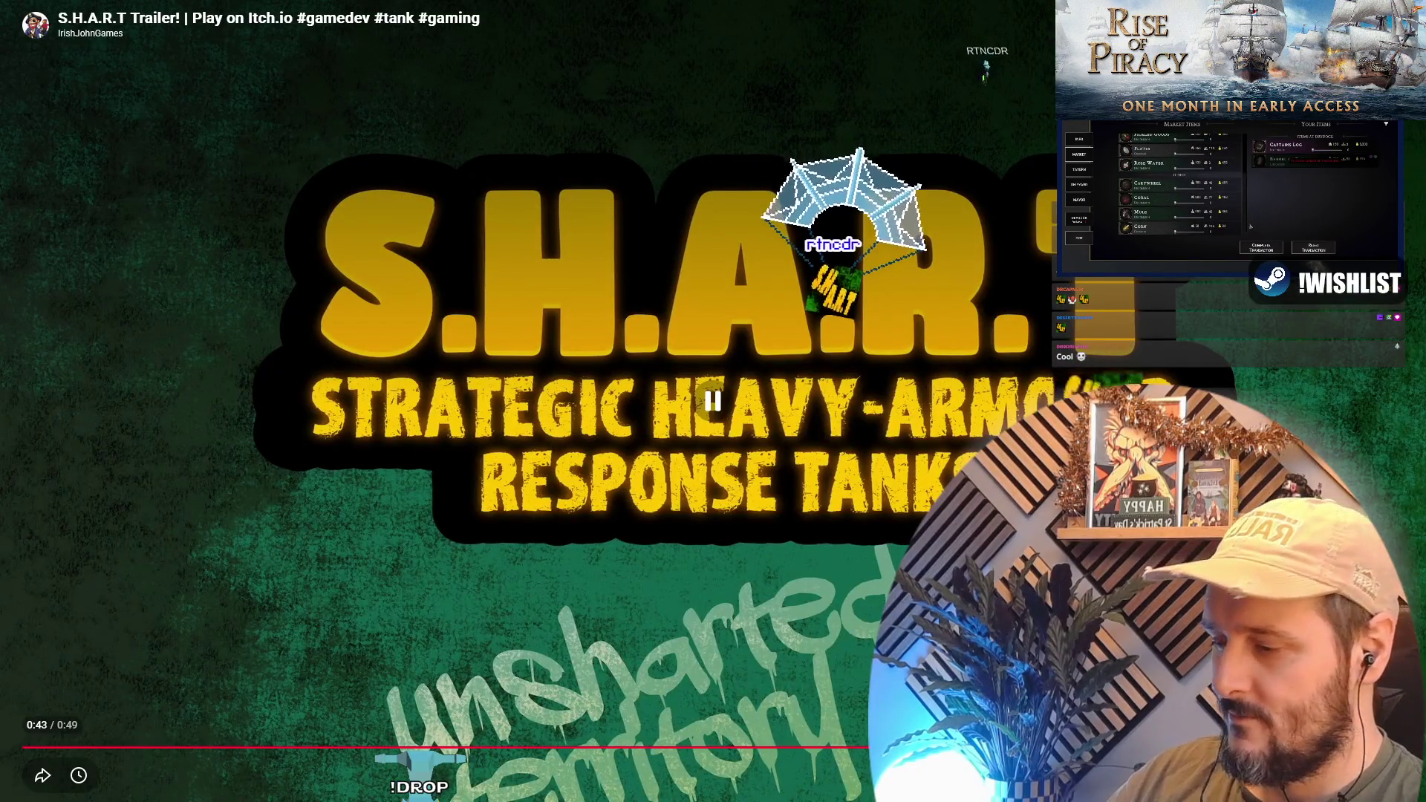
- Exit the S.H.A.R.T trailer's fullscreen, browse the itch.io game page, and return to Unity
key("Escape")
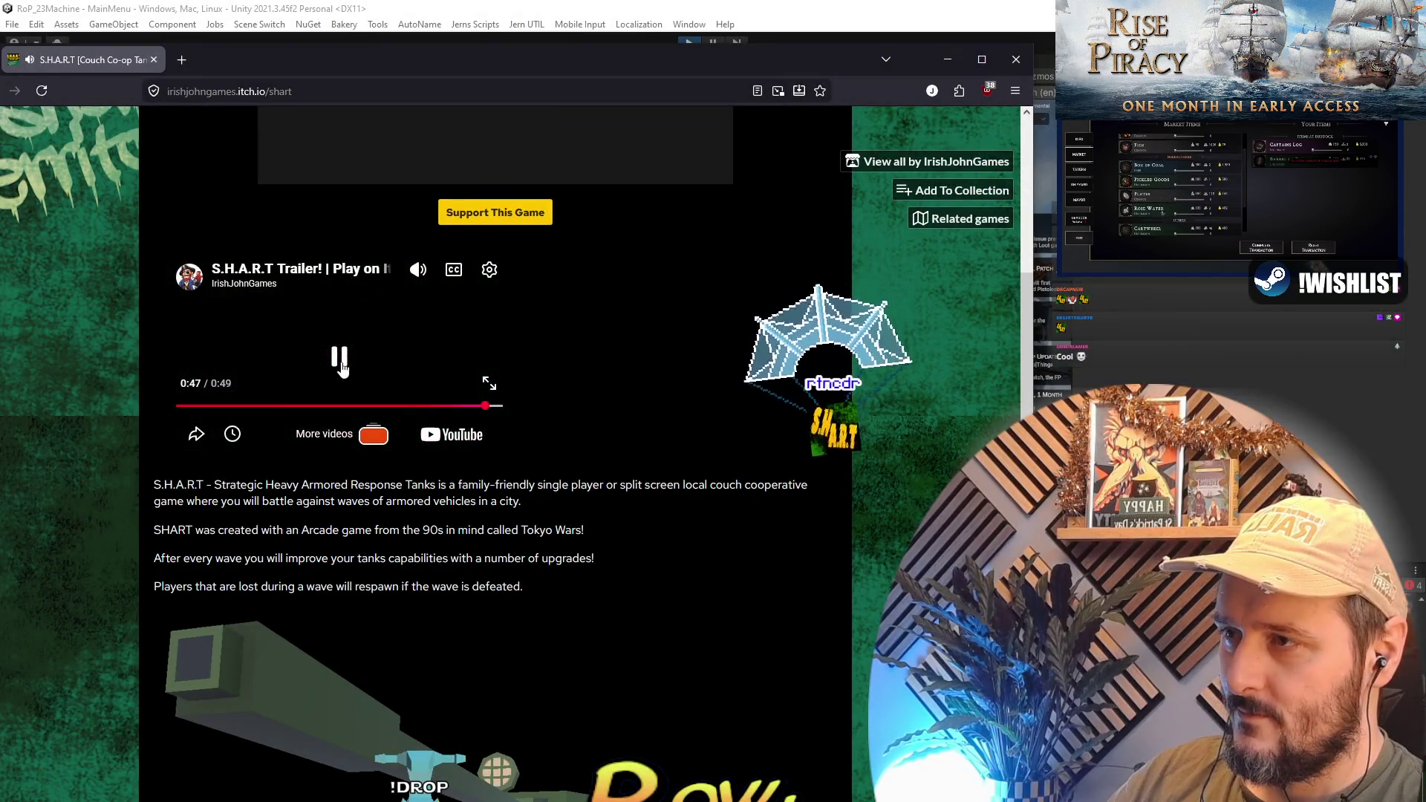
scroll(574, 358, "down", 10)
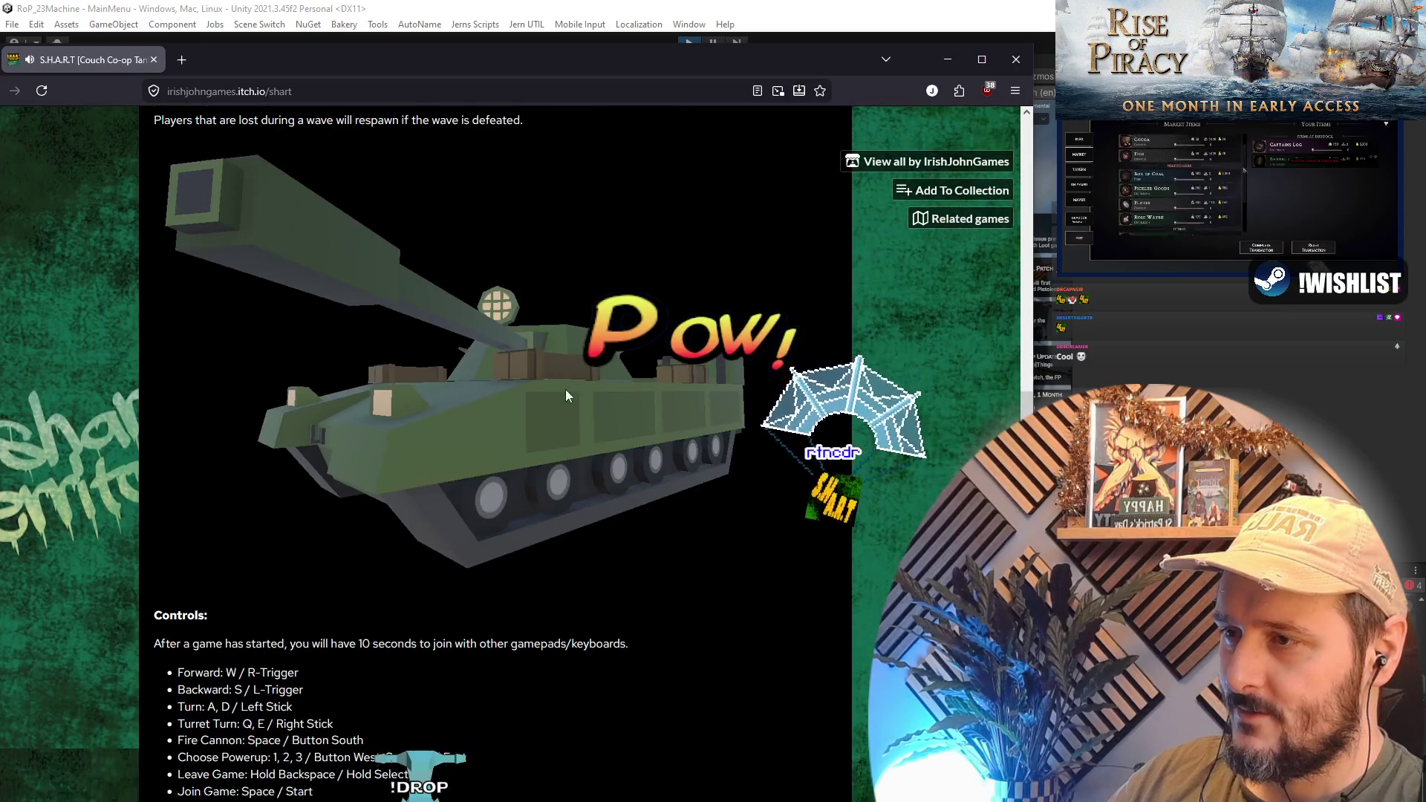
scroll(544, 401, "up", 1)
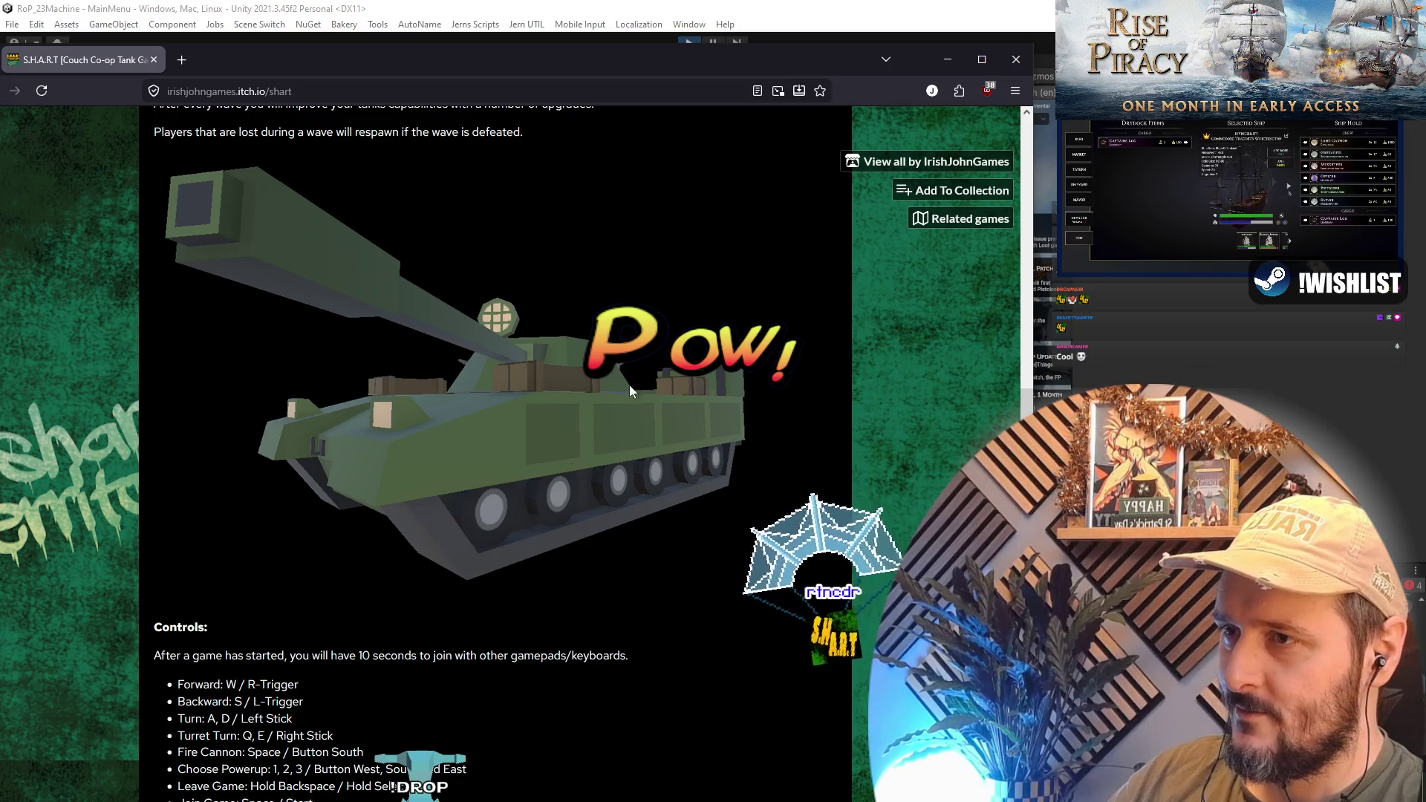
scroll(499, 349, "up", 1)
scroll(520, 371, "up", 10)
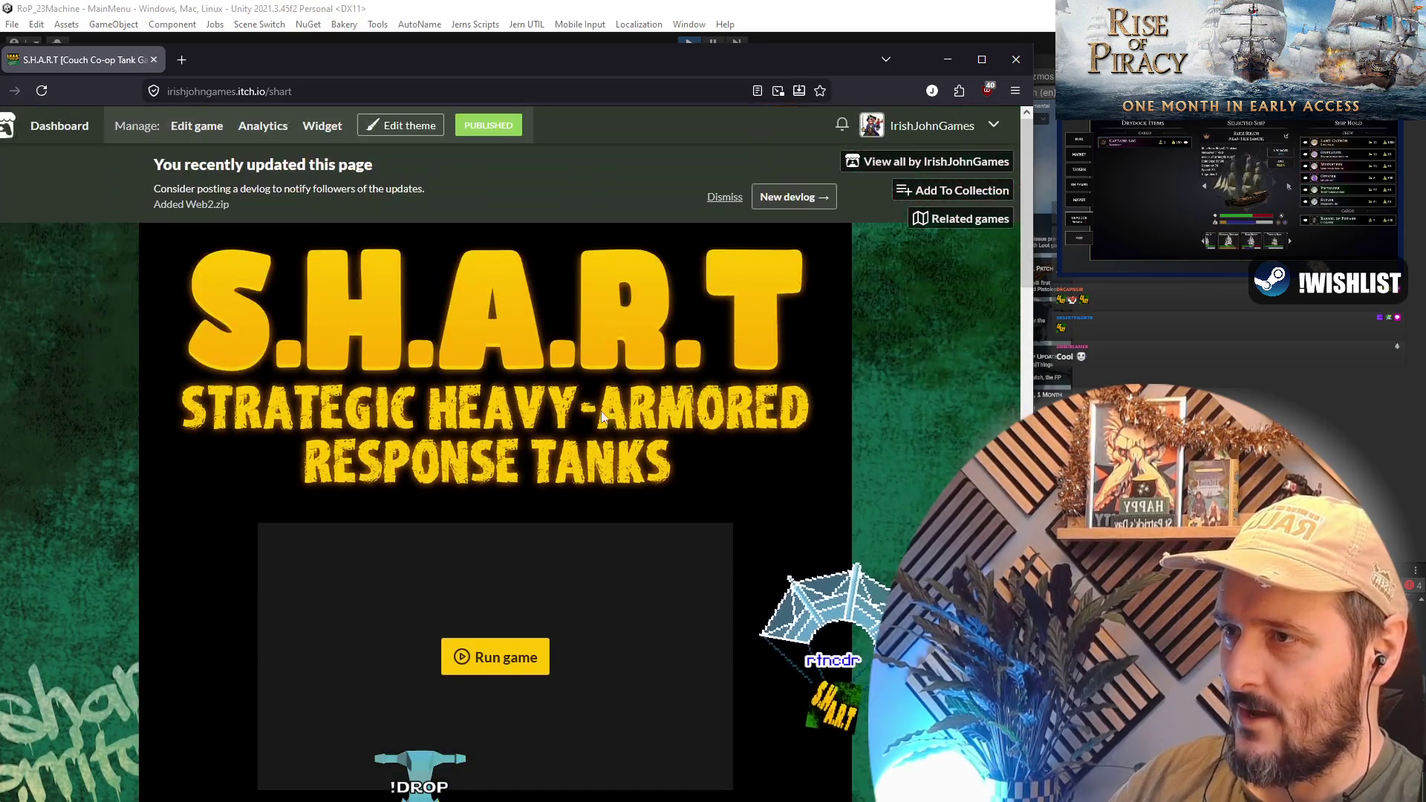
scroll(514, 414, "down", 1)
scroll(513, 415, "down", 3)
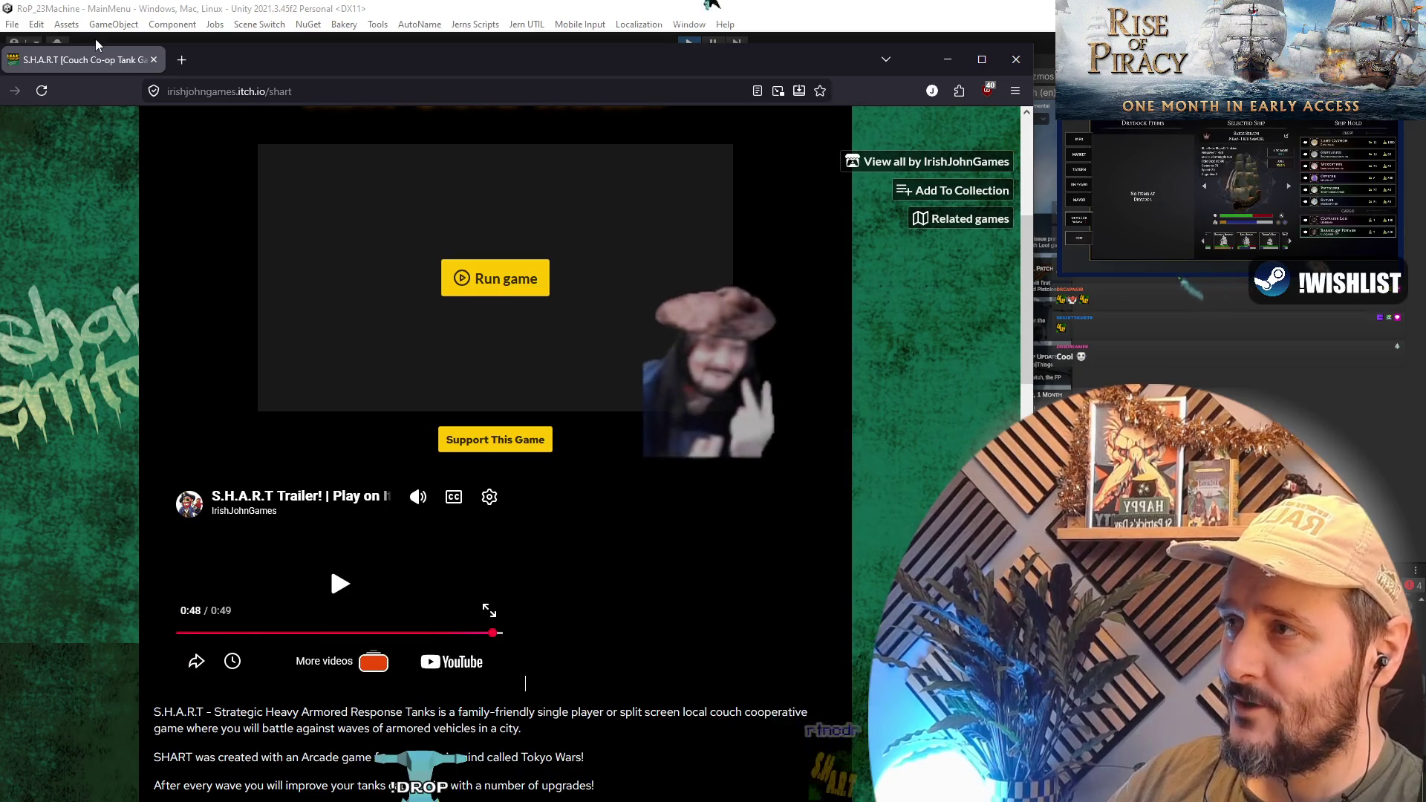
key("alt+Tab")
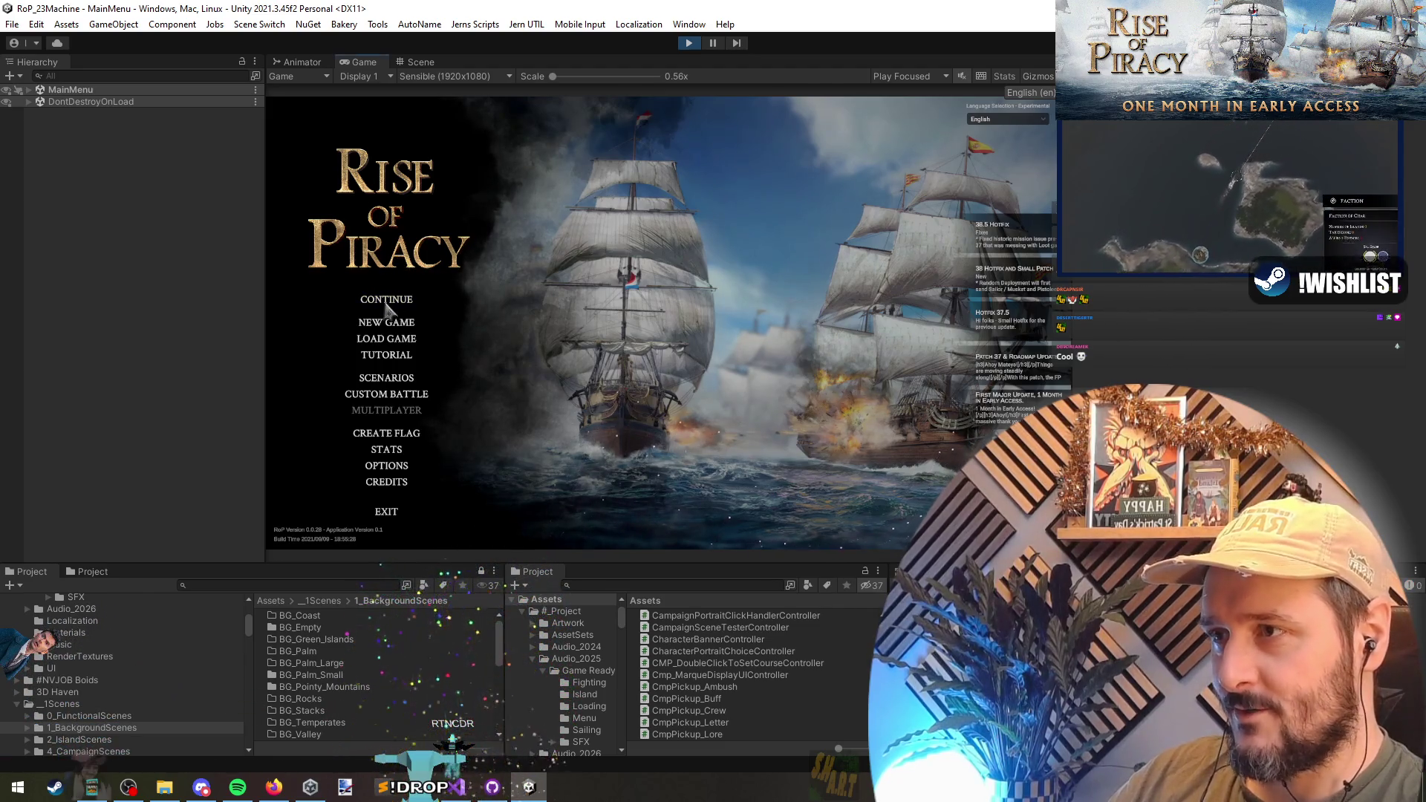
- Choose CONTINUE on the Rise of Piracy main menu to load the saved campaign
left_click(386, 322)
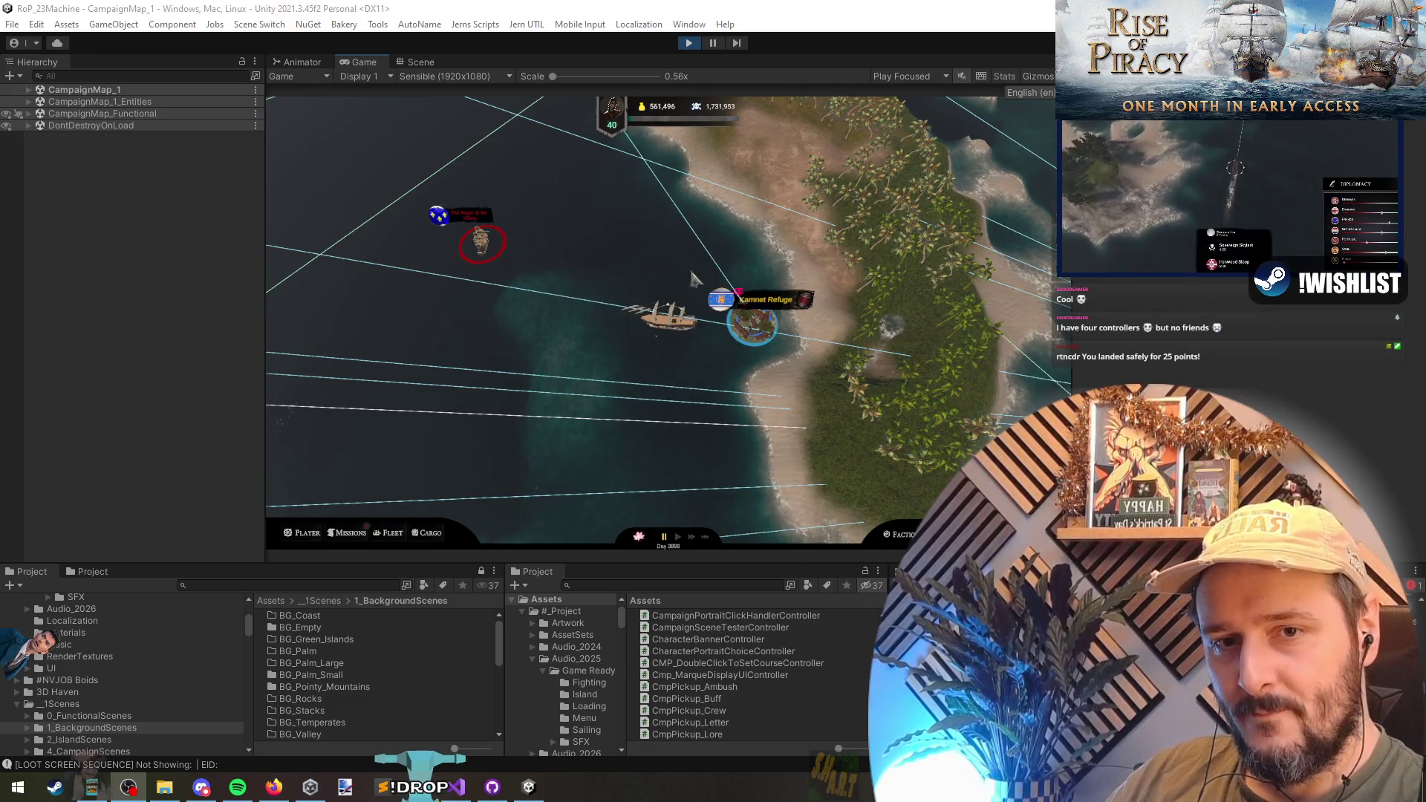
- Sail the ship to Kamnet Refuge and review its port information
left_click(658, 260)
left_click(439, 344)
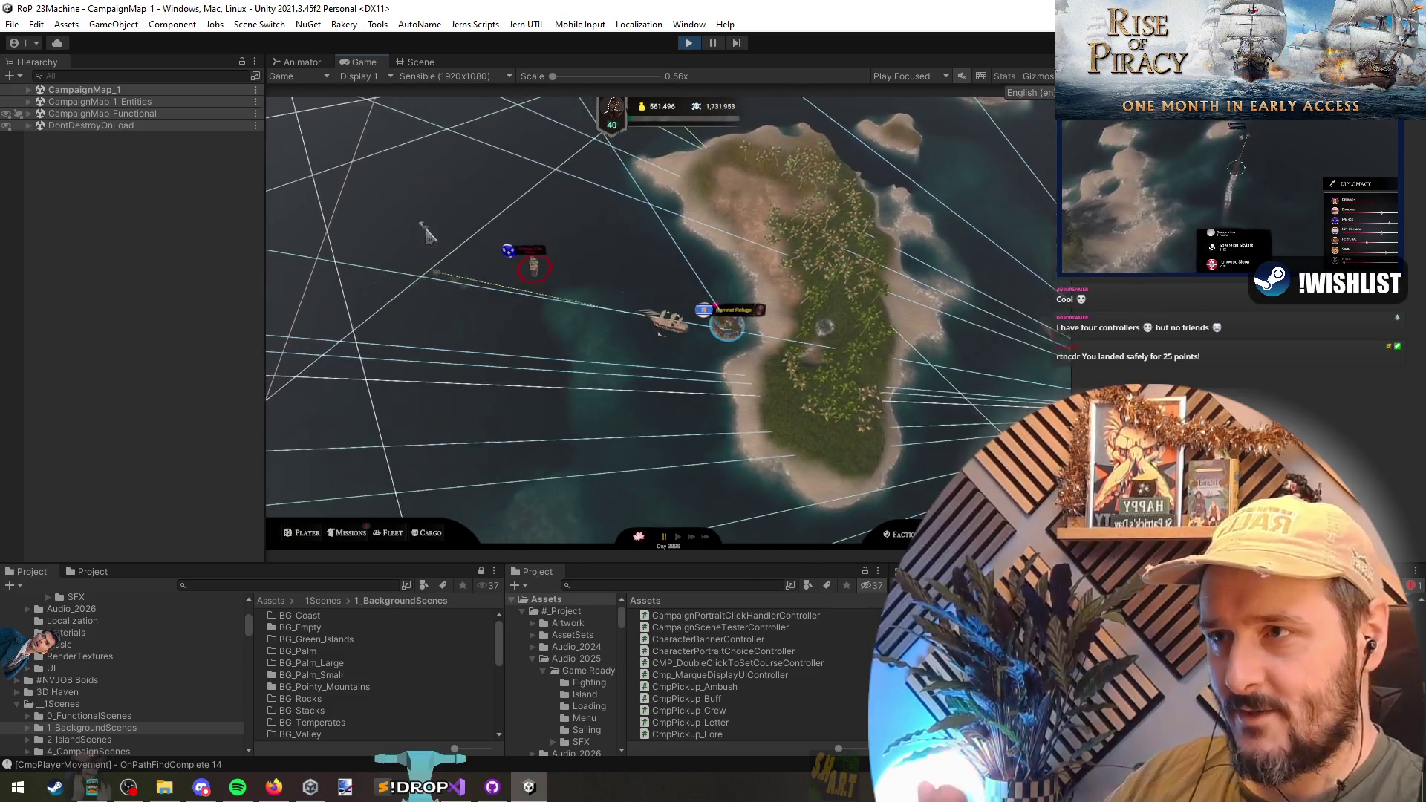
left_click(722, 327)
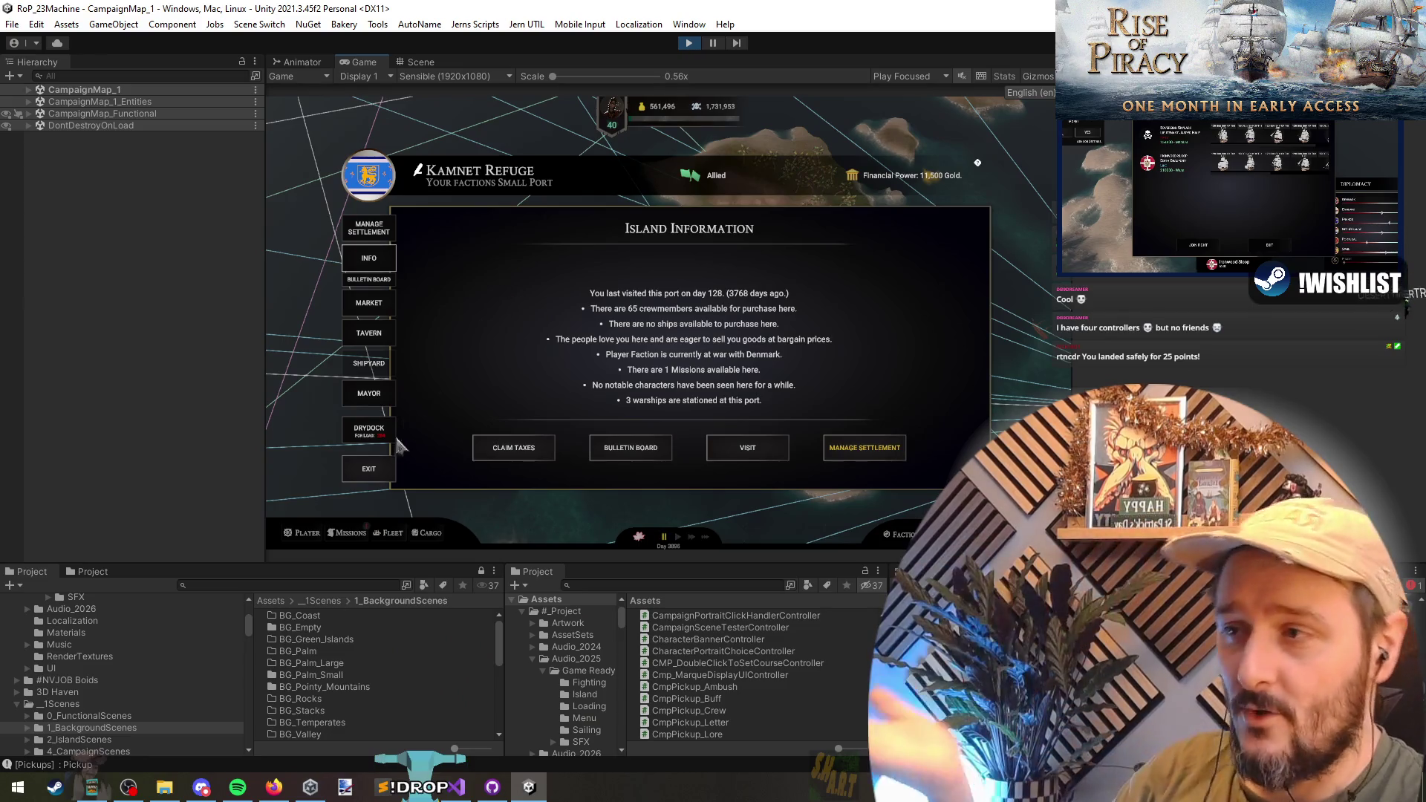
left_click(368, 469)
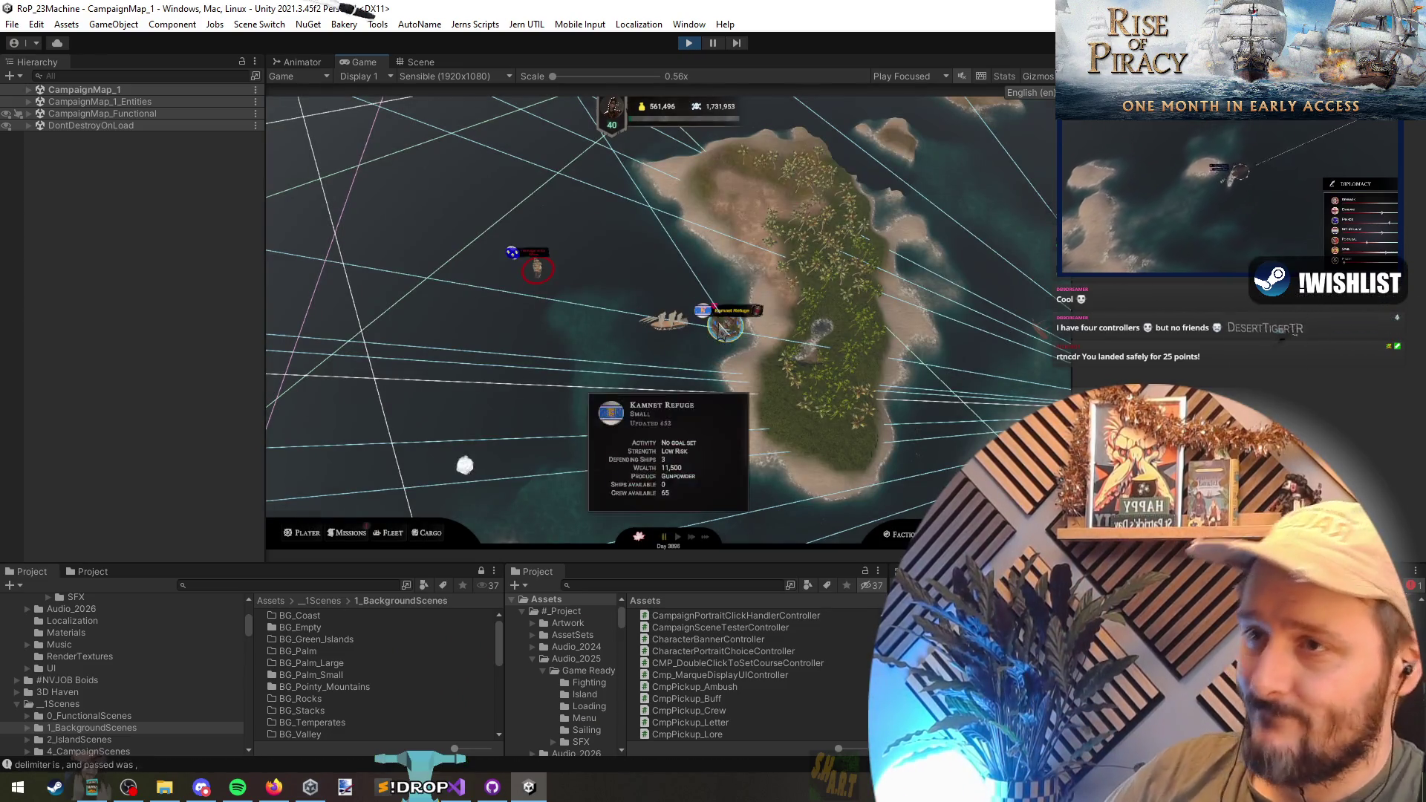
left_click(461, 449)
- Return to the world map and open the debug console filtered to 'marq'
key("Escape")
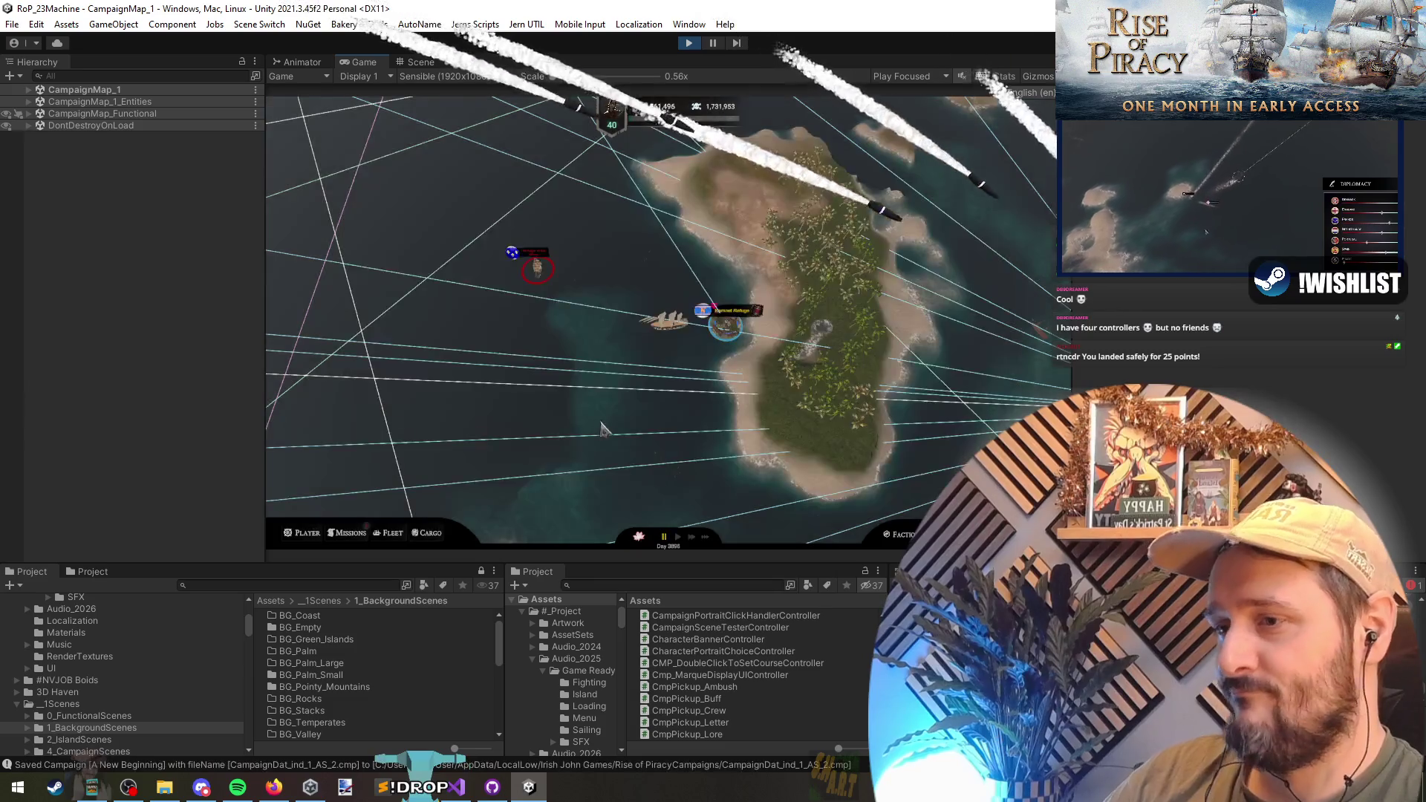
key("grave")
type("marq")
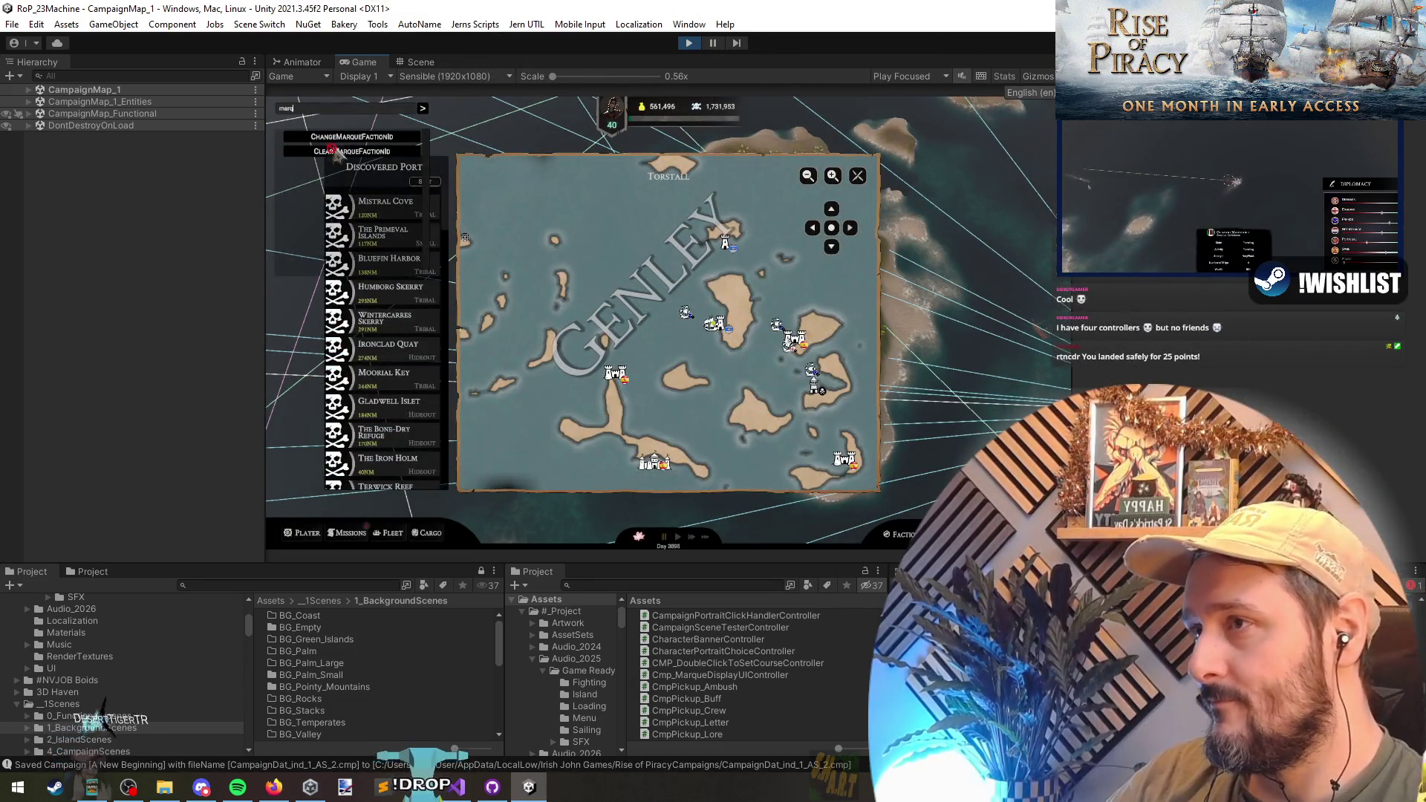
- Run ChangeMarqueFactionId four times to cycle the marque through factions
left_click(364, 137)
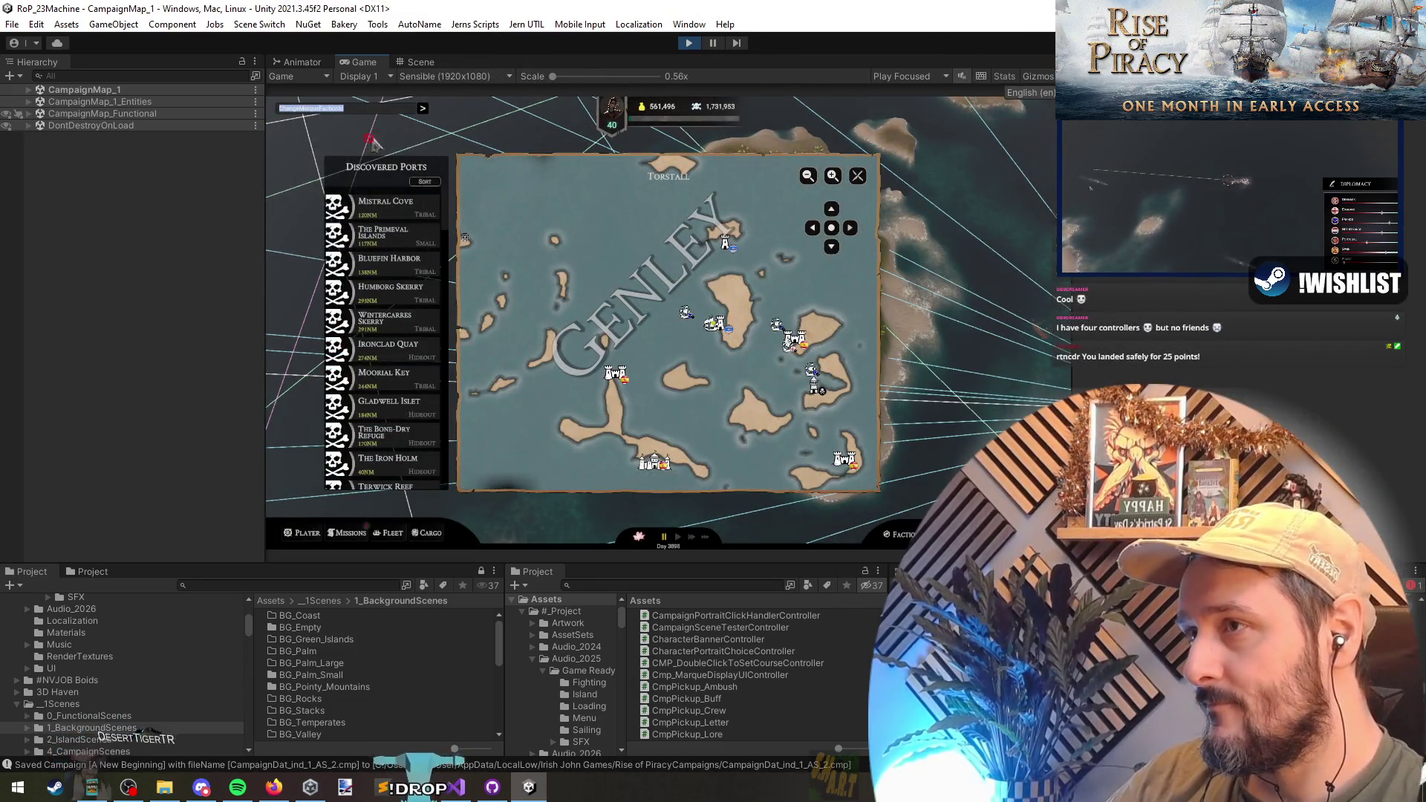
left_click(422, 110)
left_click(422, 109)
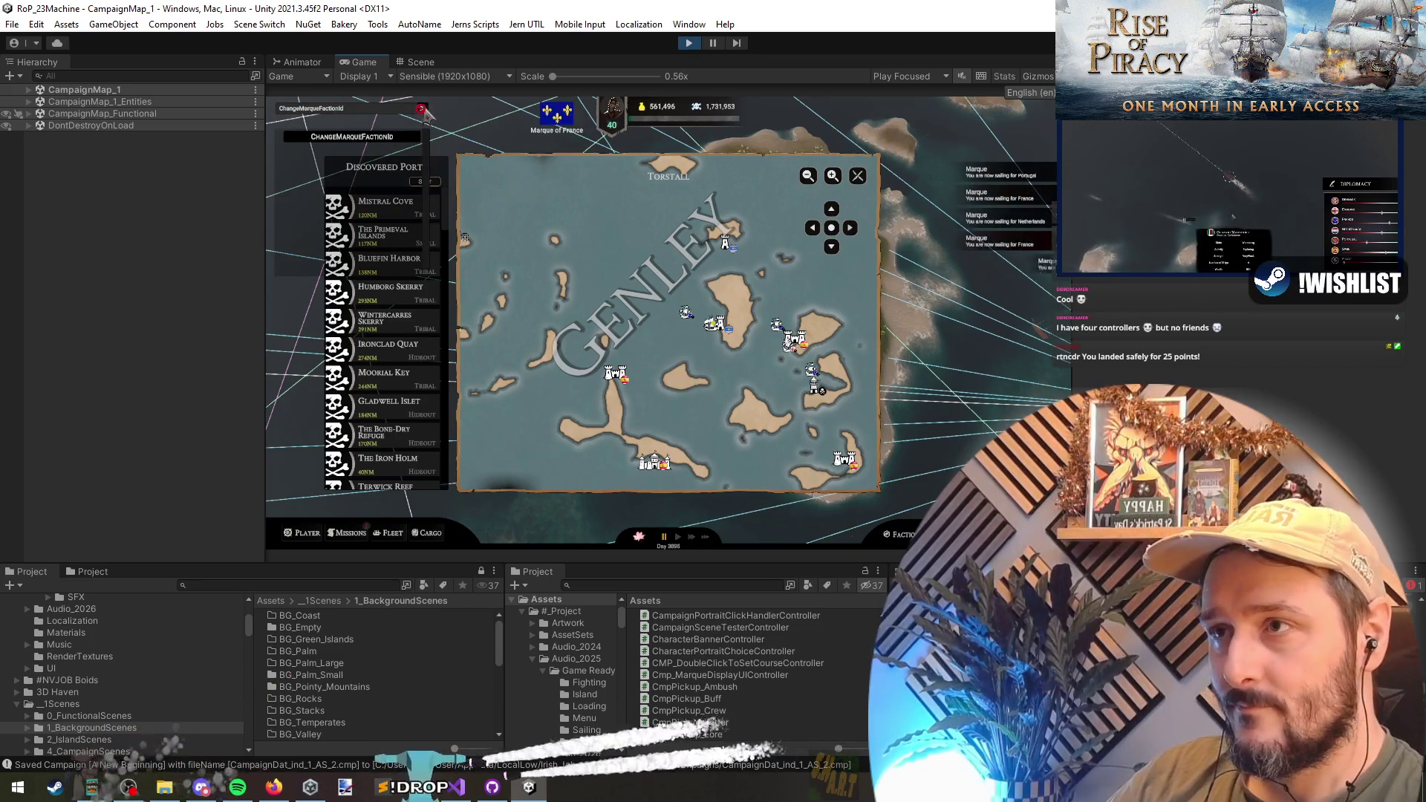
left_click(422, 109)
left_click(422, 109)
left_click(421, 109)
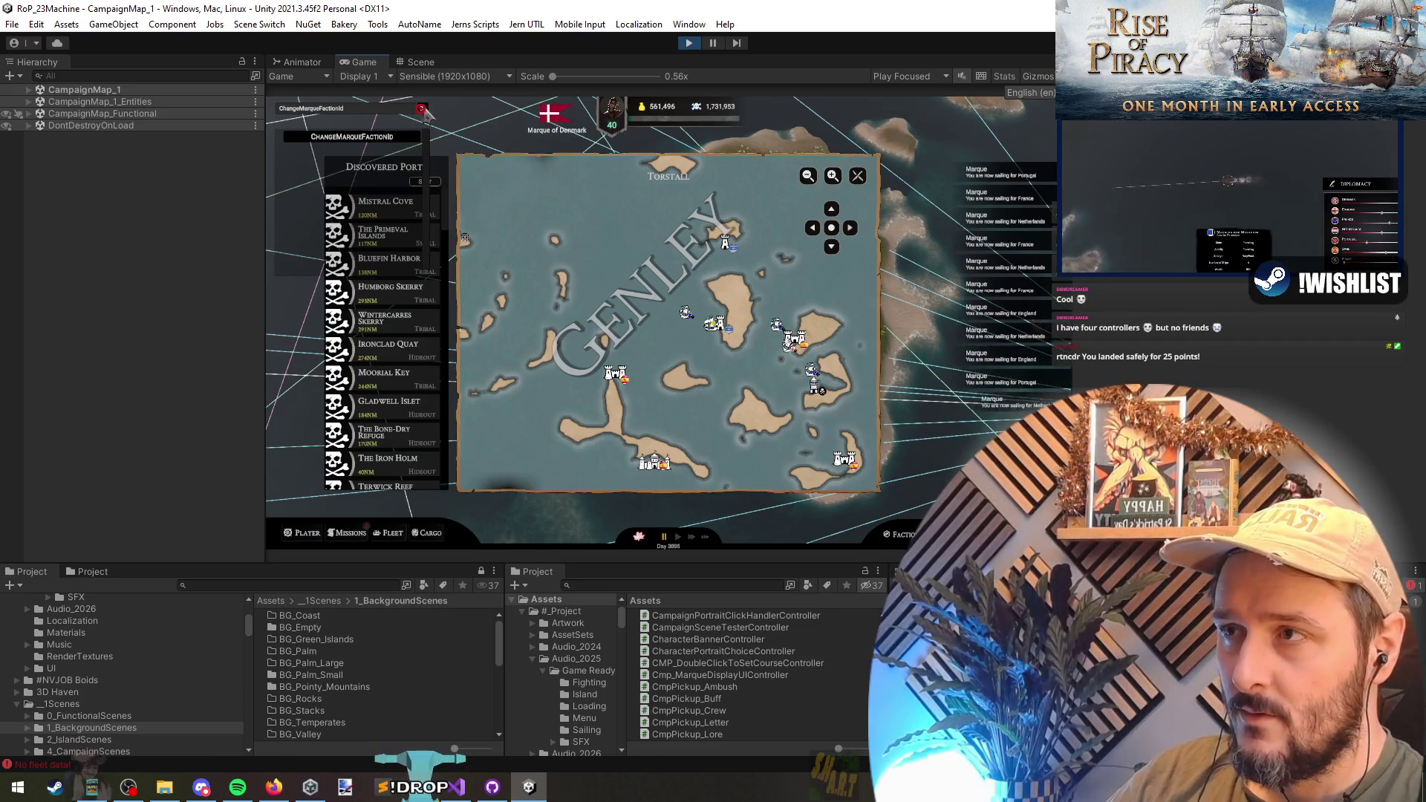
- Replace the command with ClearMarqueFactionId and run it to remove the marque
left_click(356, 110)
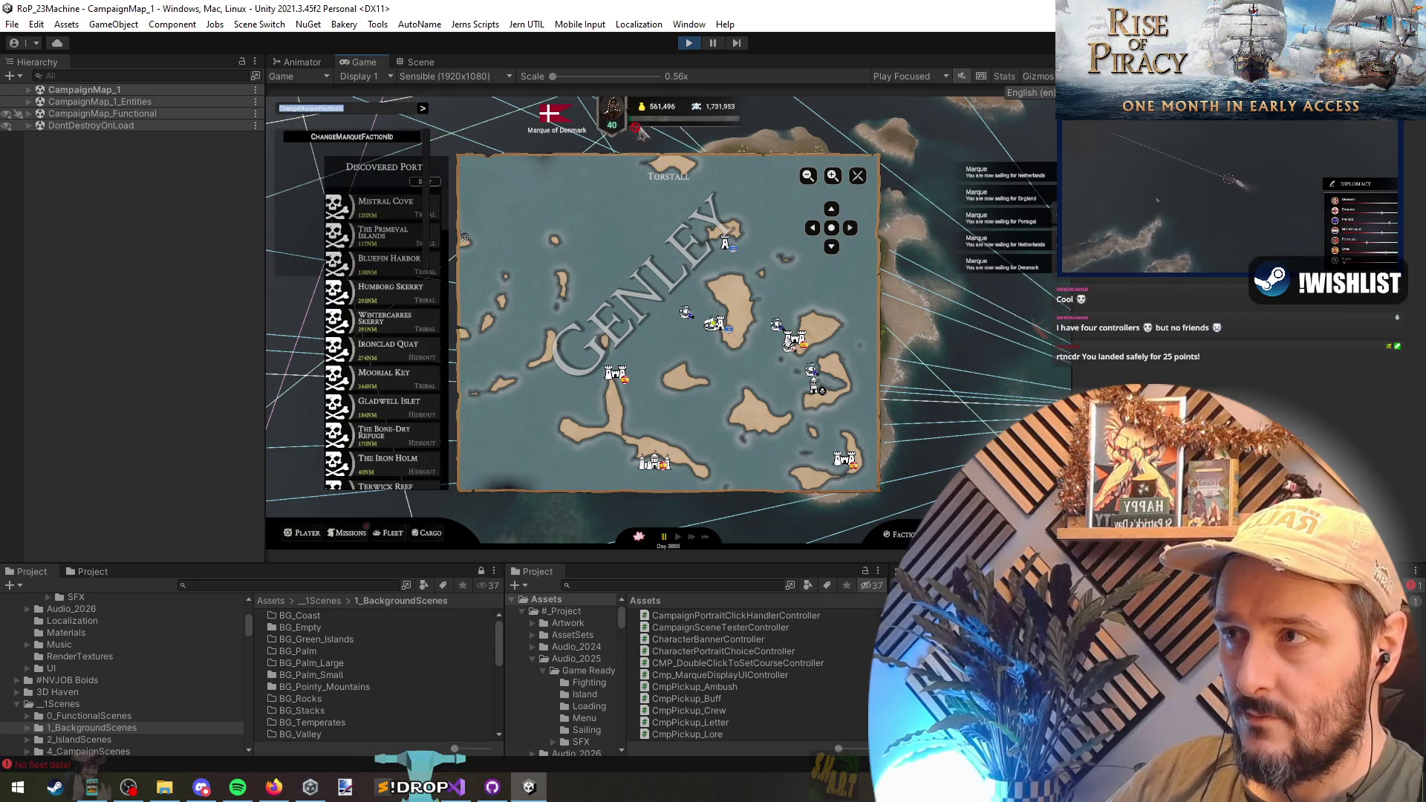
type("cl")
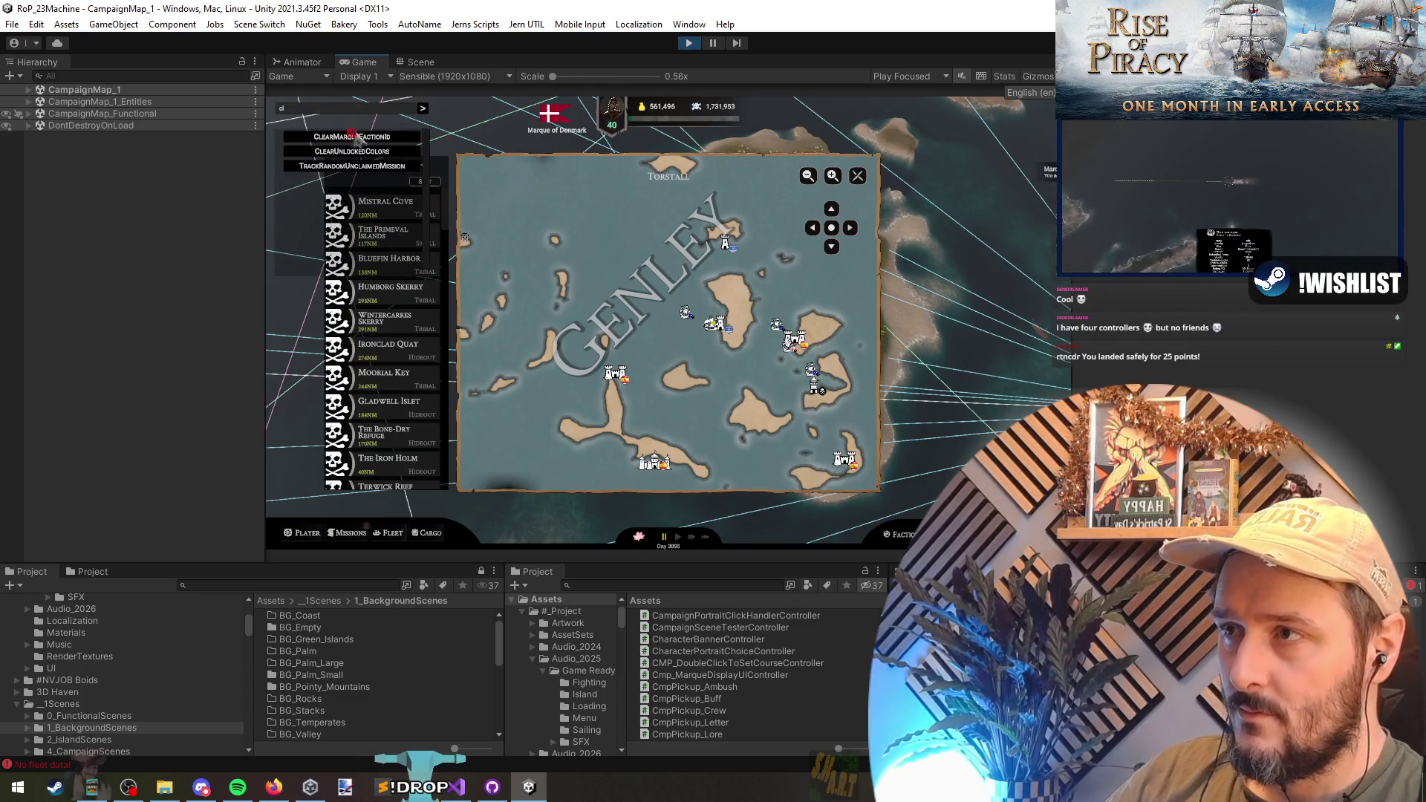
left_click(355, 135)
left_click(422, 110)
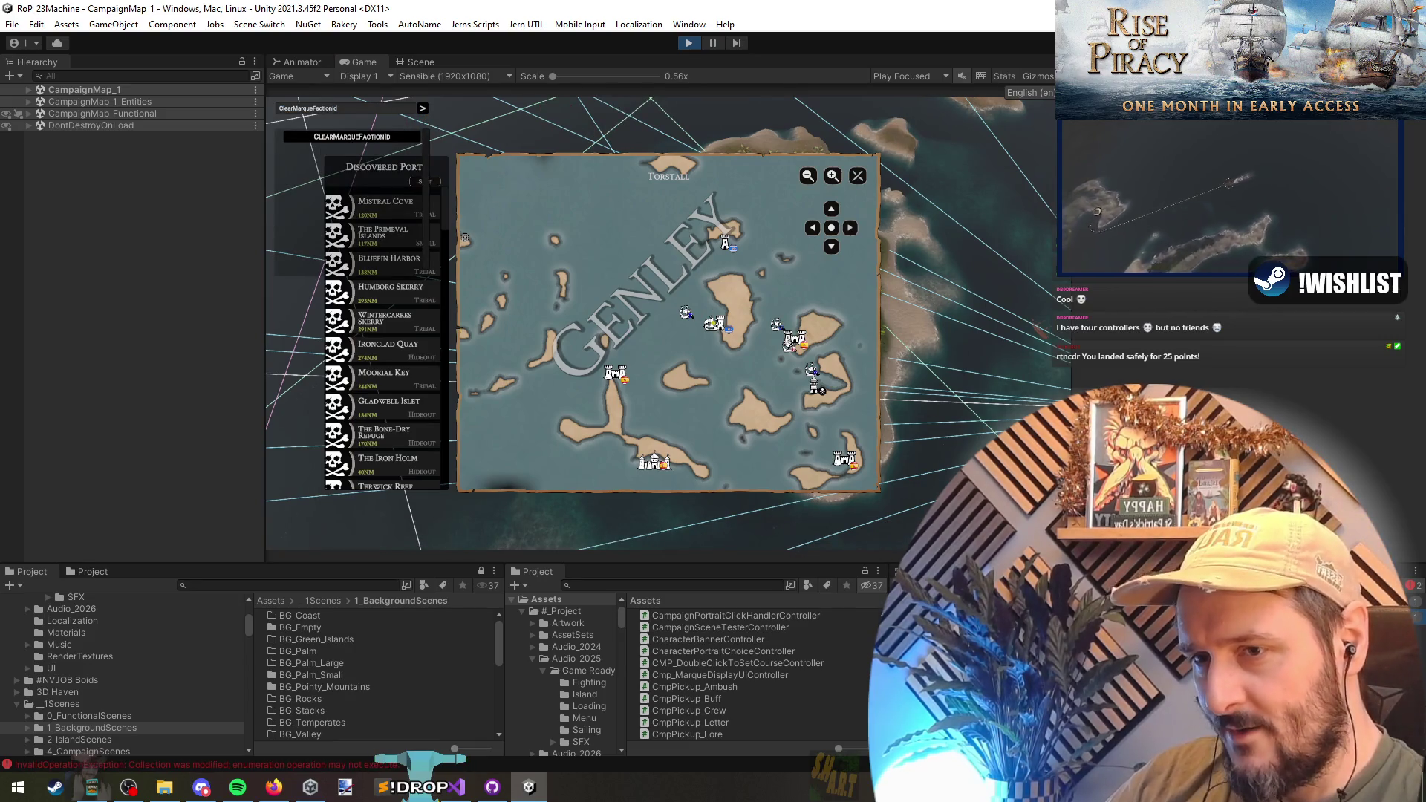
key("alt+Tab")
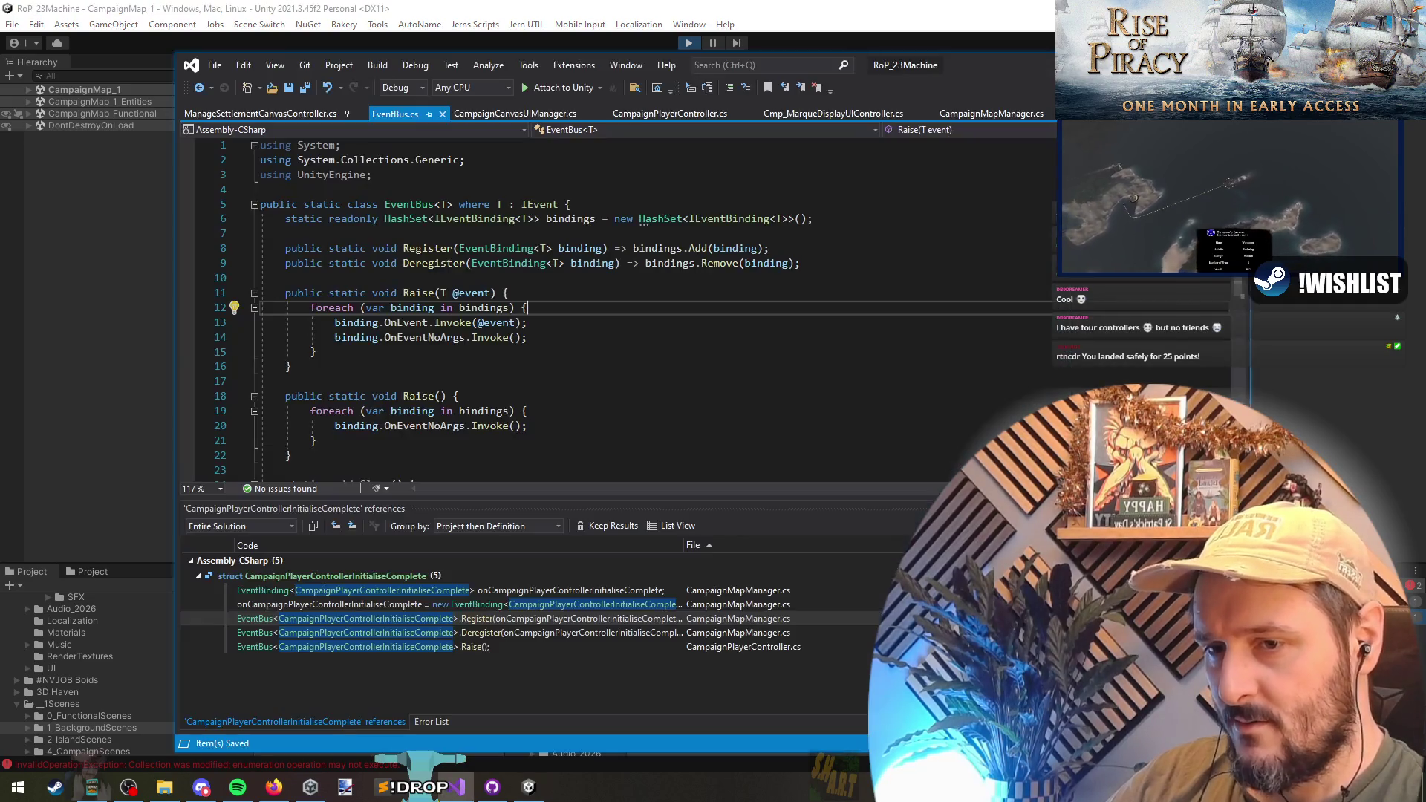
- Review the marque status handler on lines 457–464 of CampaignCanvasUIManager.cs
key("ctrl+Tab")
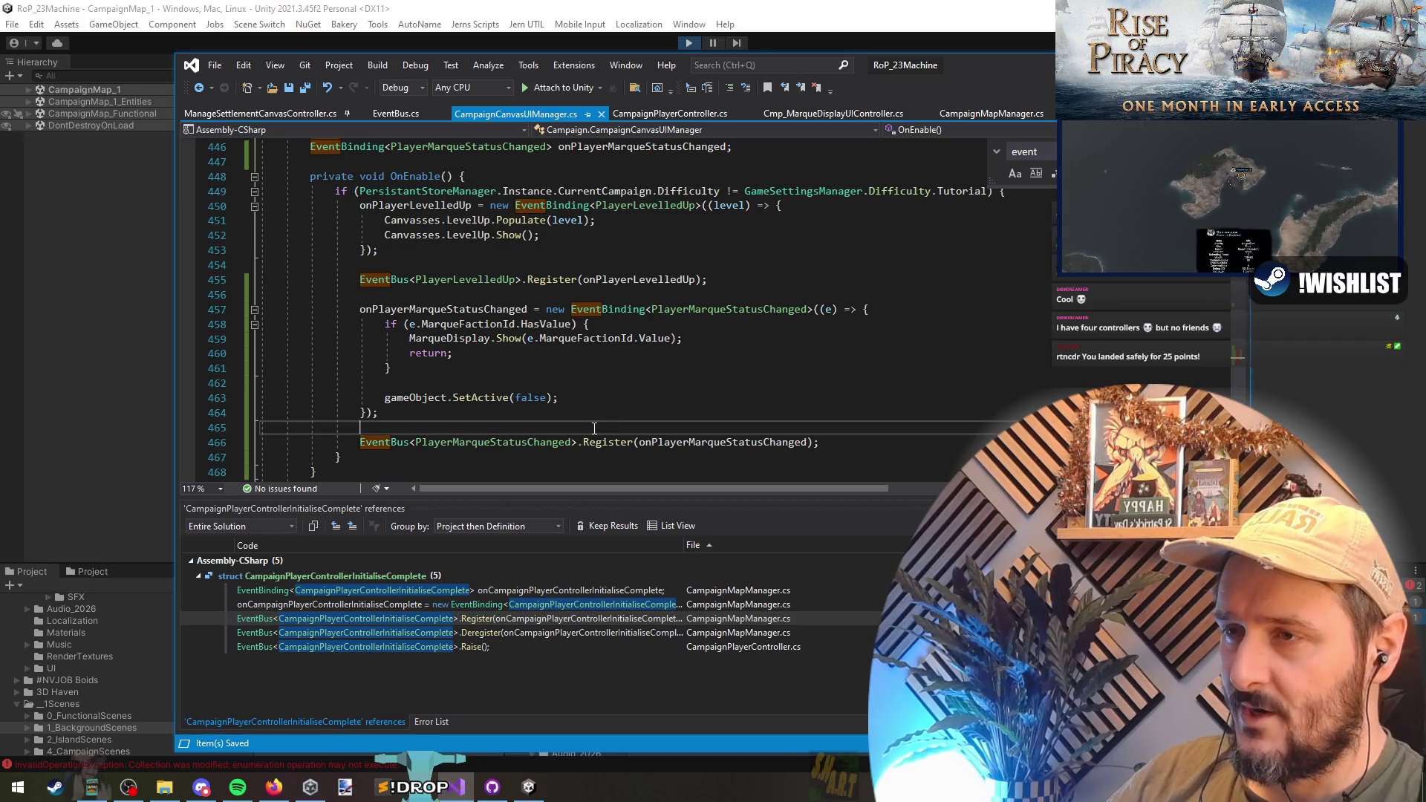
left_click_drag(520, 295, 519, 429)
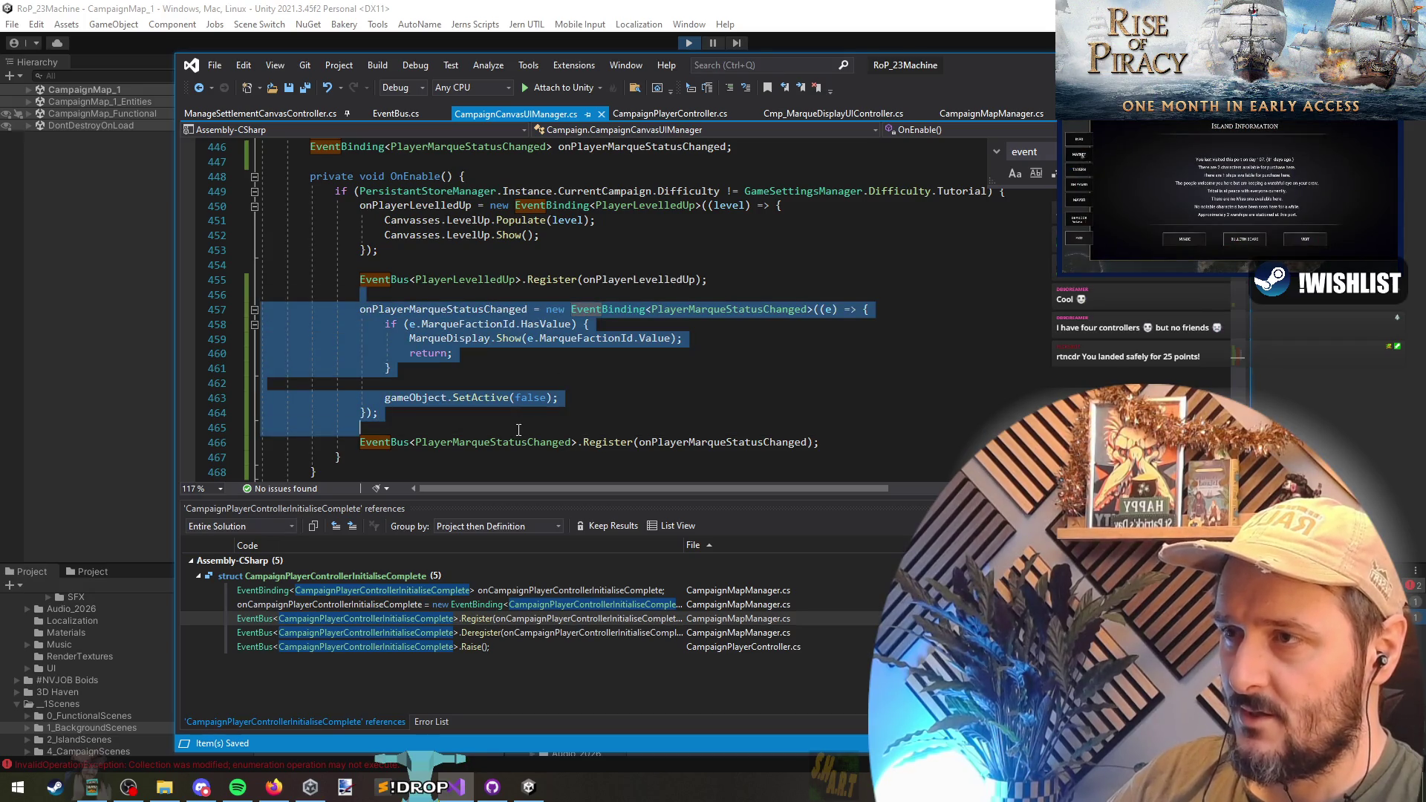
left_click(527, 443)
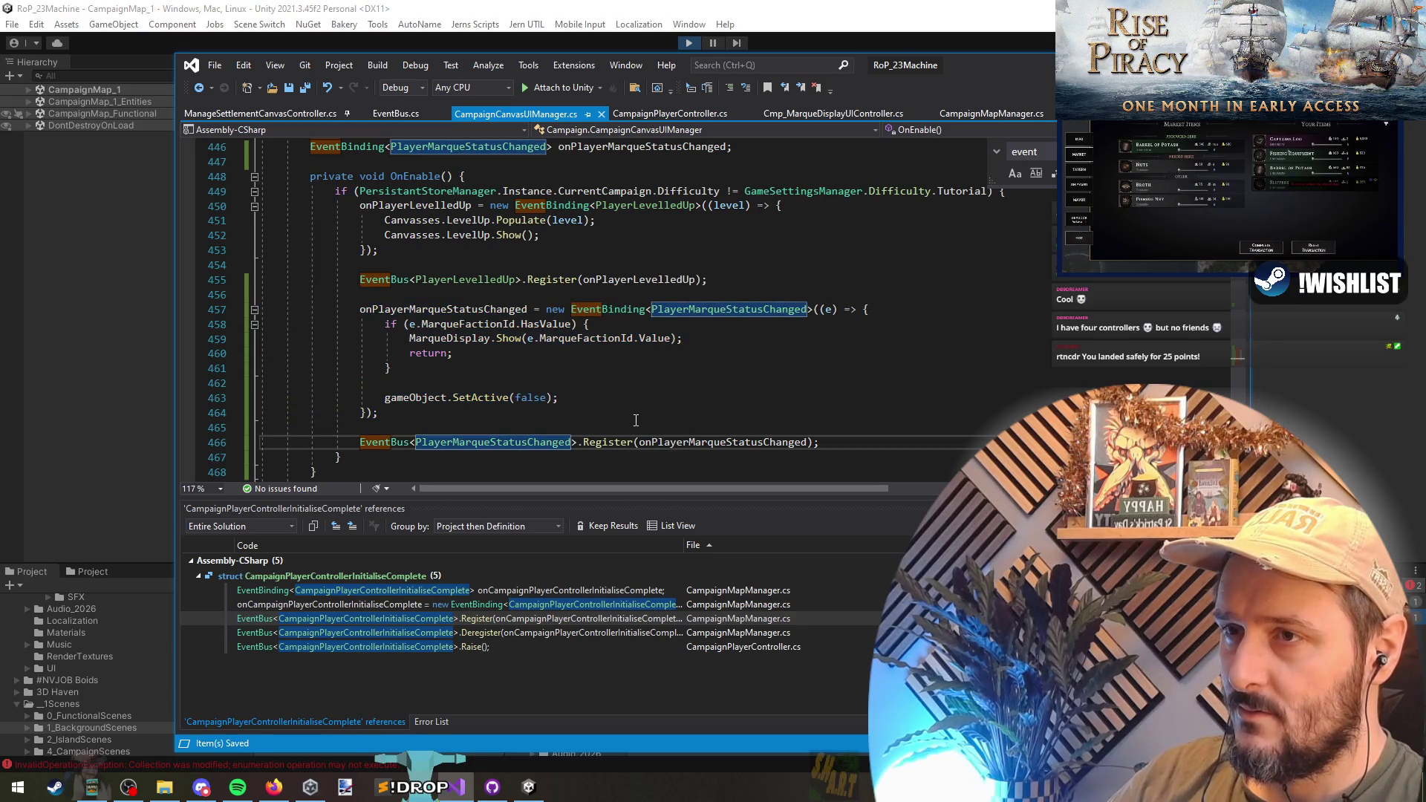
scroll(636, 420, "down", 3)
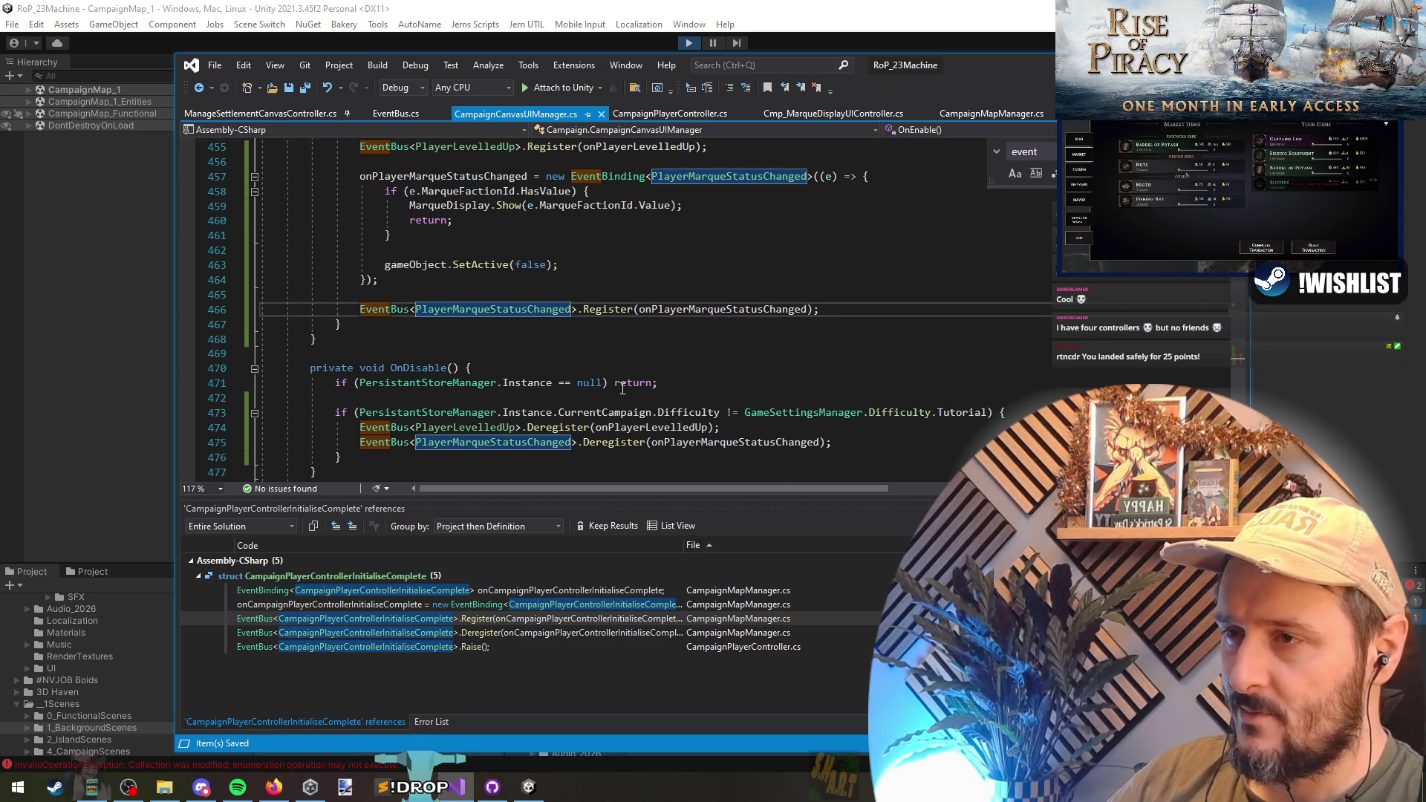
scroll(623, 389, "down", 3)
scroll(639, 357, "up", 6)
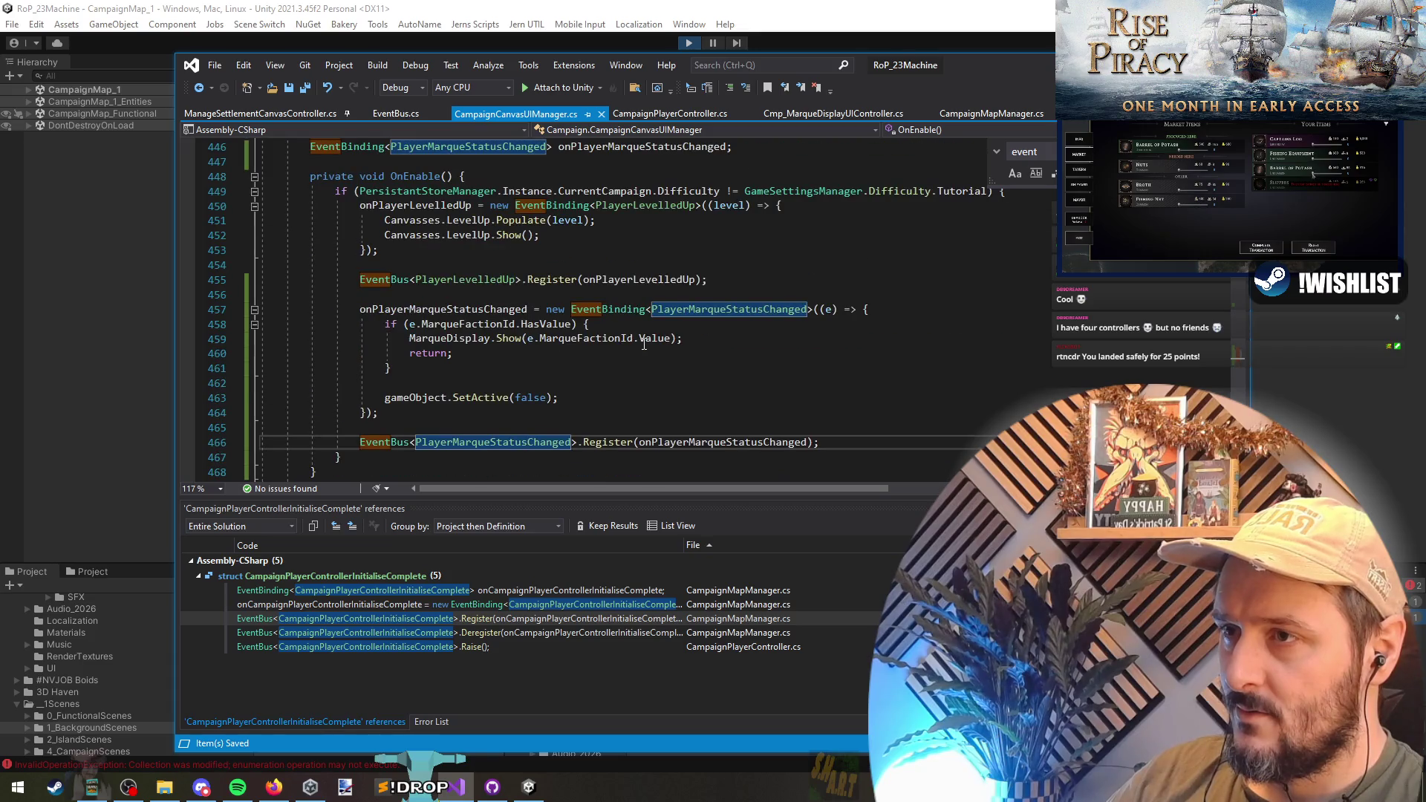
left_click_drag(384, 413, 359, 309)
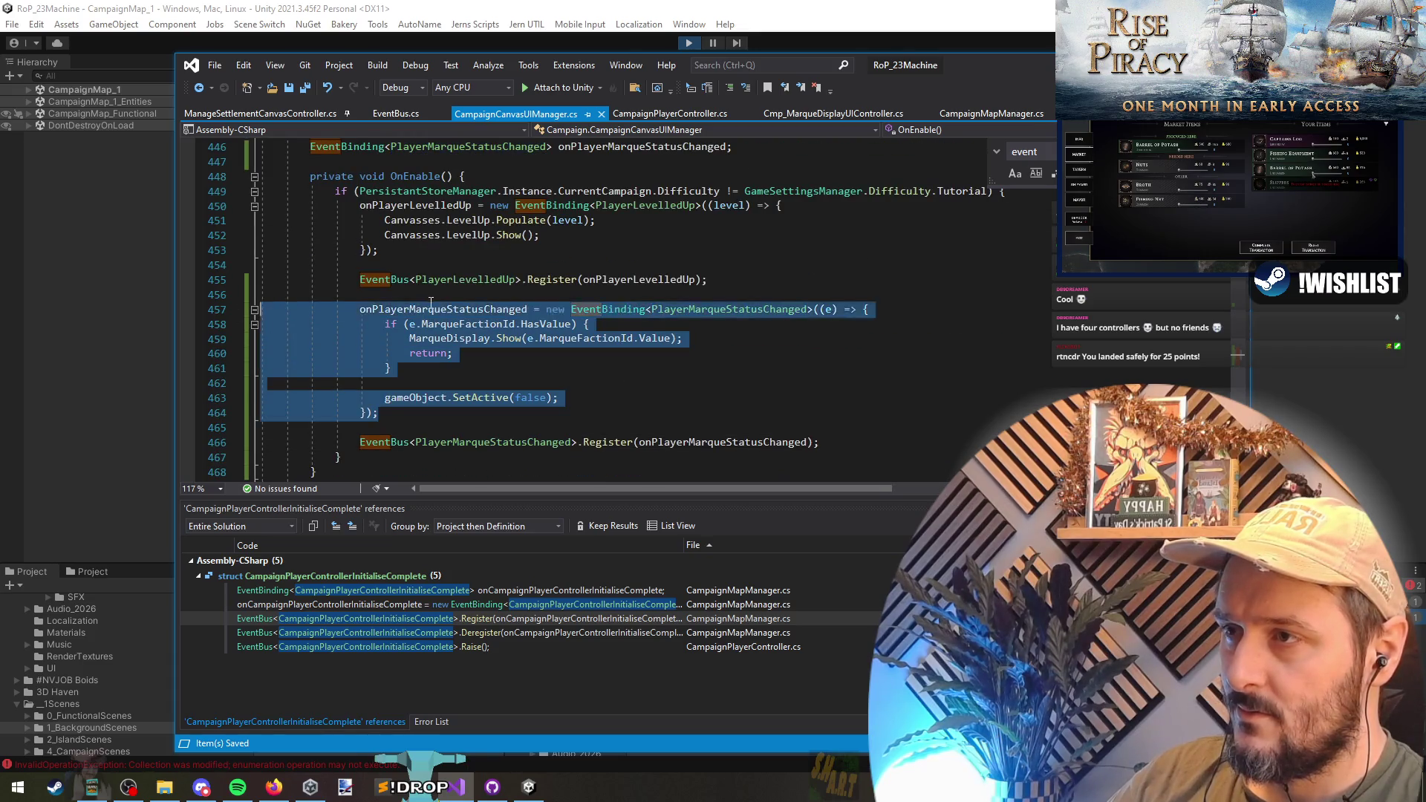
left_click(866, 308)
left_click(472, 414)
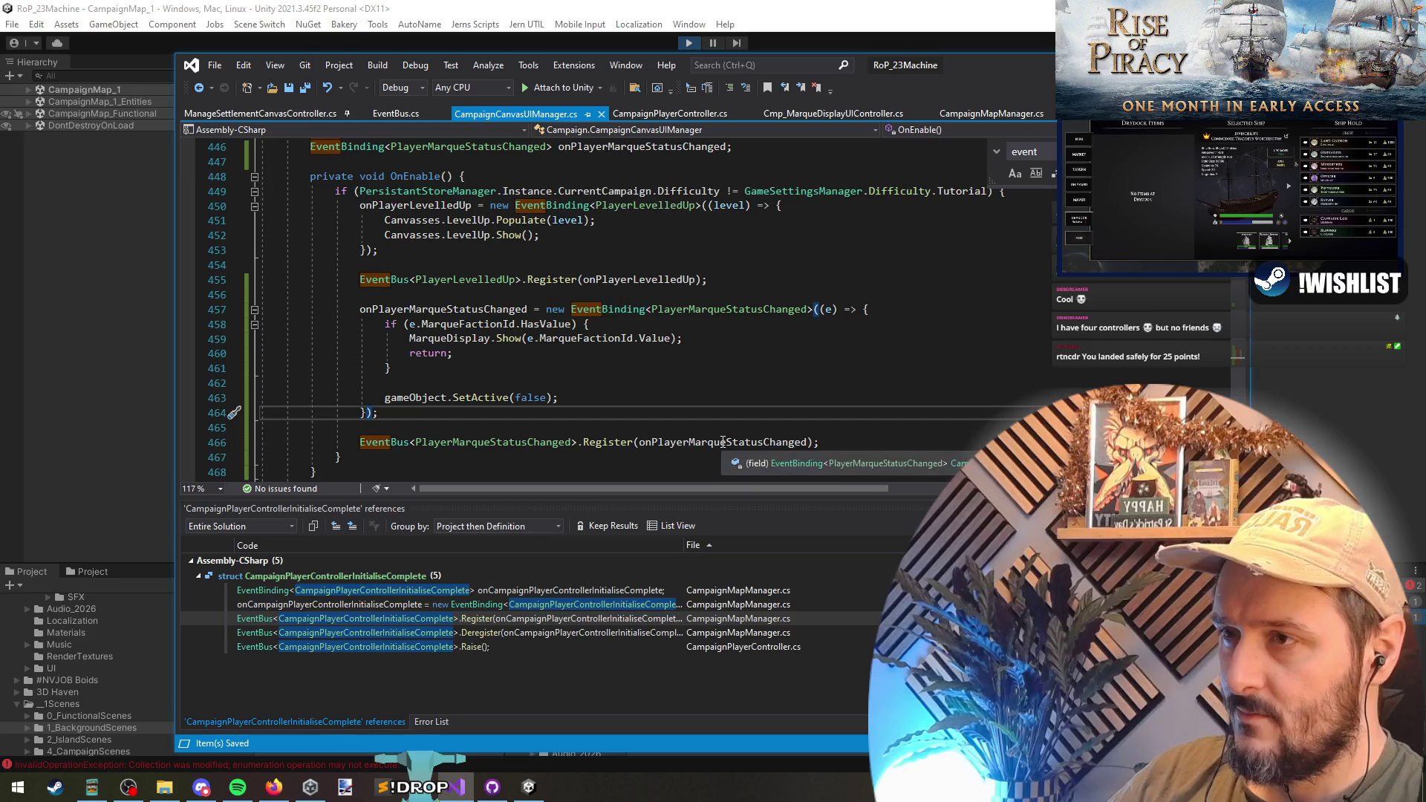
left_click(545, 324)
- Replace the early return with an else before gameObject.SetActive(false)
left_click_drag(452, 353, 411, 355)
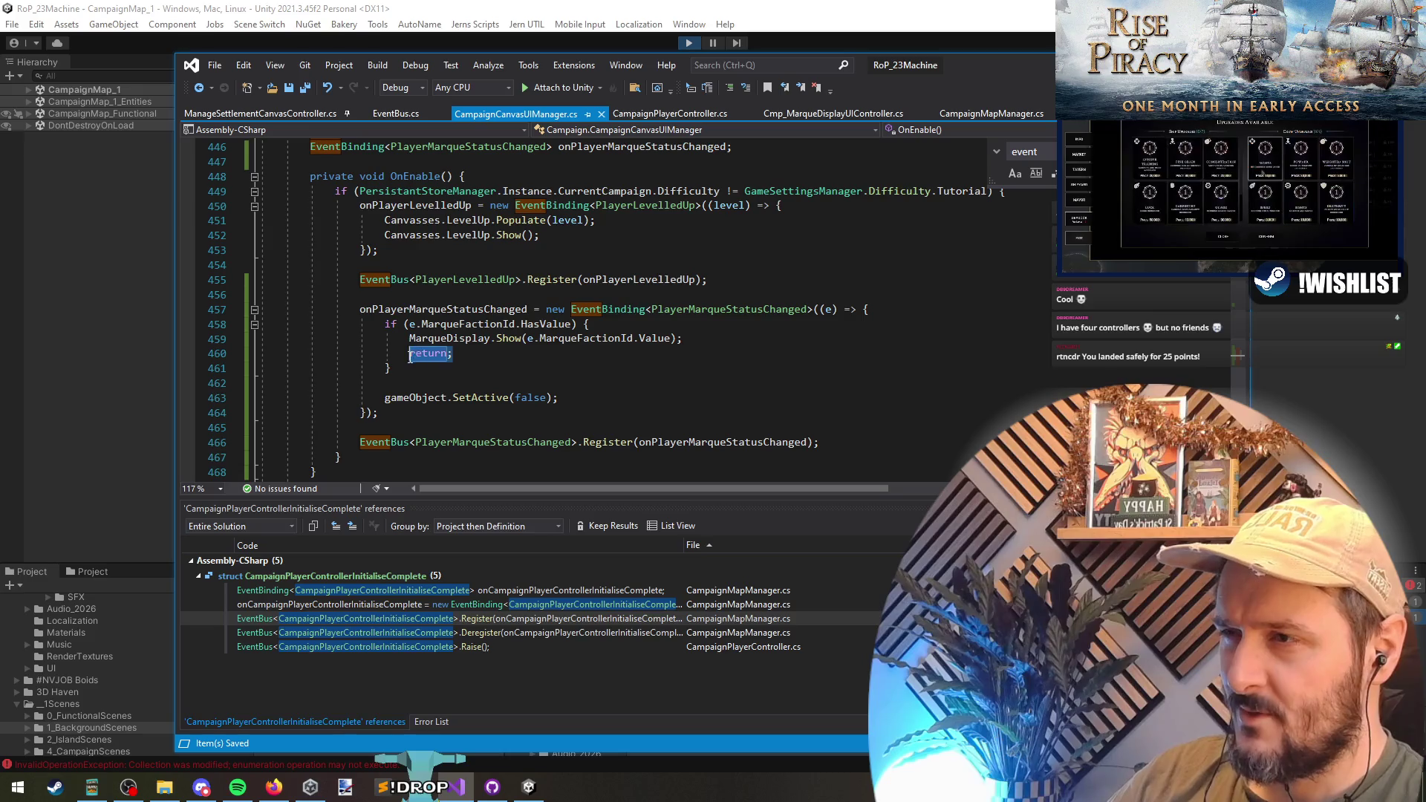
left_click(472, 355)
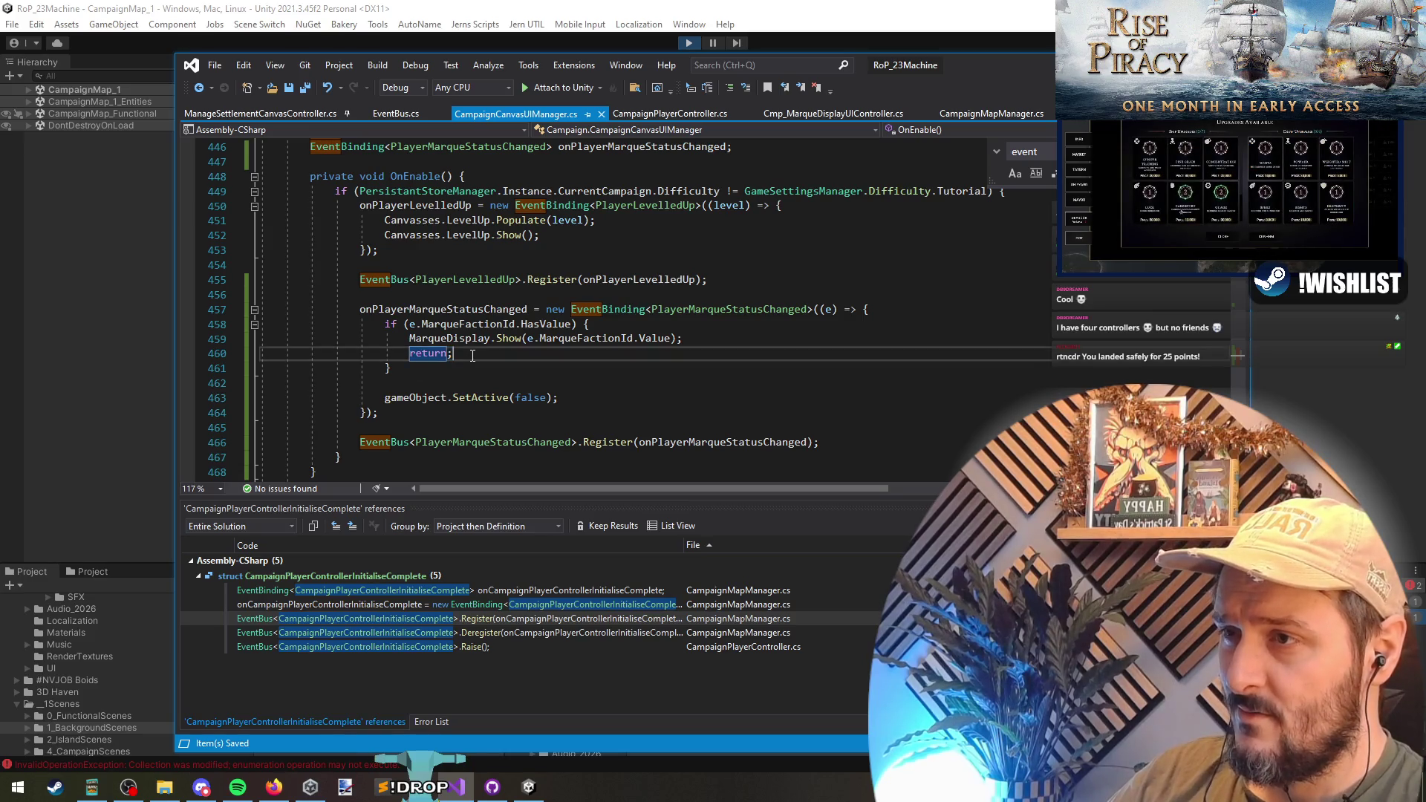
key("ctrl+x")
type("e")
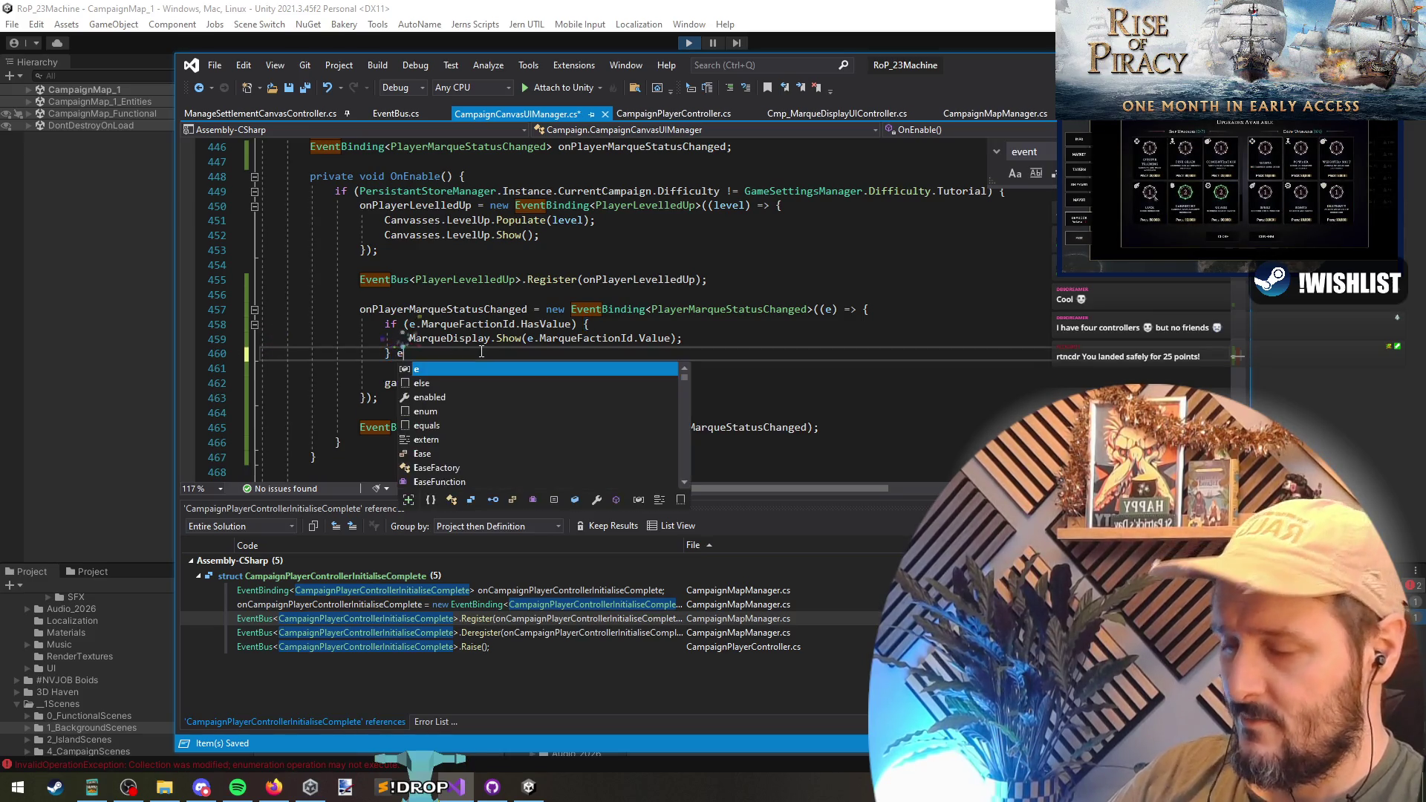
type("lse")
key("Delete")
key("Delete")
key("Return")
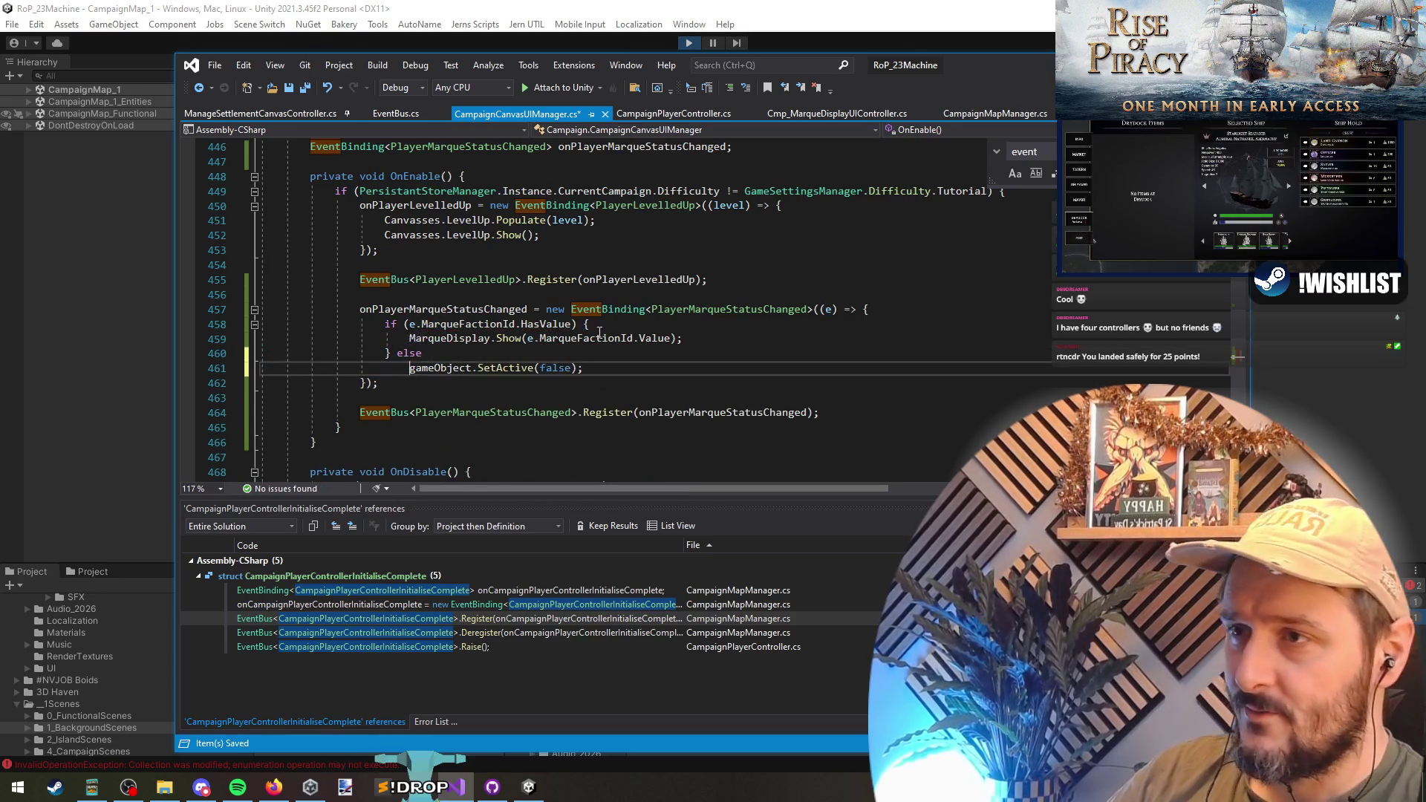
- Remove the if block's braces and save CampaignCanvasUIManager.cs
left_click(598, 326)
key("BackSpace")
key("BackSpace")
key("Down")
key("Down")
key("Home")
key("Delete")
key("Delete")
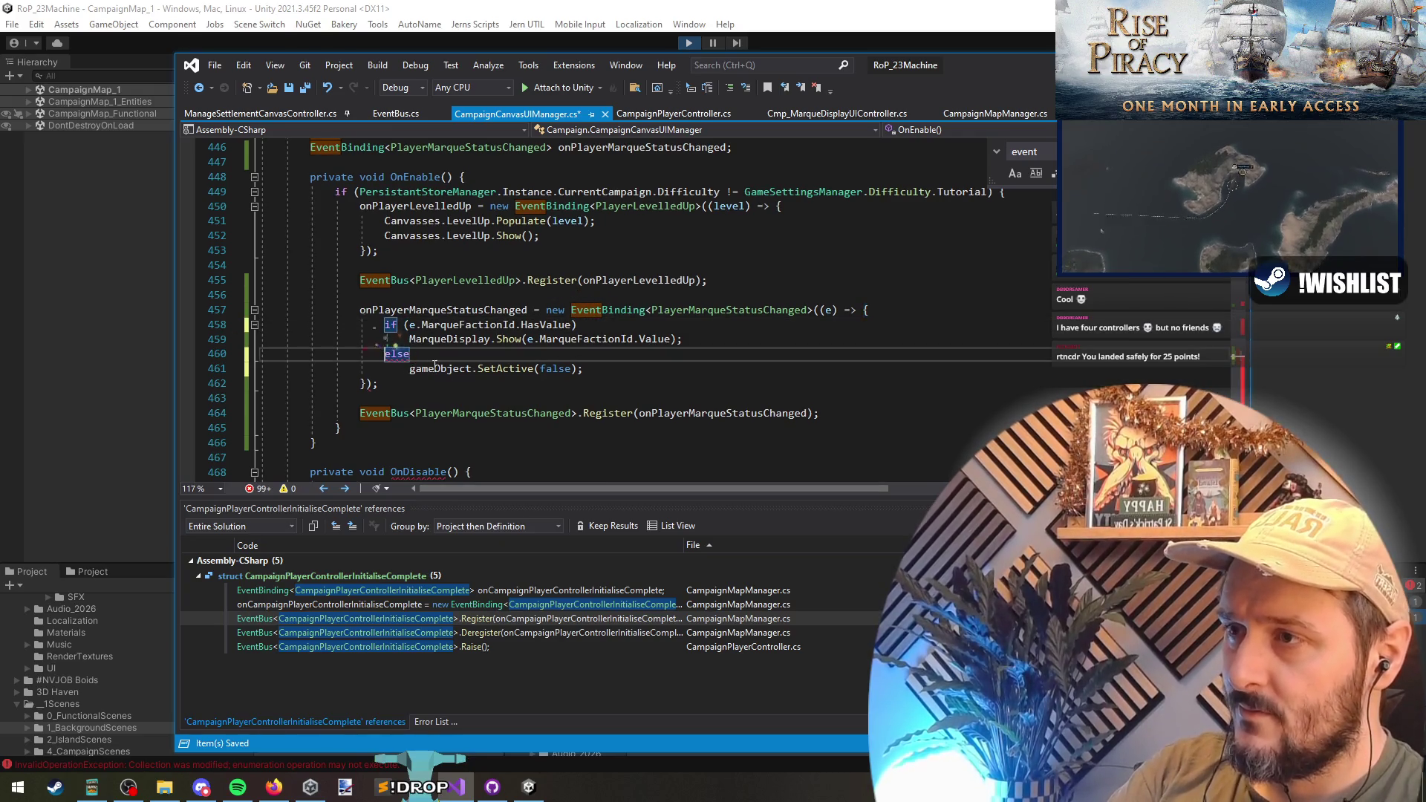
key("ctrl+s")
right_click(741, 315)
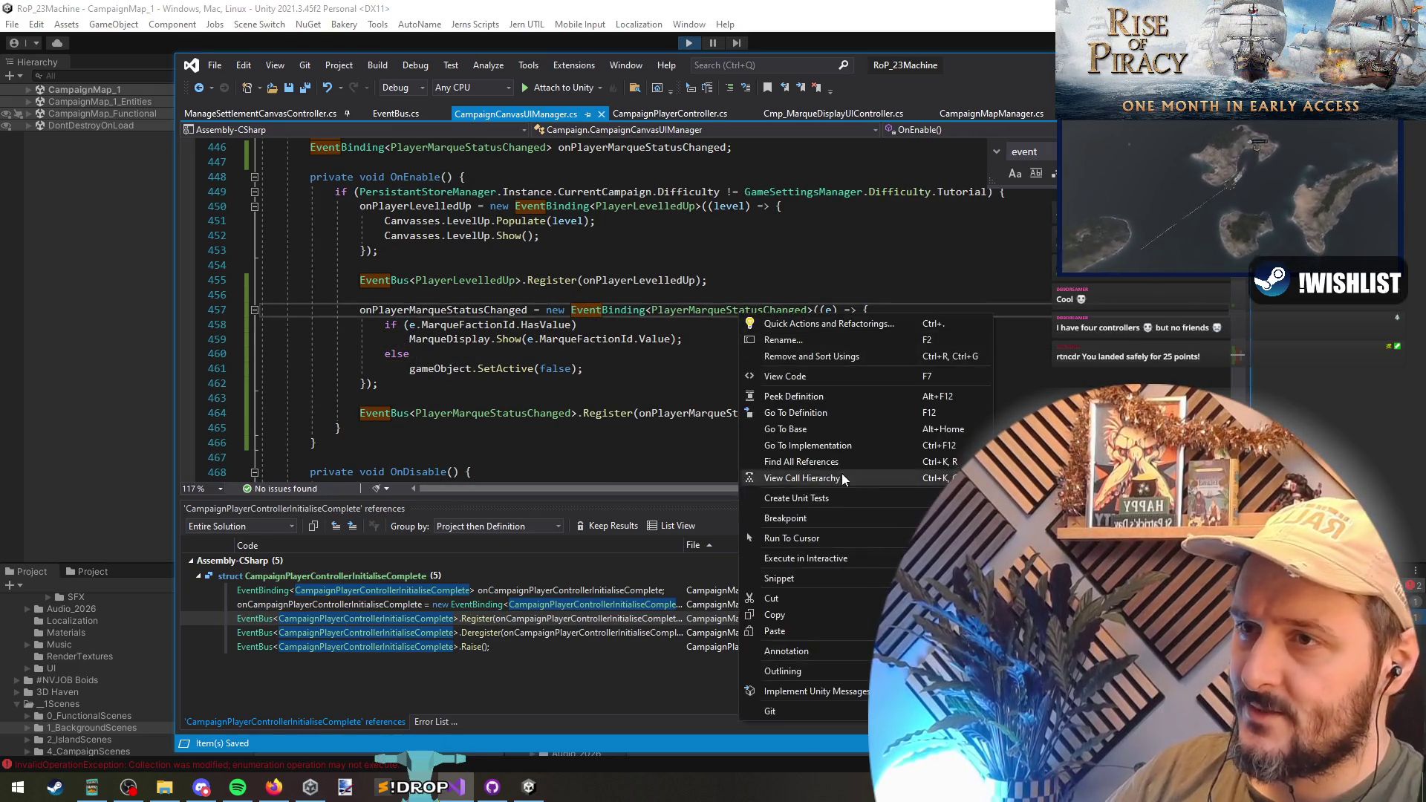
- List PlayerMarqueStatusChanged references and open its Raise calls in CmpPlayerDataChangeHandler.cs
left_click(839, 461)
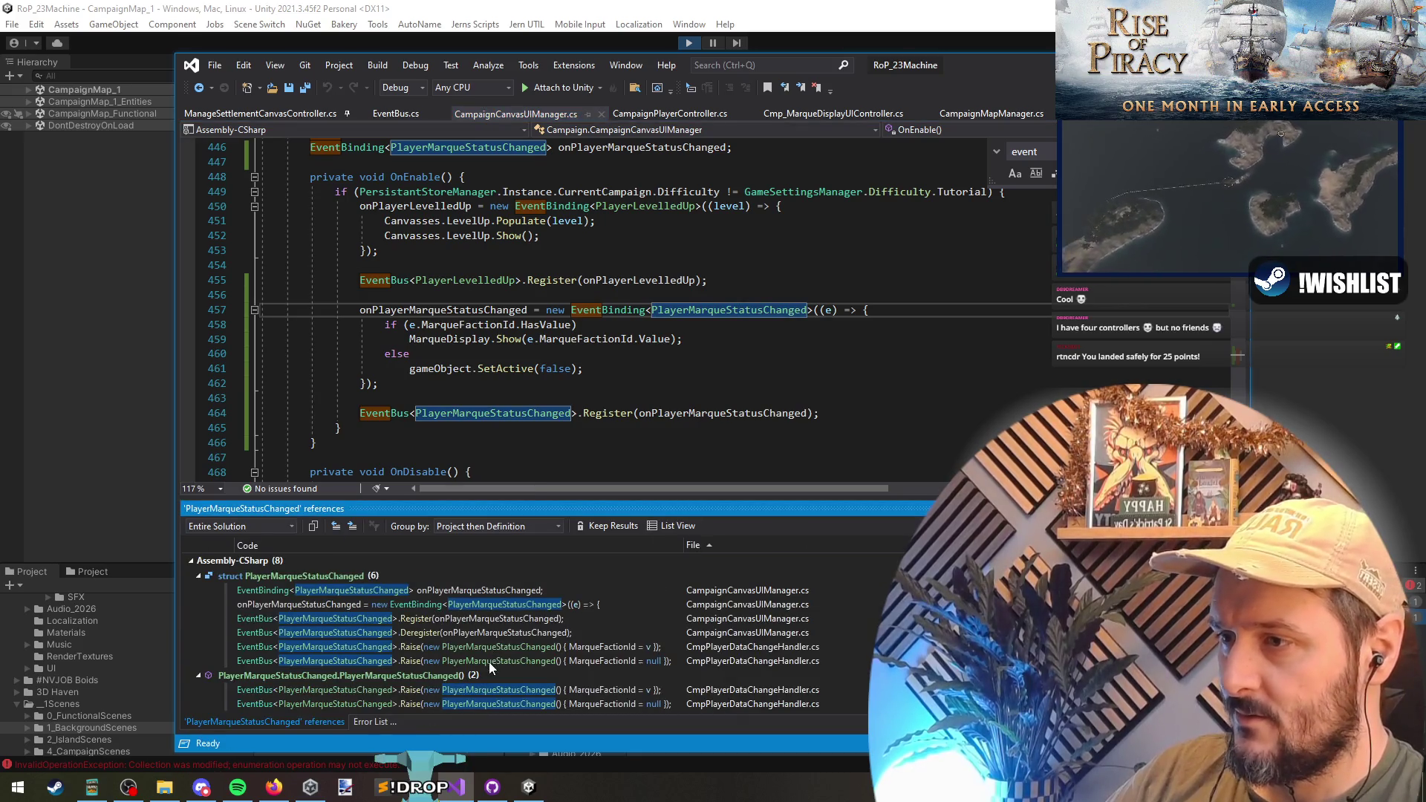
double_click(494, 649)
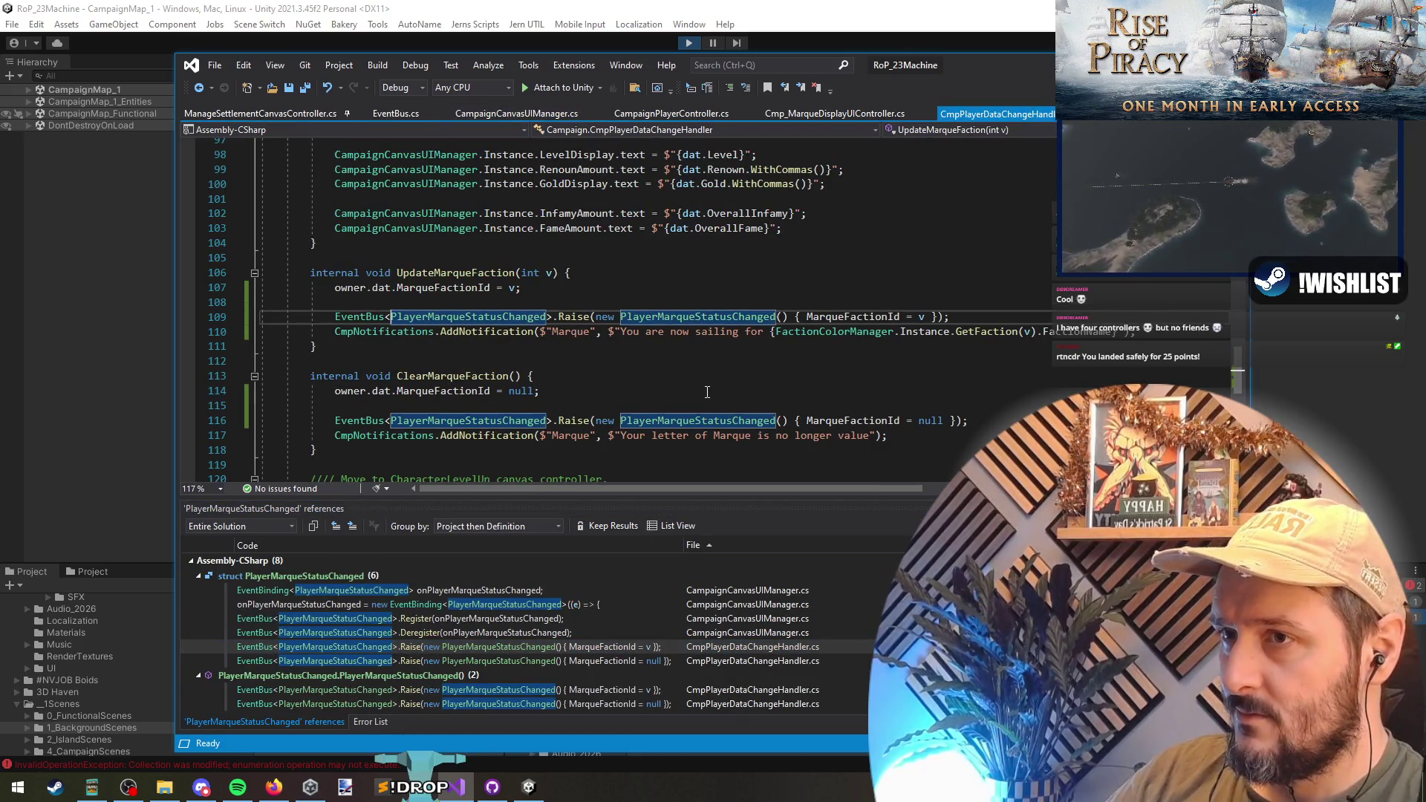
left_click(865, 420)
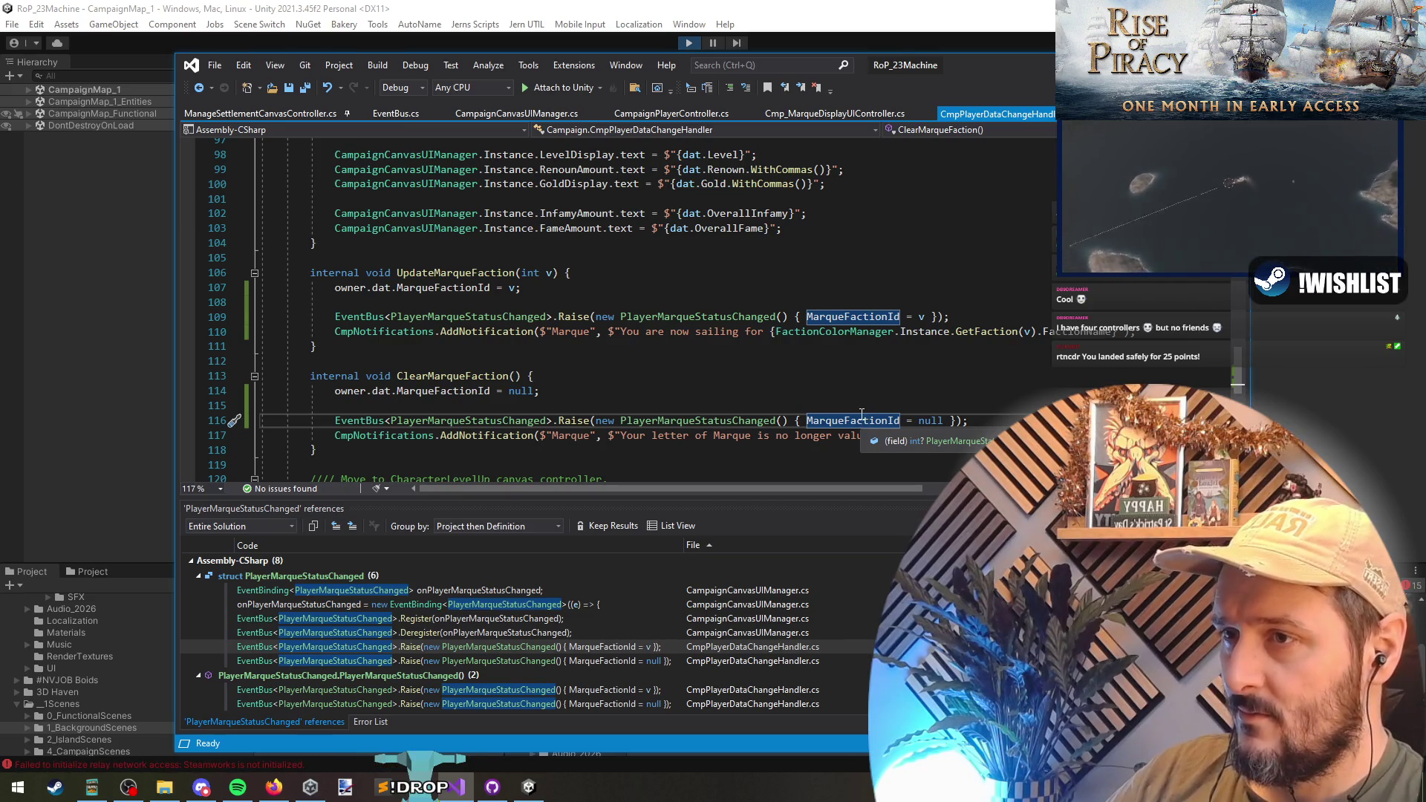
left_click(698, 316)
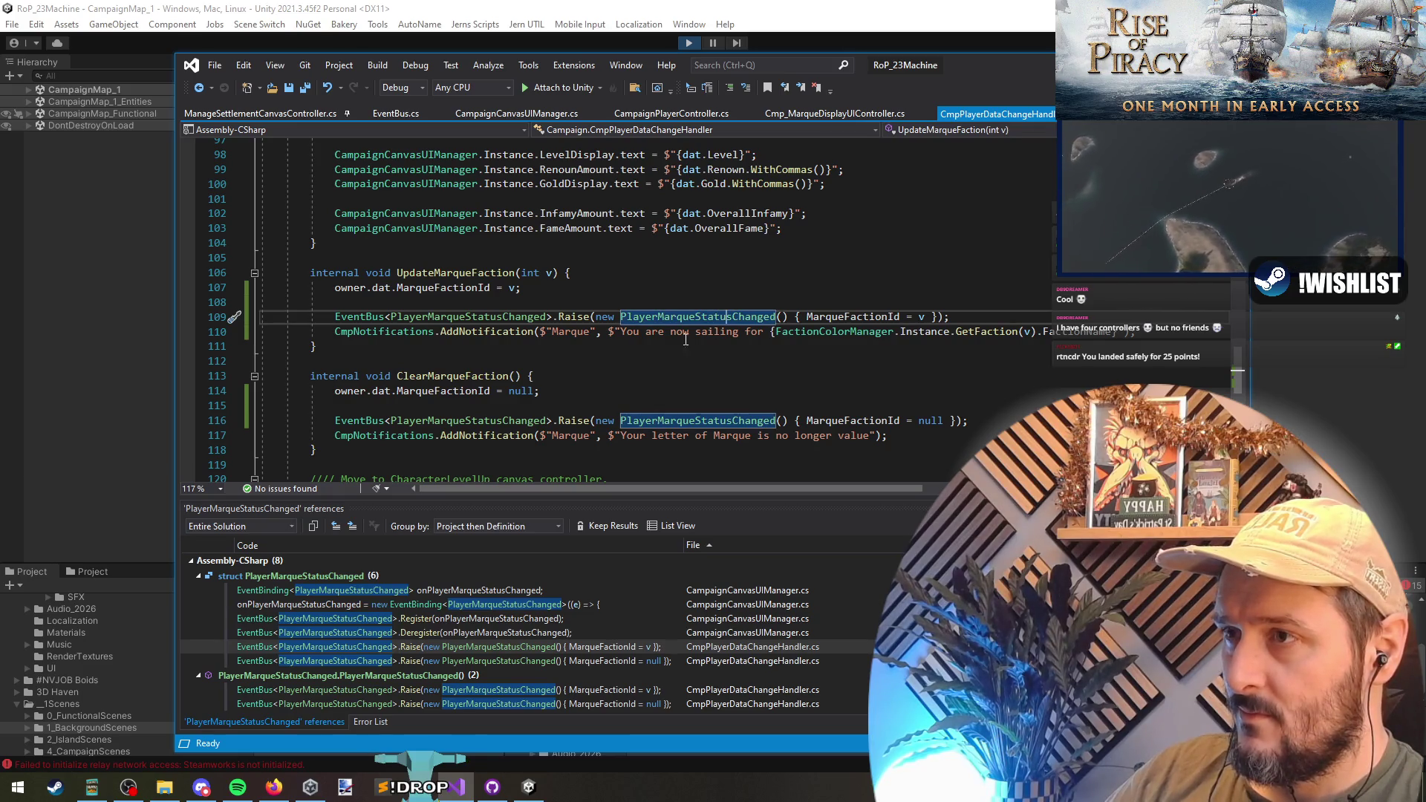
right_click(453, 284)
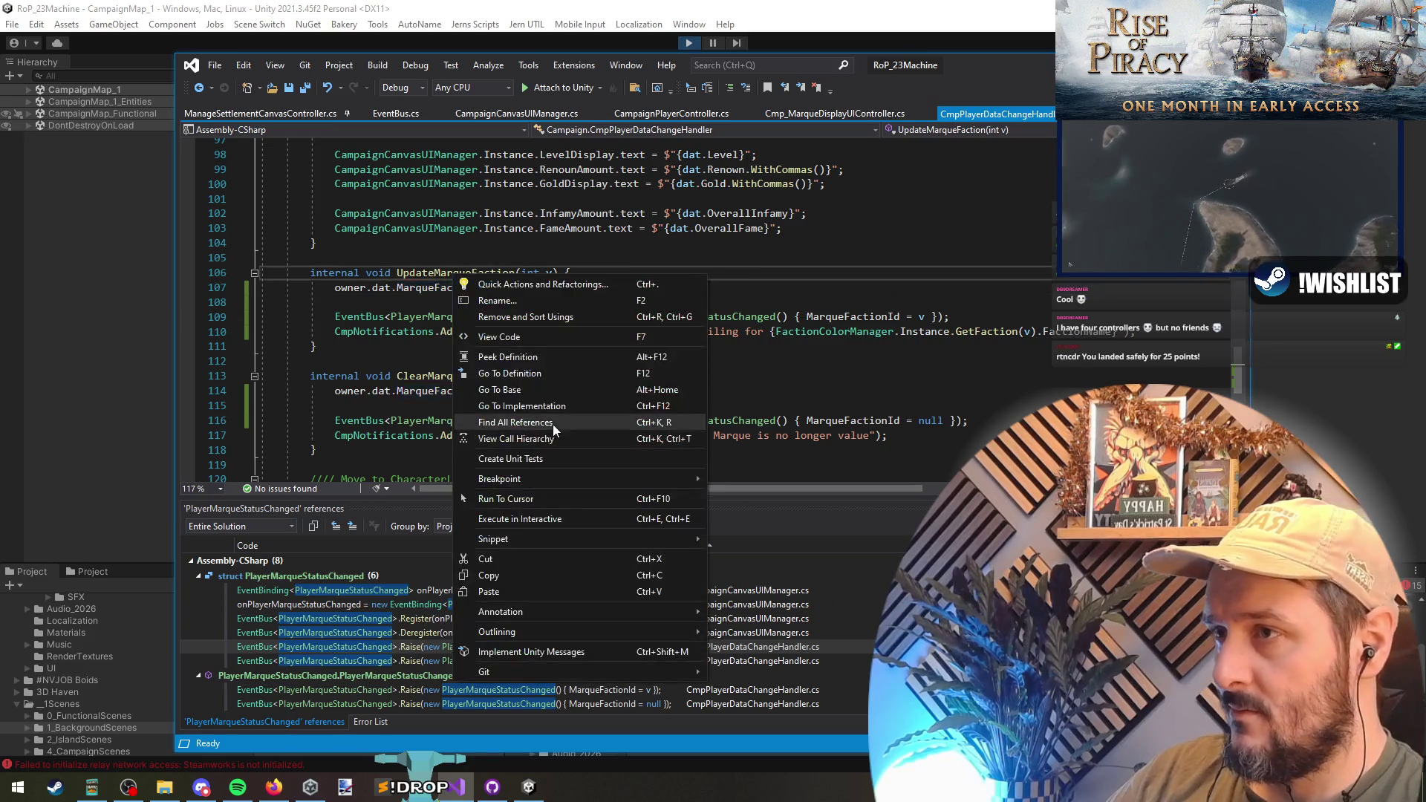
- Change UpdateMarqueFaction's parameter to a nullable int? v
left_click(519, 422)
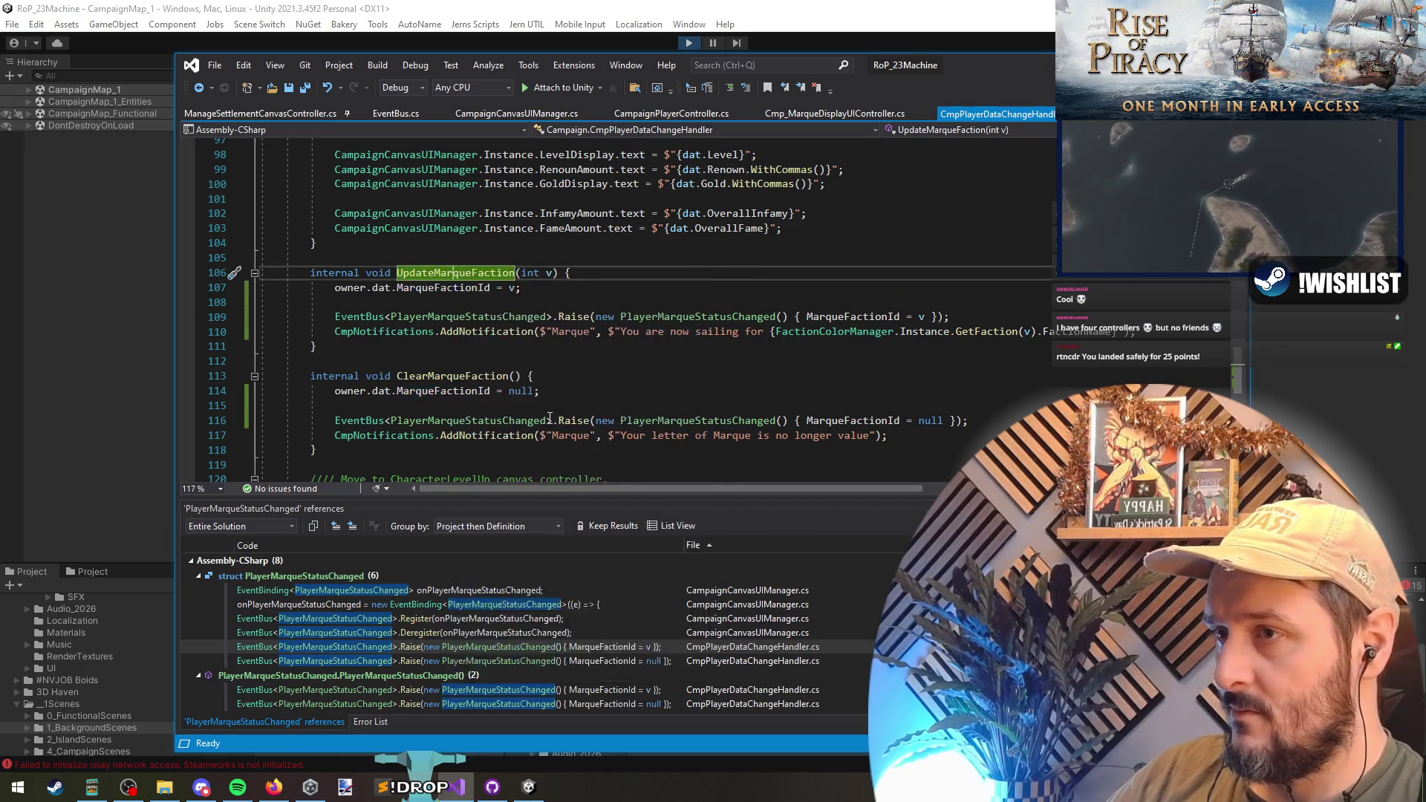
left_click(540, 273)
type("?")
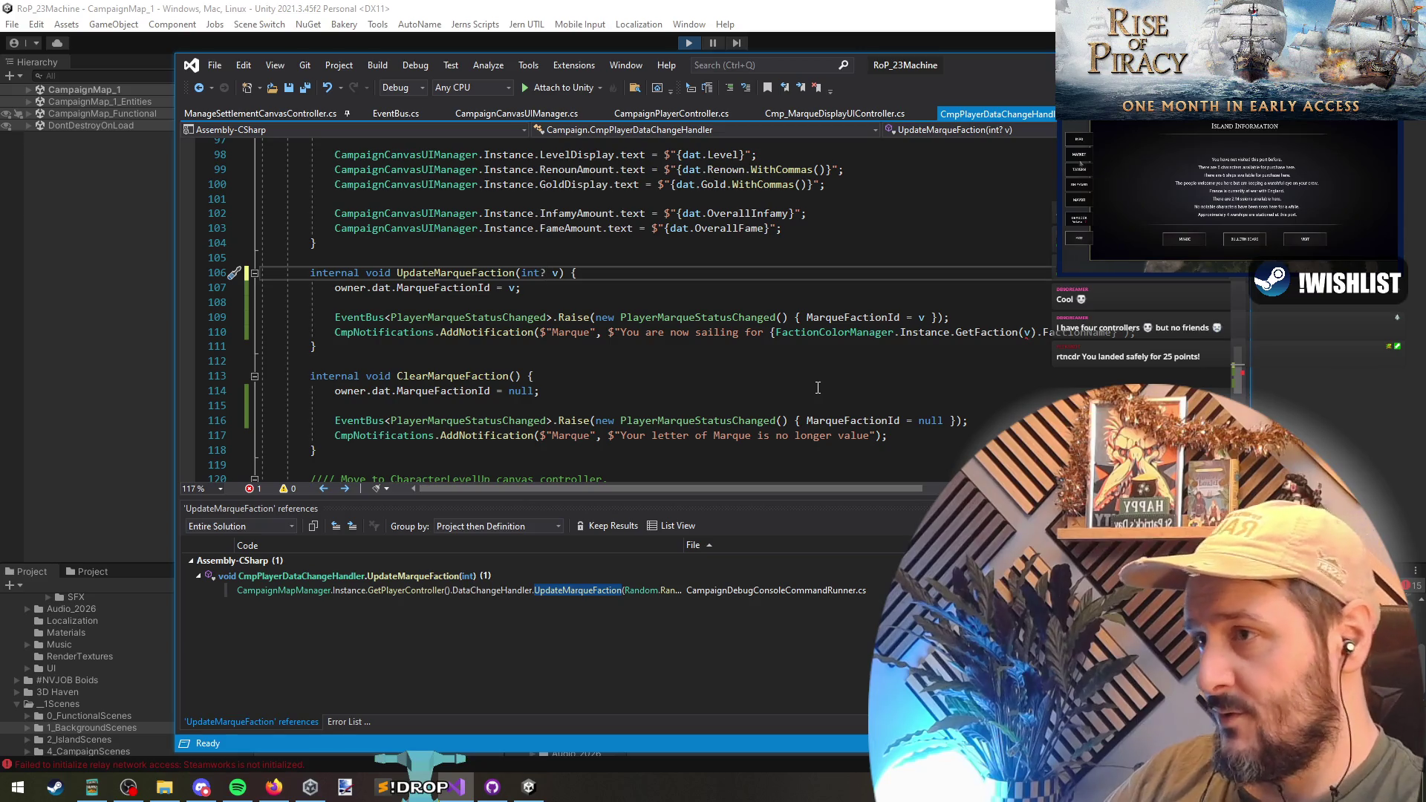
- Find ClearMarqueFaction's callers, then delete the ClearMarqueFaction method
right_click(454, 378)
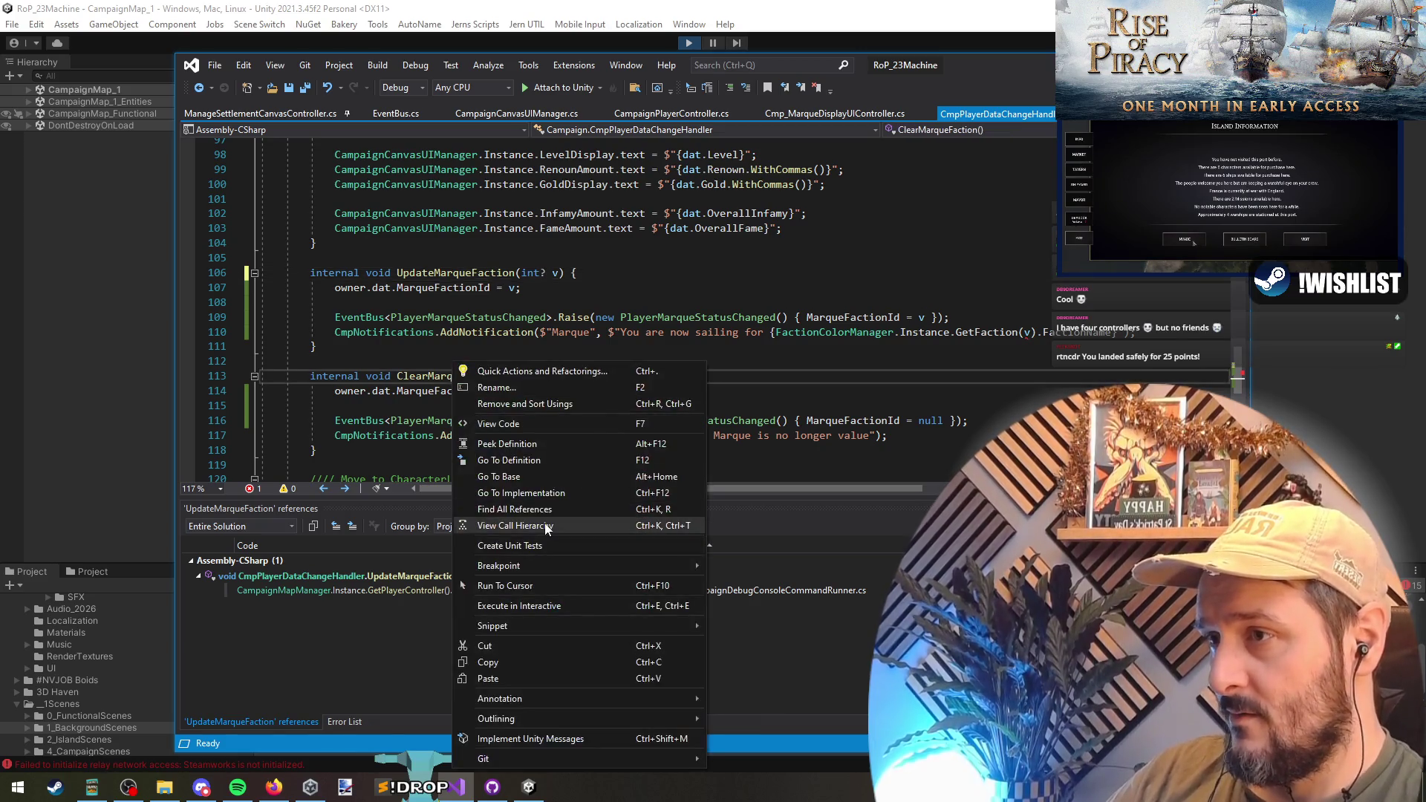
left_click(487, 520)
left_click_drag(468, 362, 456, 454)
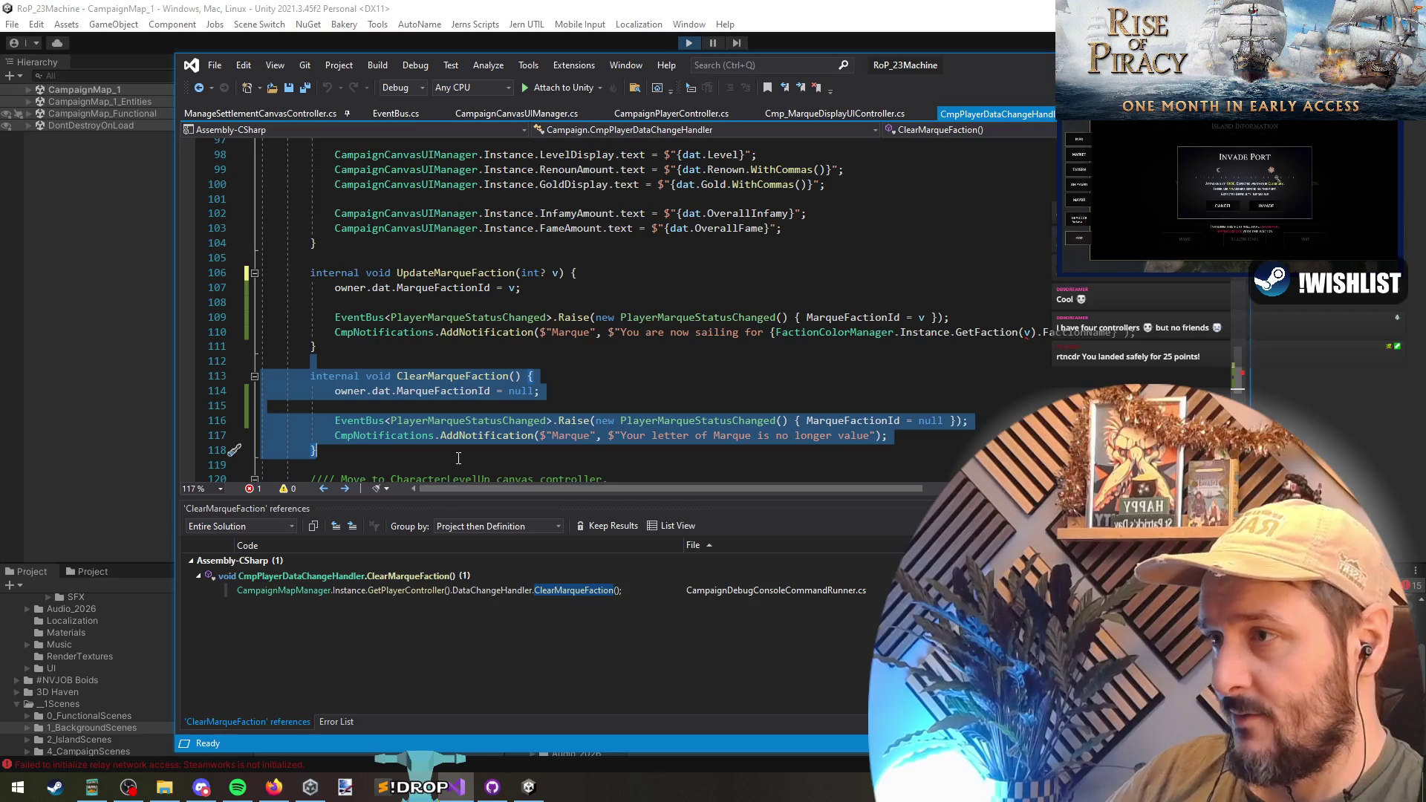
key("Delete")
key("Delete")
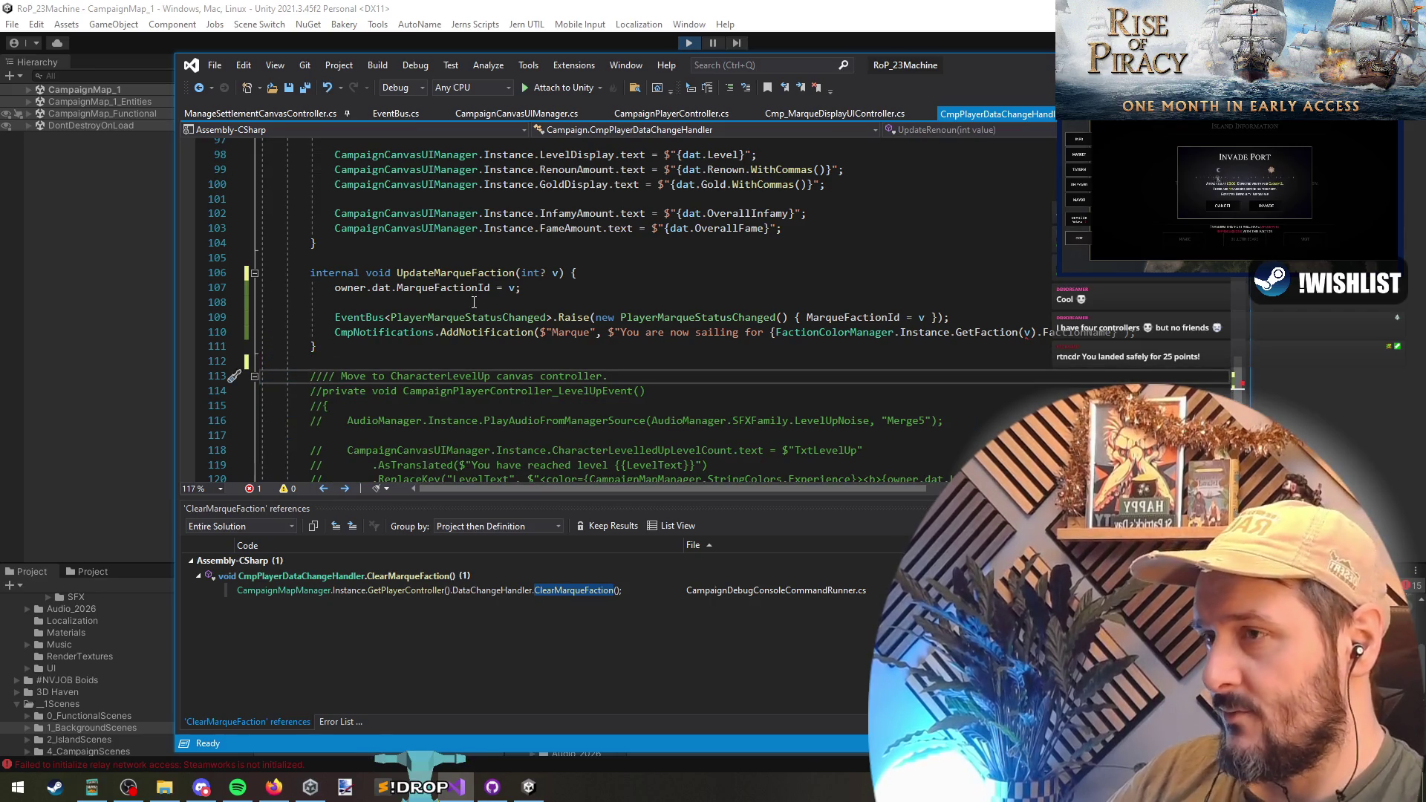
- Delete the commented-out level-up block below UpdateMarqueFaction
scroll(474, 305, "down", 4)
mouse_move(316, 184)
left_mouse_down()
mouse_move(520, 317)
mouse_move(568, 382)
left_mouse_up()
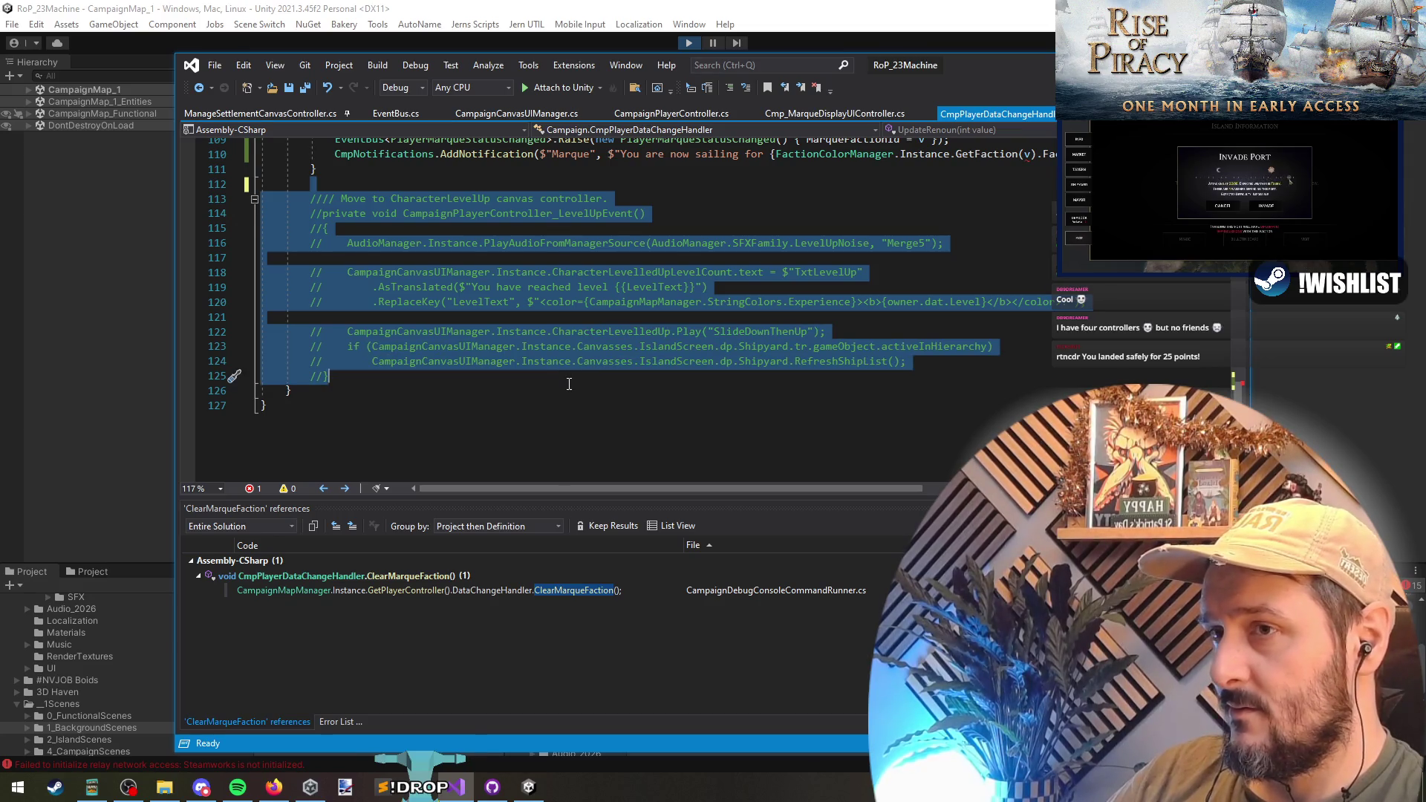
scroll(567, 383, "up", 2)
key("Delete")
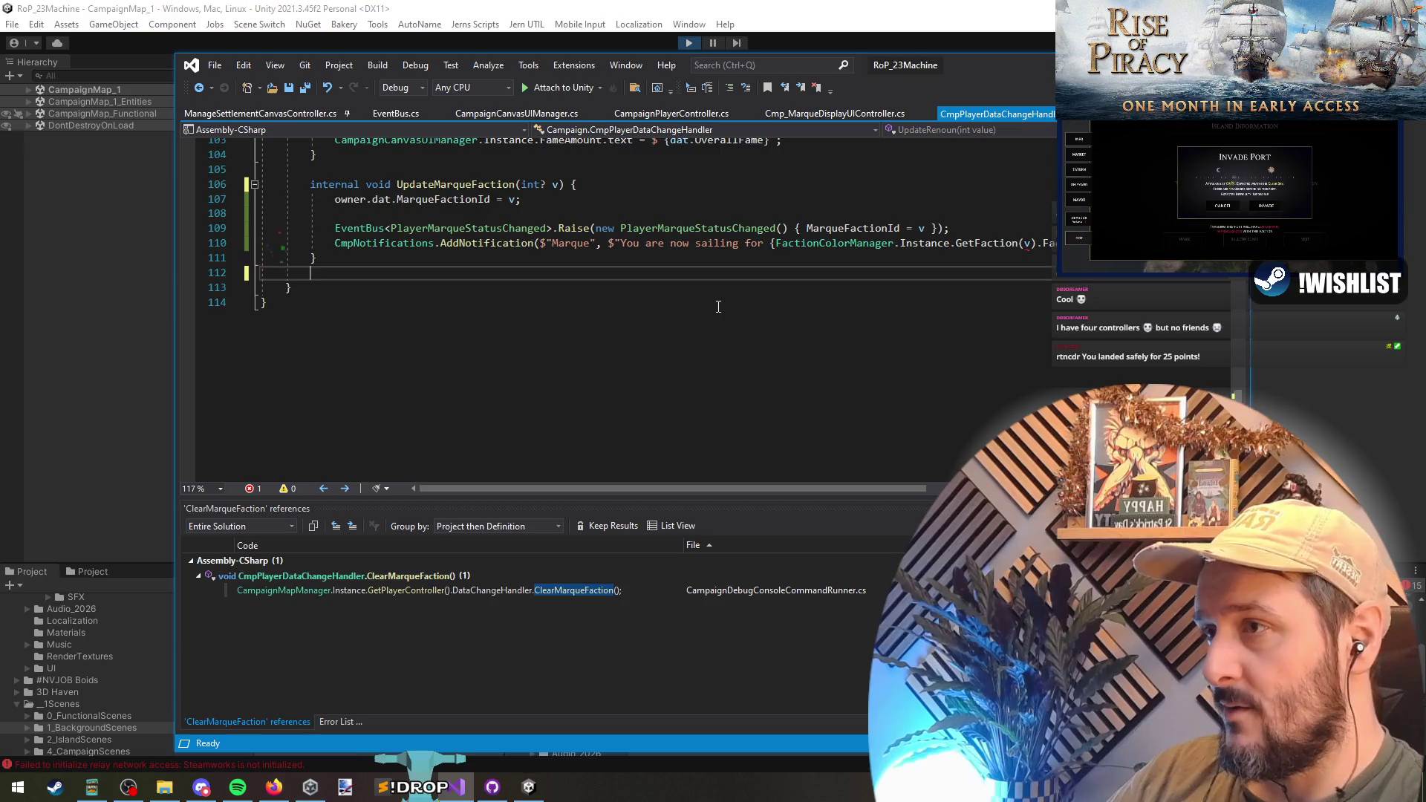
scroll(735, 294, "up", 3)
left_click(456, 317)
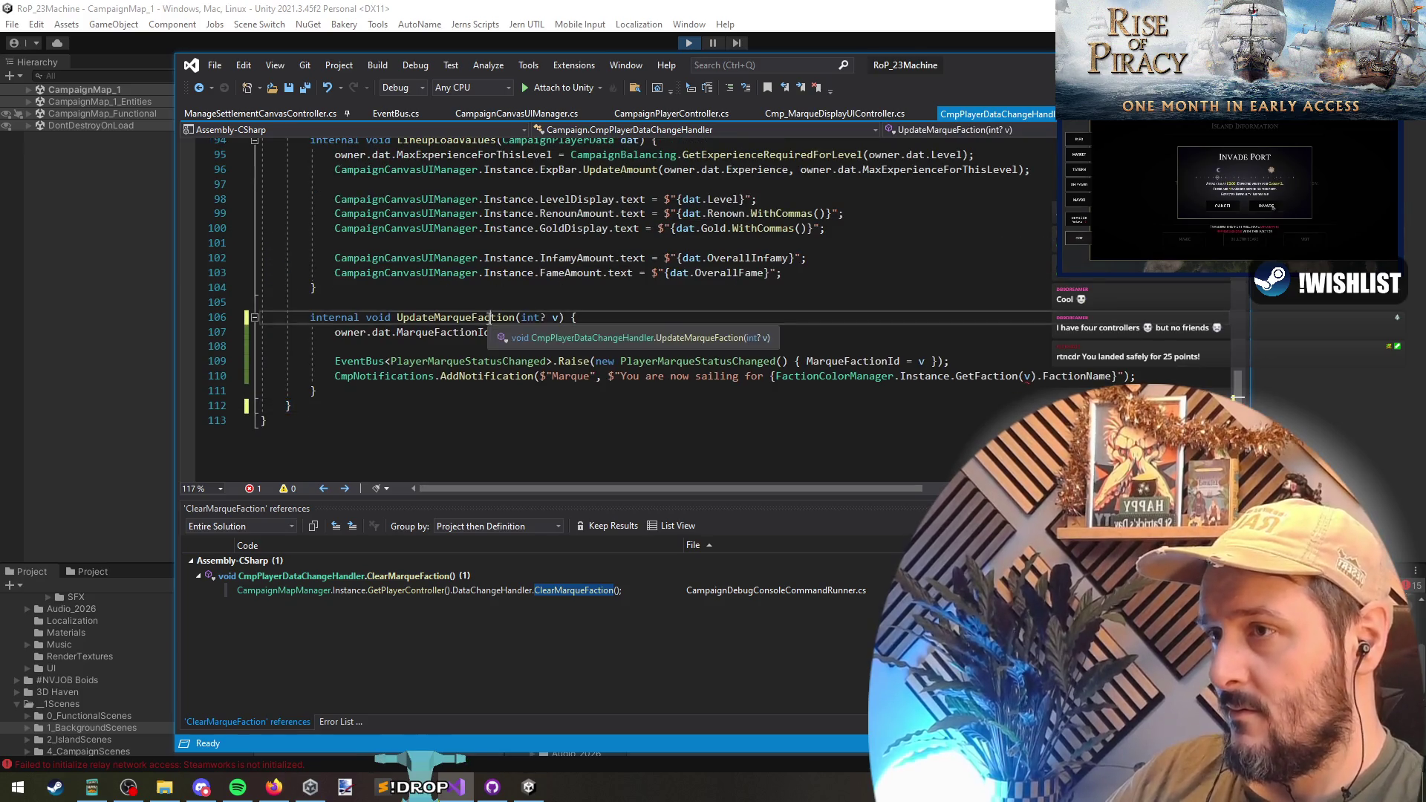
- Make the ClearMarqueFactionId debug command call UpdateMarqueFaction(null) and save all files
left_click(532, 591)
double_click(532, 591)
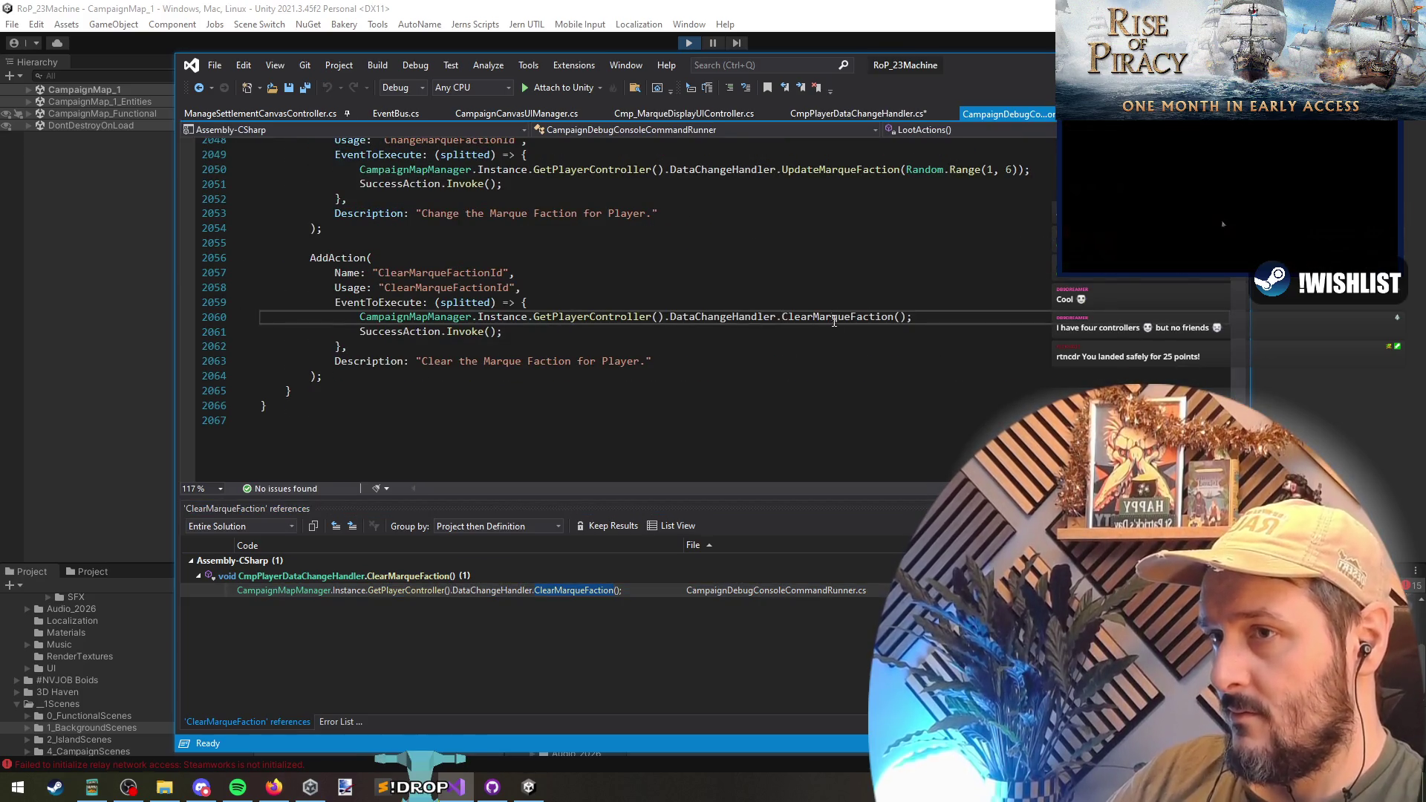
type("Upd")
key("Tab")
key("Right")
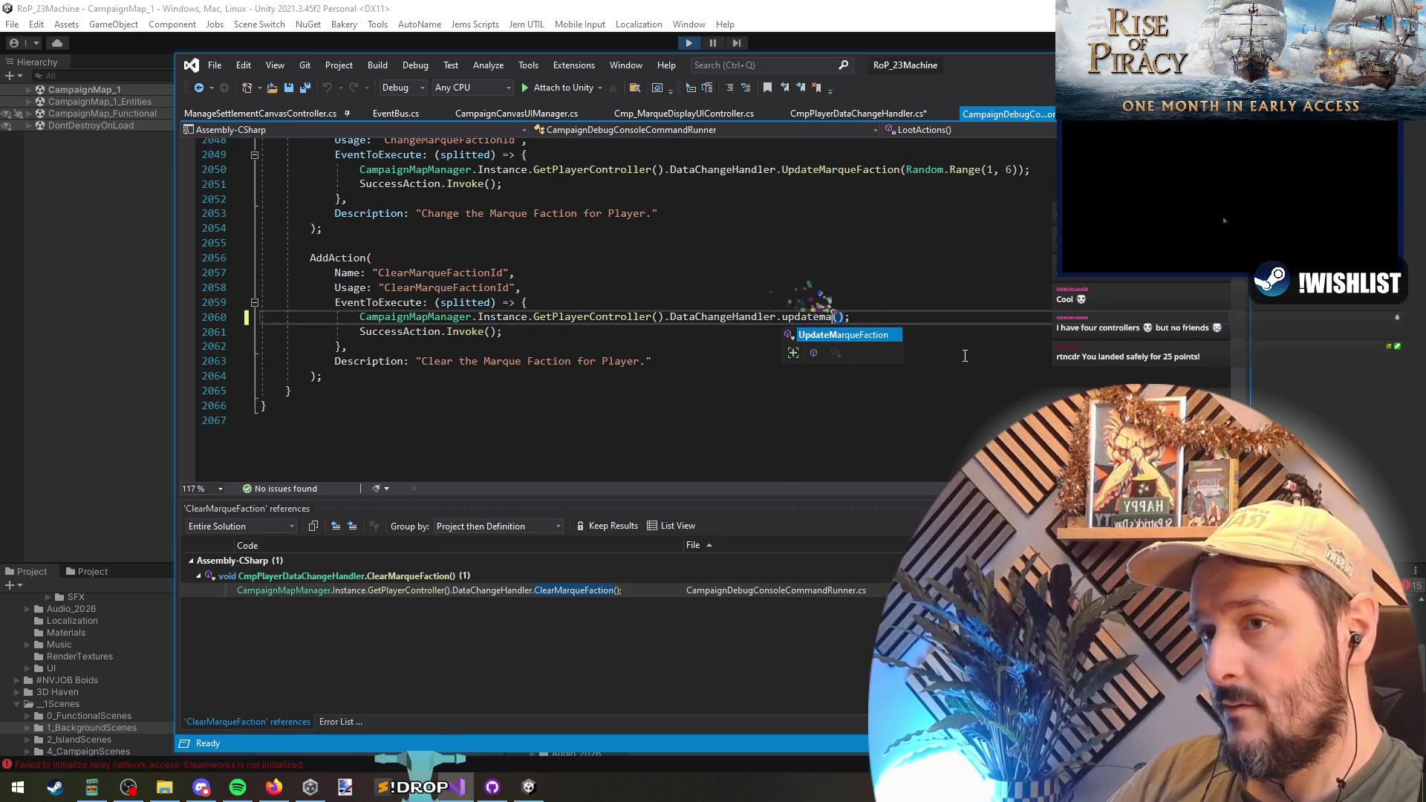
type("null")
key("Down")
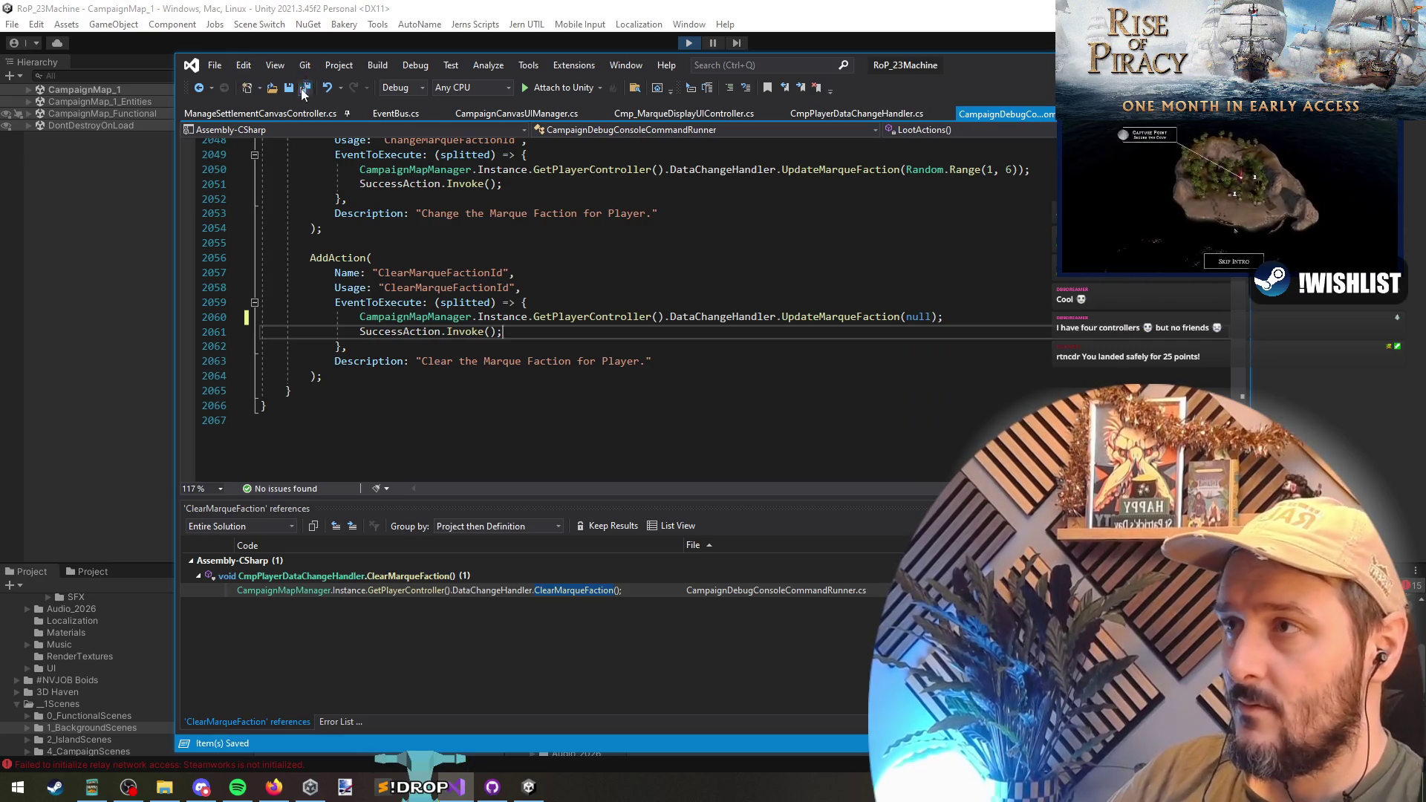
key("ctrl+shift+s")
- Check the event raise on lines 109–110, then undo to restore ClearMarqueFaction
key("ctrl+Tab")
left_click(698, 362)
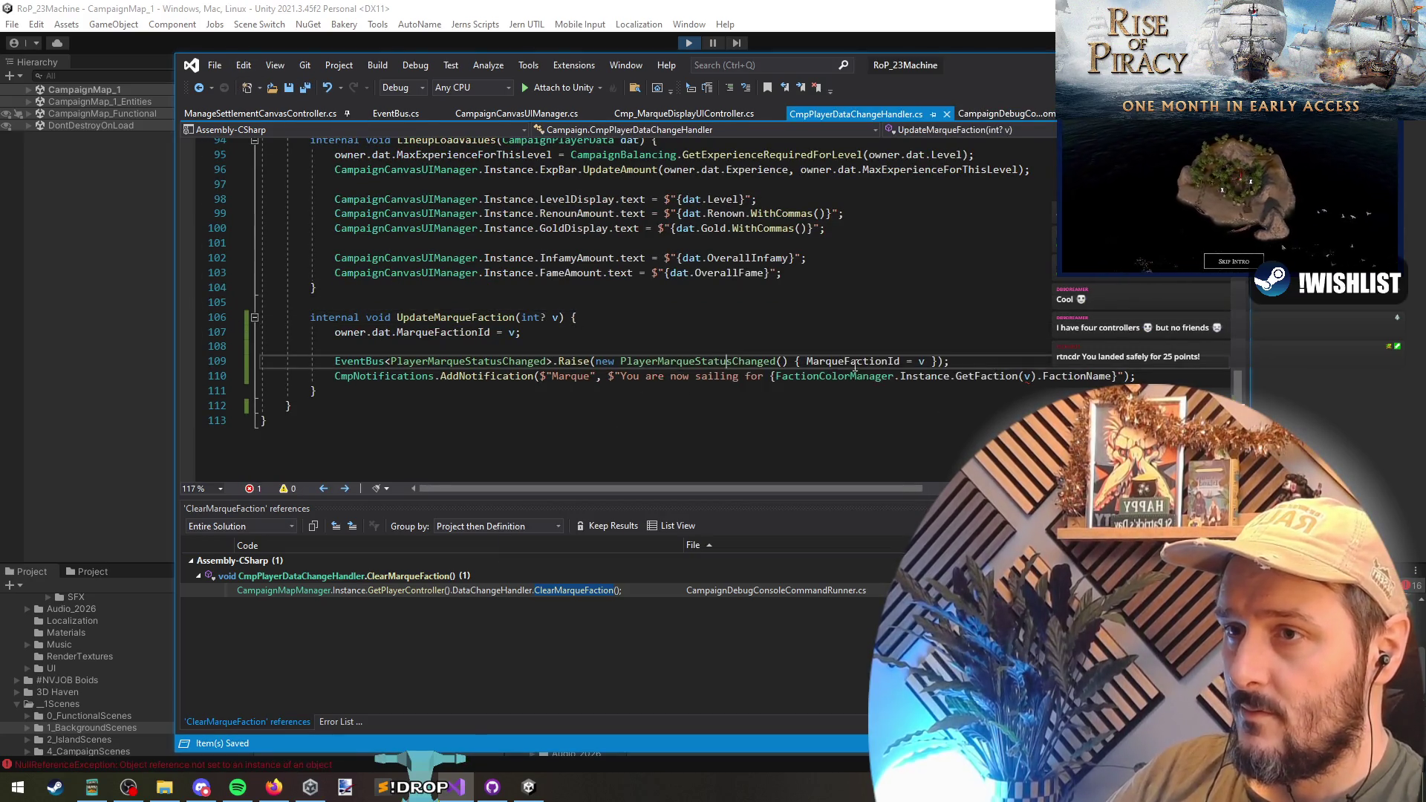
left_click(923, 361)
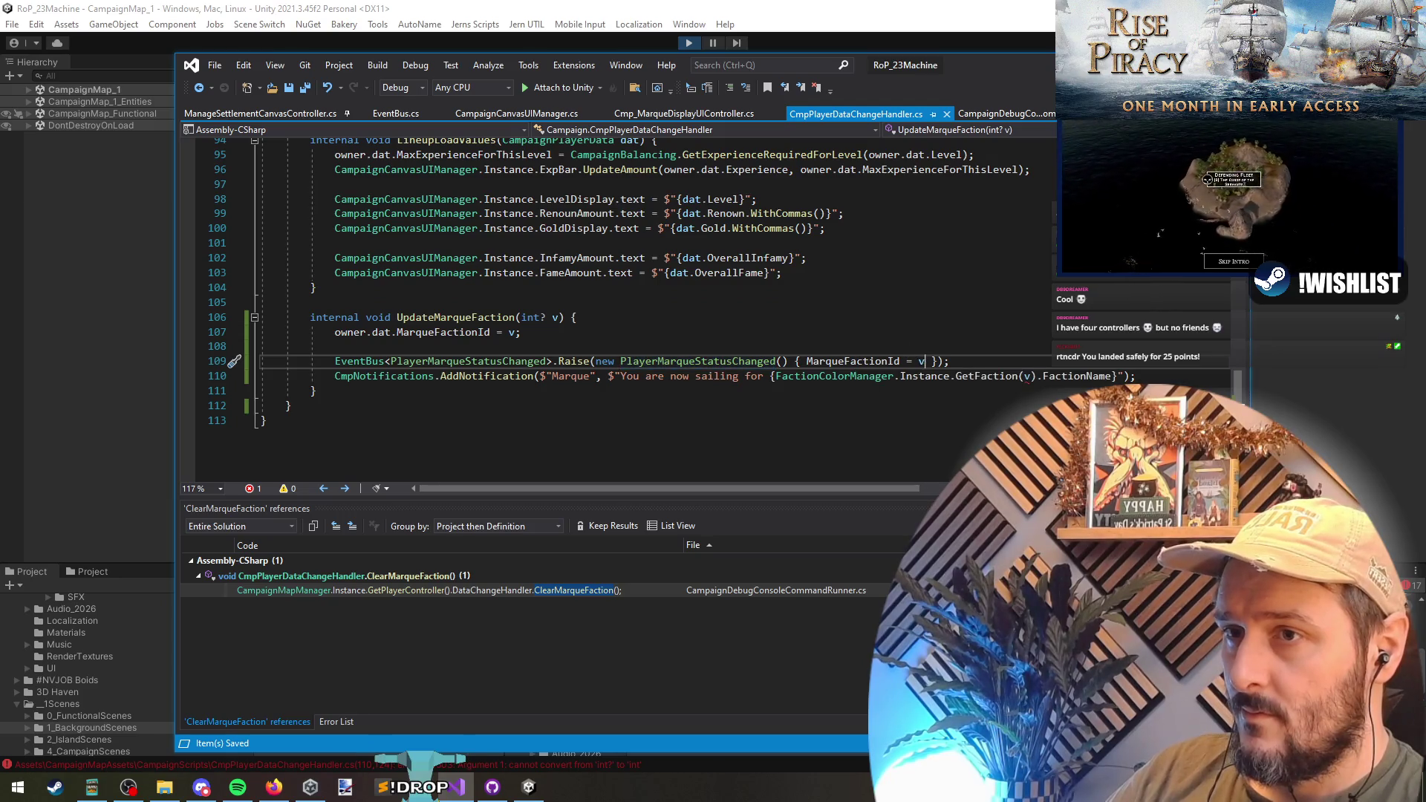
left_click(1026, 377)
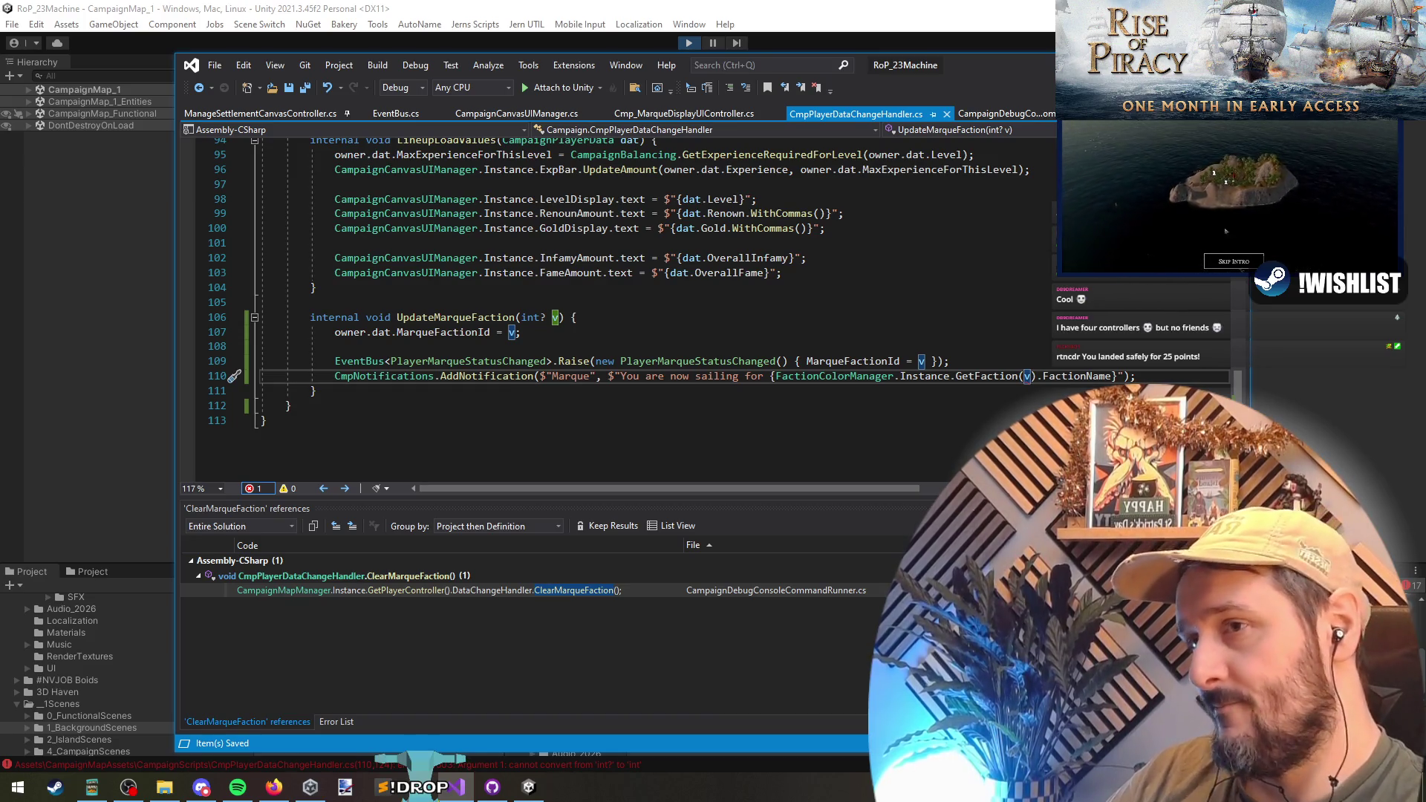
key("ctrl+z")
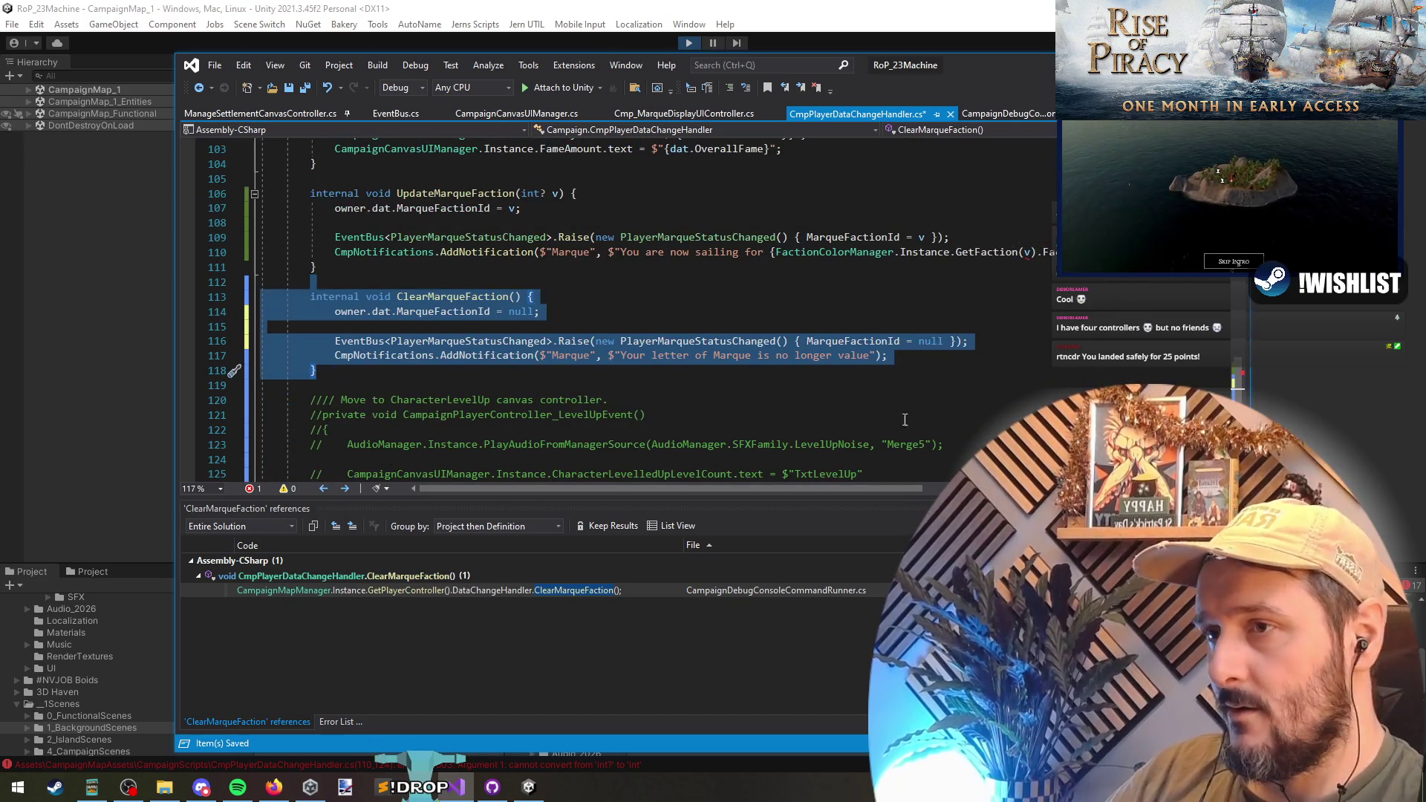
- Redo the deletion of the ClearMarqueFaction method
key("ctrl+z")
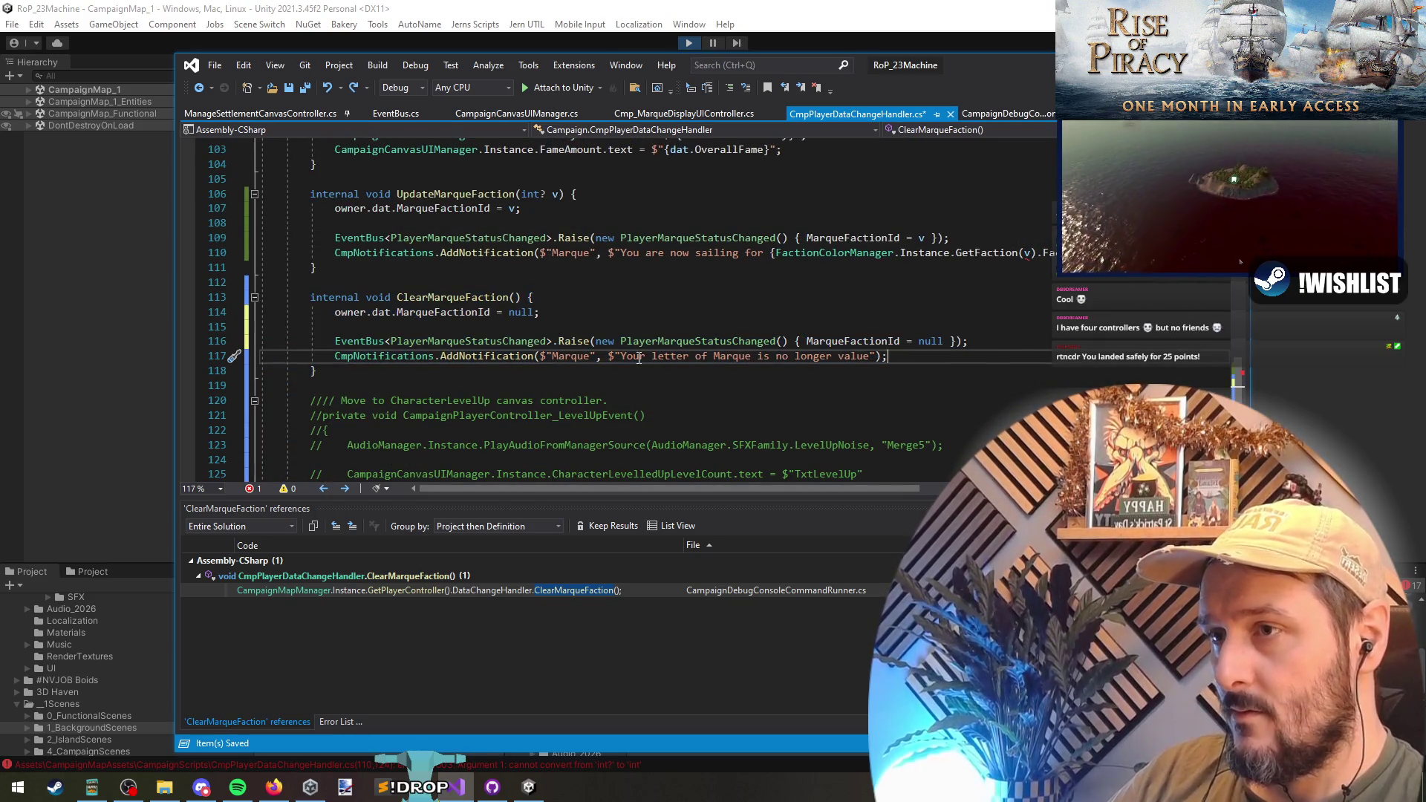
key("ctrl+y")
key("ctrl+y")
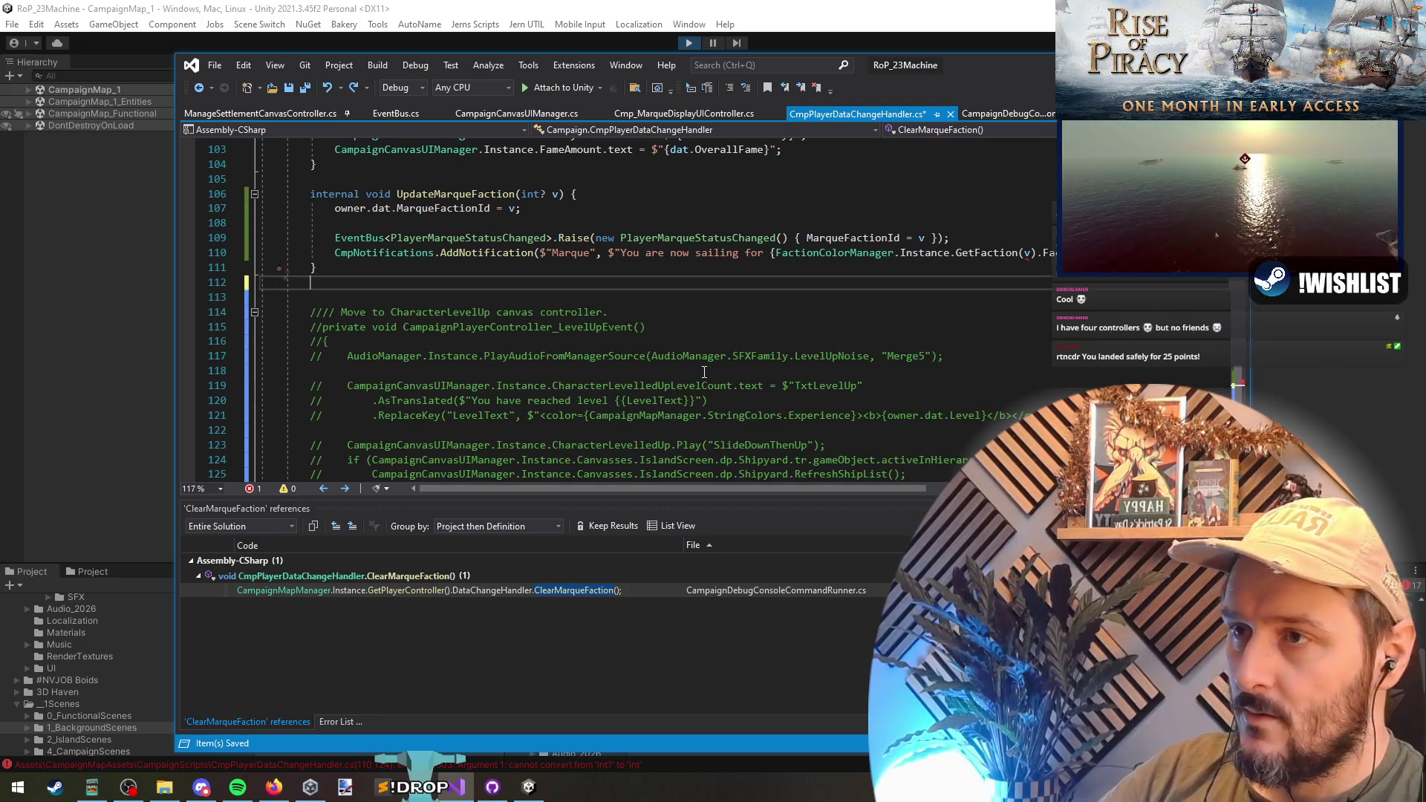
key("ctrl+y")
key("ctrl+y")
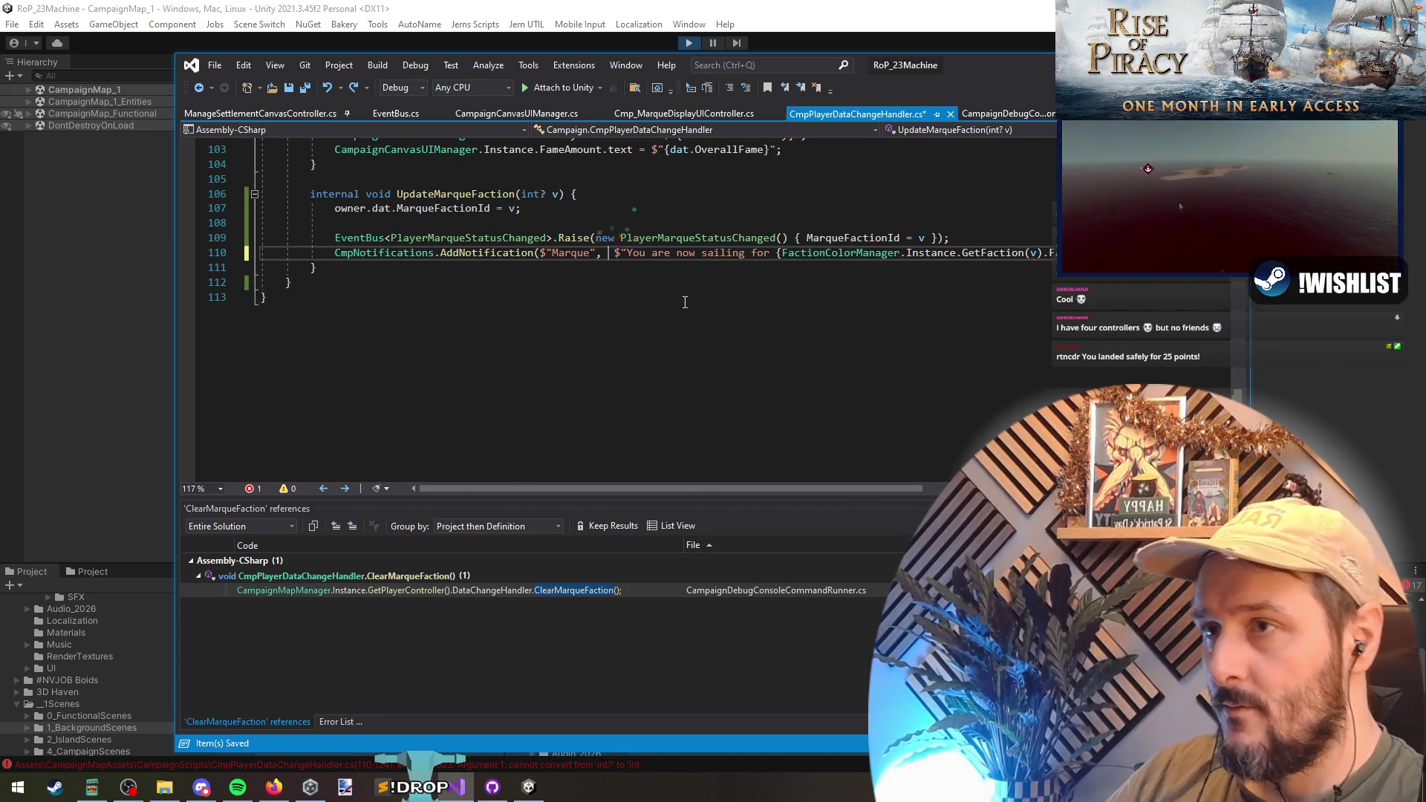
- Prefix the Marque notification message with a v.HasValue ? ternary and save
type("v.HasValue")
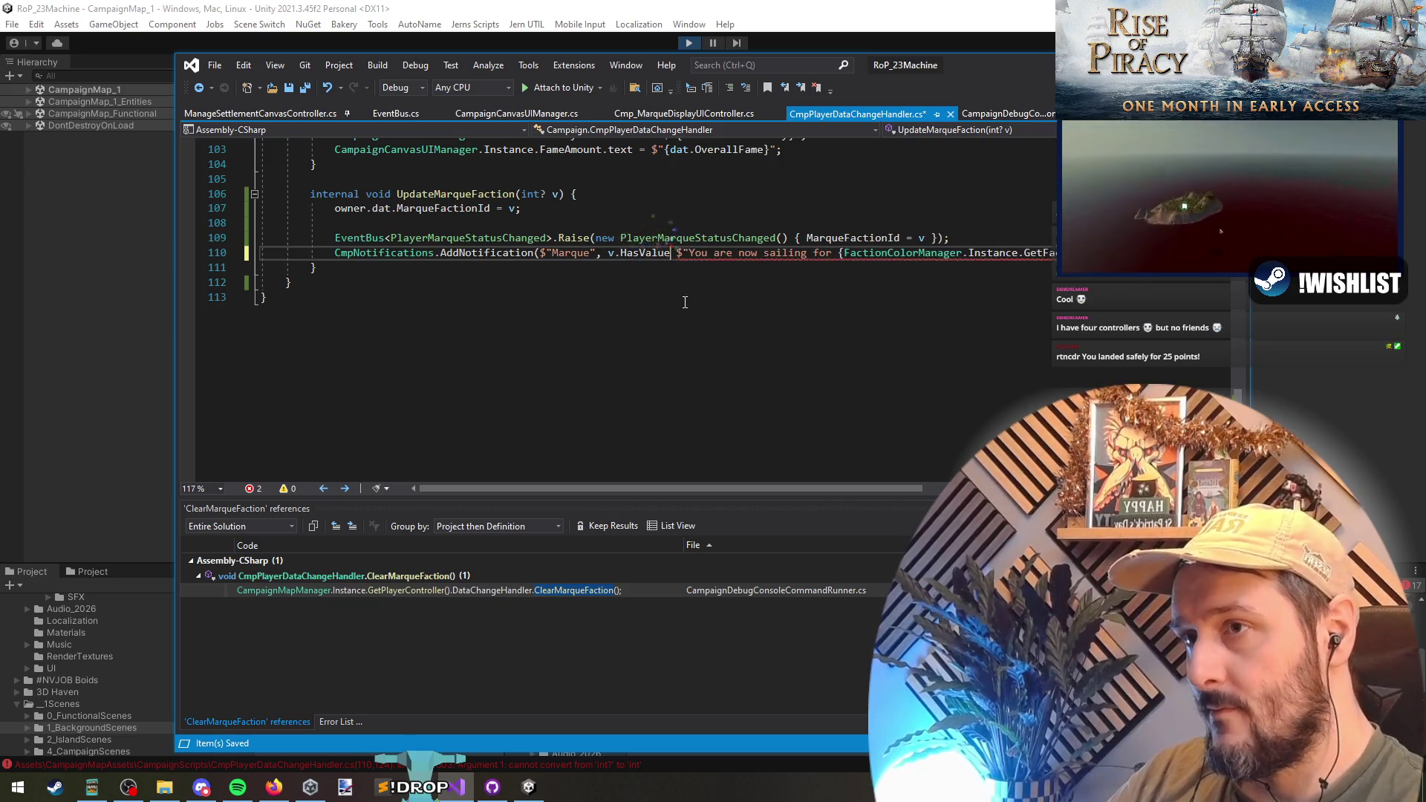
type(" ?")
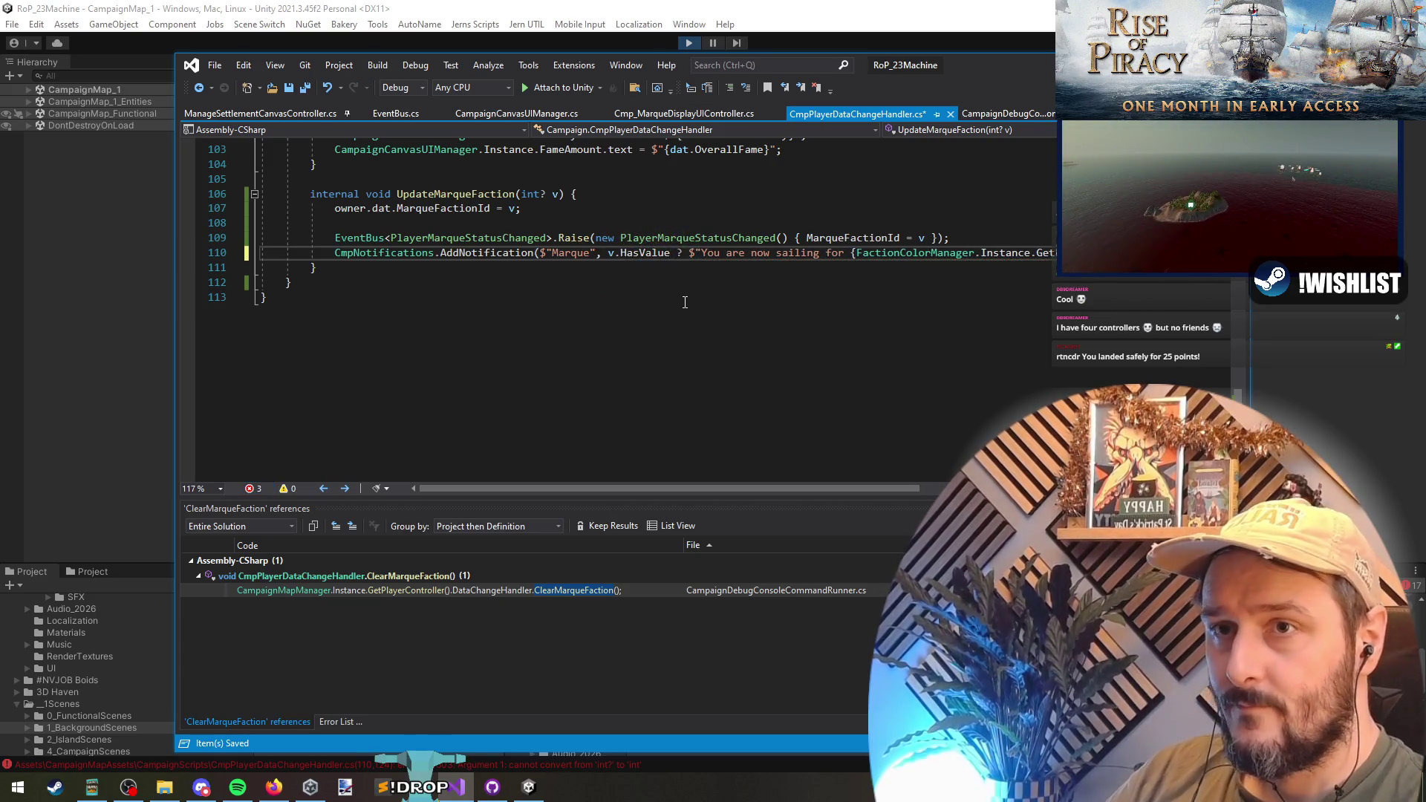
scroll(685, 302, "right", 1)
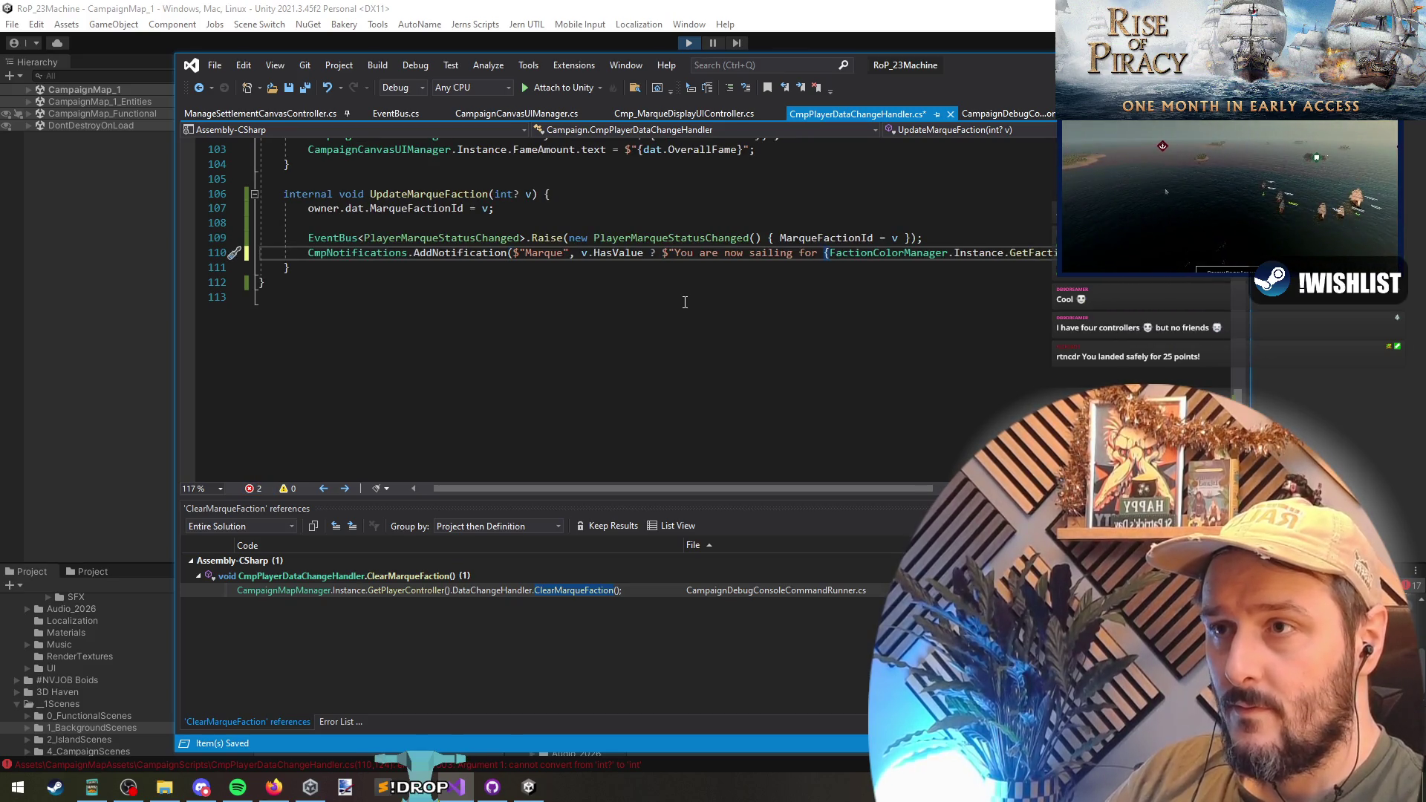
scroll(685, 303, "right", 1)
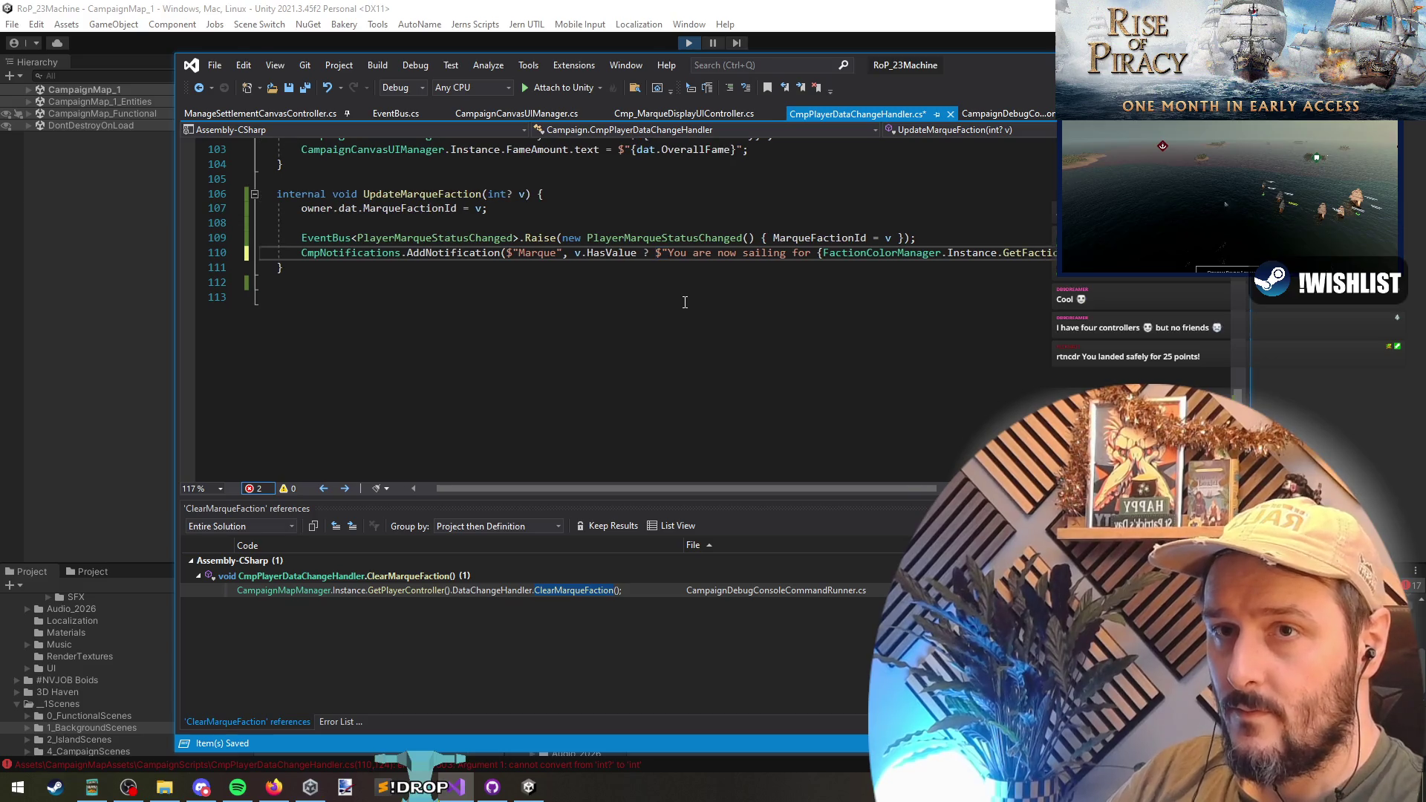
scroll(685, 302, "right", 10)
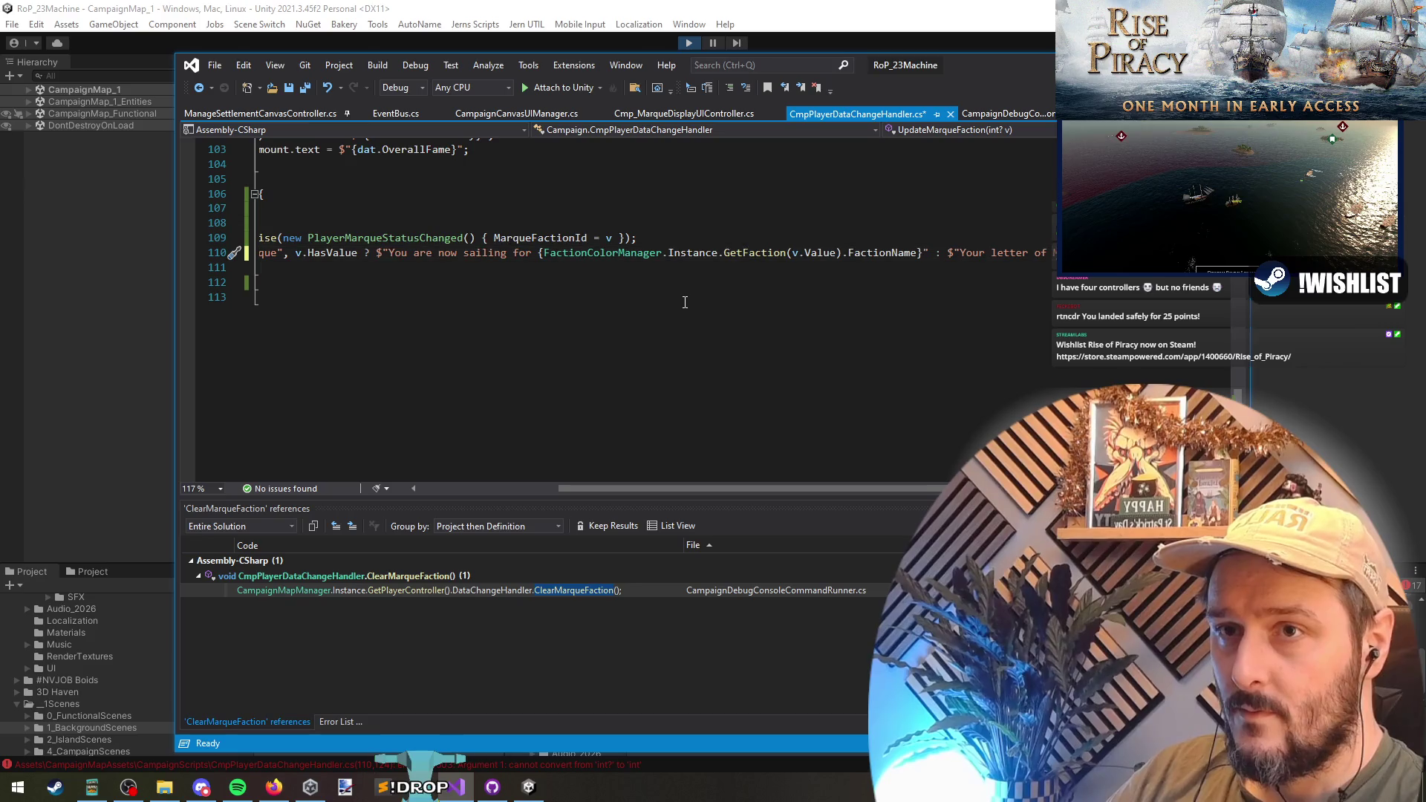
scroll(684, 302, "right", 1)
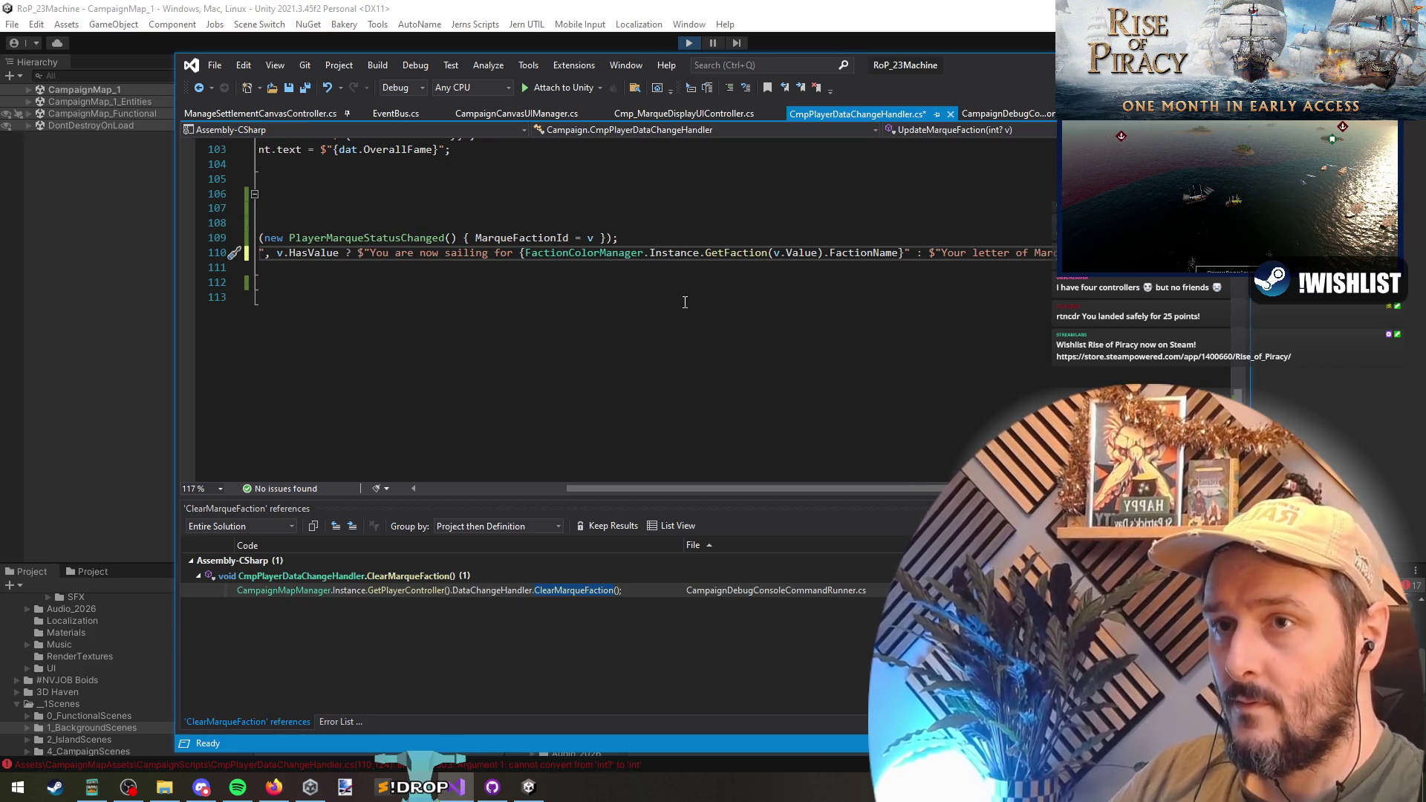
scroll(685, 302, "left", 10)
left_click(291, 87)
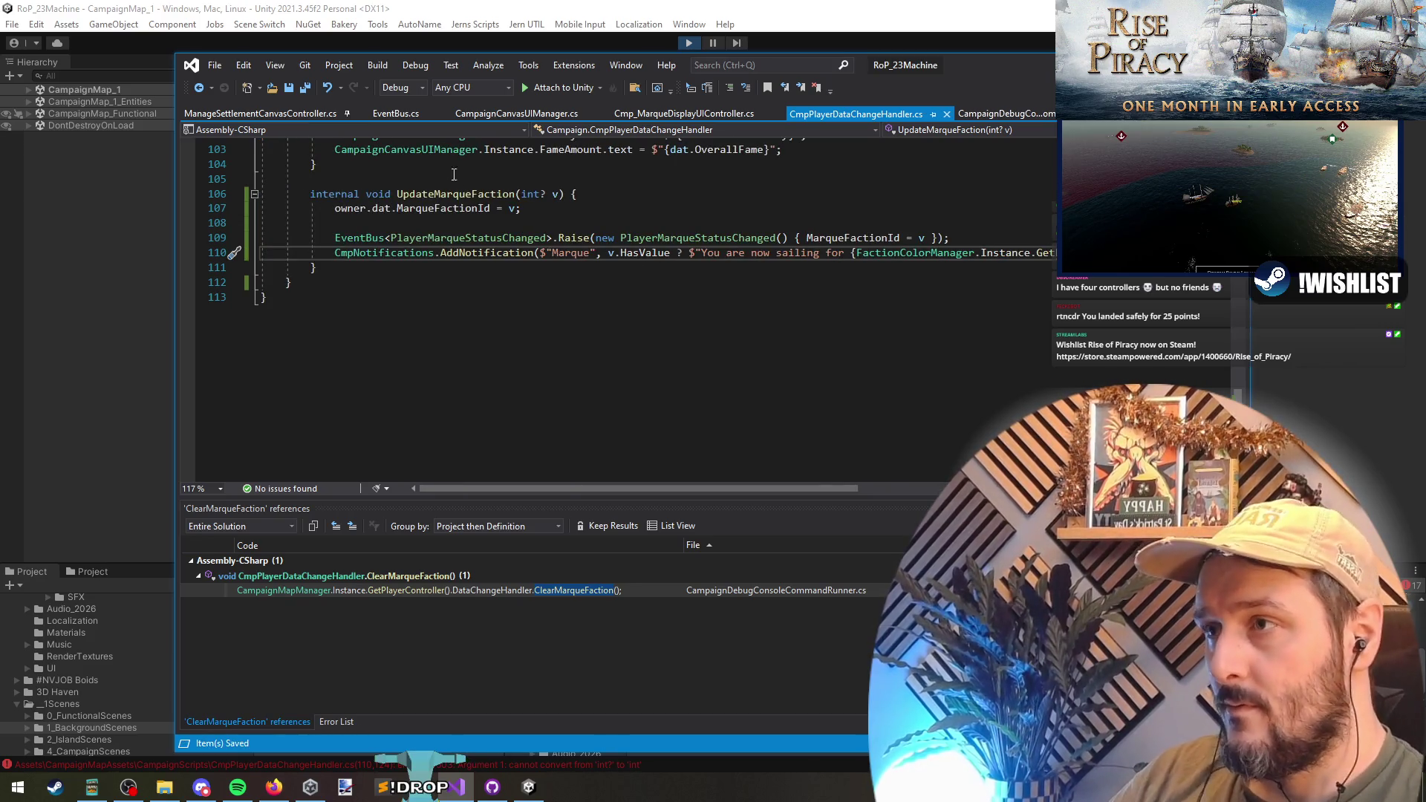
- Go to the PlayerMarqueStatusChanged definition in Events.cs
left_click(520, 208)
left_click(565, 238)
left_click(594, 223)
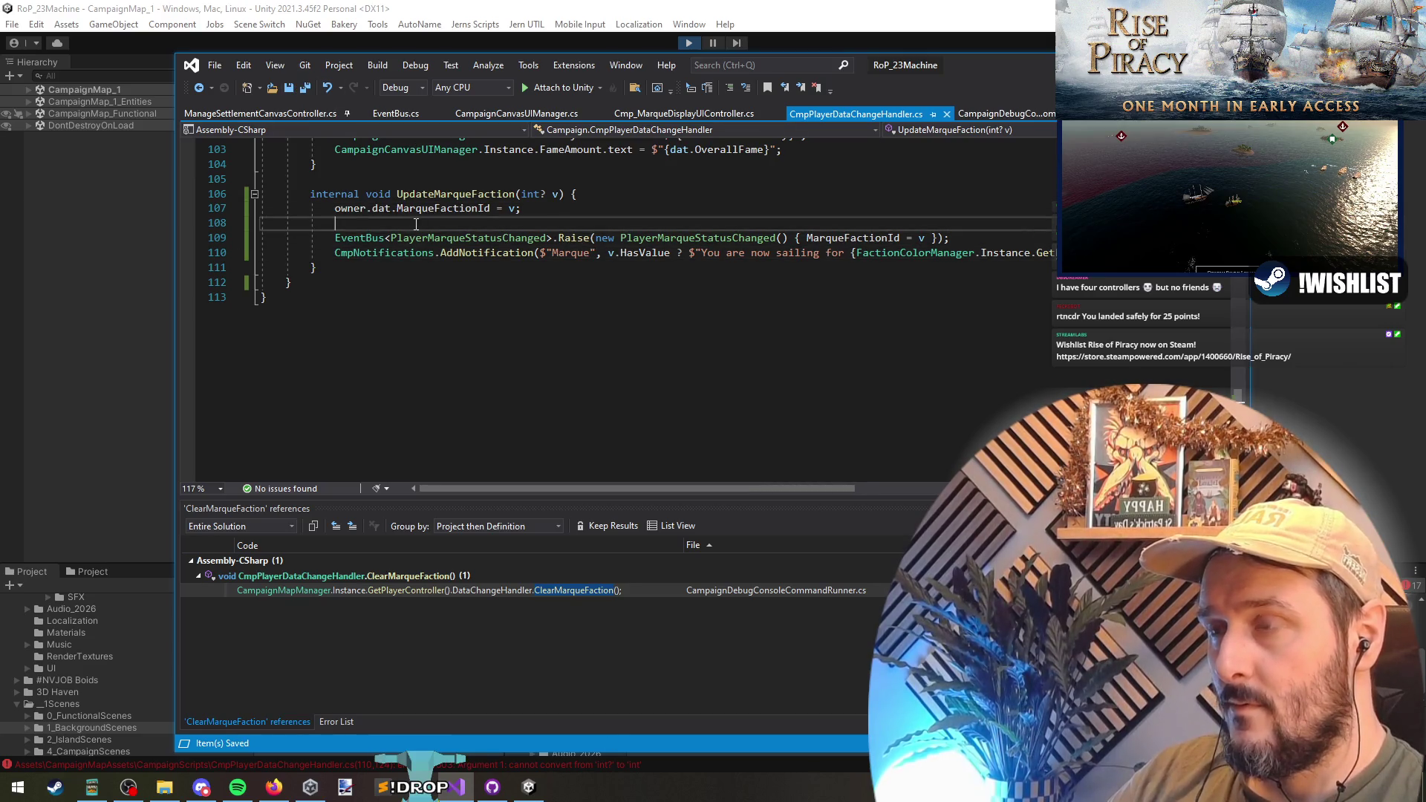
left_click(831, 237)
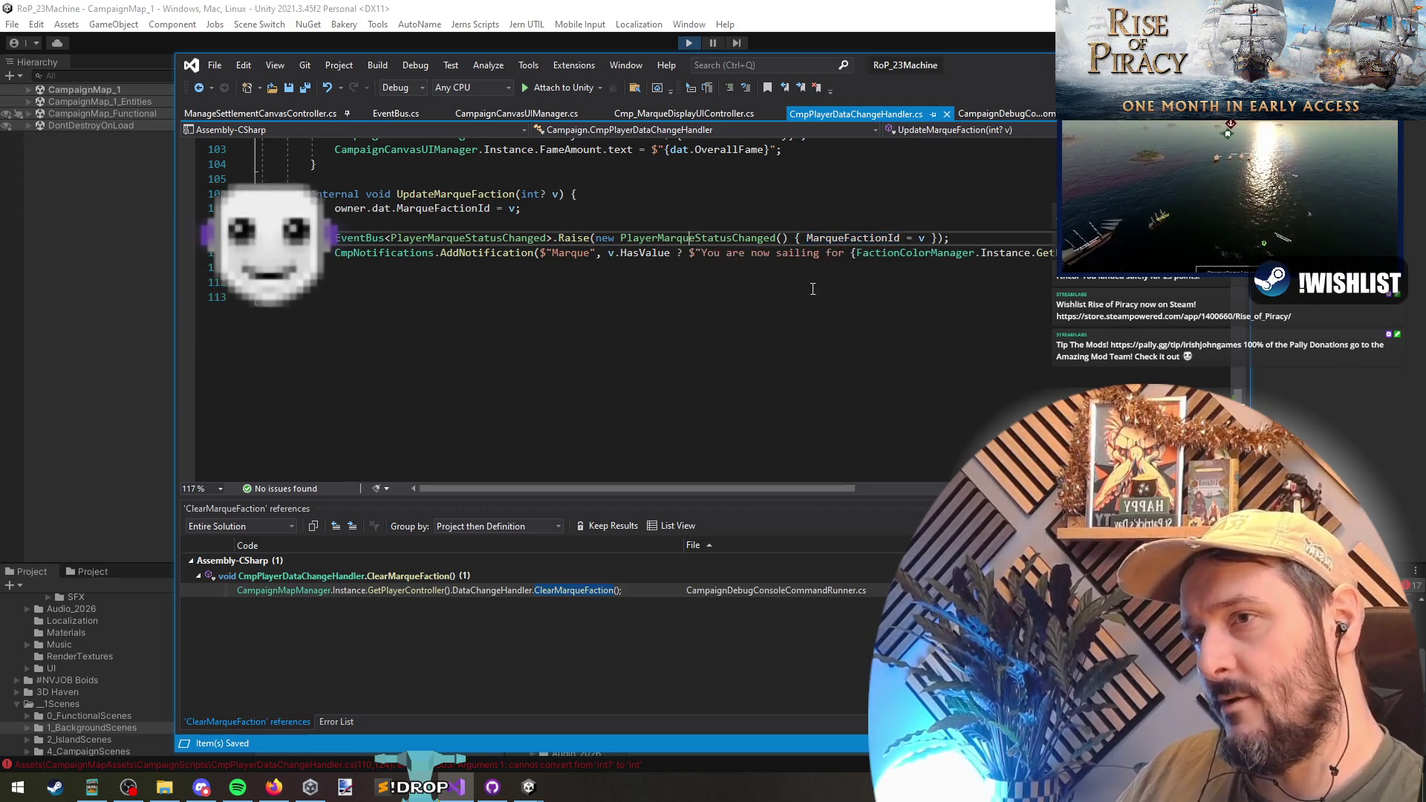
left_click(690, 238)
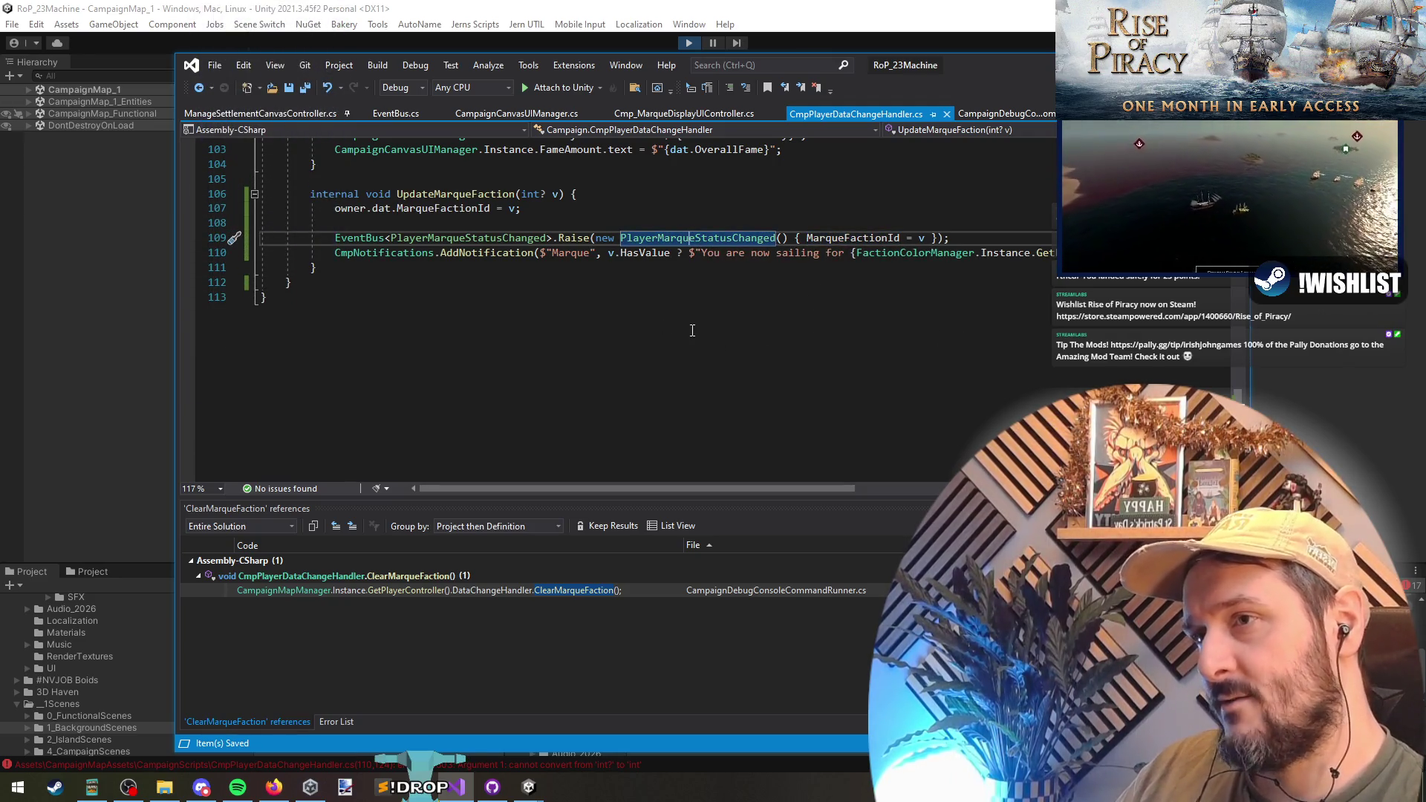
key("F12")
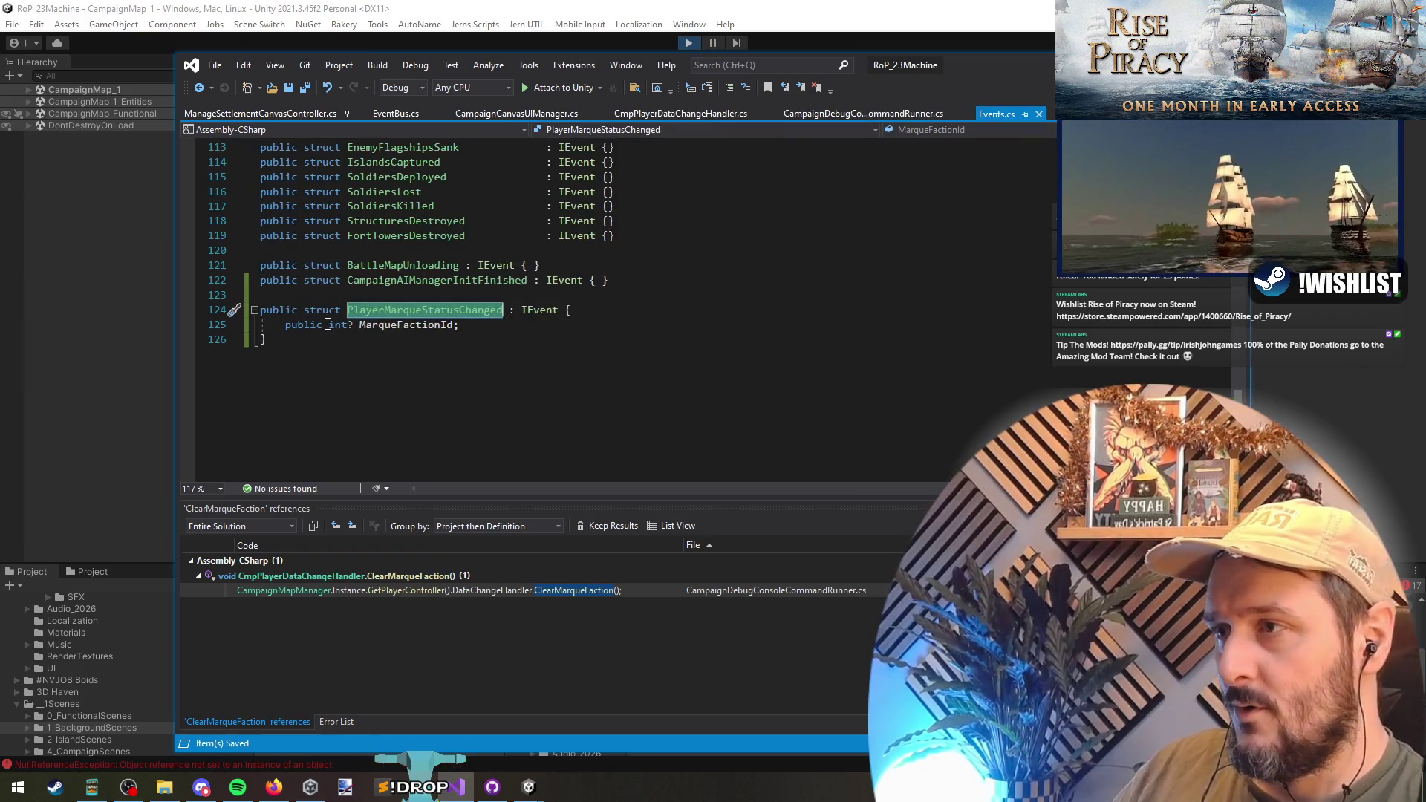
- Start Unity's Play mode and continue the Rise of Piracy campaign from the main menu
key("Down")
key("End")
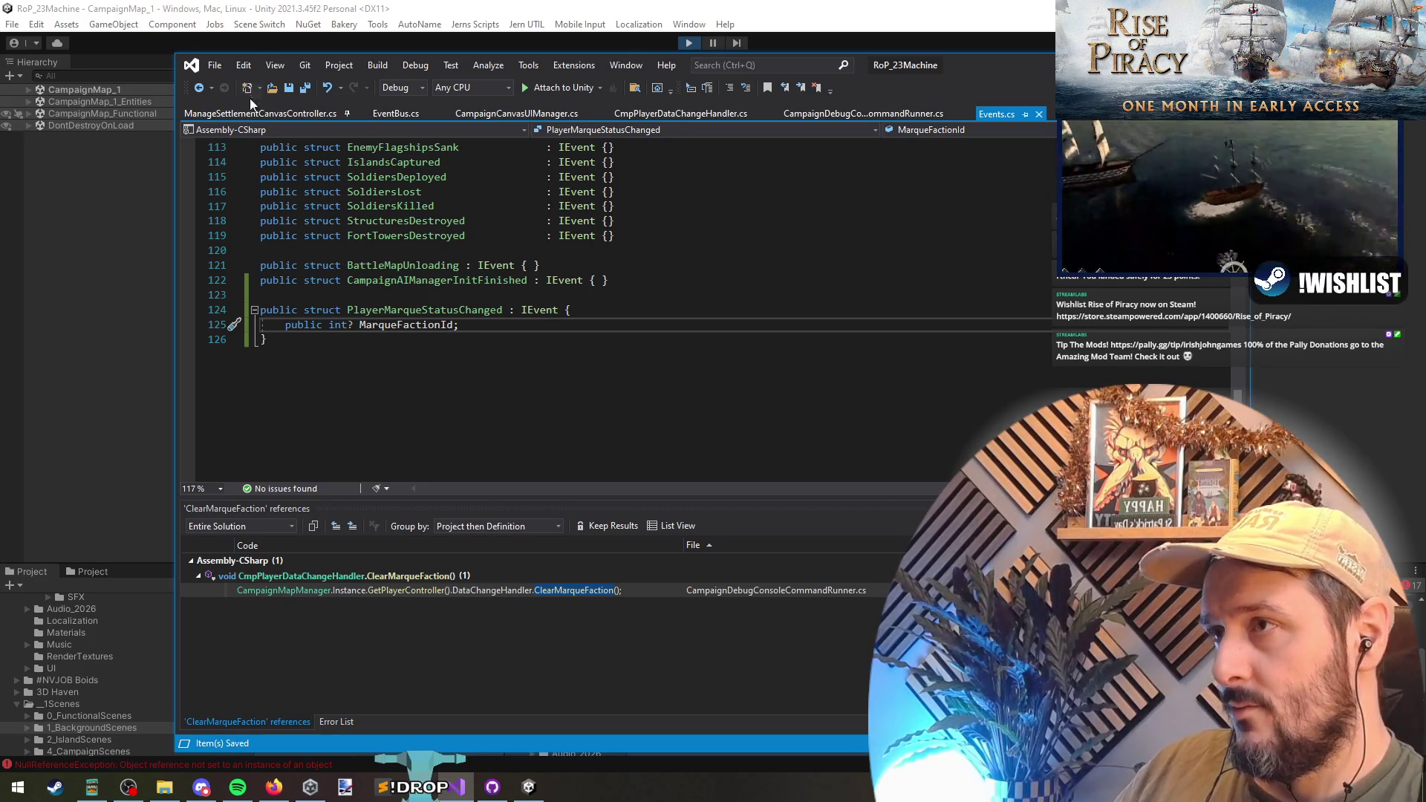
key("alt+Tab")
left_click(687, 44)
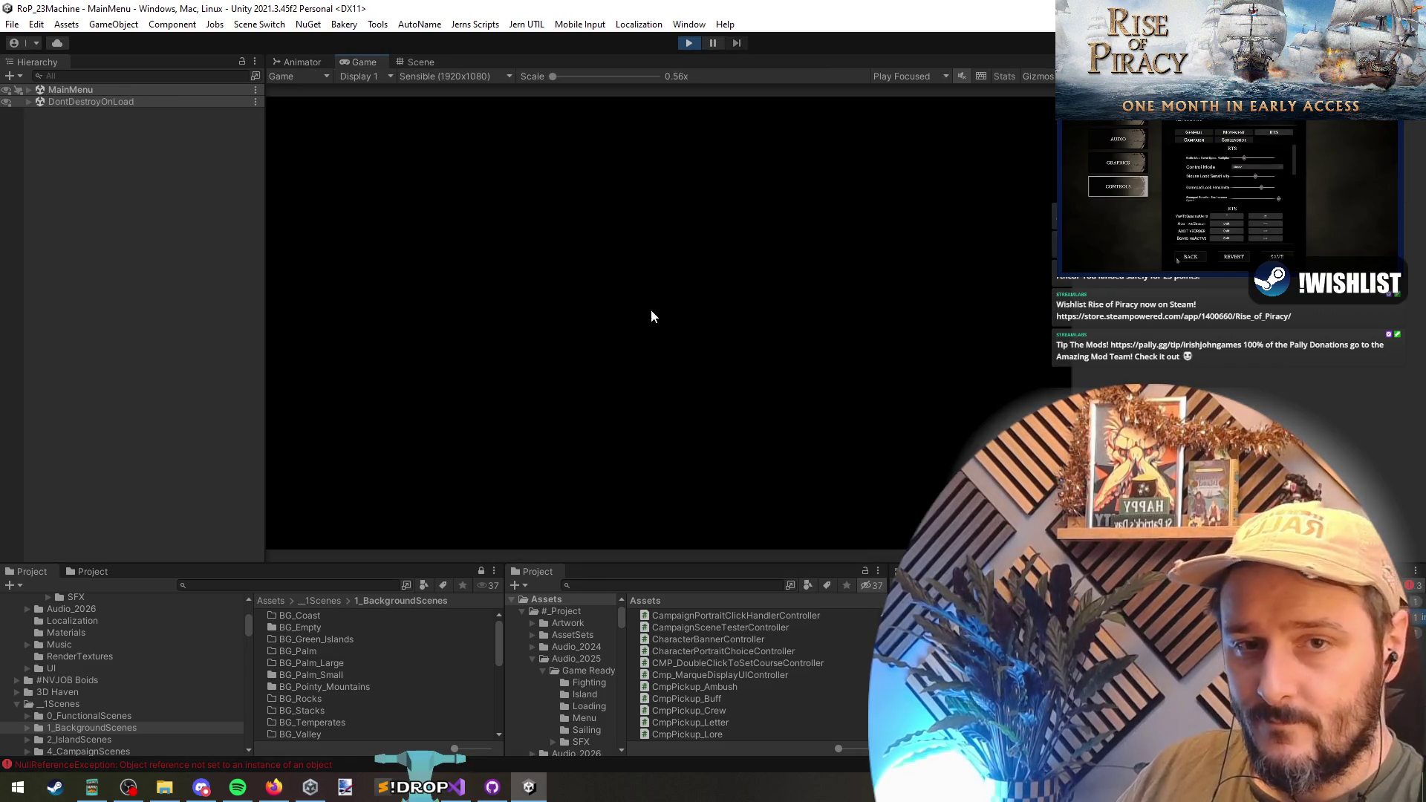
left_click(401, 302)
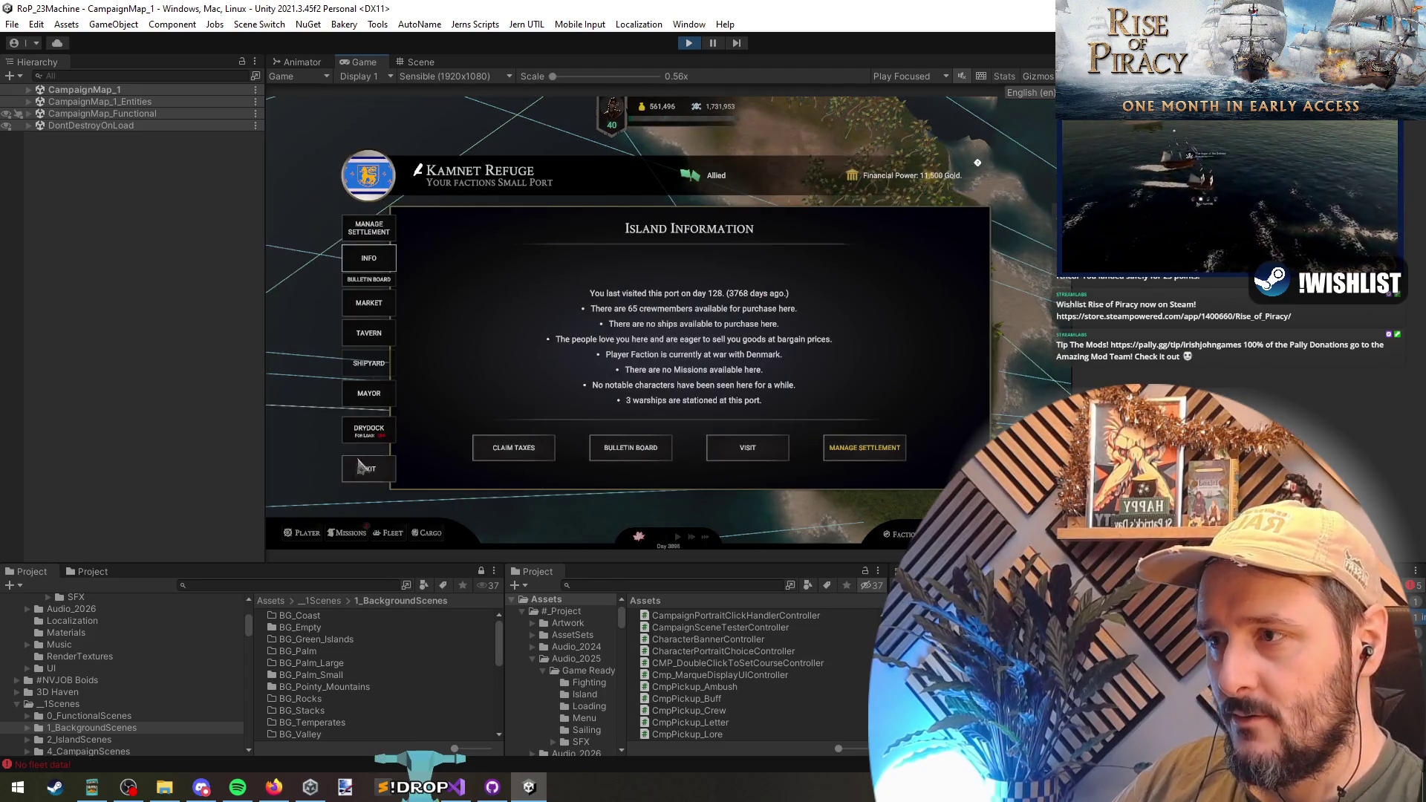
- Close the island panel and run ChangeMarqueFactionId repeatedly from the debug console to reach Denmark
left_click(364, 468)
key("grave")
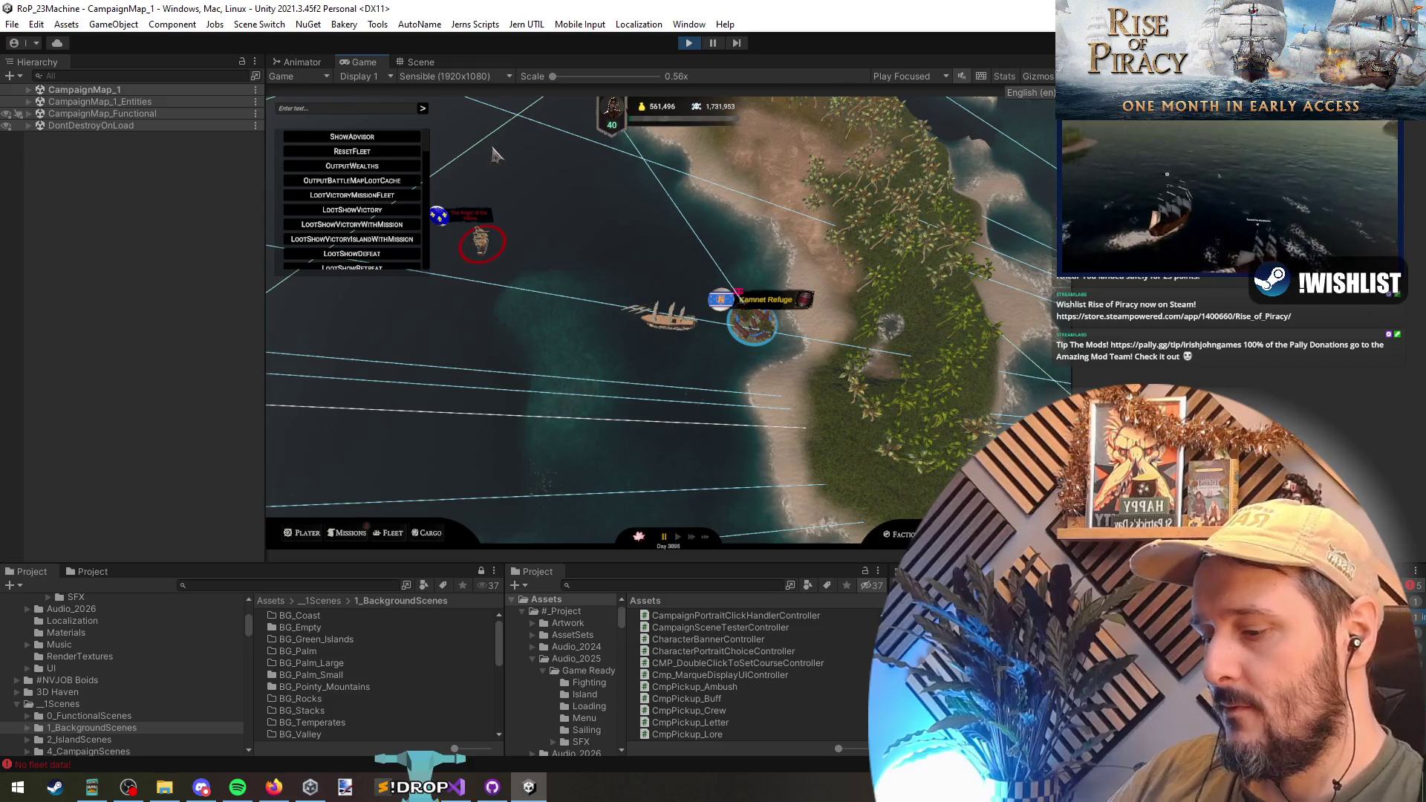
type("marq")
left_click(324, 146)
left_click(422, 109)
left_click(423, 108)
left_click(423, 108)
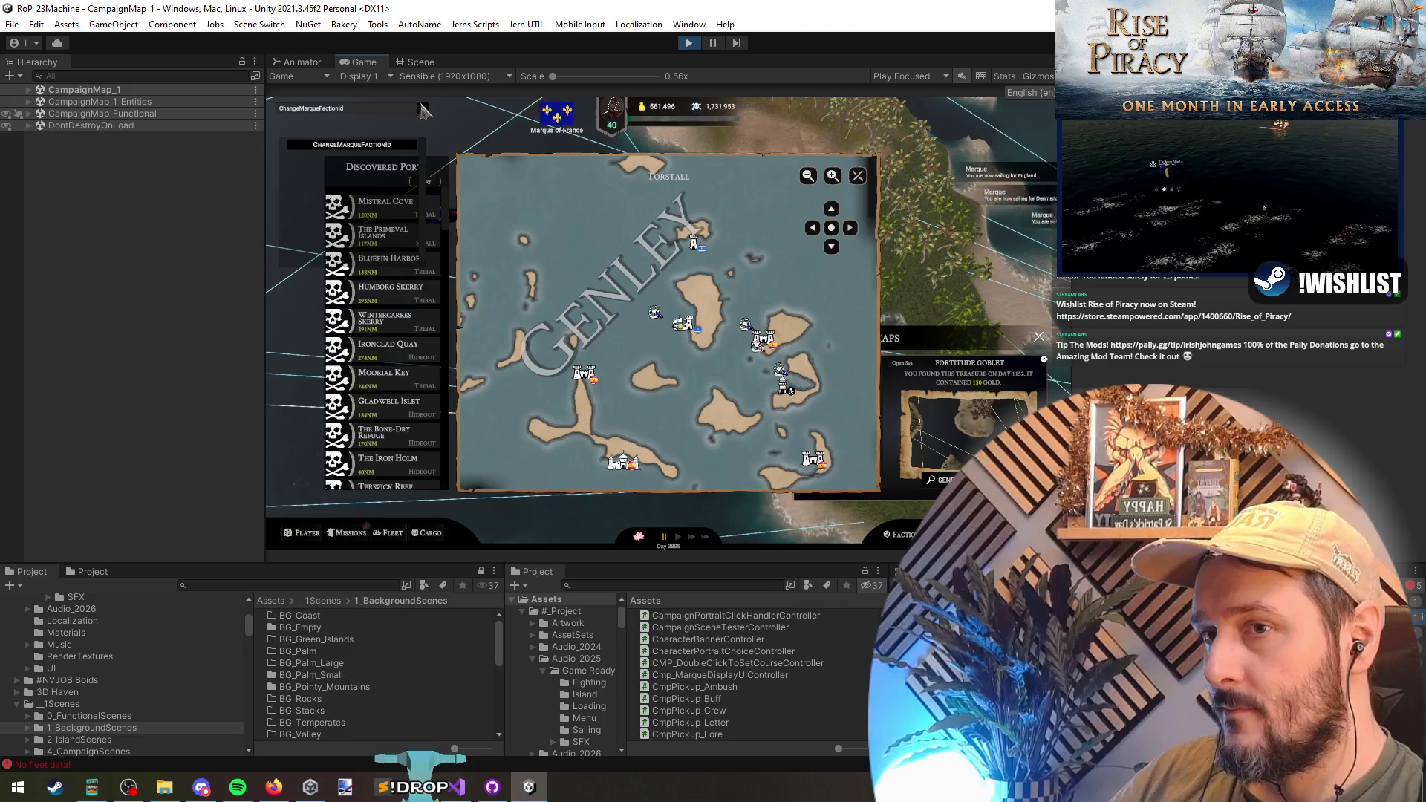
left_click(423, 108)
left_click(423, 109)
left_click(422, 108)
left_click(422, 109)
left_click(423, 108)
left_click(423, 108)
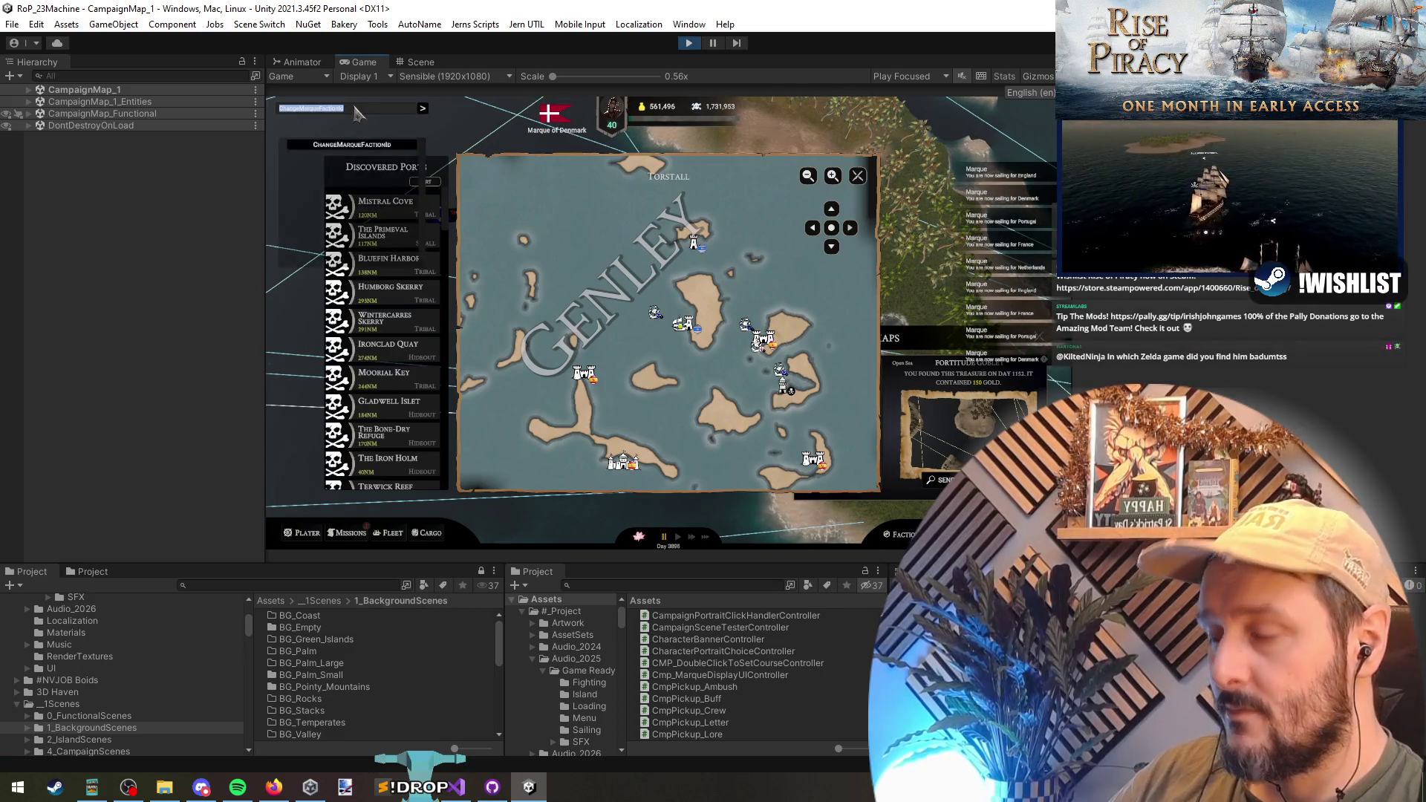
- Run ClearMarqueFactionId, then stop play mode and return to Visual Studio's code files
type("marq")
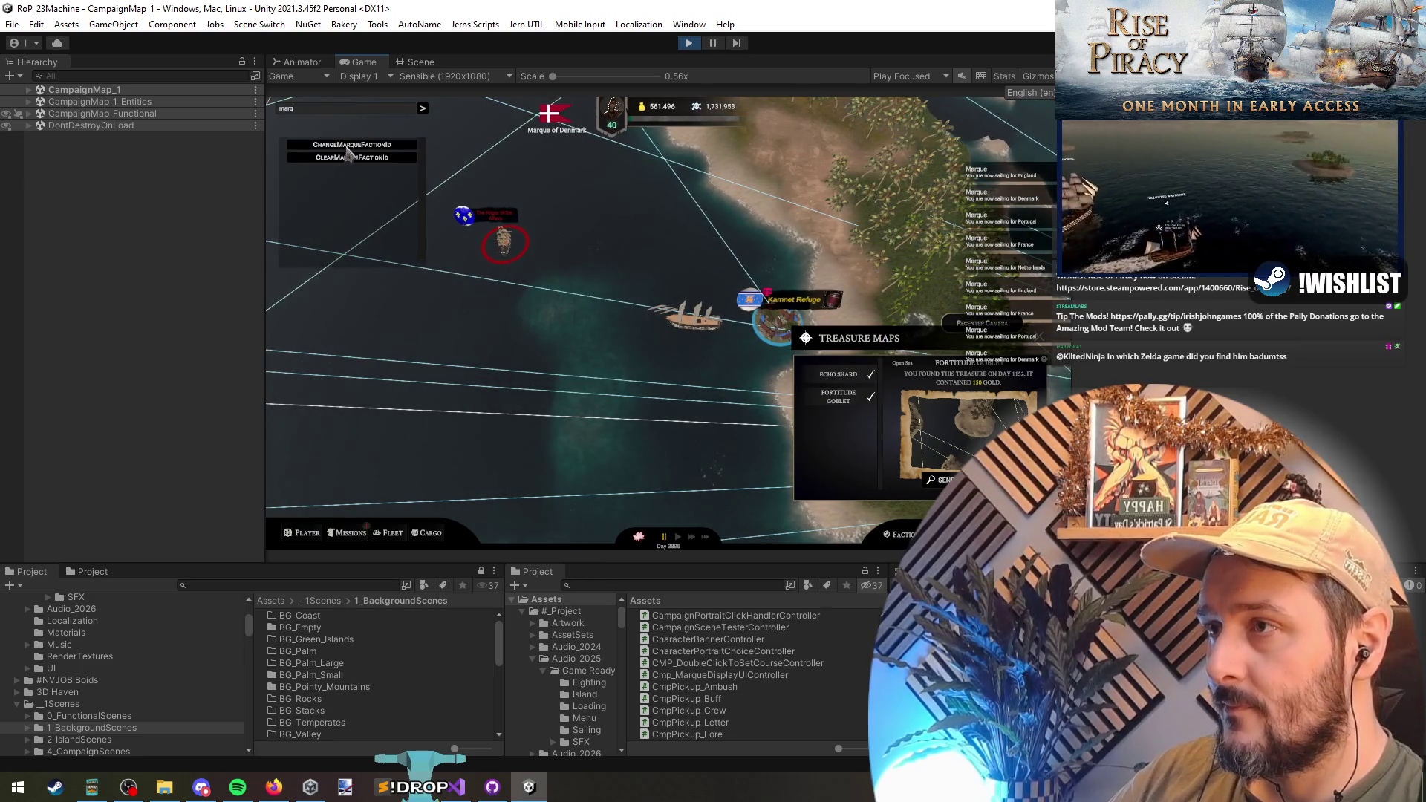
left_click(349, 157)
left_click(422, 108)
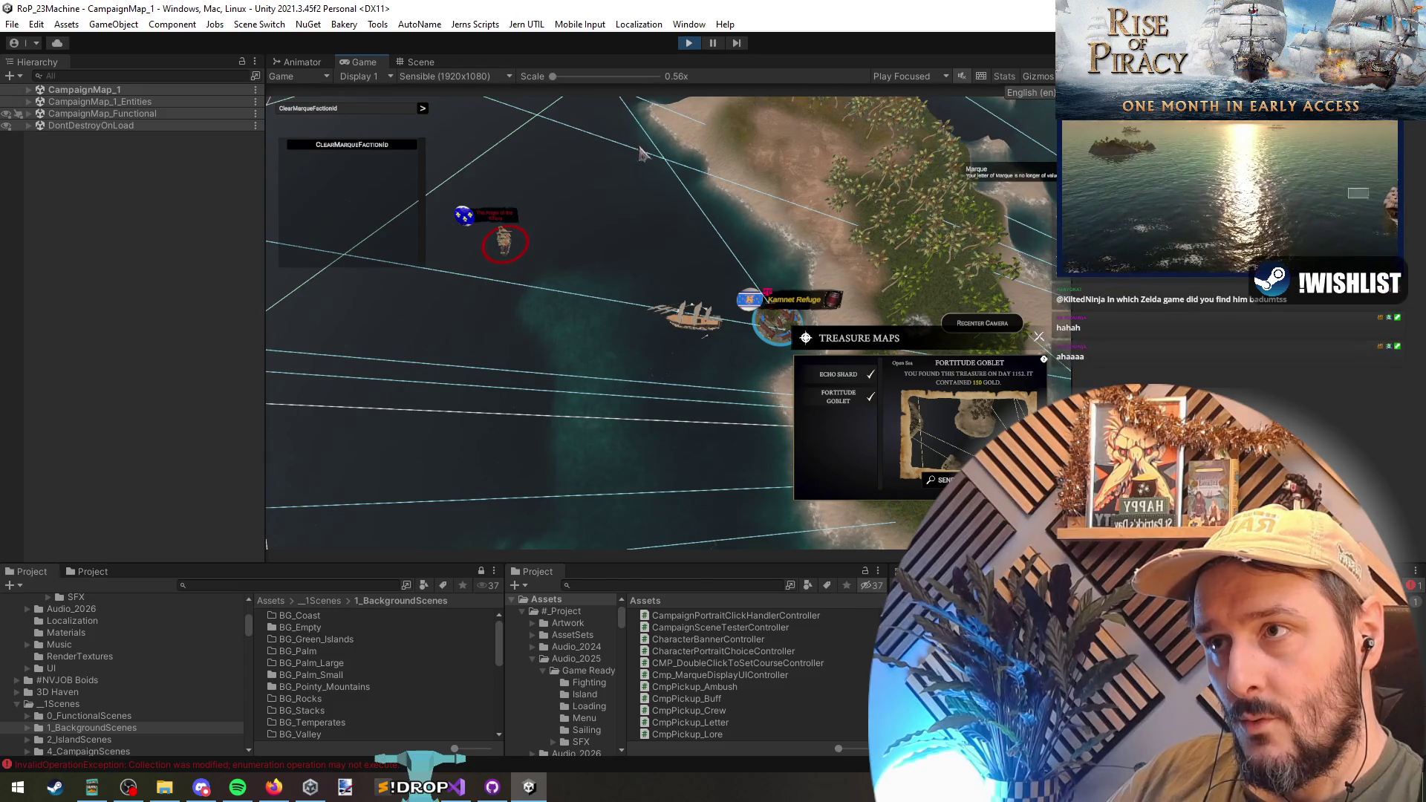
left_click(688, 42)
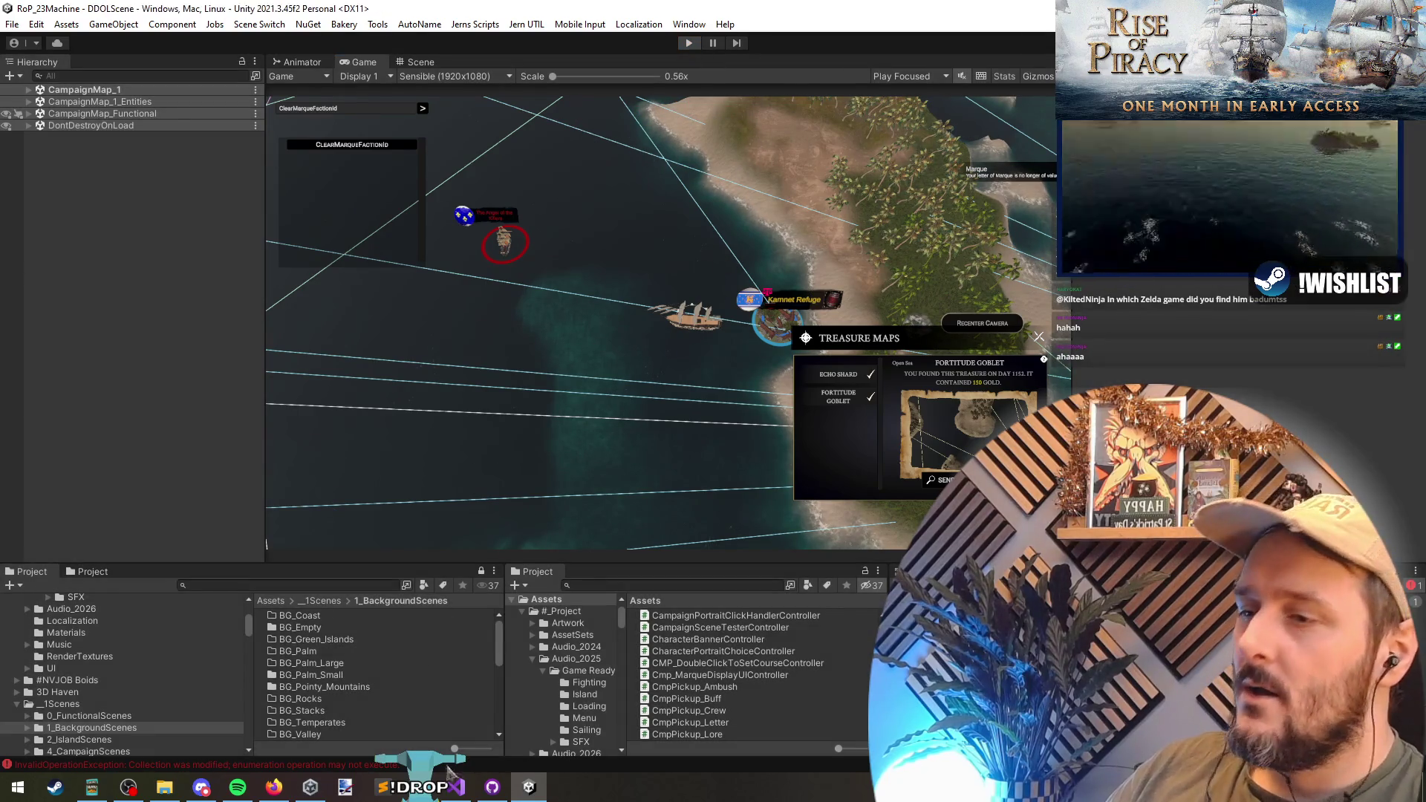
key("alt+Tab")
key("ctrl+Tab")
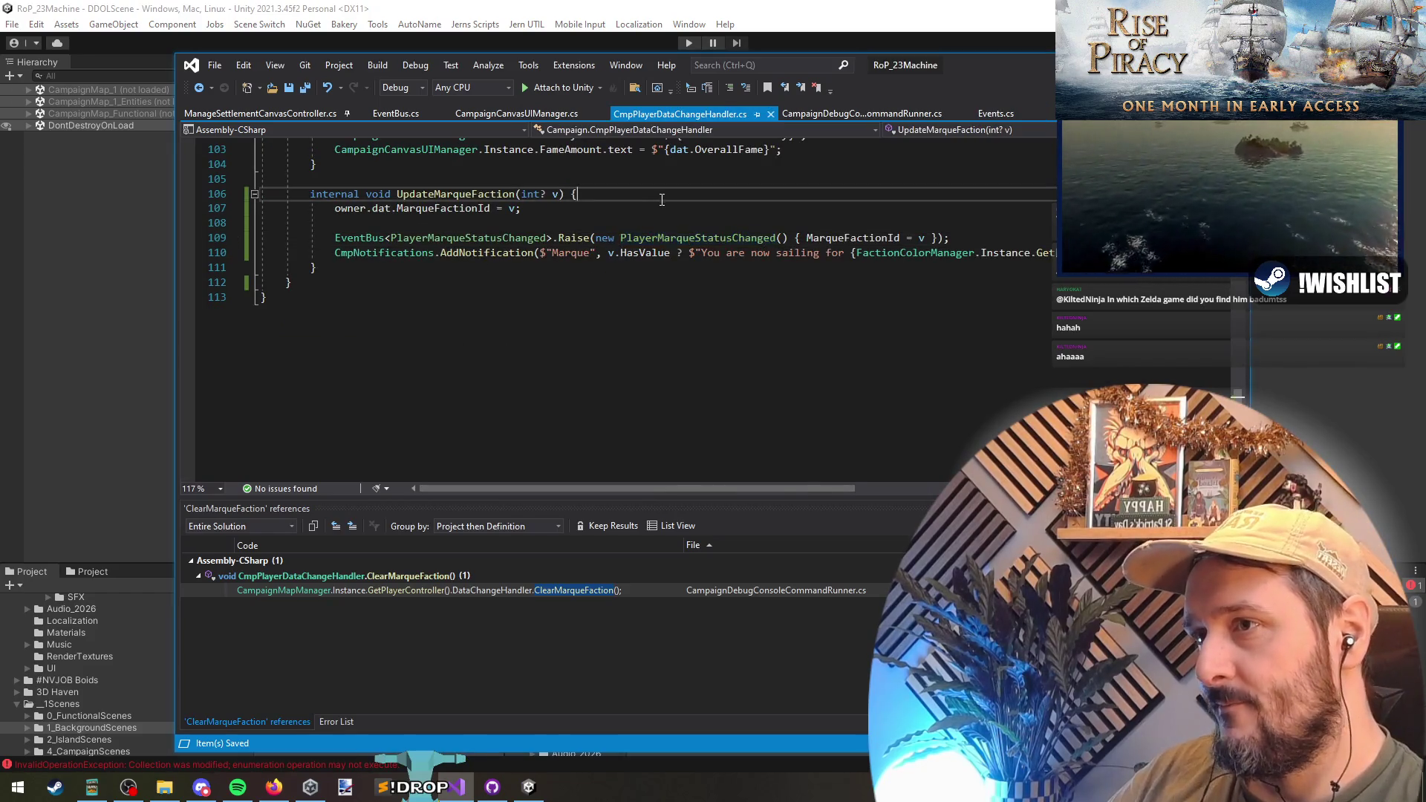
- In CampaignCanvasUIManager.cs, replace the else branch's deactivate line with a copy of the MarqueDisplay.Show call
key("ctrl+Tab")
key("ctrl+Tab")
key("ctrl+Tab")
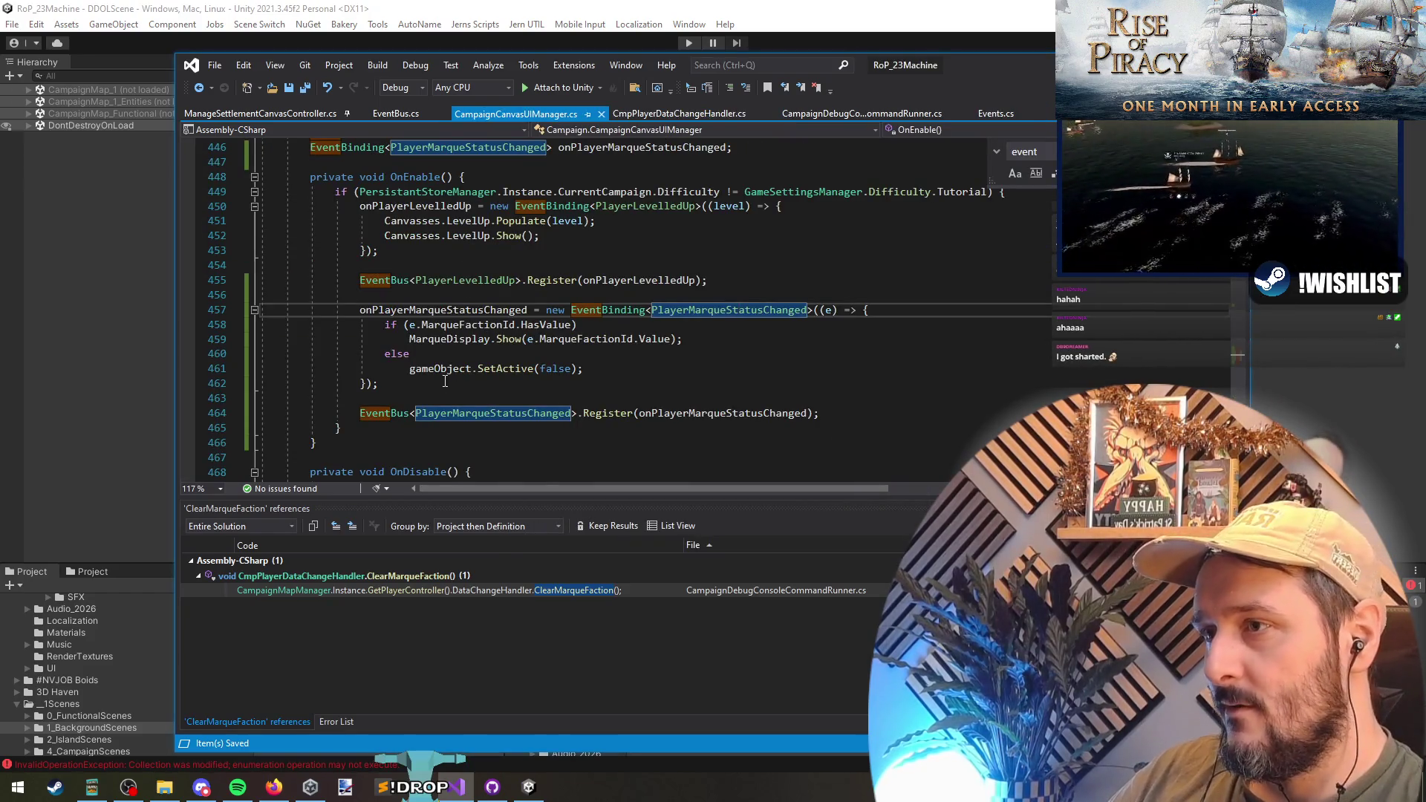
triple_click(430, 369)
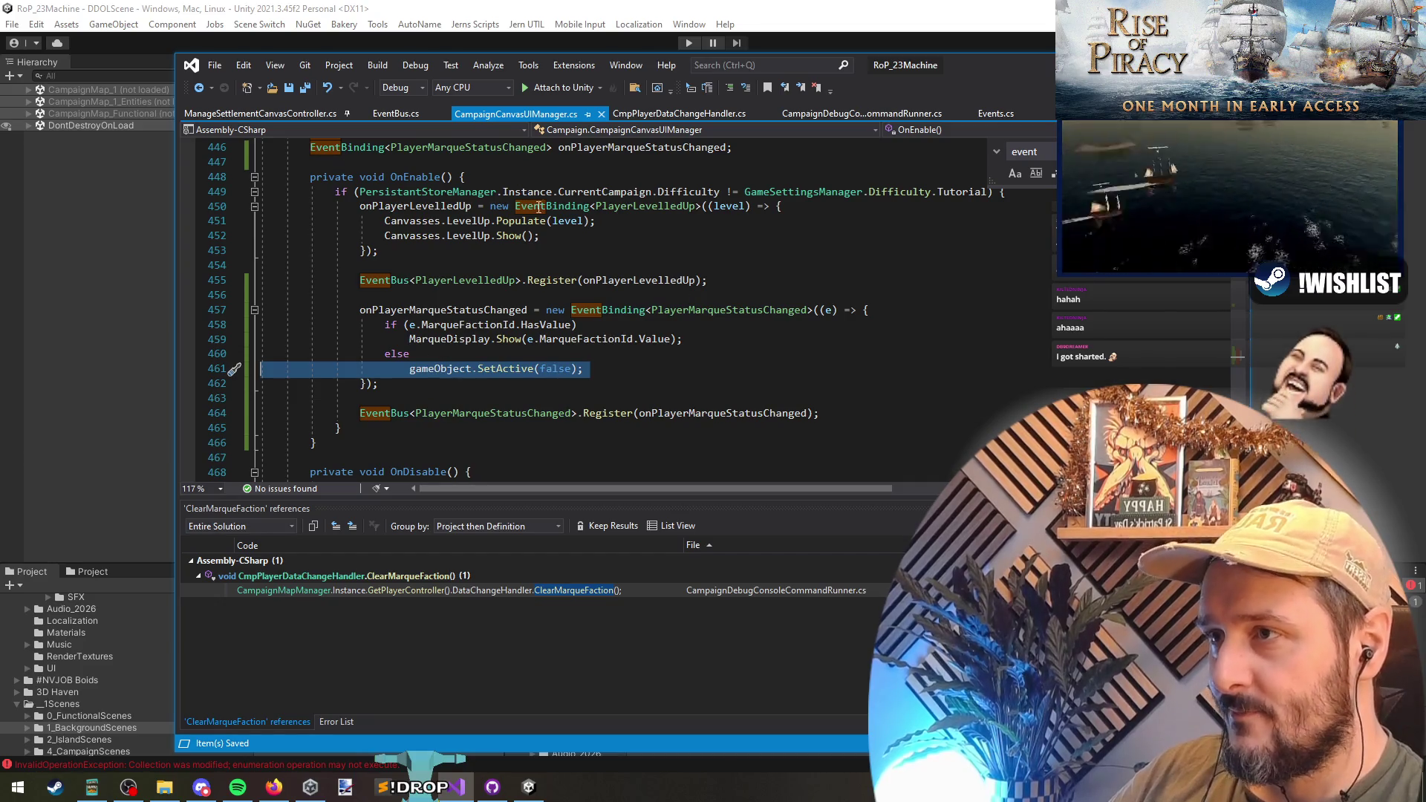
left_click(477, 368)
key("shift+Down")
triple_click(475, 324)
triple_click(457, 338)
key("ctrl+c")
left_click(438, 355)
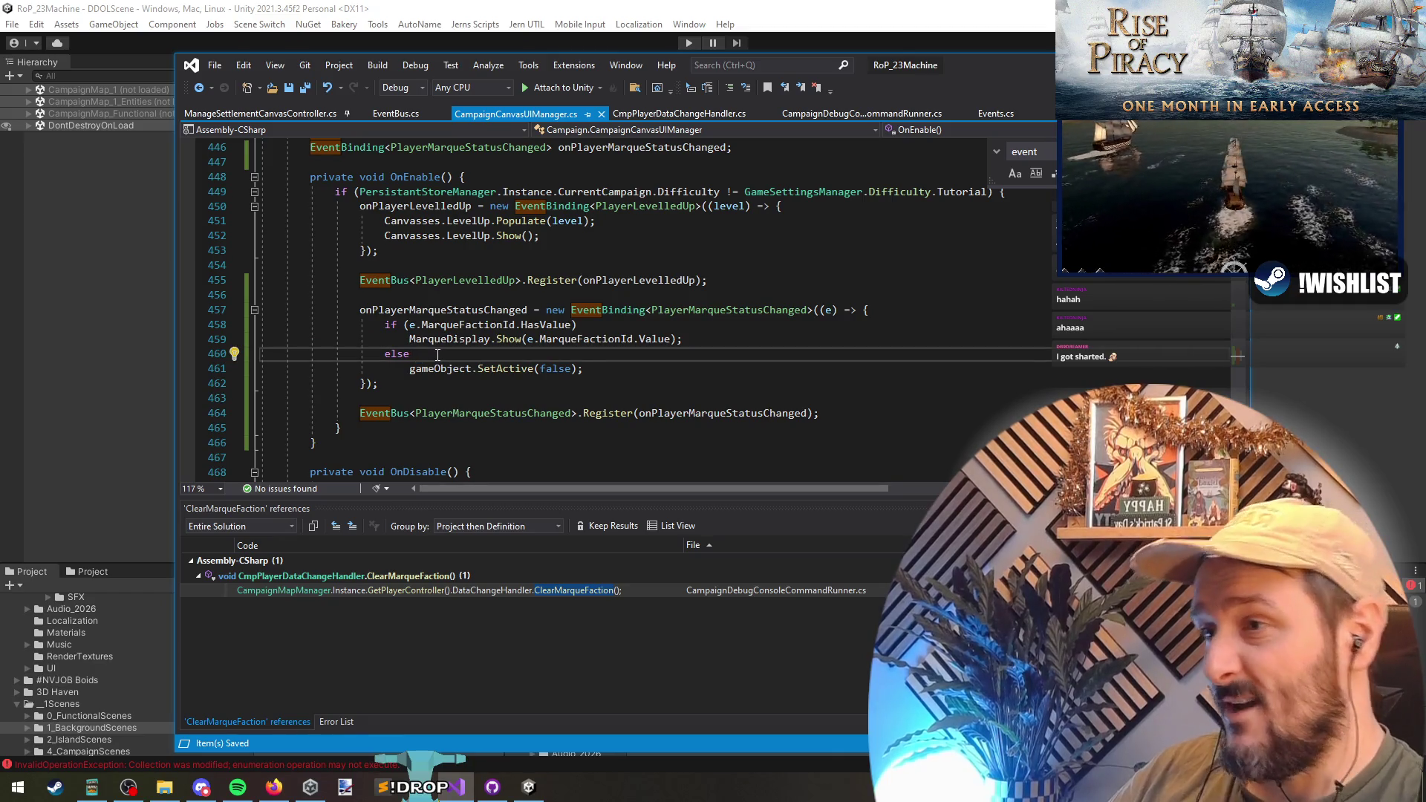
key("Down")
key("ctrl+v")
key("shift+Delete")
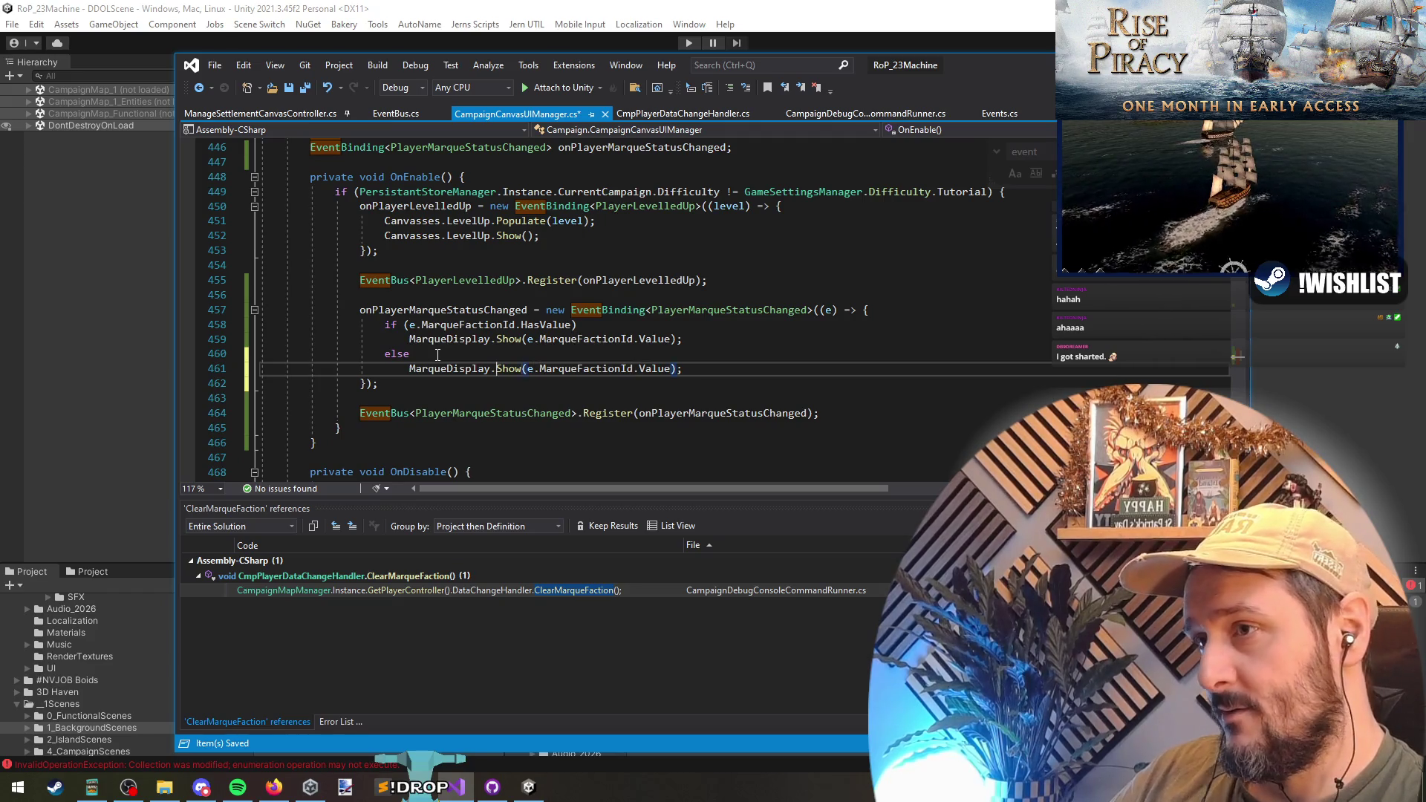
- Change the copied call in the else branch to MarqueDisplay.Hide()
key("ctrl+Left")
key("shift+End")
key("shift+Left")
type("hide")
key("BackSpace")
key("BackSpace")
key("BackSpace")
type("Hide")
key("ctrl+shift+Left")
type("Hi")
key("Down")
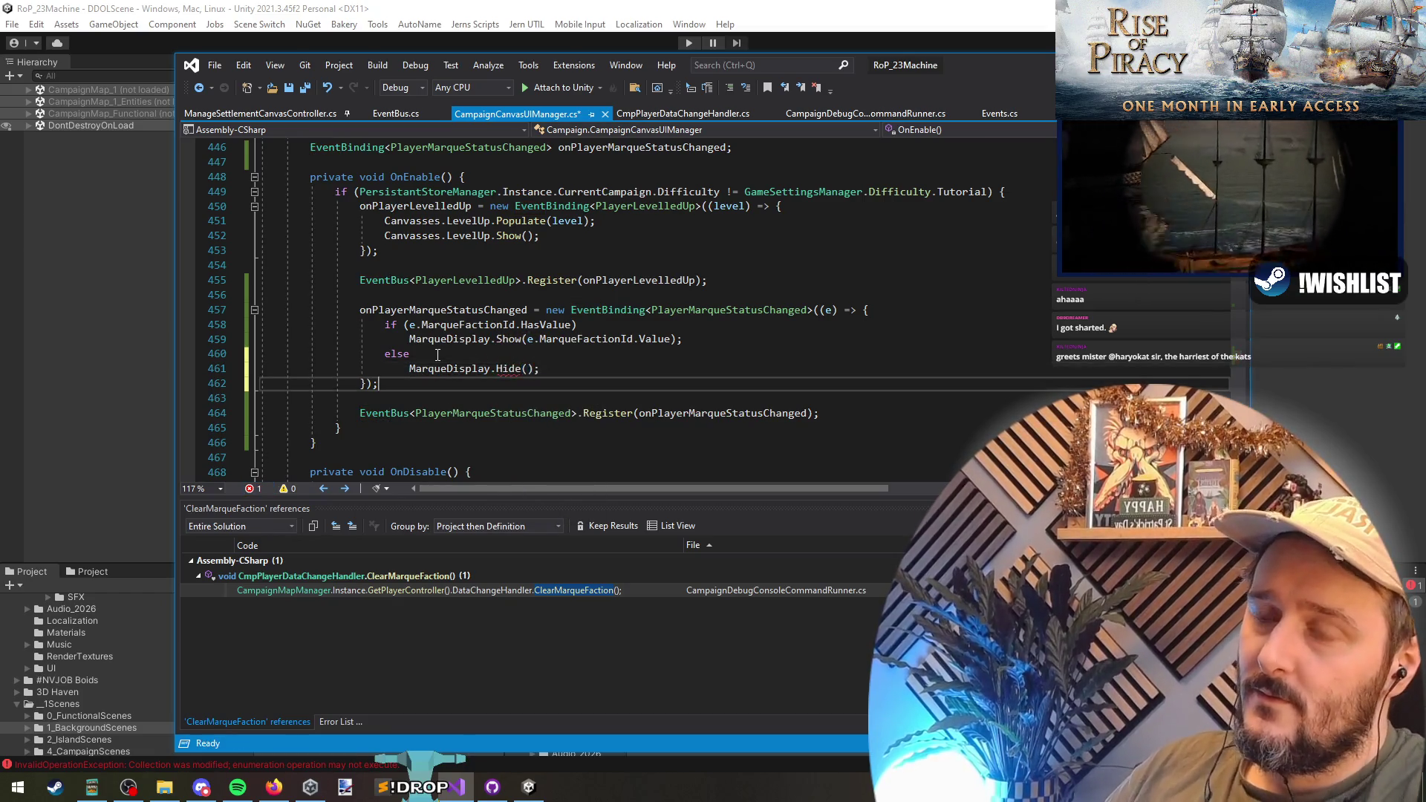
- Save CampaignCanvasUIManager.cs and go to the definition of MarqueDisplay.Show
double_click(407, 179)
scroll(586, 441, "down", 2)
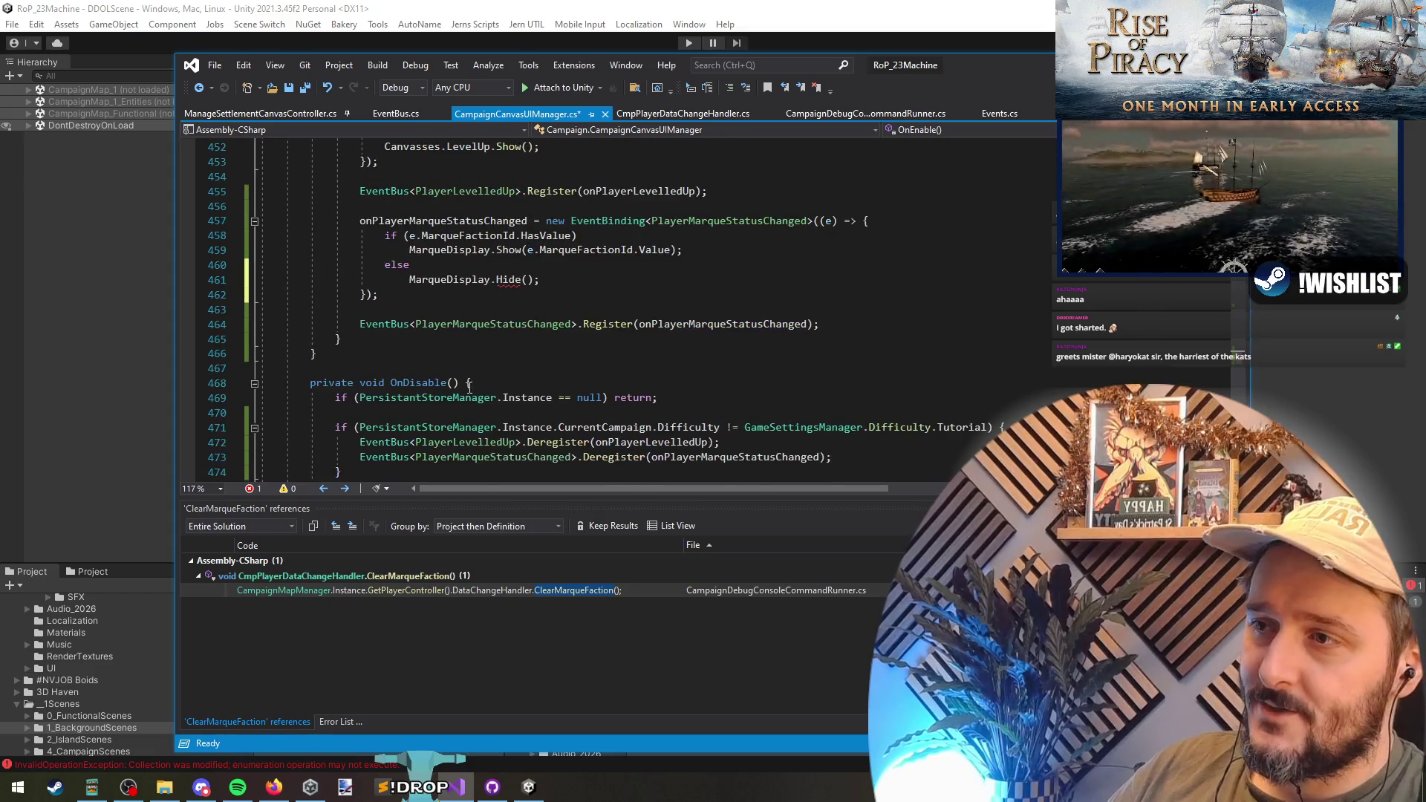
left_click_drag(311, 368, 493, 455)
scroll(520, 416, "up", 3)
scroll(461, 363, "down", 2)
left_click(442, 343)
scroll(442, 345, "up", 1)
left_click(508, 371)
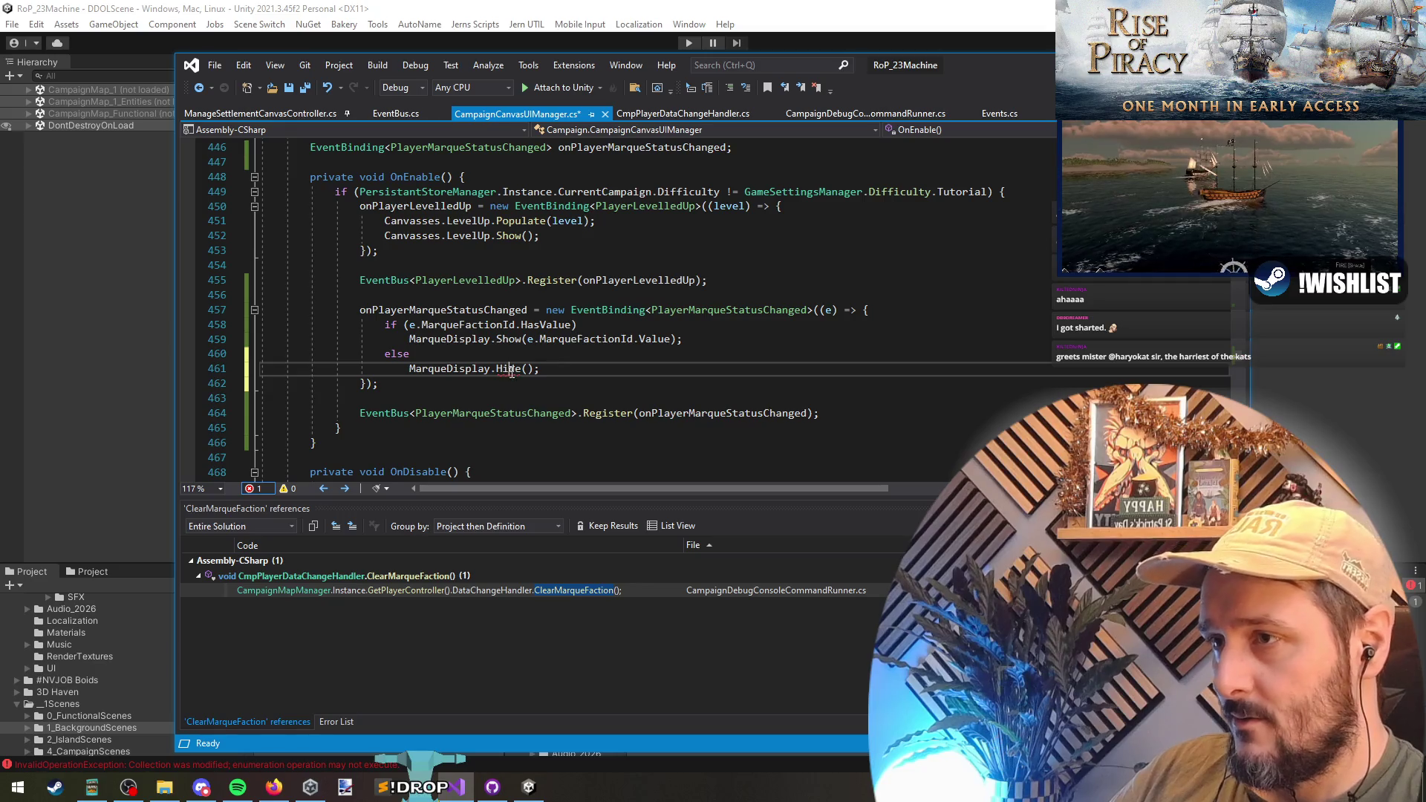
key("ctrl+s")
left_click(511, 339)
key("F12")
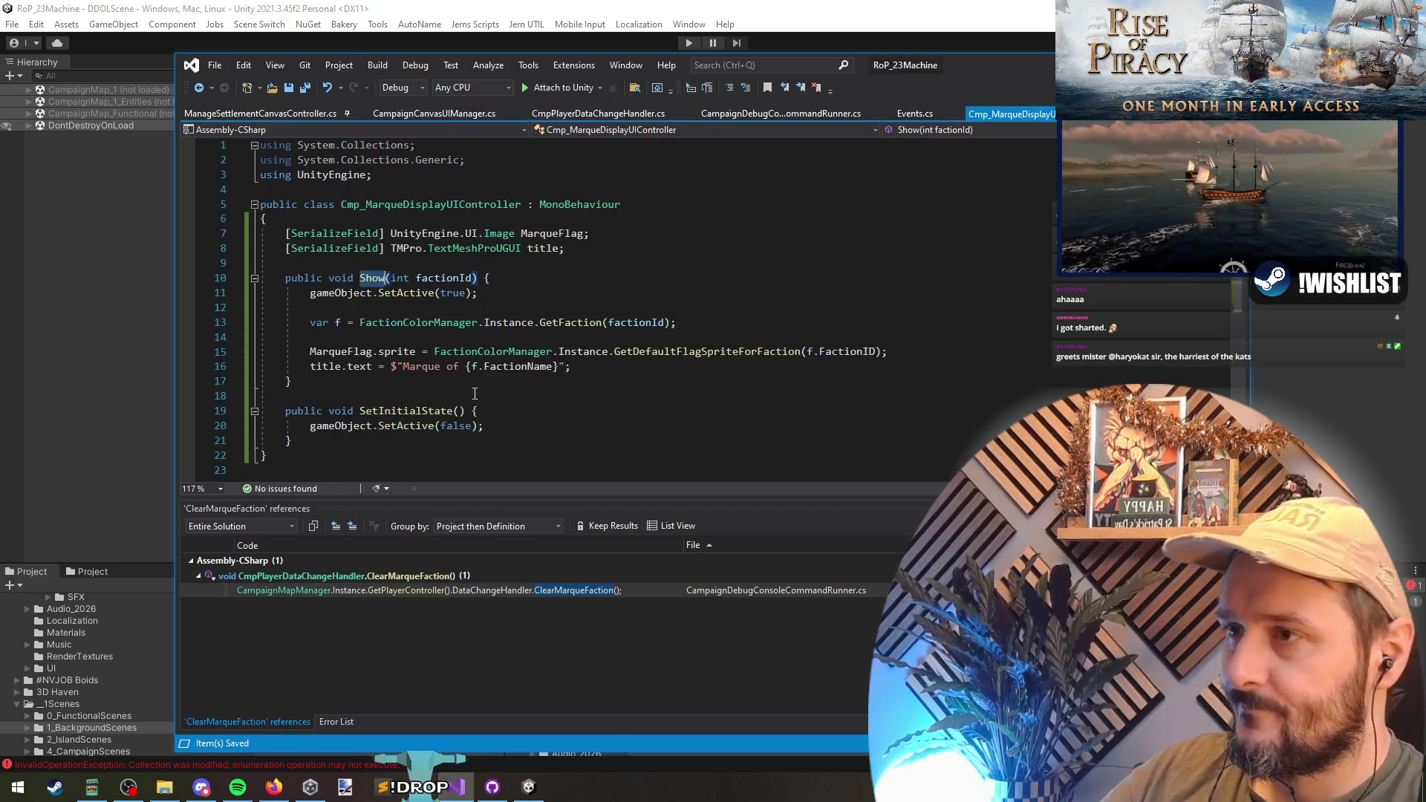
- Add a Hide() method below Show() that calls gameObject.SetActive(false)
left_click(383, 389)
key("Return")
key("Return")
type("void Hide() {")
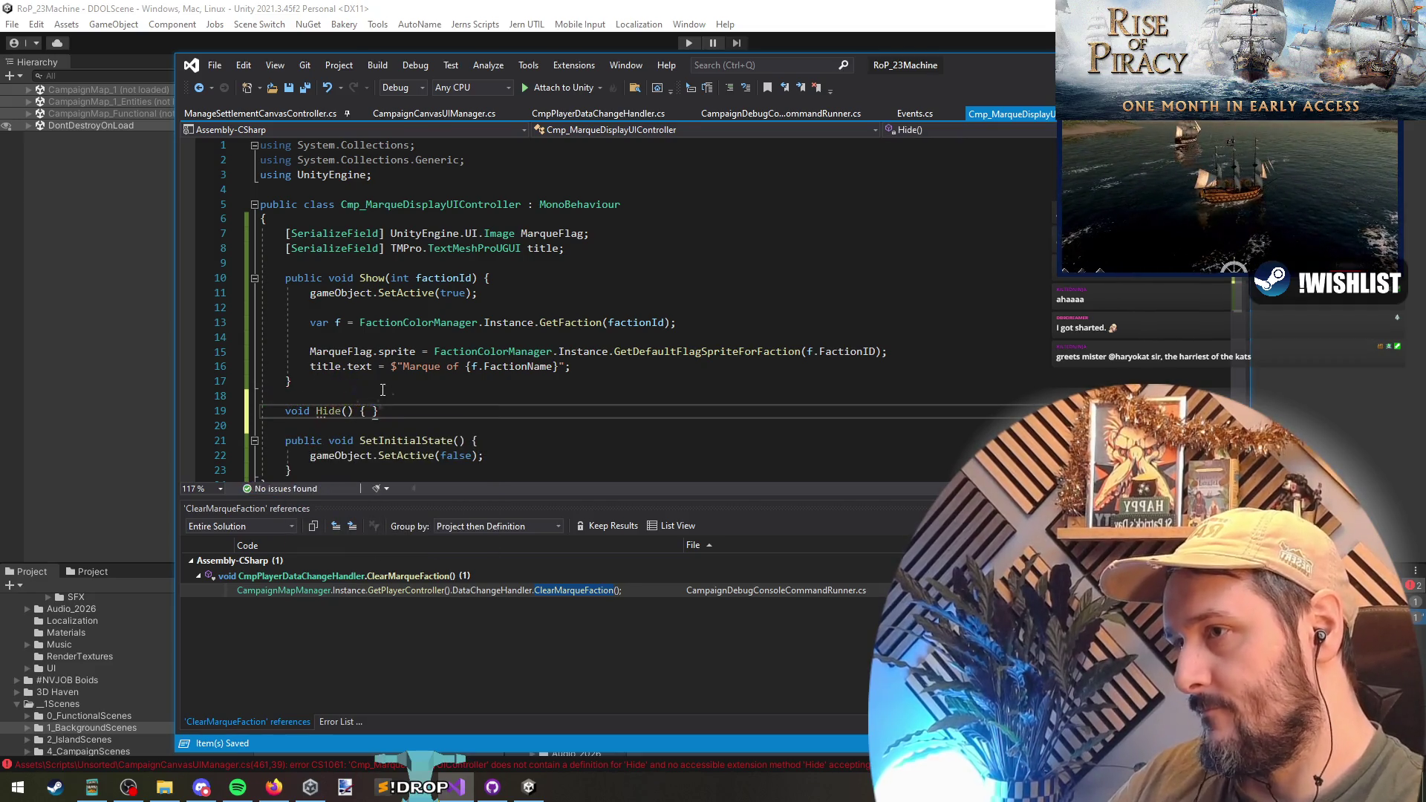
key("Return")
type("game")
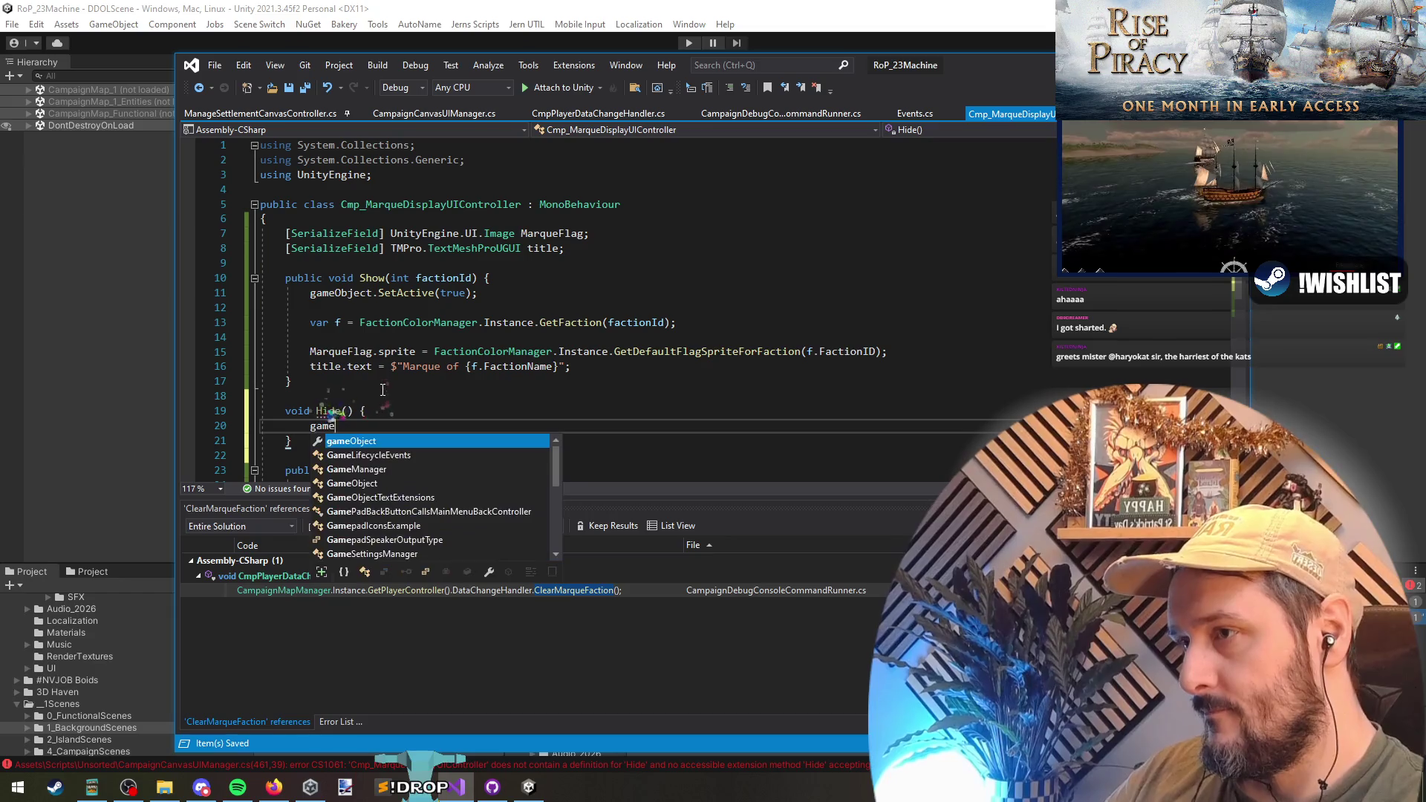
type("Object.SetActive(false);")
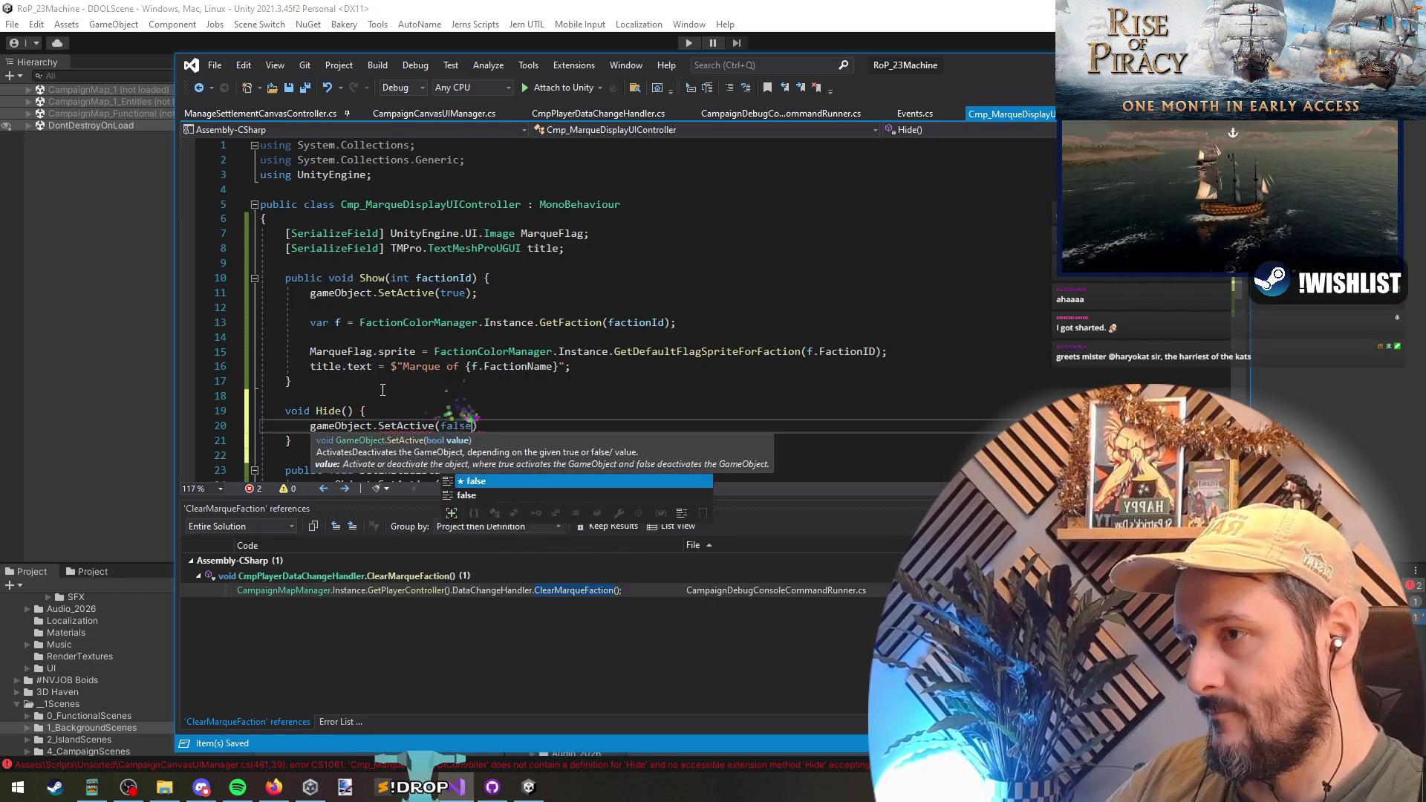
key("Up")
key("Home")
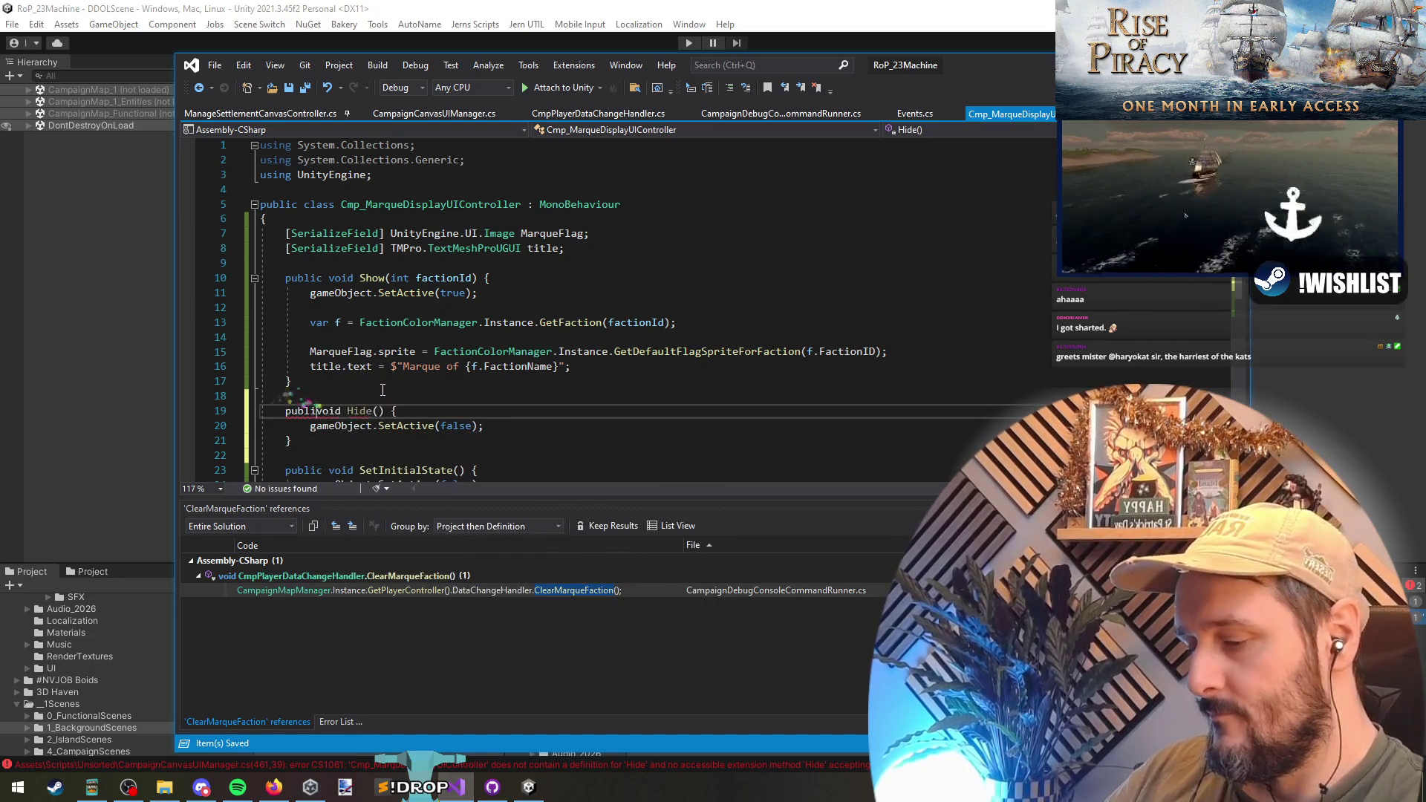
- Look over the marque event handler, then switch to Unity so scripts recompile
key("ctrl+minus")
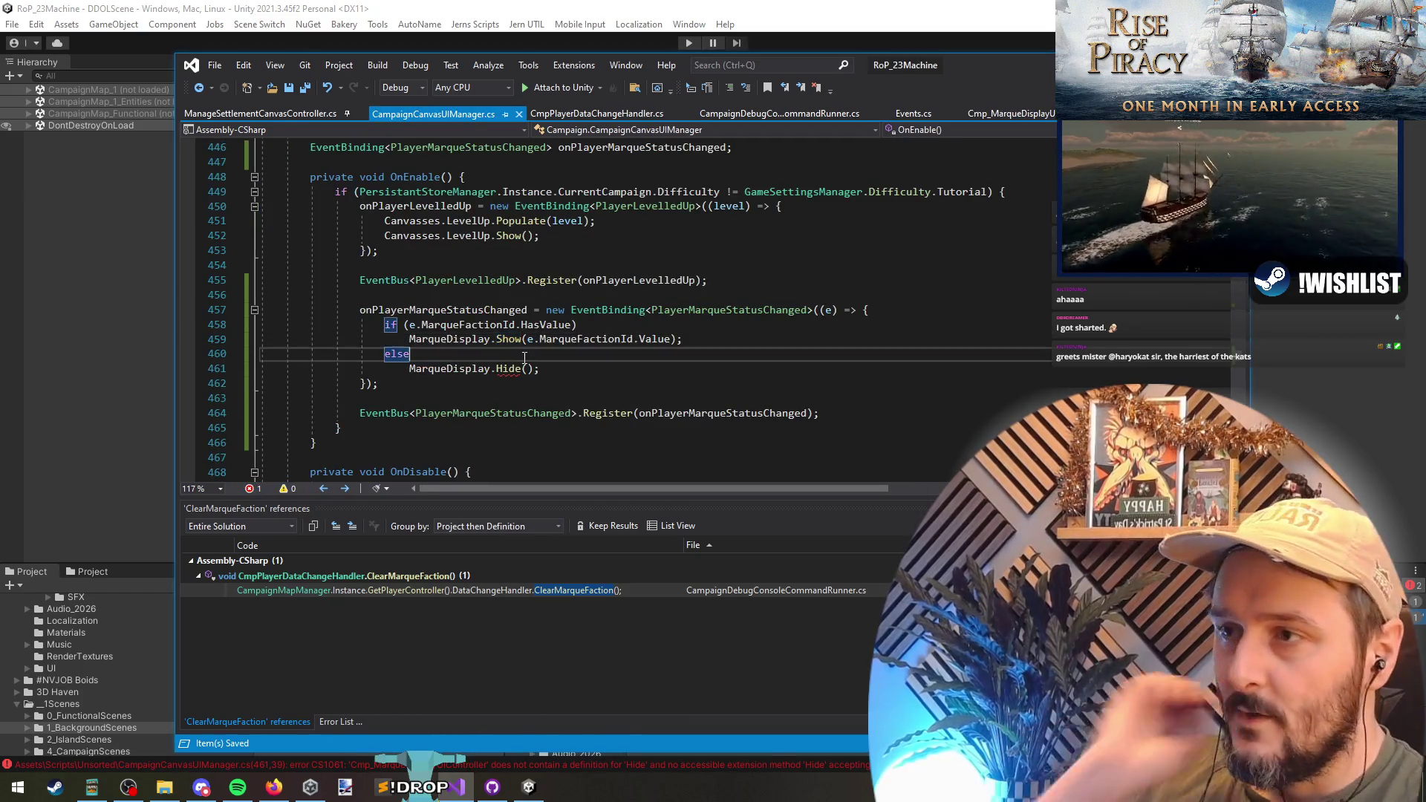
left_click(571, 312)
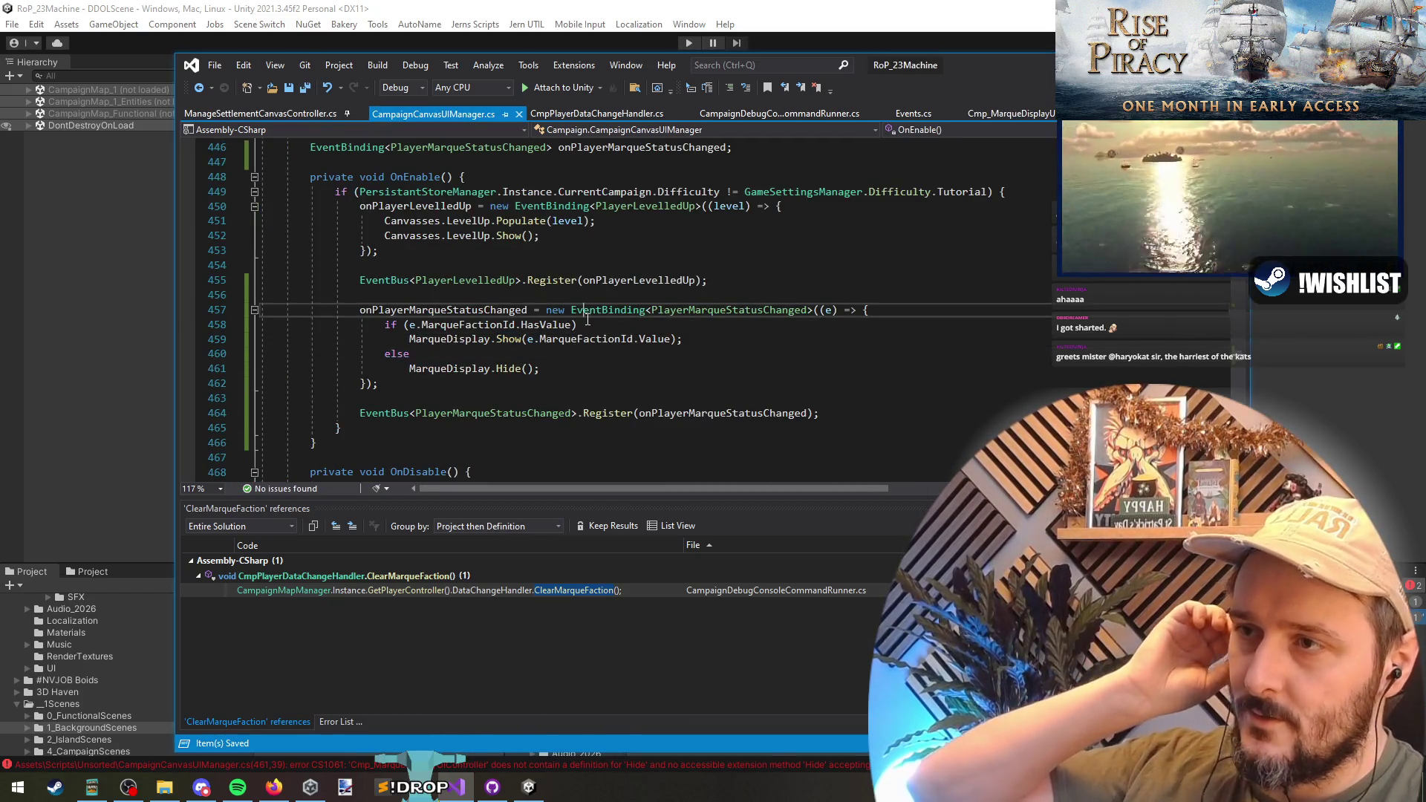
left_click(595, 294)
key("alt+Tab")
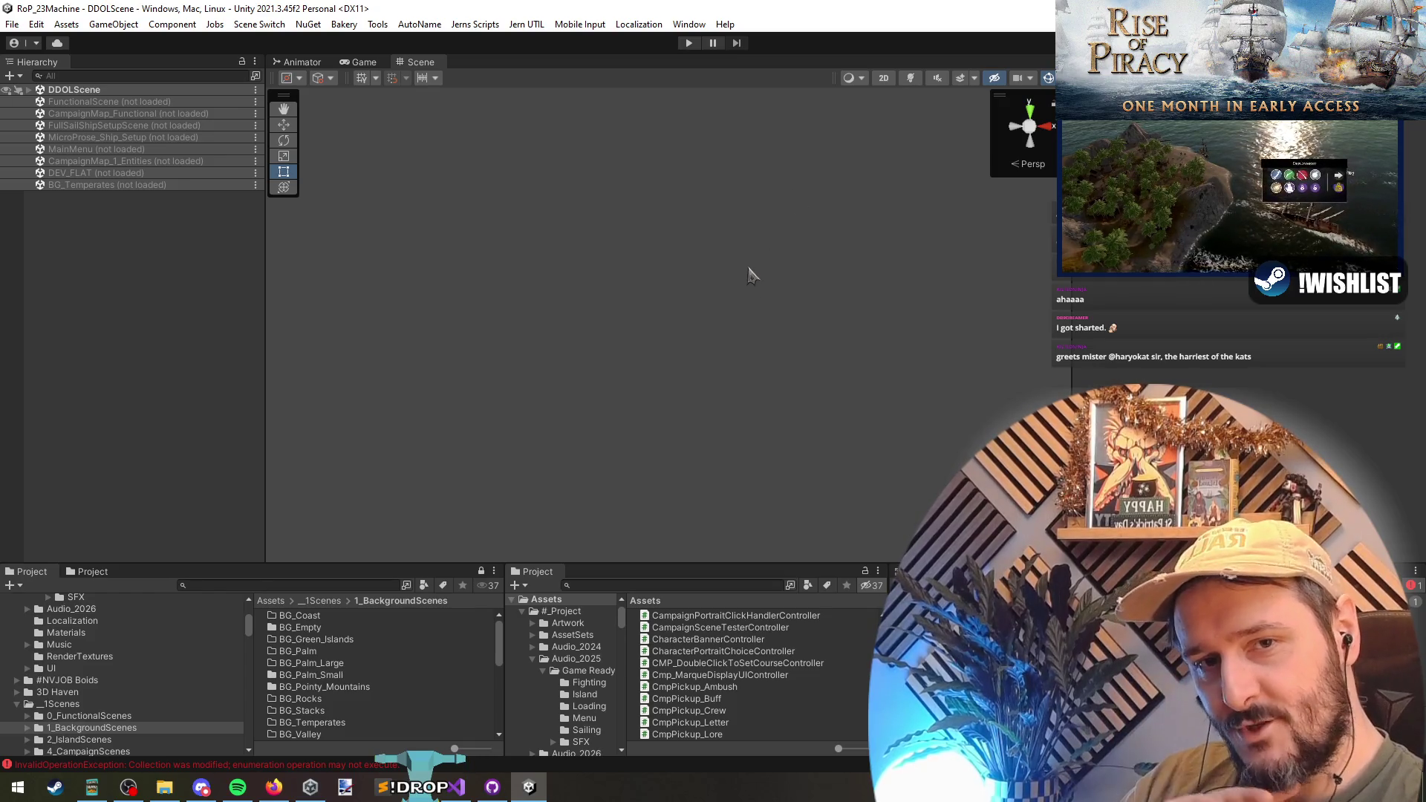
- Enter play mode with Ctrl+P and continue the saved Rise of Piracy campaign
key("ctrl+p")
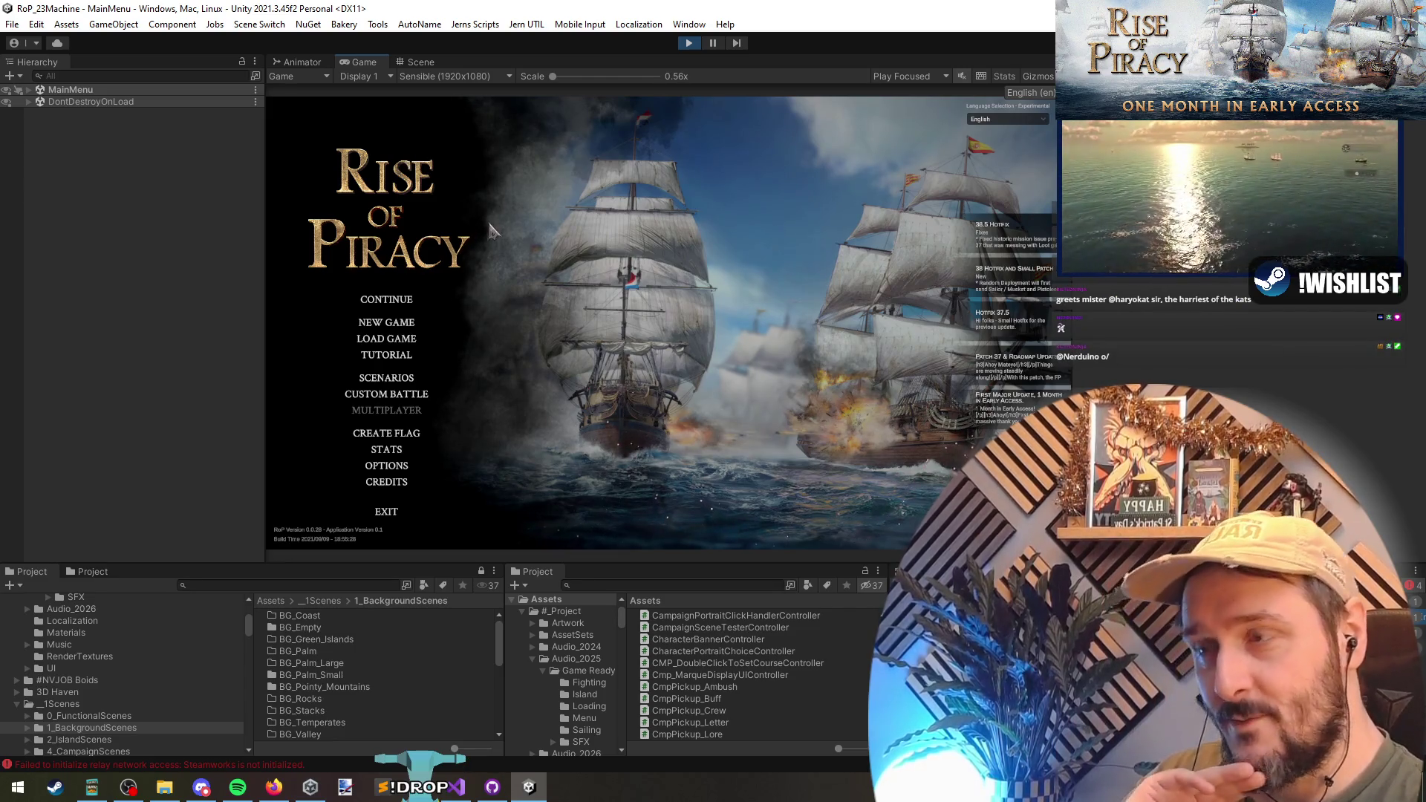
left_click(392, 300)
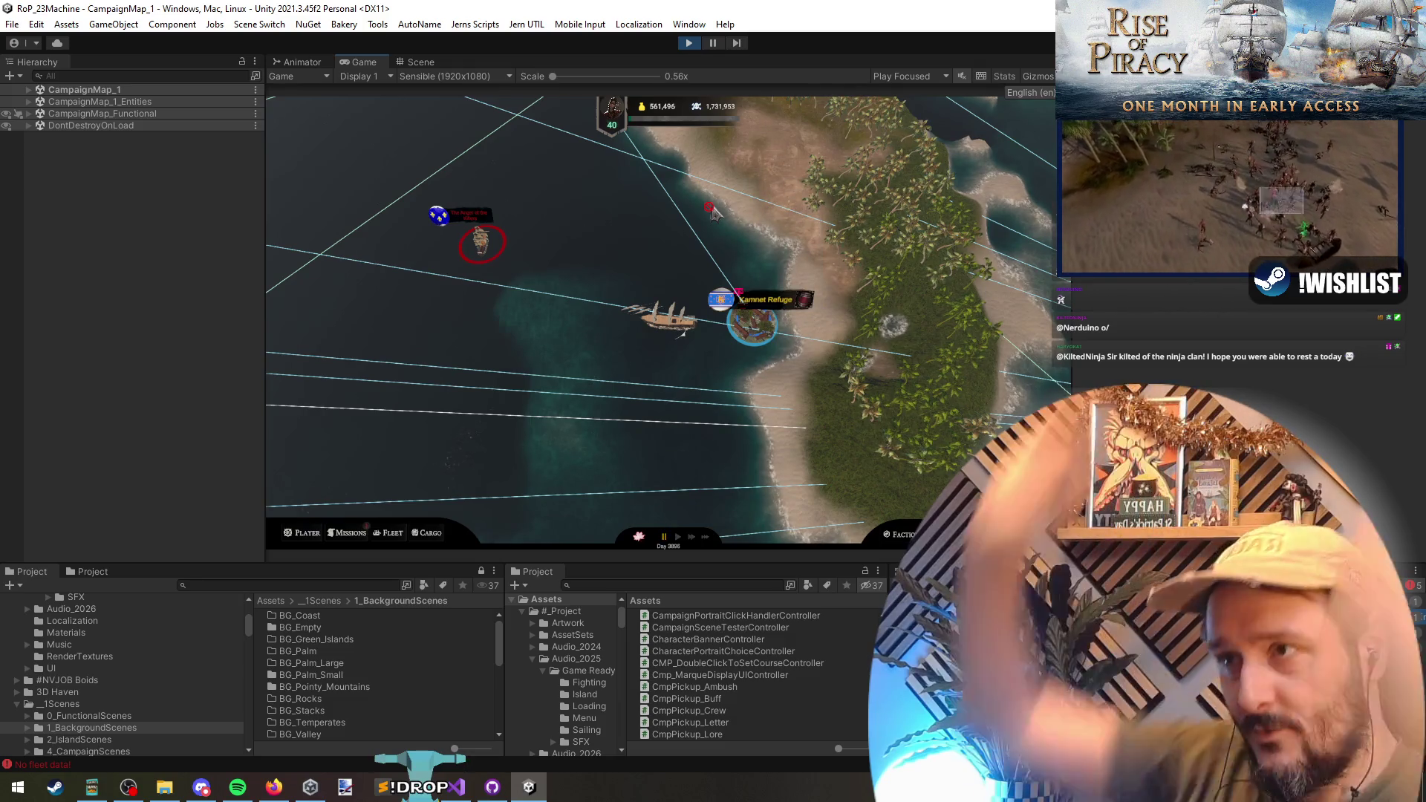
- Check the Kamnet Refuge info, then run ChangeMarqueFactionId to give the player an England marque
left_click(696, 334)
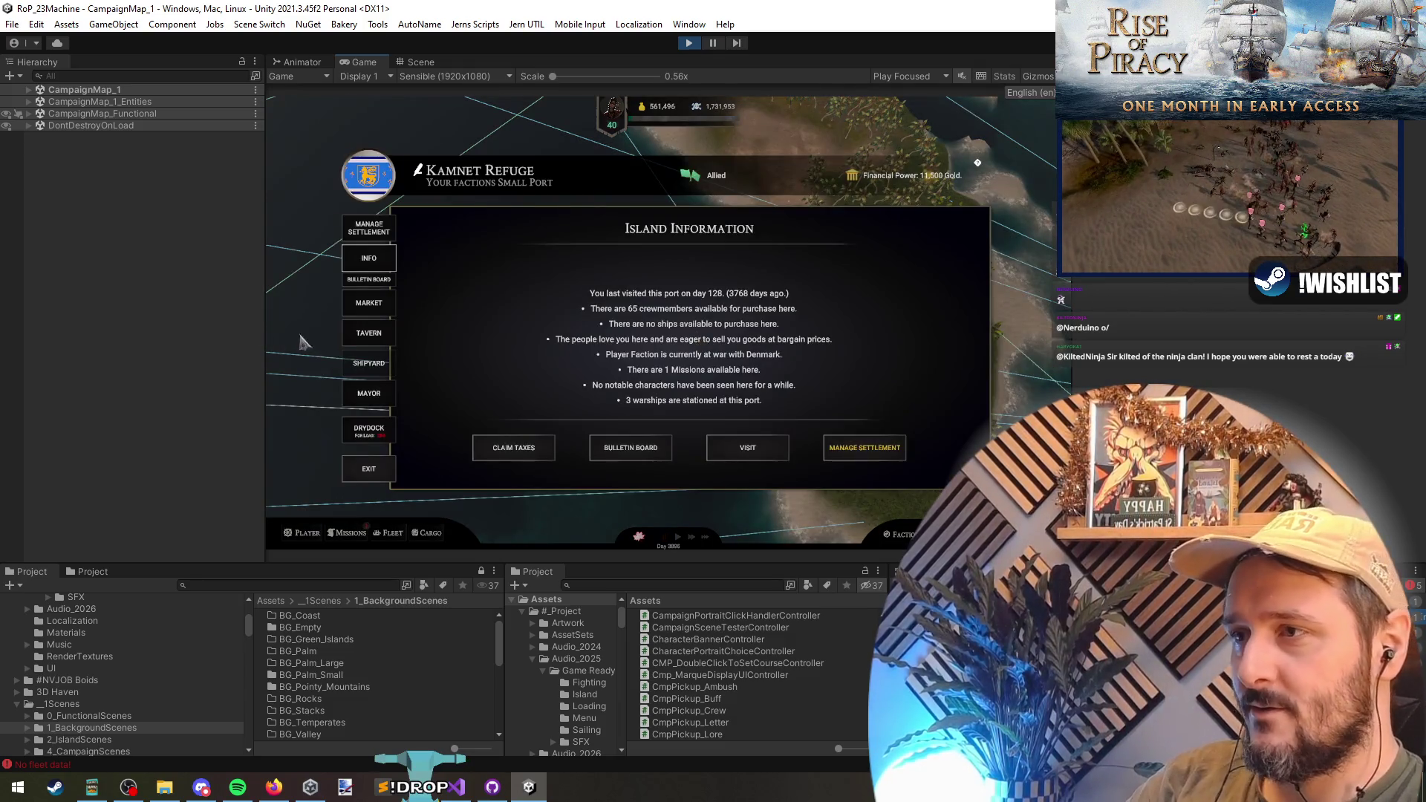
left_click(369, 468)
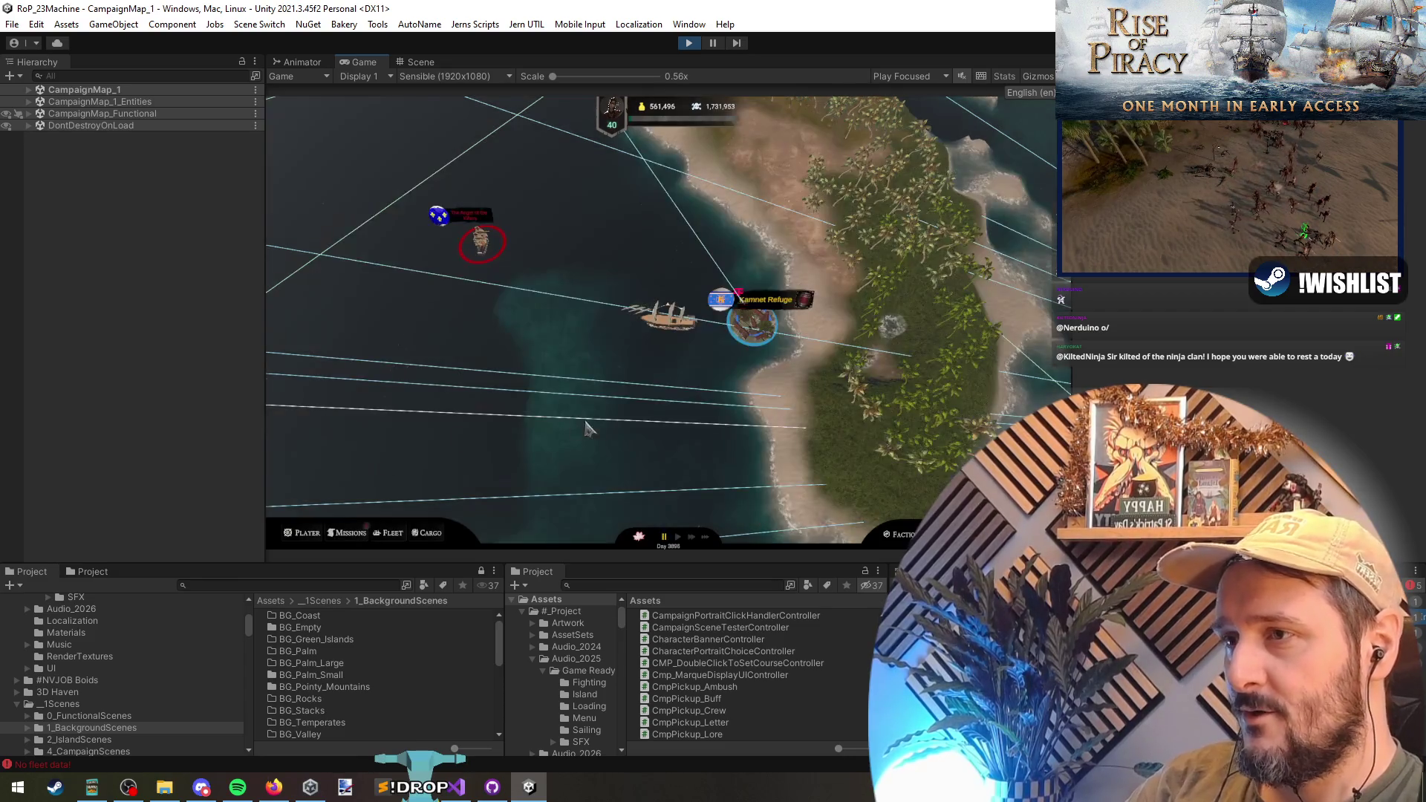
key("grave")
type("marq")
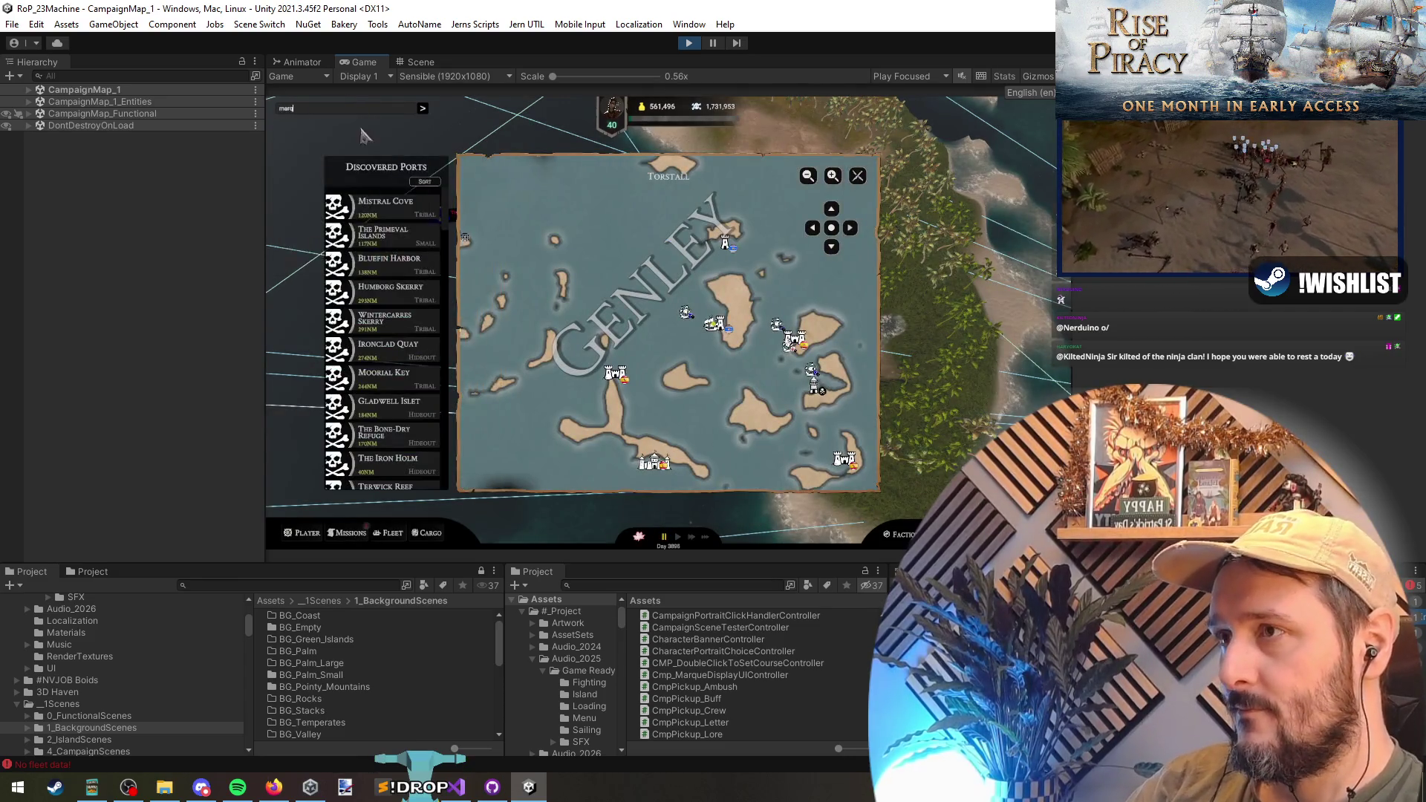
left_click(355, 141)
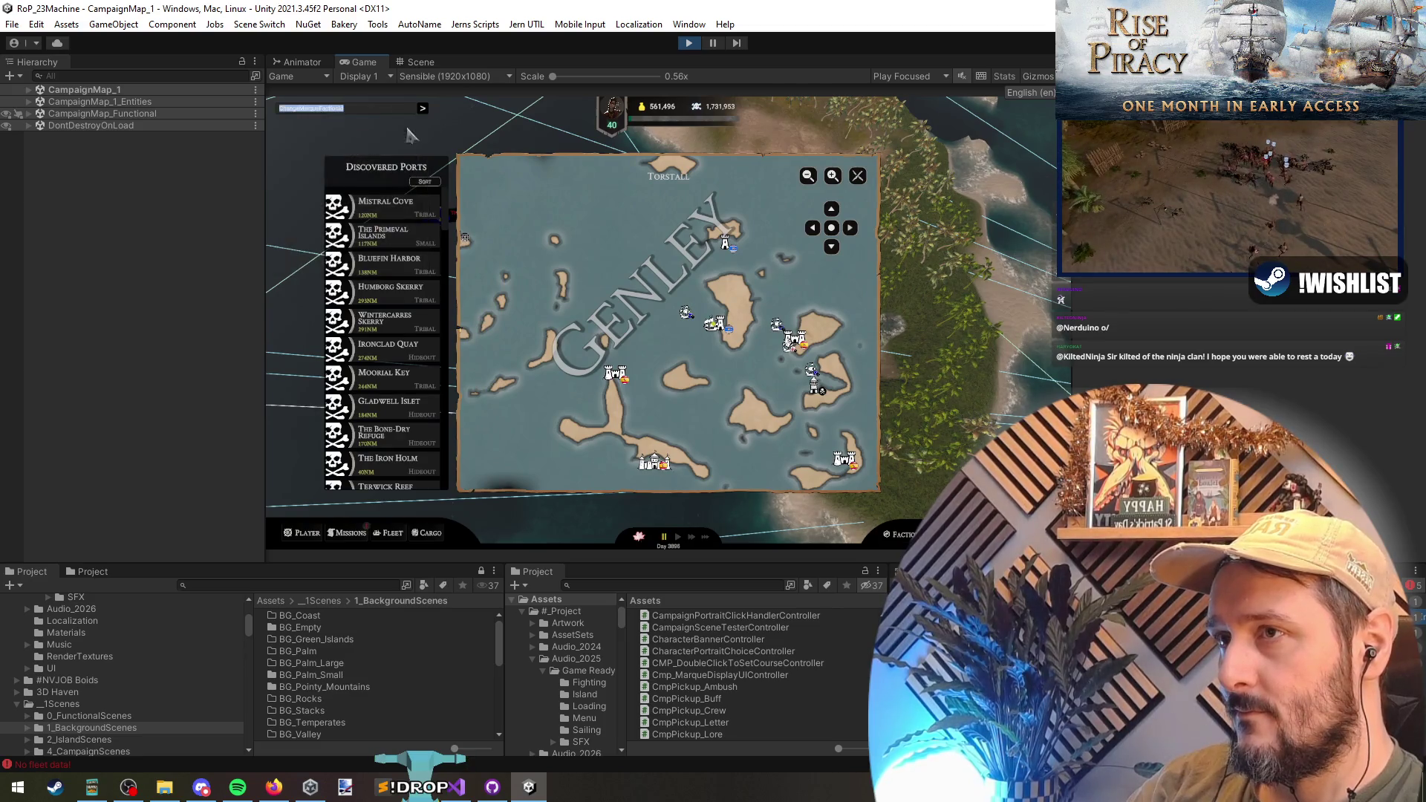
left_click(422, 108)
left_click(422, 109)
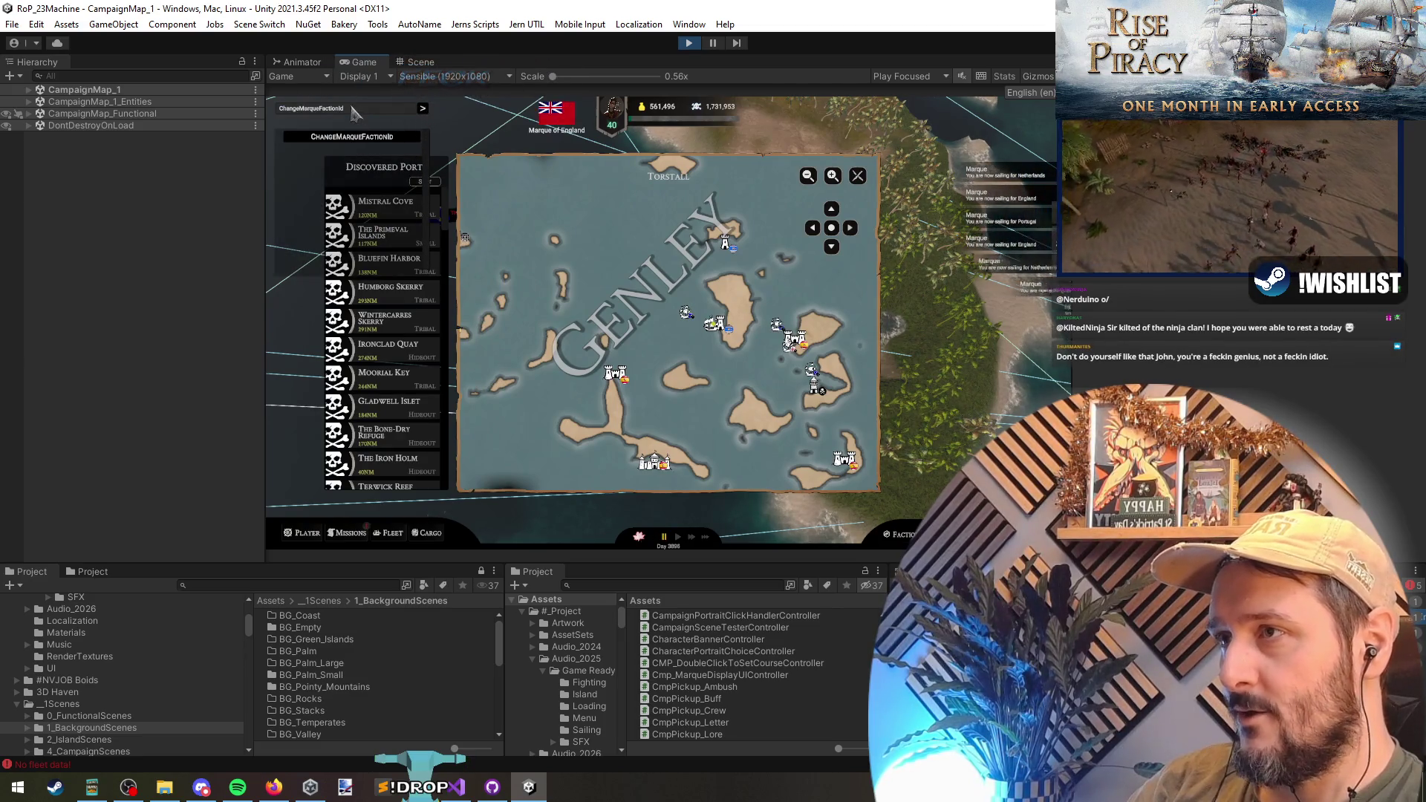
left_click(369, 110)
- Clear the marque with ClearMarqueFactionId, then change it to Denmark
type("clearmarq")
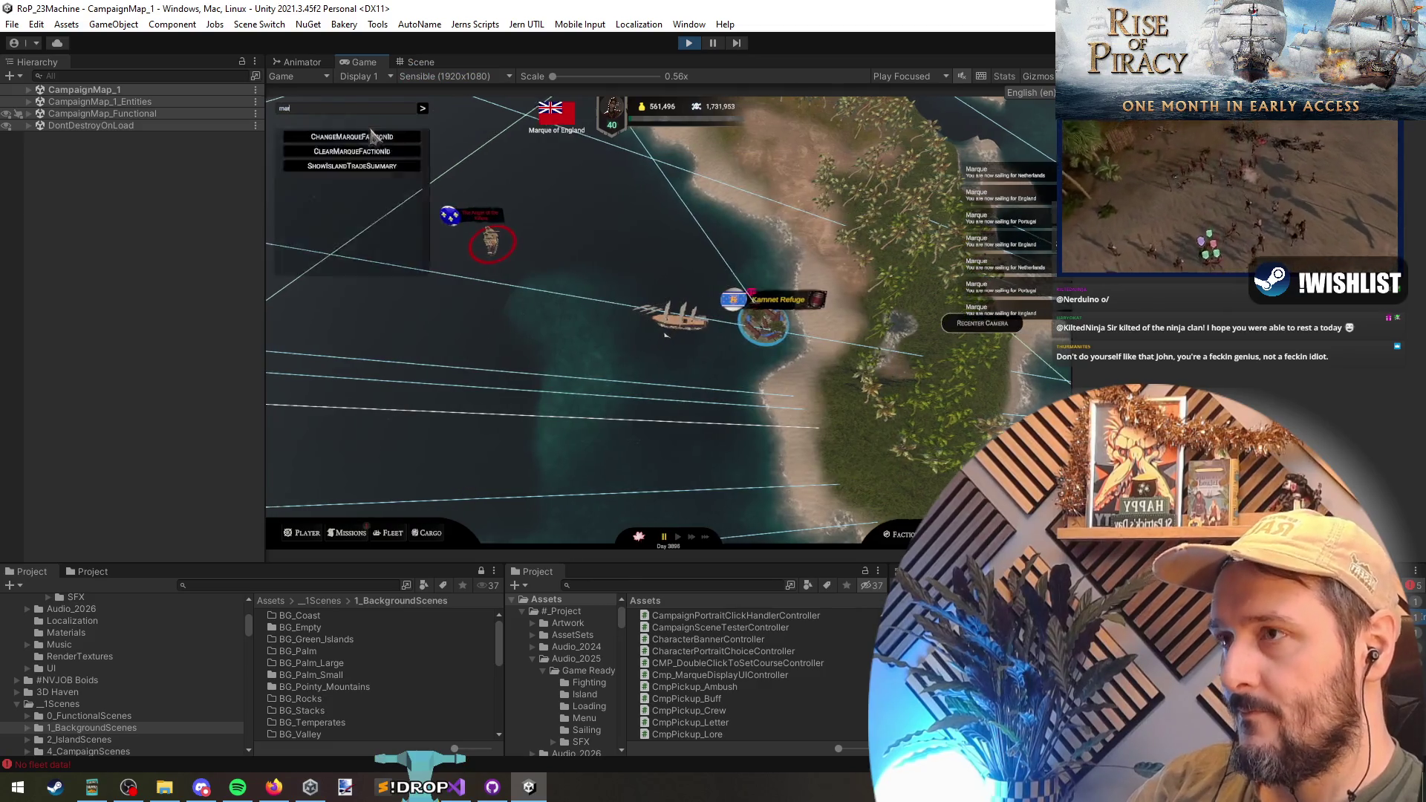
left_click(370, 154)
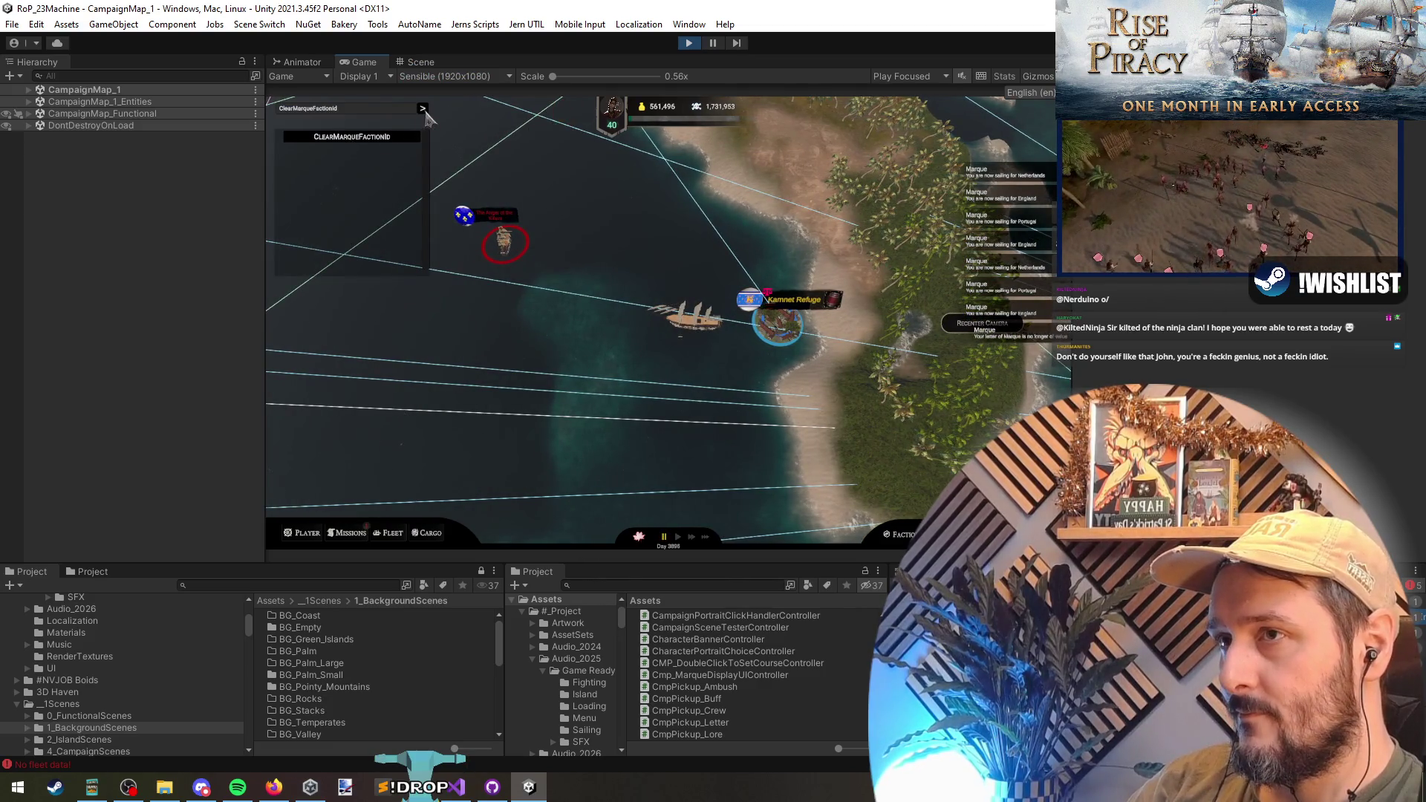
left_click(375, 111)
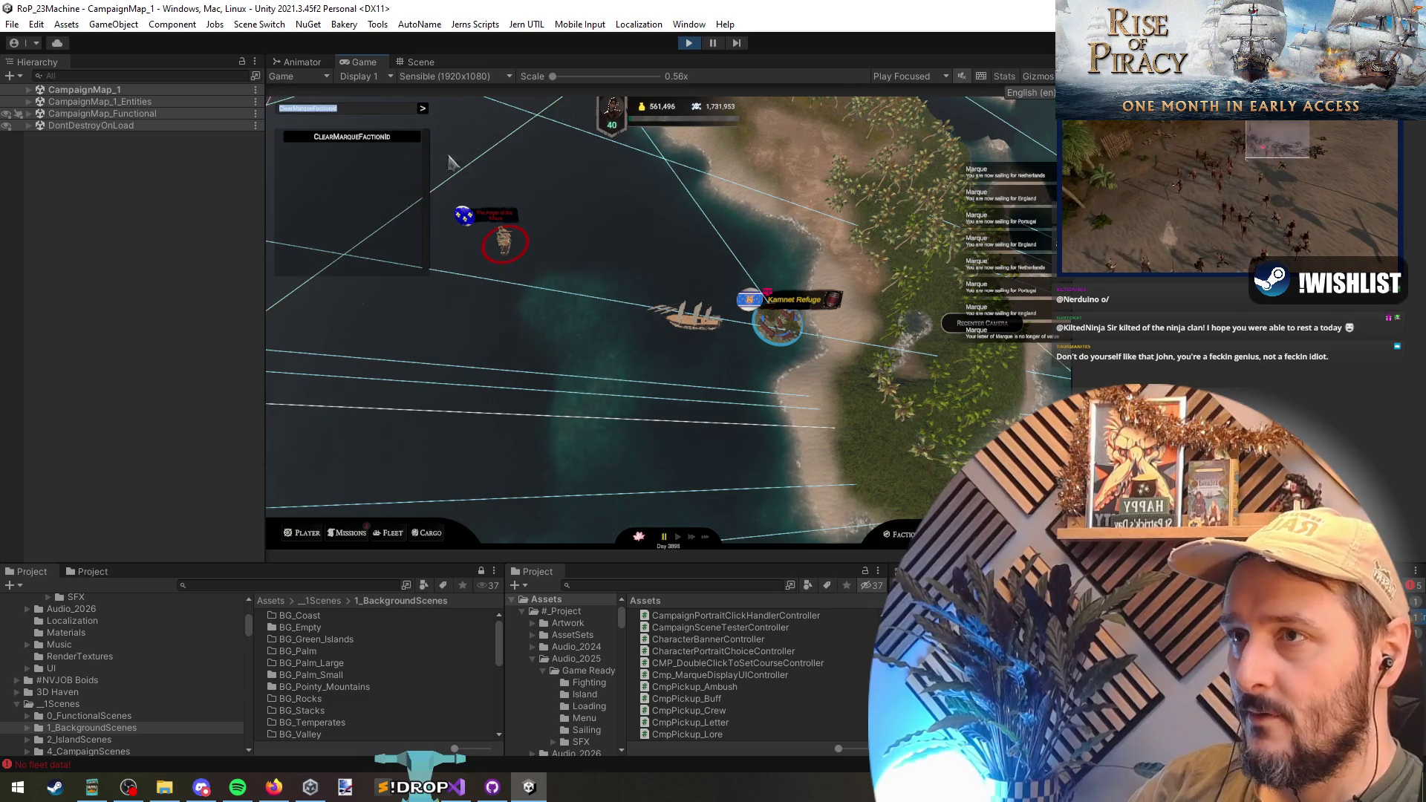
type("marq")
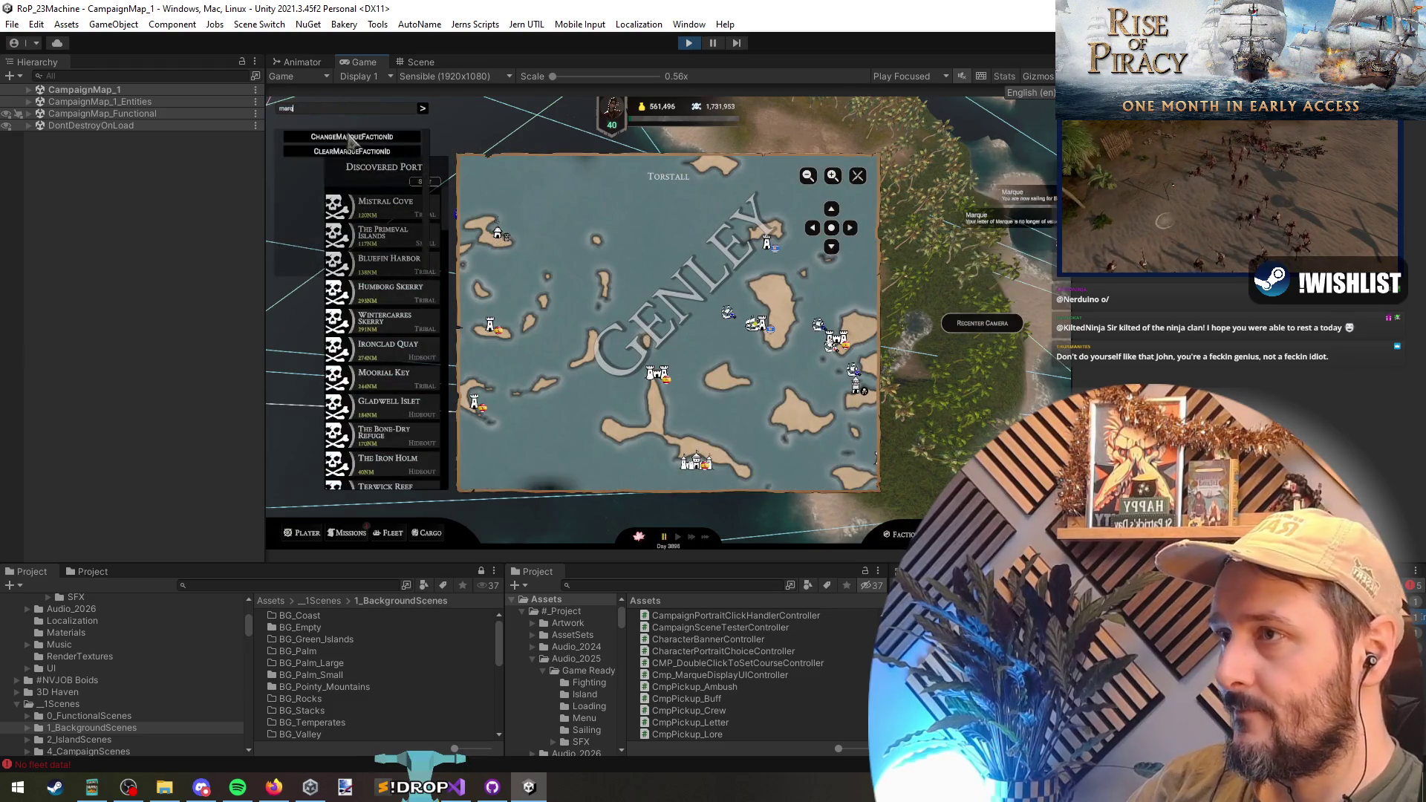
left_click(423, 109)
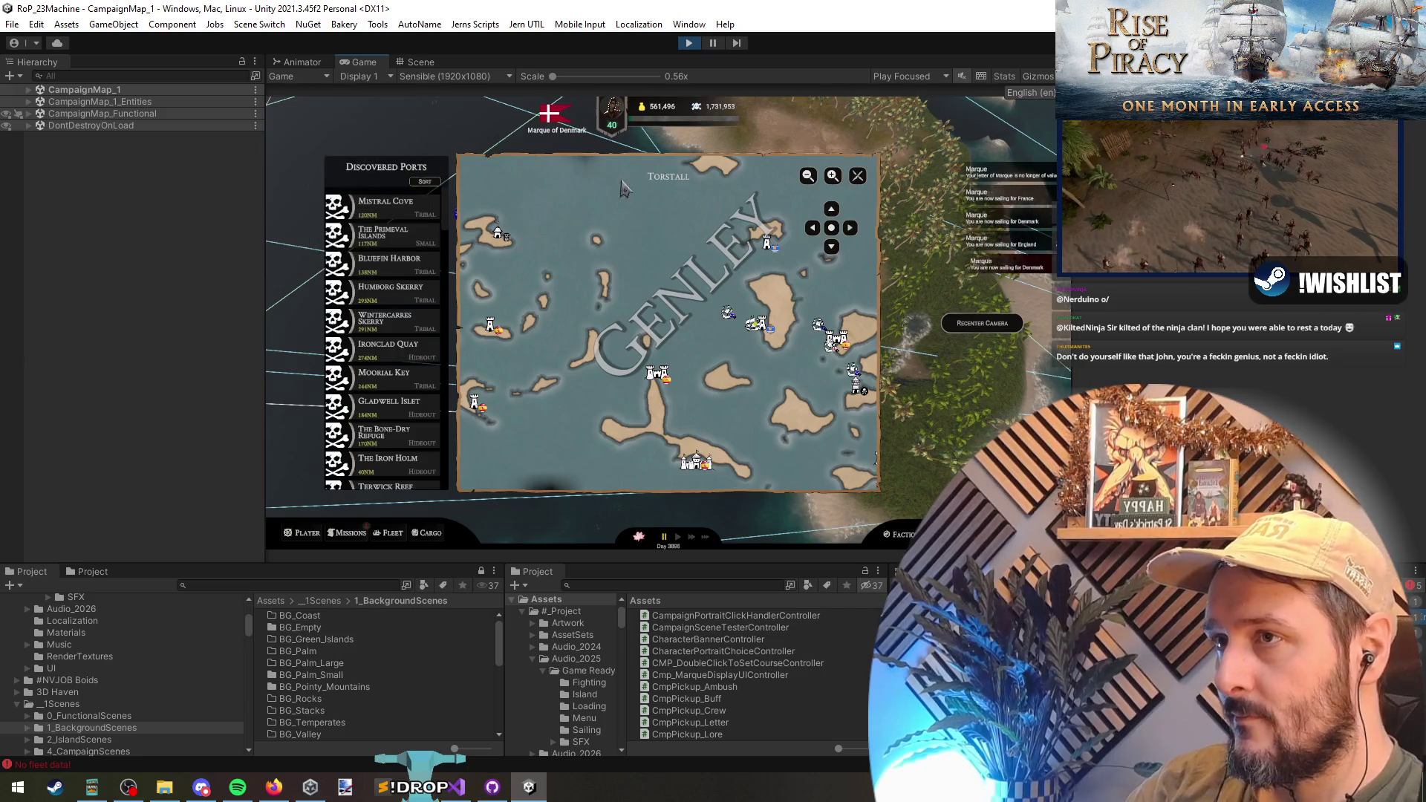
- Close the map panel, zoom out, and return to the canvas manager in Visual Studio
left_click(857, 176)
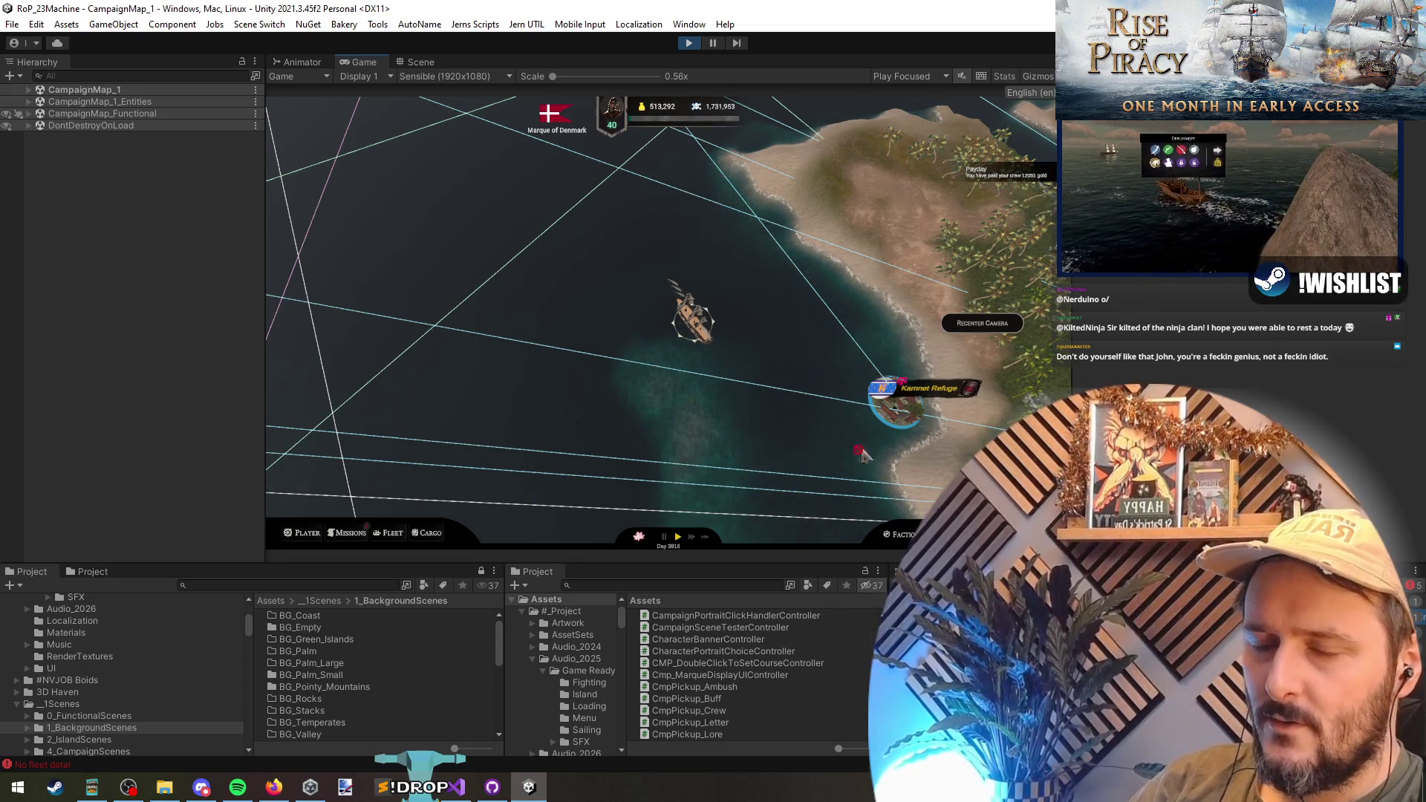
scroll(706, 416, "down", 5)
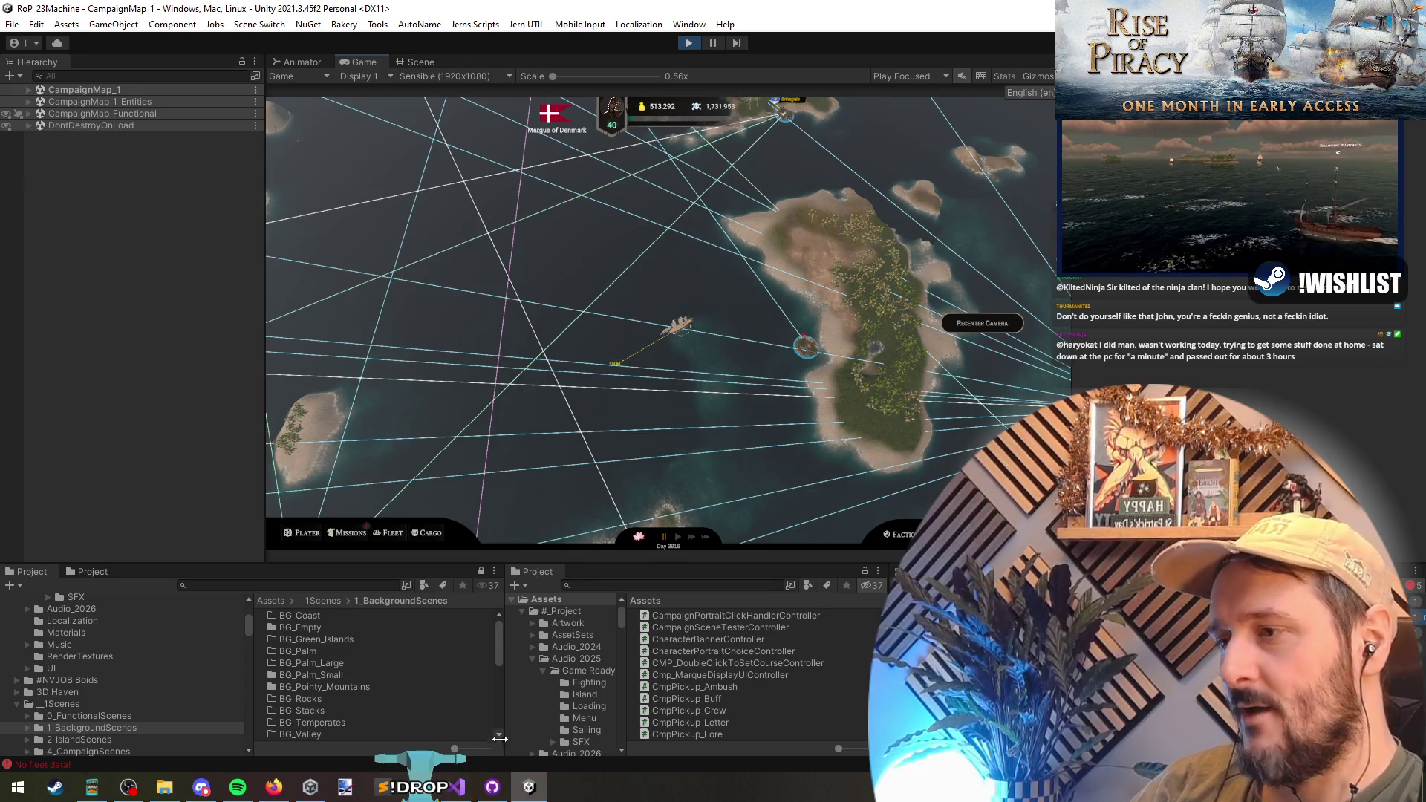
left_click(457, 787)
left_click(554, 261)
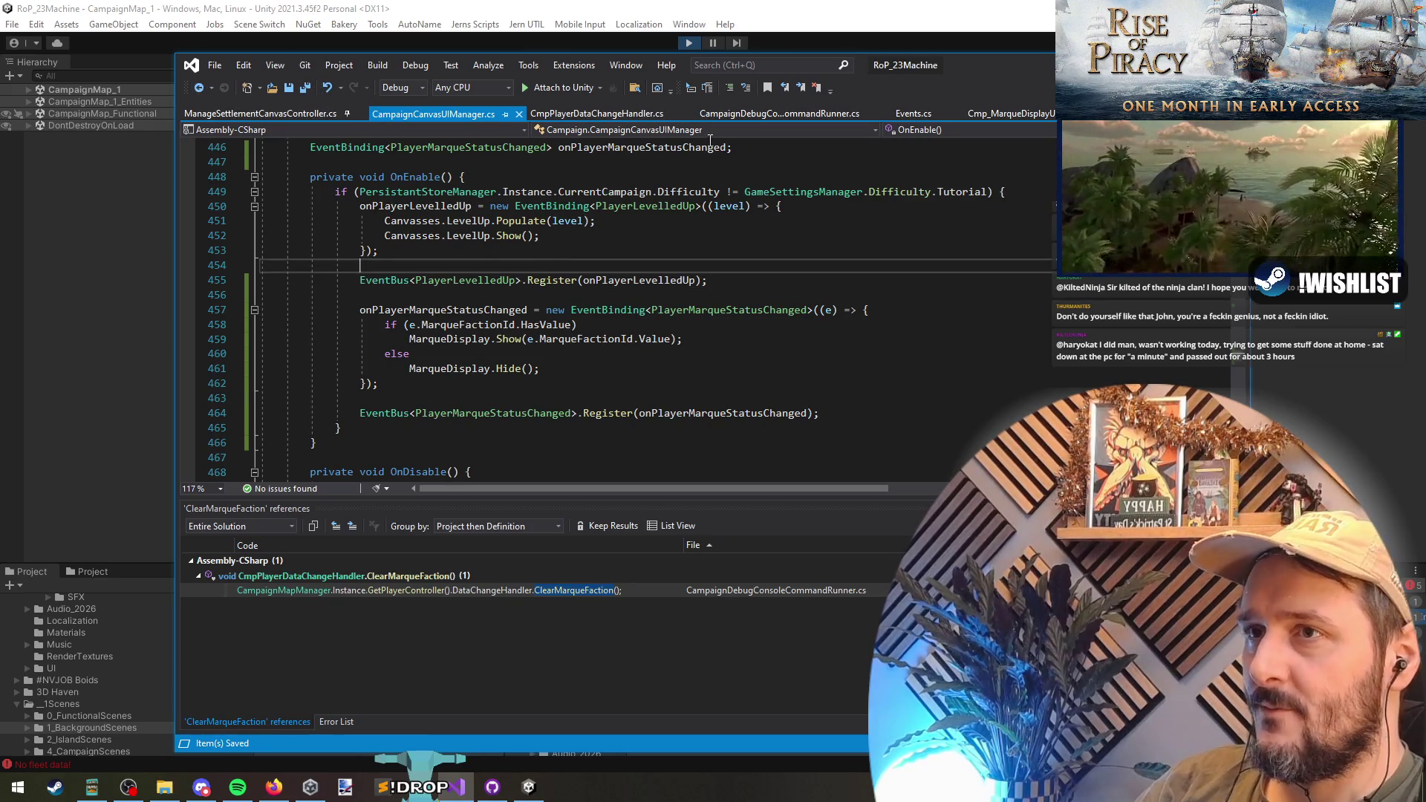
- Inspect the GetFaction line in the marque display controller
left_click(996, 113)
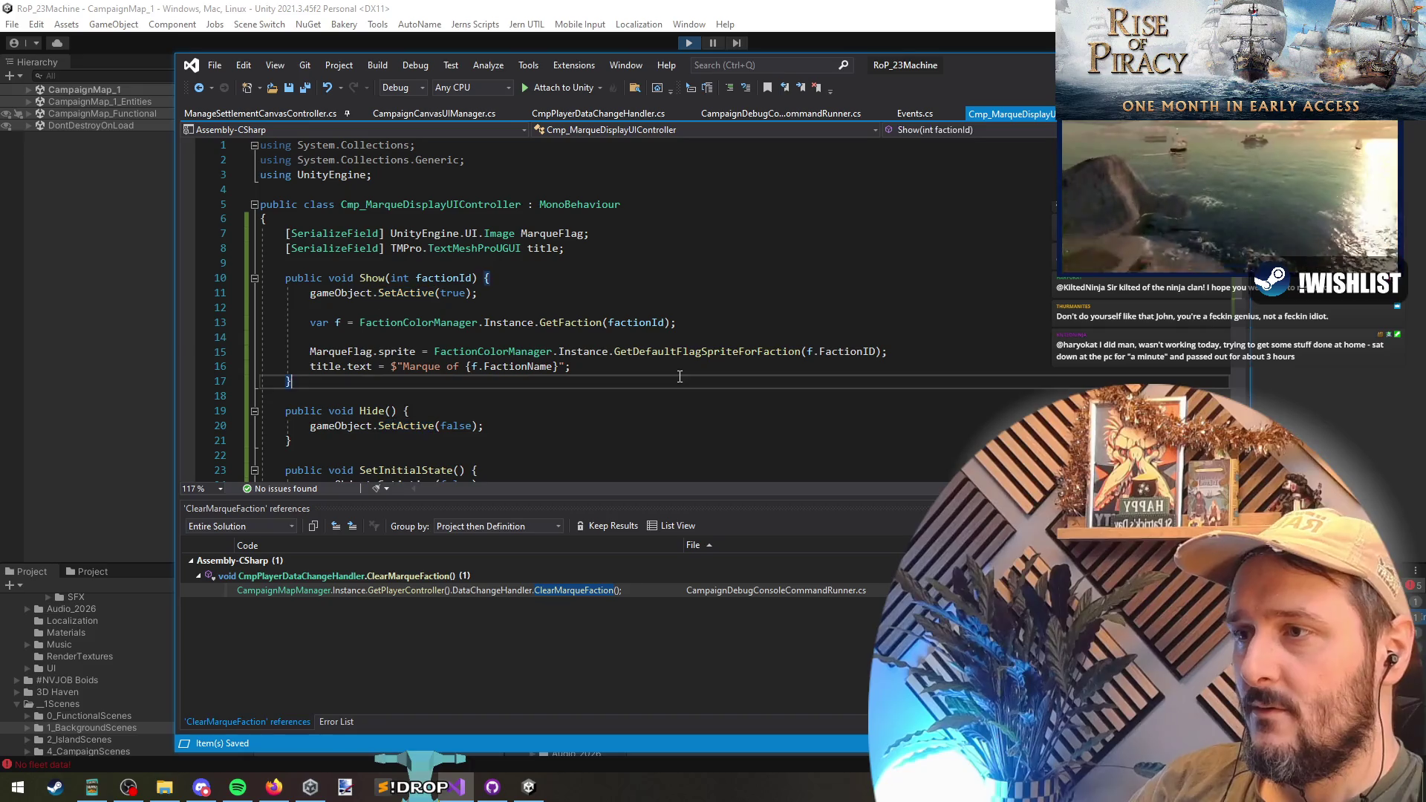
left_click(631, 337)
key("Up")
key("Up")
key("Down")
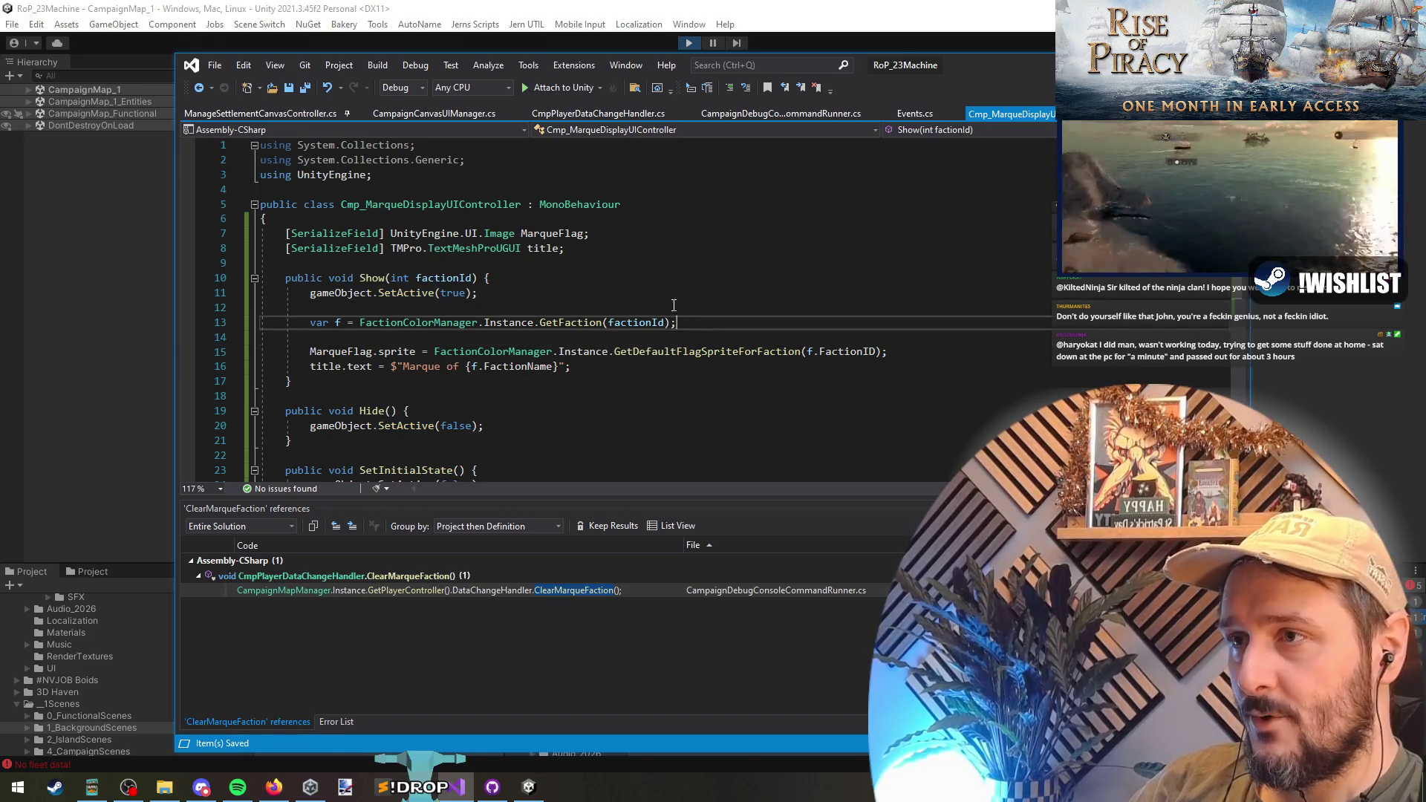
key("Up")
- Find all references to MarqueFactionId, then to the player data's stored MarqueFactionId
key("ctrl+Tab")
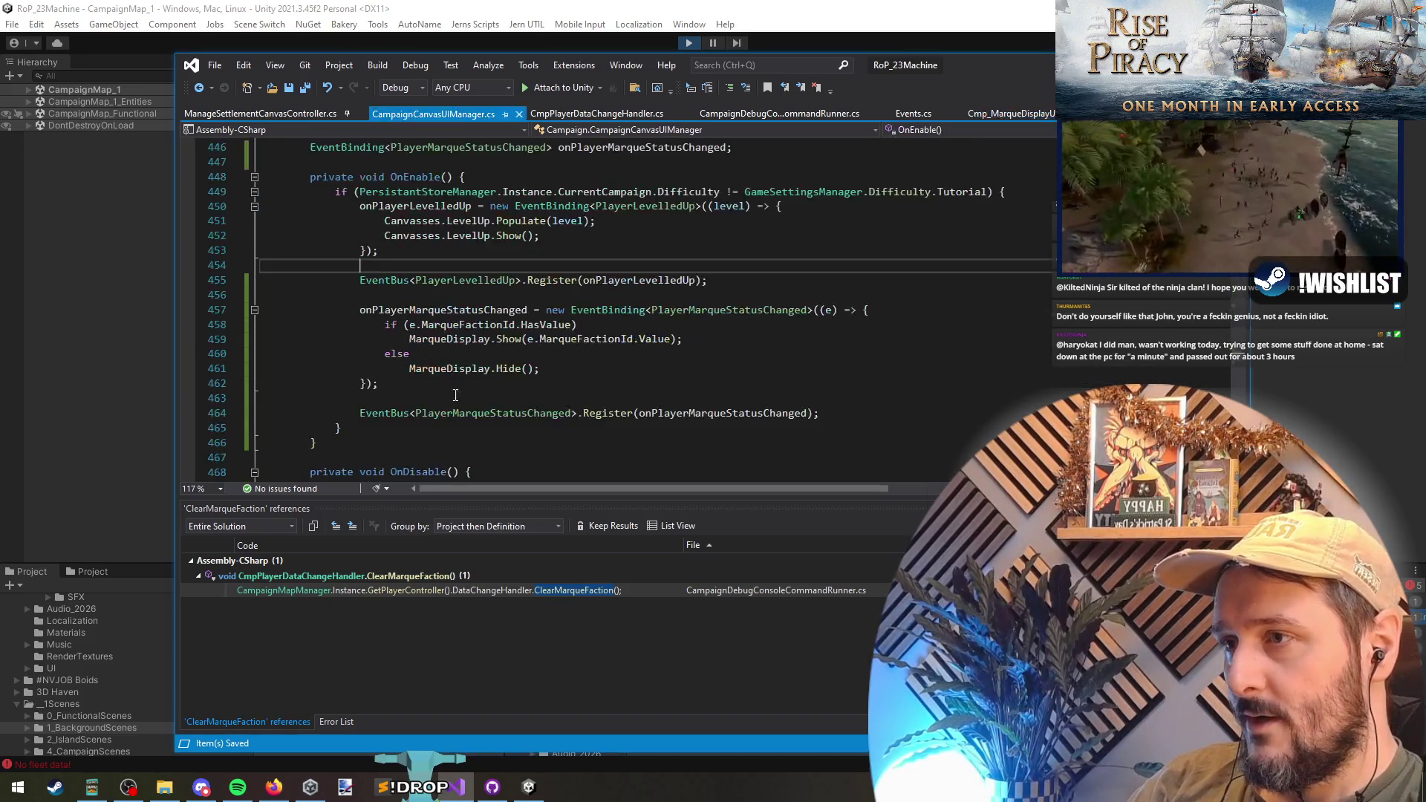
right_click(585, 339)
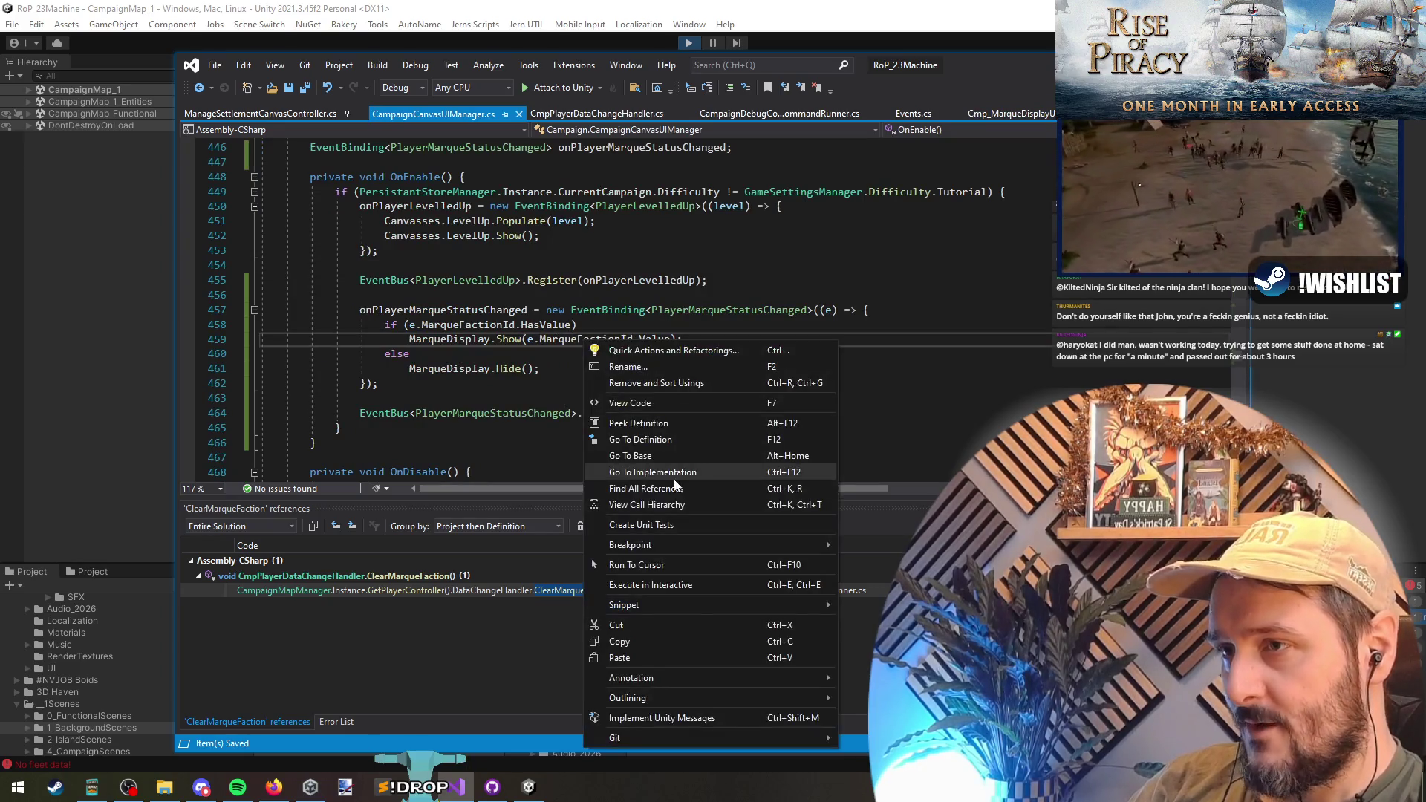
left_click(680, 492)
double_click(403, 619)
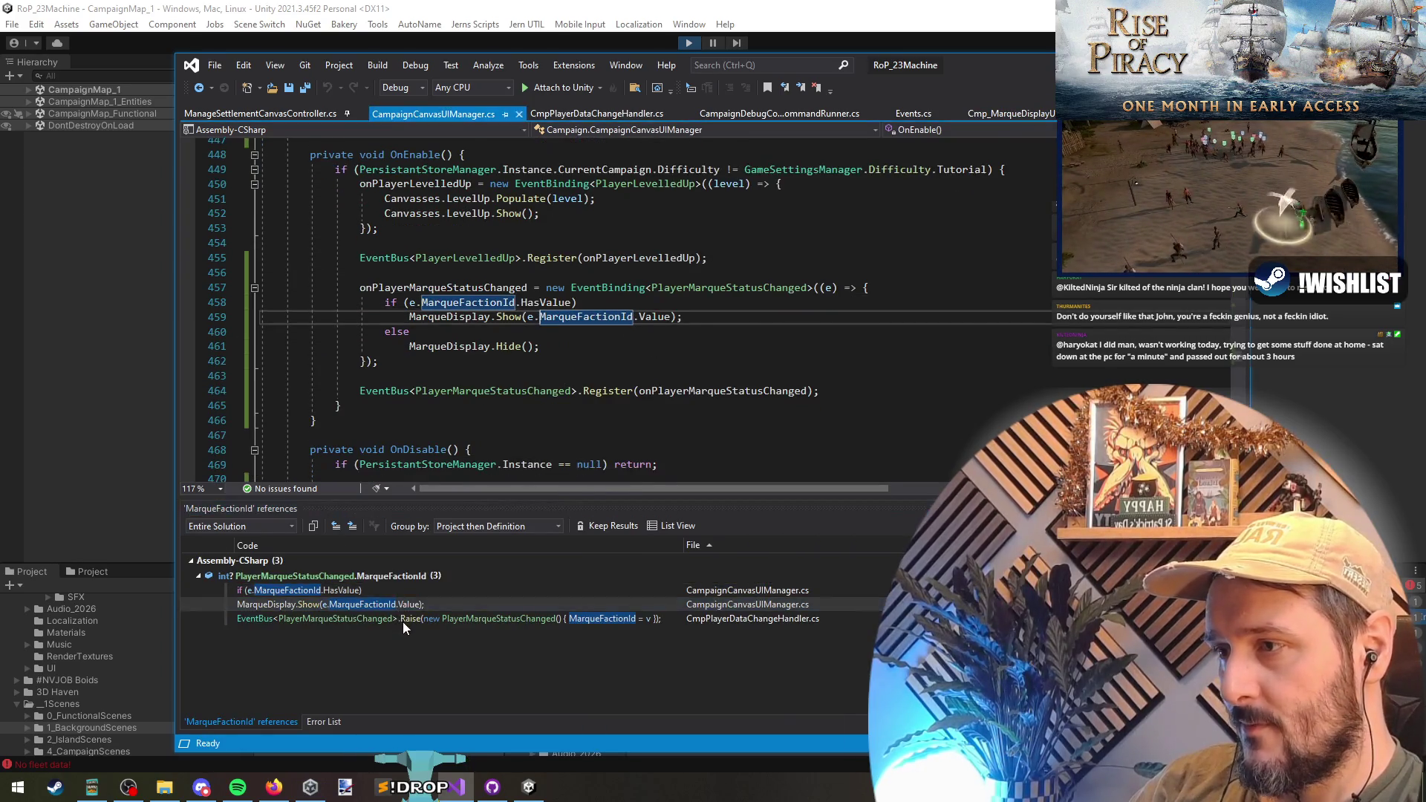
right_click(438, 288)
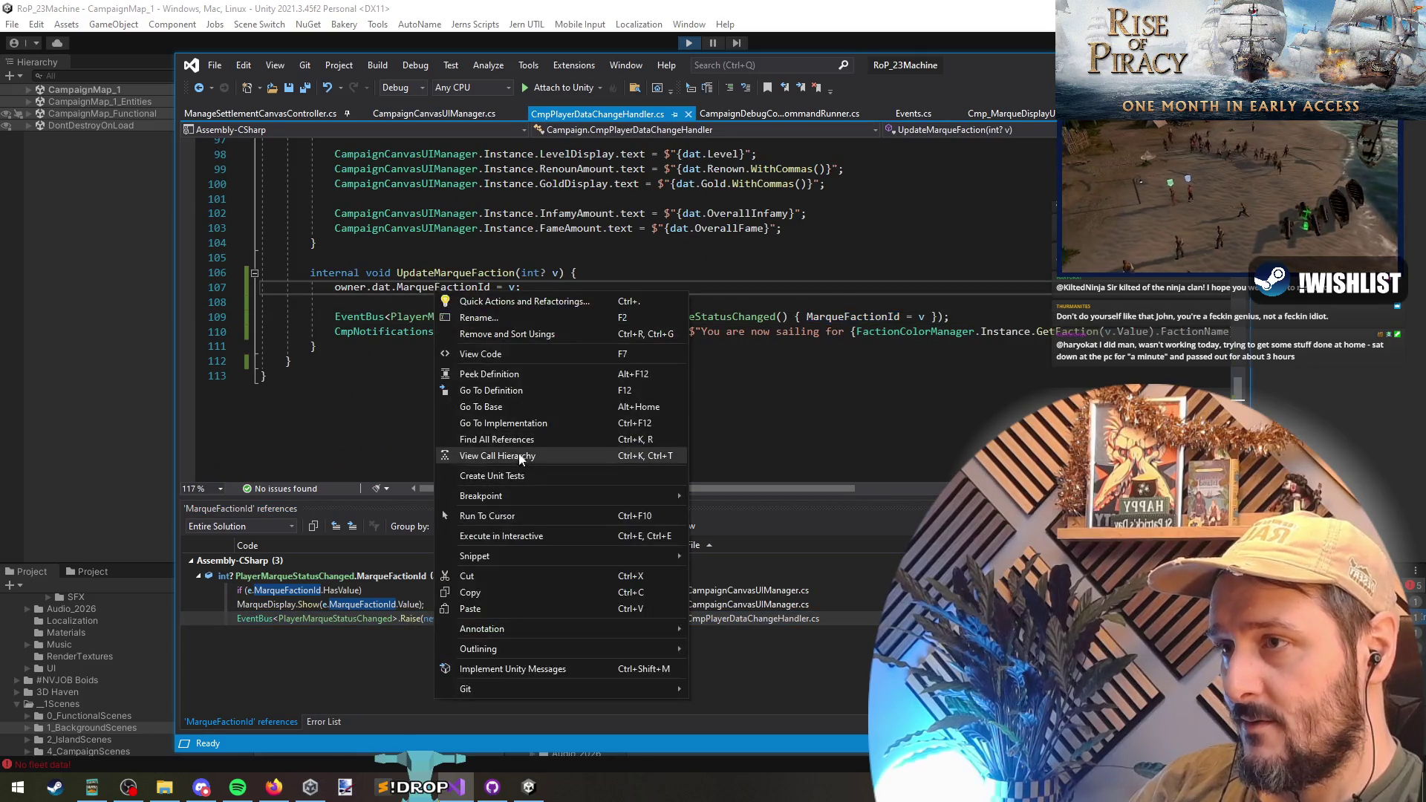
left_click(505, 449)
double_click(537, 593)
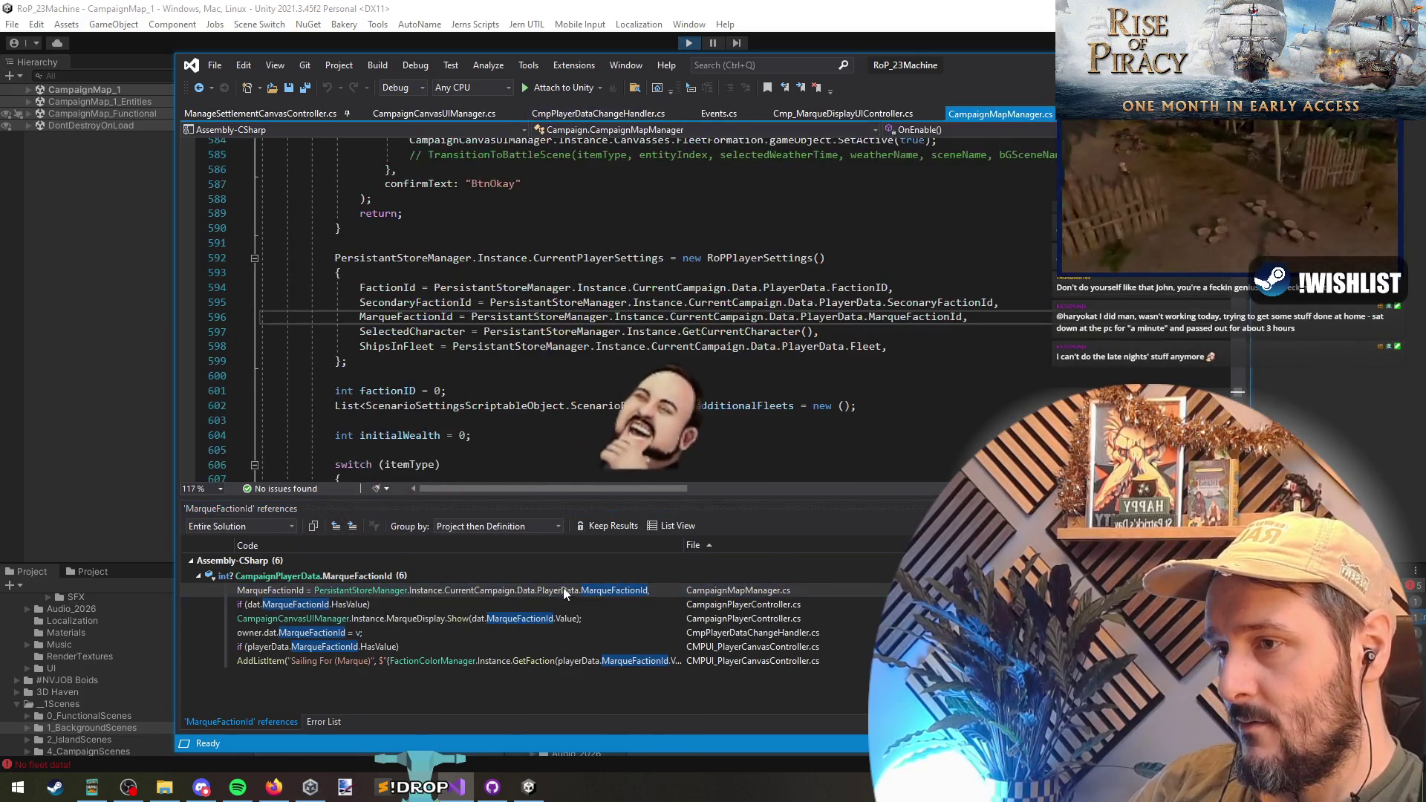
- Find all references to the player settings' MarqueFactionId and SecondaryFactionId
double_click(406, 317)
right_click(429, 319)
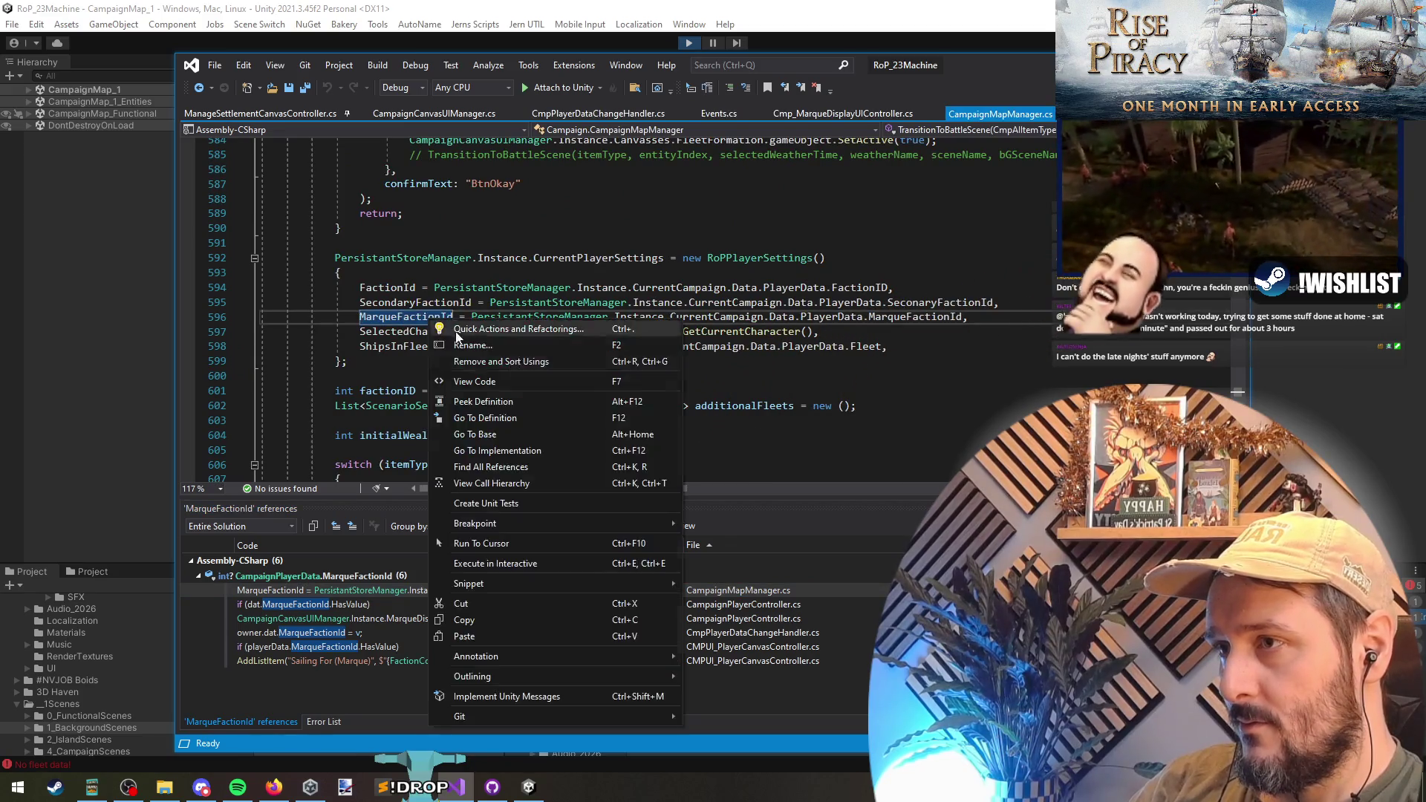
left_click(490, 481)
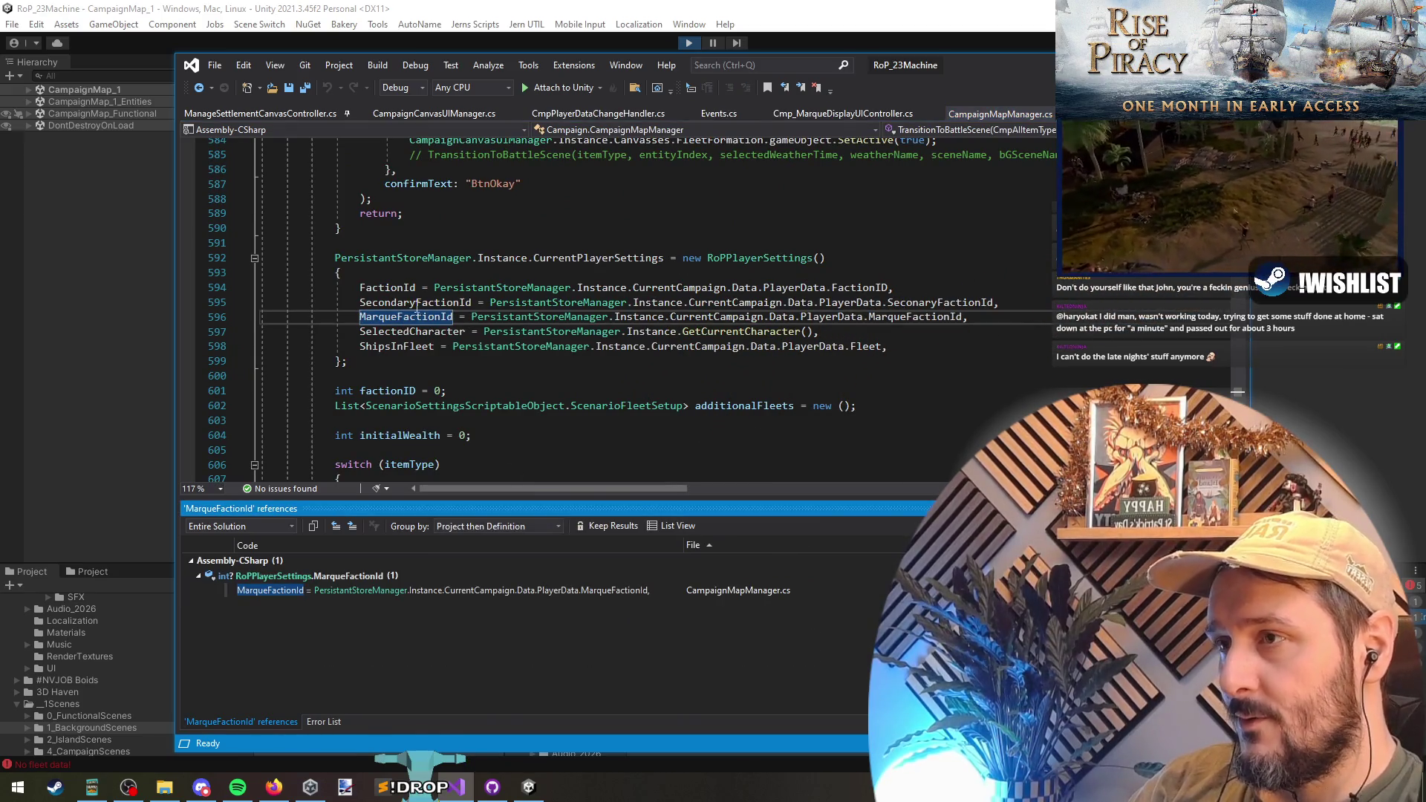
double_click(418, 305)
right_click(418, 305)
left_click(533, 473)
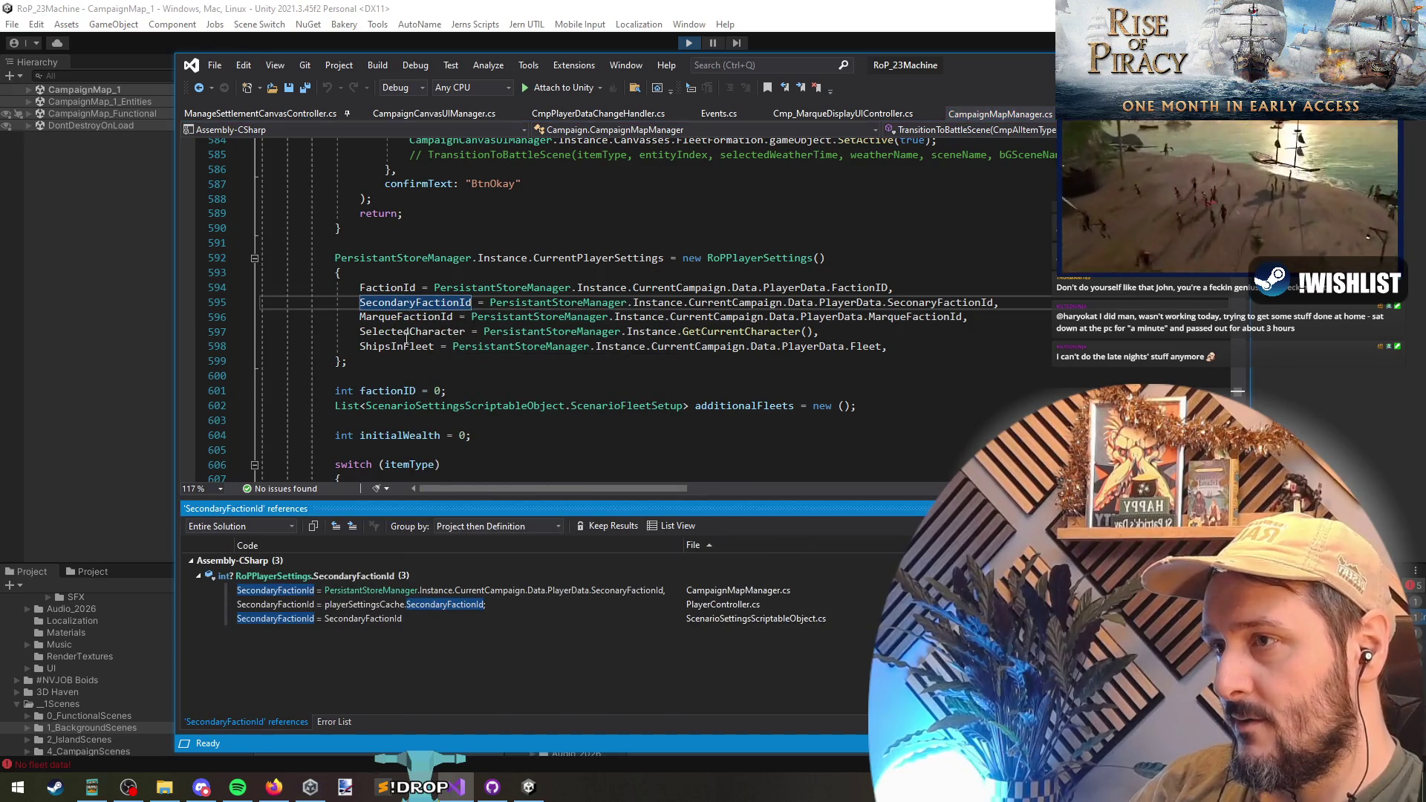
- Review TransitionToBattleScene and go to the RoPCurrentBattleMapSettings constructor definition
left_click(451, 318)
scroll(533, 366, "down", 4)
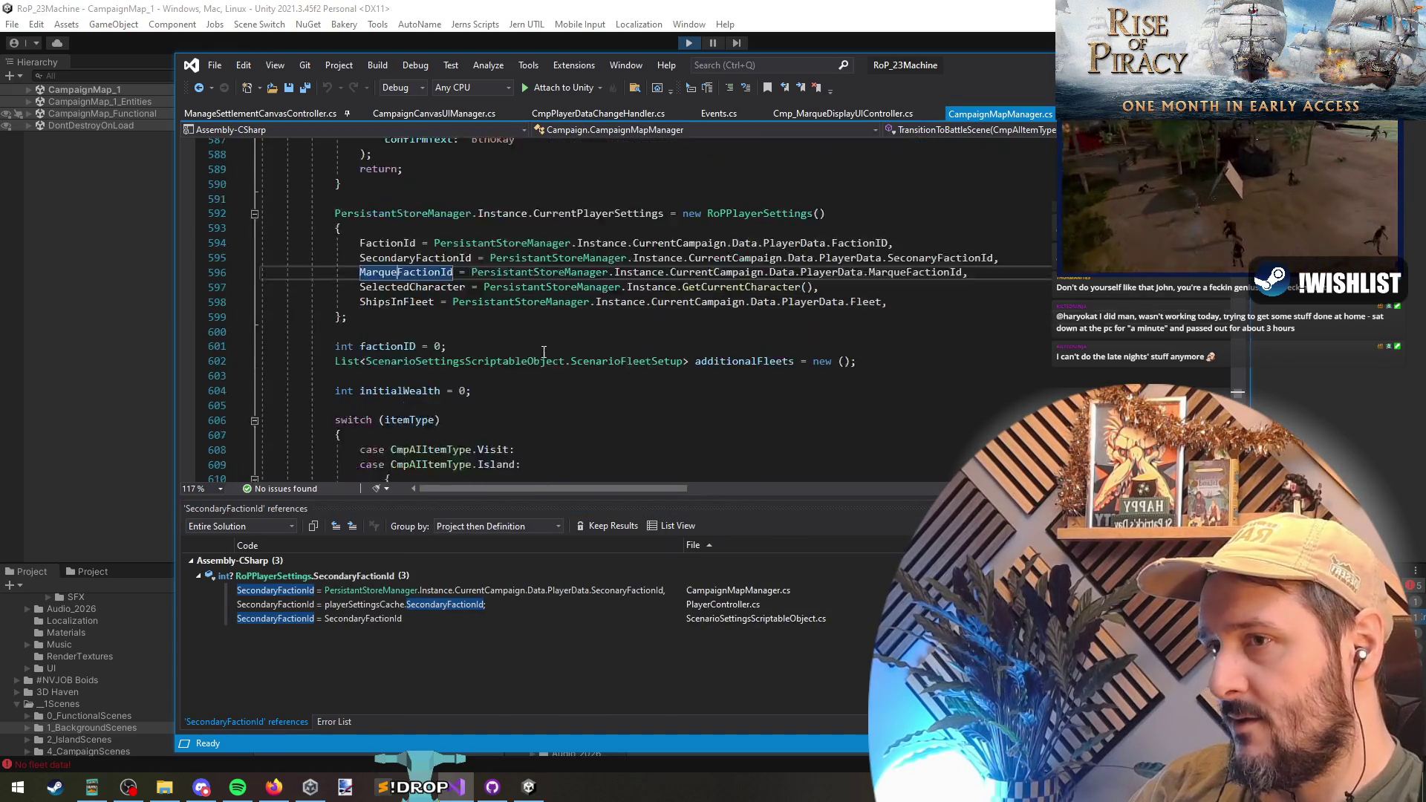
scroll(564, 274, "up", 5)
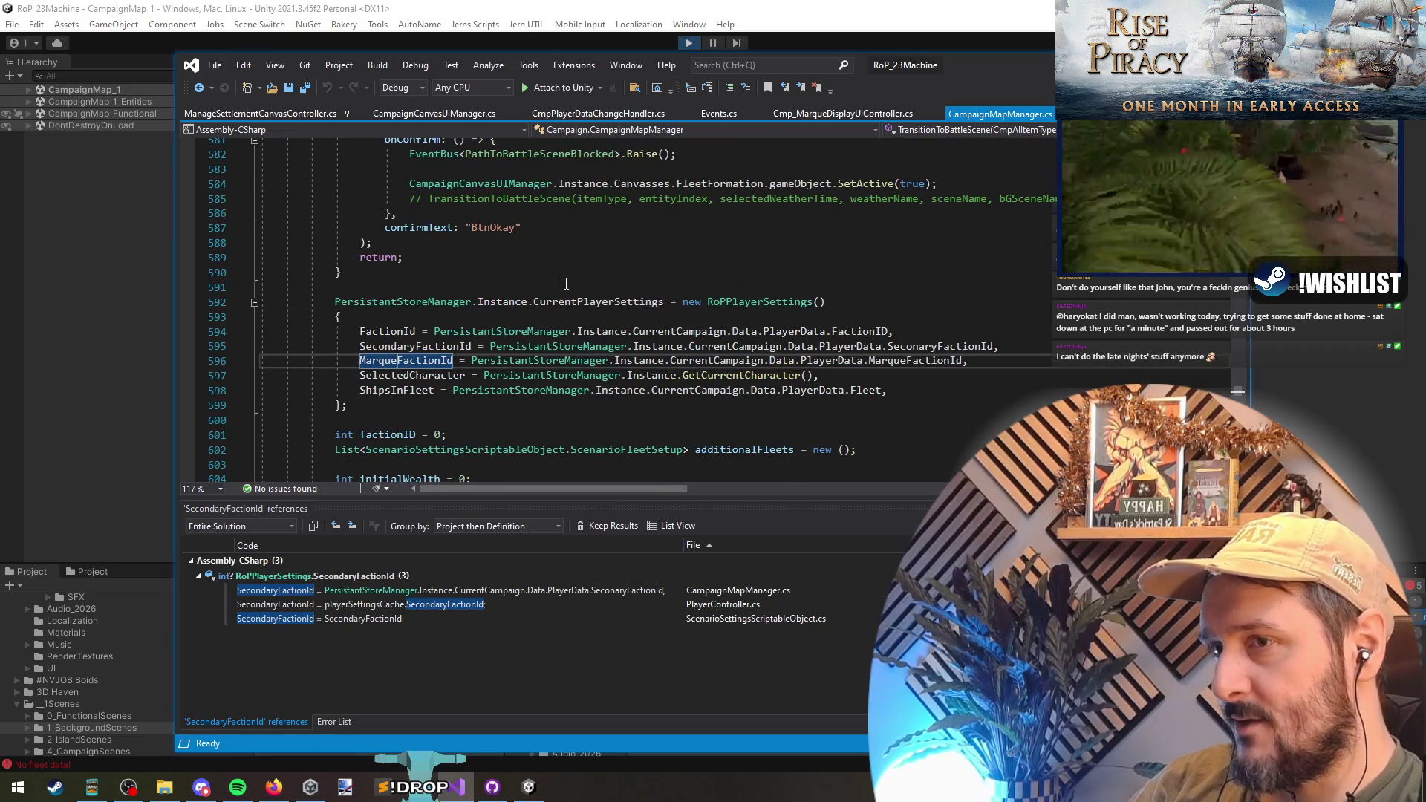
scroll(566, 282, "up", 7)
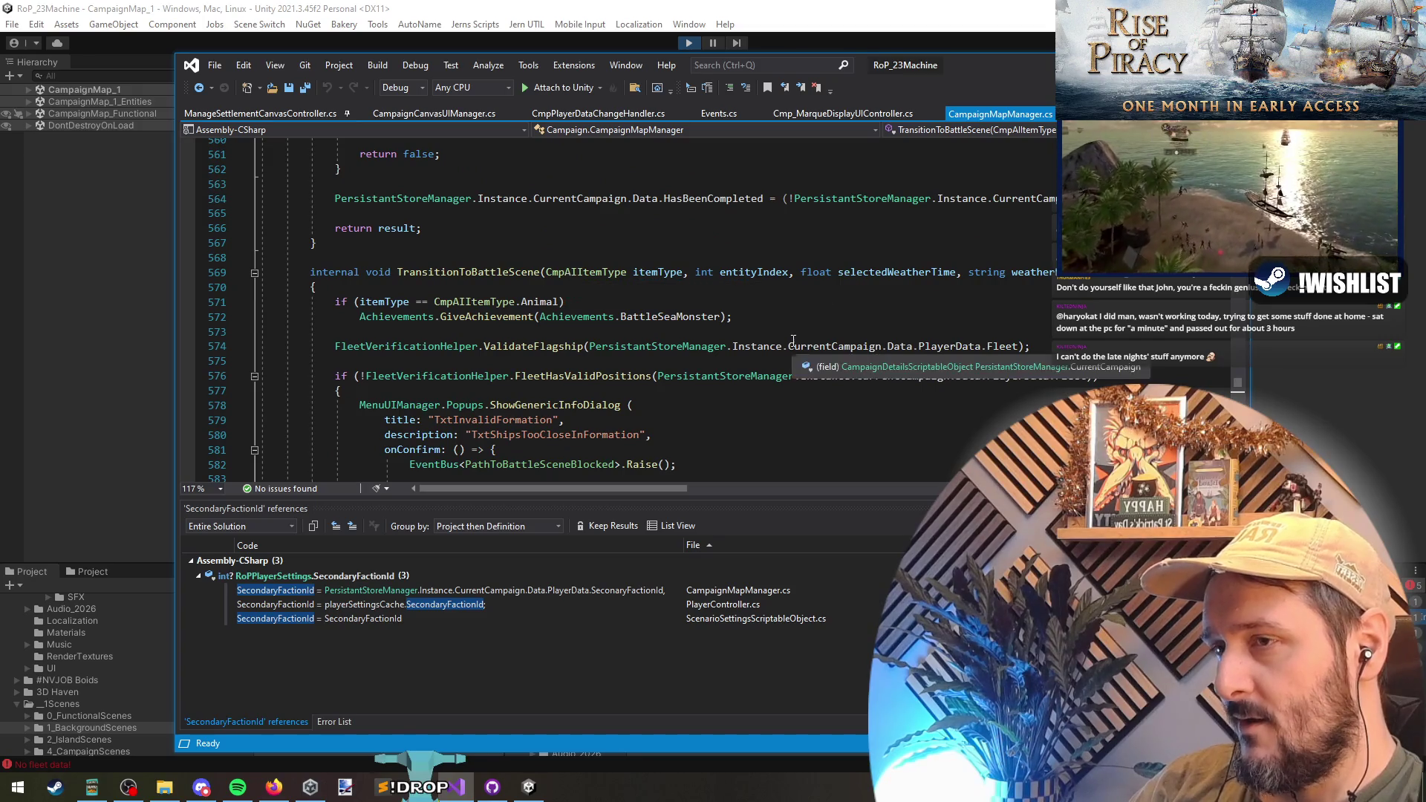
scroll(787, 315, "down", 3)
scroll(779, 427, "down", 4)
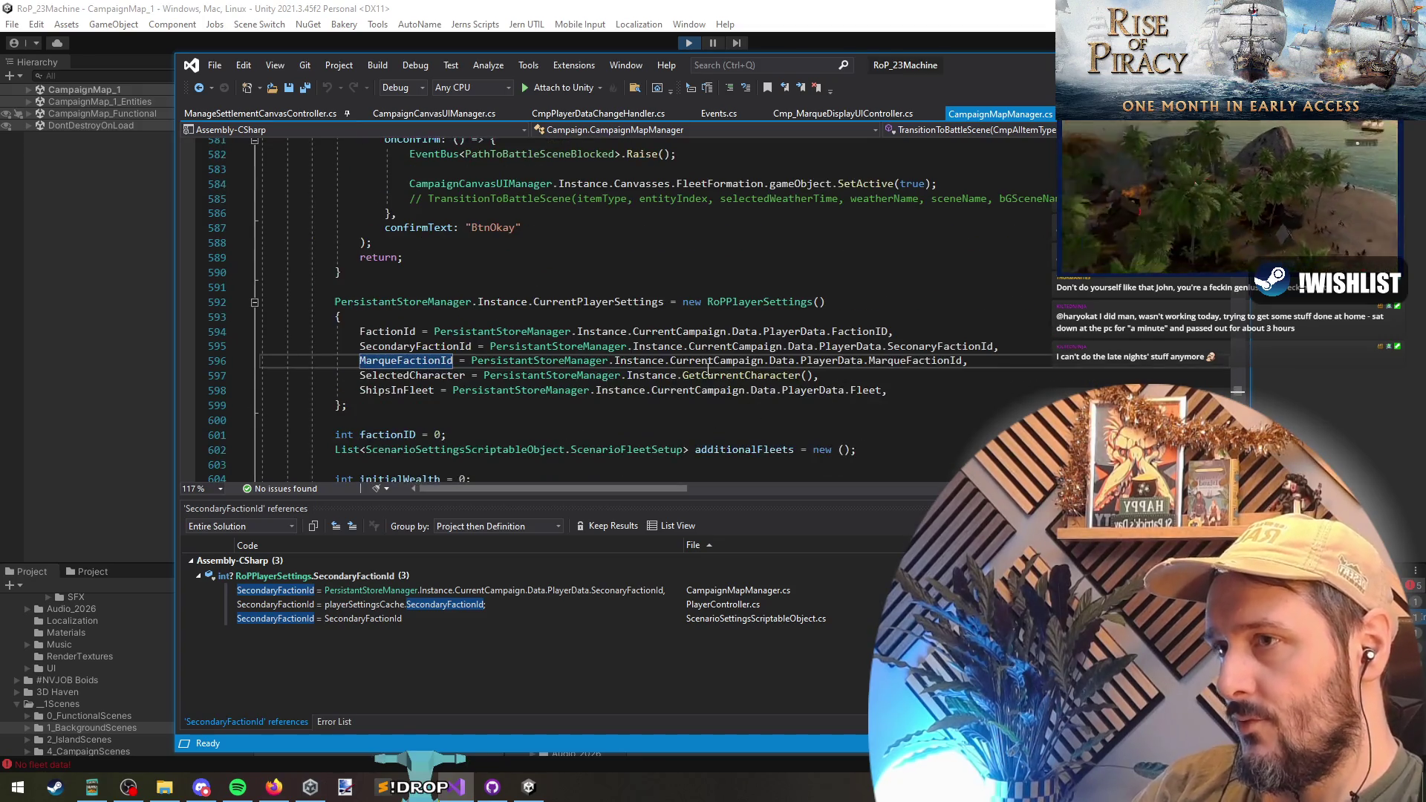
scroll(754, 327, "down", 8)
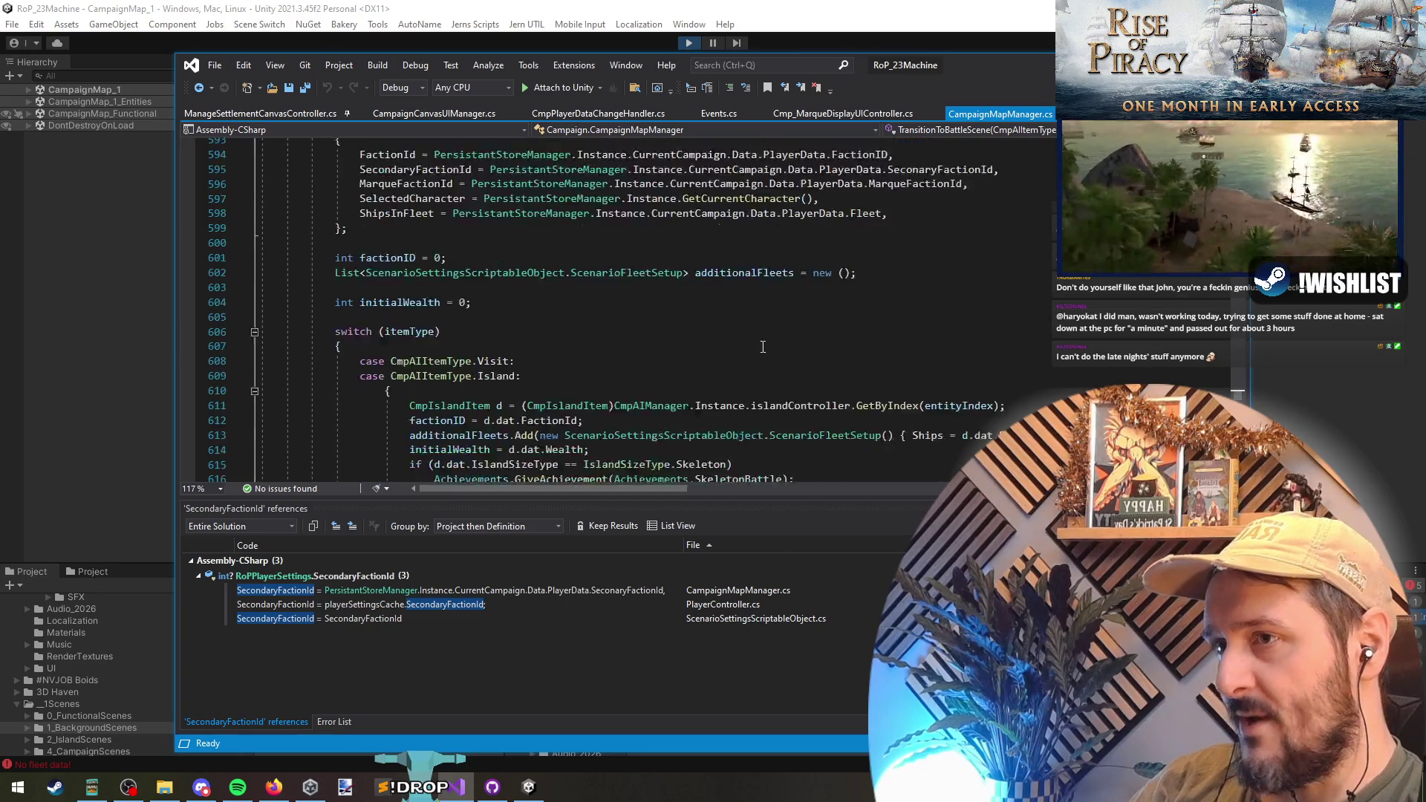
scroll(756, 357, "down", 14)
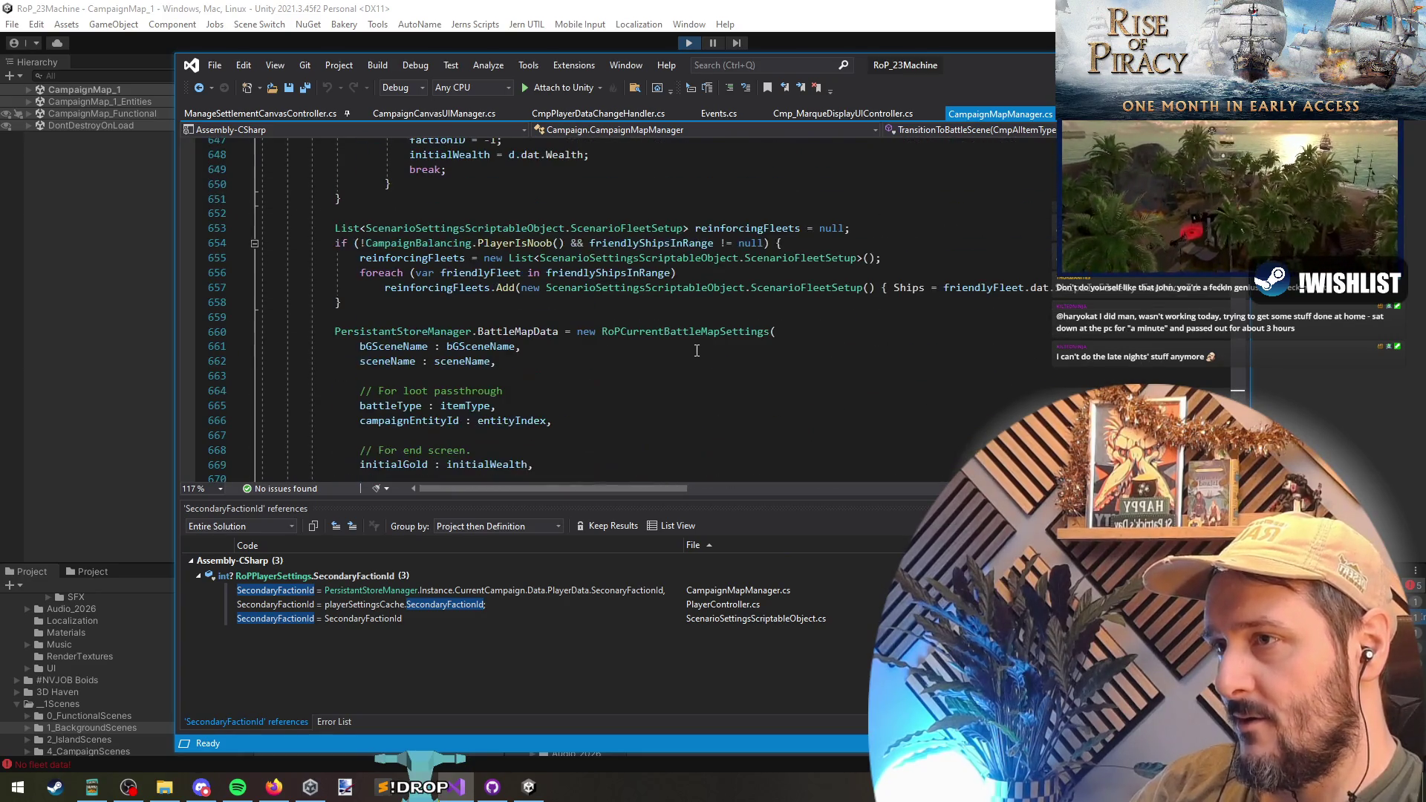
scroll(522, 380, "down", 5)
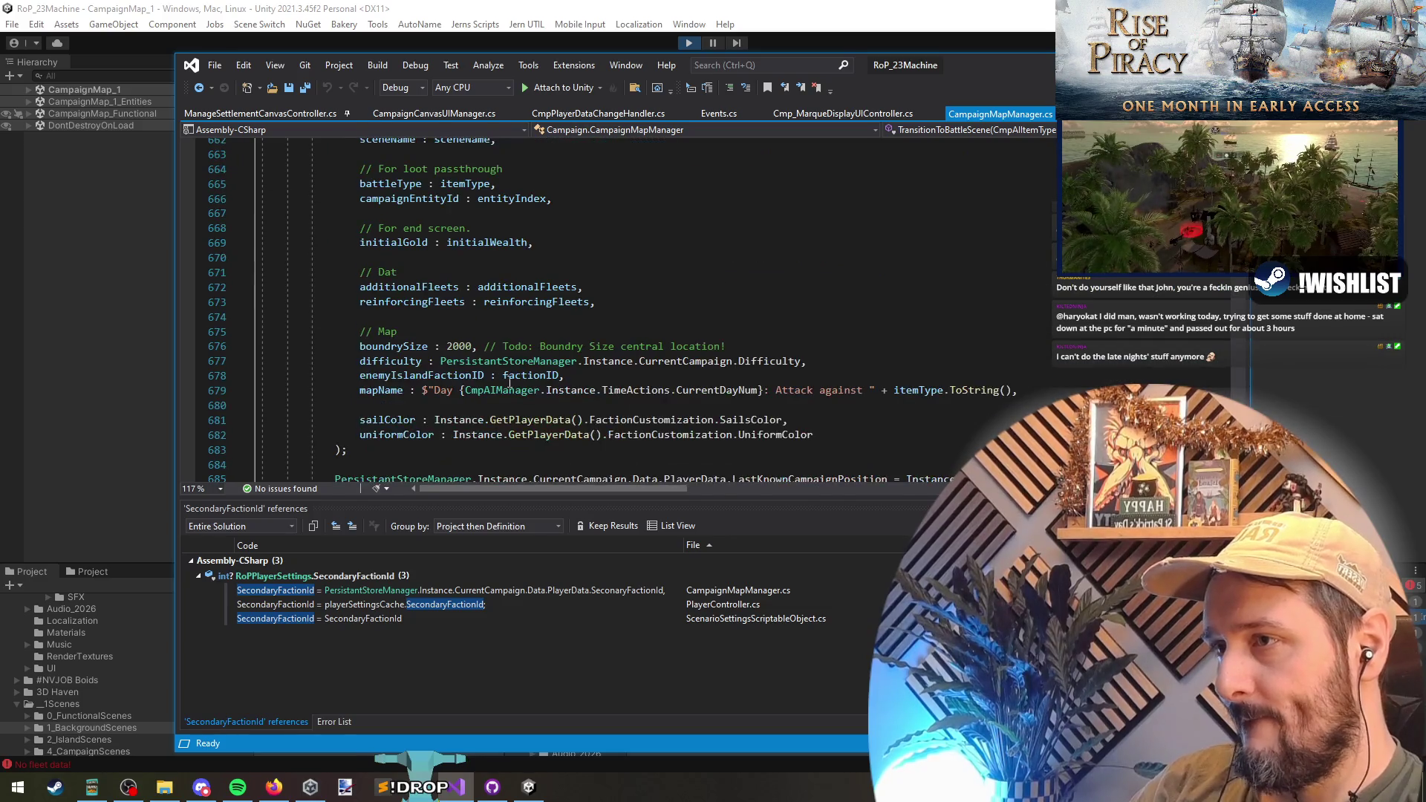
triple_click(387, 430)
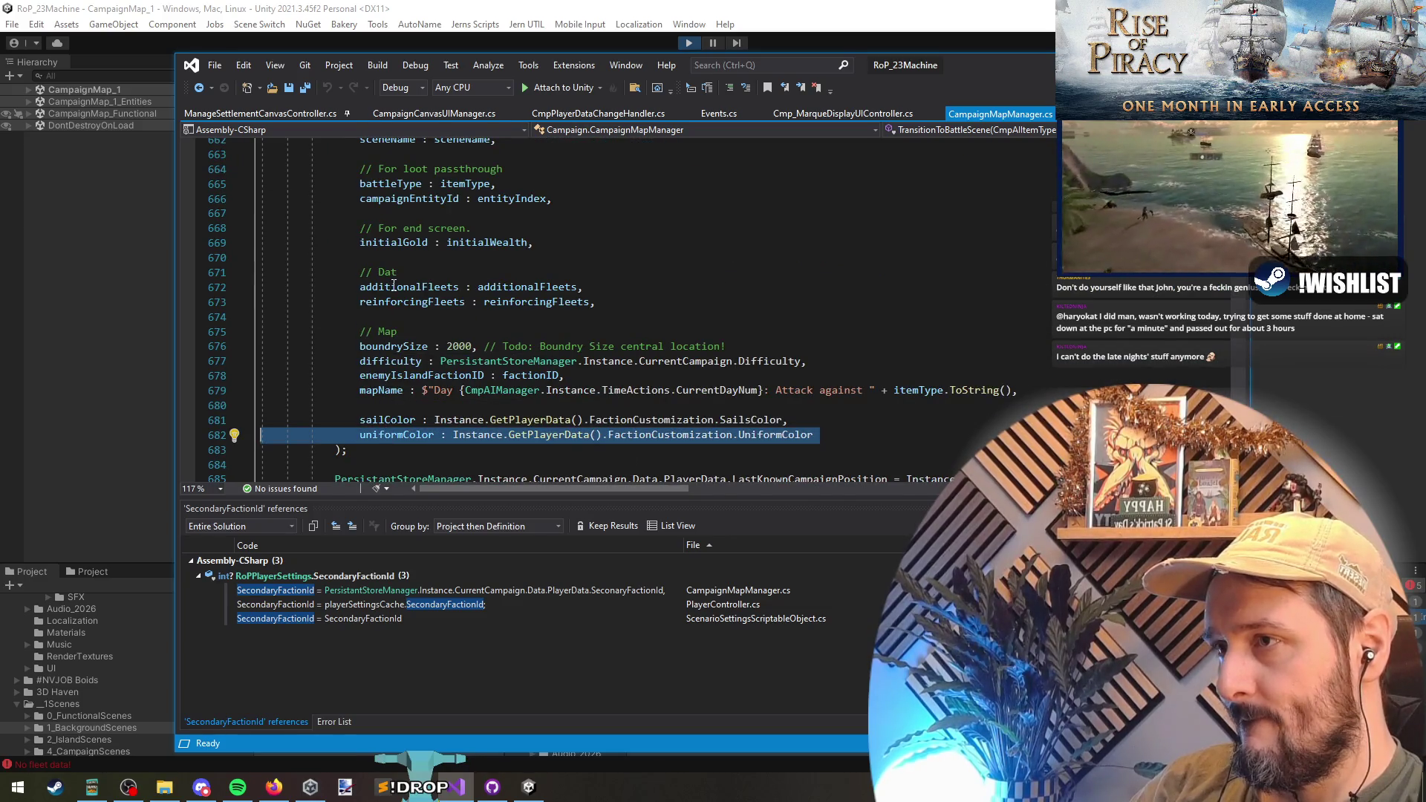
scroll(688, 252, "up", 3)
left_click(732, 232)
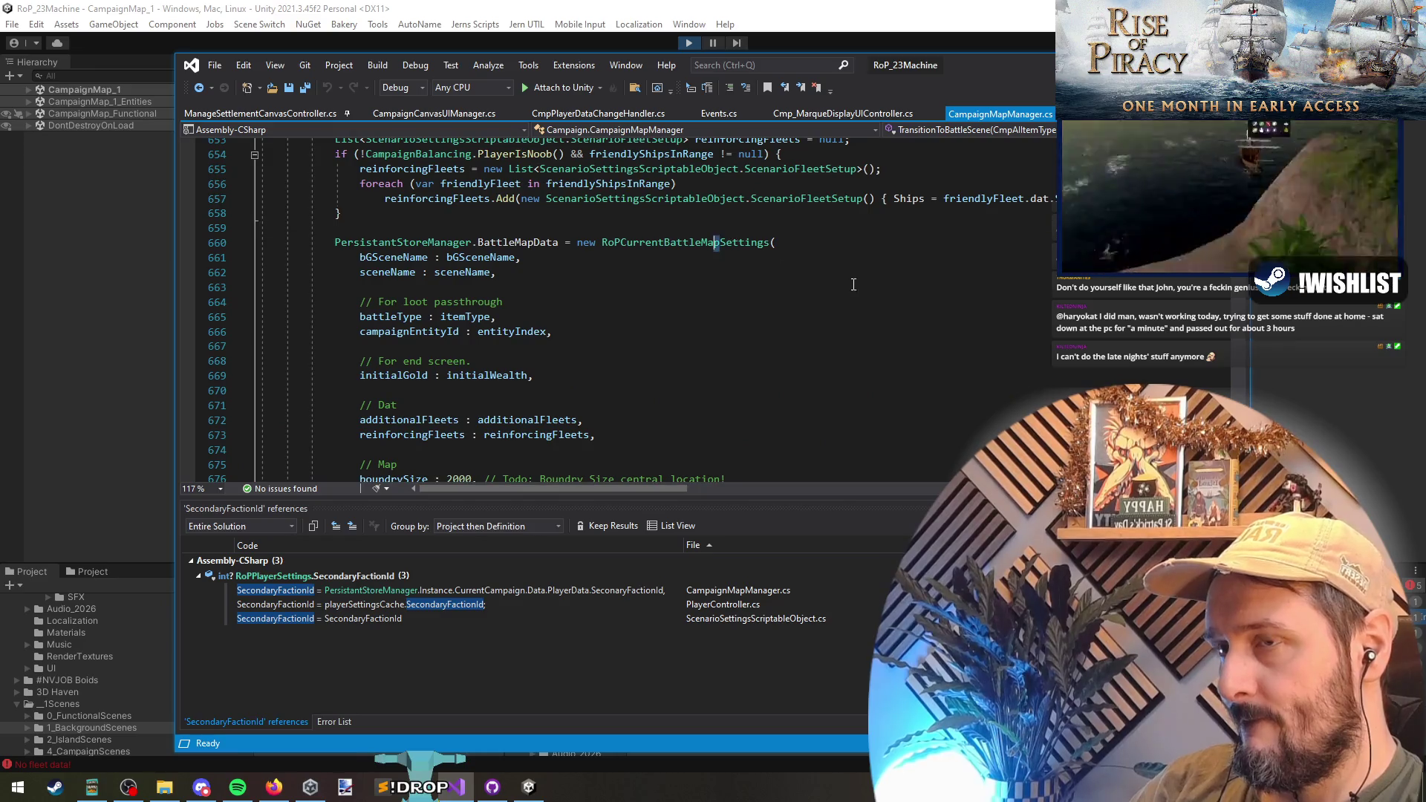
key("F12")
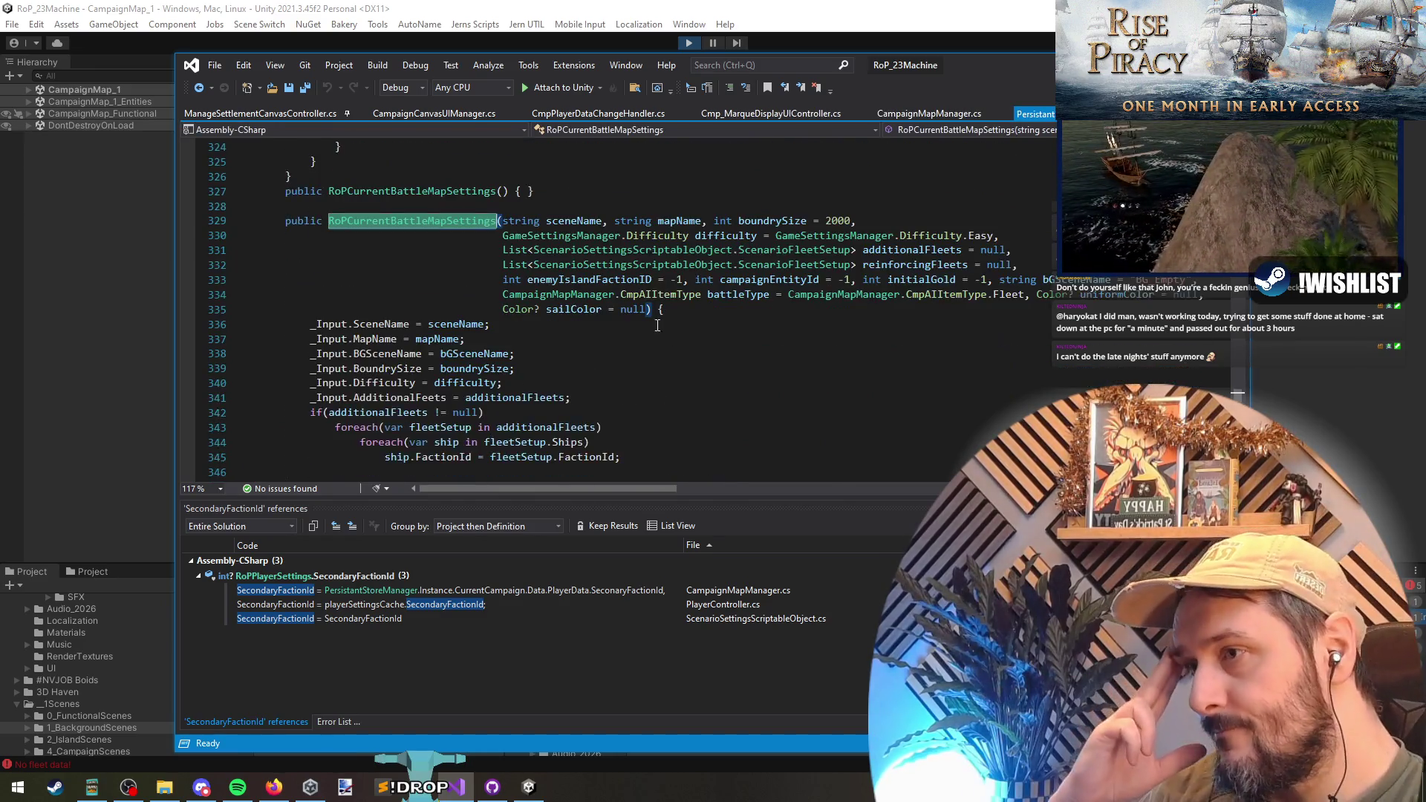
- Scroll through the RoPCurrentBattleMapSettings constructor, then navigate back to CampaignMapManager.cs line 660
scroll(659, 321, "down", 5)
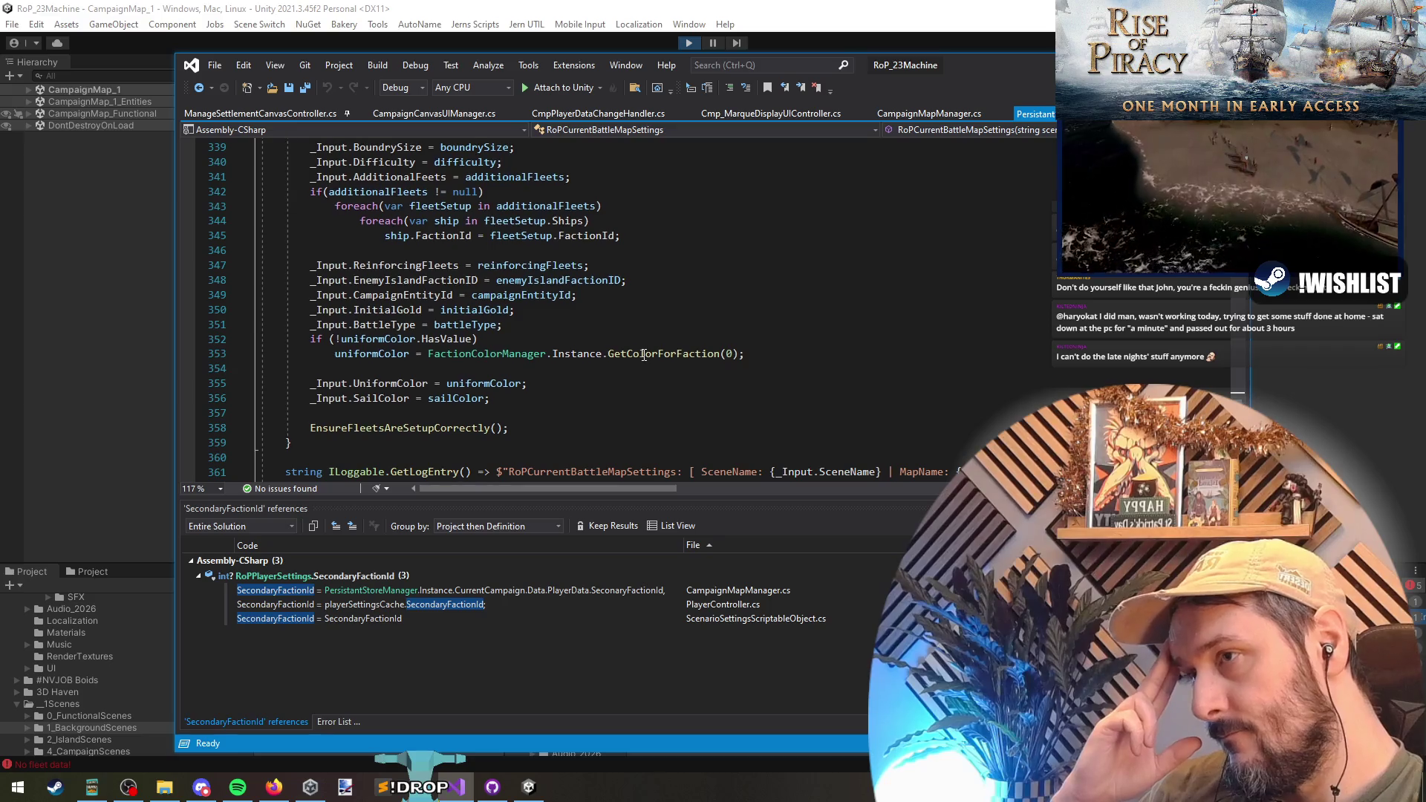
scroll(668, 417, "up", 1)
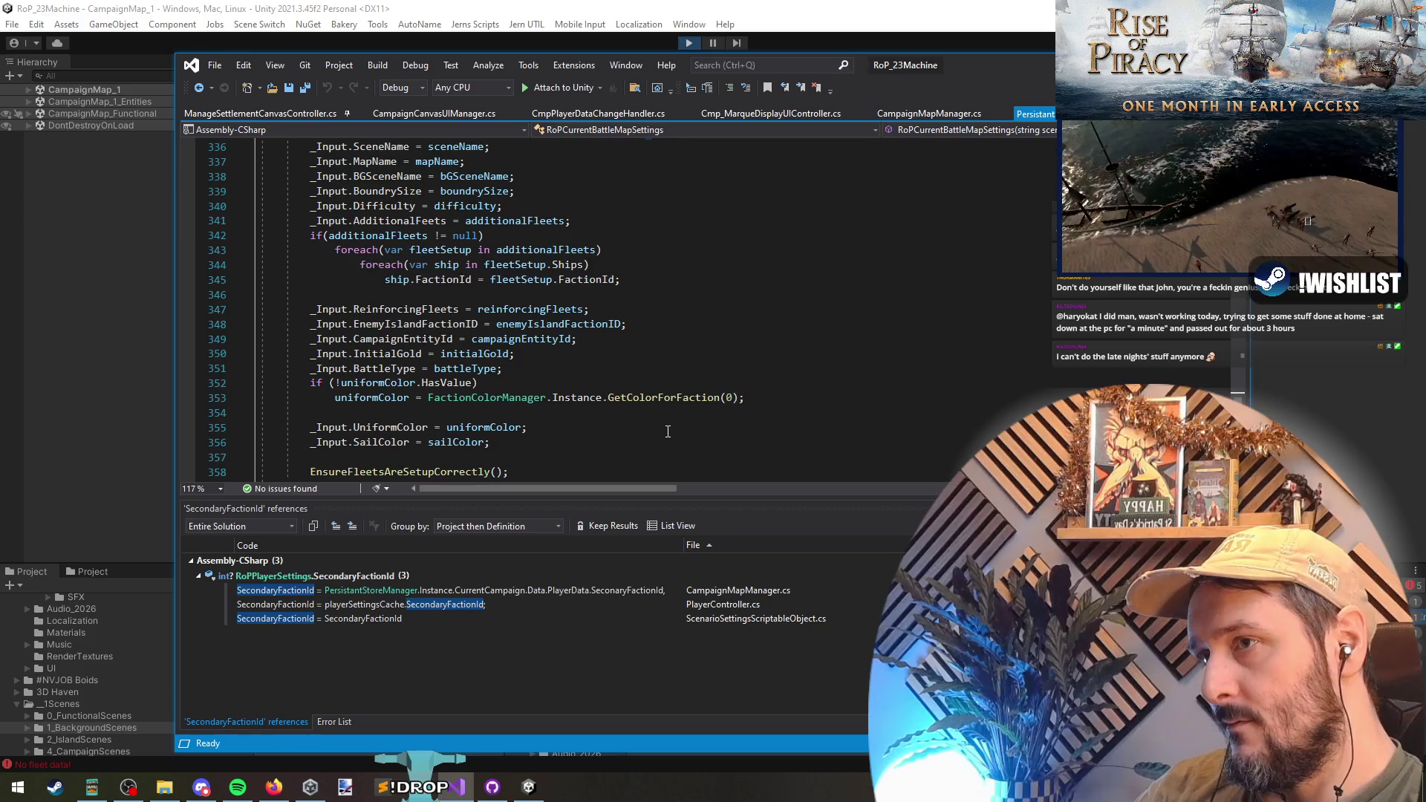
scroll(667, 430, "up", 1)
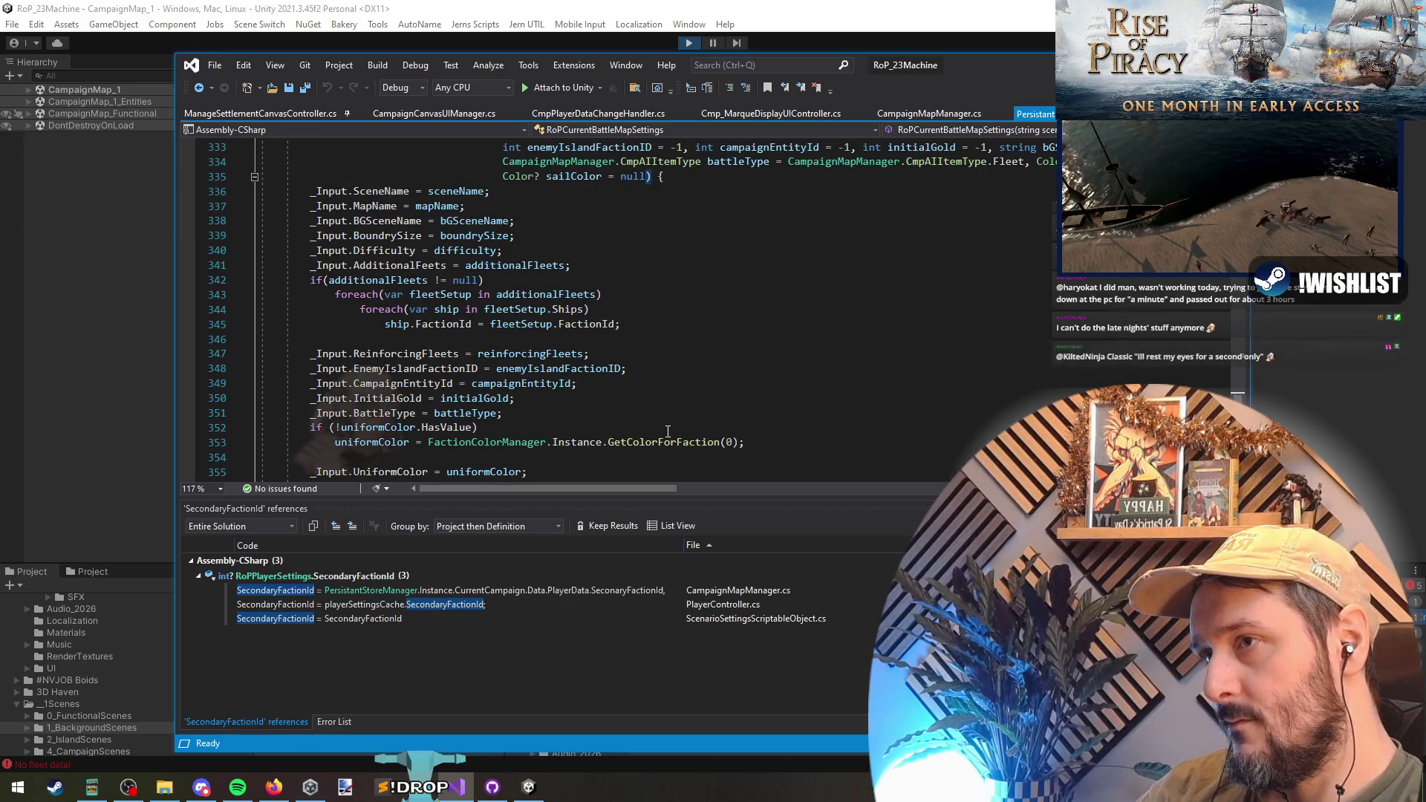
scroll(667, 431, "up", 3)
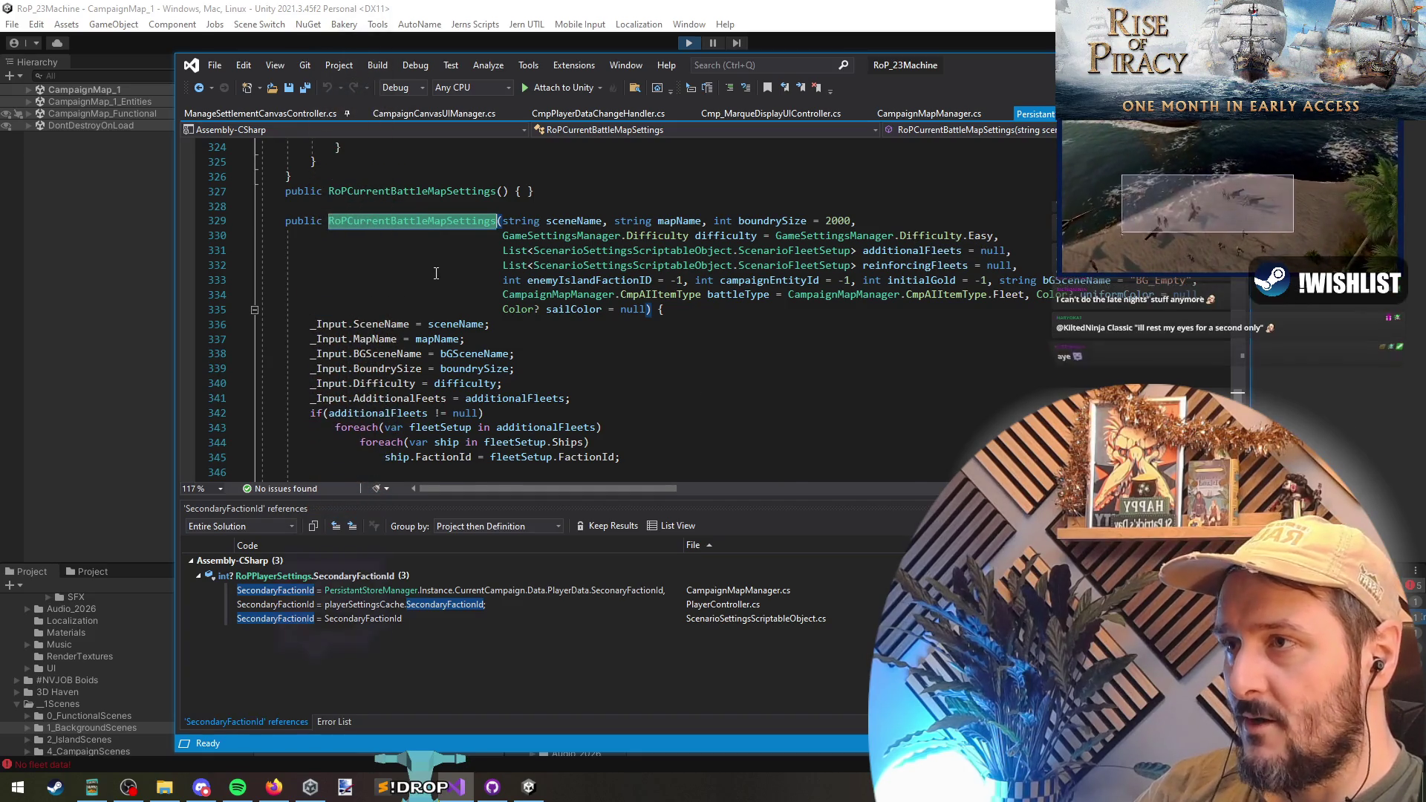
scroll(483, 338, "down", 5)
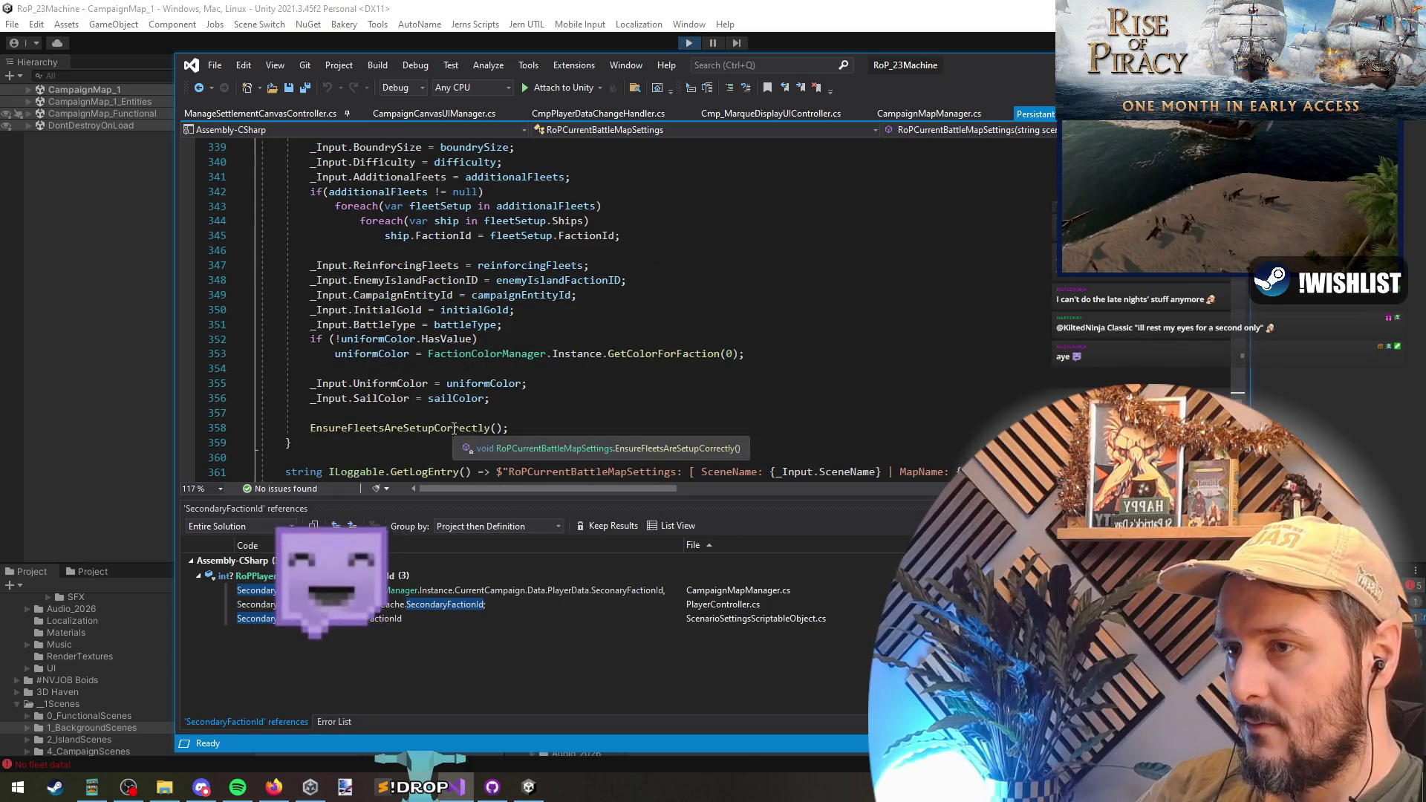
left_click(211, 88)
left_click(202, 106)
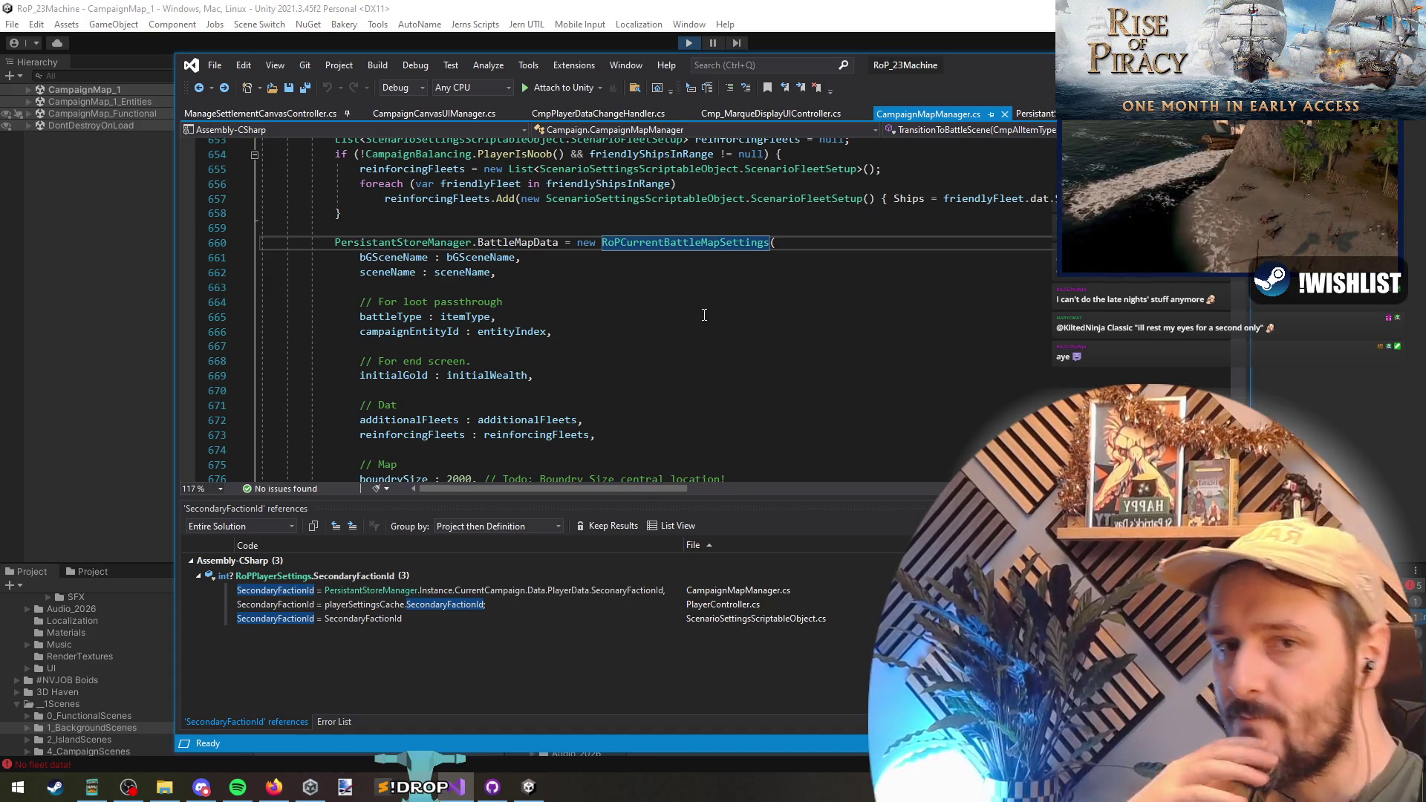
left_click(561, 278)
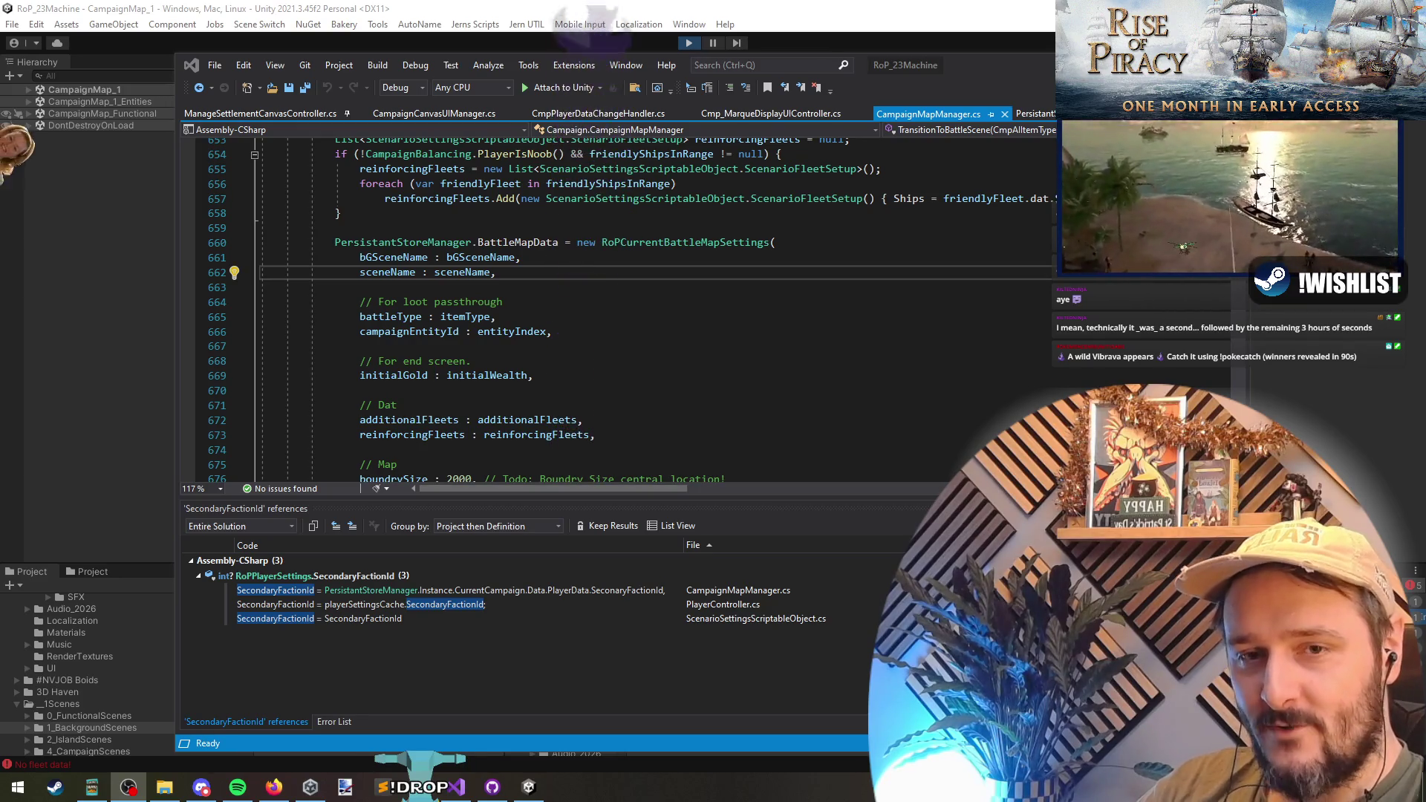
left_click(633, 348)
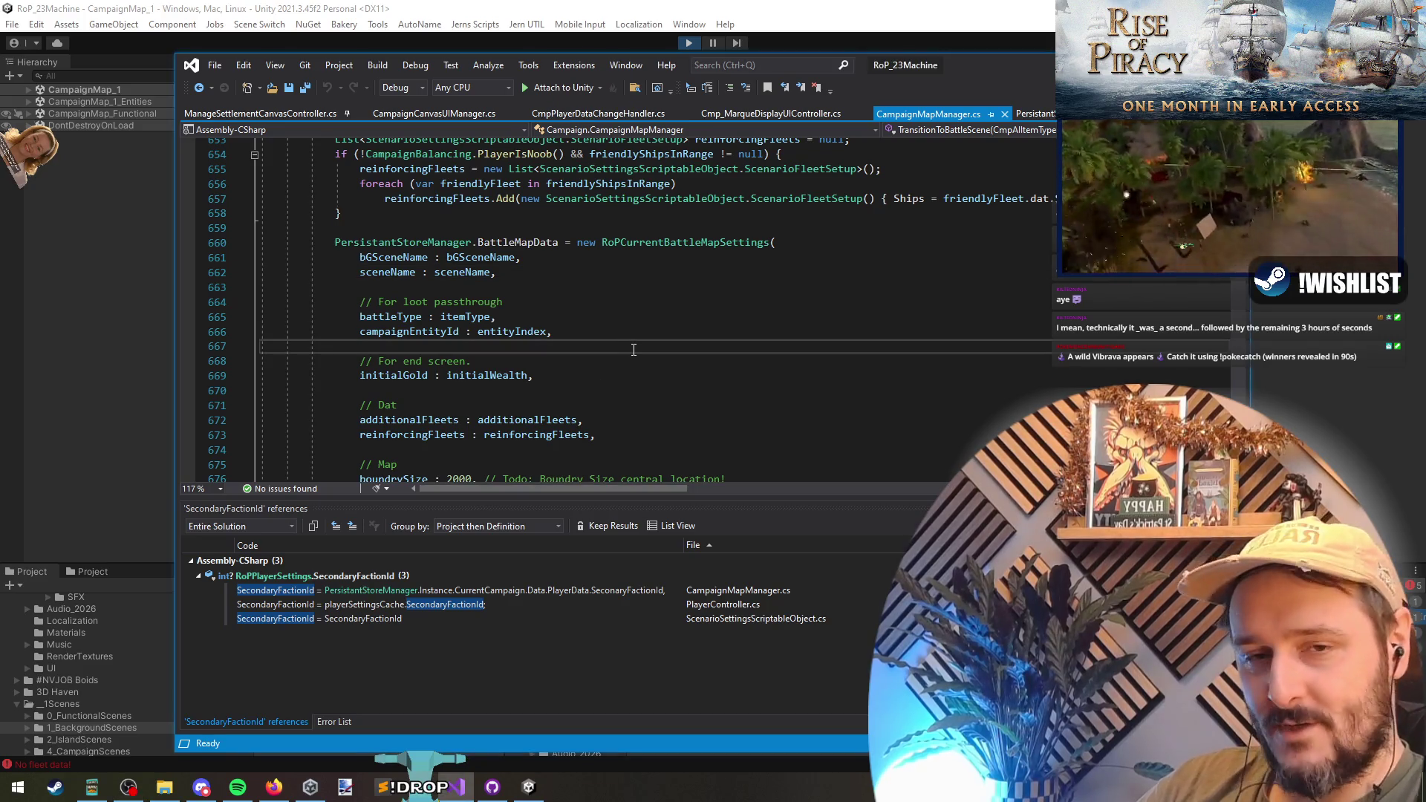